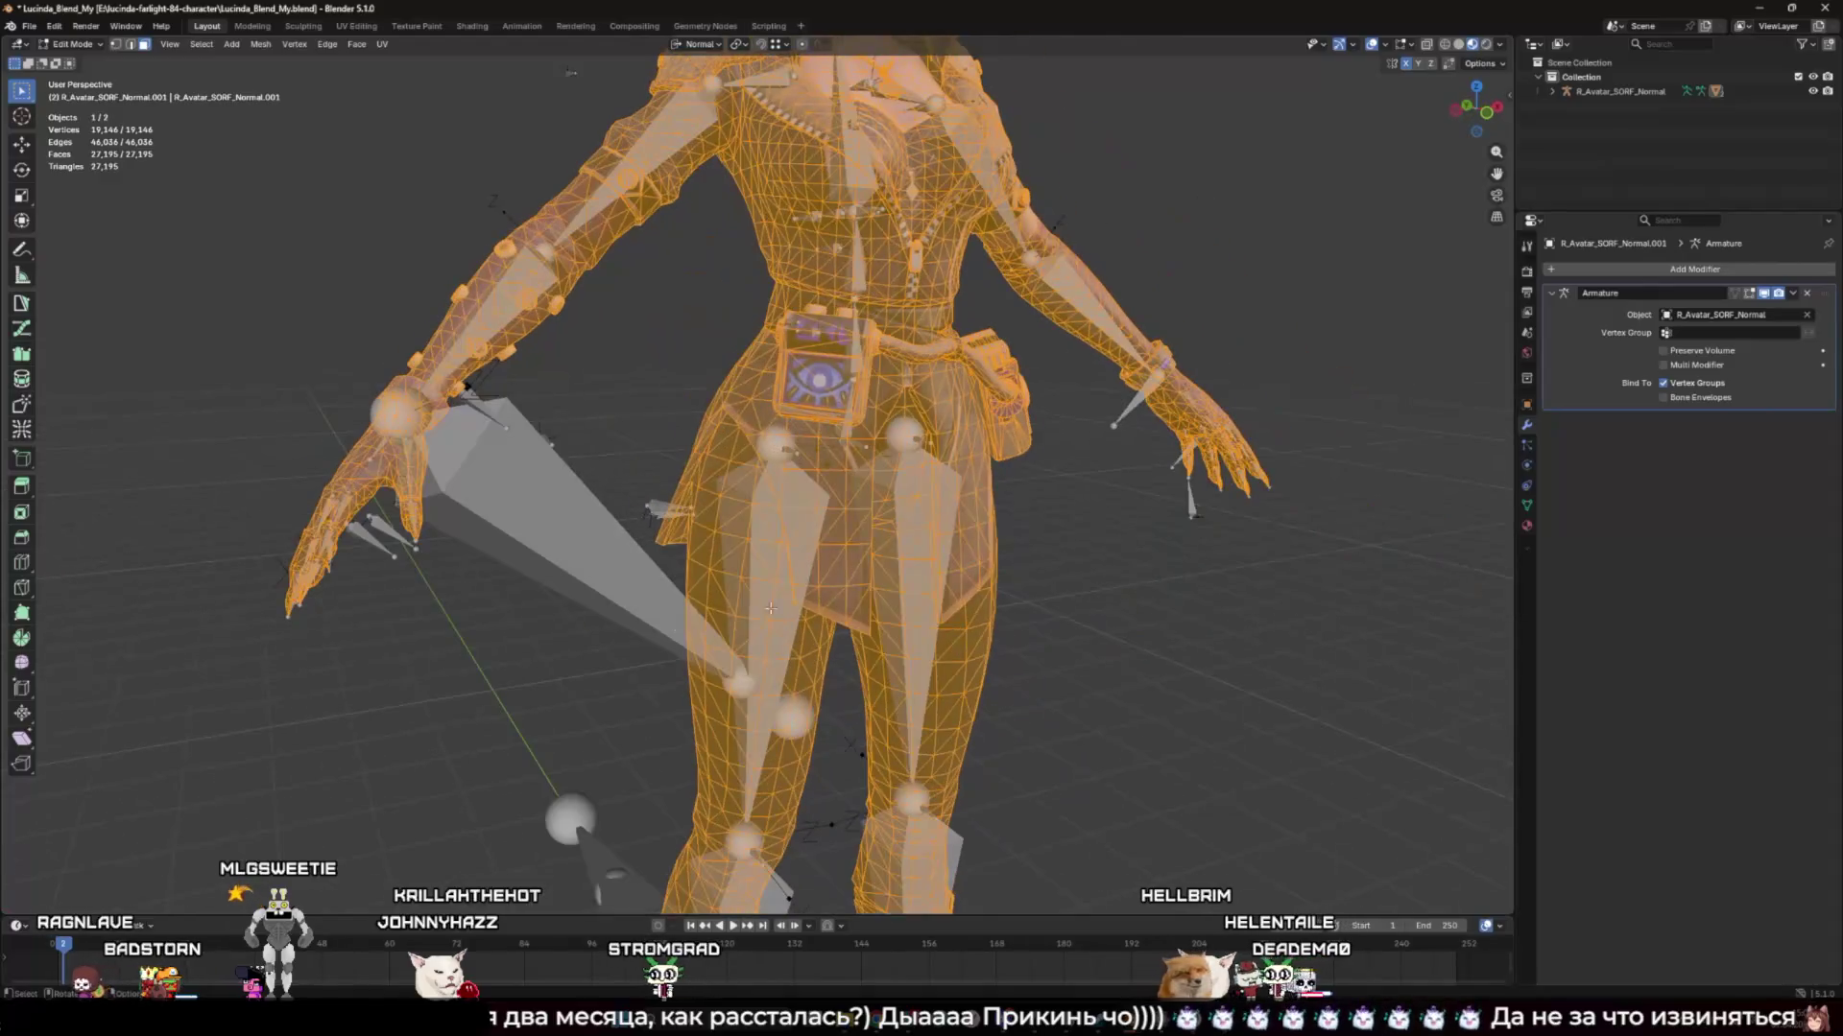
Compare the Lucinda model with and without its wireframe and bone overlays while zooming around it
{"action": "key", "text": "shift+alt+z"}
{"action": "key", "text": "shift+alt+z"}
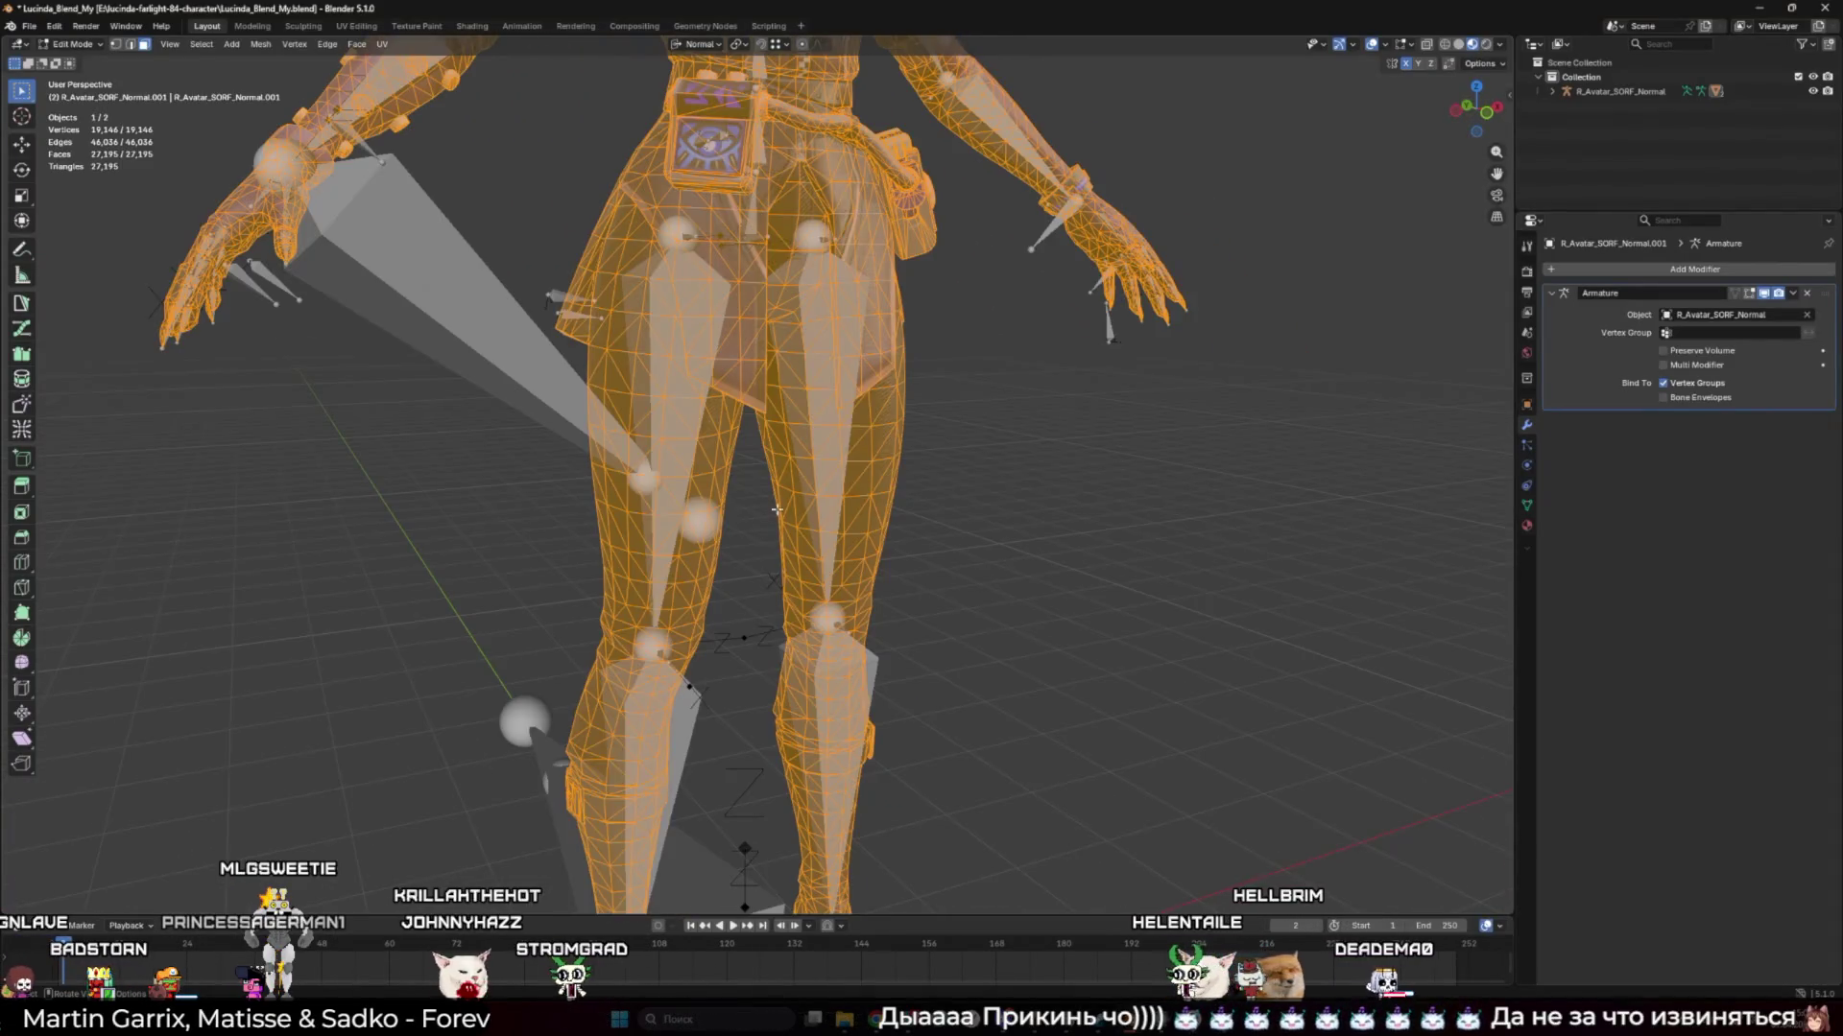
{"action": "key", "text": "shift+alt+z"}
{"action": "scroll", "coordinate": [562, 470], "scroll_direction": "down", "scroll_amount": 5}
{"action": "key", "text": "shift+alt+z"}
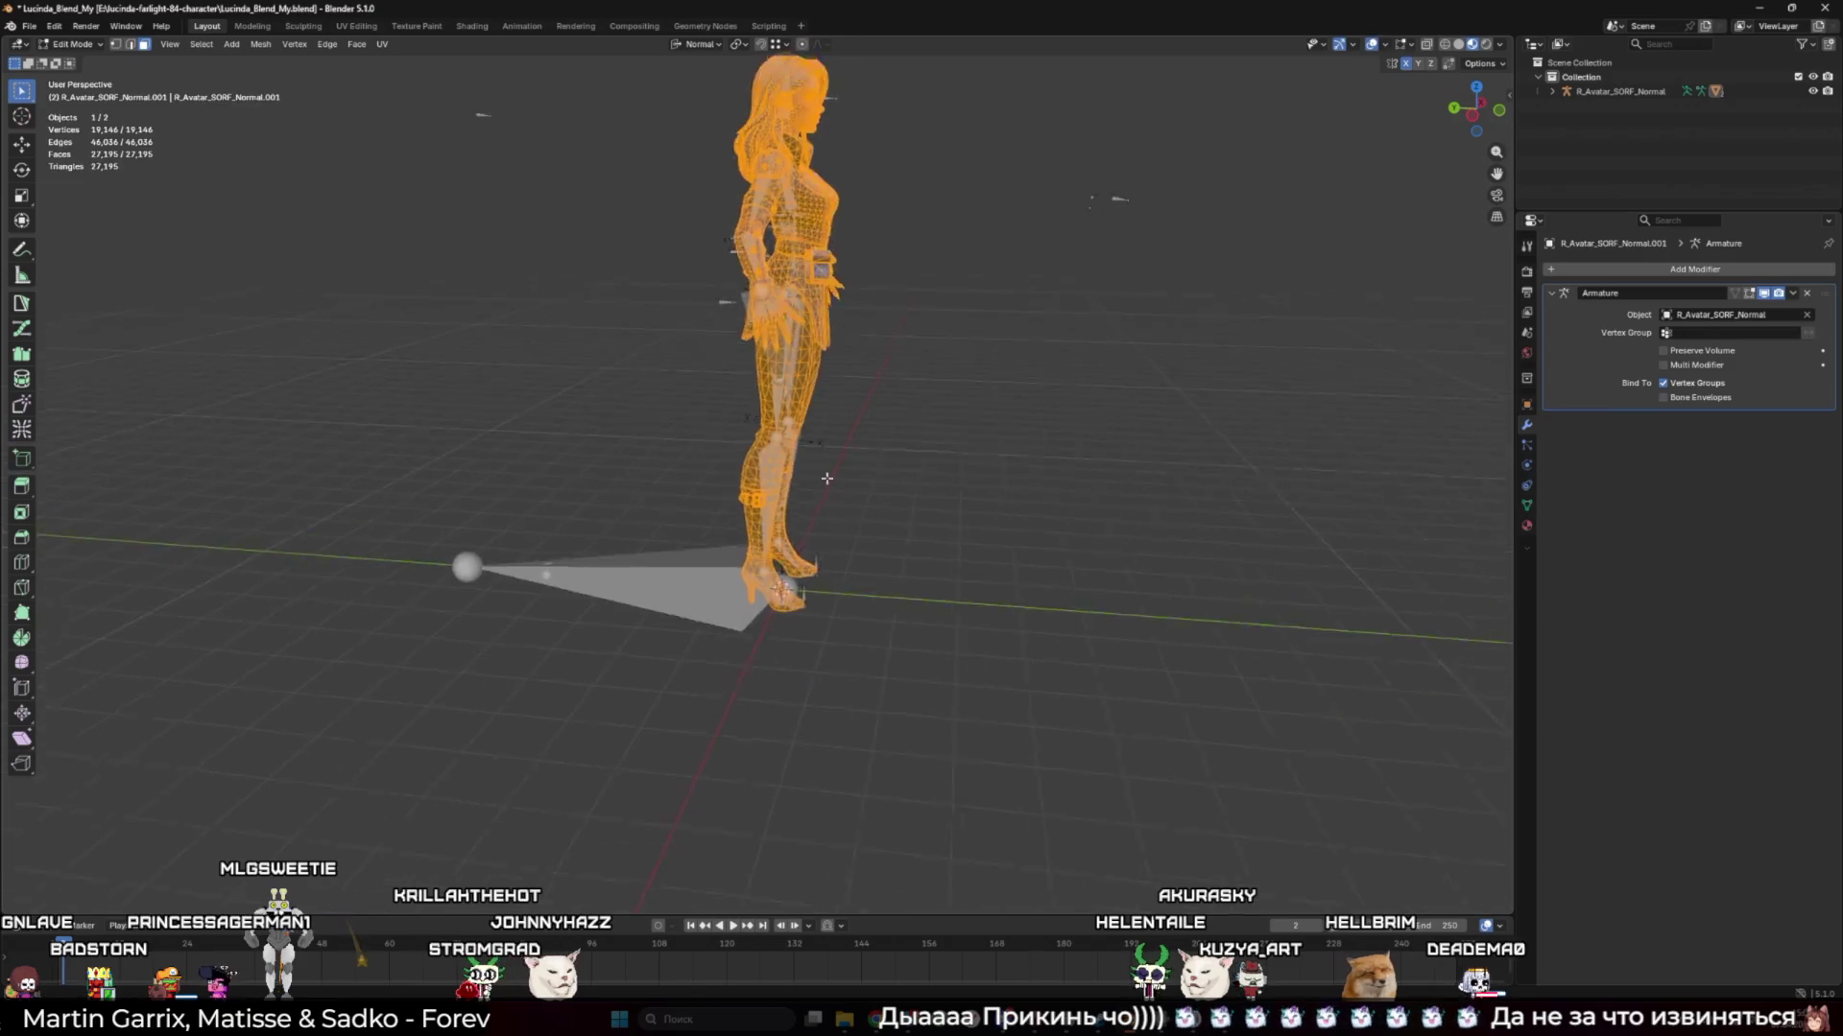
{"action": "scroll", "coordinate": [902, 539], "scroll_direction": "up", "scroll_amount": 5}
{"action": "scroll", "coordinate": [902, 539], "scroll_direction": "down", "scroll_amount": 5}
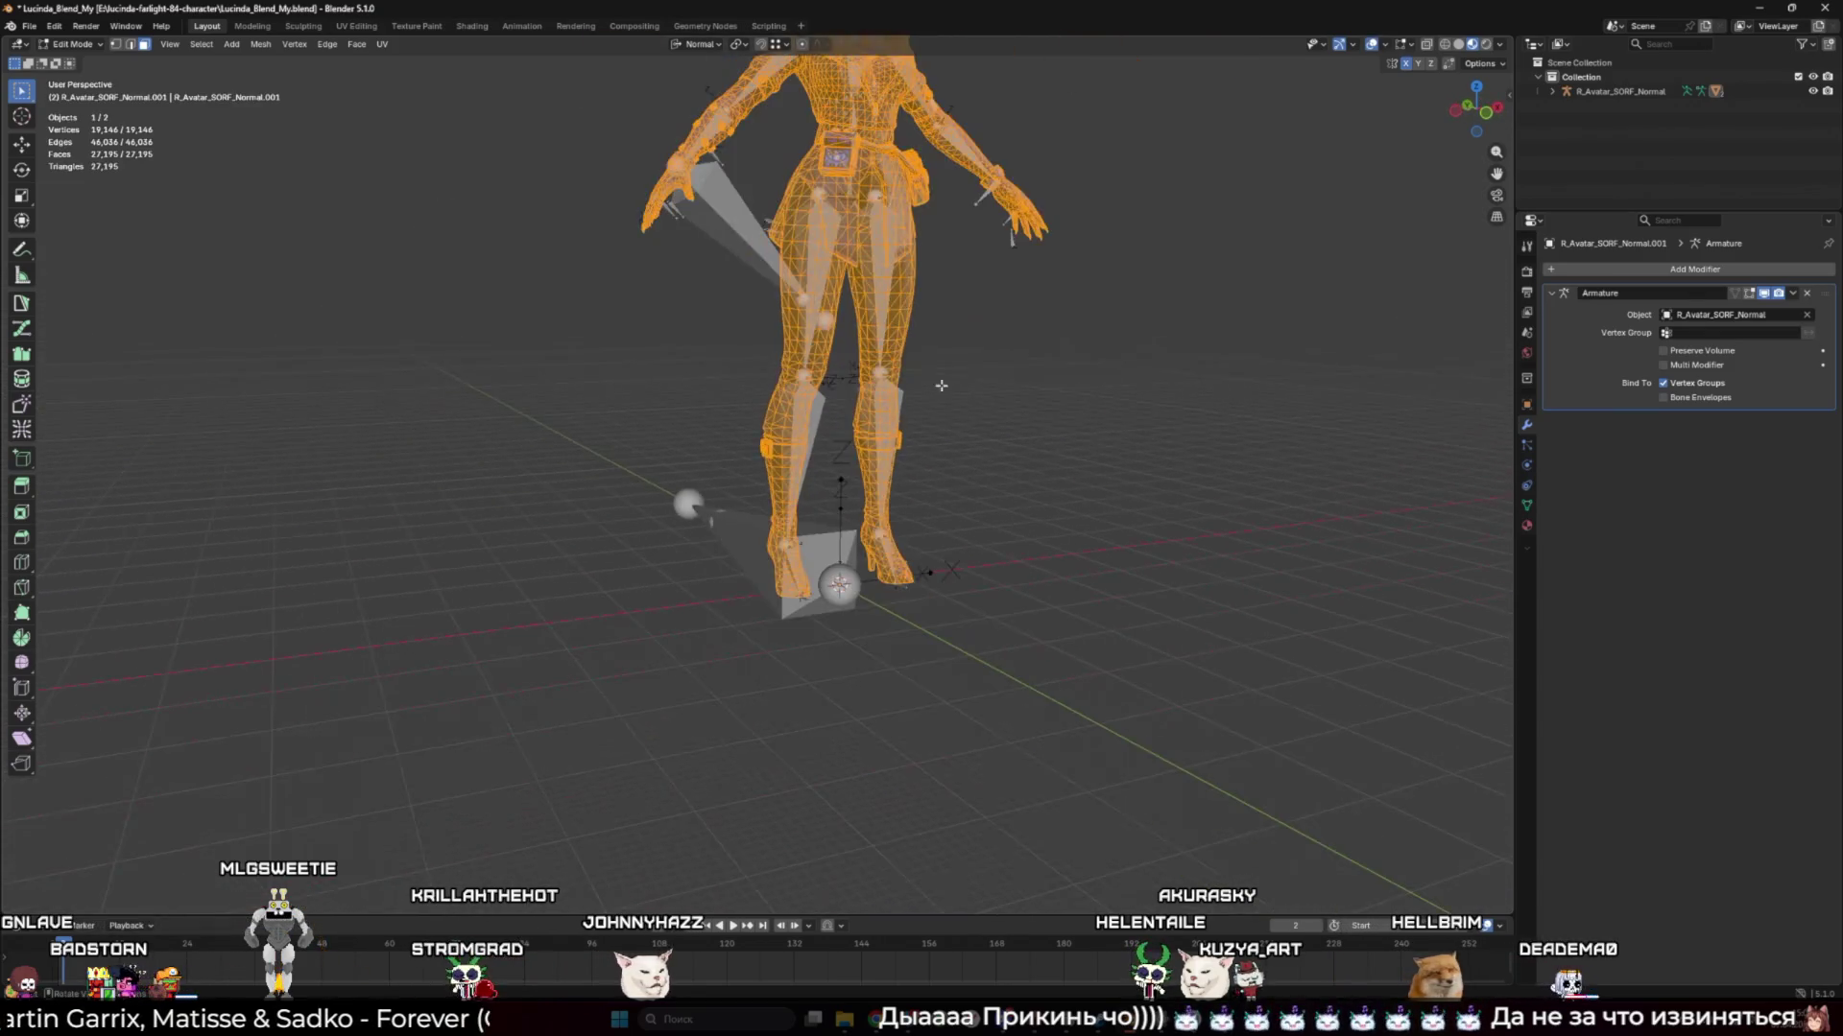
{"action": "key", "text": "shift+alt+z"}
{"action": "key", "text": "shift+alt+z"}
{"action": "scroll", "coordinate": [748, 615], "scroll_direction": "up", "scroll_amount": 4}
{"action": "scroll", "coordinate": [749, 615], "scroll_direction": "down", "scroll_amount": 3}
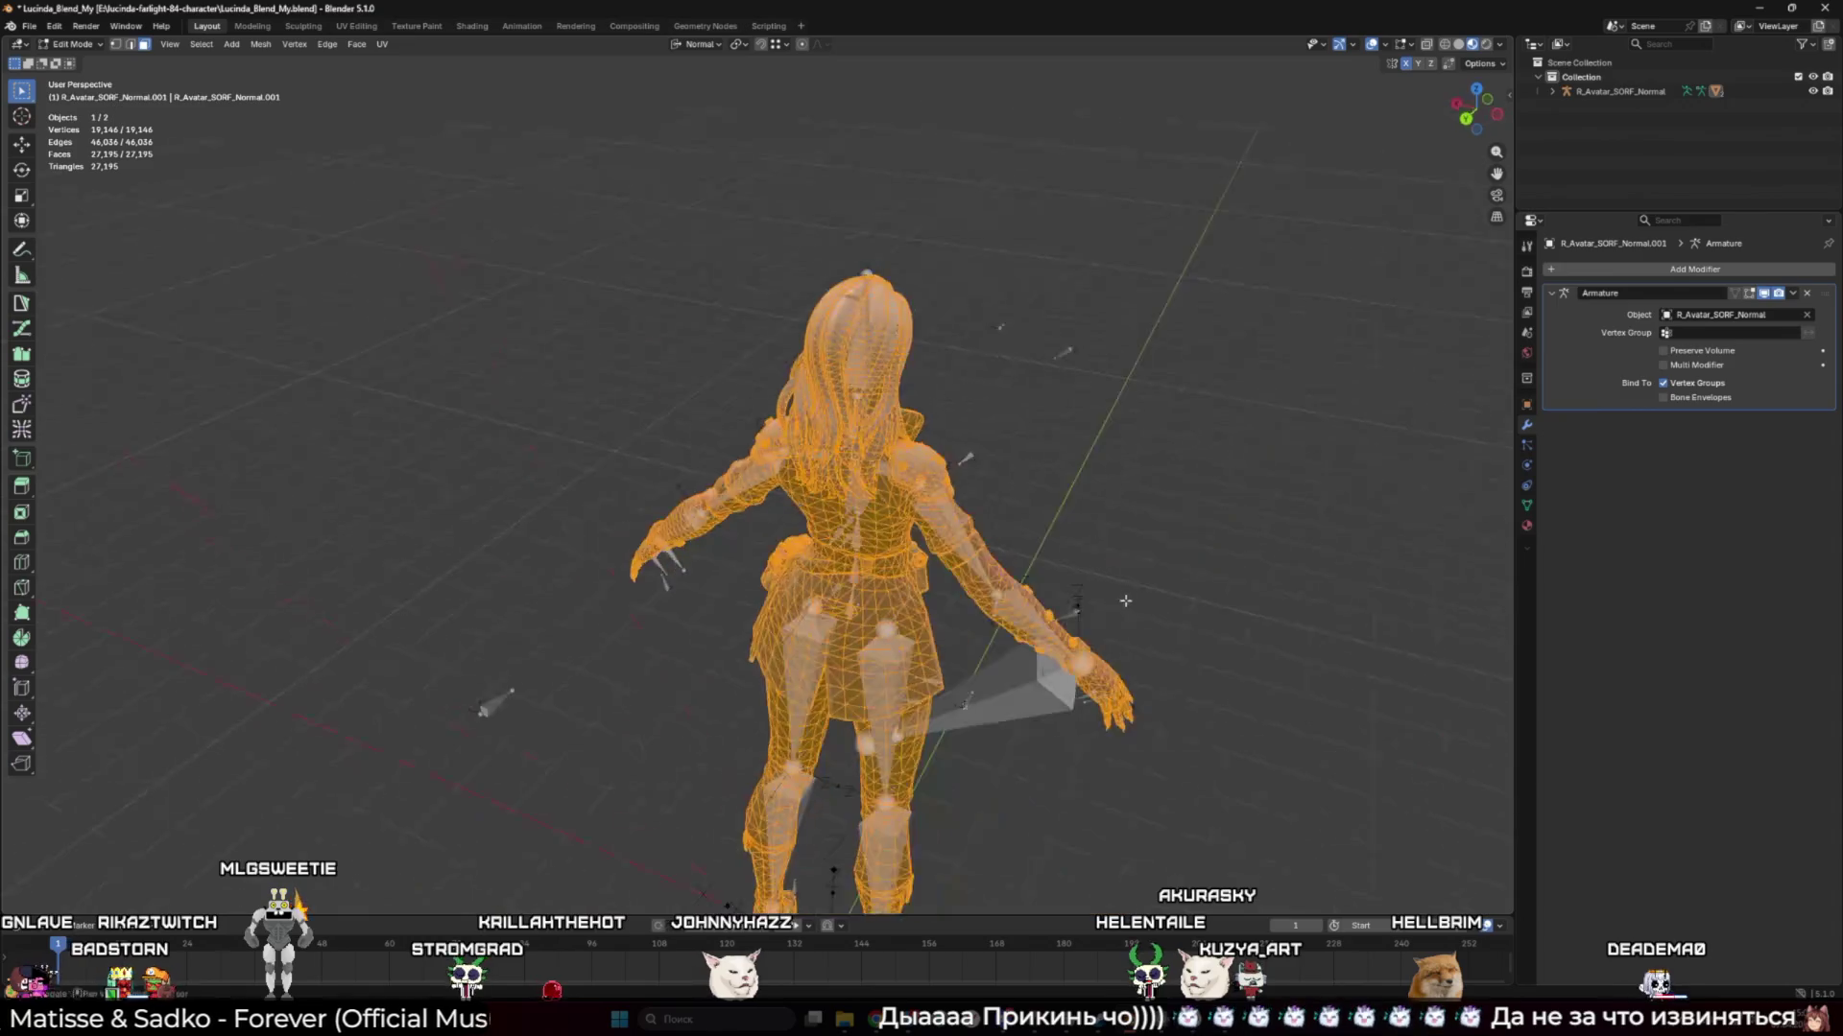
{"action": "scroll", "coordinate": [729, 613], "scroll_direction": "up", "scroll_amount": 5}
{"action": "key", "text": "shift+alt+z"}
{"action": "scroll", "coordinate": [694, 608], "scroll_direction": "up", "scroll_amount": 2}
{"action": "scroll", "coordinate": [694, 609], "scroll_direction": "down", "scroll_amount": 4}
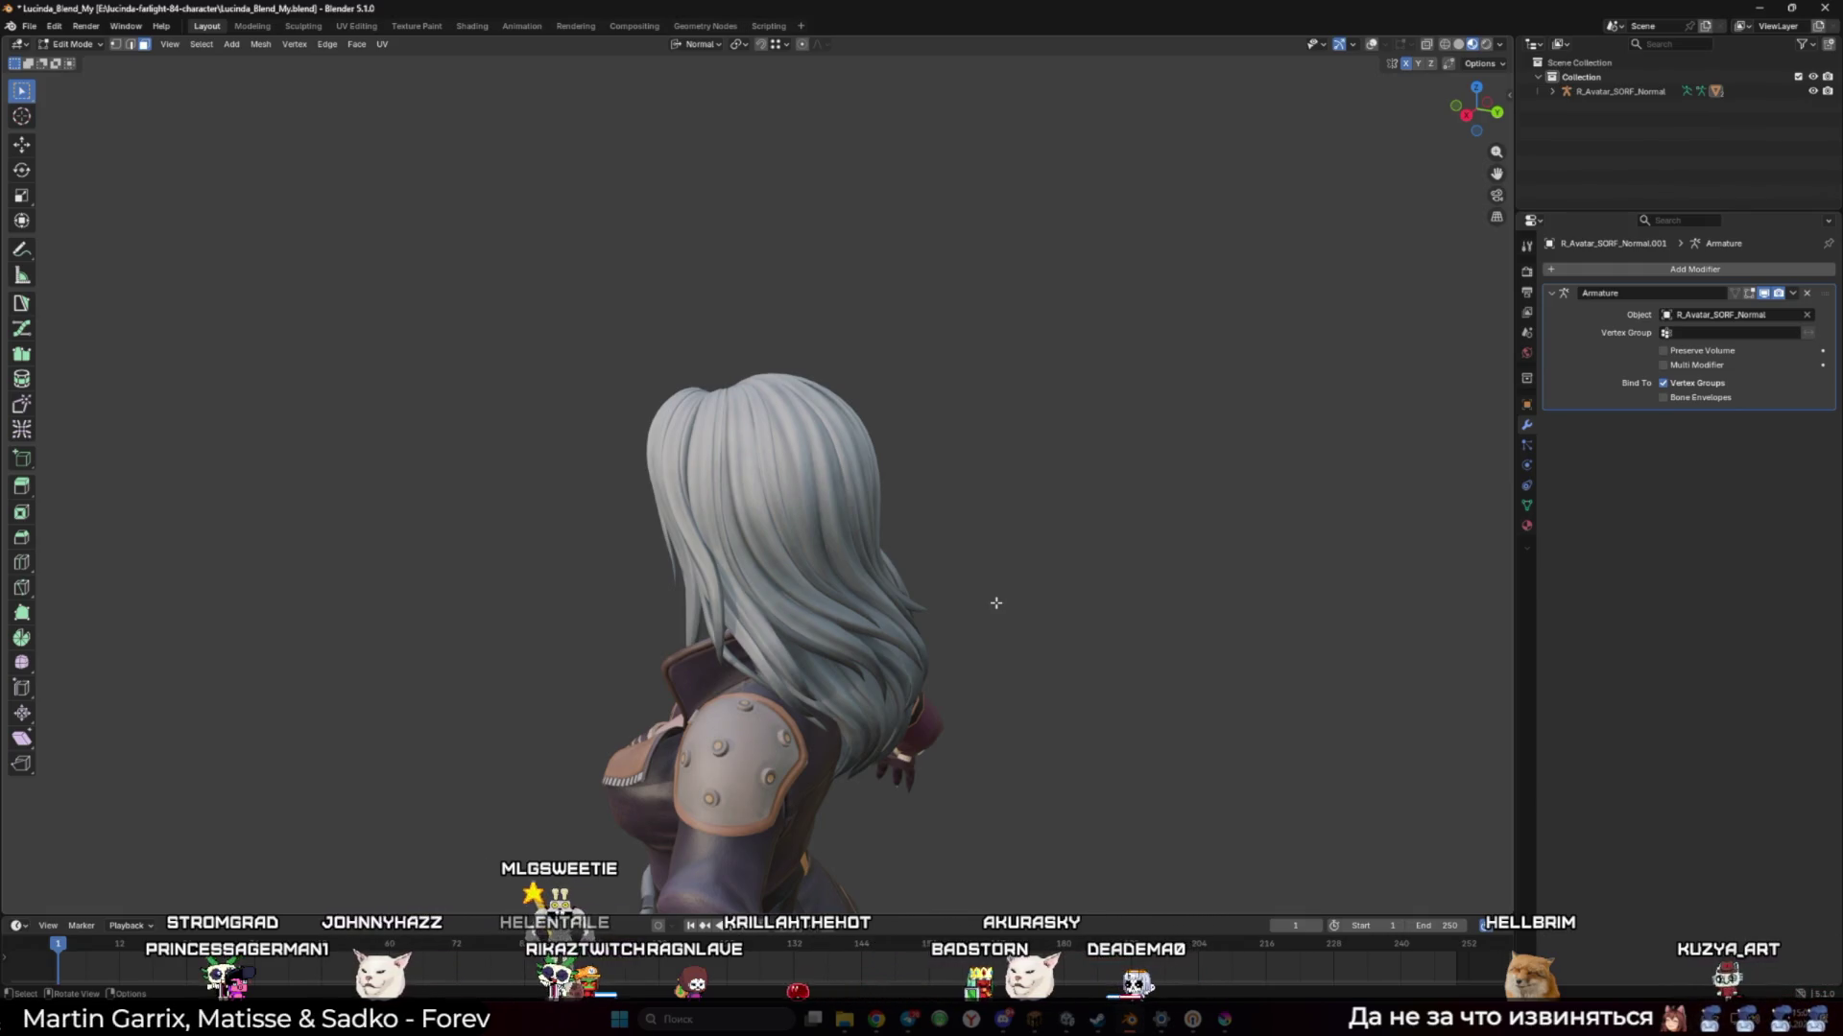
Orbit Blender's view to the character's front, then bring up the Unity editor
{"action": "left_click_drag", "start_coordinate": [996, 602], "coordinate": [796, 500]}
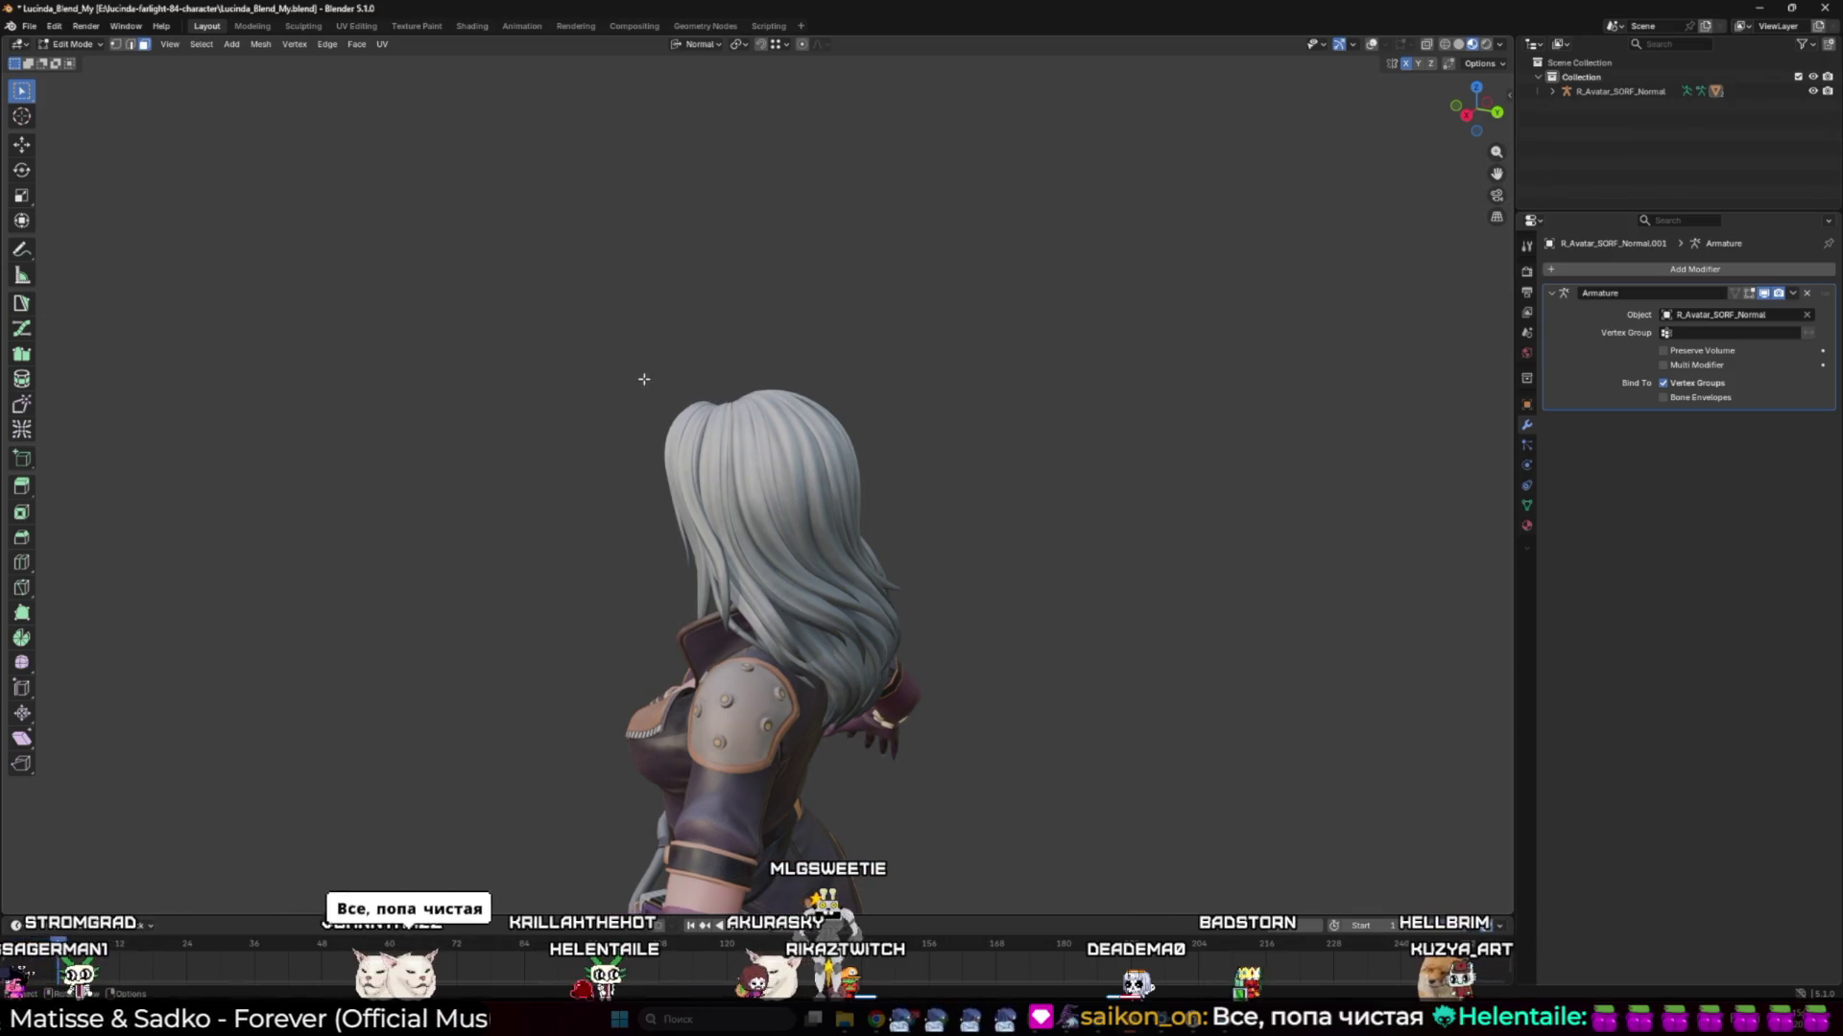
{"action": "mouse_move", "coordinate": [617, 445]}
{"action": "left_mouse_down"}
{"action": "mouse_move", "coordinate": [868, 497]}
{"action": "mouse_move", "coordinate": [921, 415]}
{"action": "left_mouse_up"}
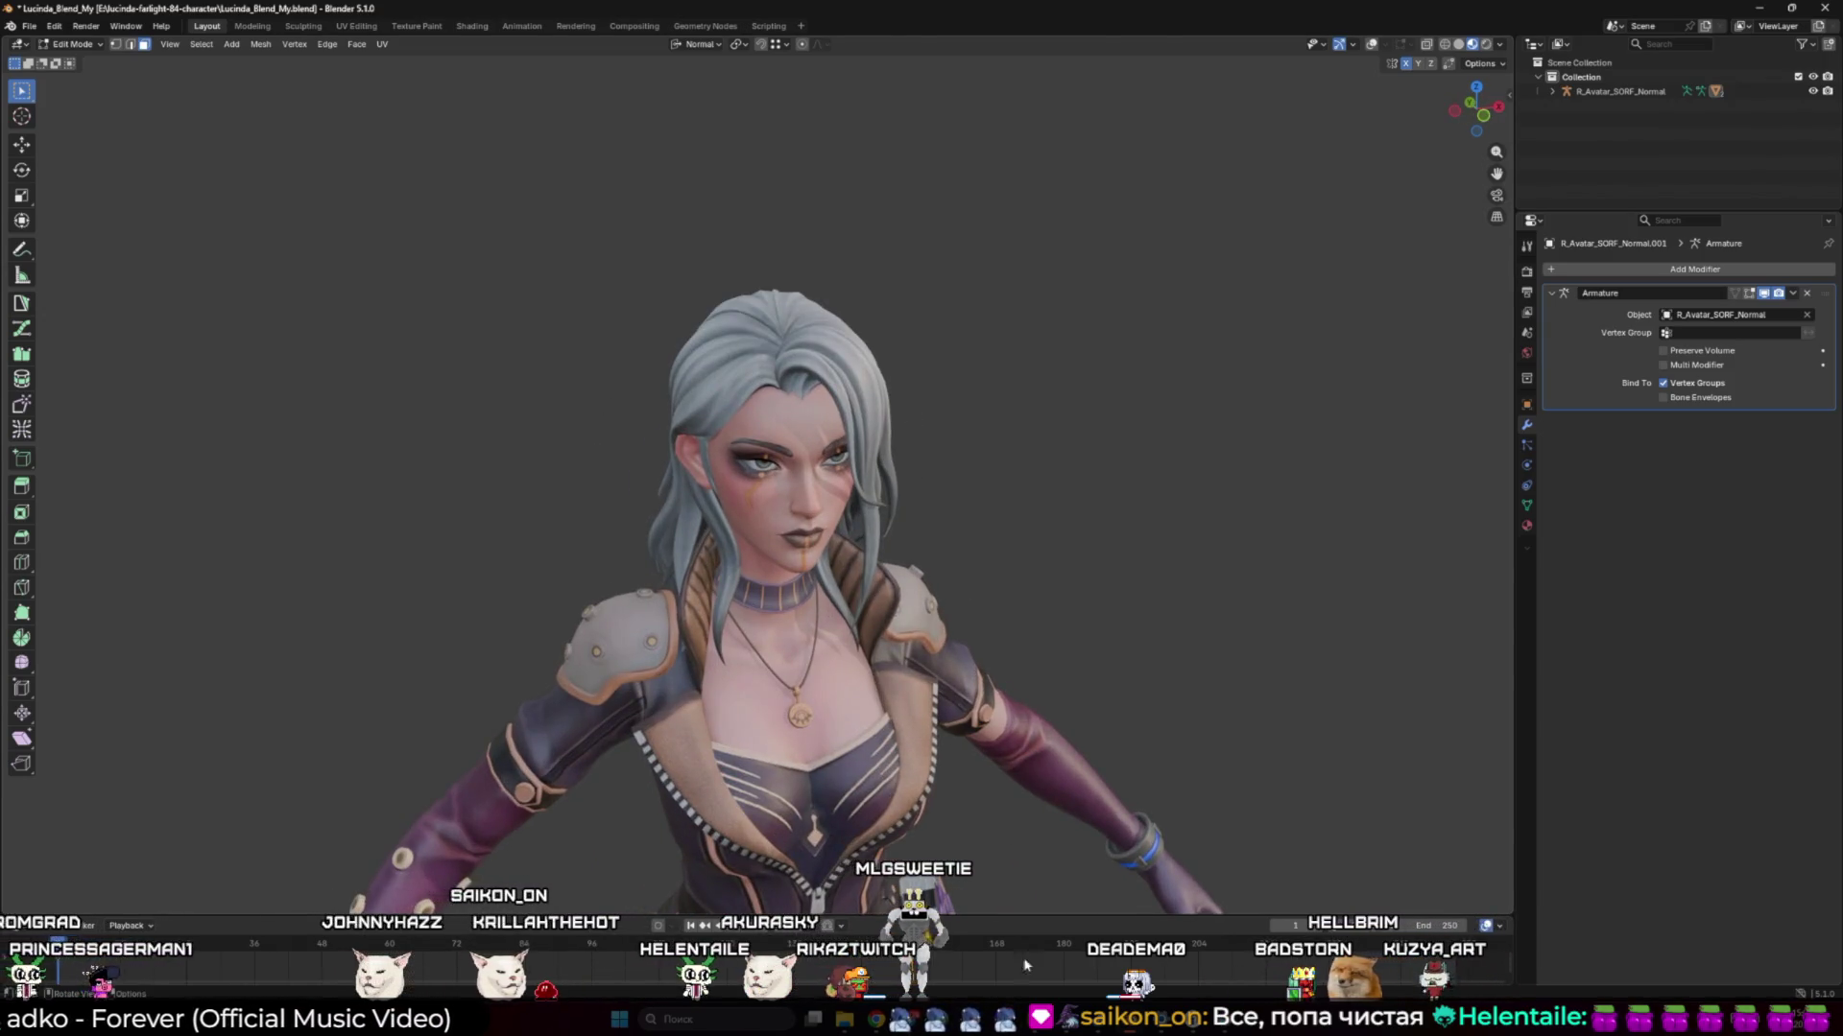
{"action": "key", "text": "alt+Tab"}
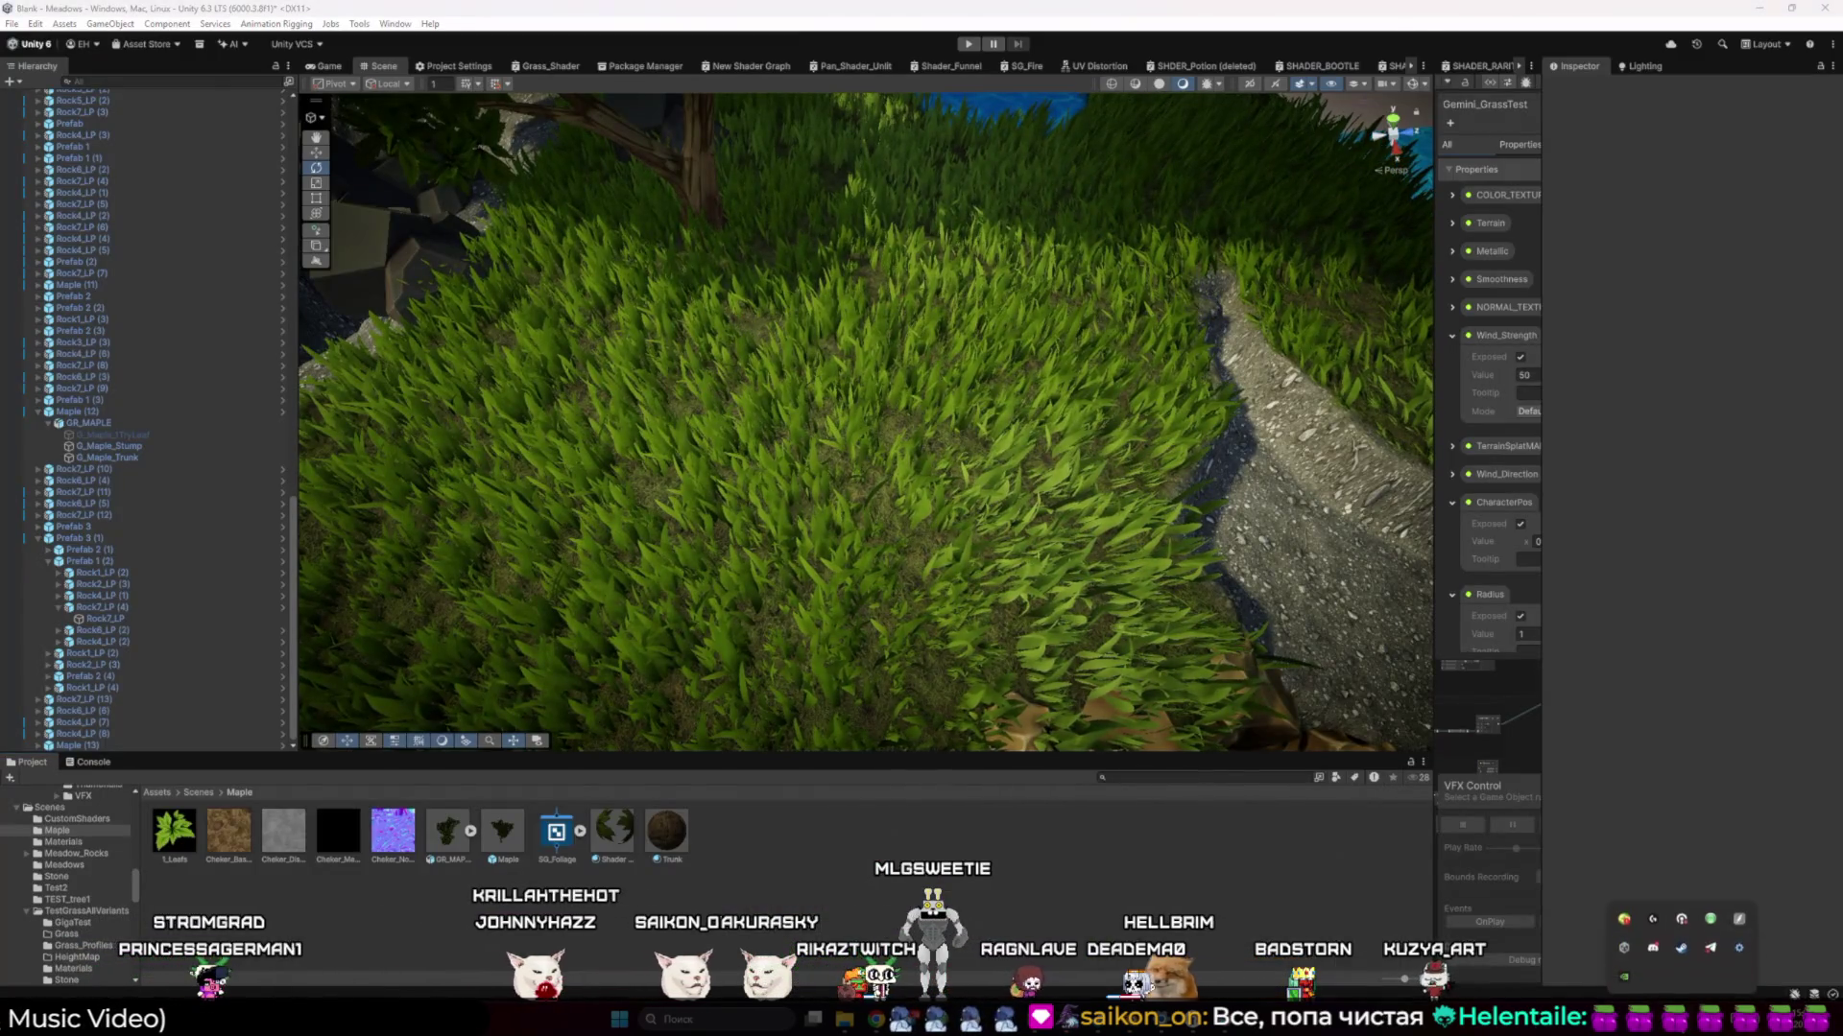
{"action": "left_click", "coordinate": [1625, 948]}
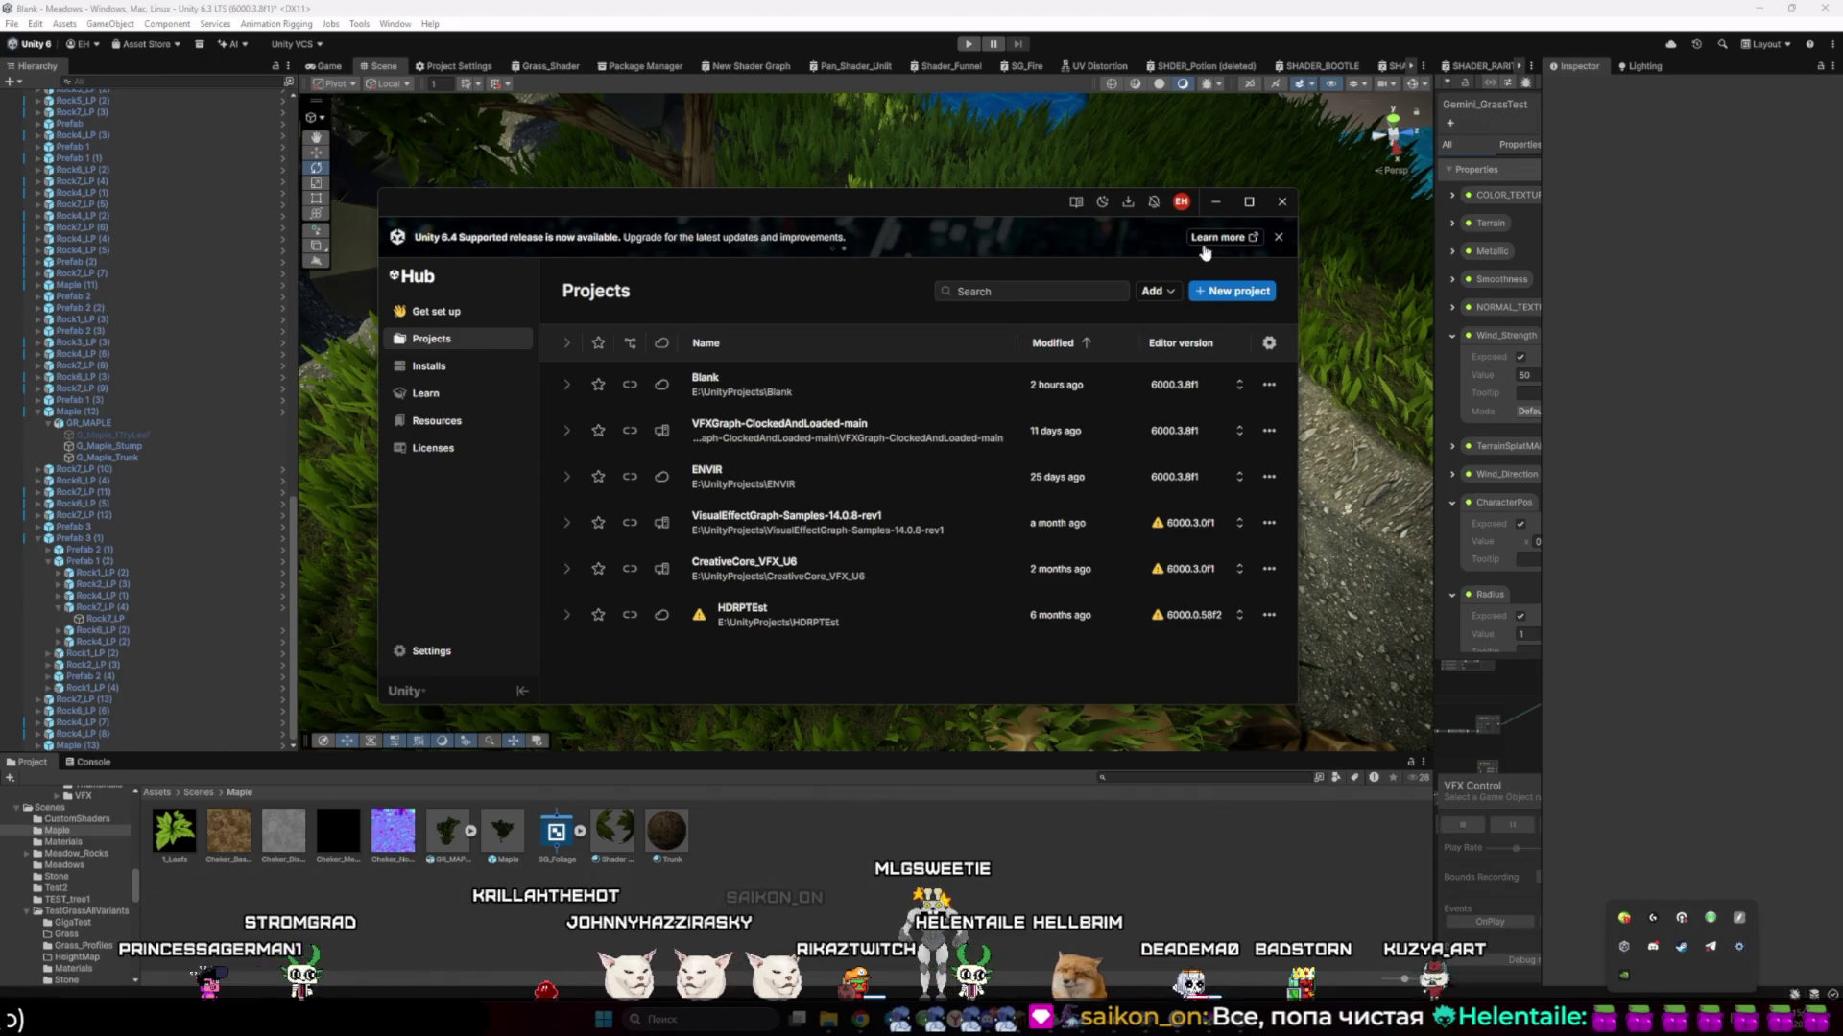
{"action": "left_click", "coordinate": [464, 368]}
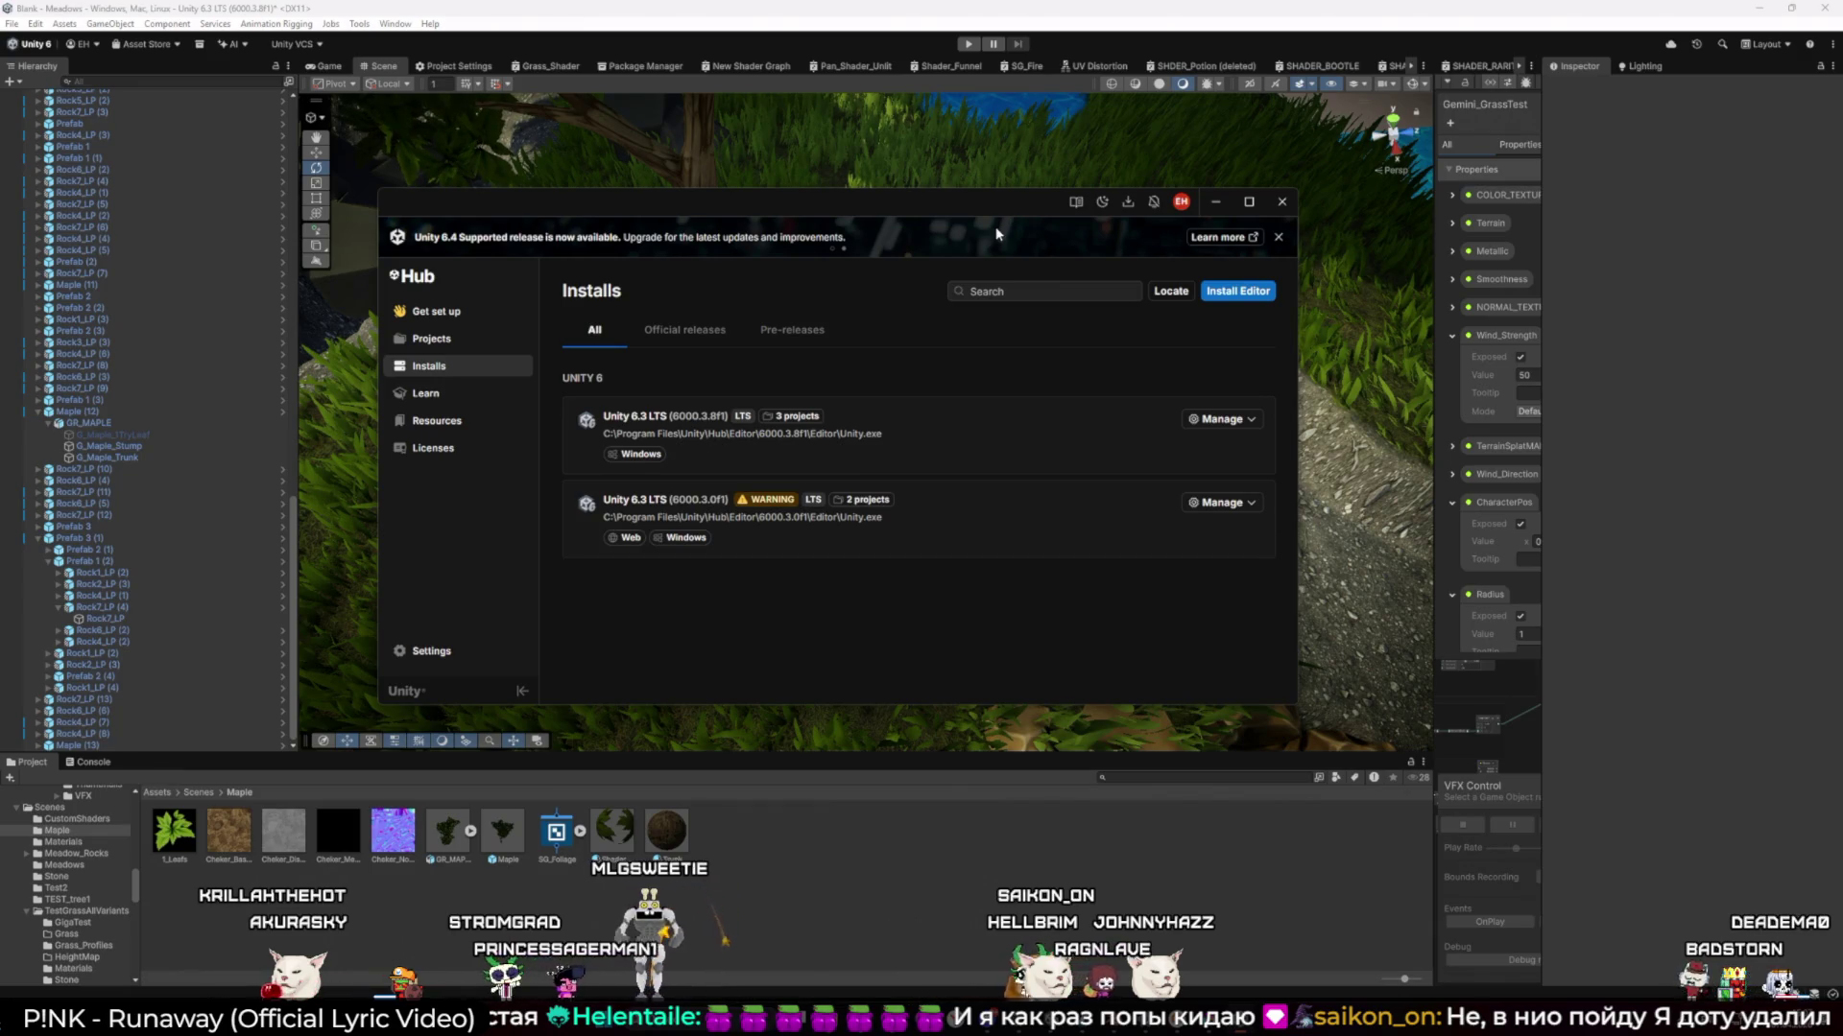
{"action": "left_click", "coordinate": [1214, 202]}
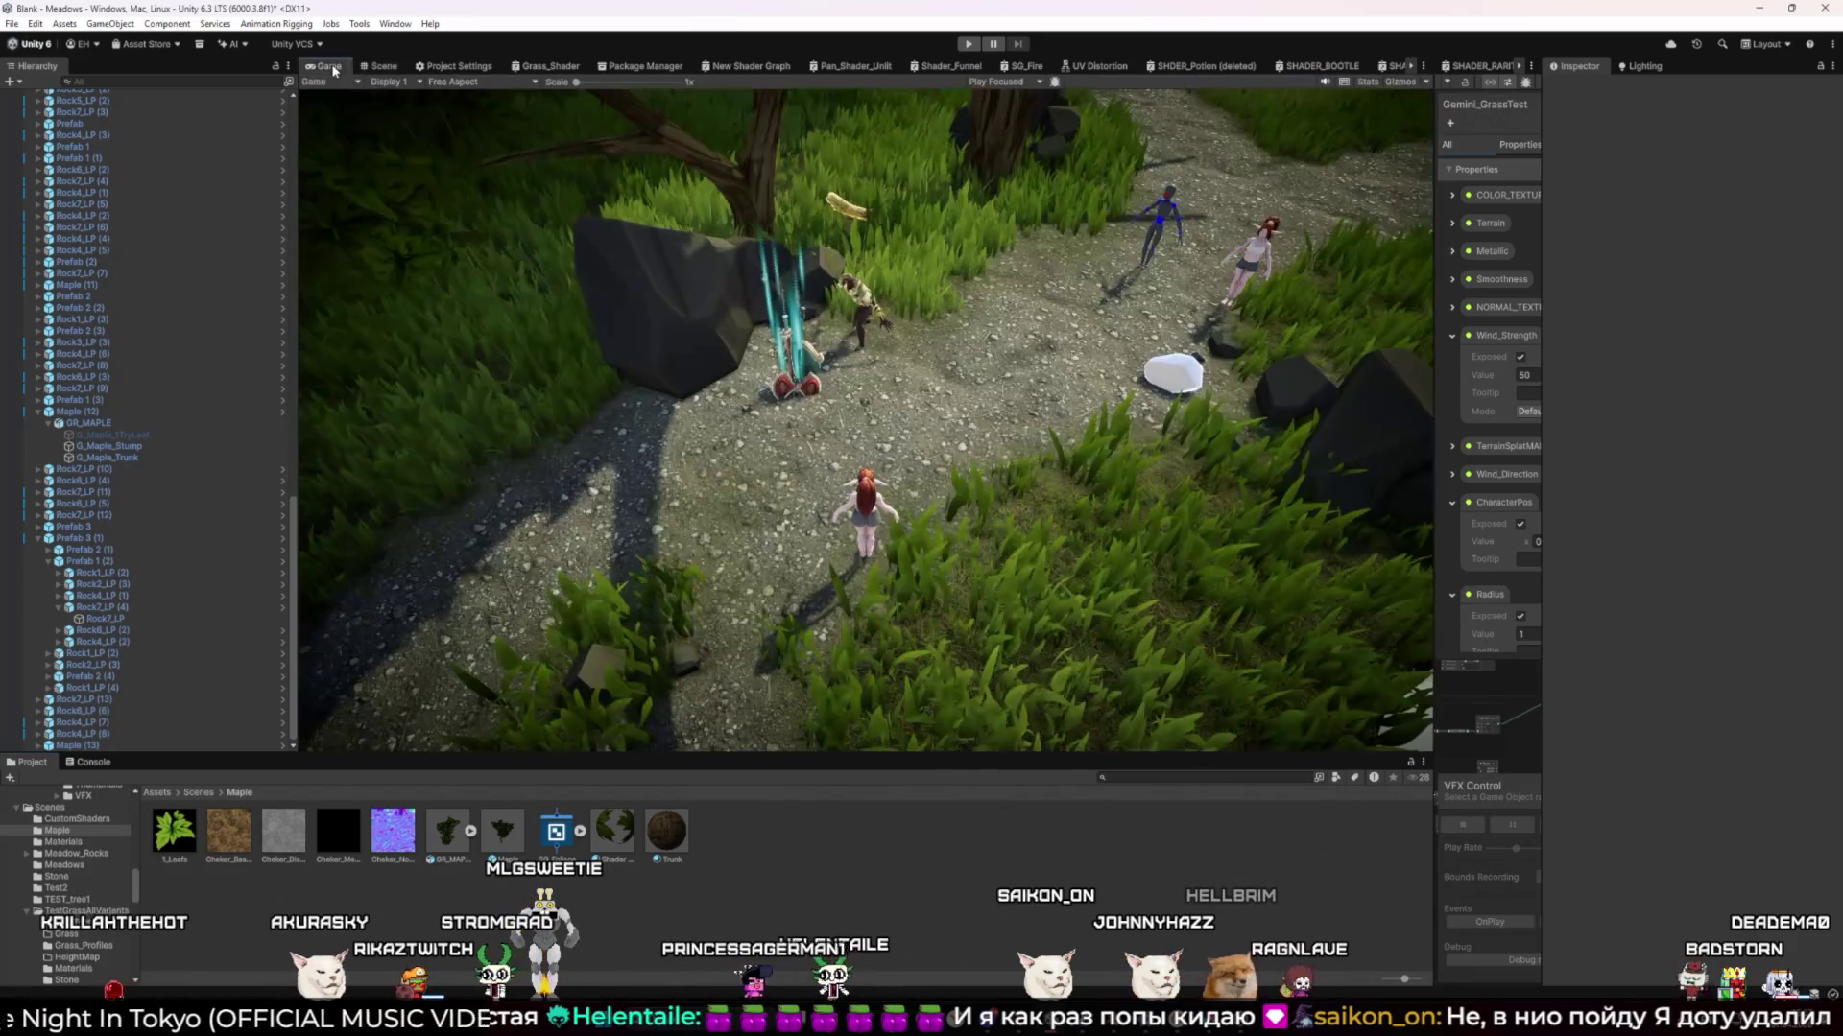
Enter Play mode in the Game view and run the character into the grass
{"action": "left_click", "coordinate": [326, 65]}
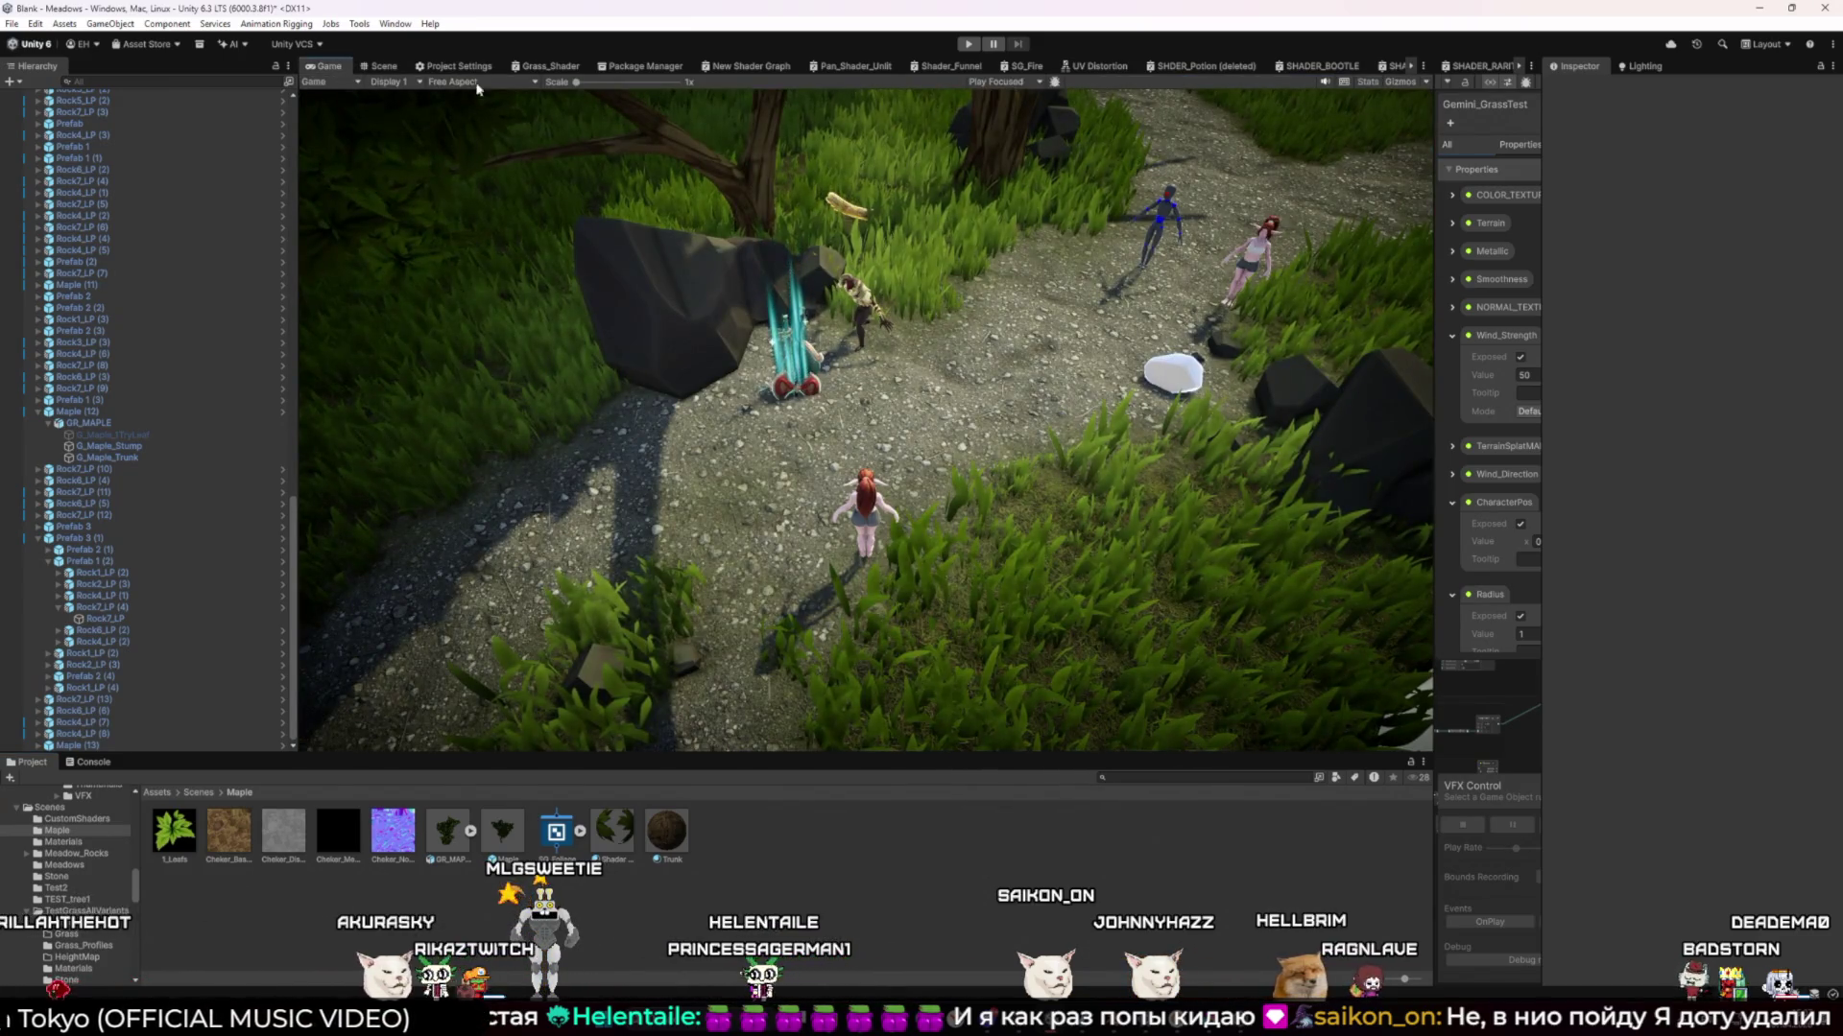
{"action": "left_click", "coordinate": [972, 45]}
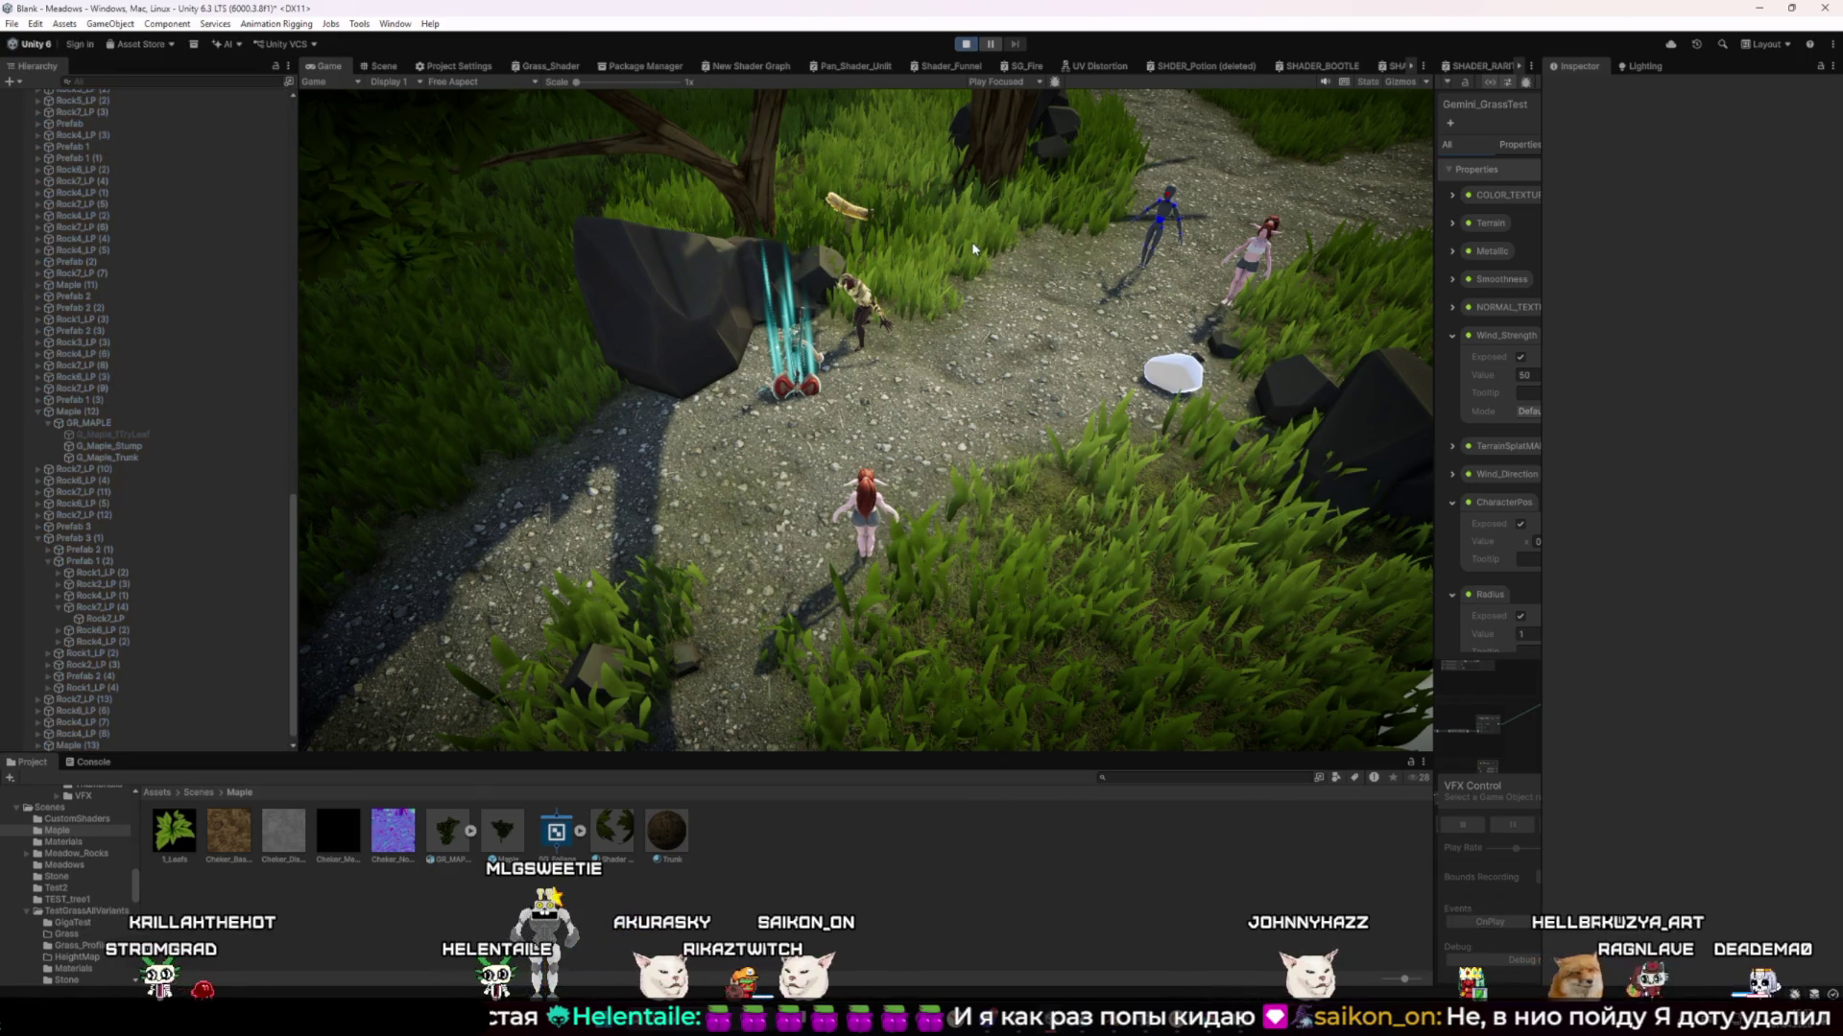
{"action": "key", "text": "w"}
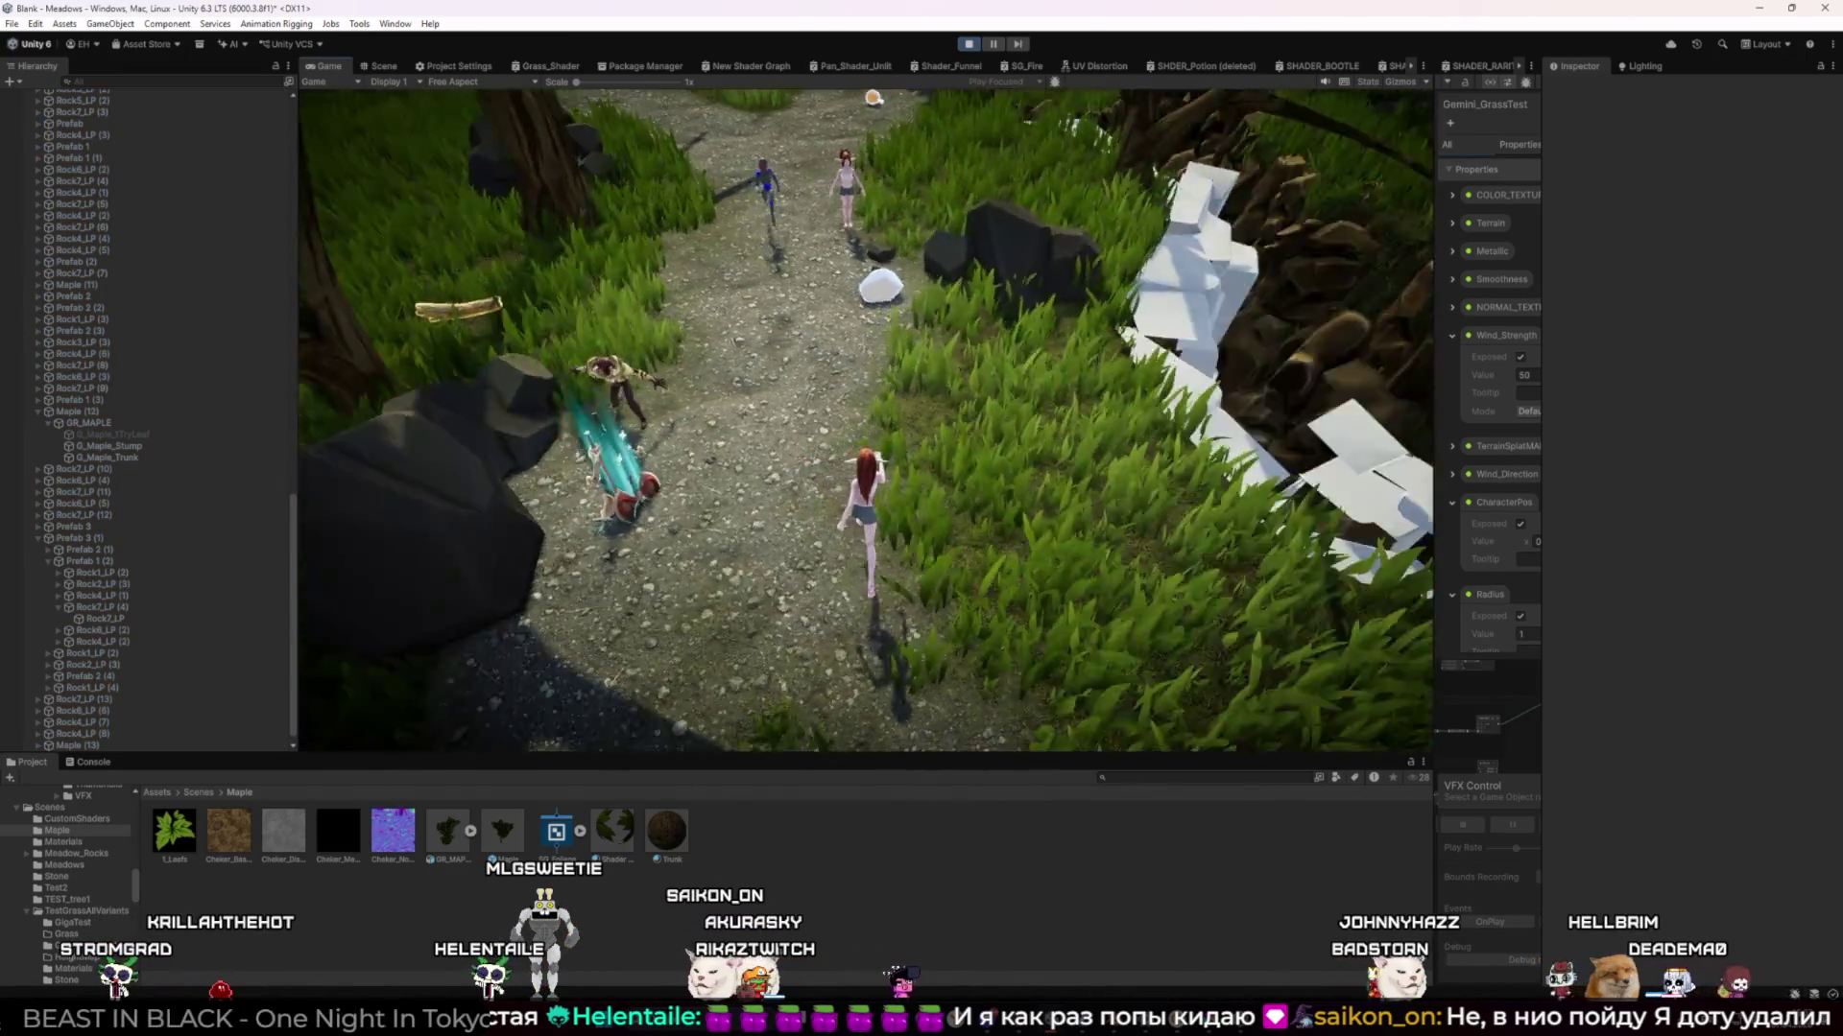
{"action": "key", "text": "w"}
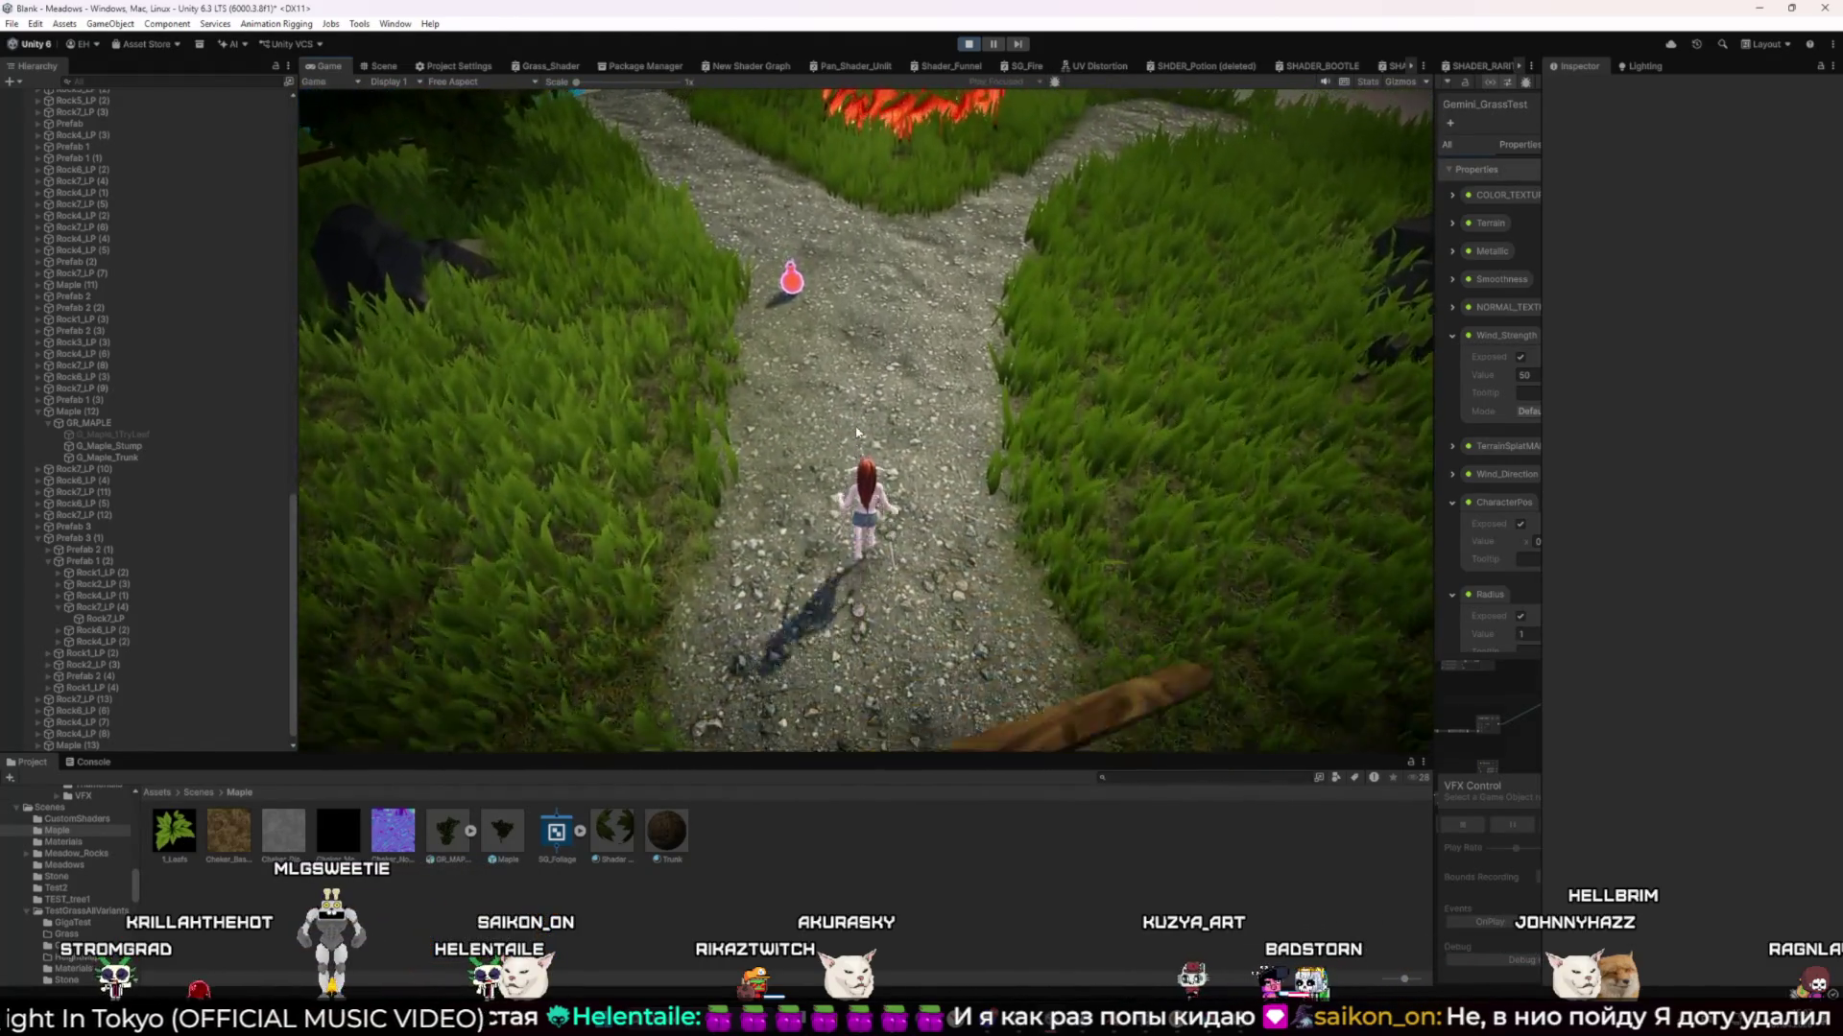
Run the character past the rocks and gravel clearing to the stream
{"action": "key", "text": "w"}
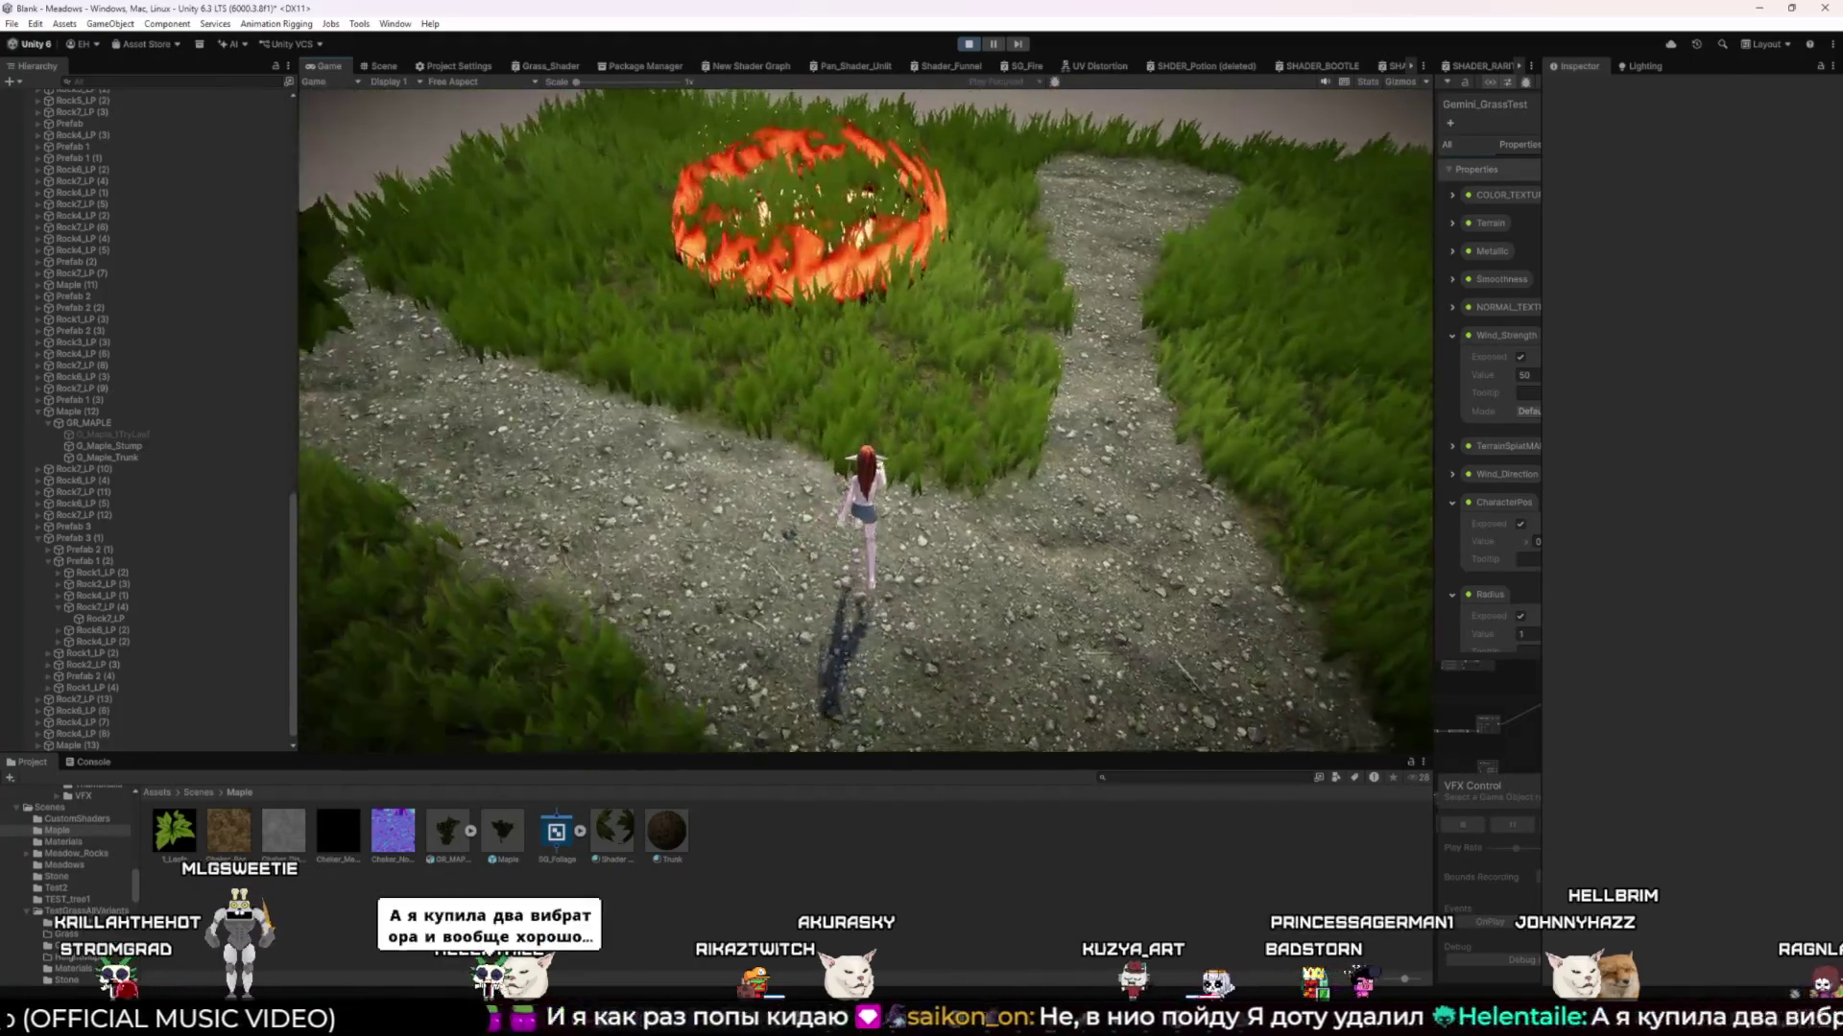
{"action": "key", "text": "w"}
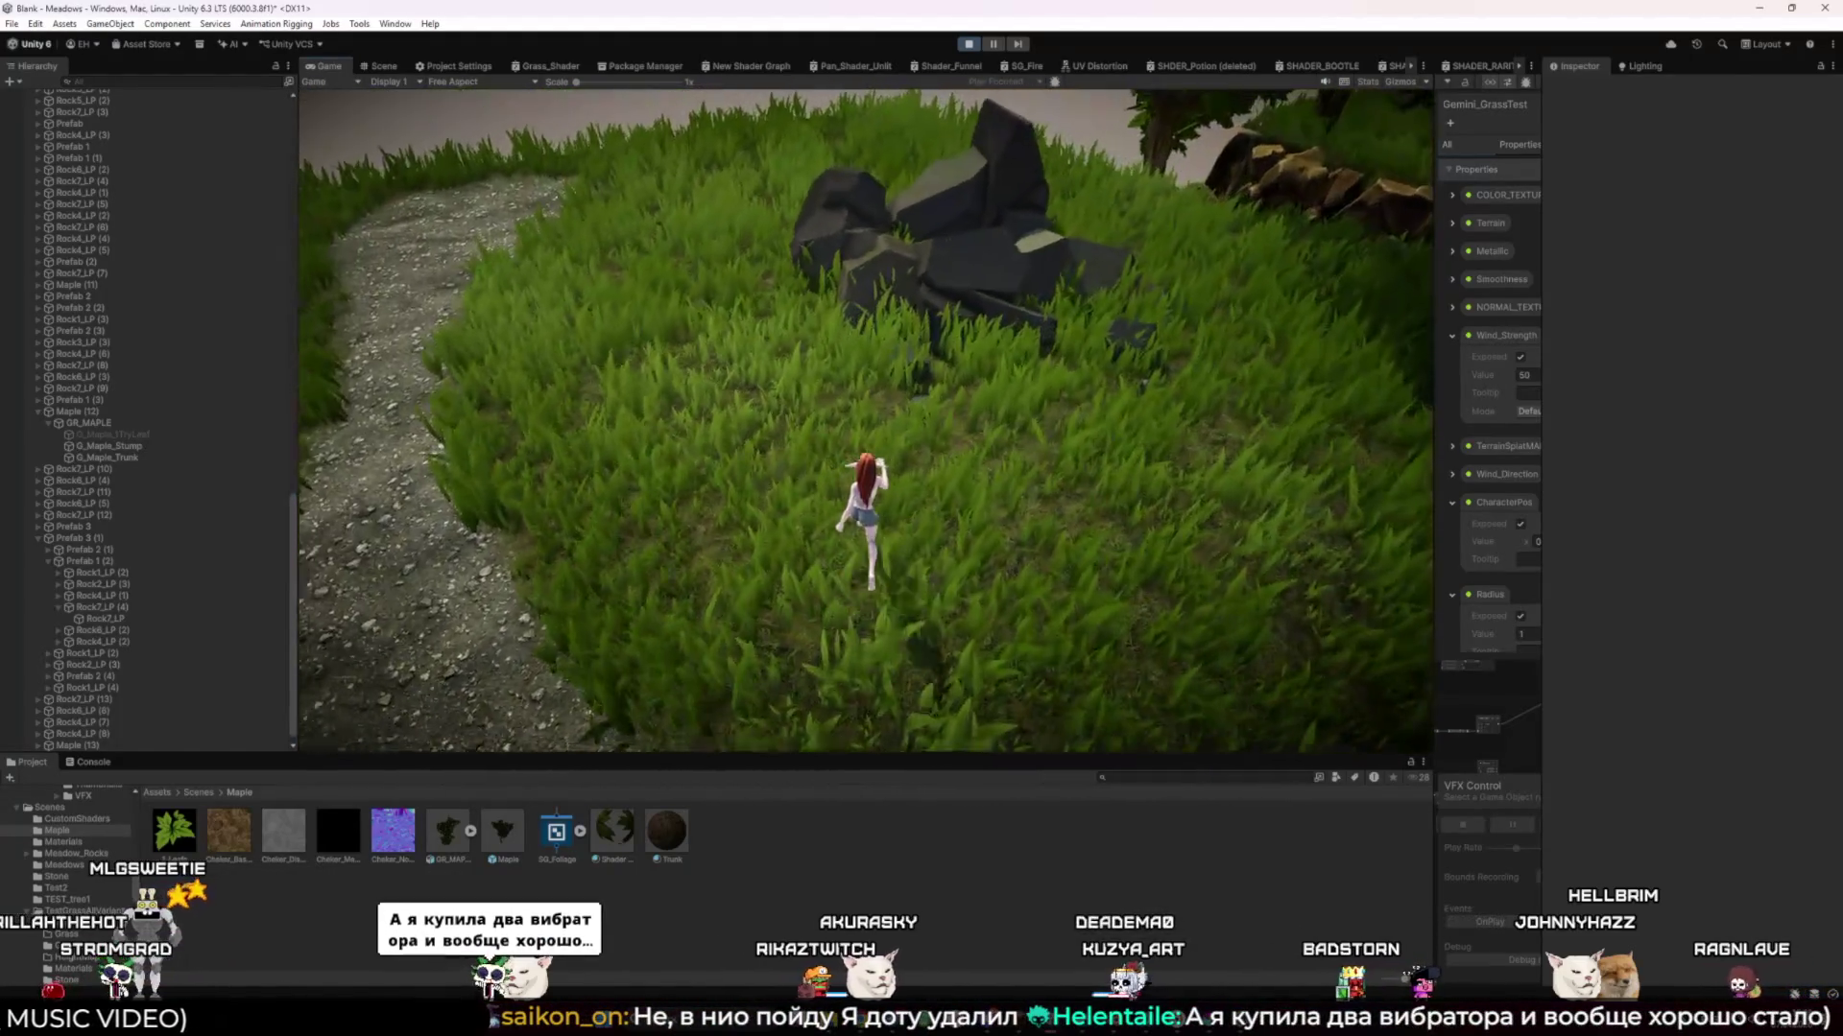
{"action": "key", "text": "w"}
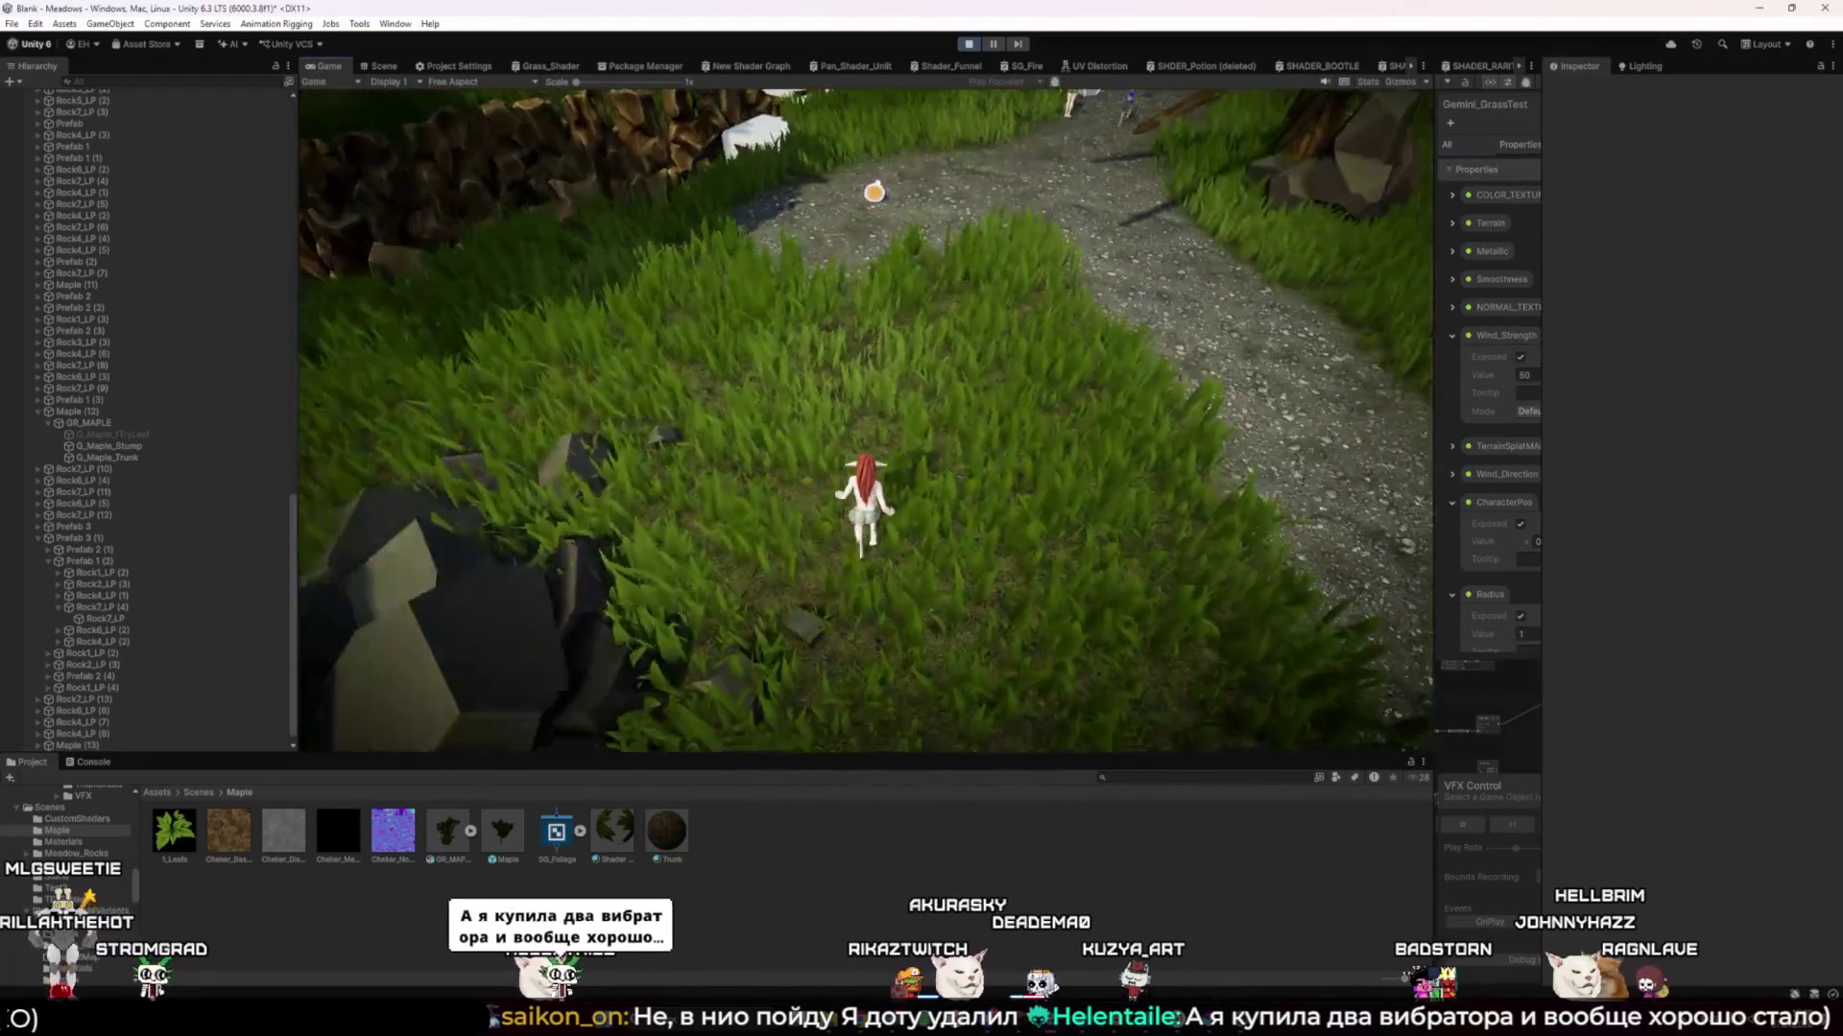
{"action": "key", "text": "w"}
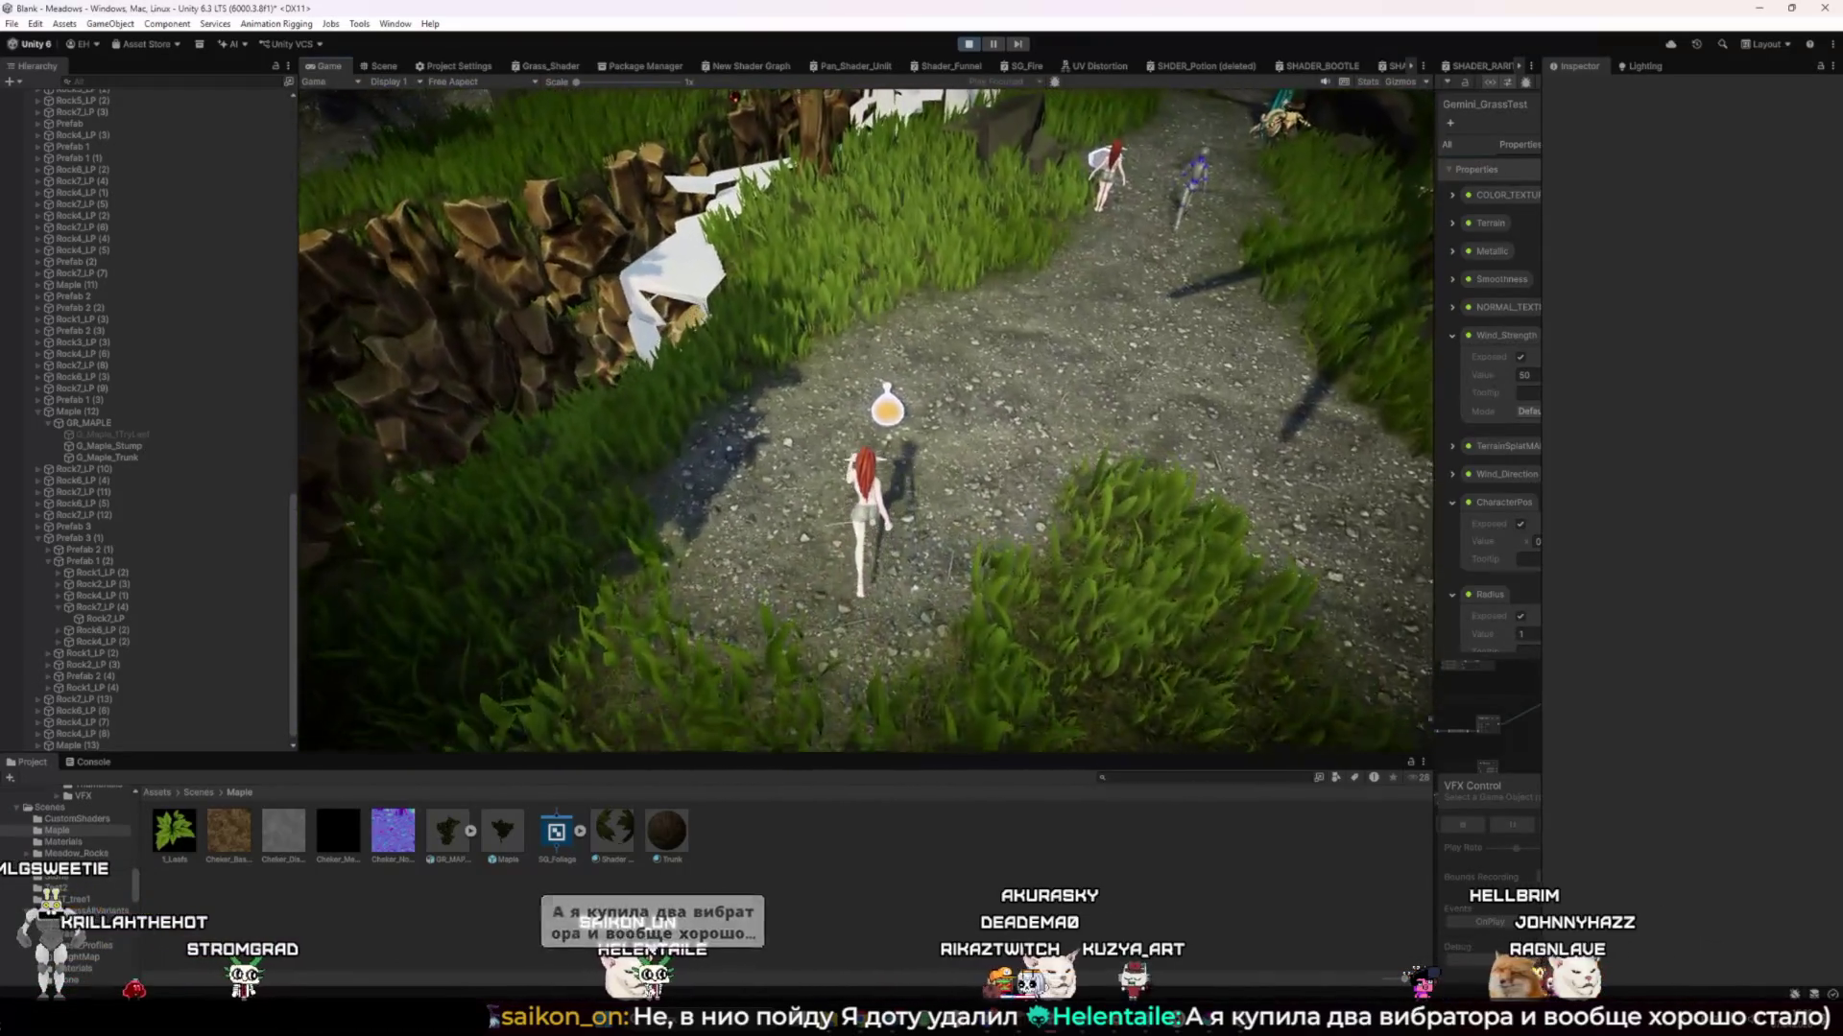
{"action": "key", "text": "w"}
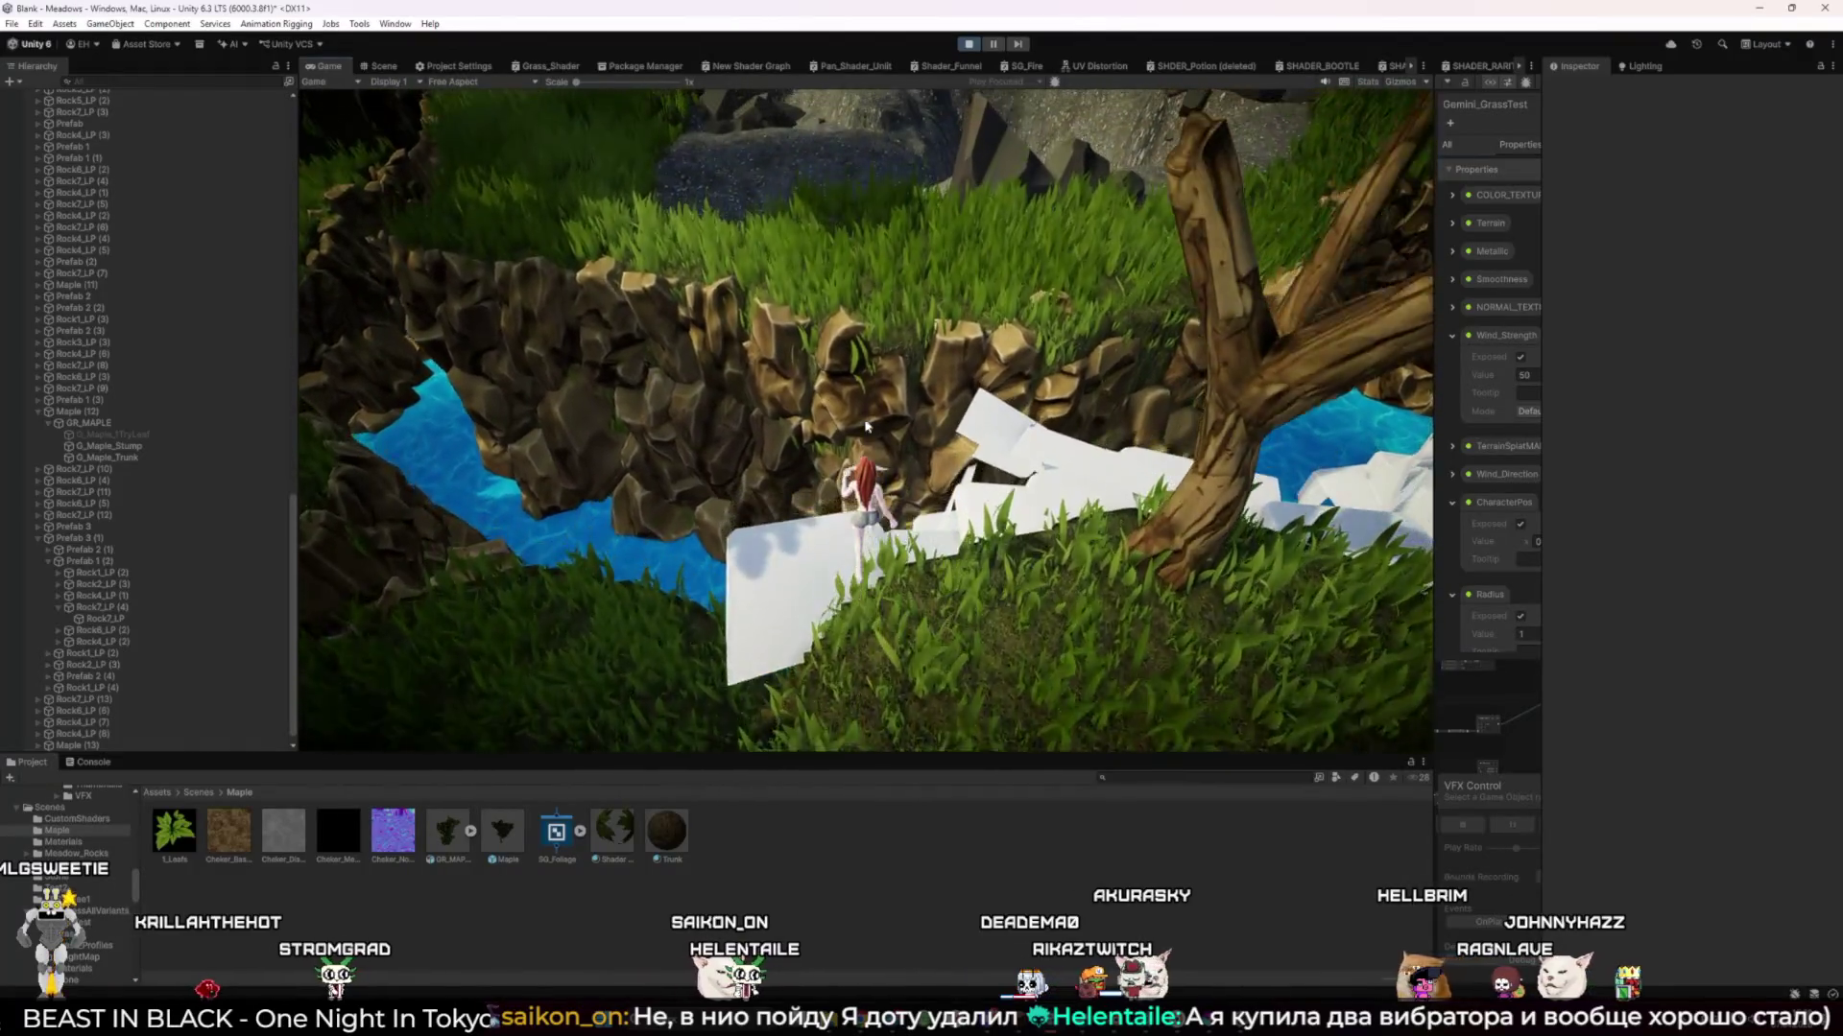
{"action": "key", "text": "w"}
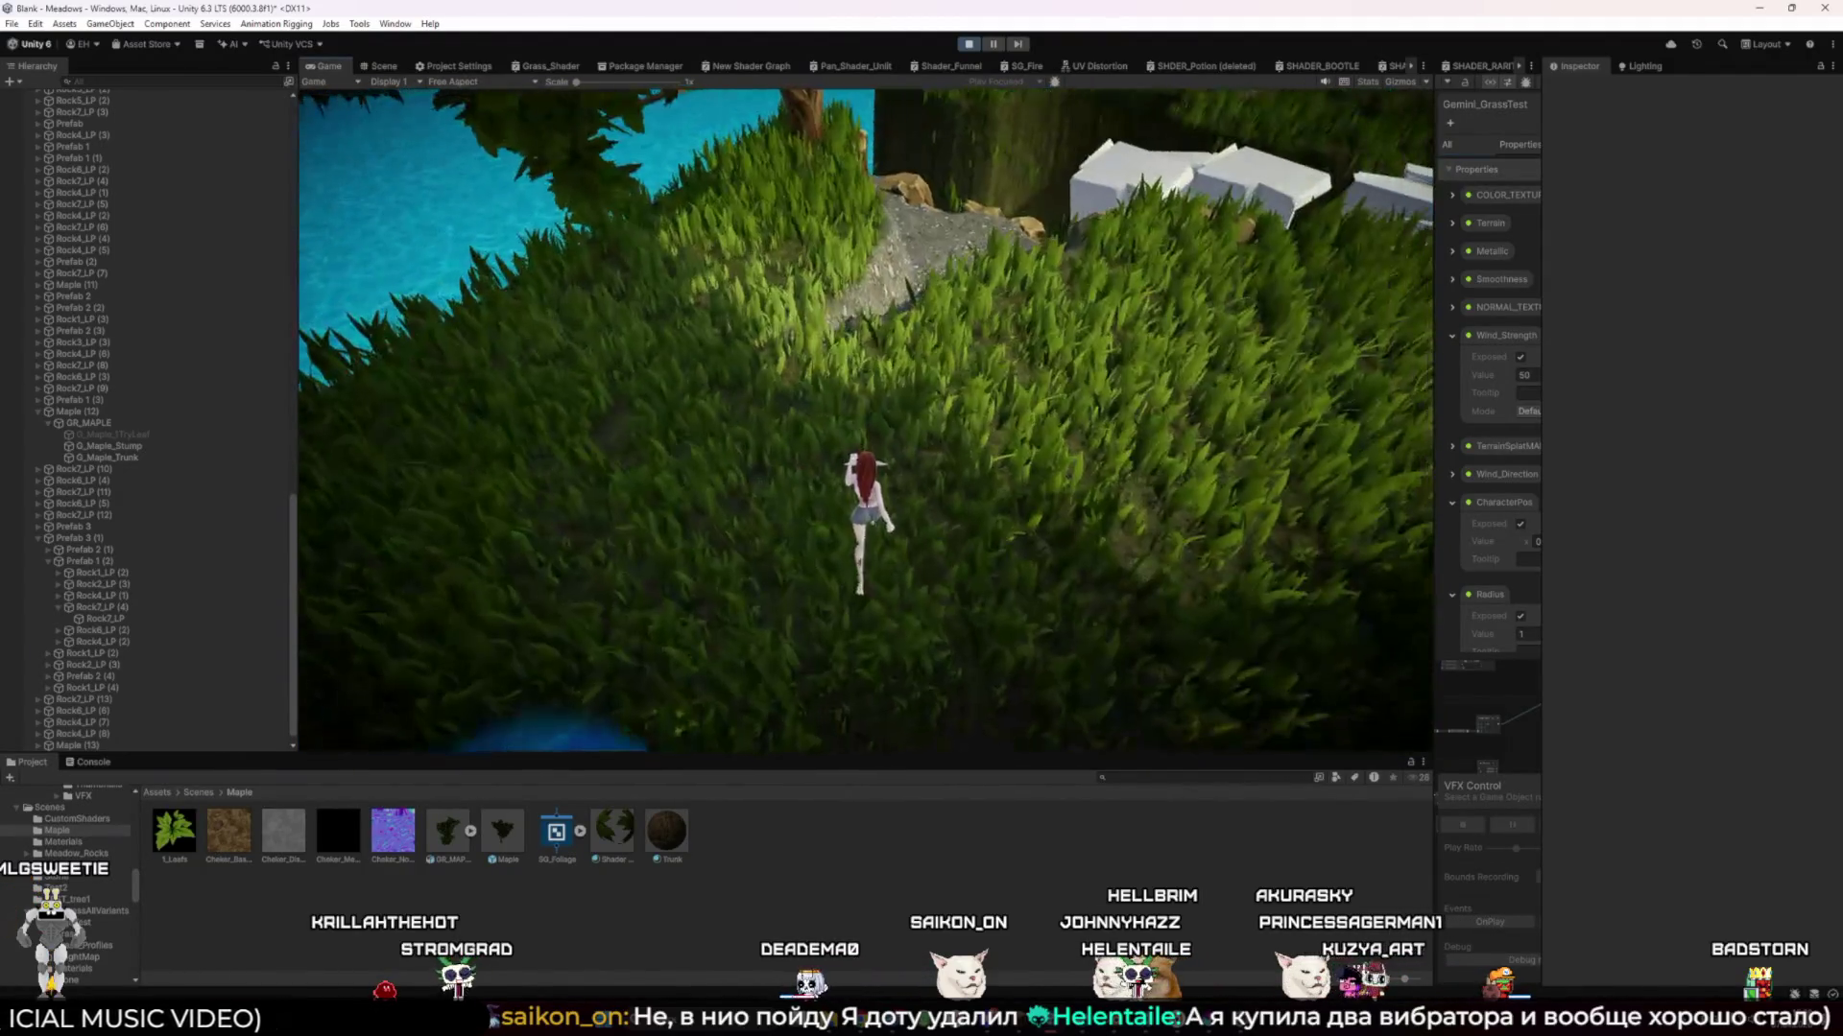
Run toward the cliff edge and lantern, then to the rocks under the tree and up the gravel path
{"action": "key", "text": "w"}
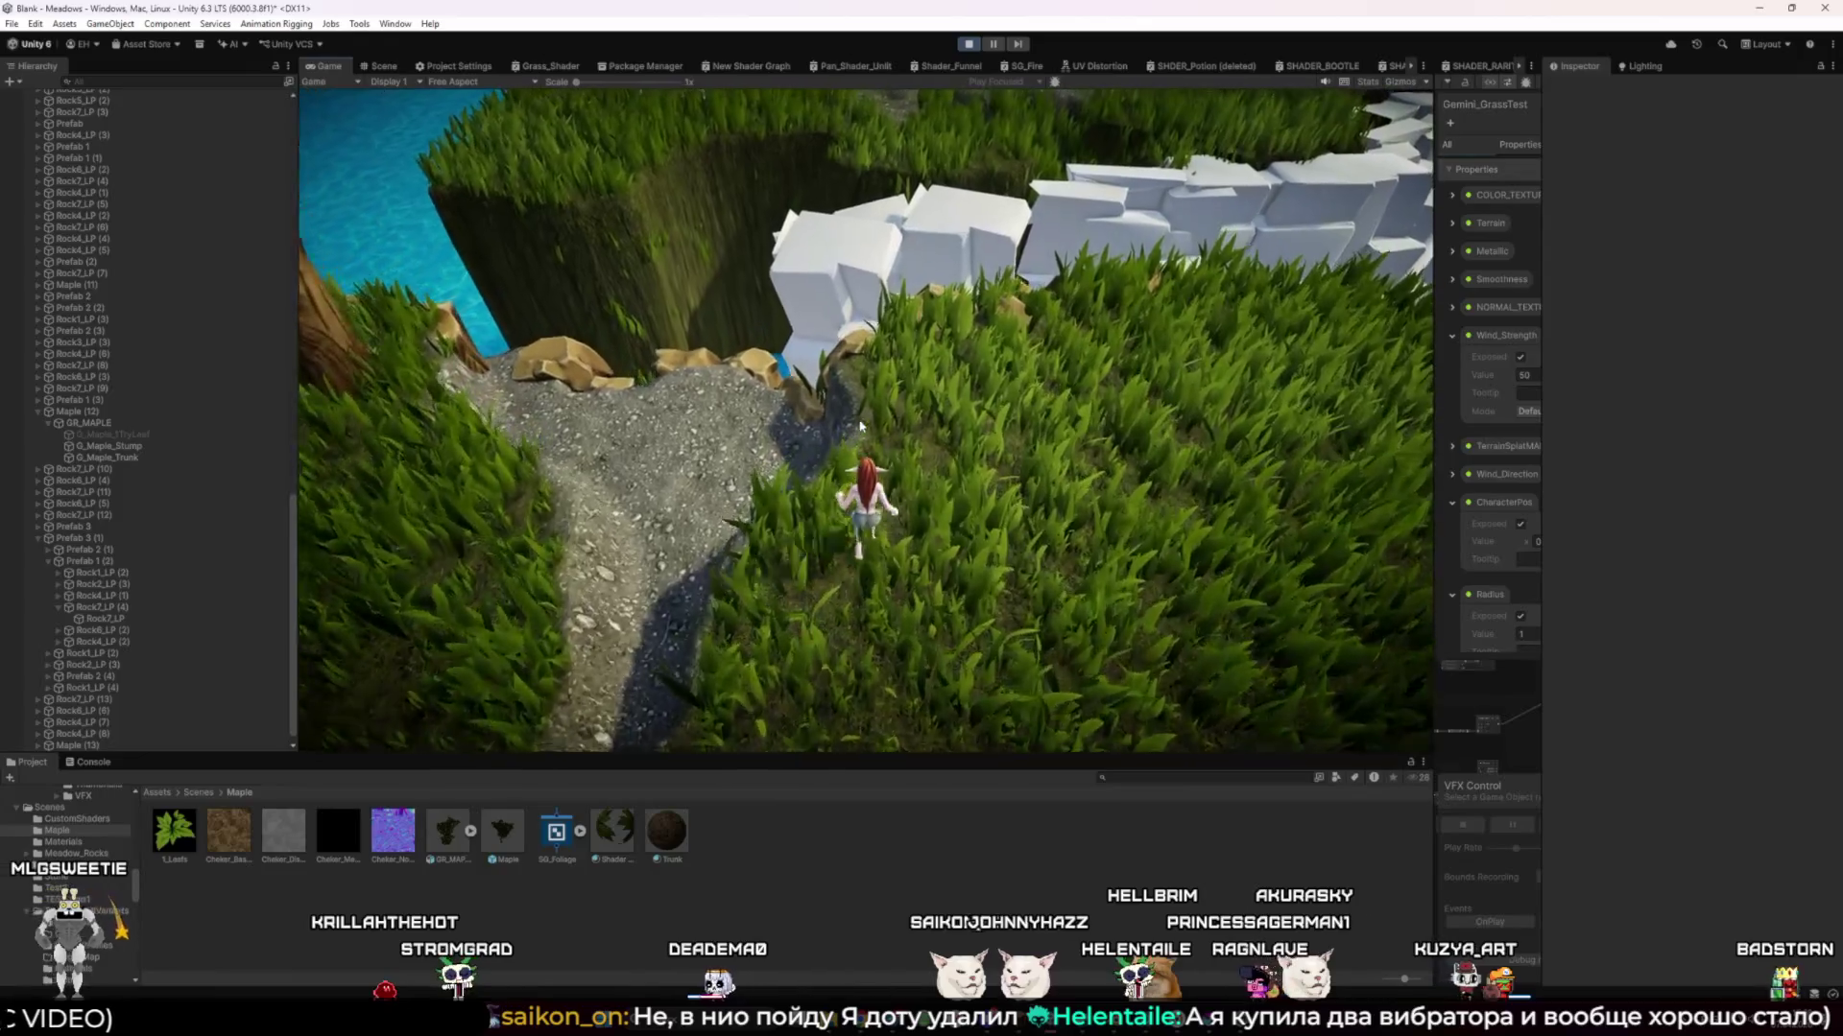
{"action": "key", "text": "w"}
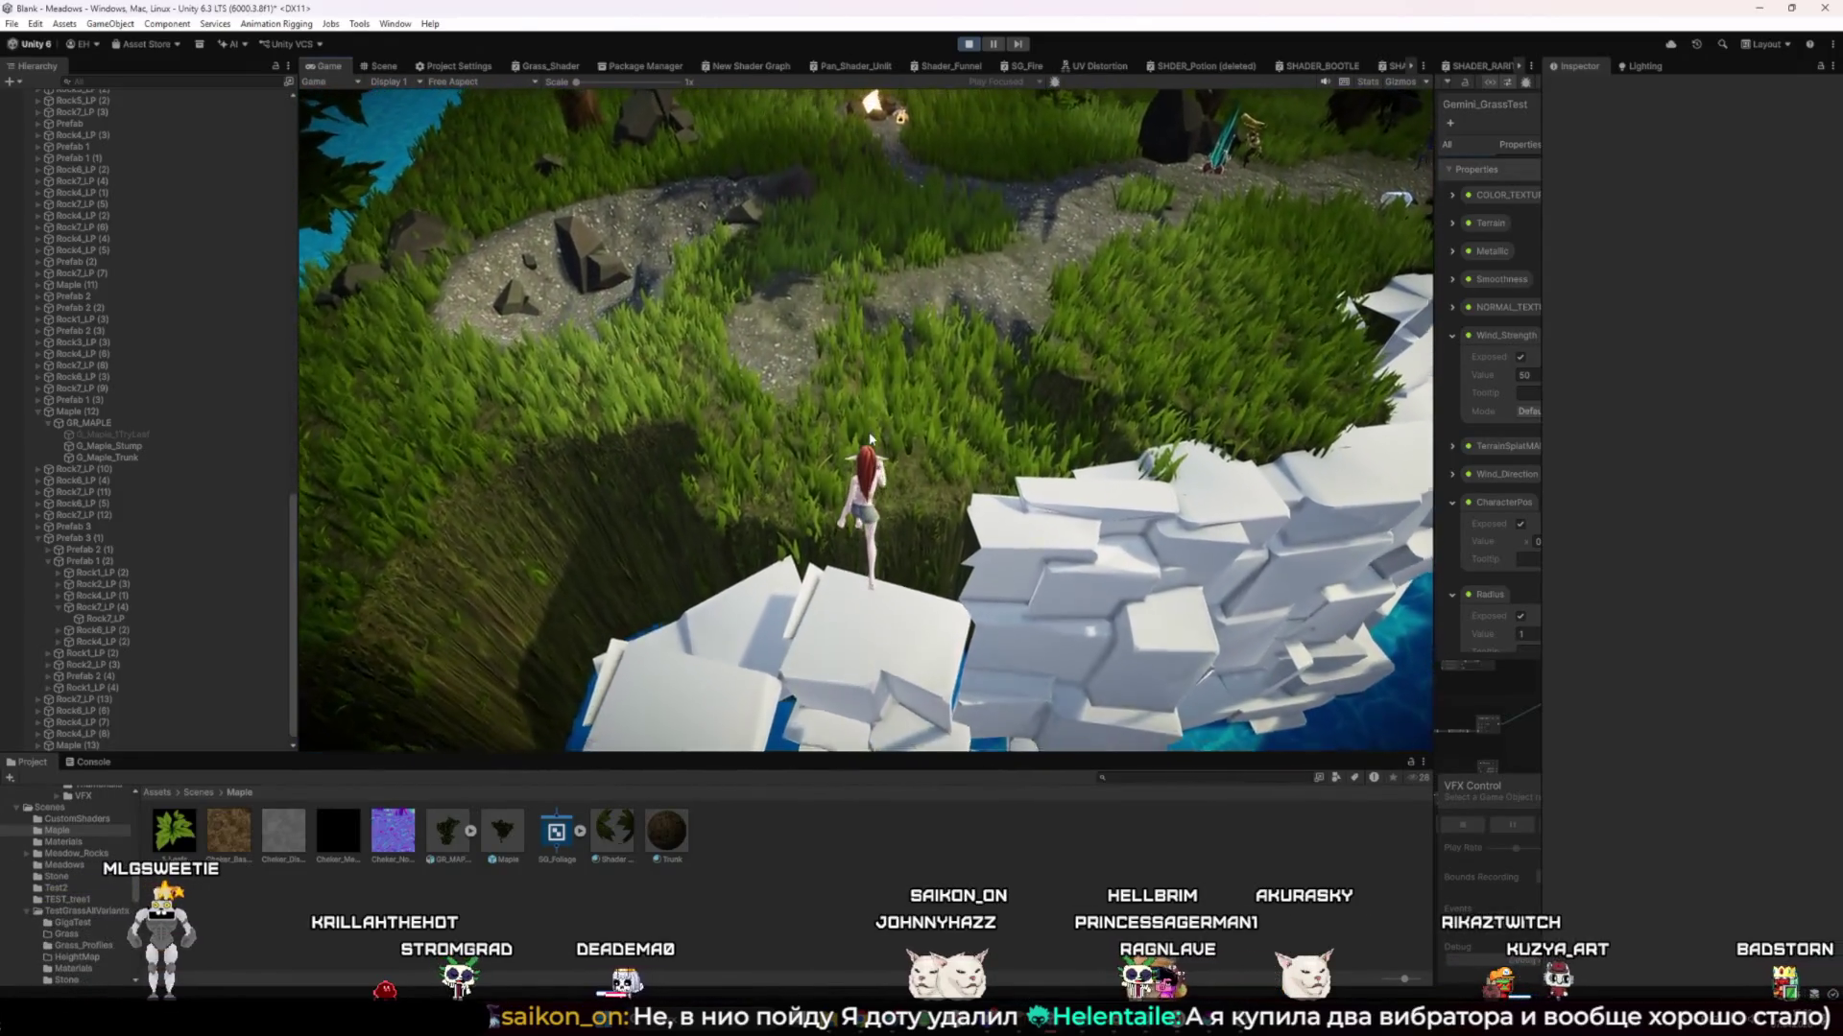
{"action": "key", "text": "w"}
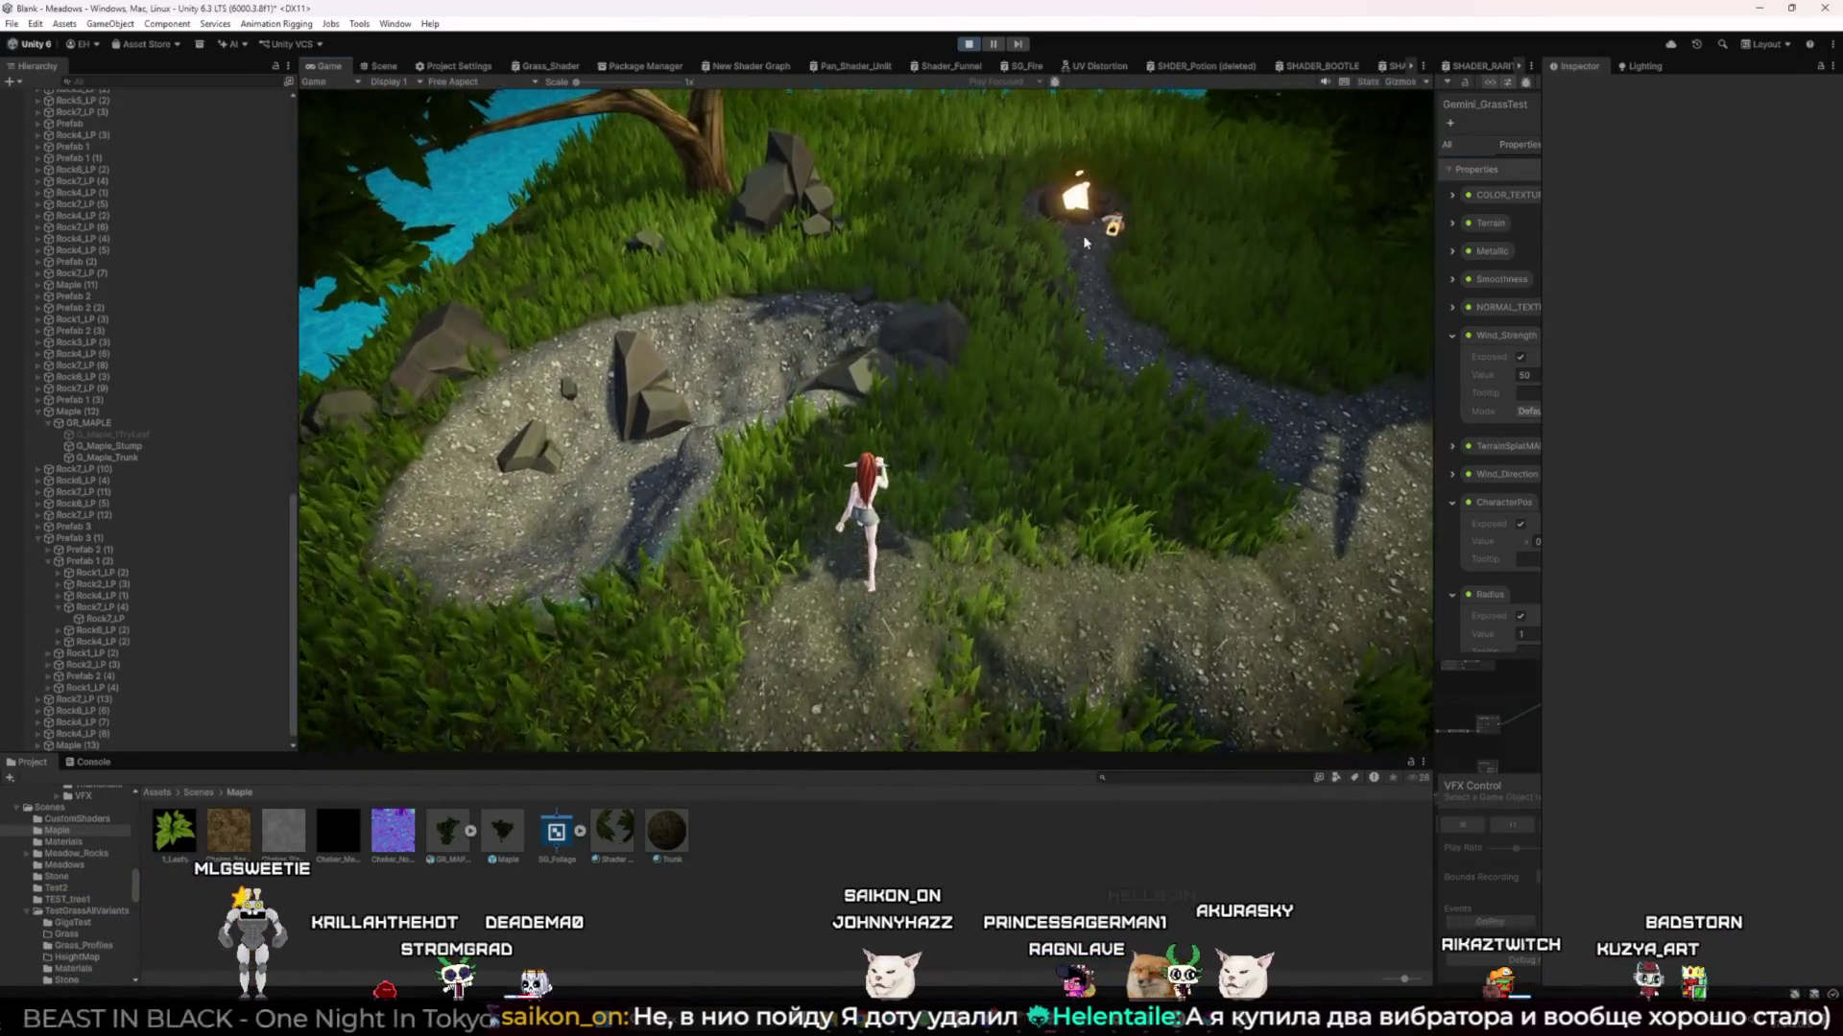
{"action": "key", "text": "w"}
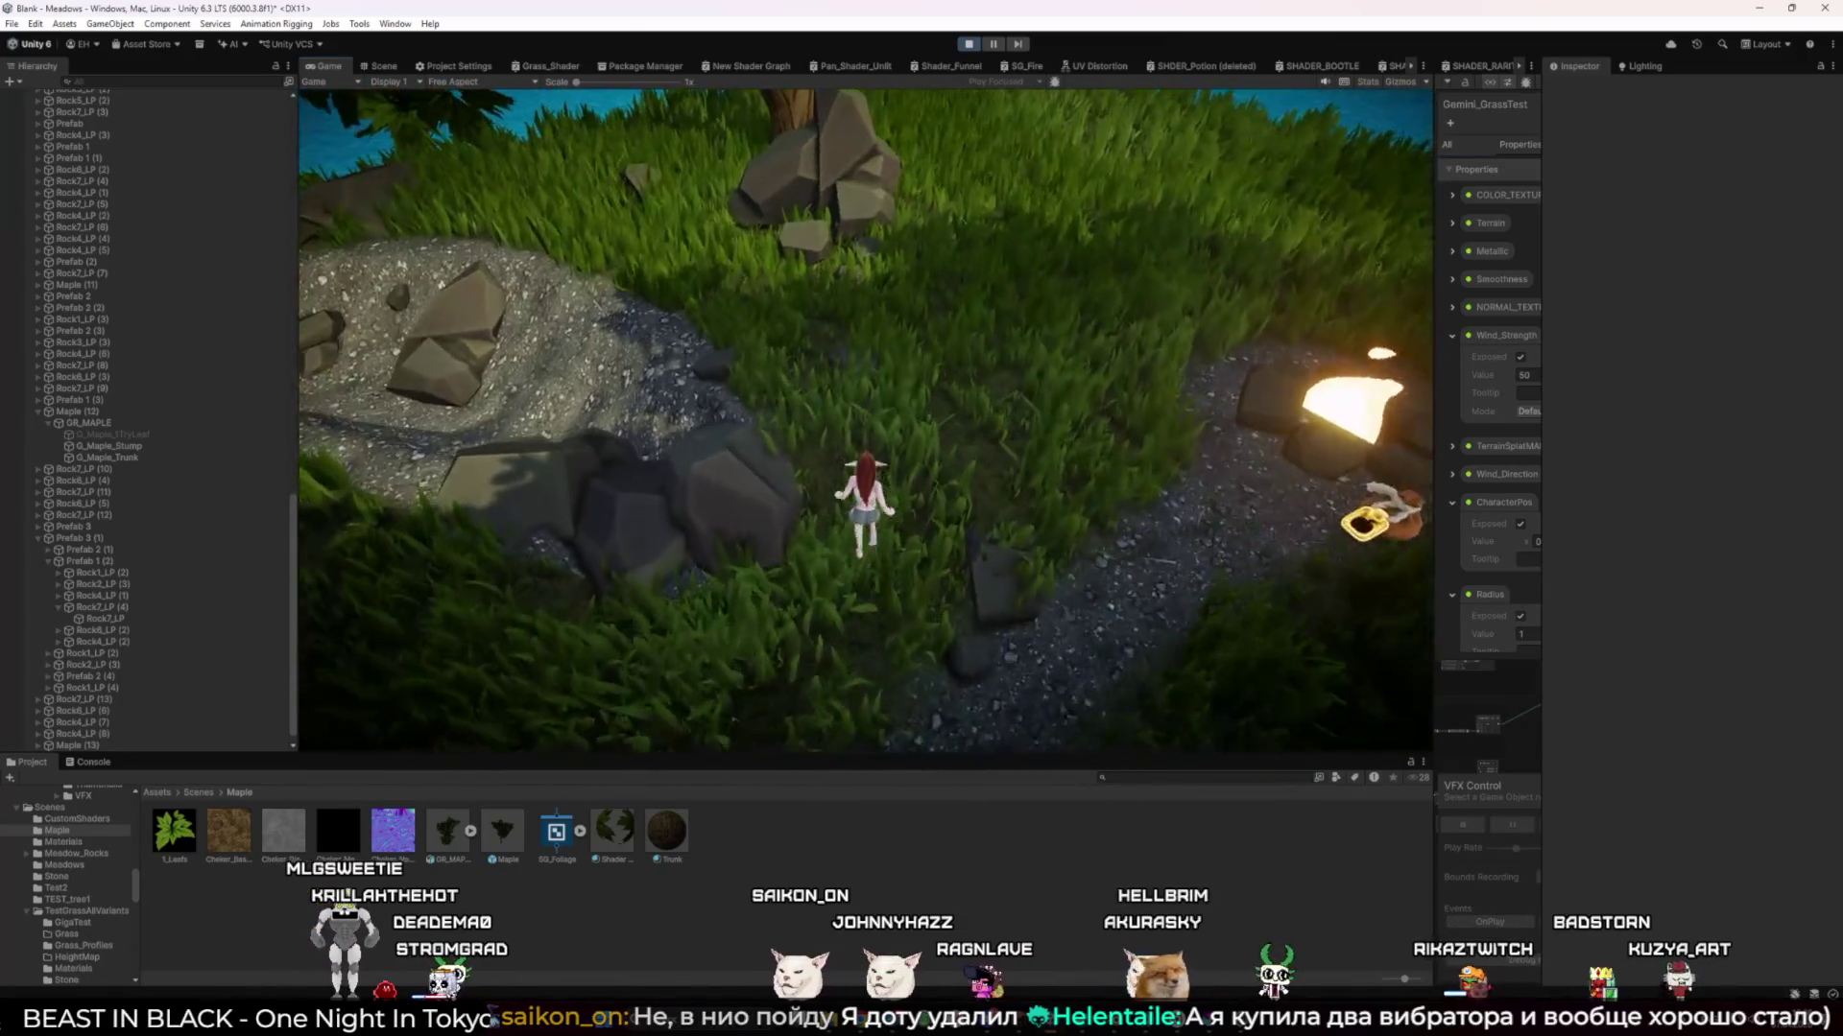
{"action": "key", "text": "w"}
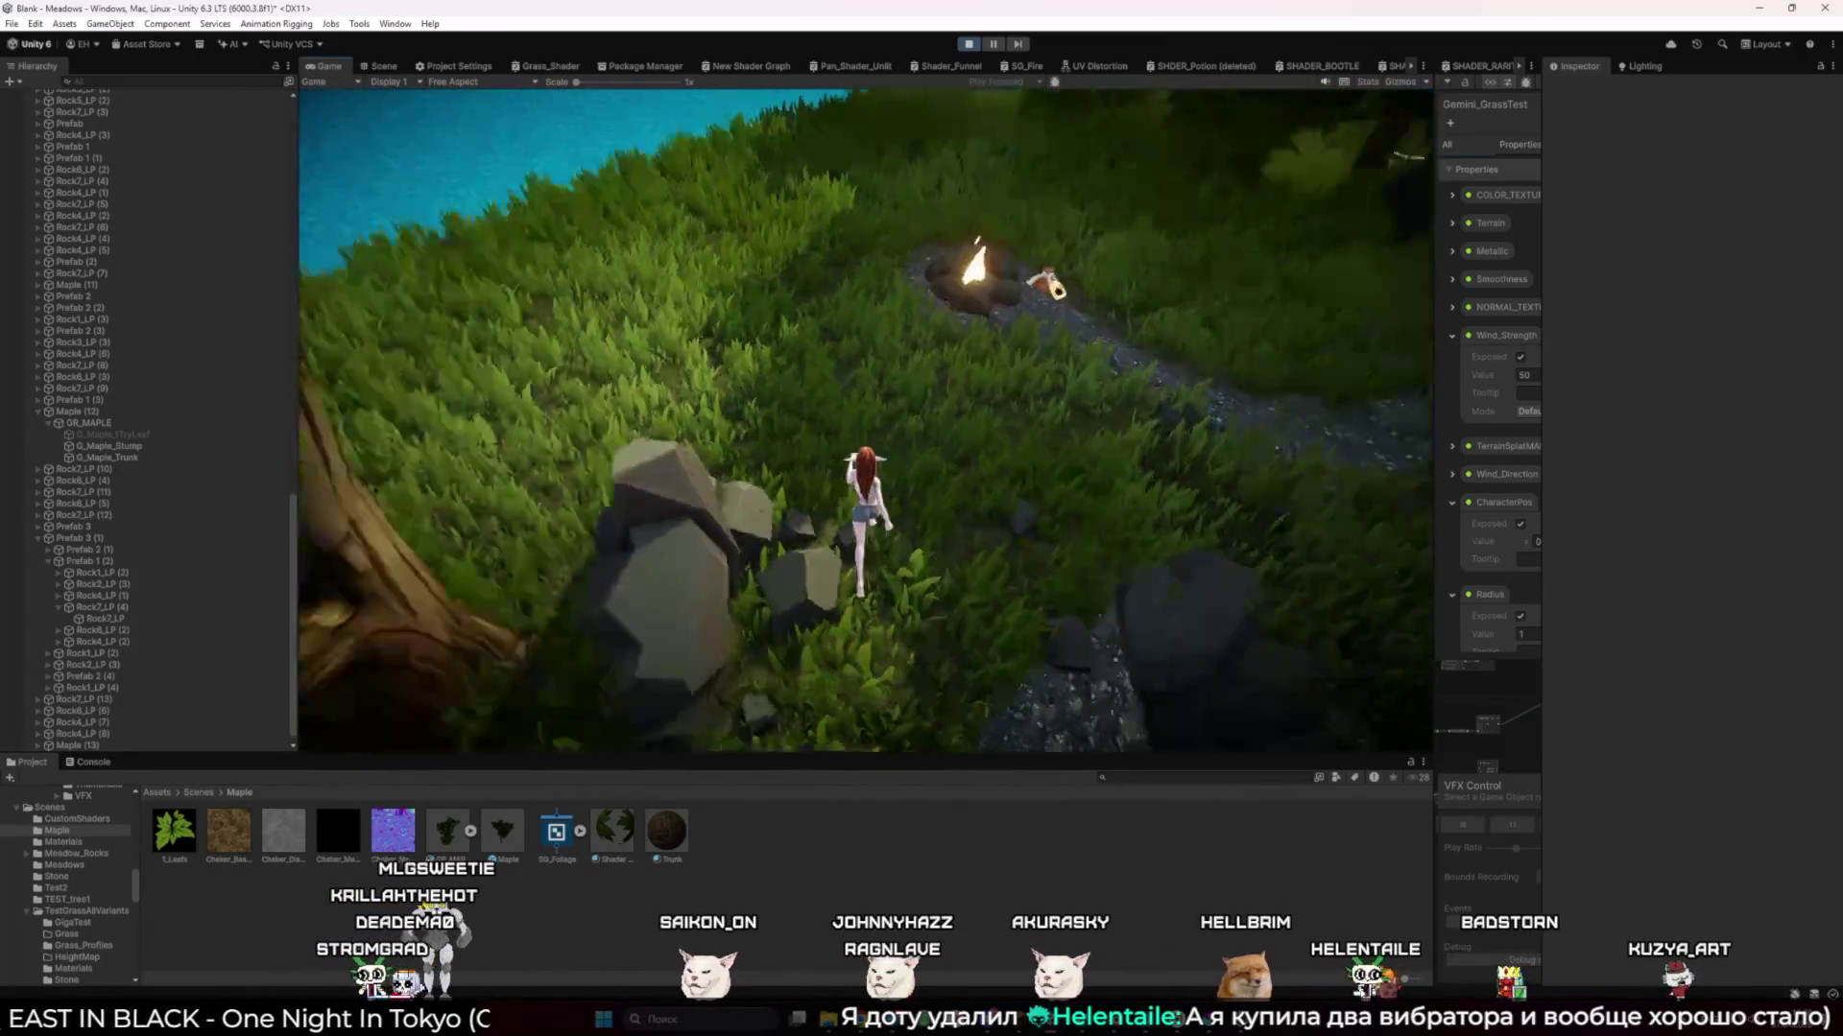
{"action": "key", "text": "w"}
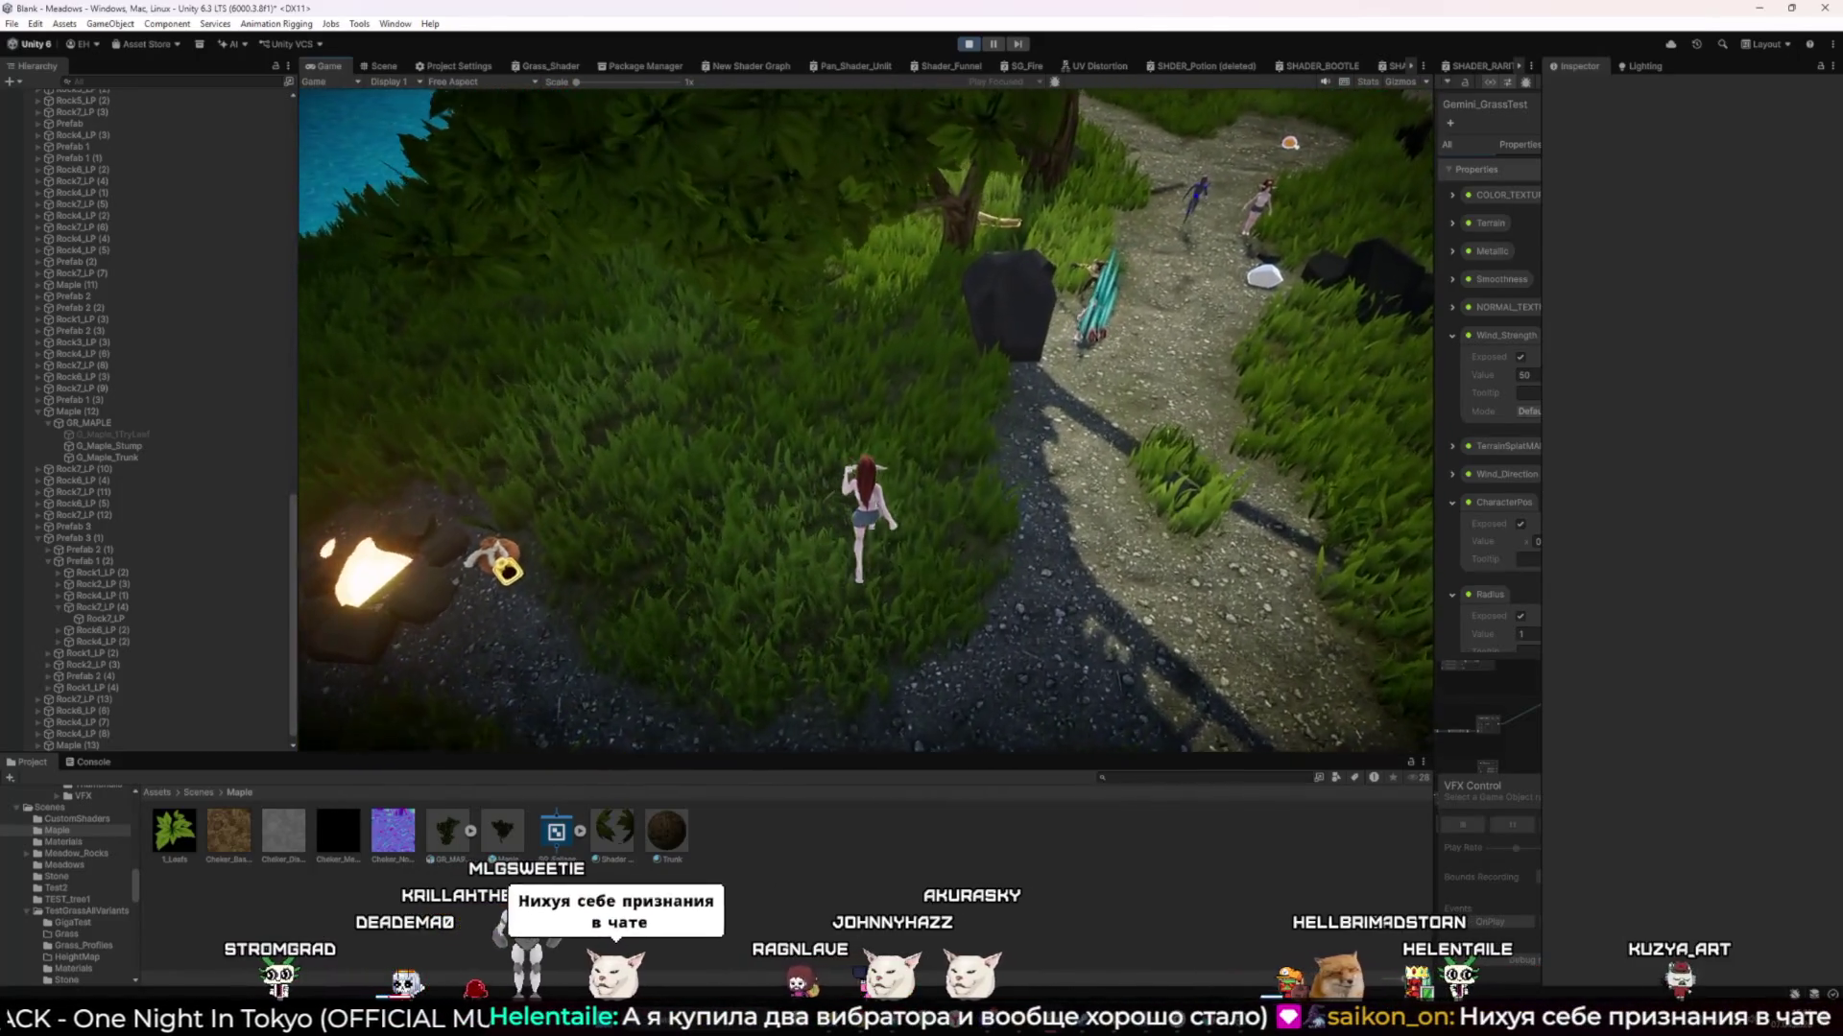
{"action": "key", "text": "w"}
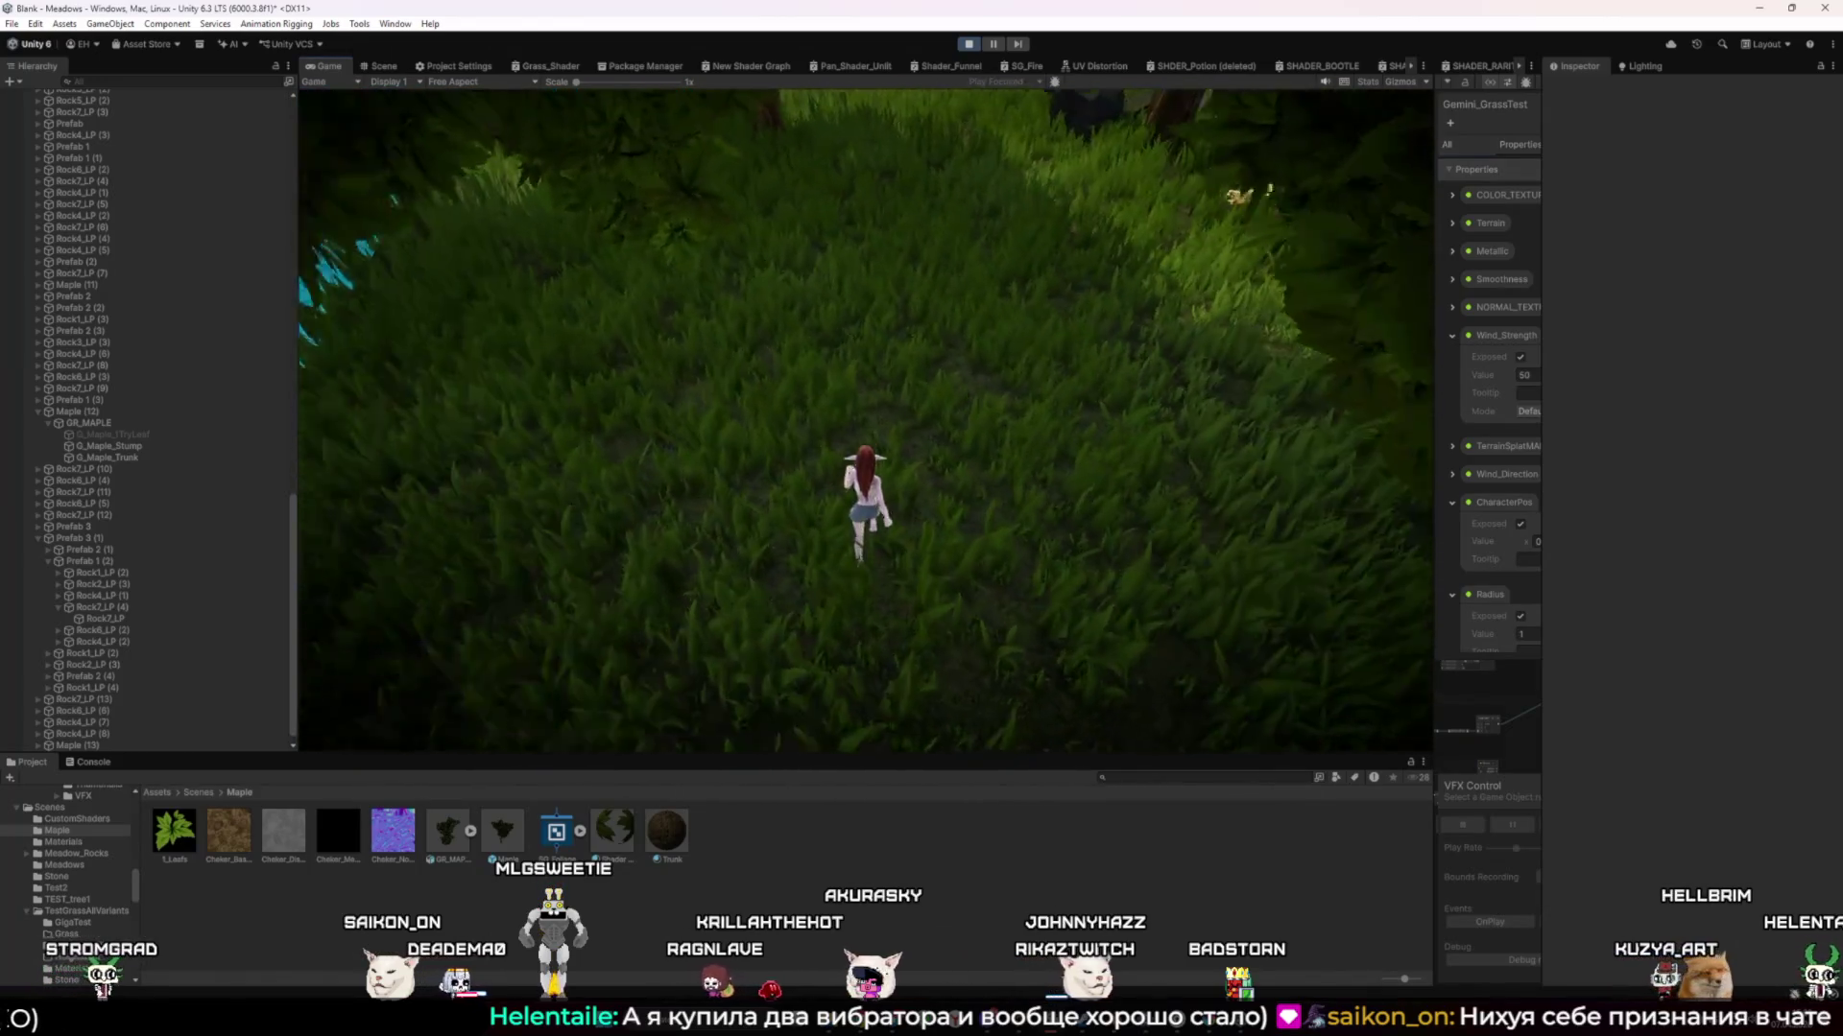
Walk the character through the grass among the trees and back along the gravel path
{"action": "key", "text": "w"}
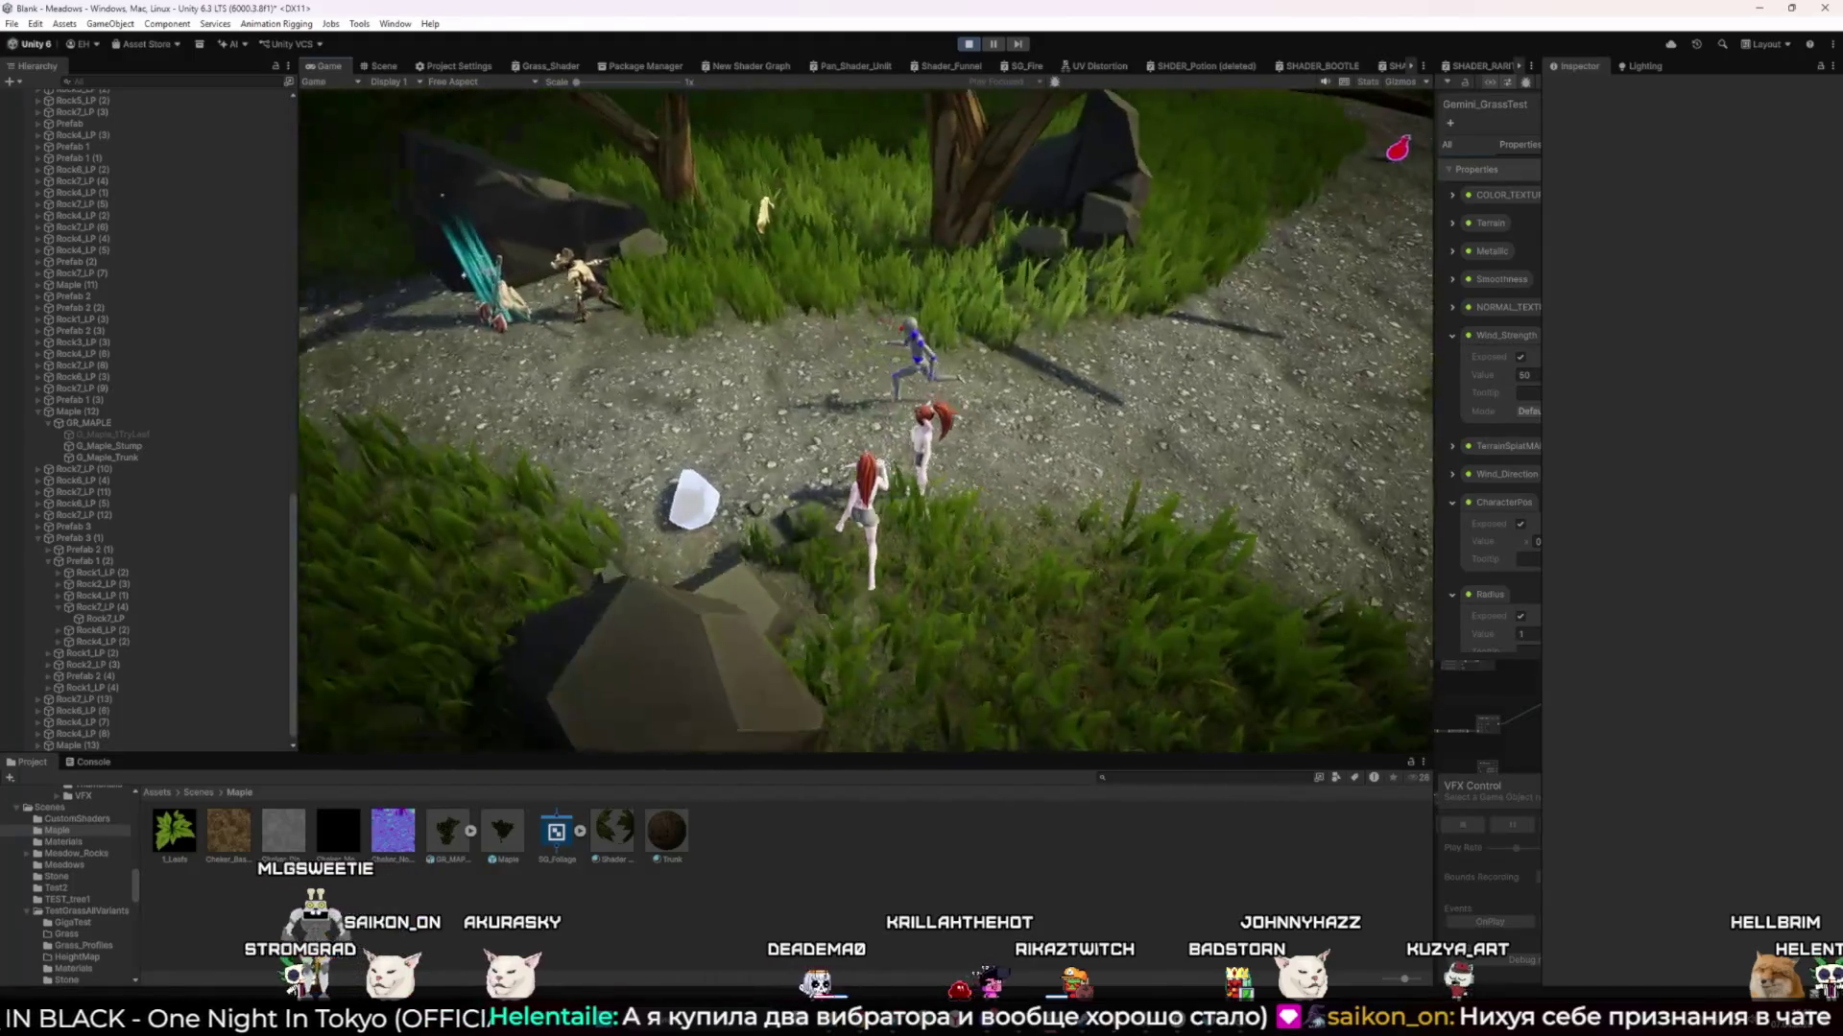
{"action": "key", "text": "w"}
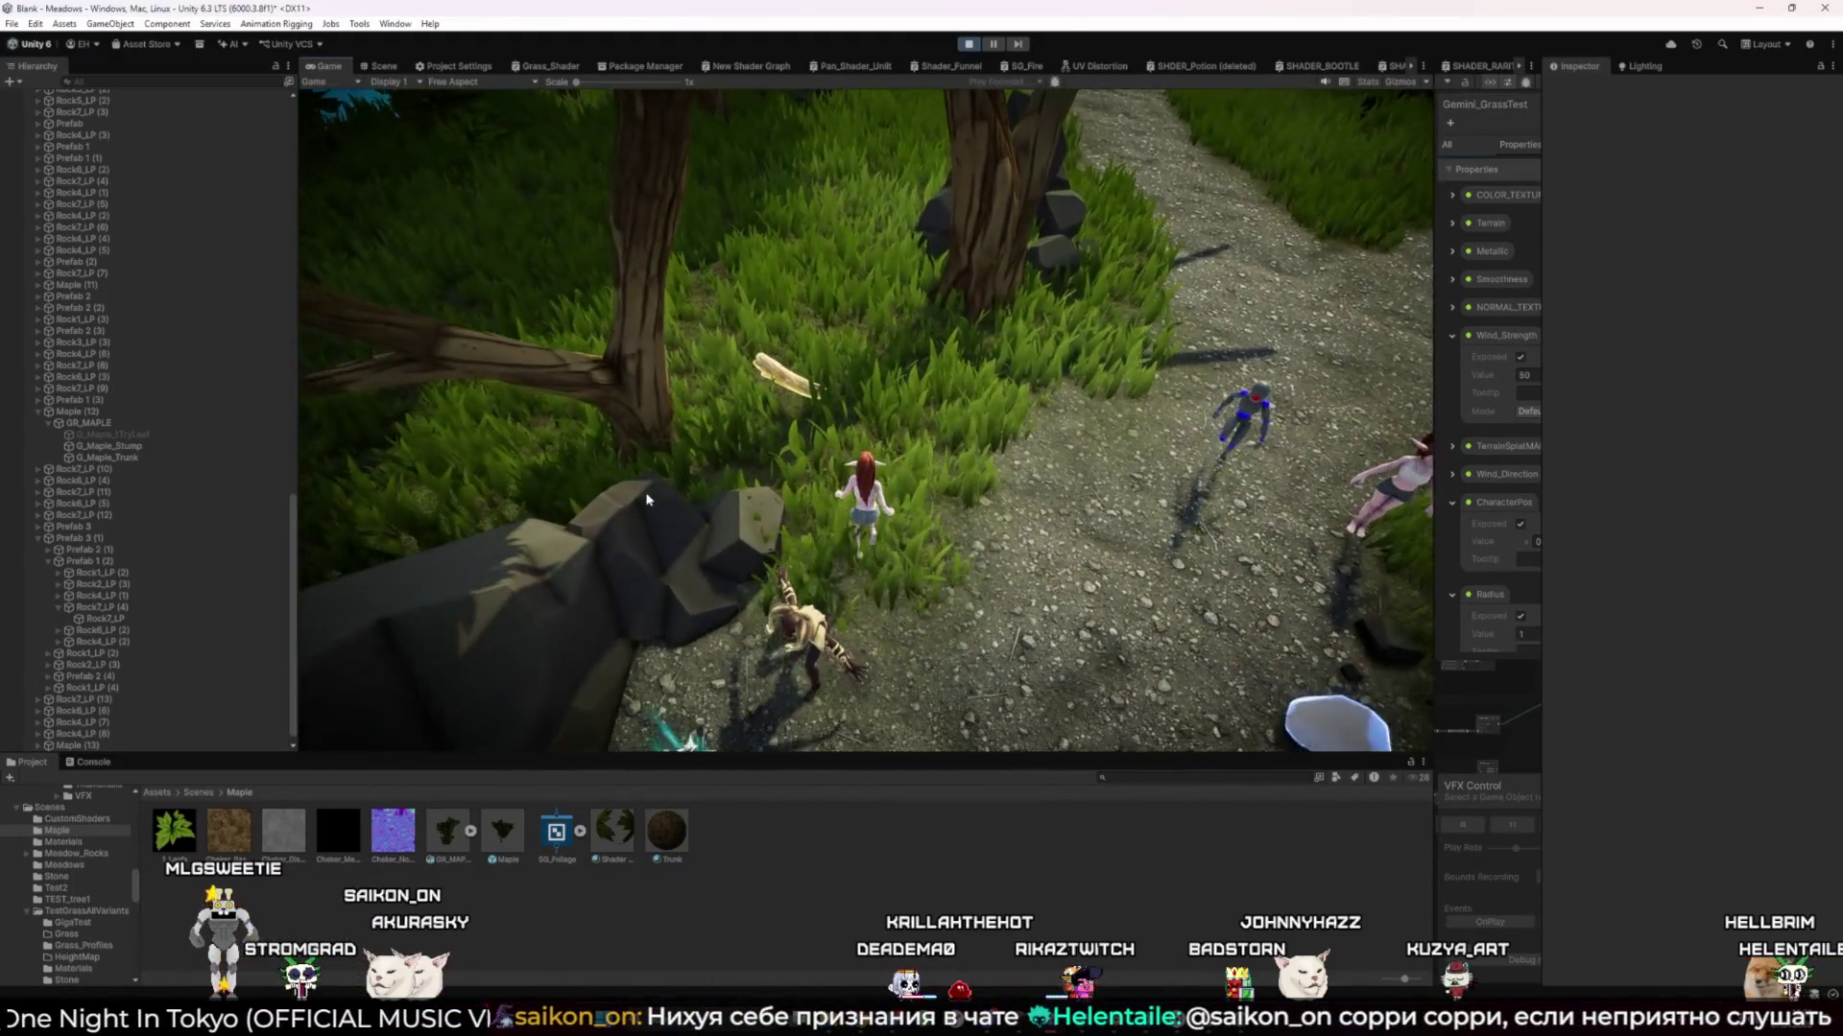
{"action": "key", "text": "w"}
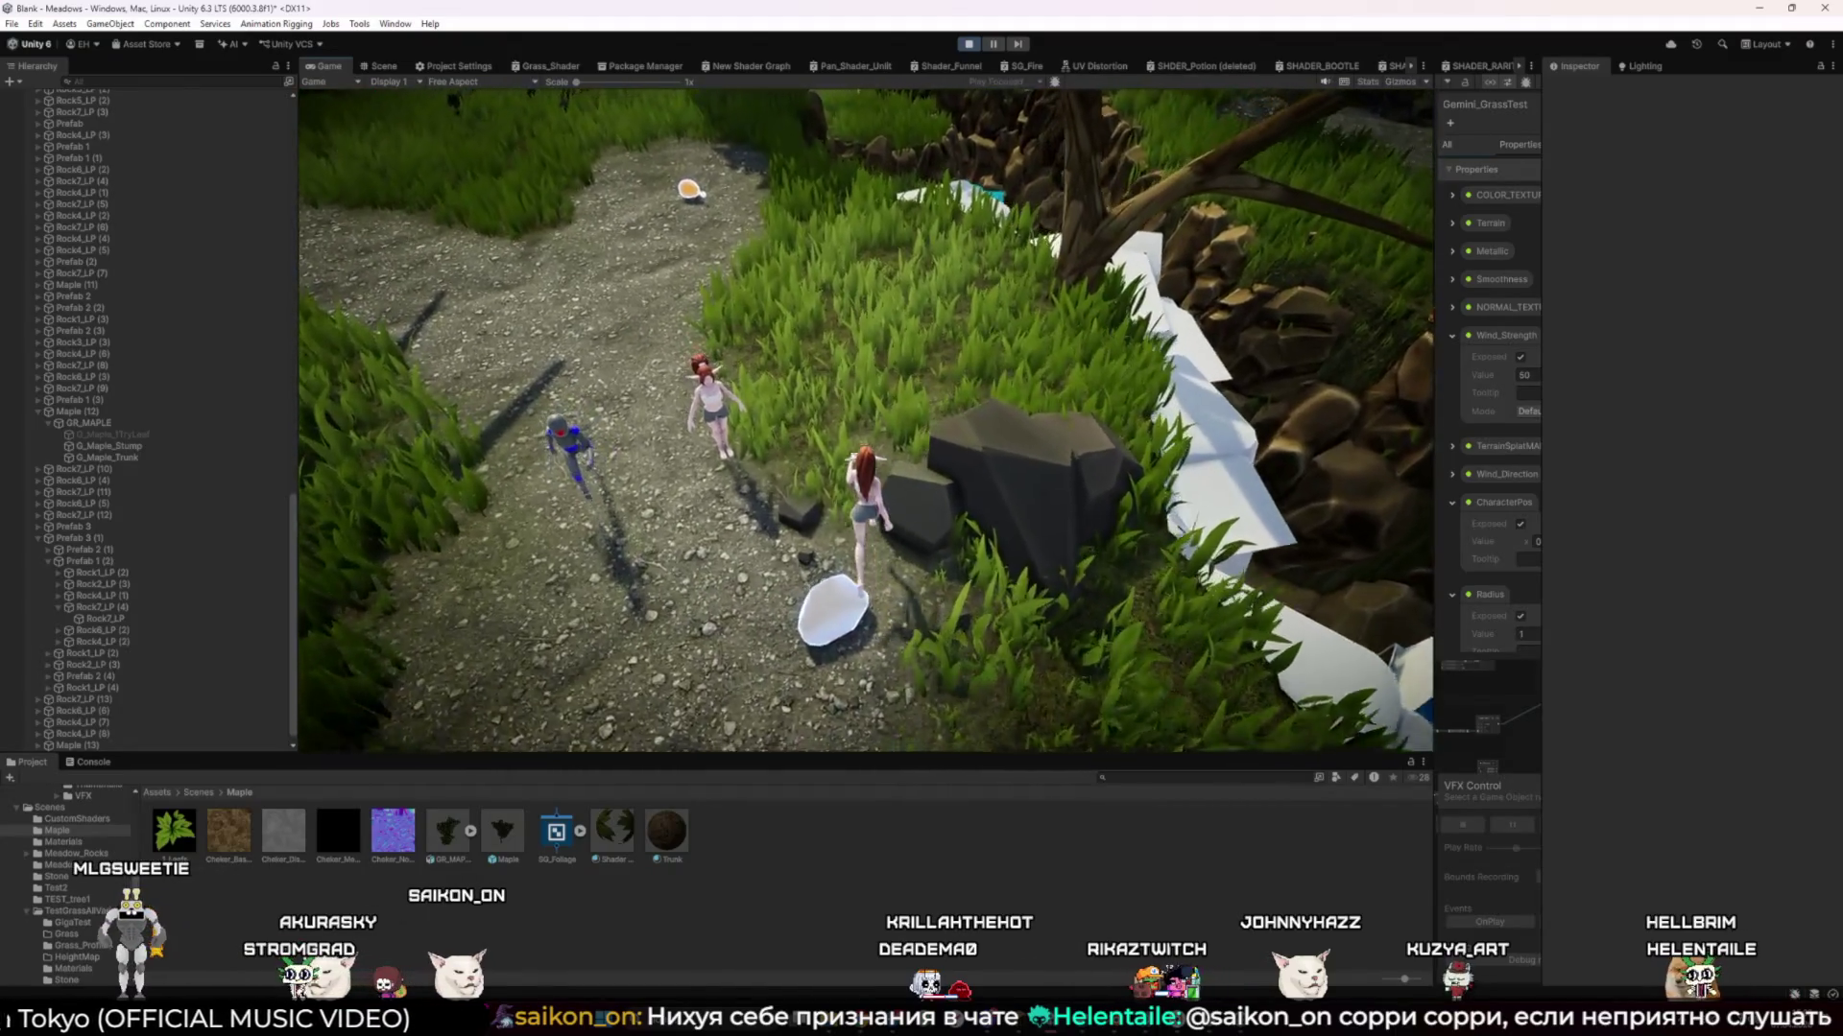
{"action": "key", "text": "w"}
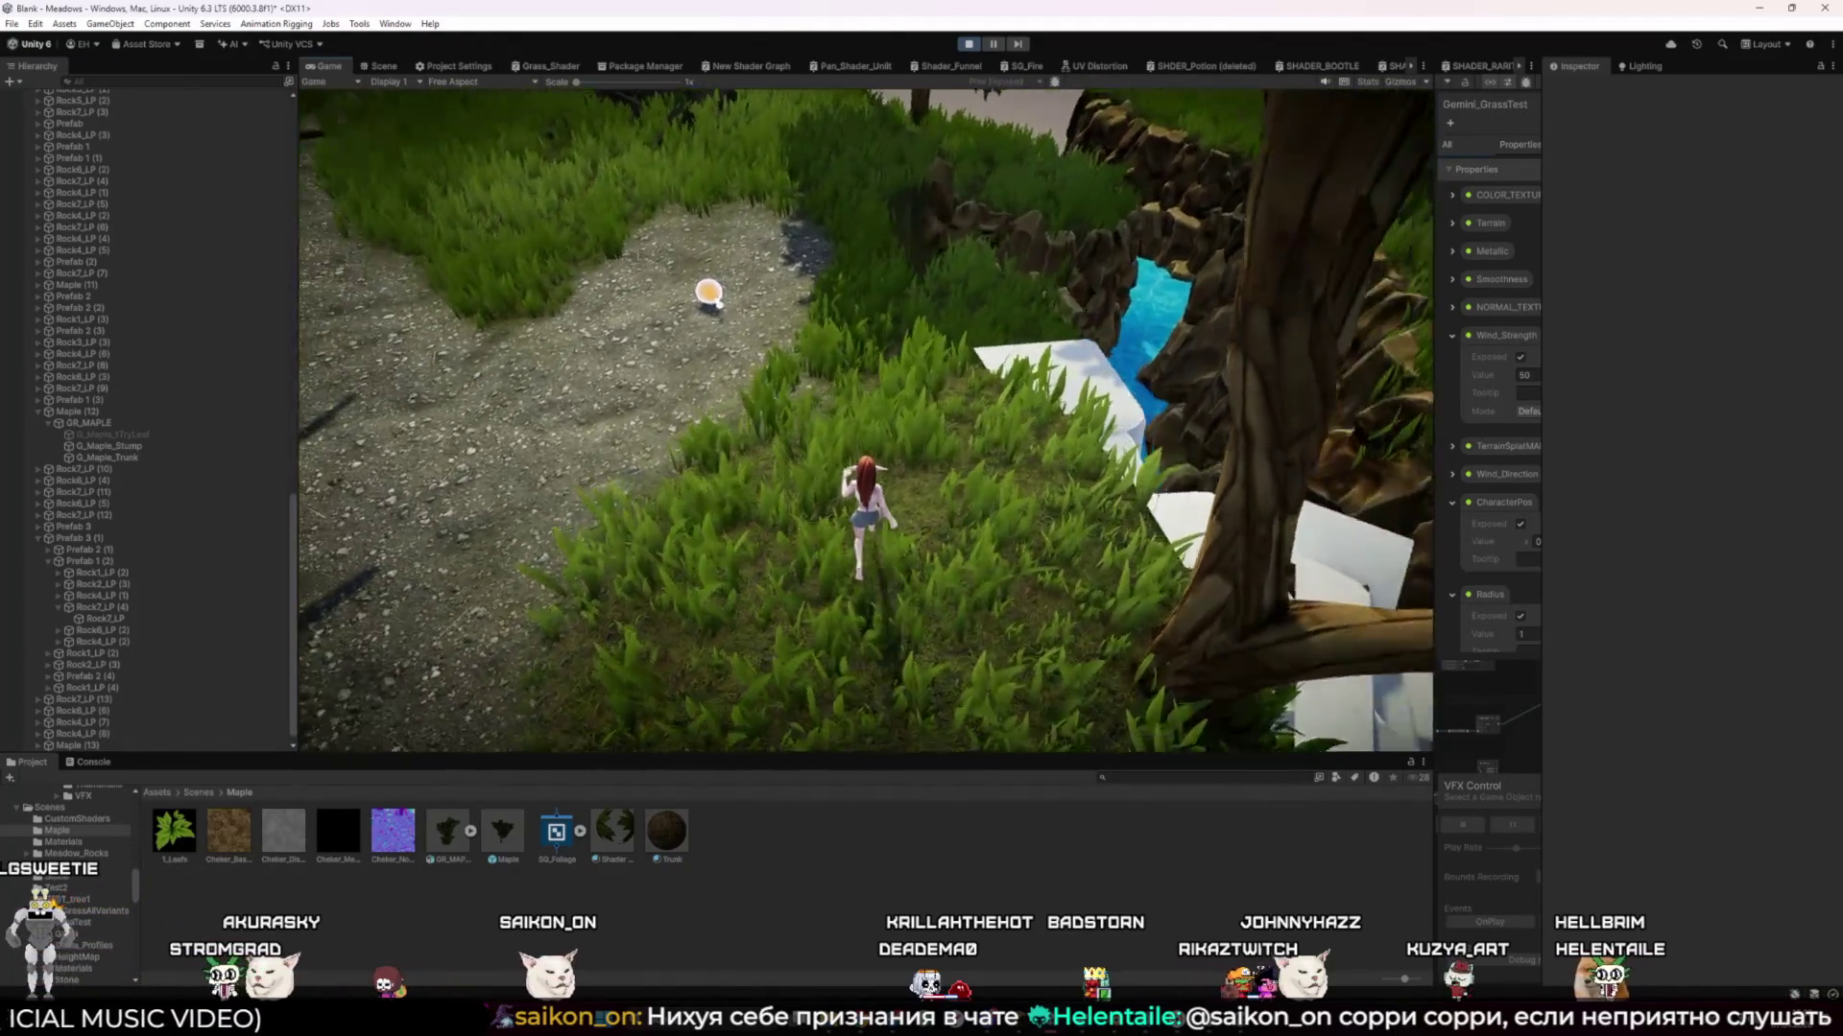
{"action": "key", "text": "w"}
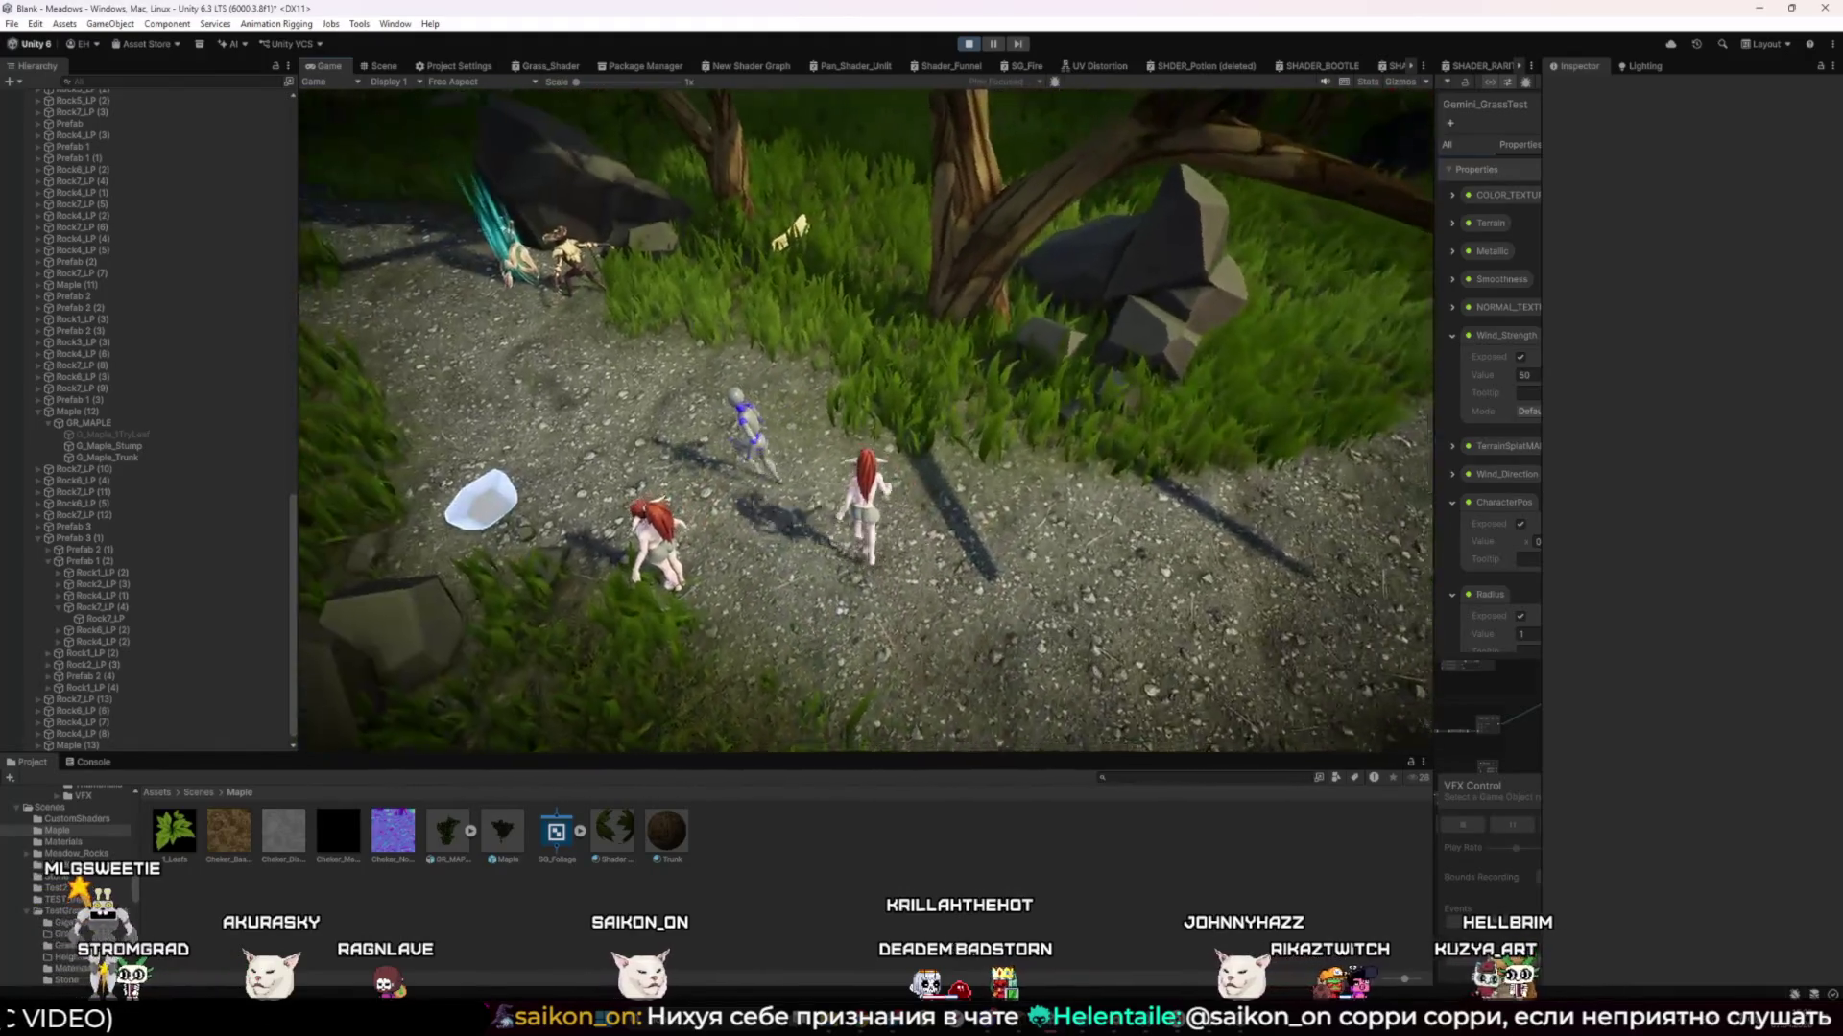
{"action": "key", "text": "w"}
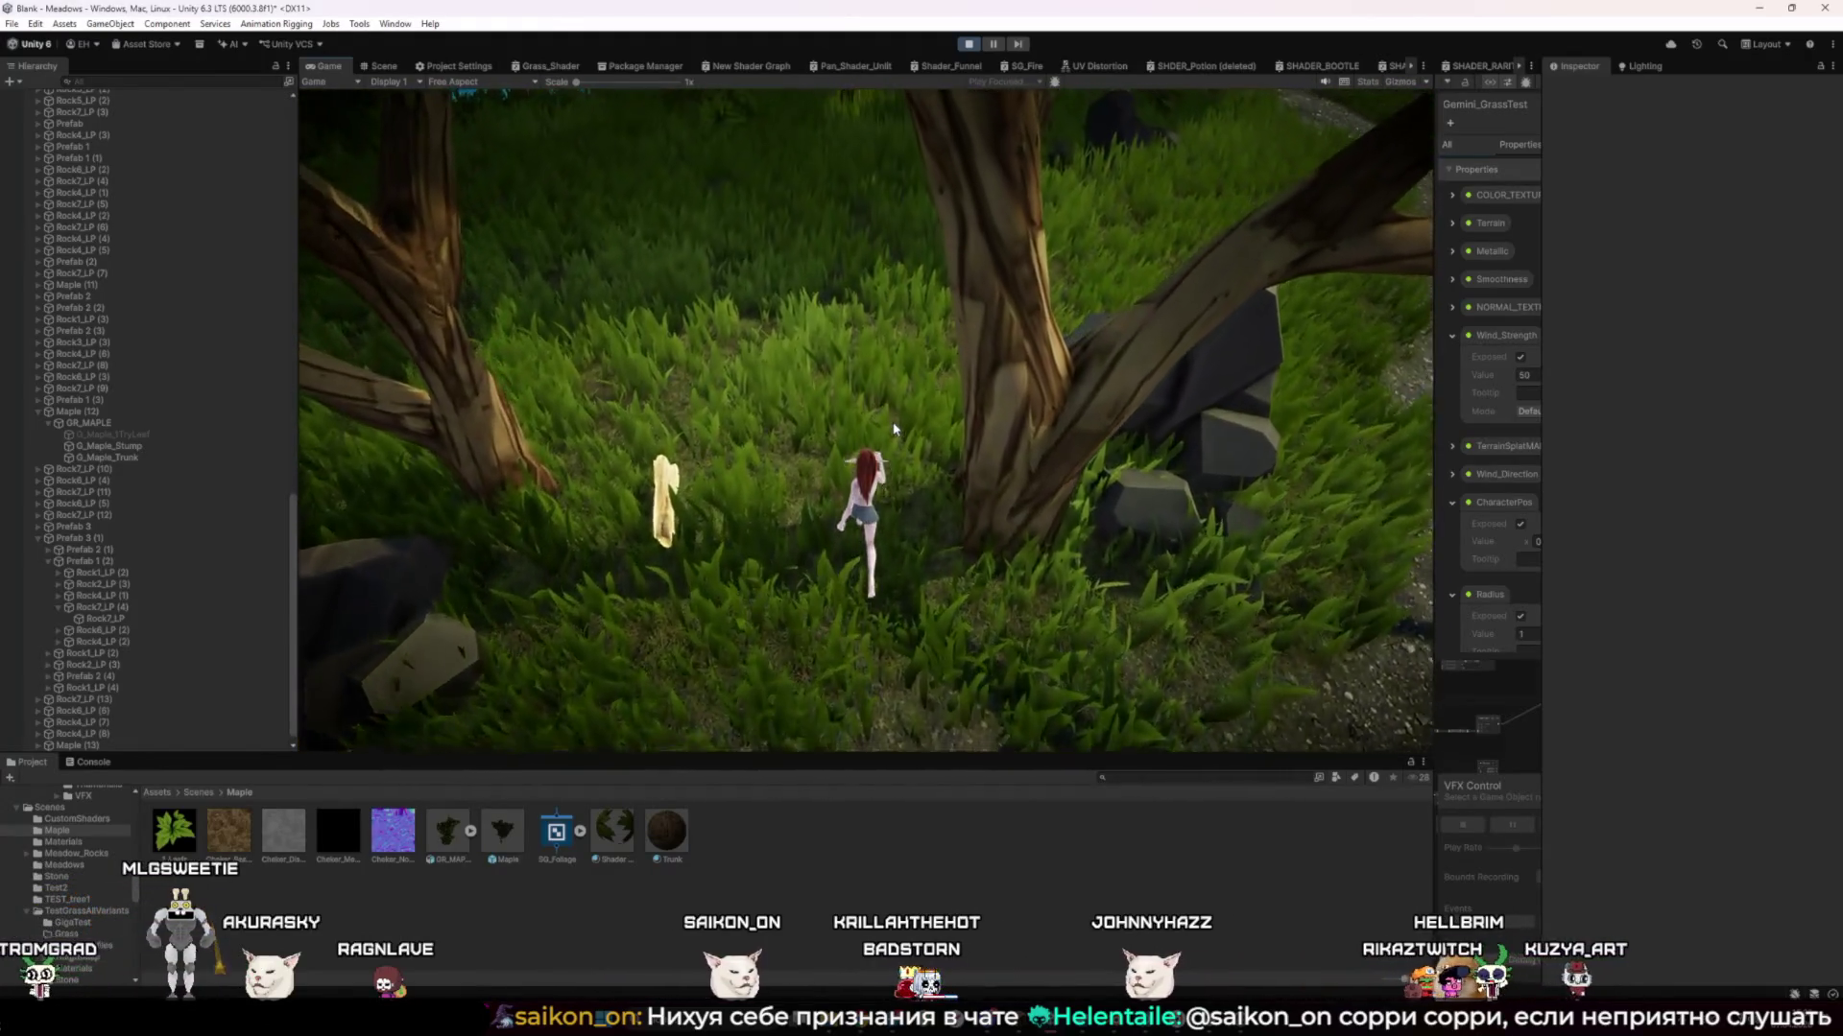
{"action": "key", "text": "w"}
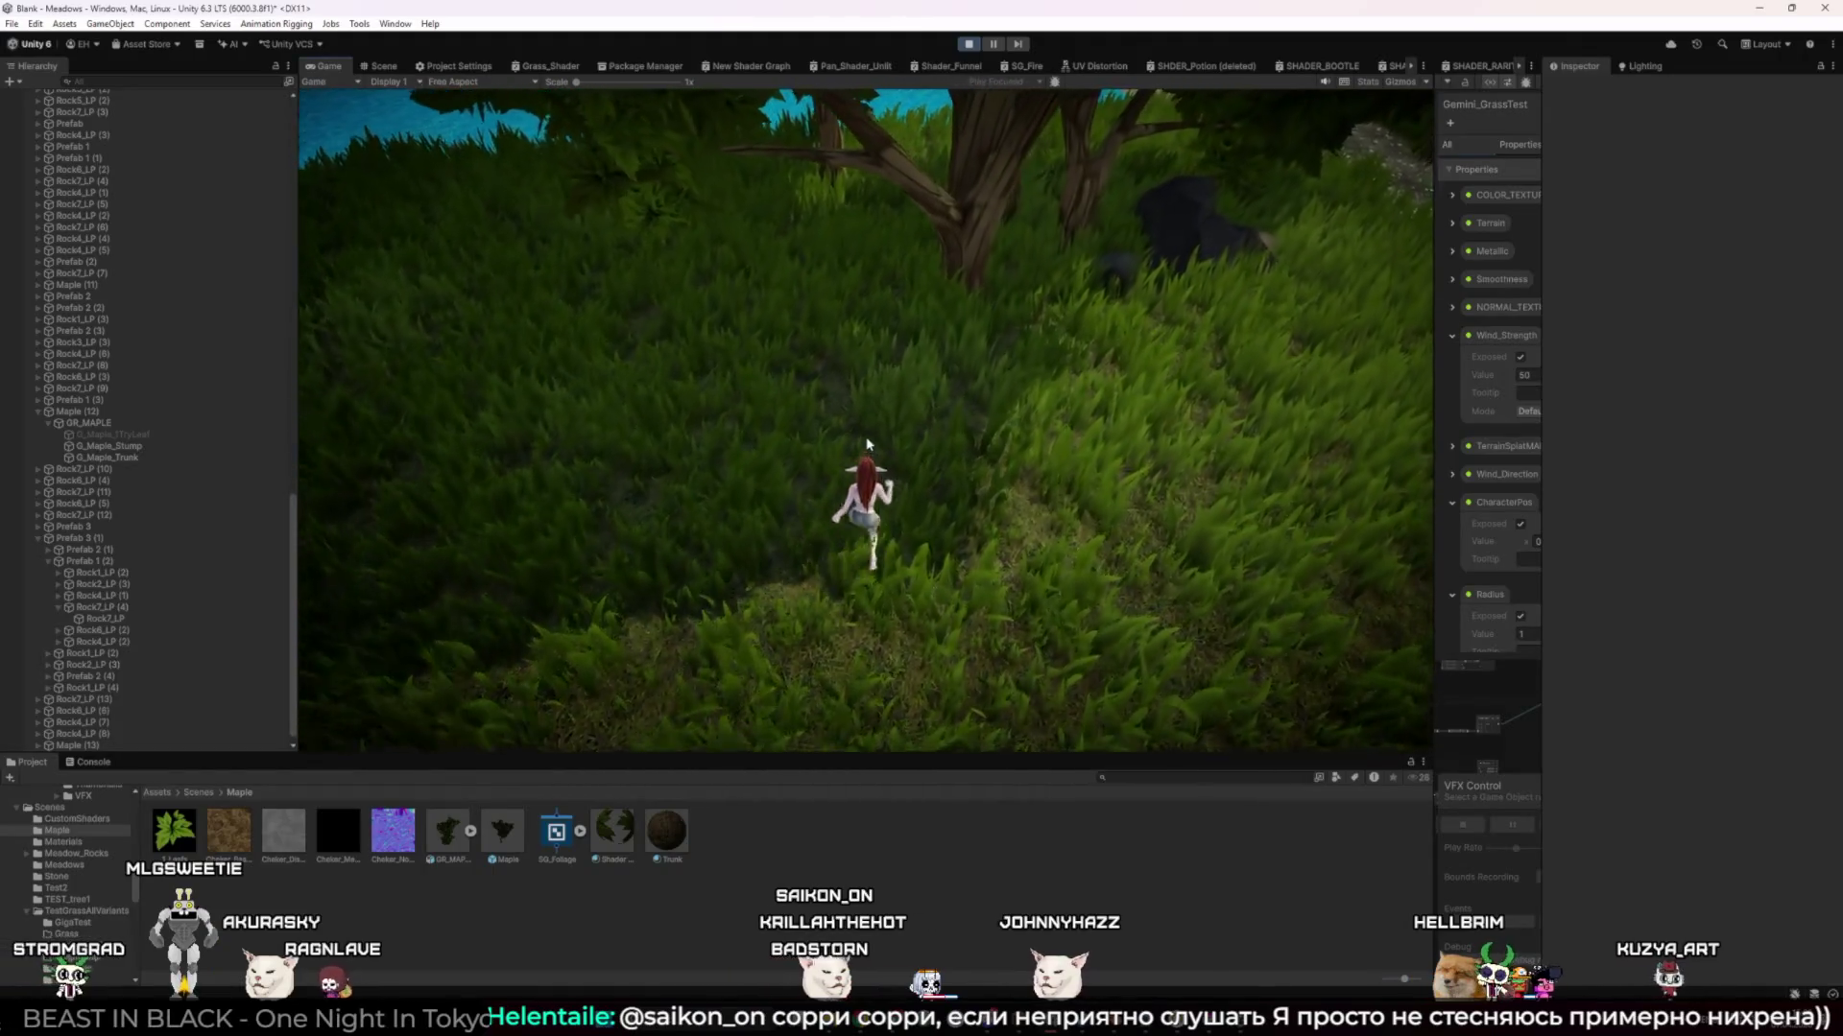
{"action": "key", "text": "w"}
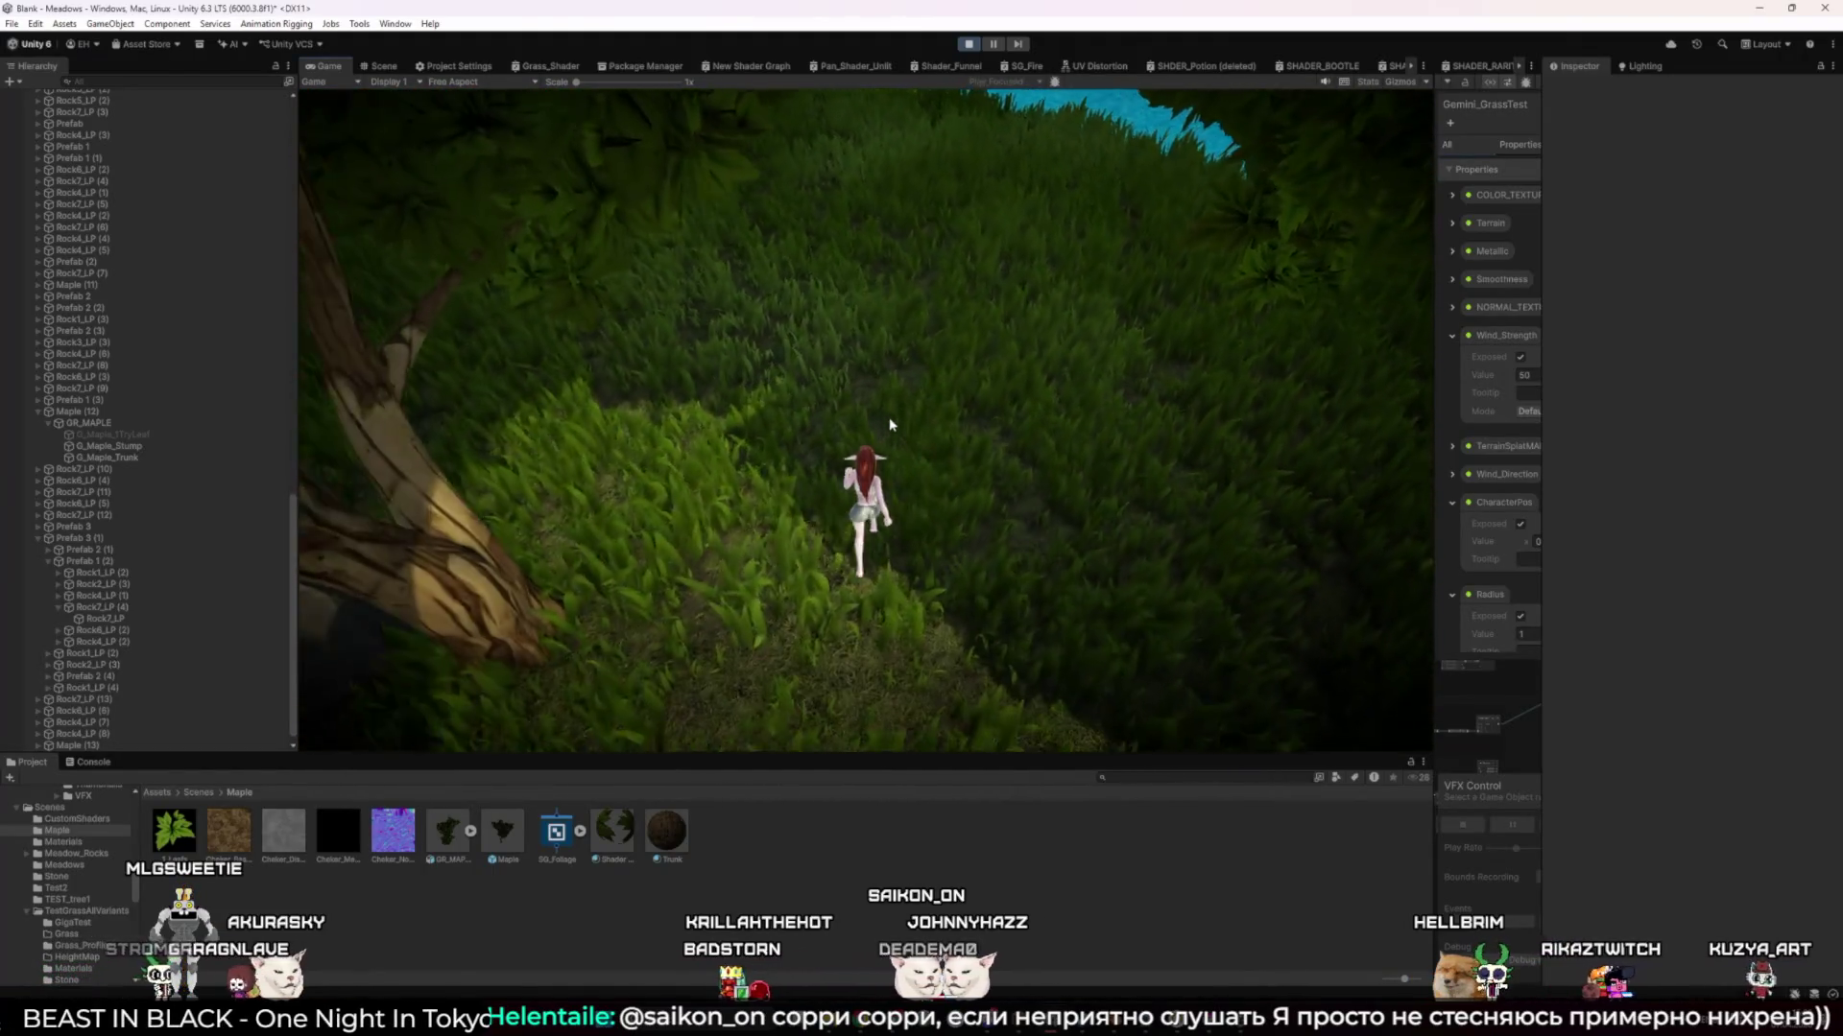
{"action": "key", "text": "w"}
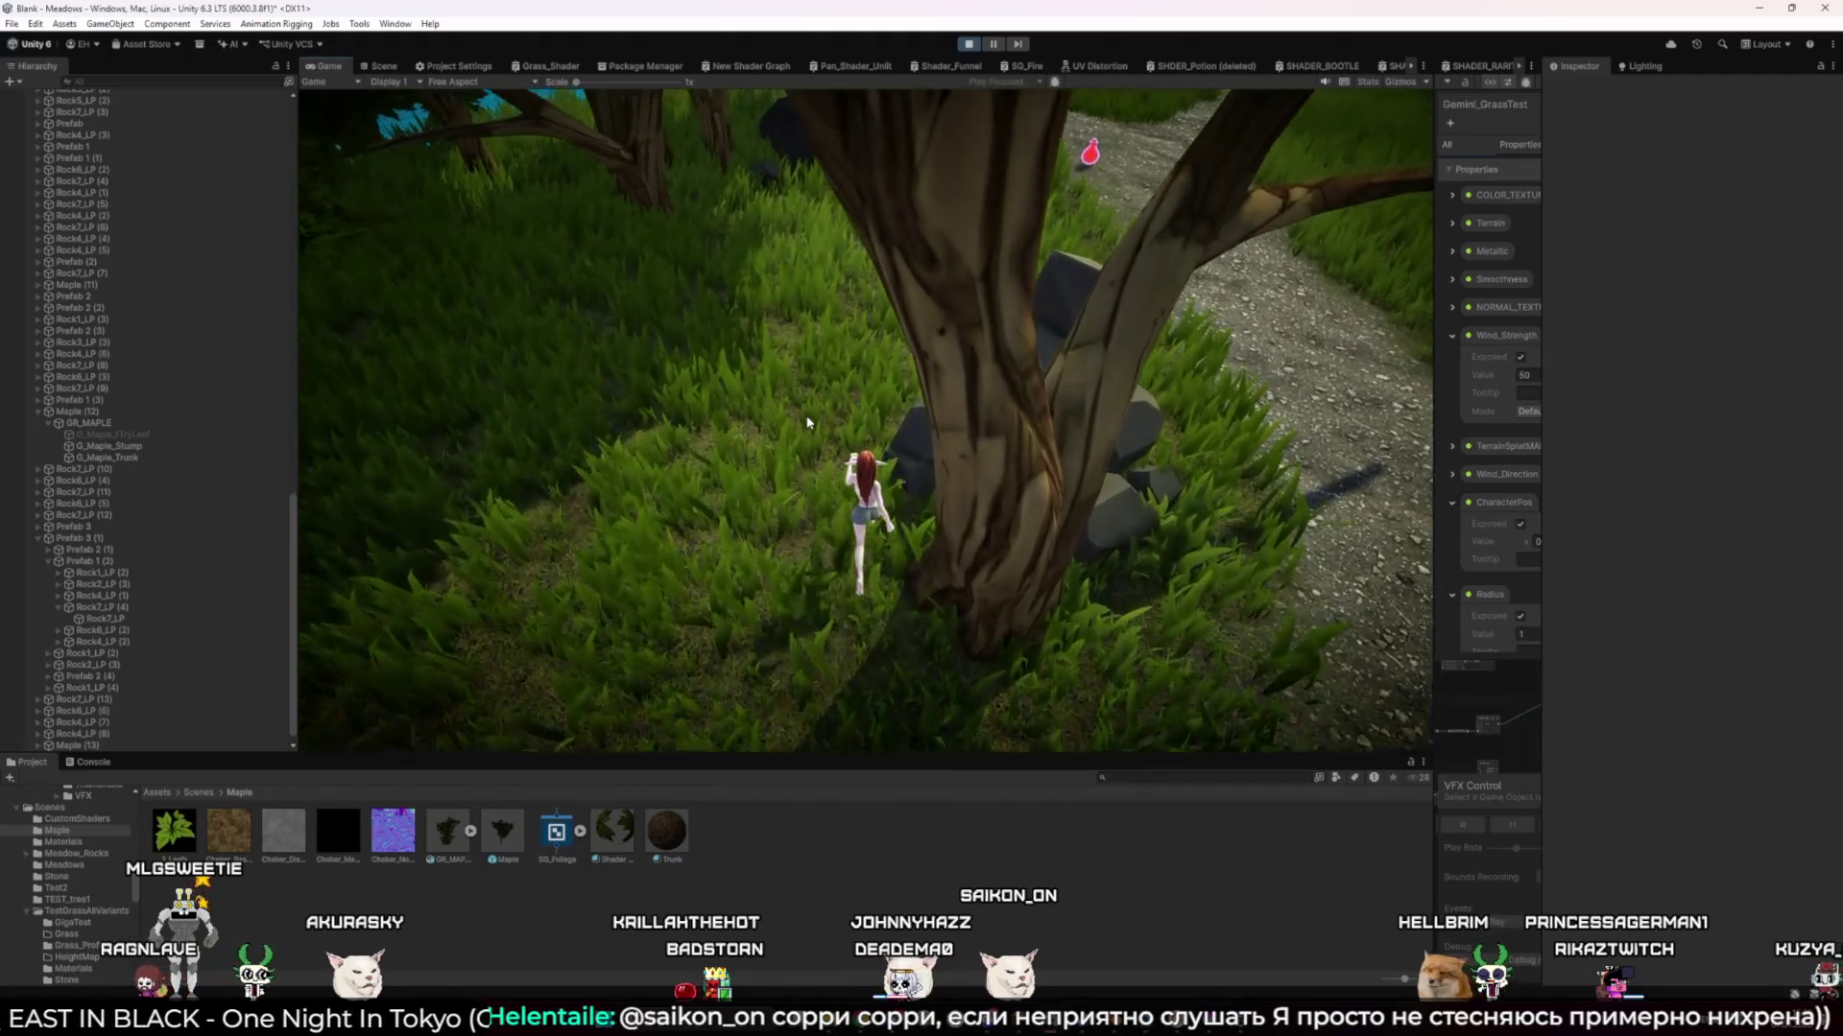
{"action": "key", "text": "w"}
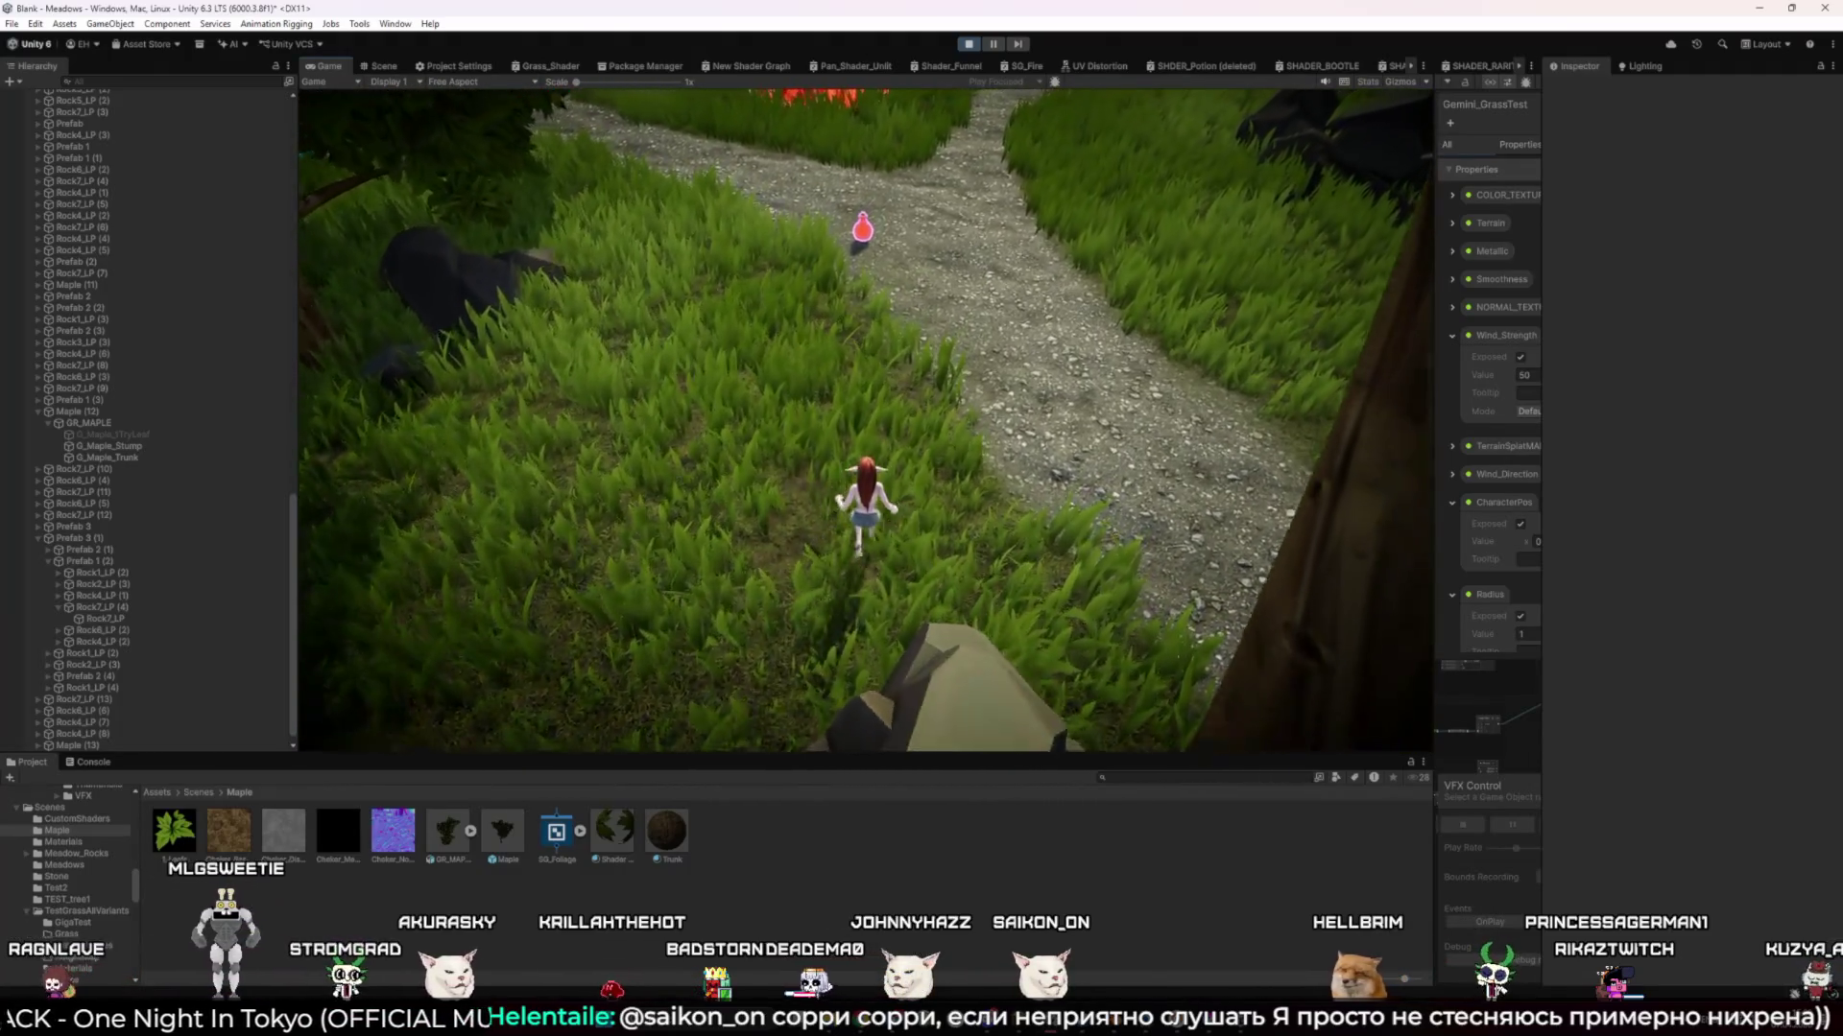
{"action": "key", "text": "w"}
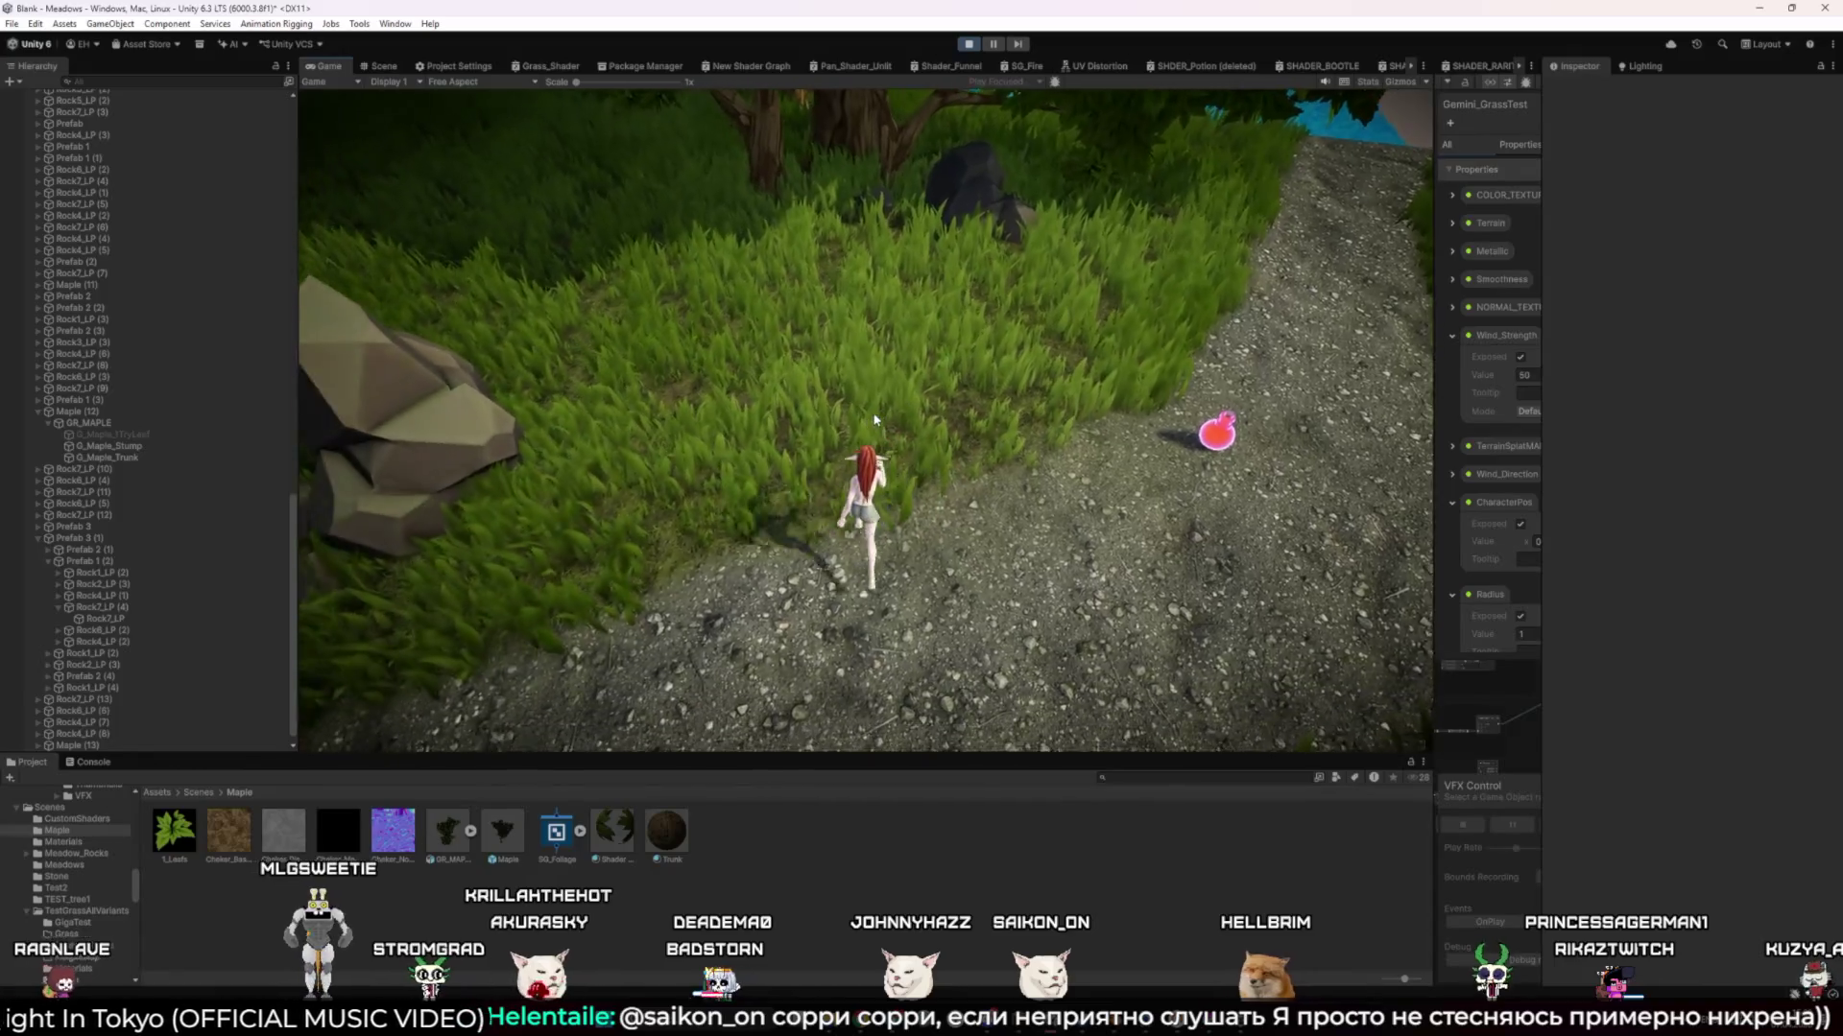
{"action": "key", "text": "w"}
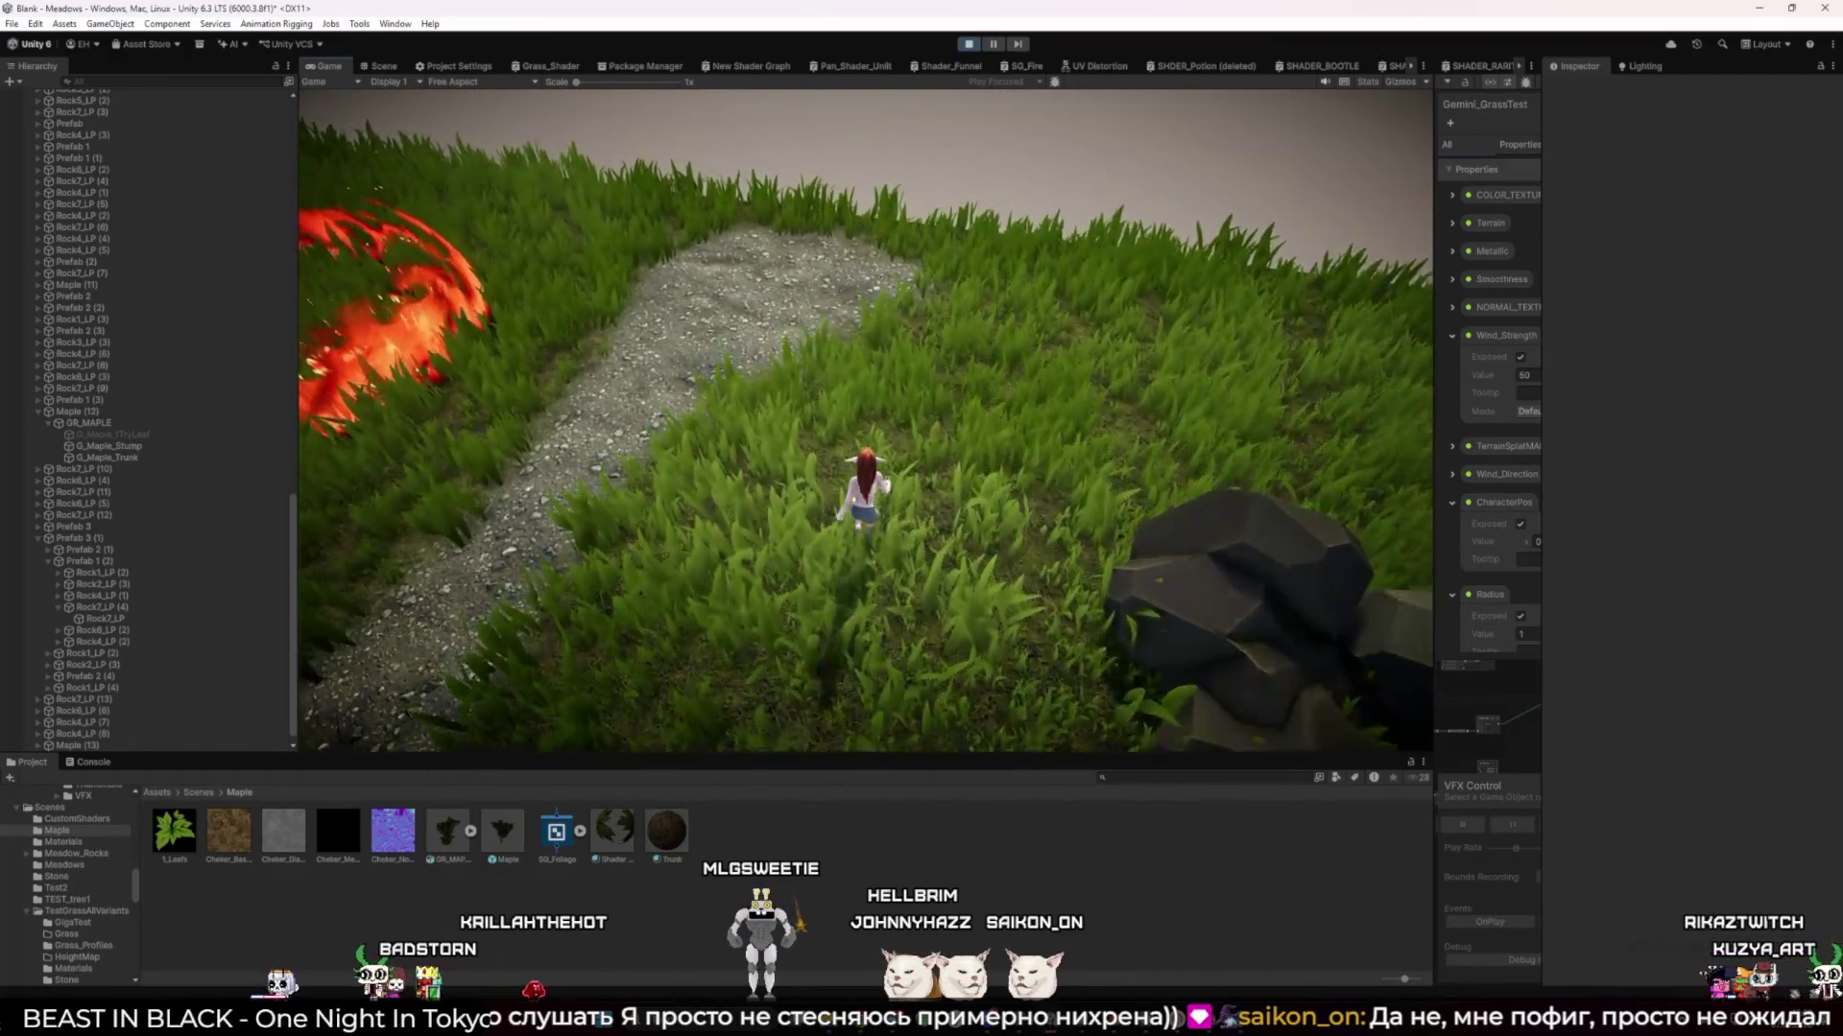
Run past the fire ring and onto the dirt path near the other characters
{"action": "key", "text": "w"}
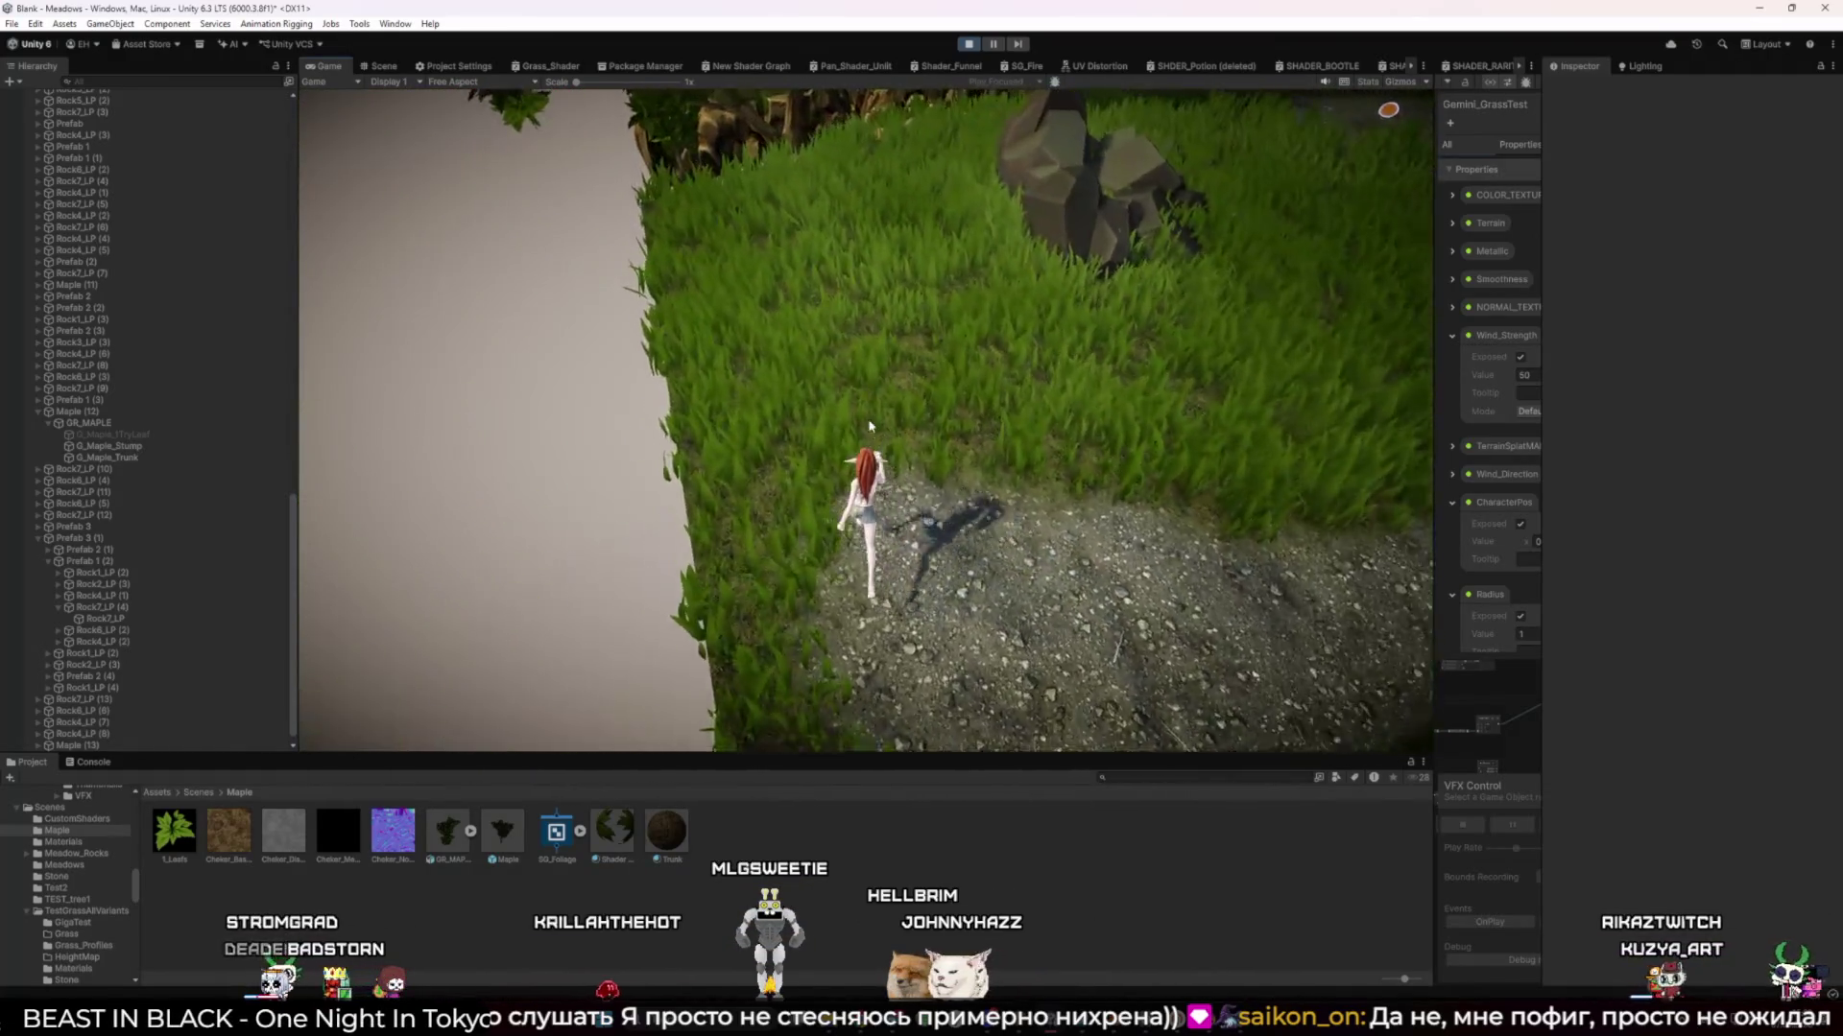
{"action": "key", "text": "w"}
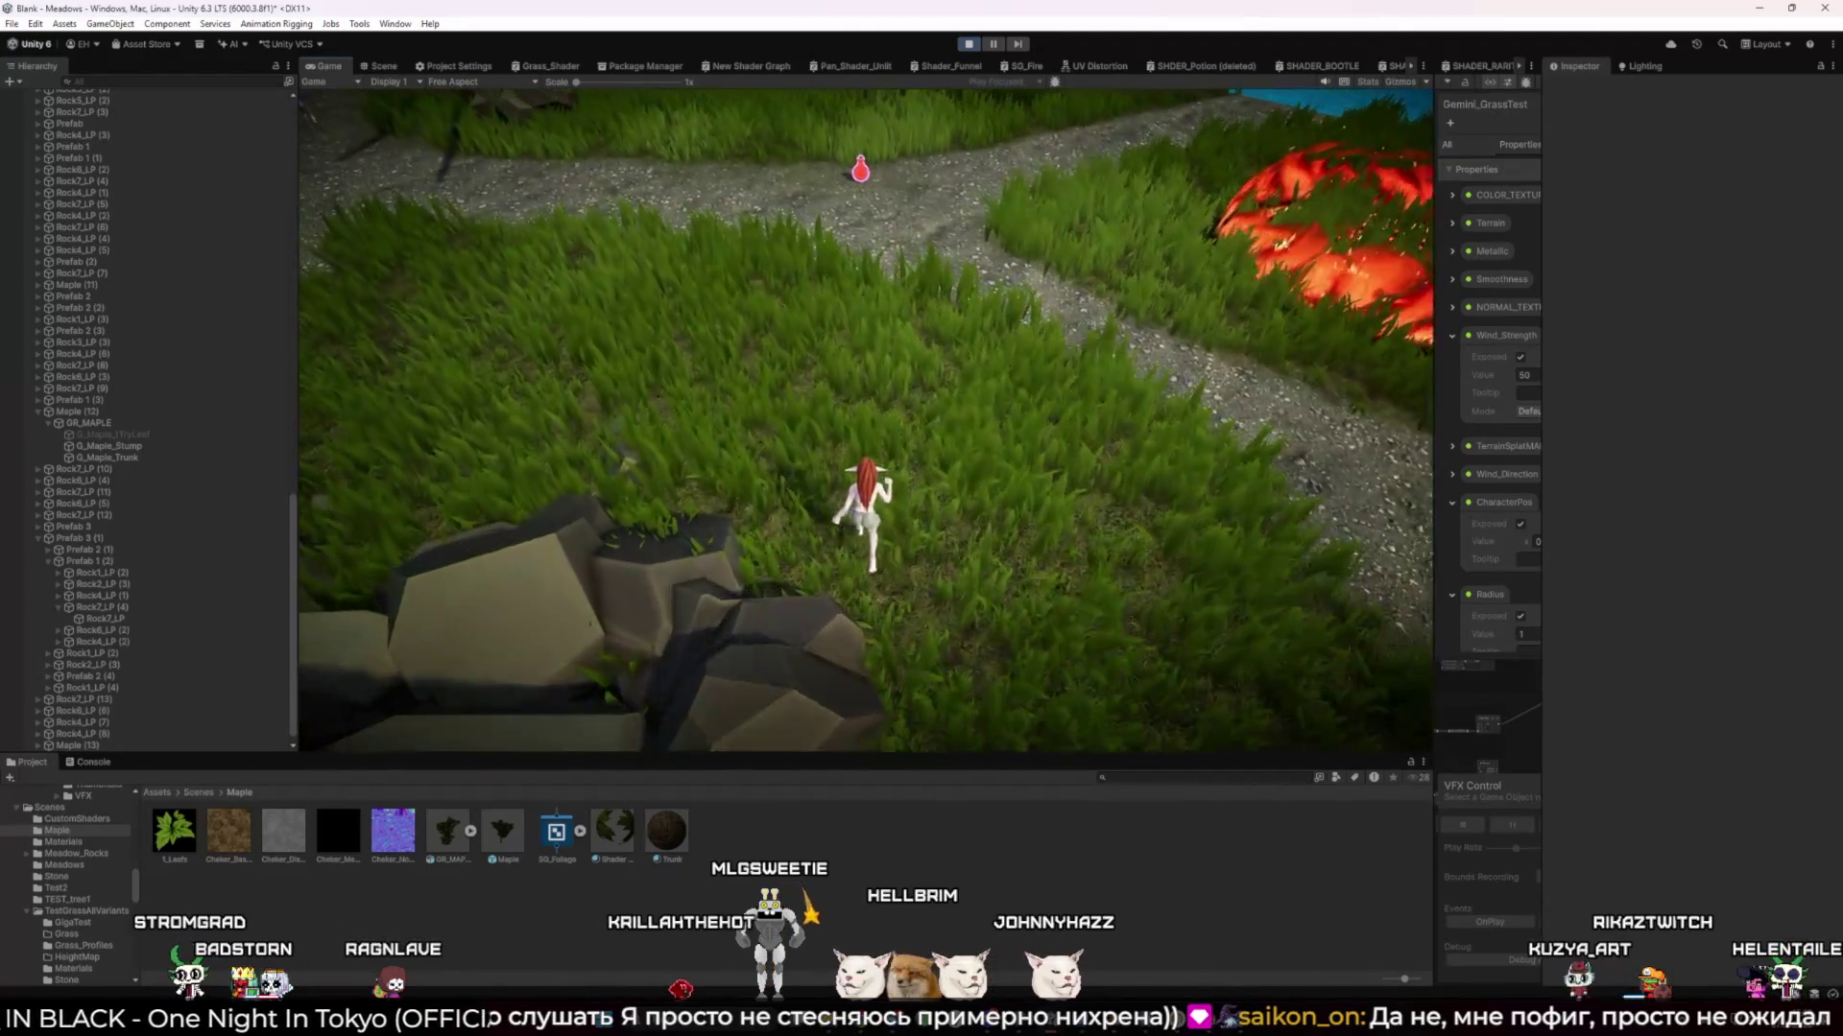
{"action": "key", "text": "w"}
{"action": "key", "text": "w"}
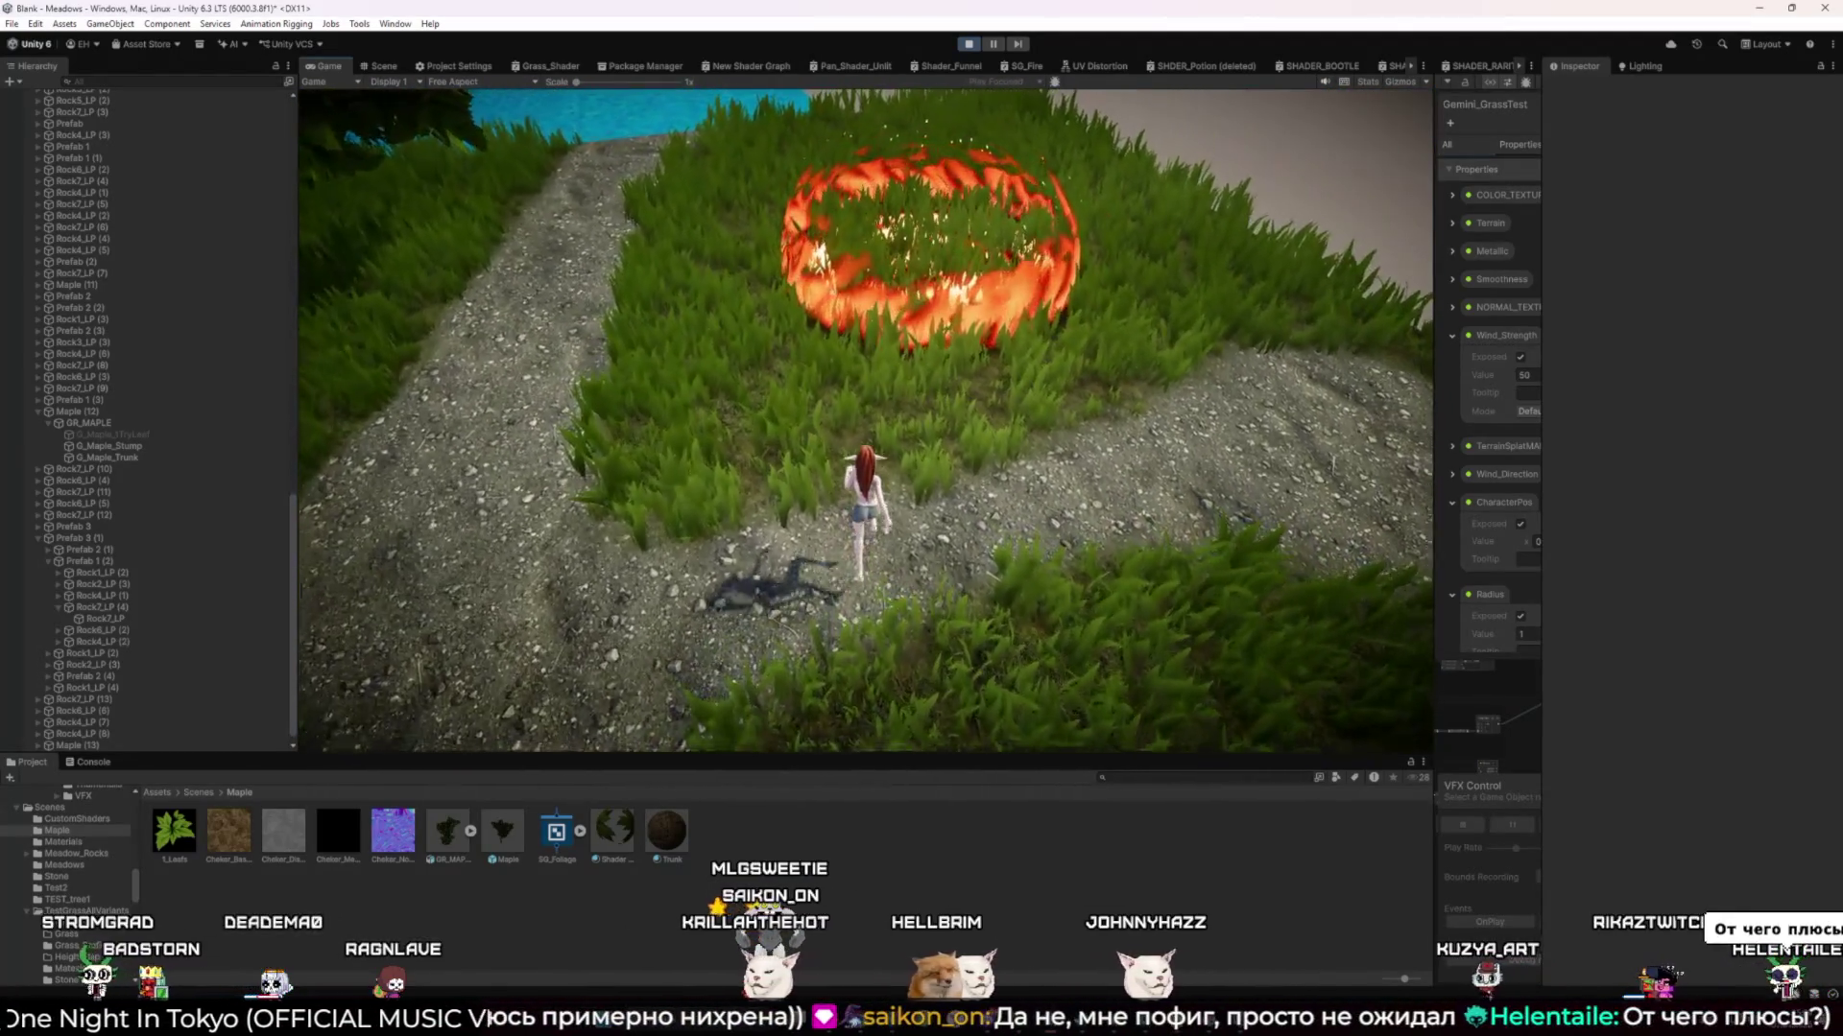
{"action": "key", "text": "w"}
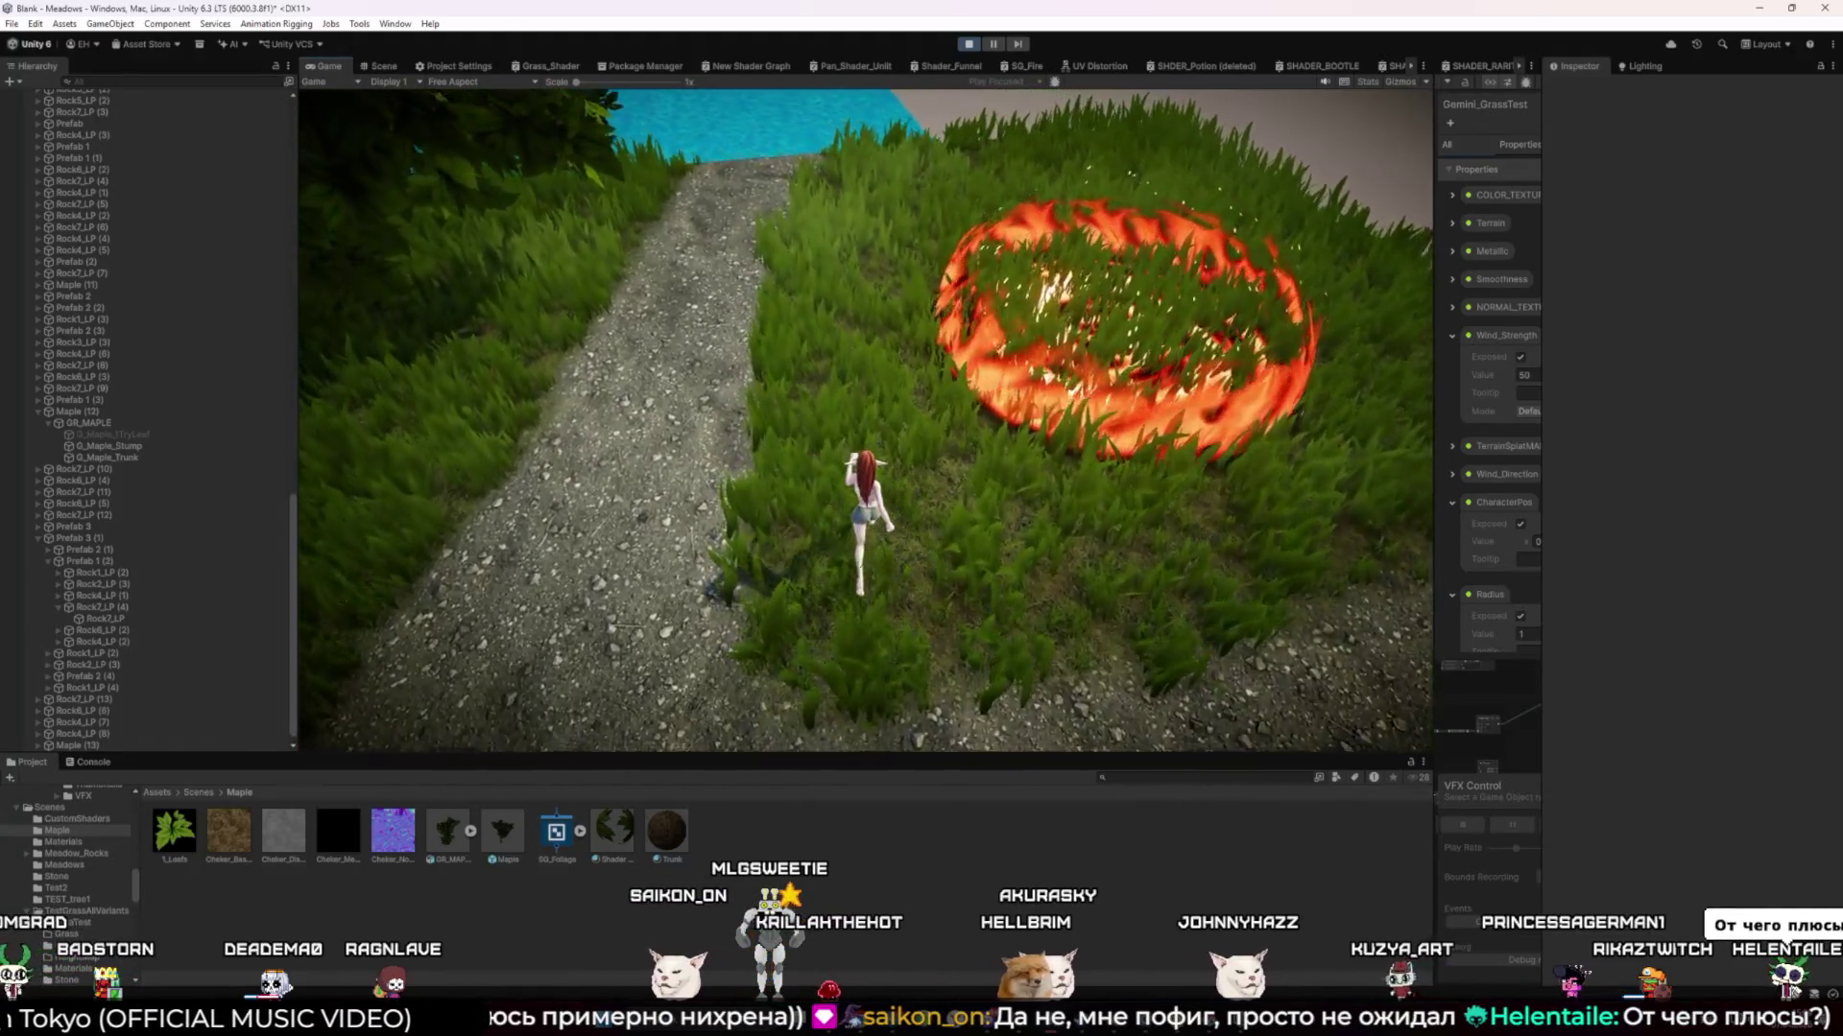
{"action": "key", "text": "w"}
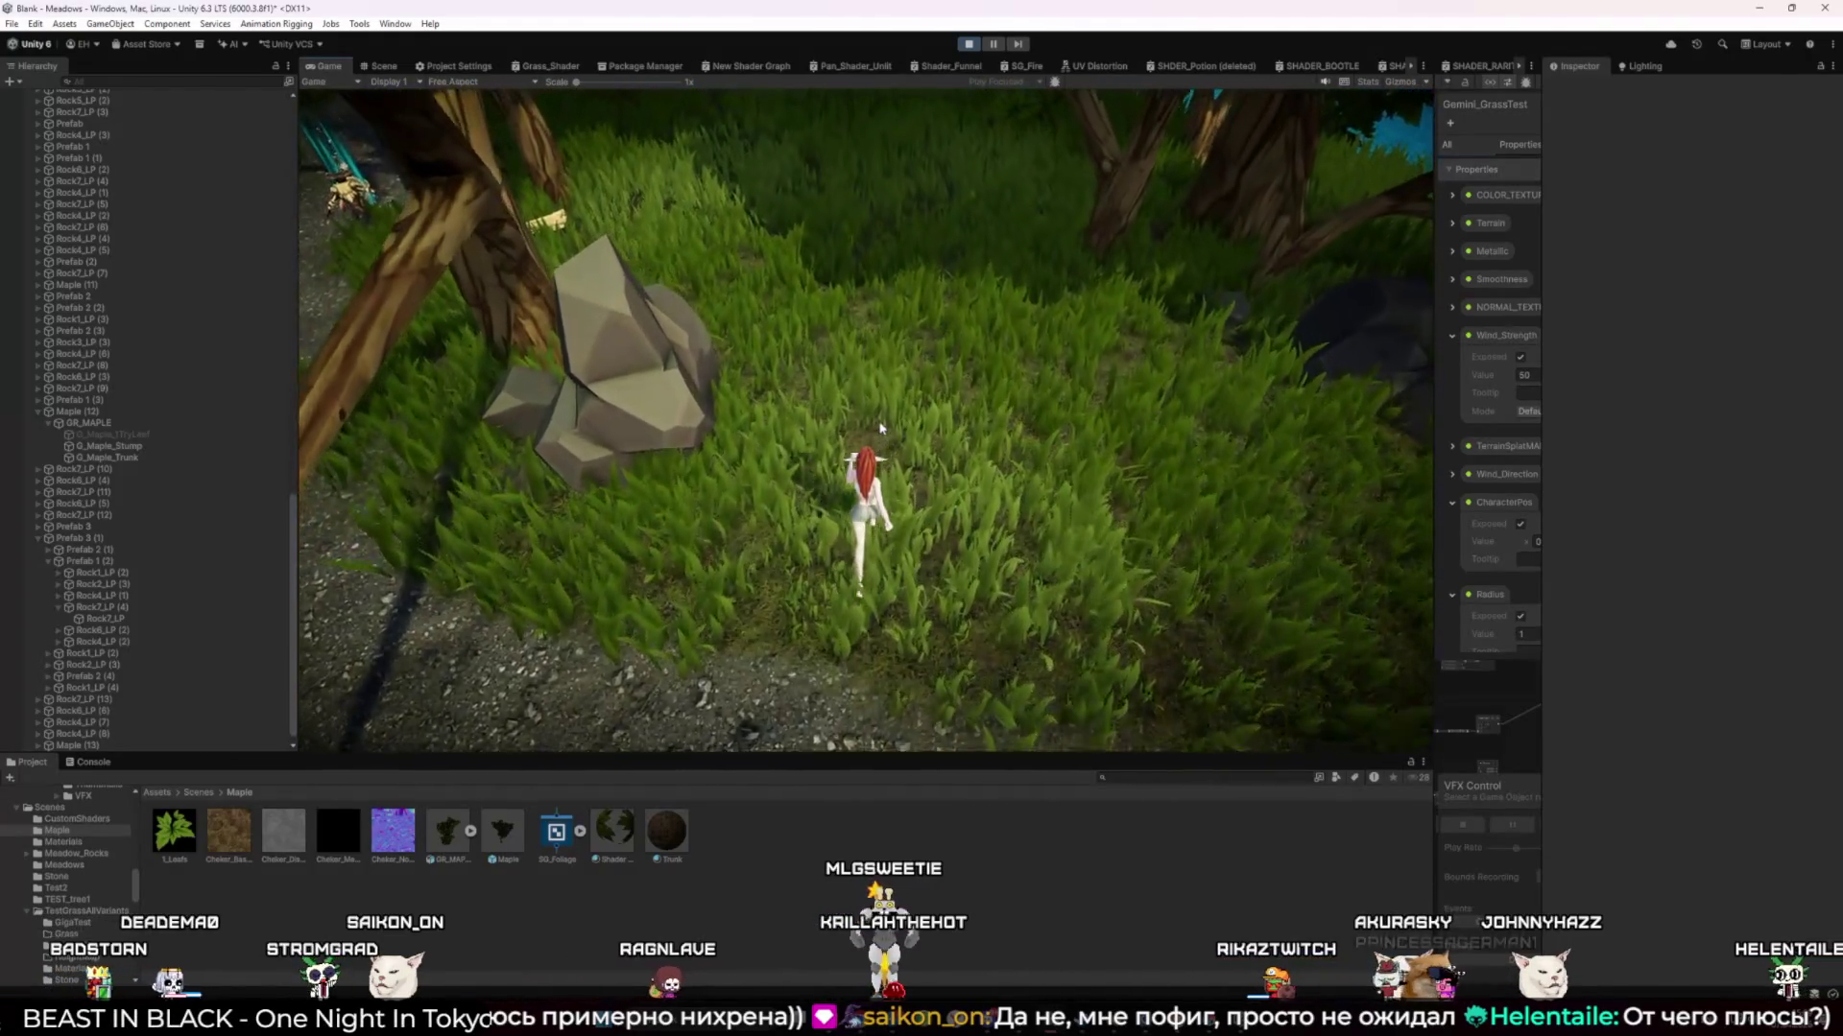
{"action": "key", "text": "w"}
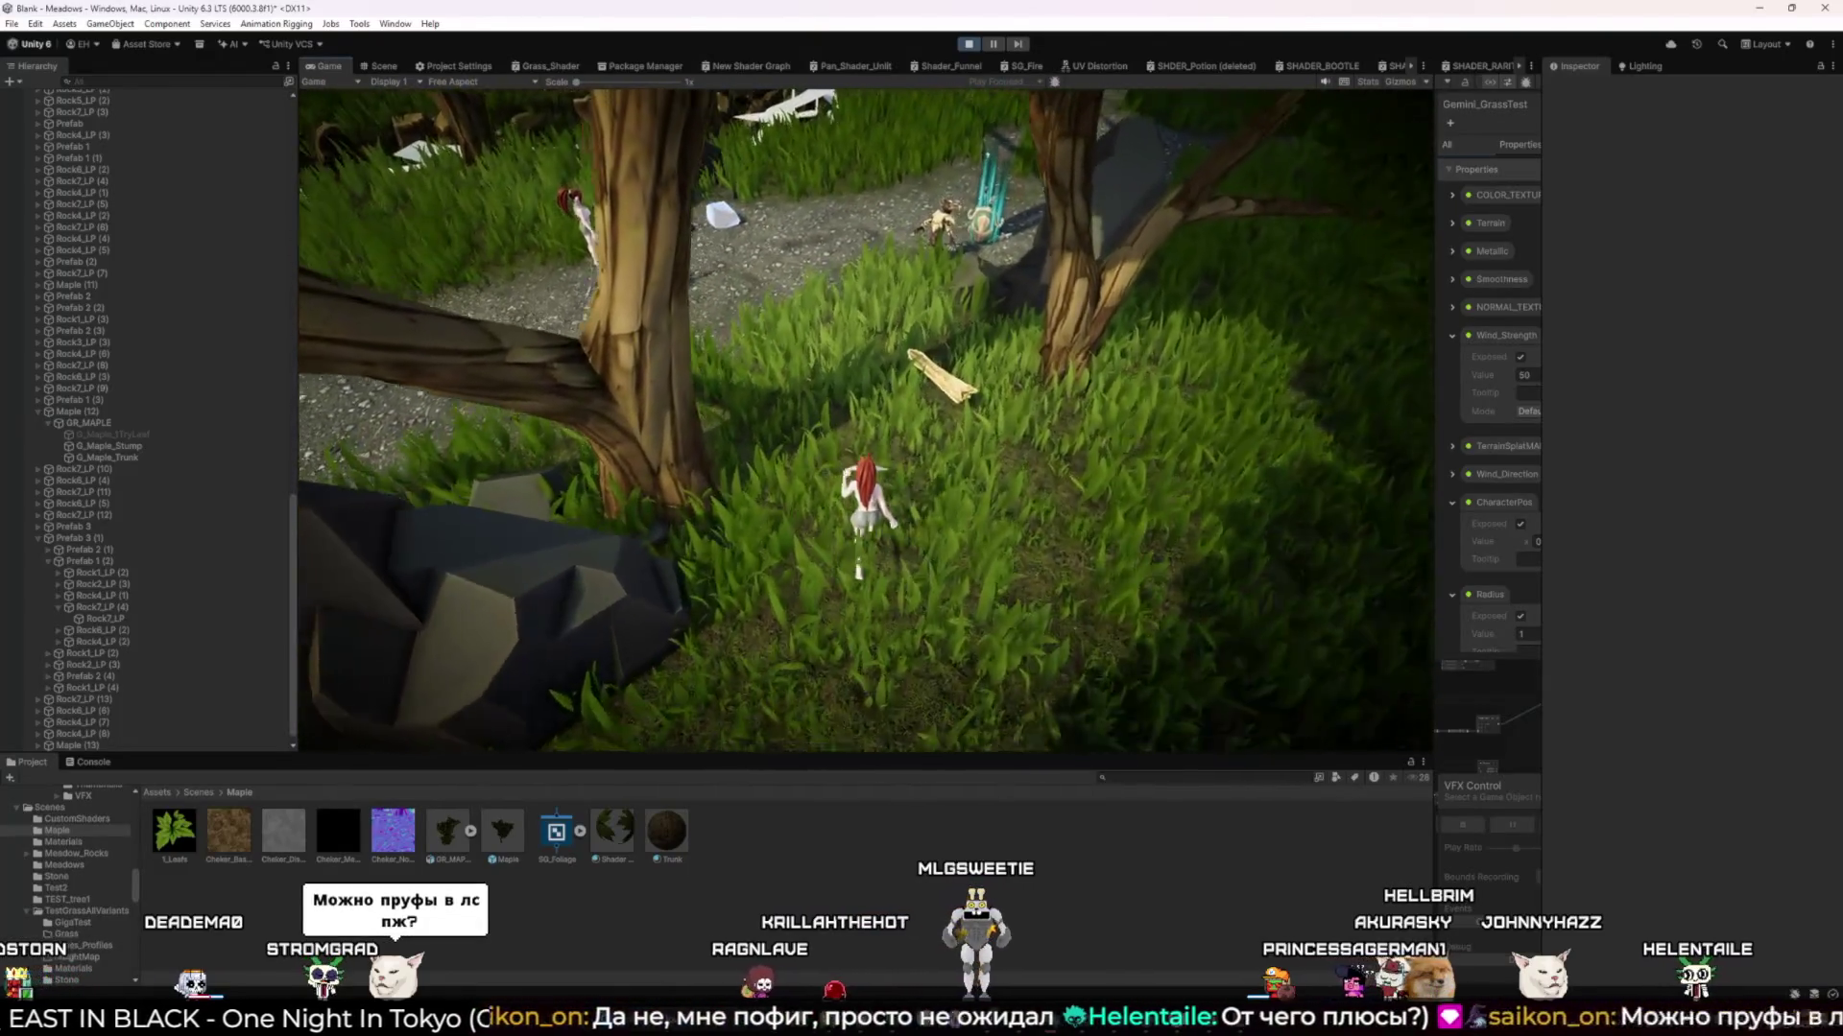
{"action": "key", "text": "w"}
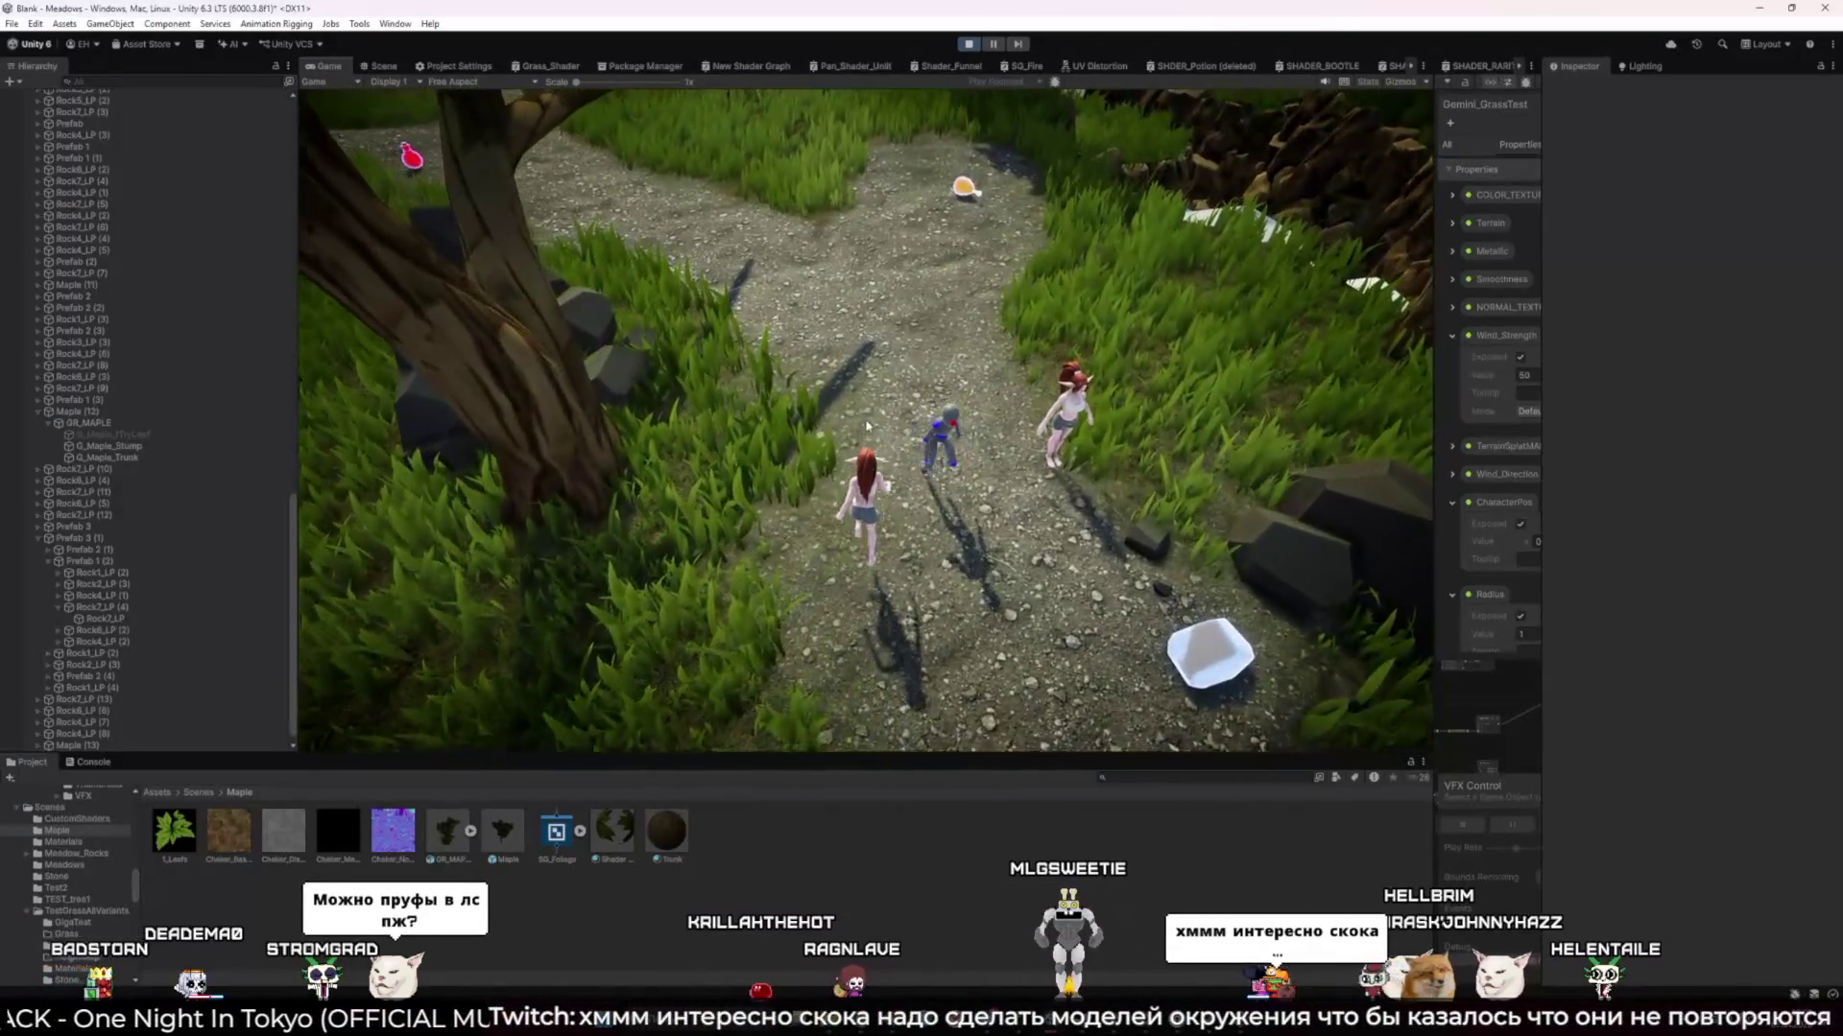
{"action": "key", "text": "w"}
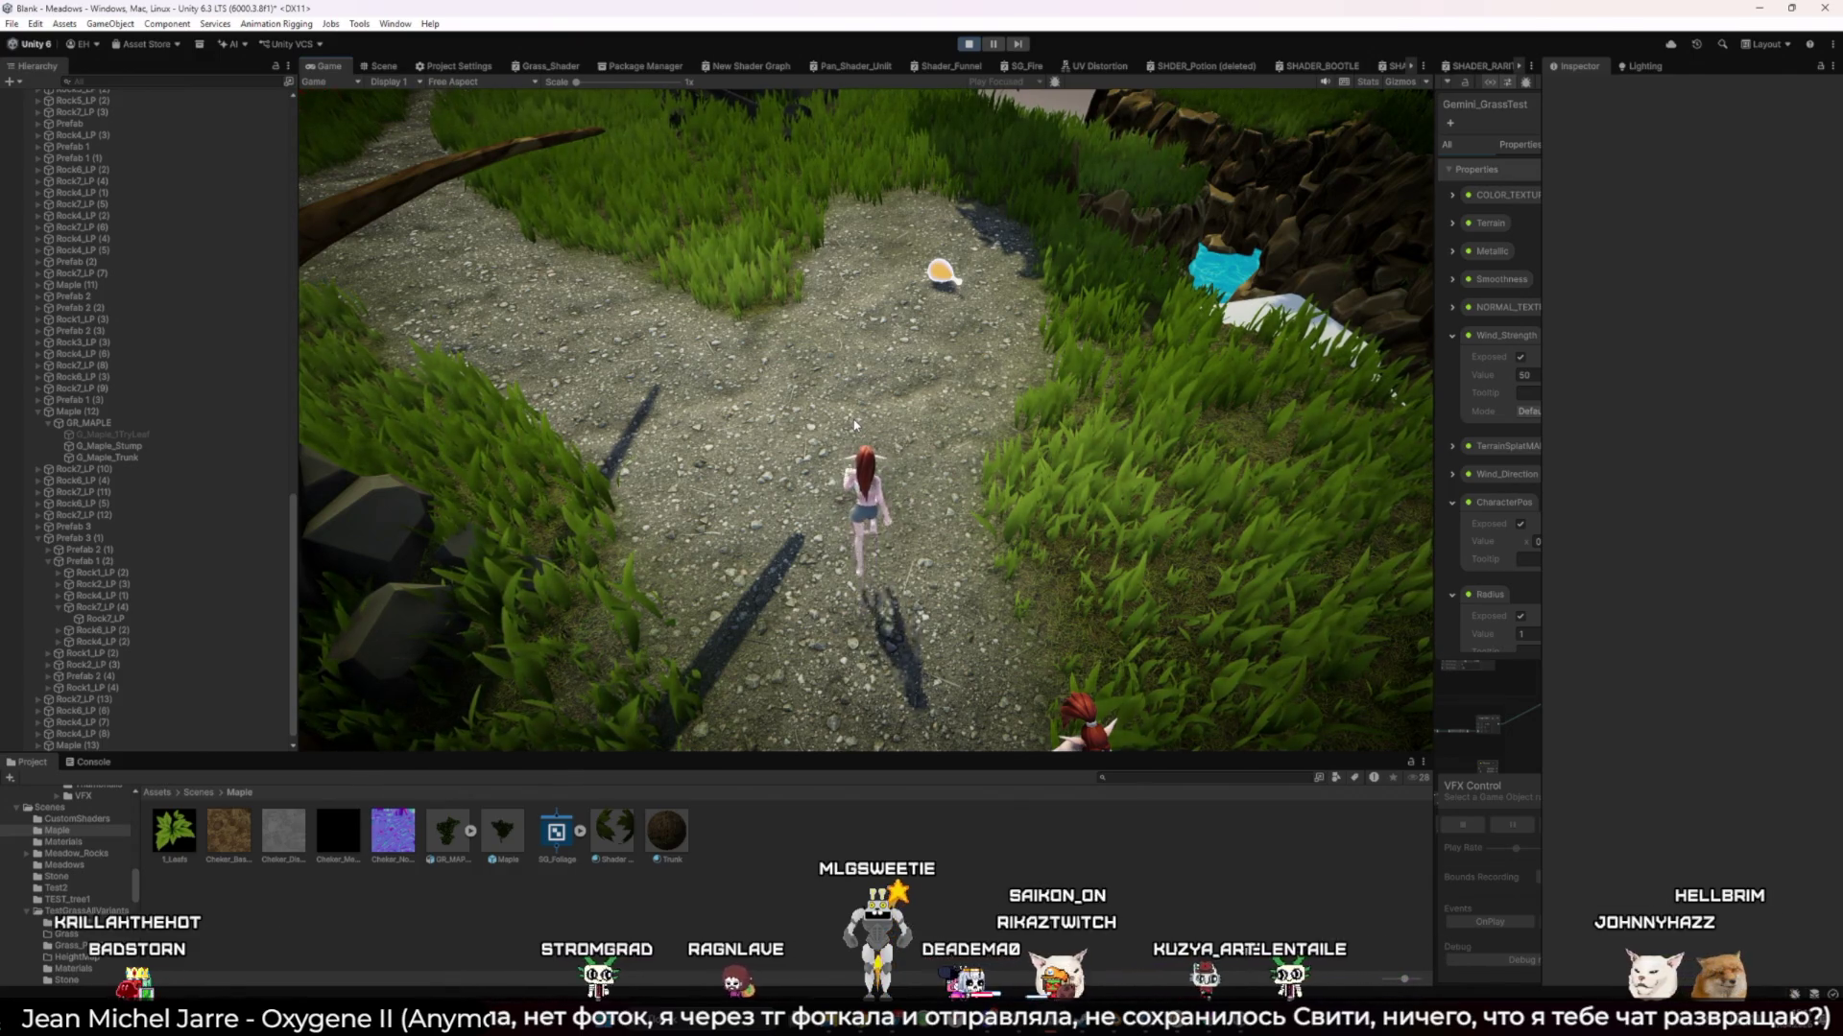
{"action": "key", "text": "w"}
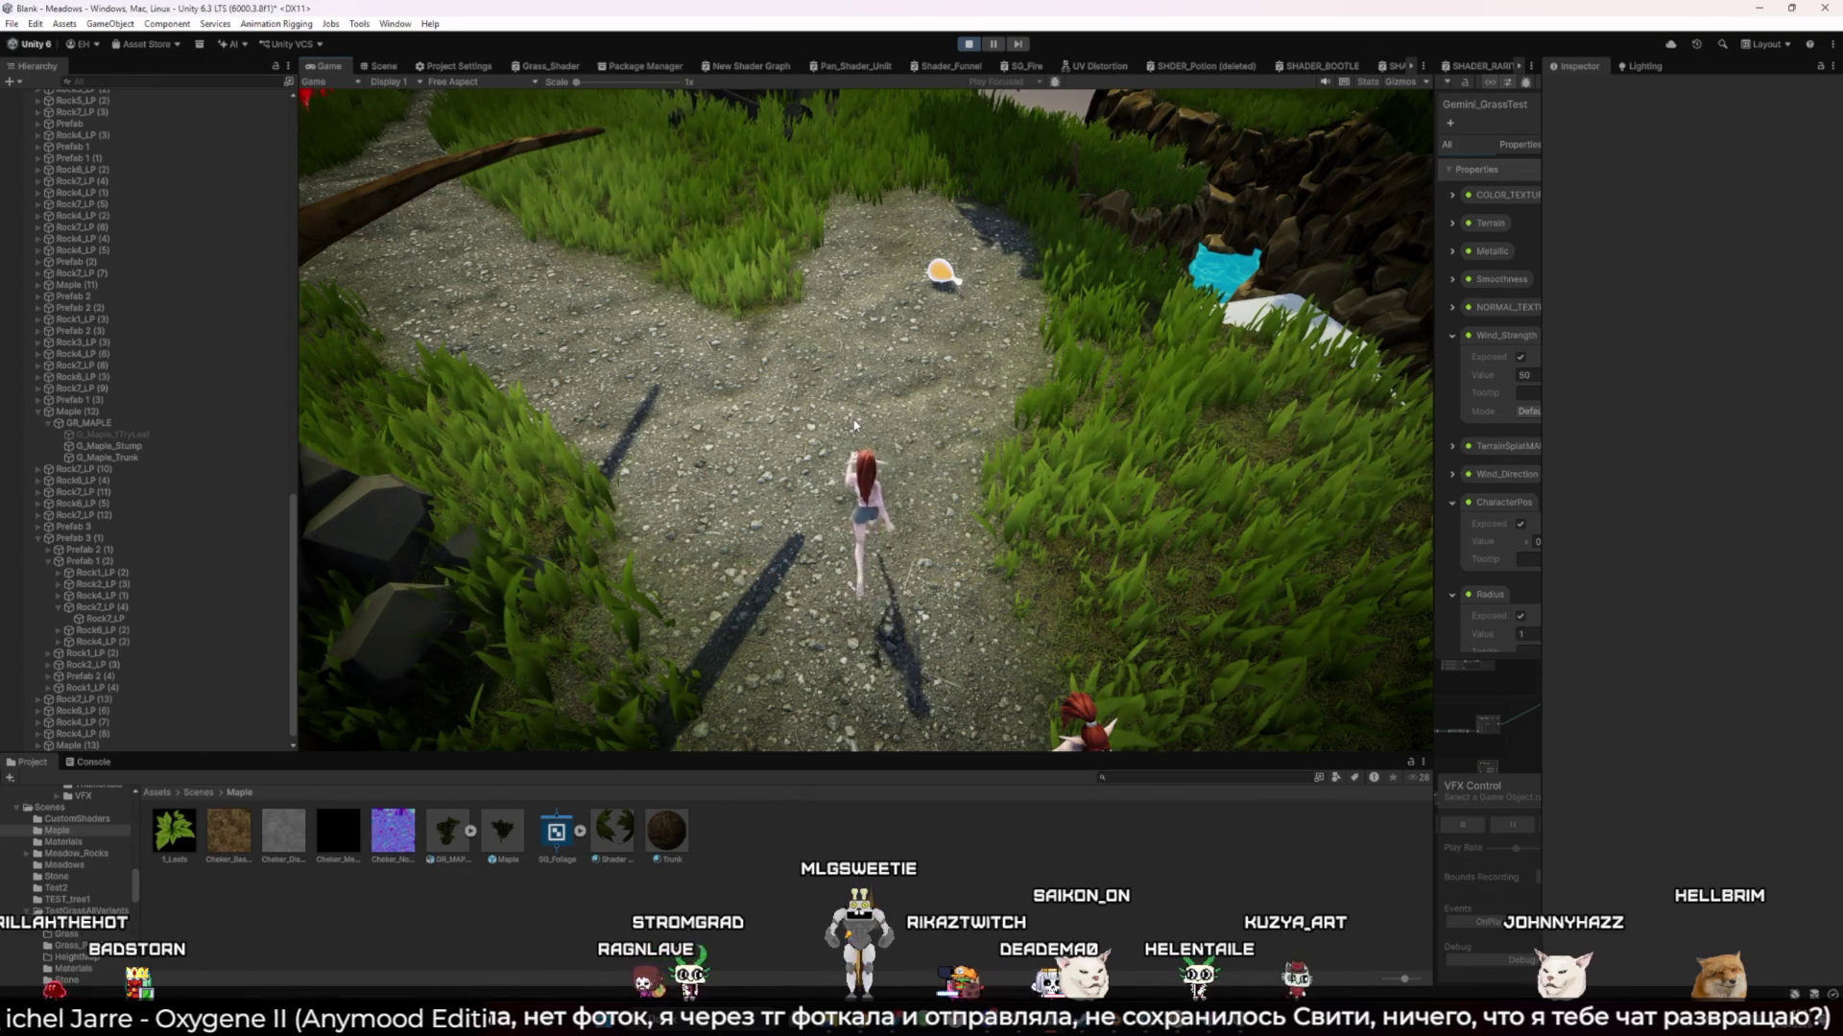
Run the character from the fire ring up the grassy slope and past the fallen log
{"action": "key", "text": "s"}
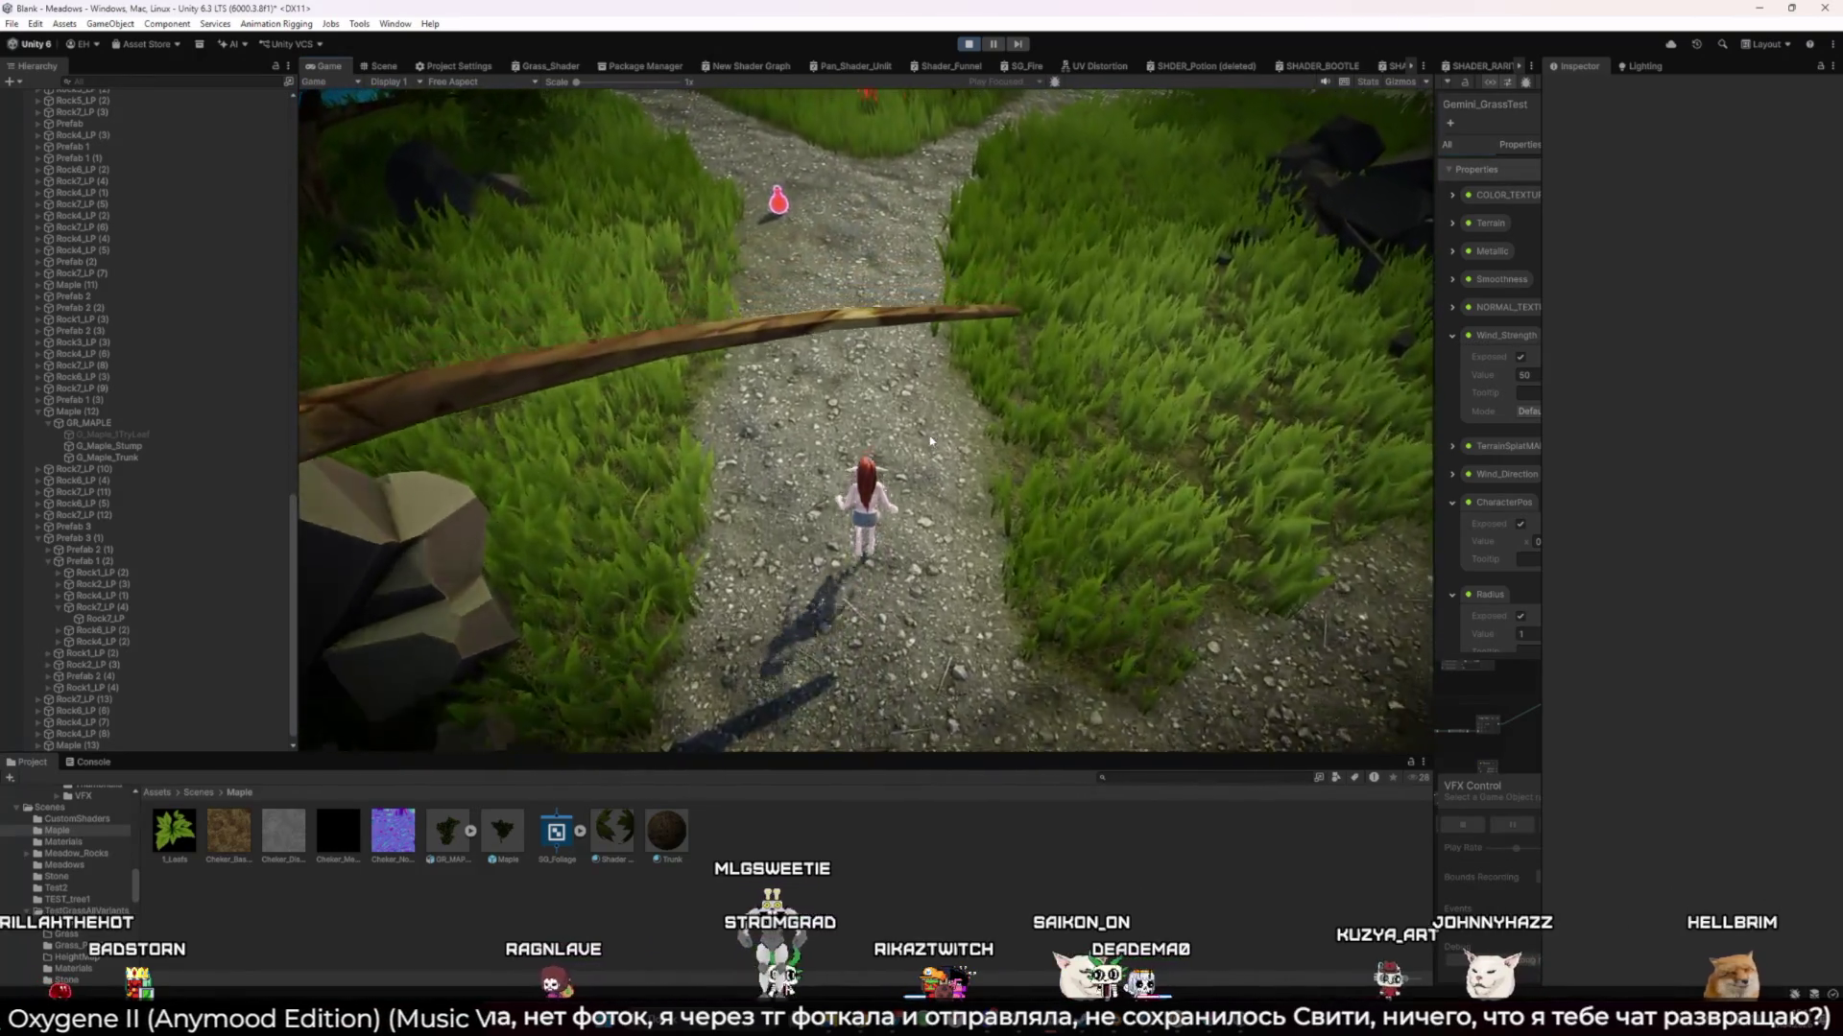
{"action": "key", "text": "w"}
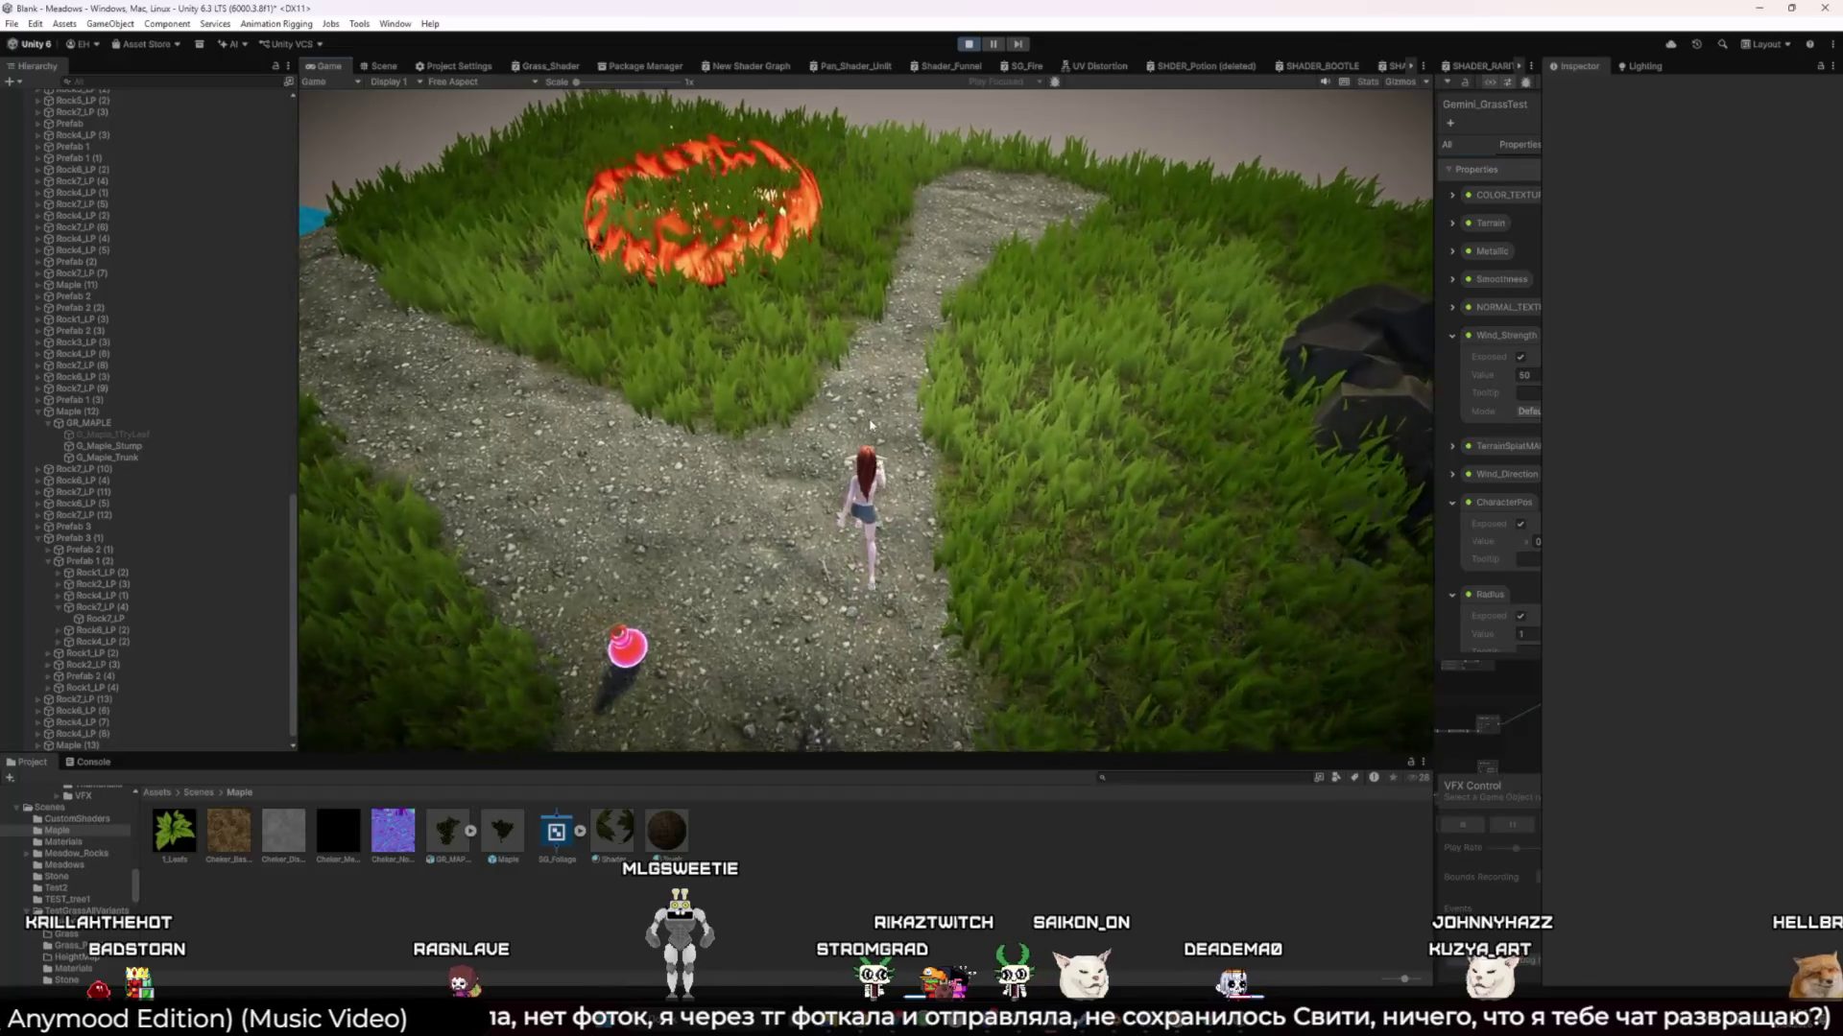
{"action": "key", "text": "w"}
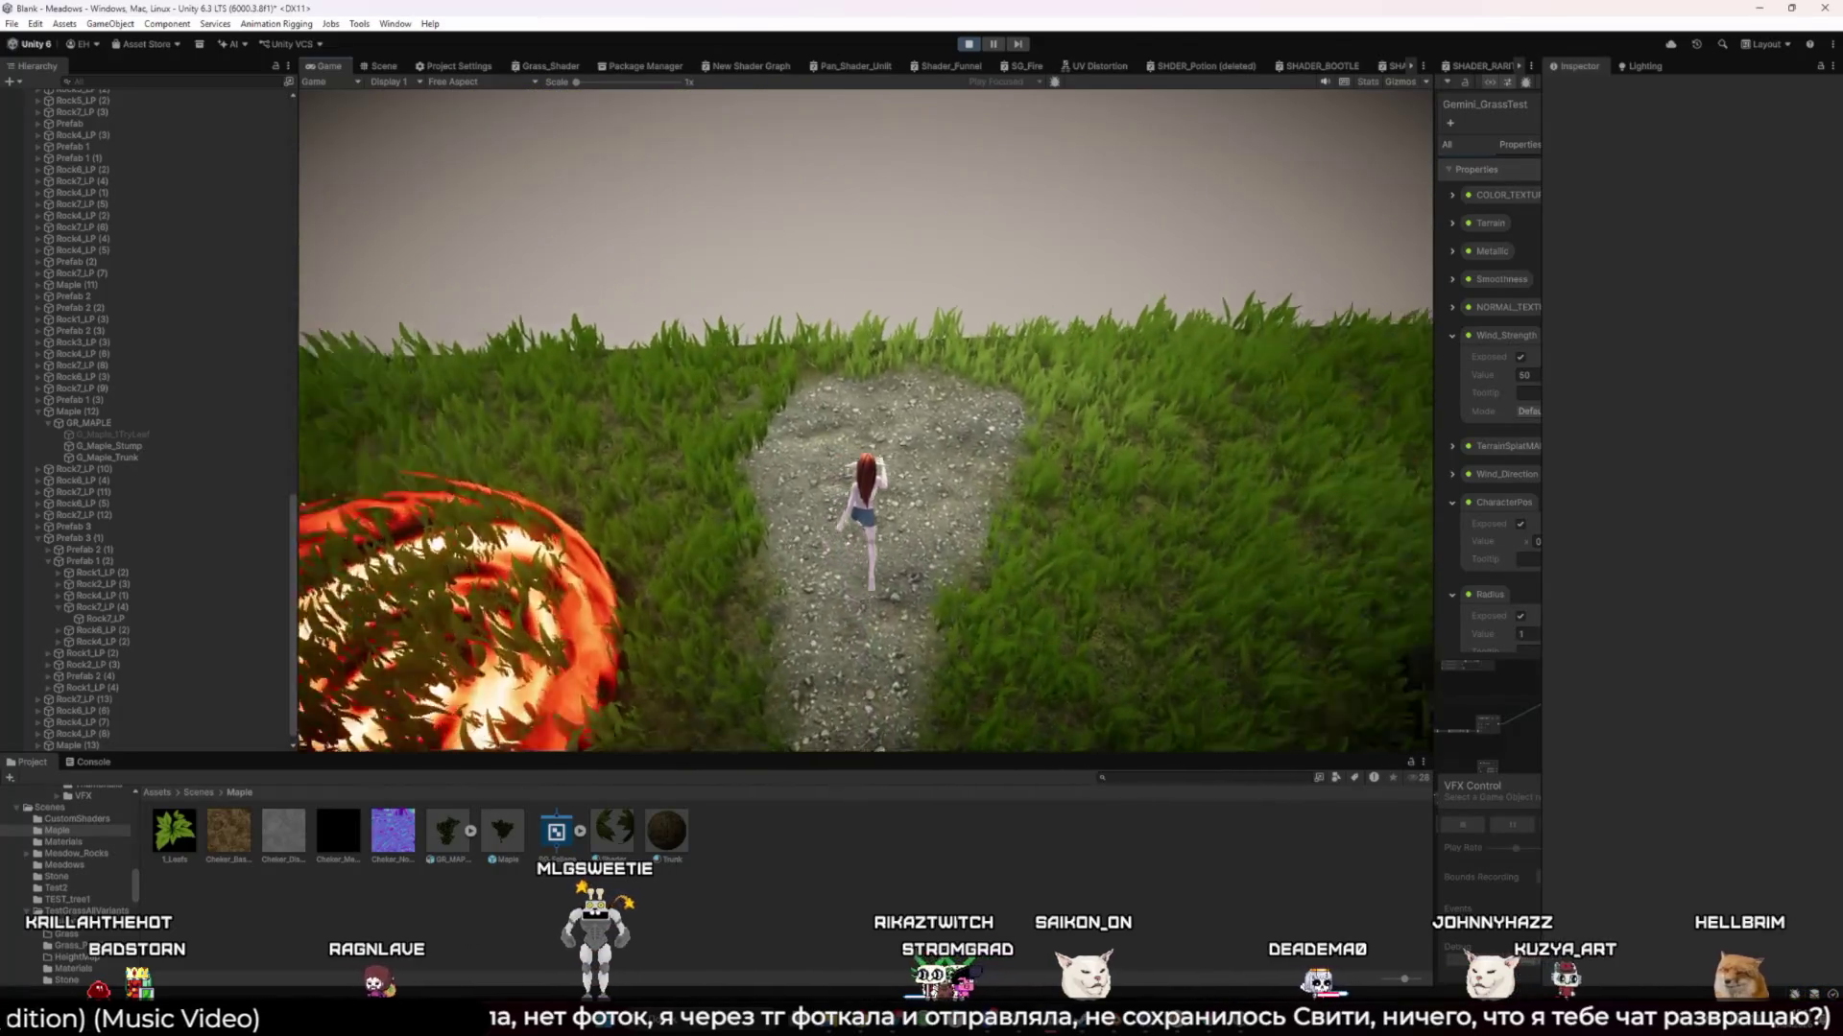
{"action": "key", "text": "w"}
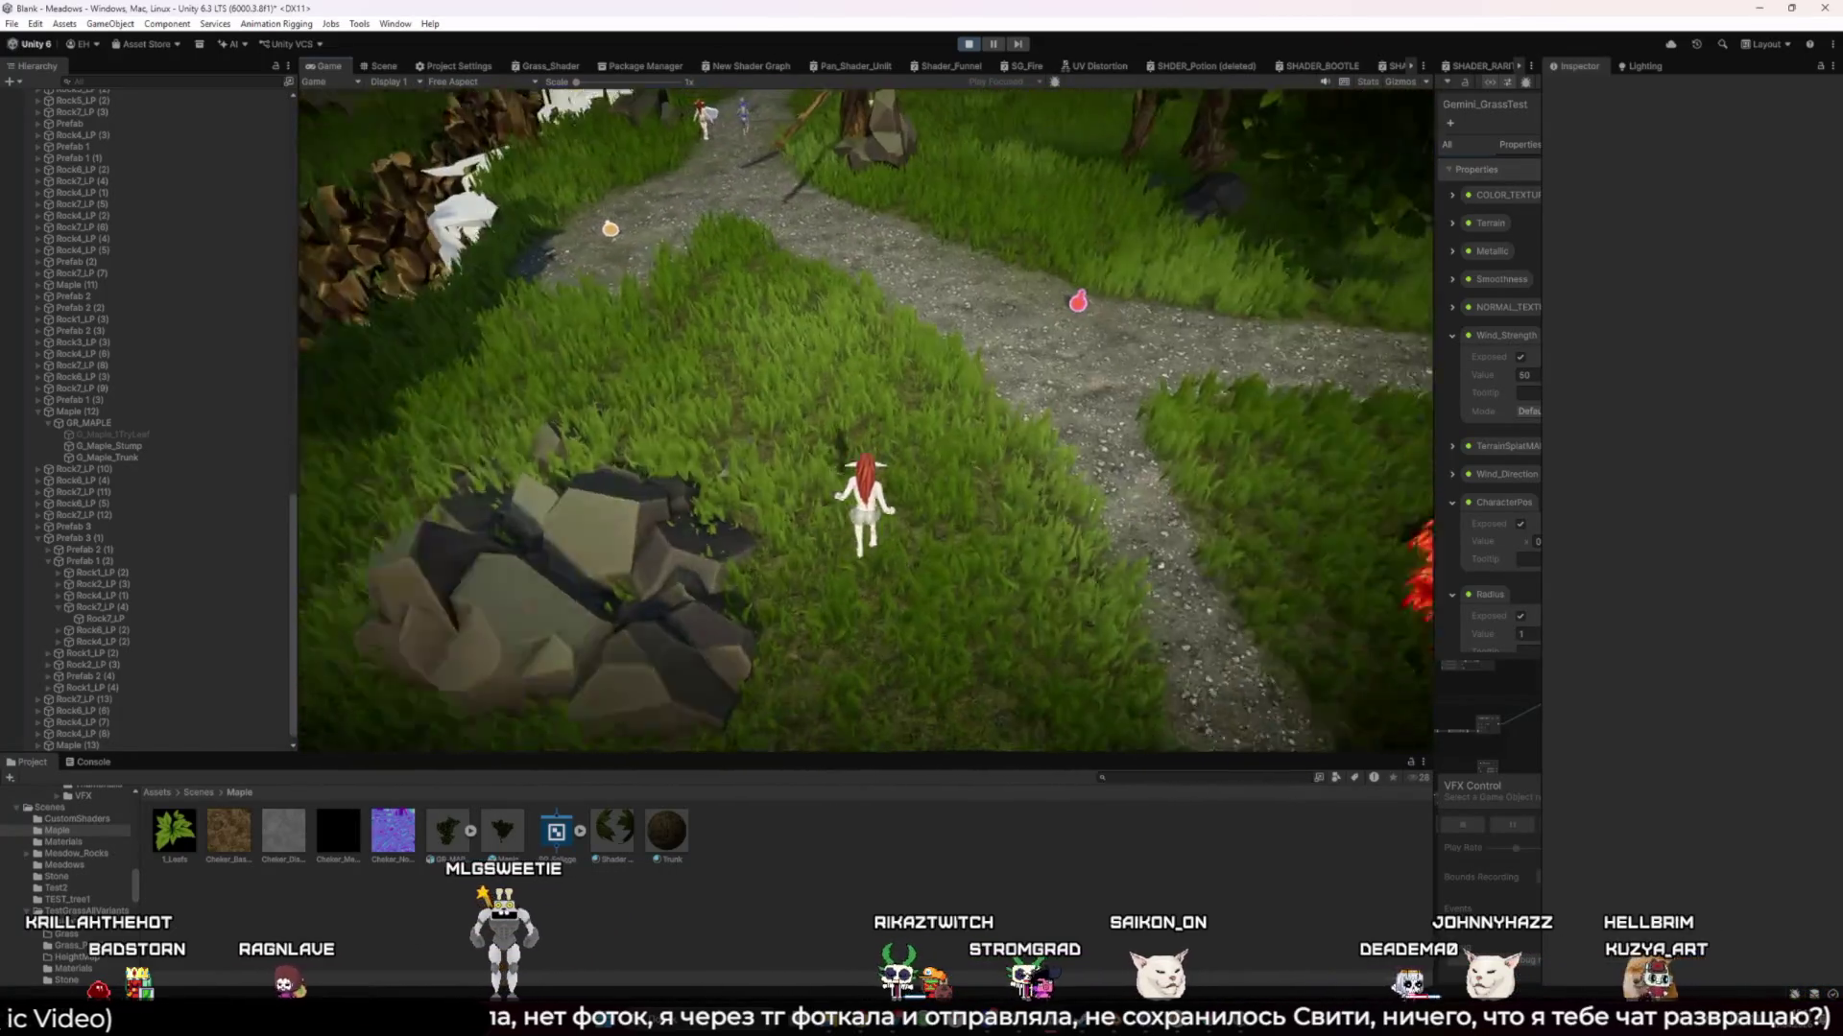
{"action": "key", "text": "w"}
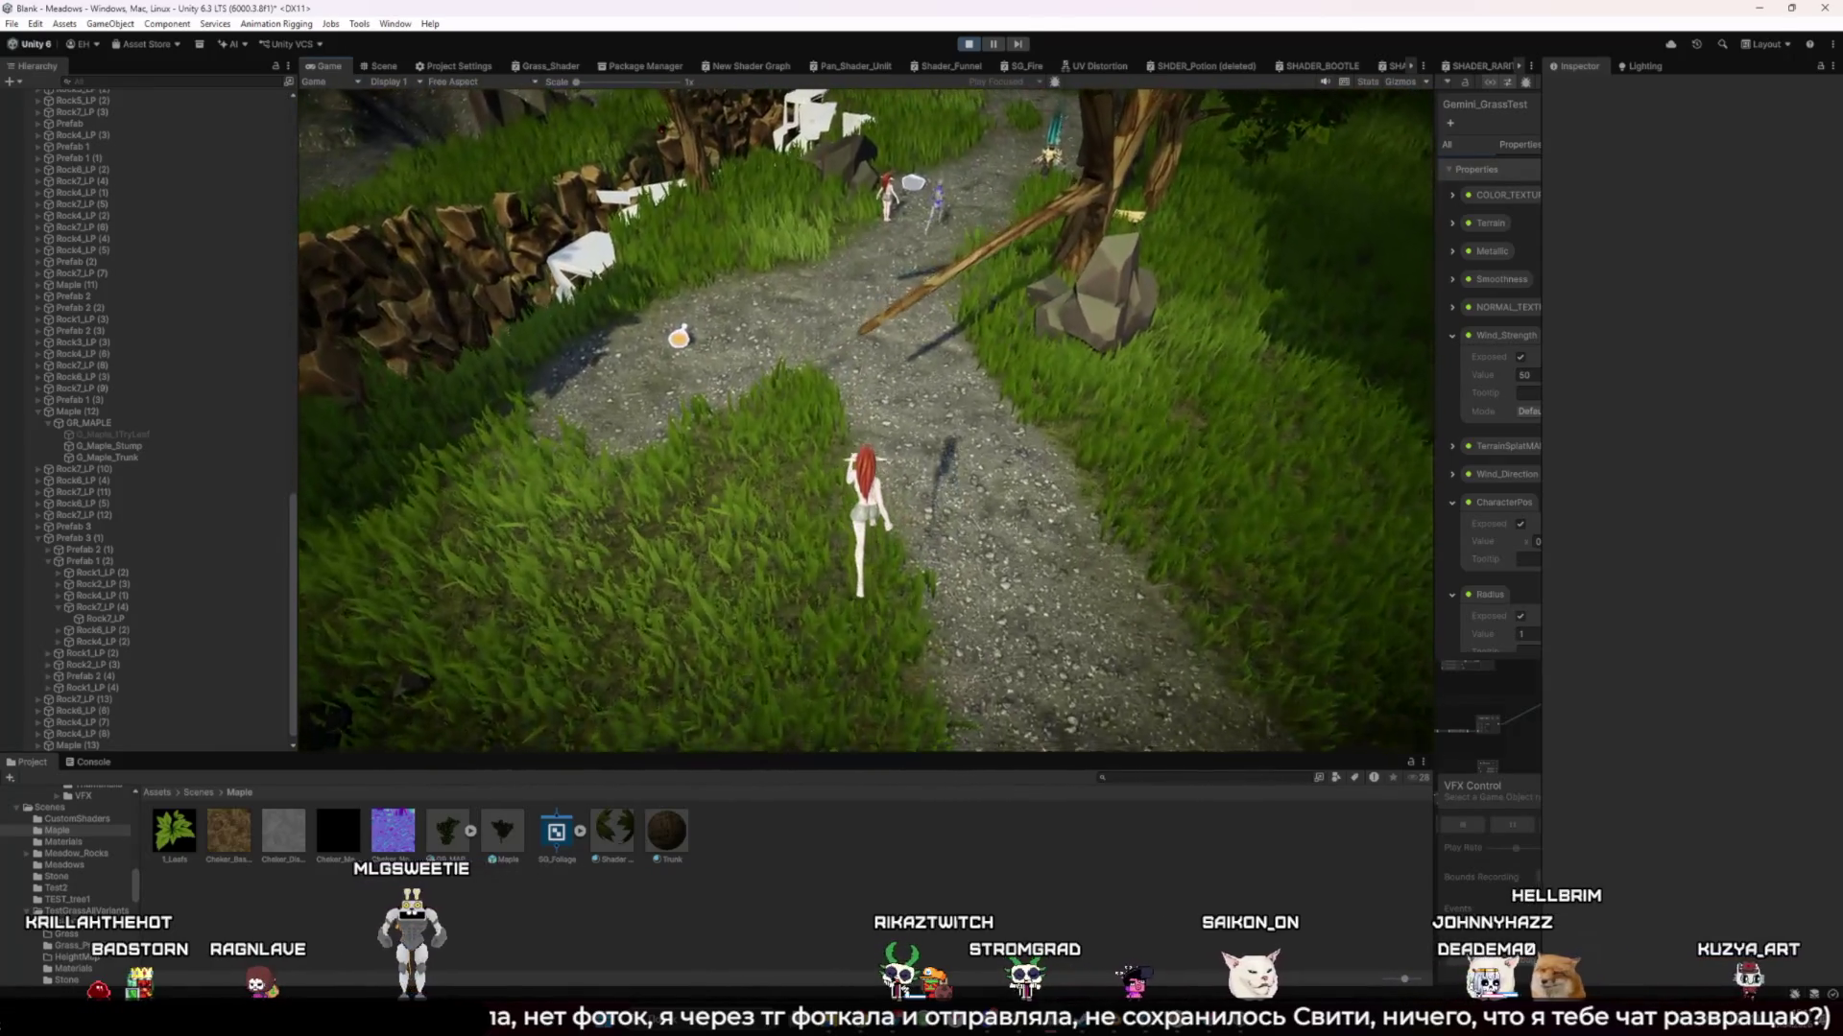
{"action": "key", "text": "w"}
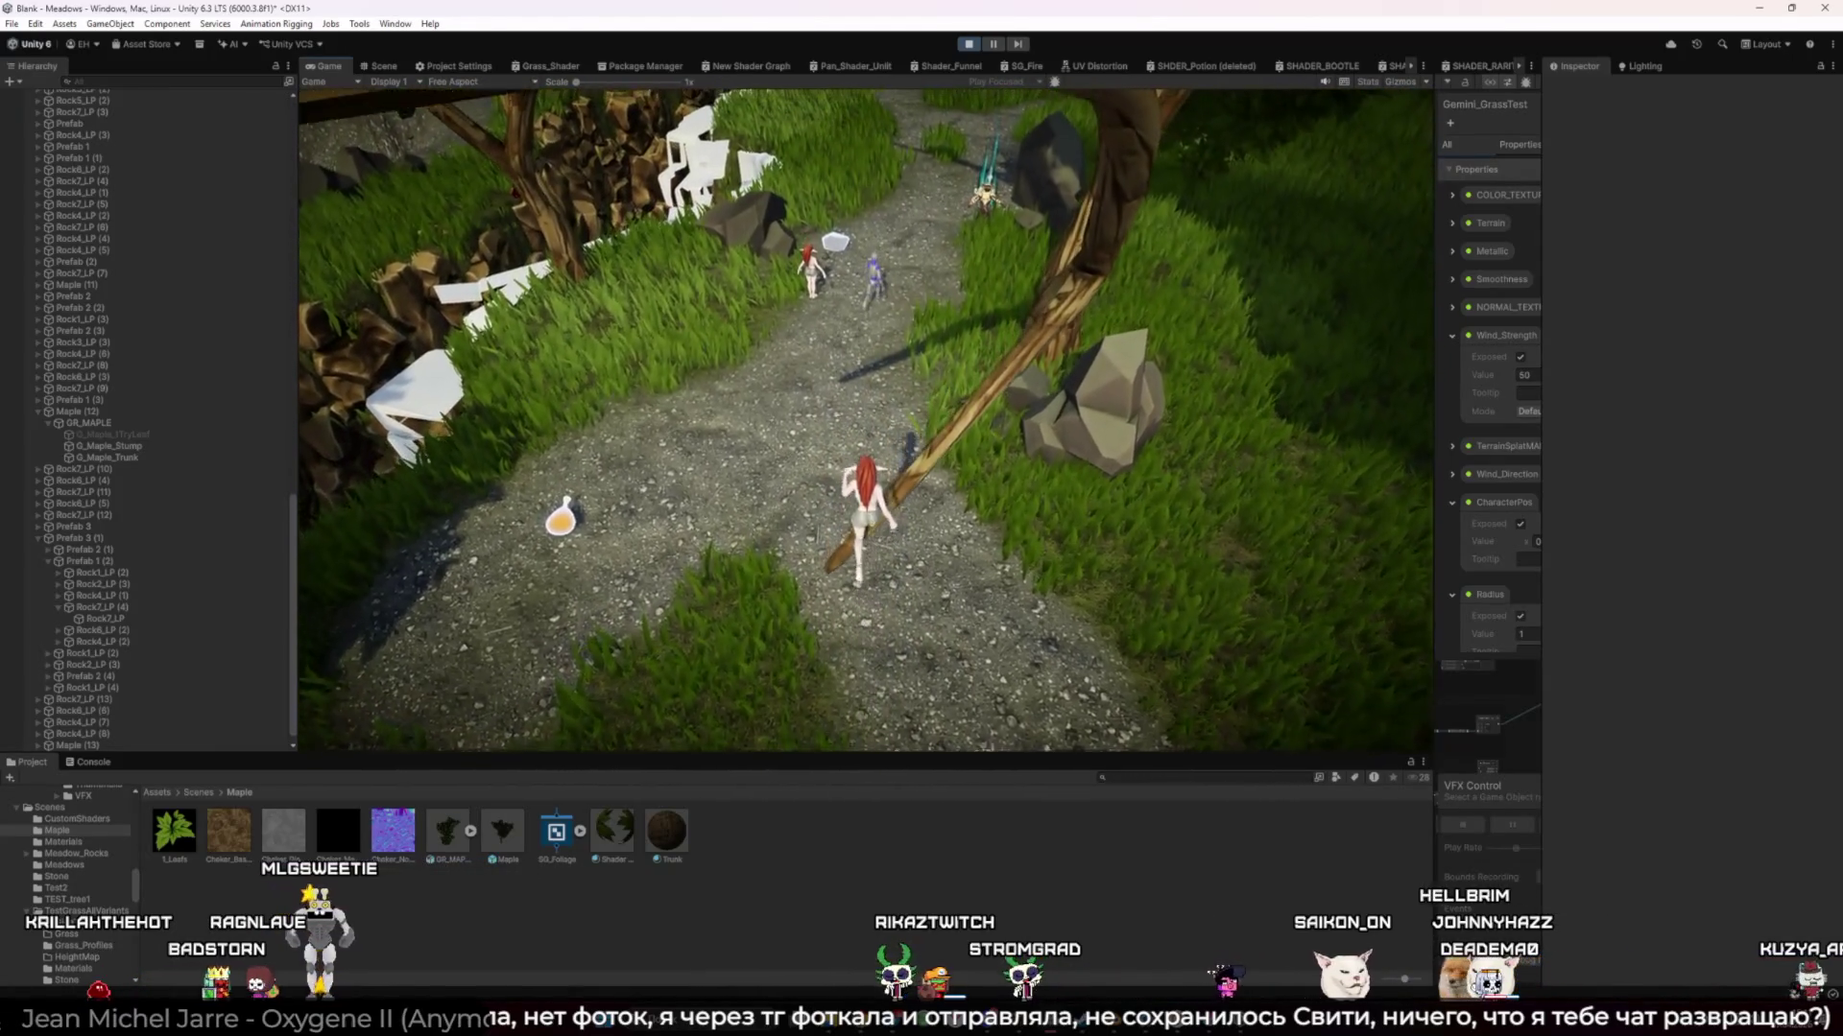
{"action": "key", "text": "w"}
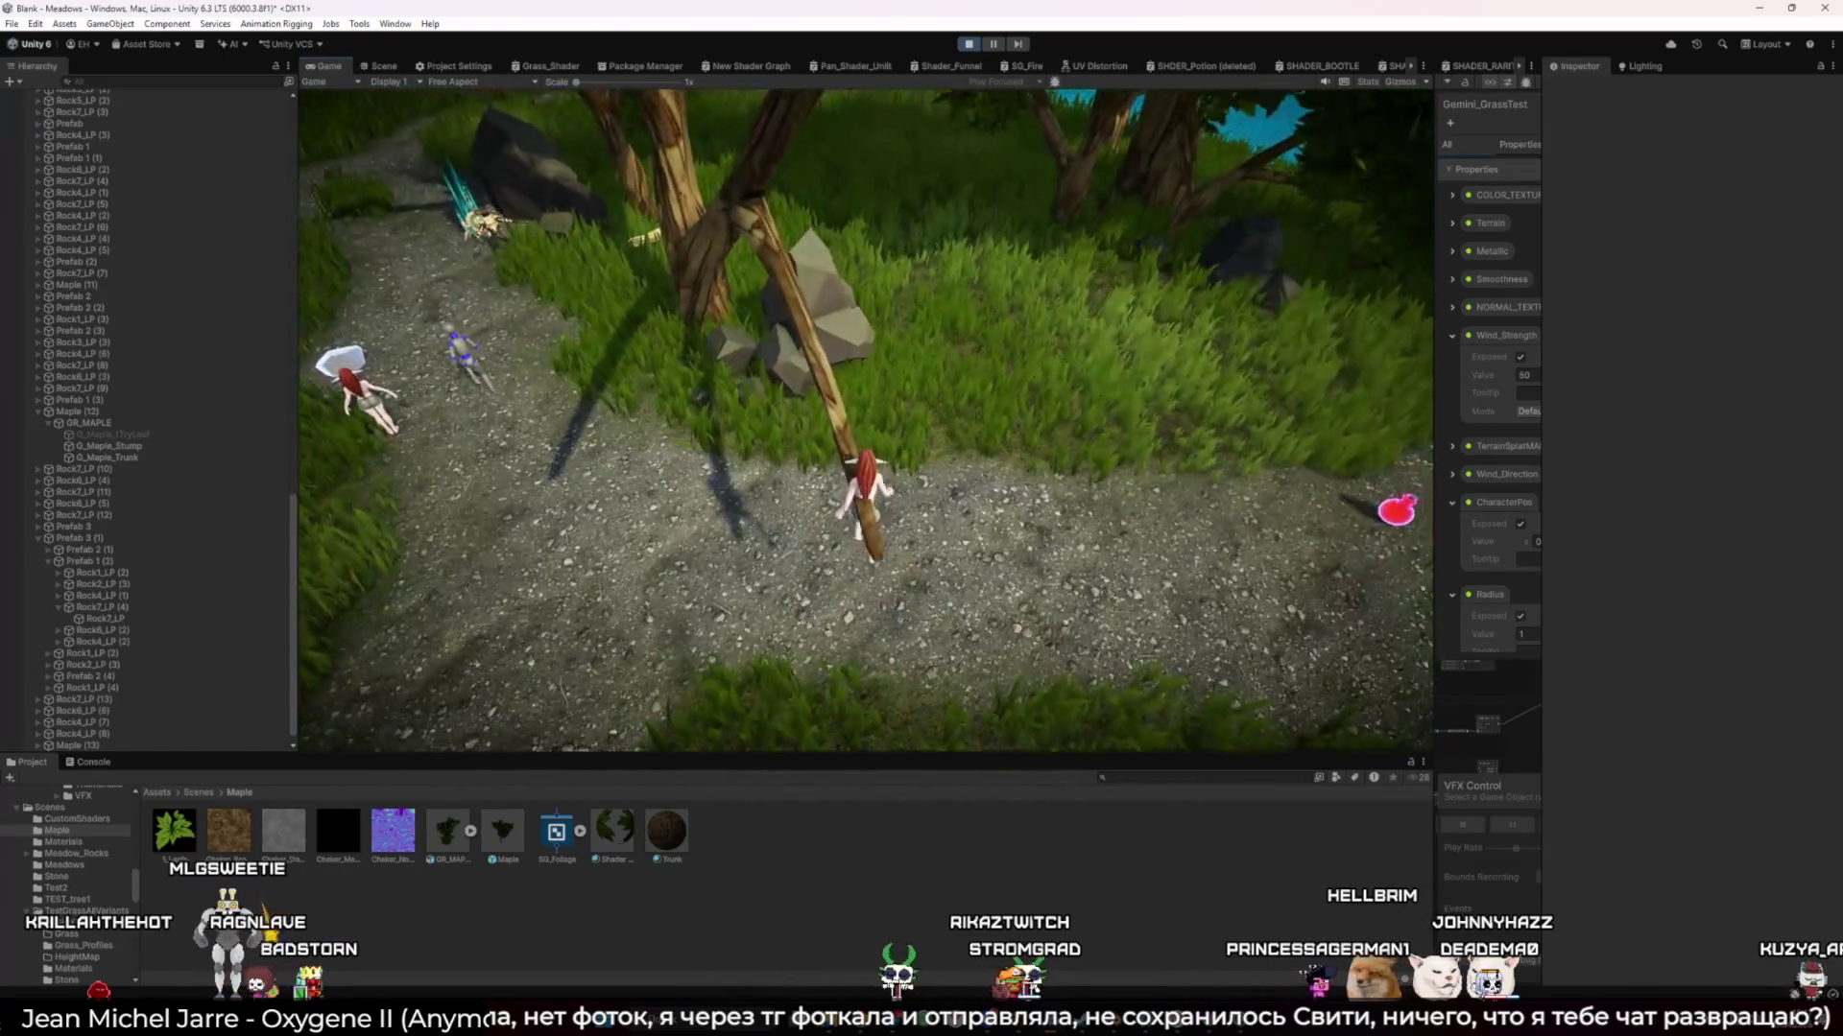
Steer the character toward the waterfall across the grass, then stop Play mode
{"action": "key", "text": "w"}
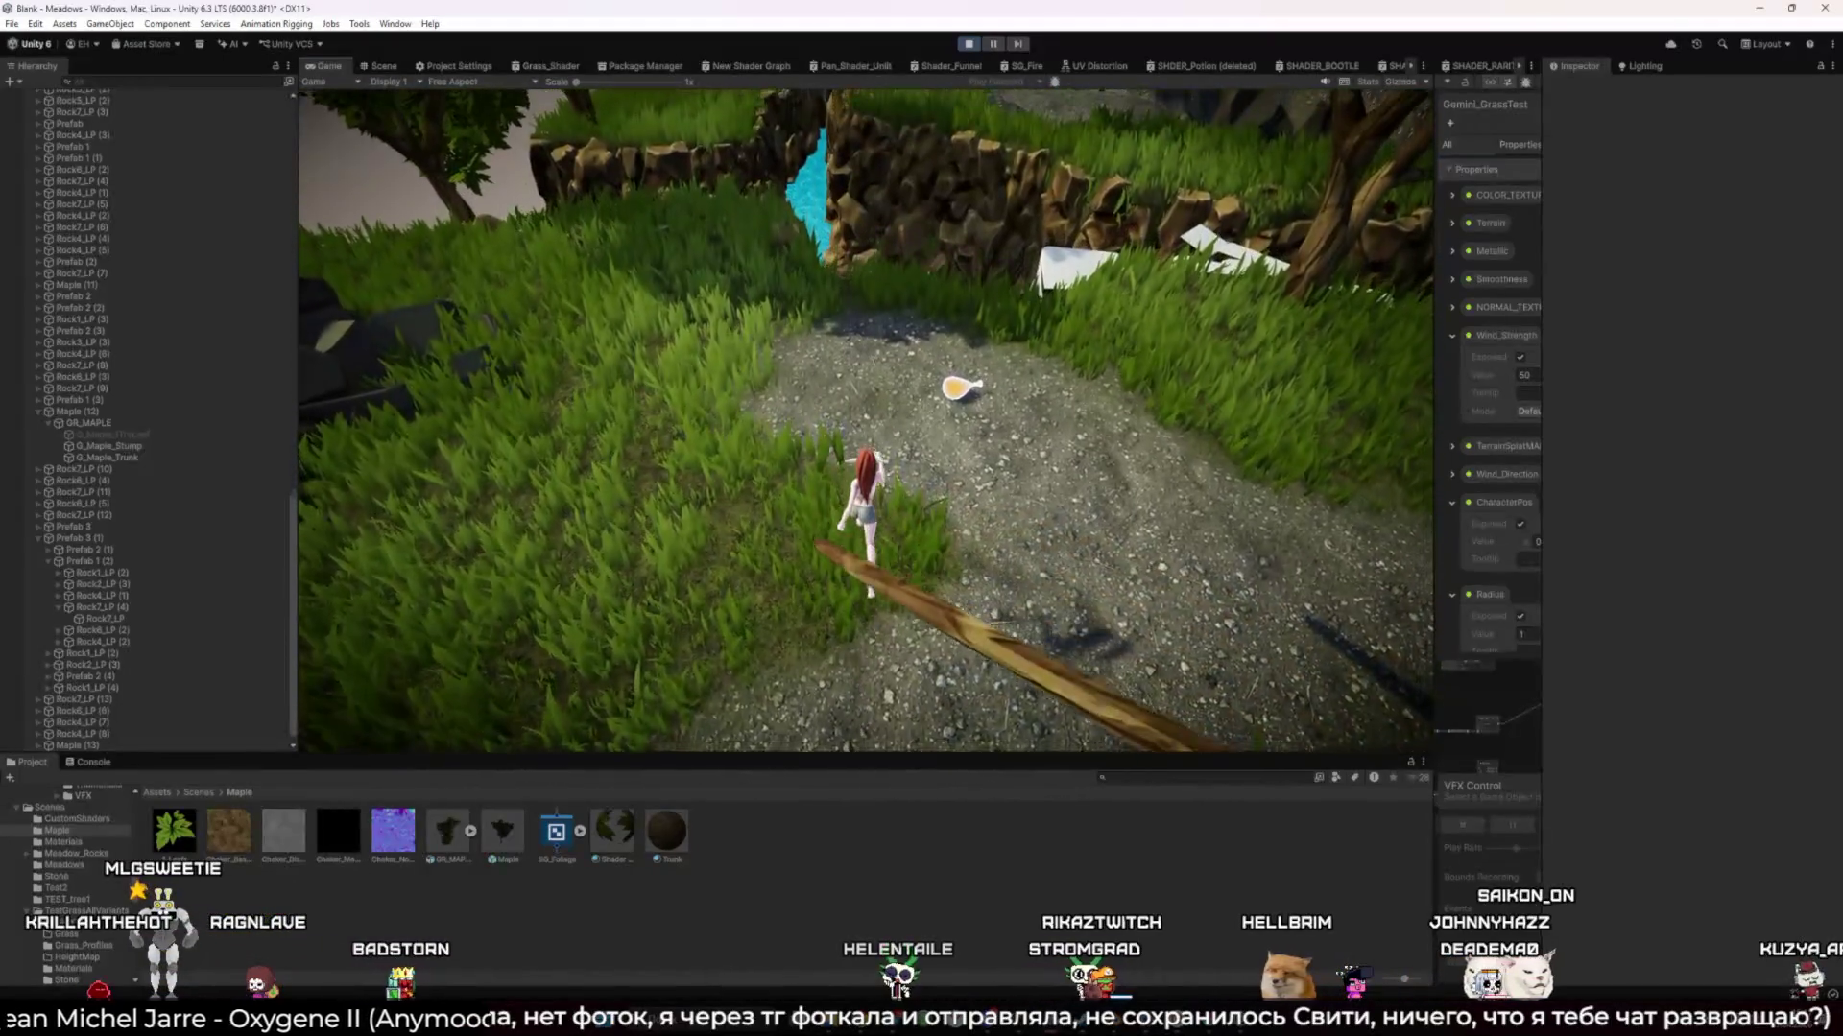
{"action": "key", "text": "w"}
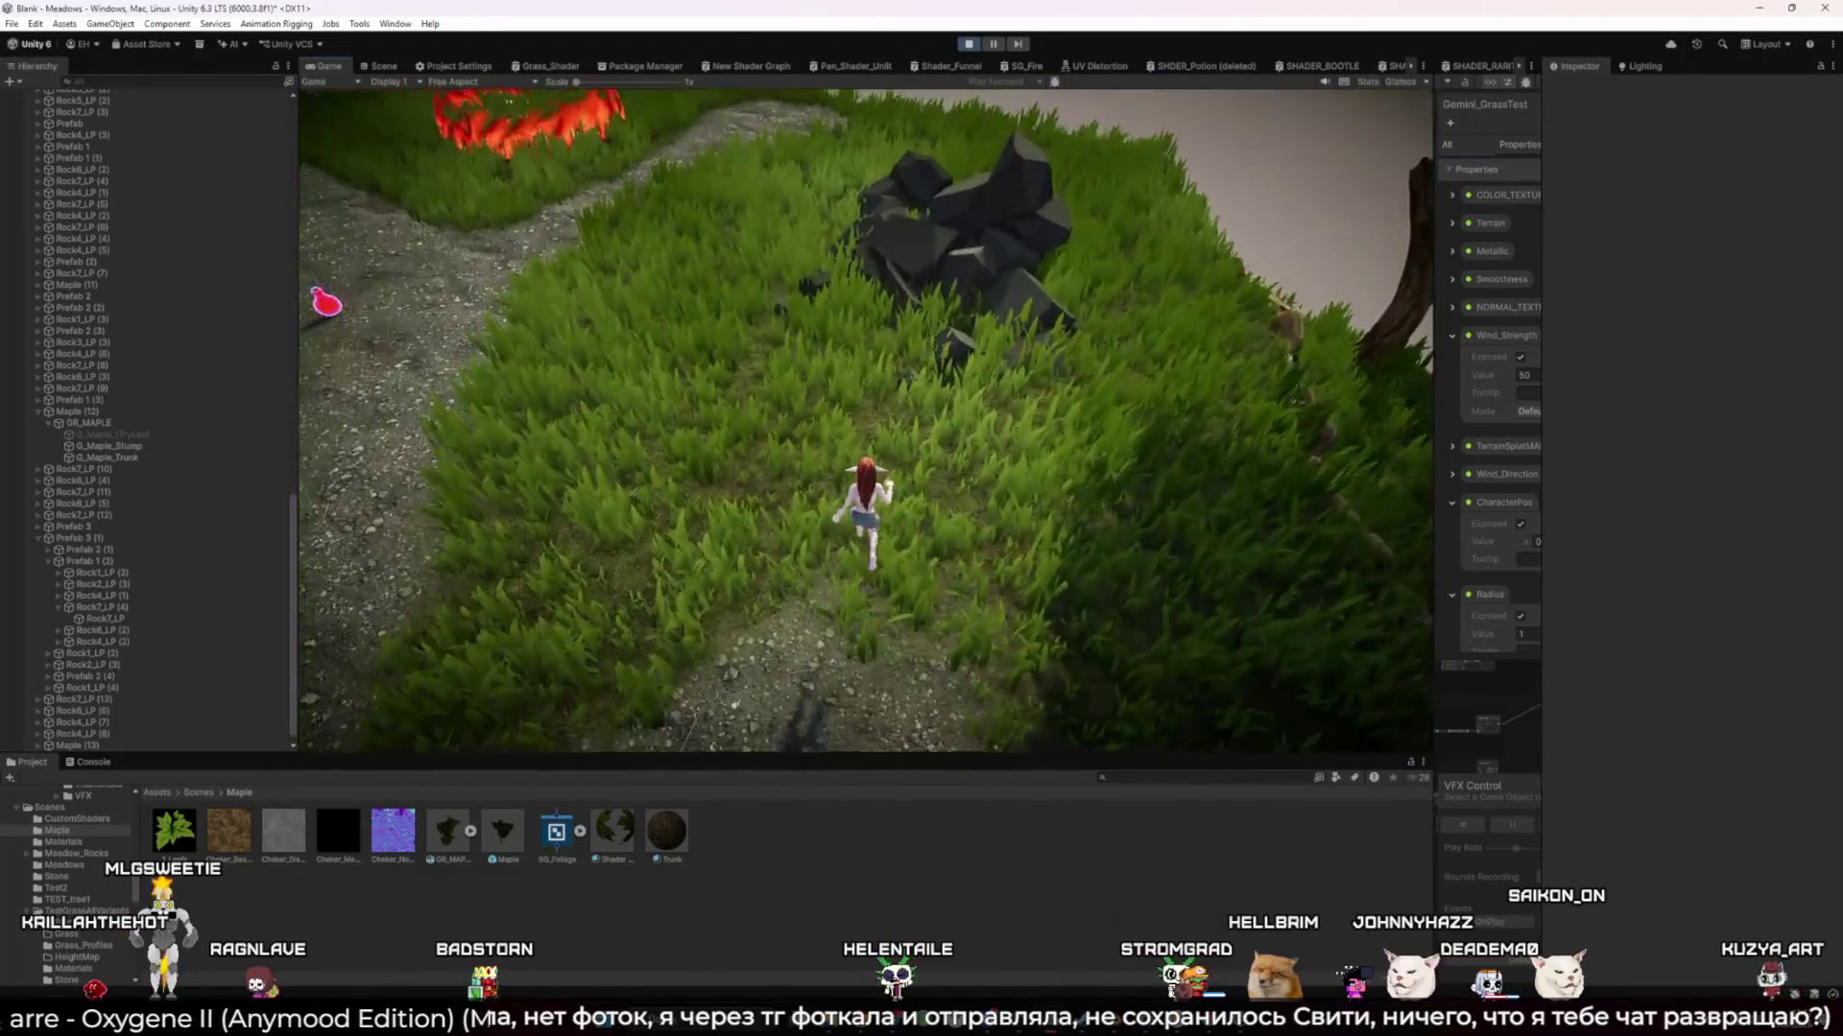
{"action": "key", "text": "w"}
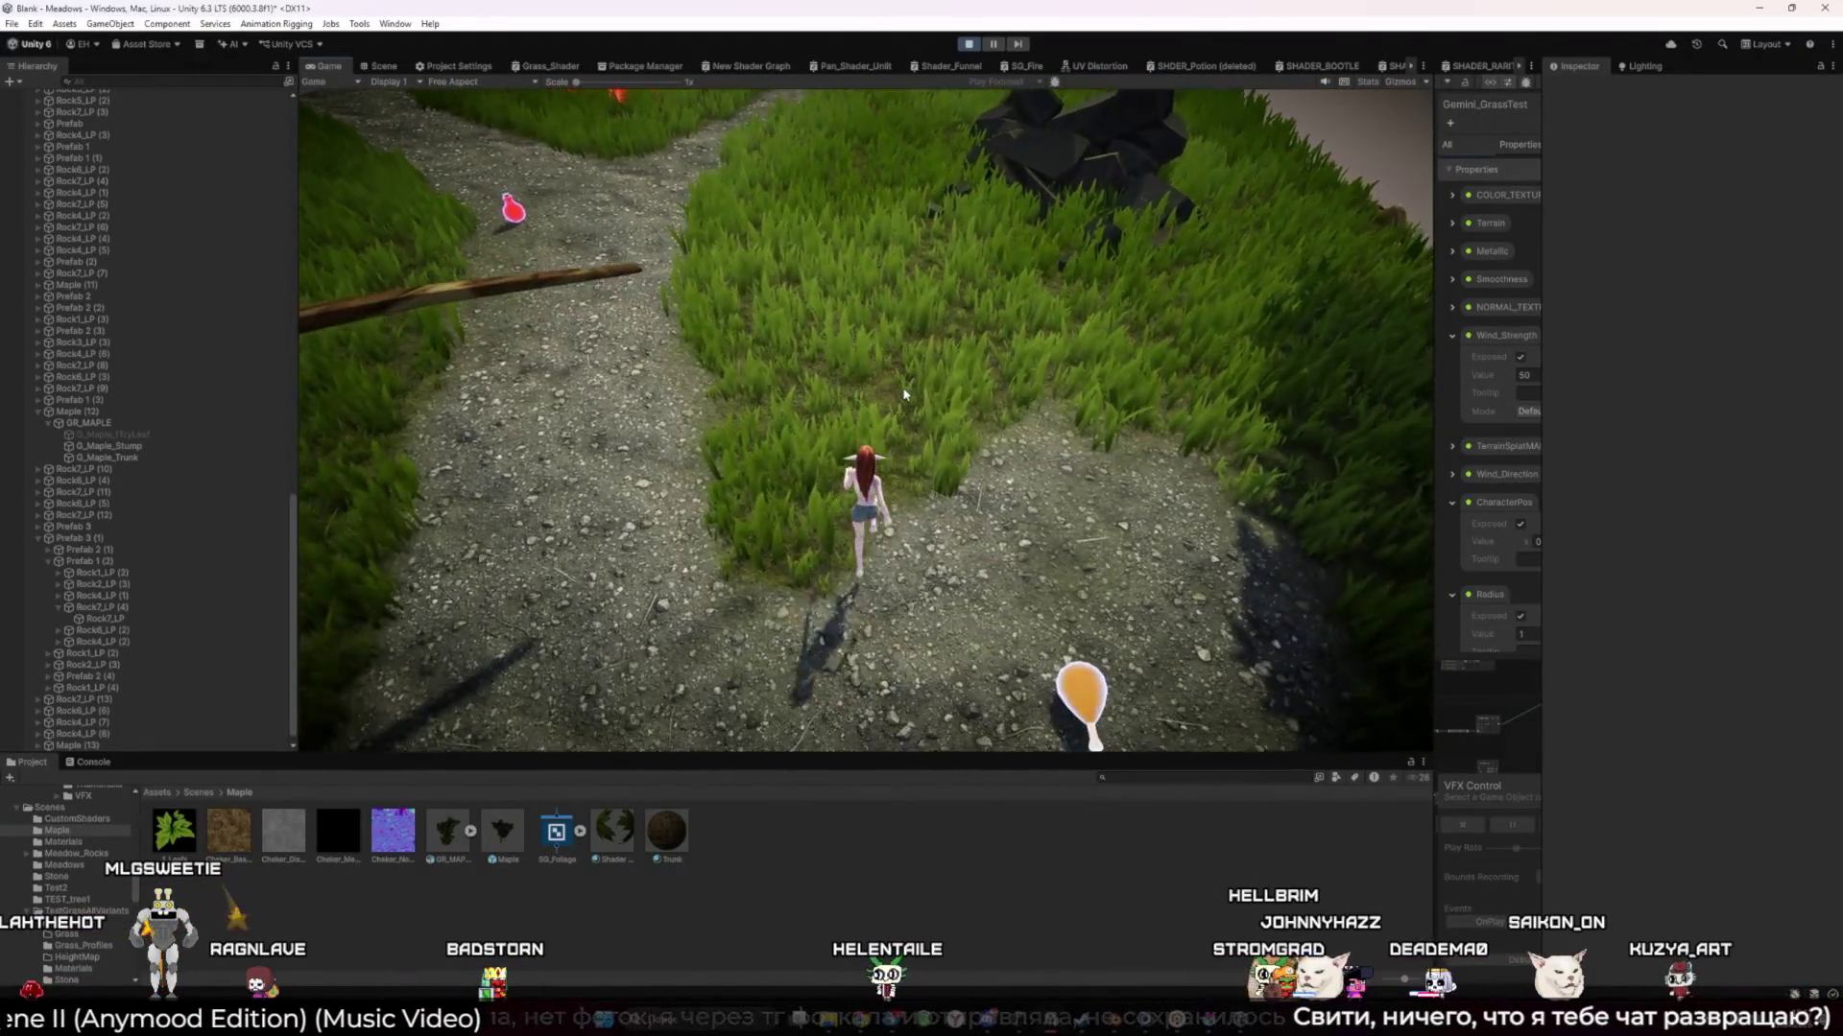
{"action": "left_click", "coordinate": [969, 46]}
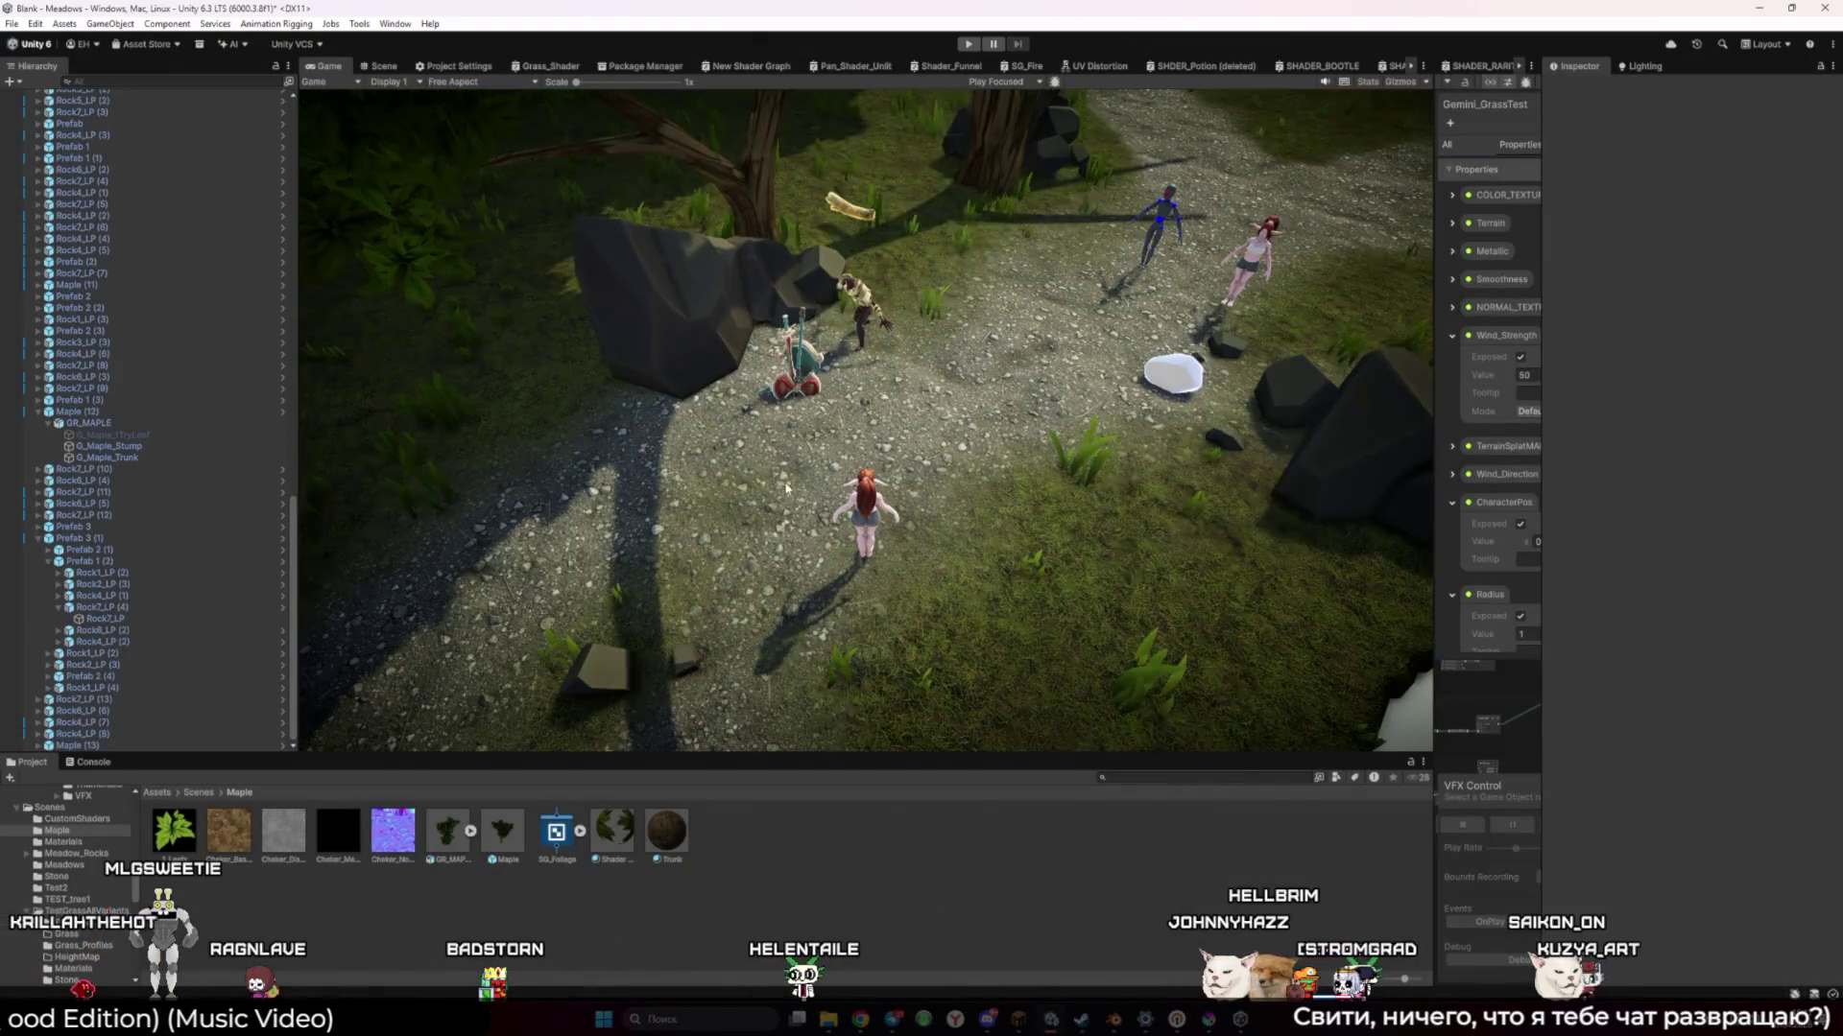
Switch to the Scene view and fly the camera over the stream and gravel path
{"action": "left_click", "coordinate": [384, 63]}
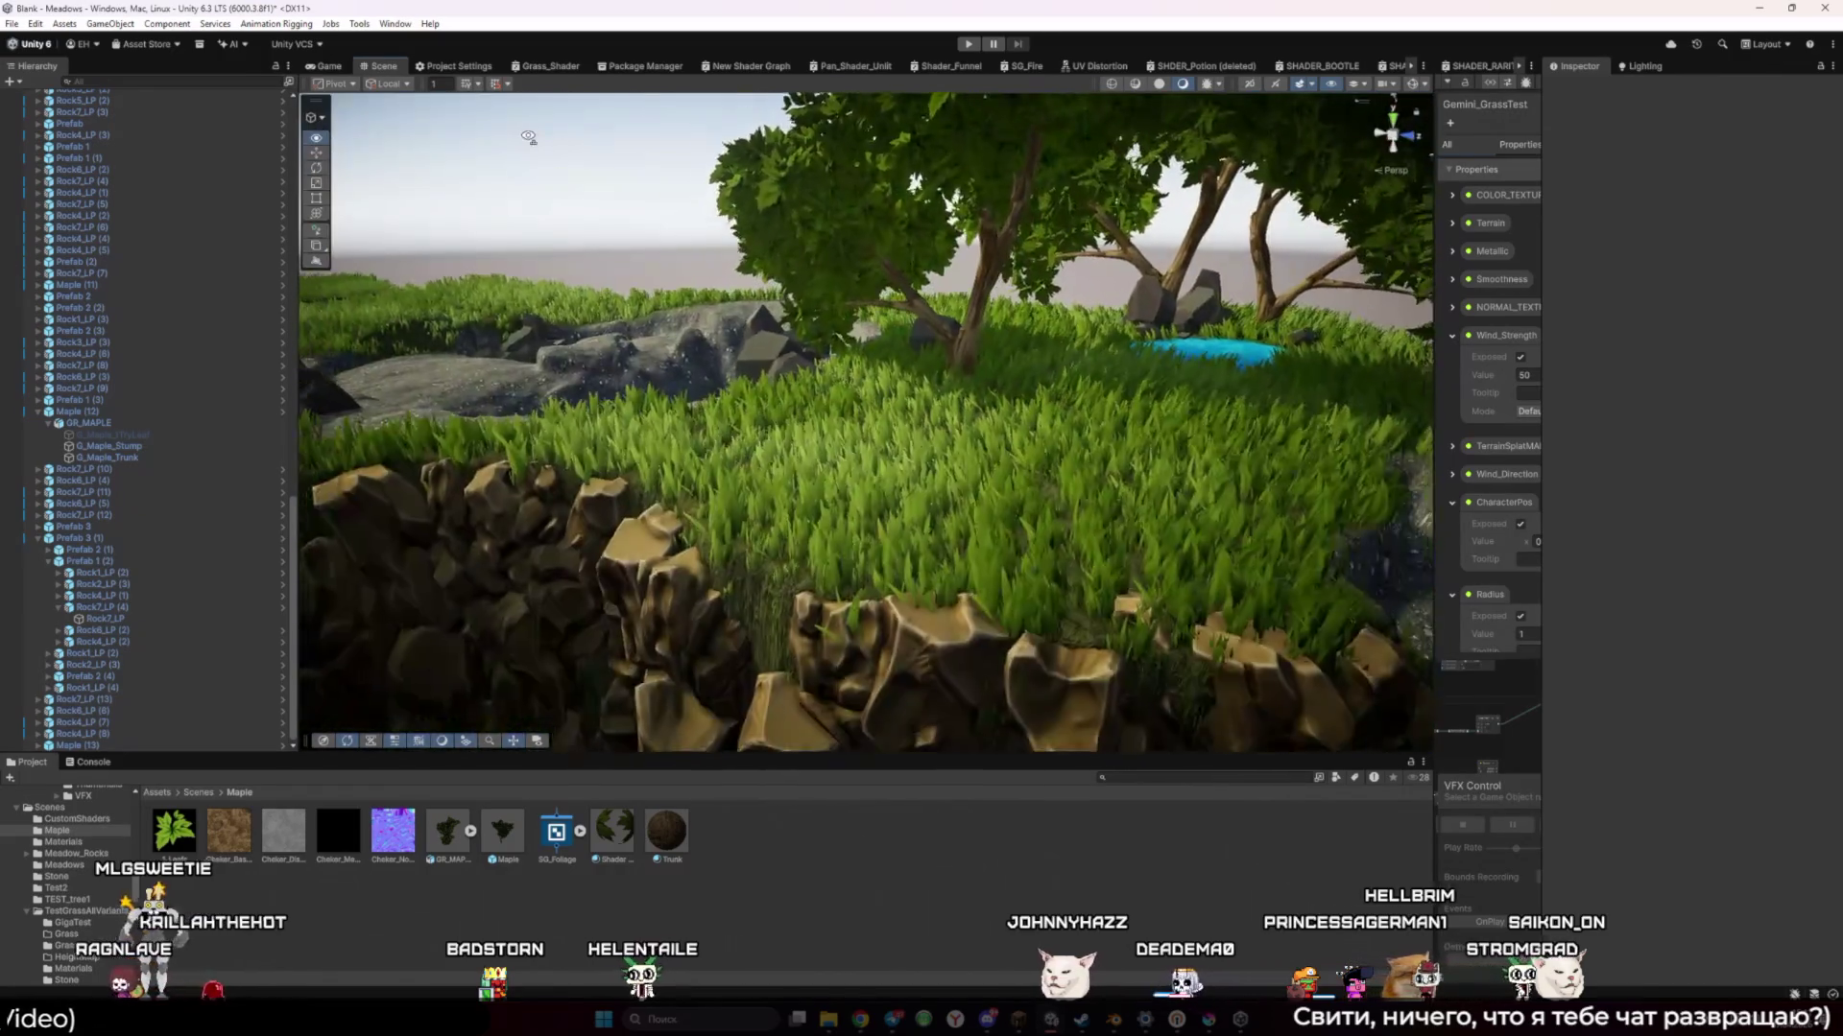
{"action": "mouse_move", "coordinate": [527, 137]}
{"action": "left_mouse_down"}
{"action": "mouse_move", "coordinate": [315, 169]}
{"action": "mouse_move", "coordinate": [409, 151]}
{"action": "mouse_move", "coordinate": [779, 292]}
{"action": "mouse_move", "coordinate": [584, 331]}
{"action": "left_mouse_up"}
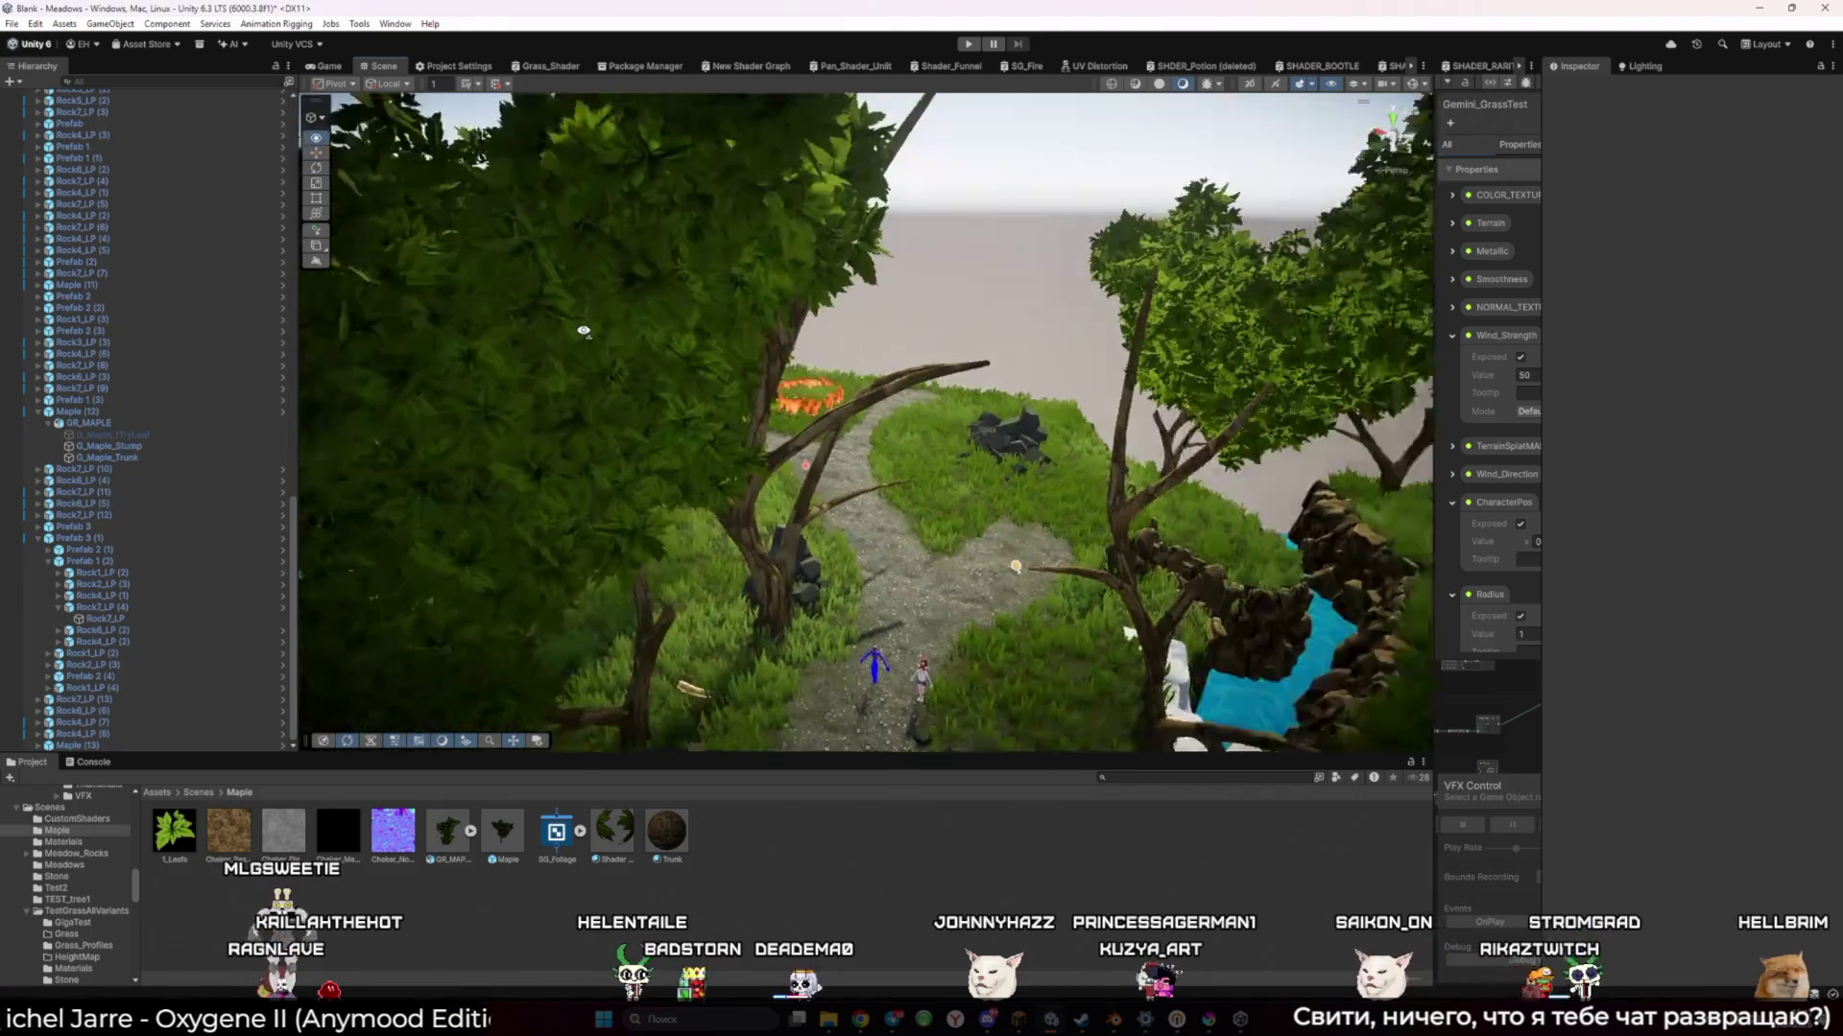
{"action": "key", "text": "w"}
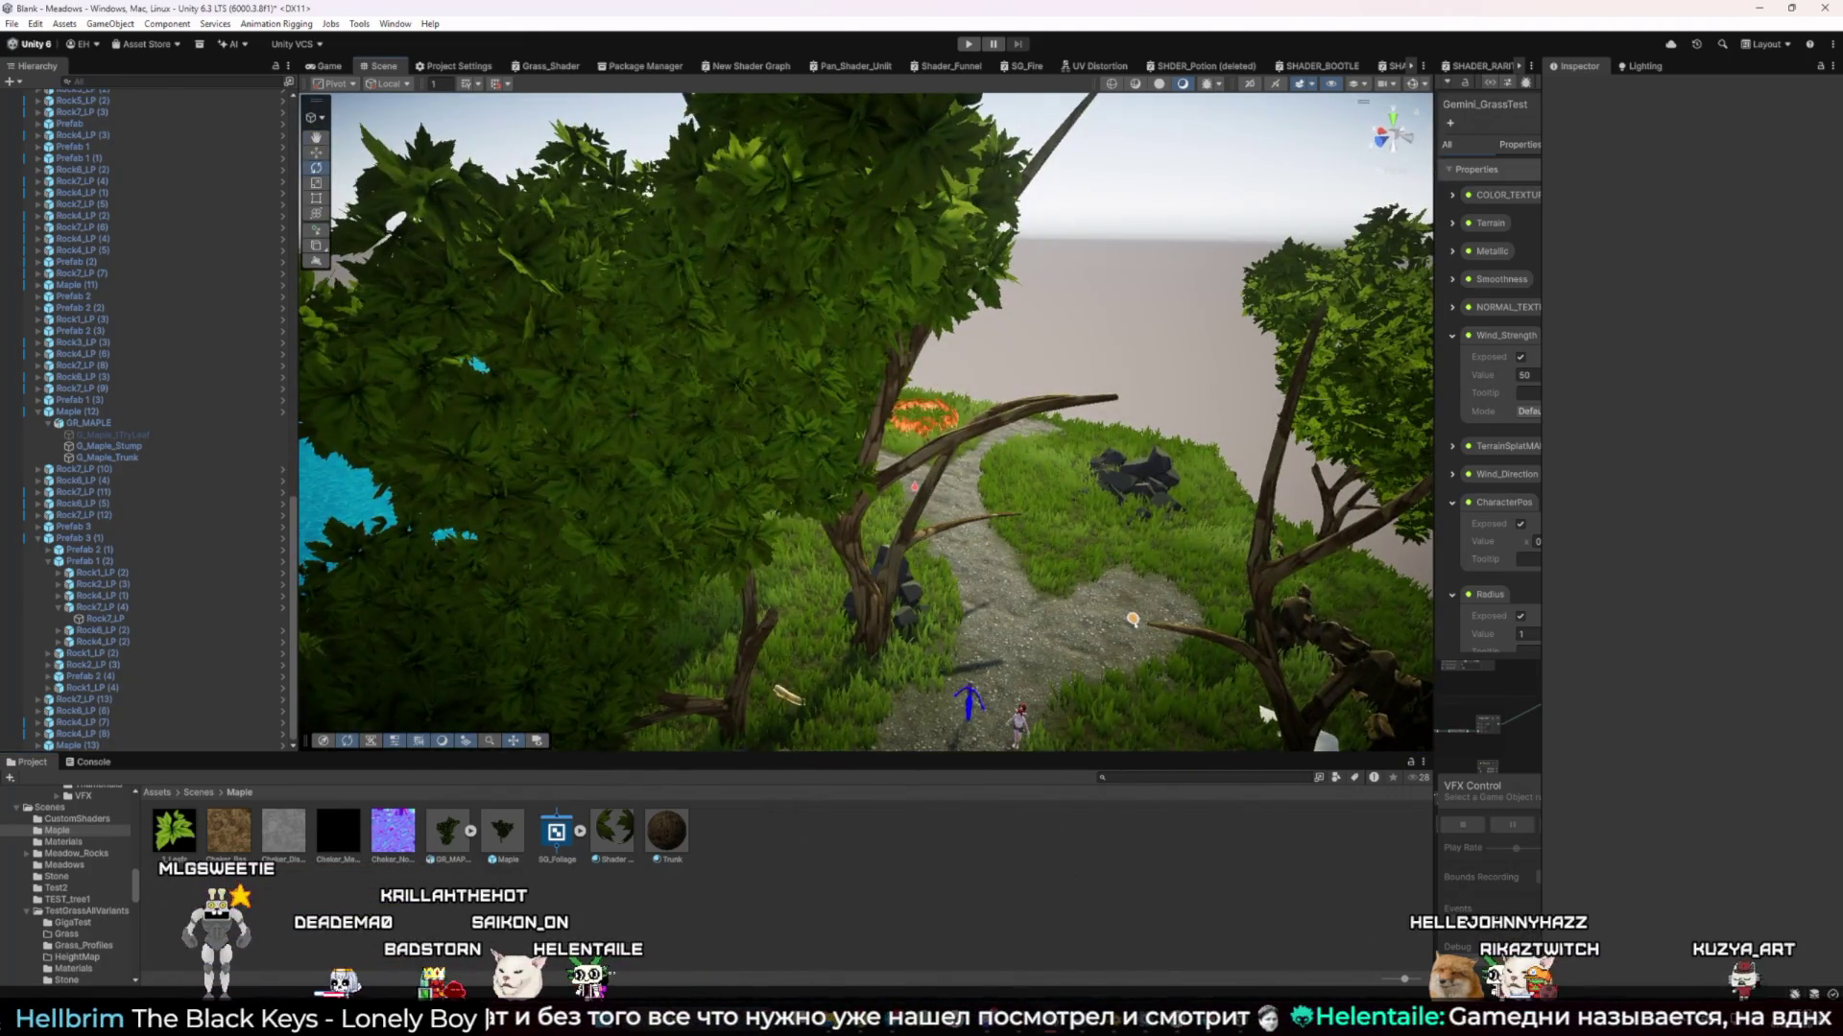
Search Windows for 'pu' and launch PureRef
{"action": "left_click", "coordinate": [998, 1001]}
{"action": "type", "text": "pu"}
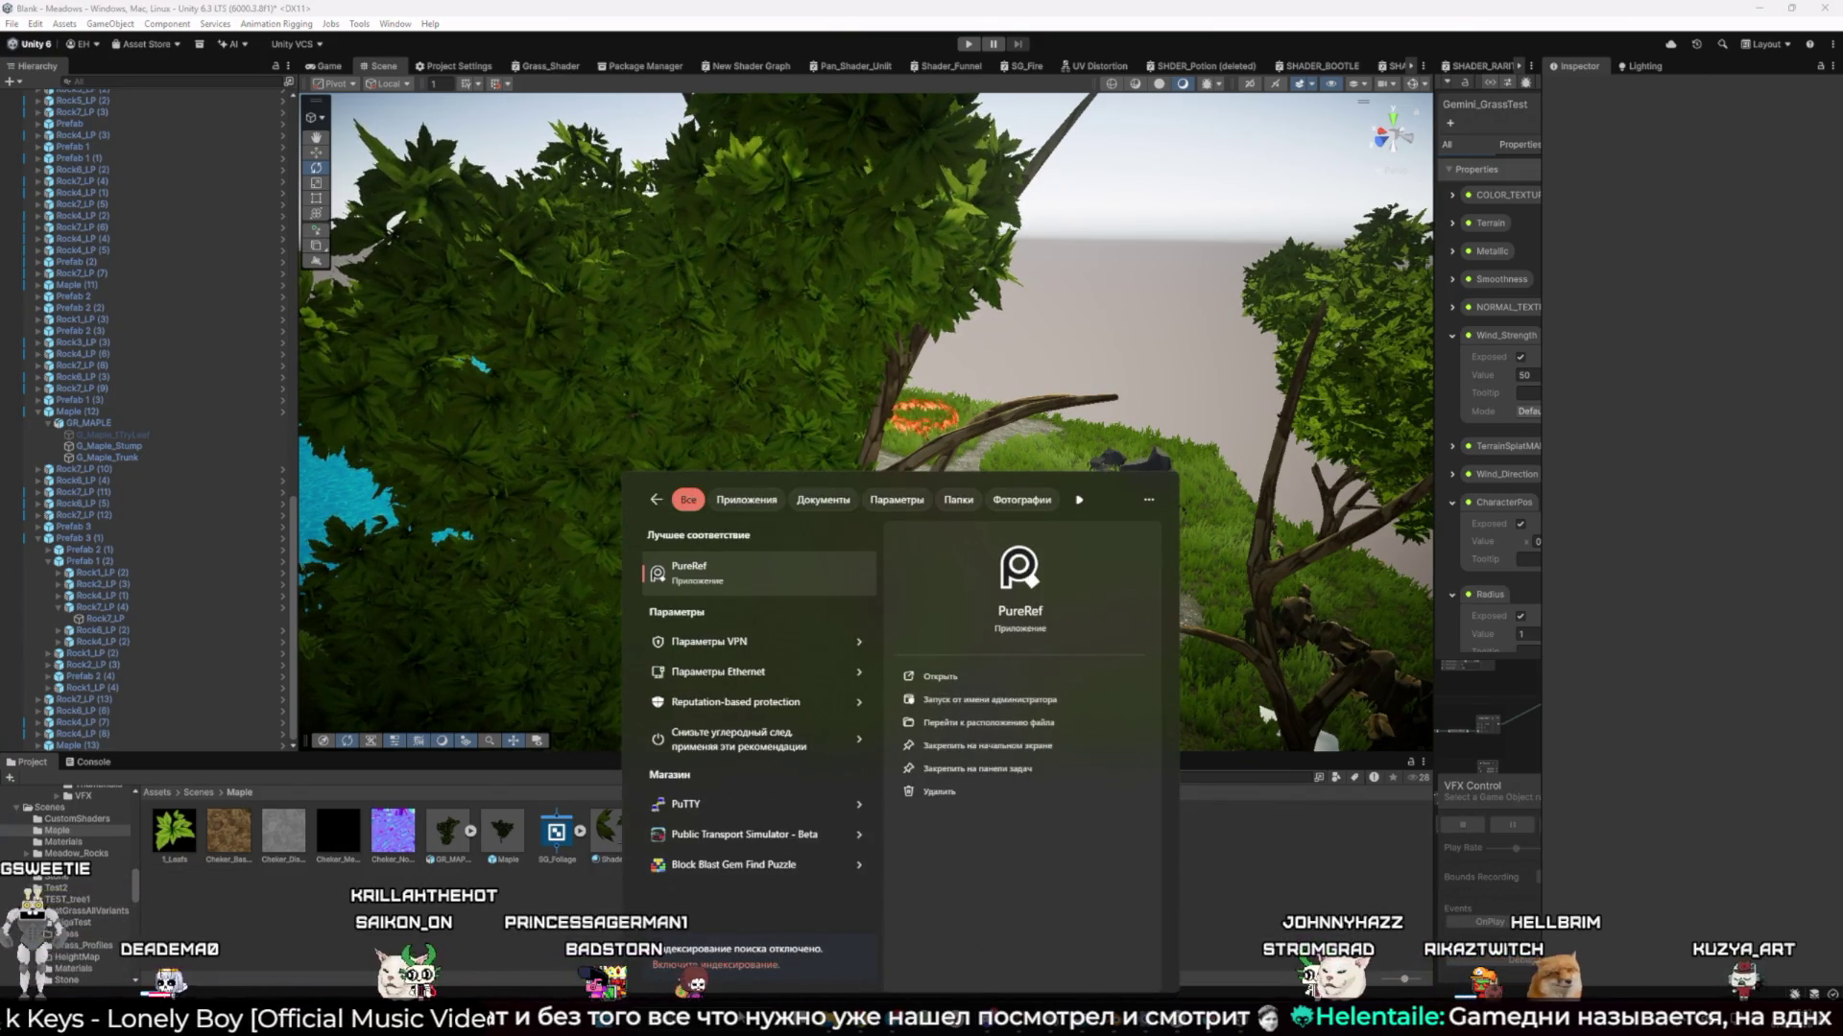
{"action": "left_click", "coordinate": [823, 574]}
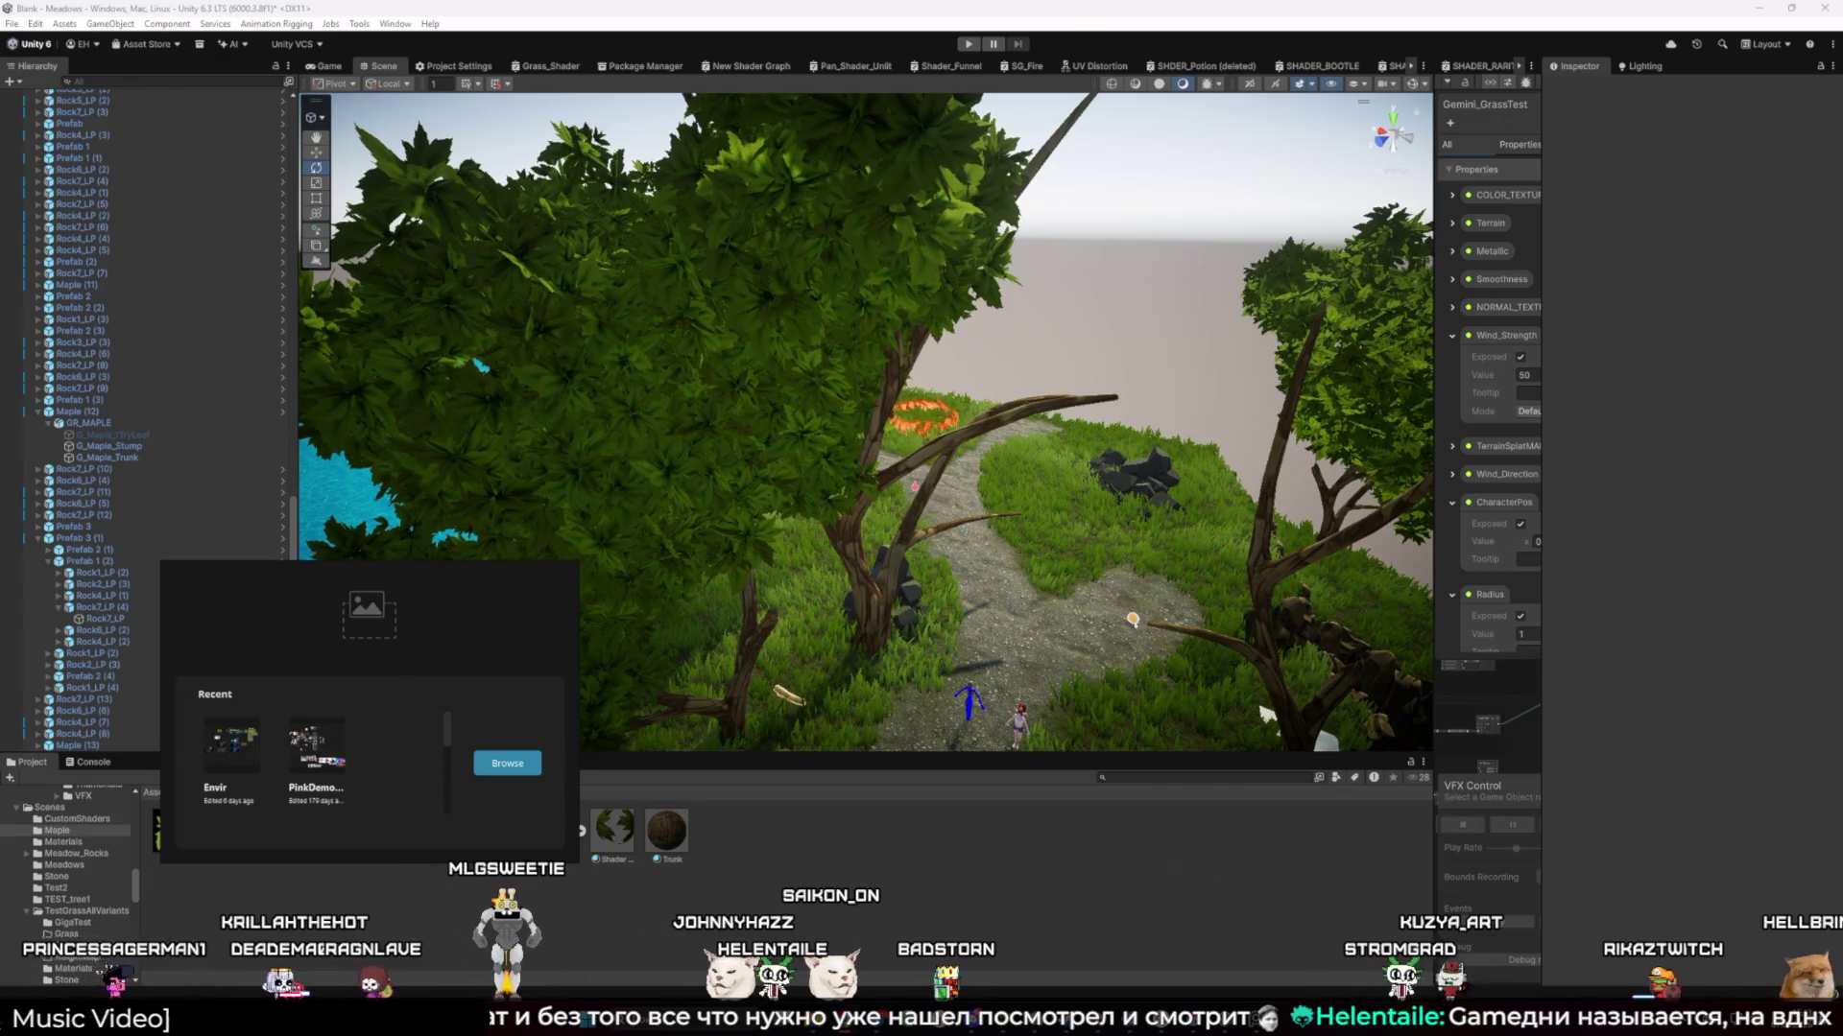
Bring the browser showing the VK diorama photo on screen and maximise it
{"action": "mouse_move", "coordinate": [1842, 365]}
{"action": "left_mouse_down"}
{"action": "mouse_move", "coordinate": [1842, 293]}
{"action": "mouse_move", "coordinate": [1305, 375]}
{"action": "left_mouse_up"}
{"action": "key", "text": "super+Up"}
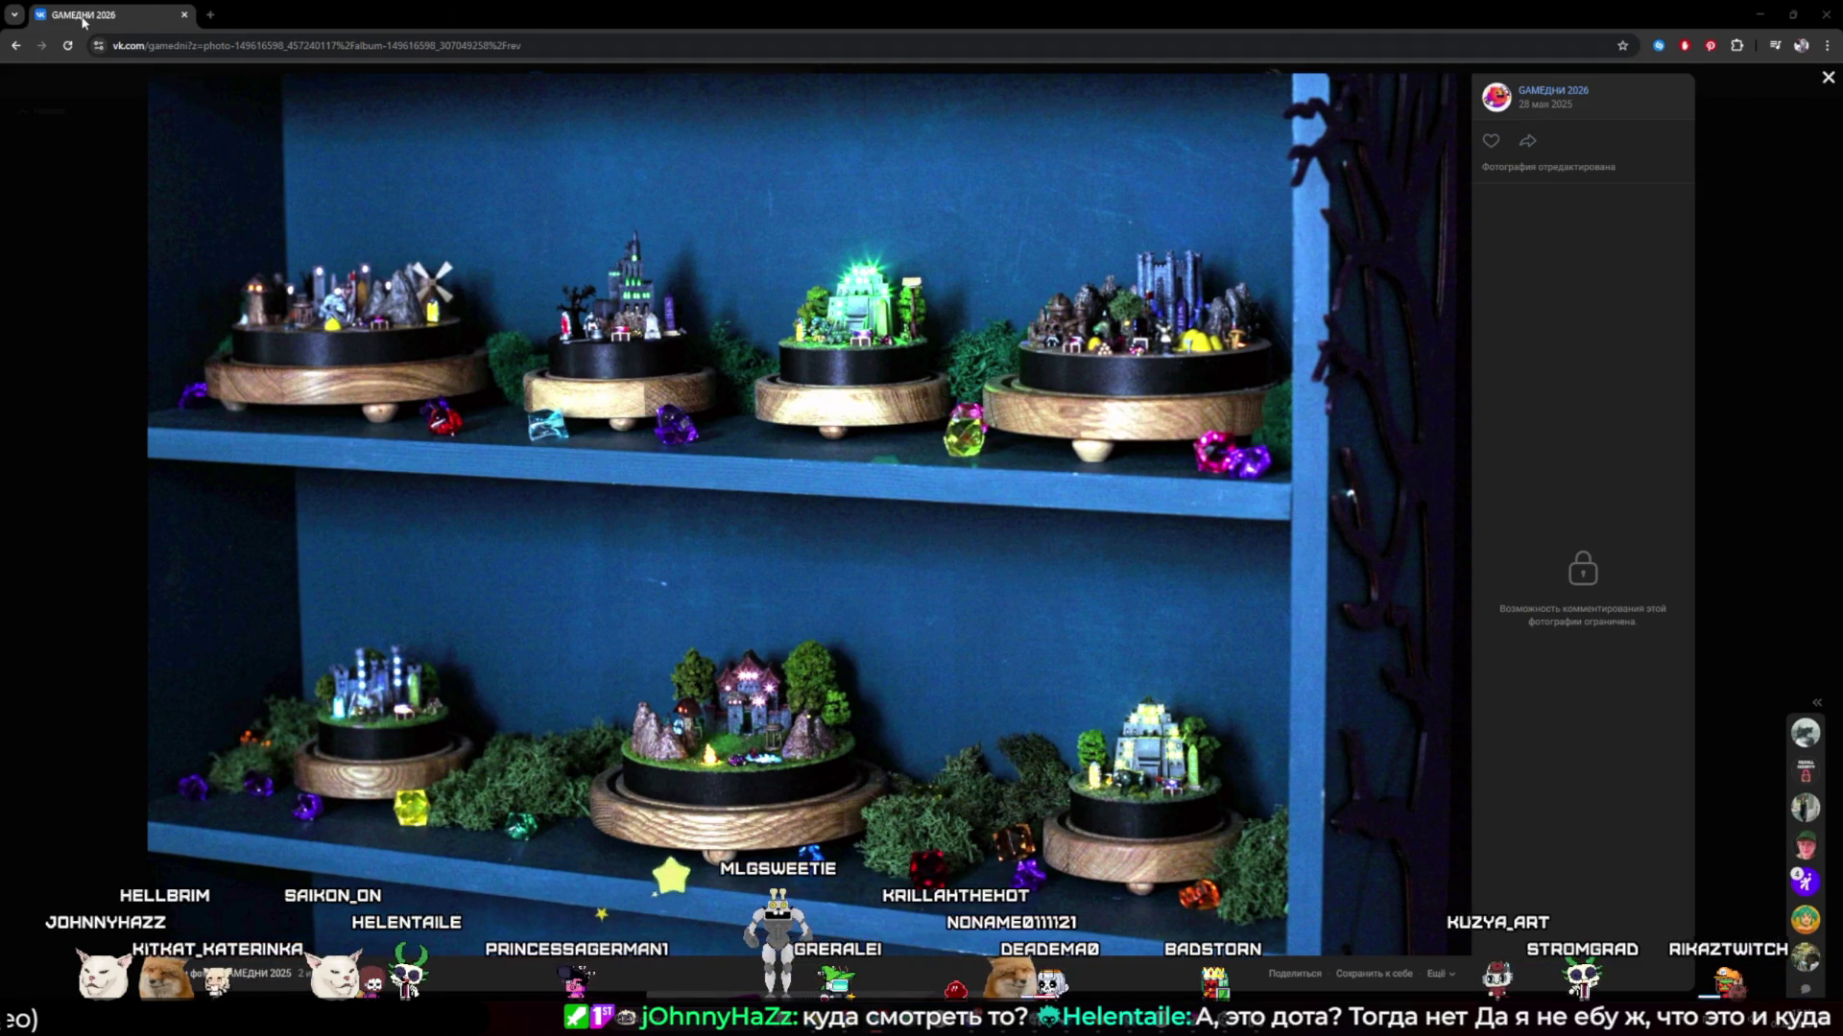
Switch from the browser back to the Unity editor
{"action": "key", "text": "alt+Tab"}
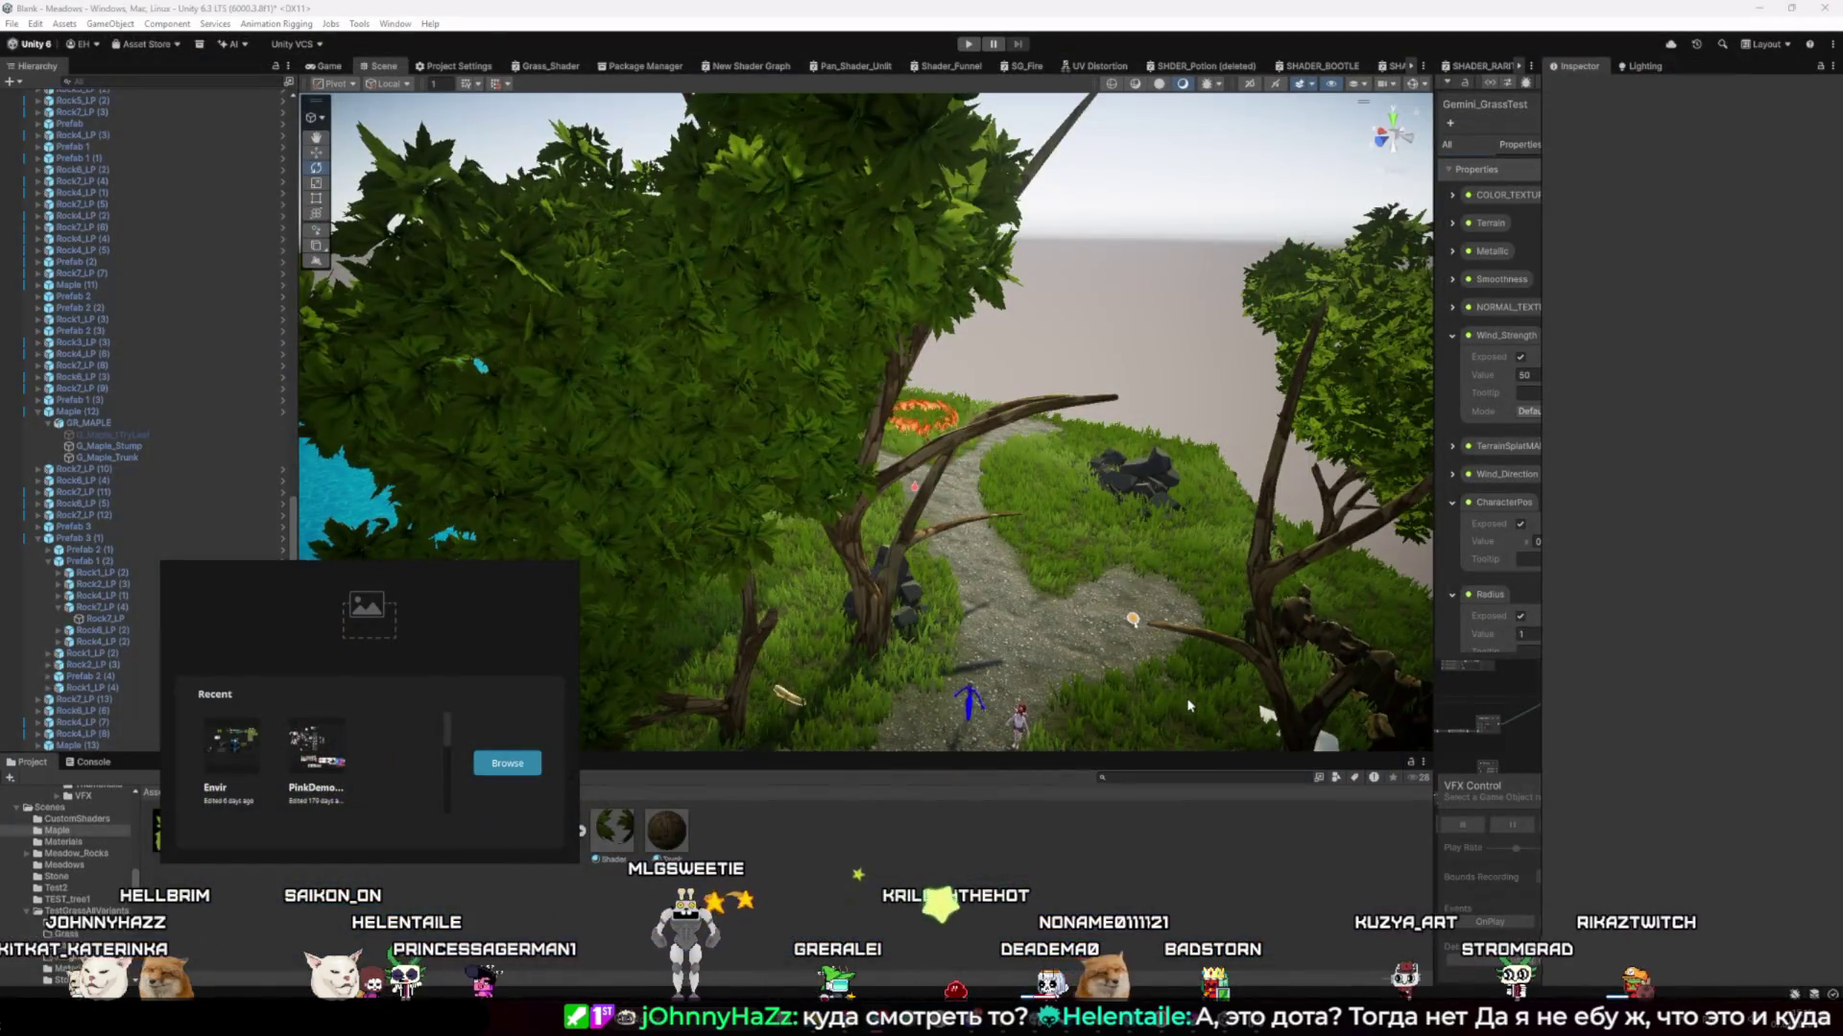
Open the Envir board in PureRef, then zoom out and pan across its reference thumbnails
{"action": "left_click", "coordinate": [205, 764]}
{"action": "scroll", "coordinate": [386, 743], "scroll_direction": "down", "scroll_amount": 10}
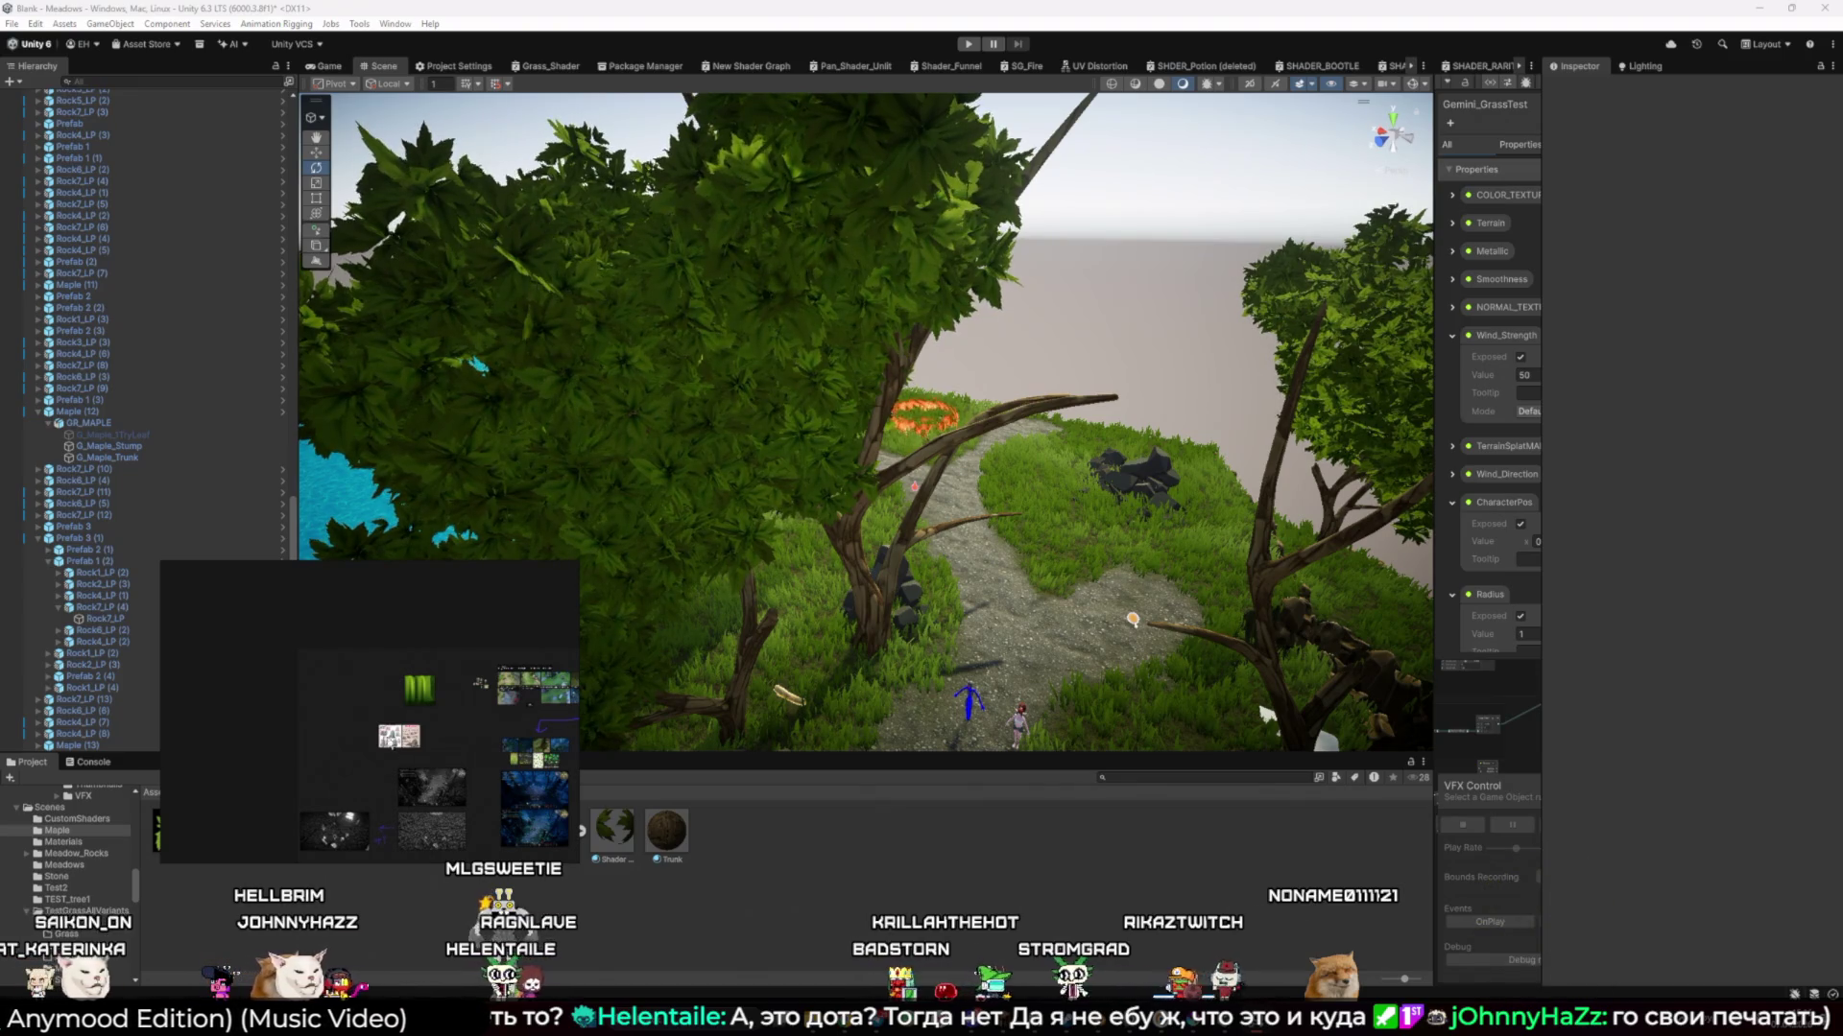
{"action": "left_click_drag", "start_coordinate": [392, 744], "coordinate": [273, 663]}
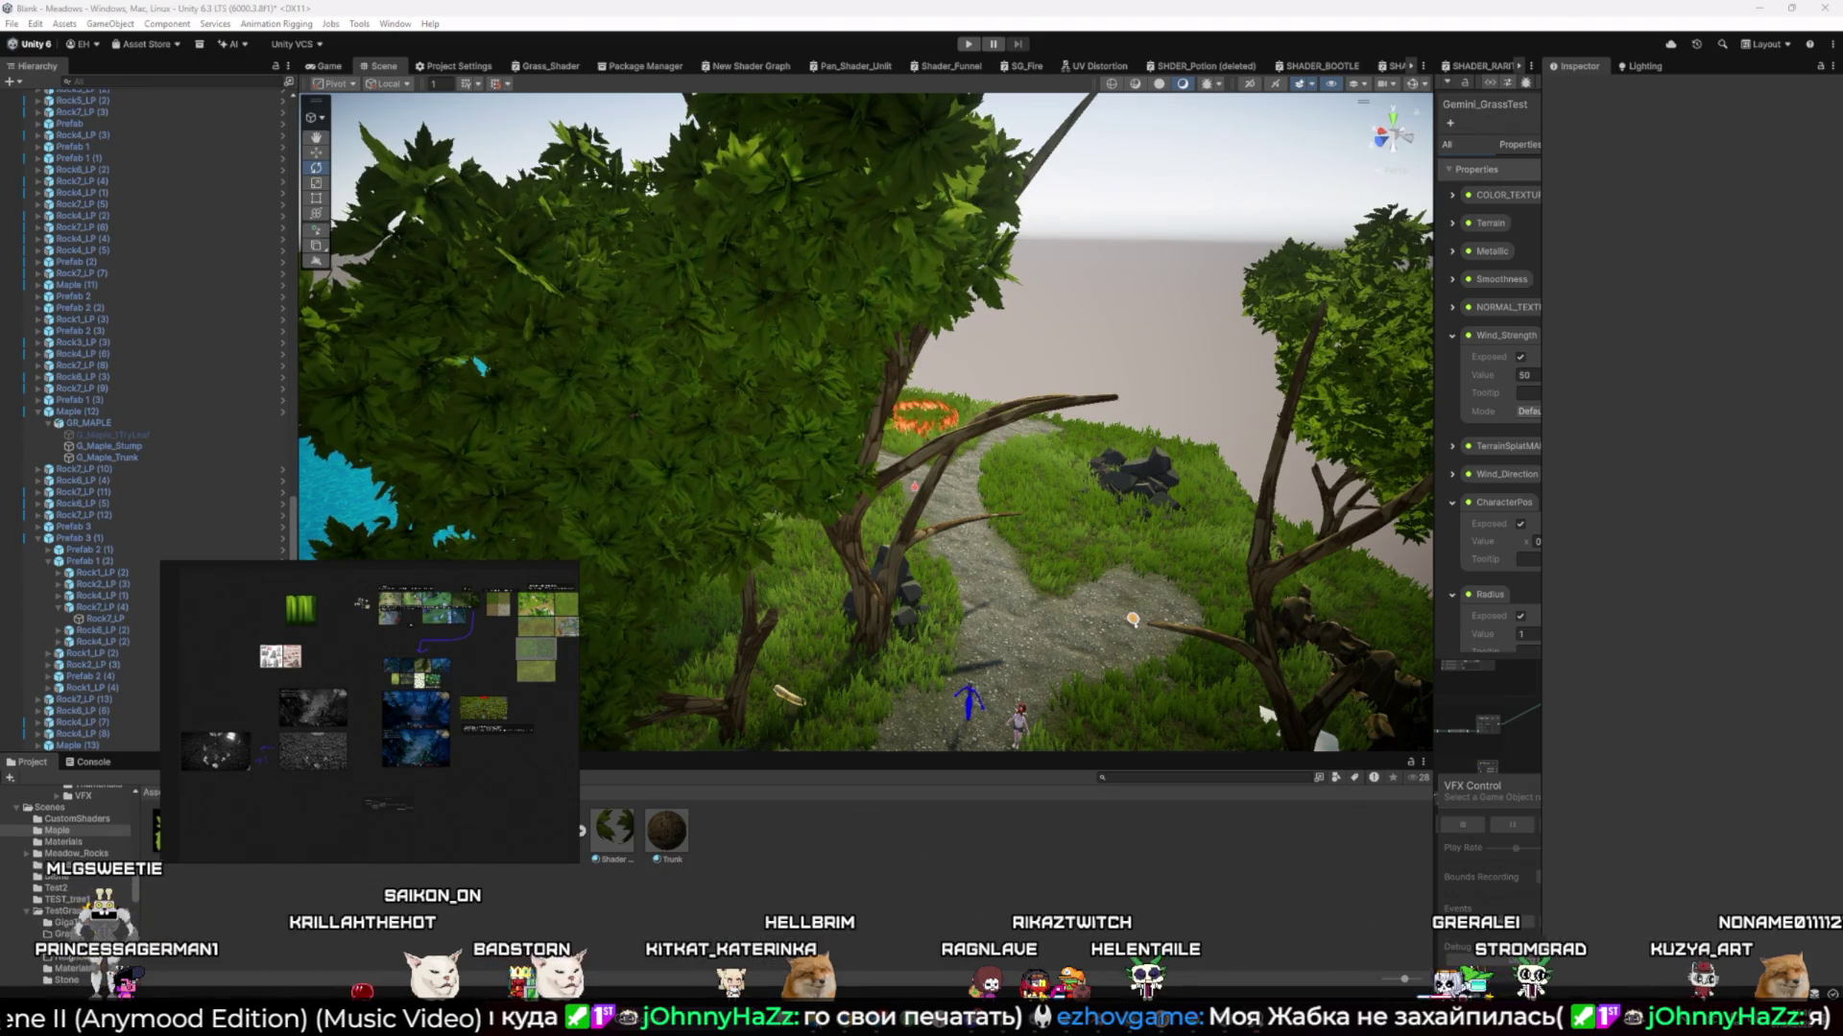
Orbit Unity's scene camera down over the path and enter Play mode again
{"action": "mouse_move", "coordinate": [838, 967]}
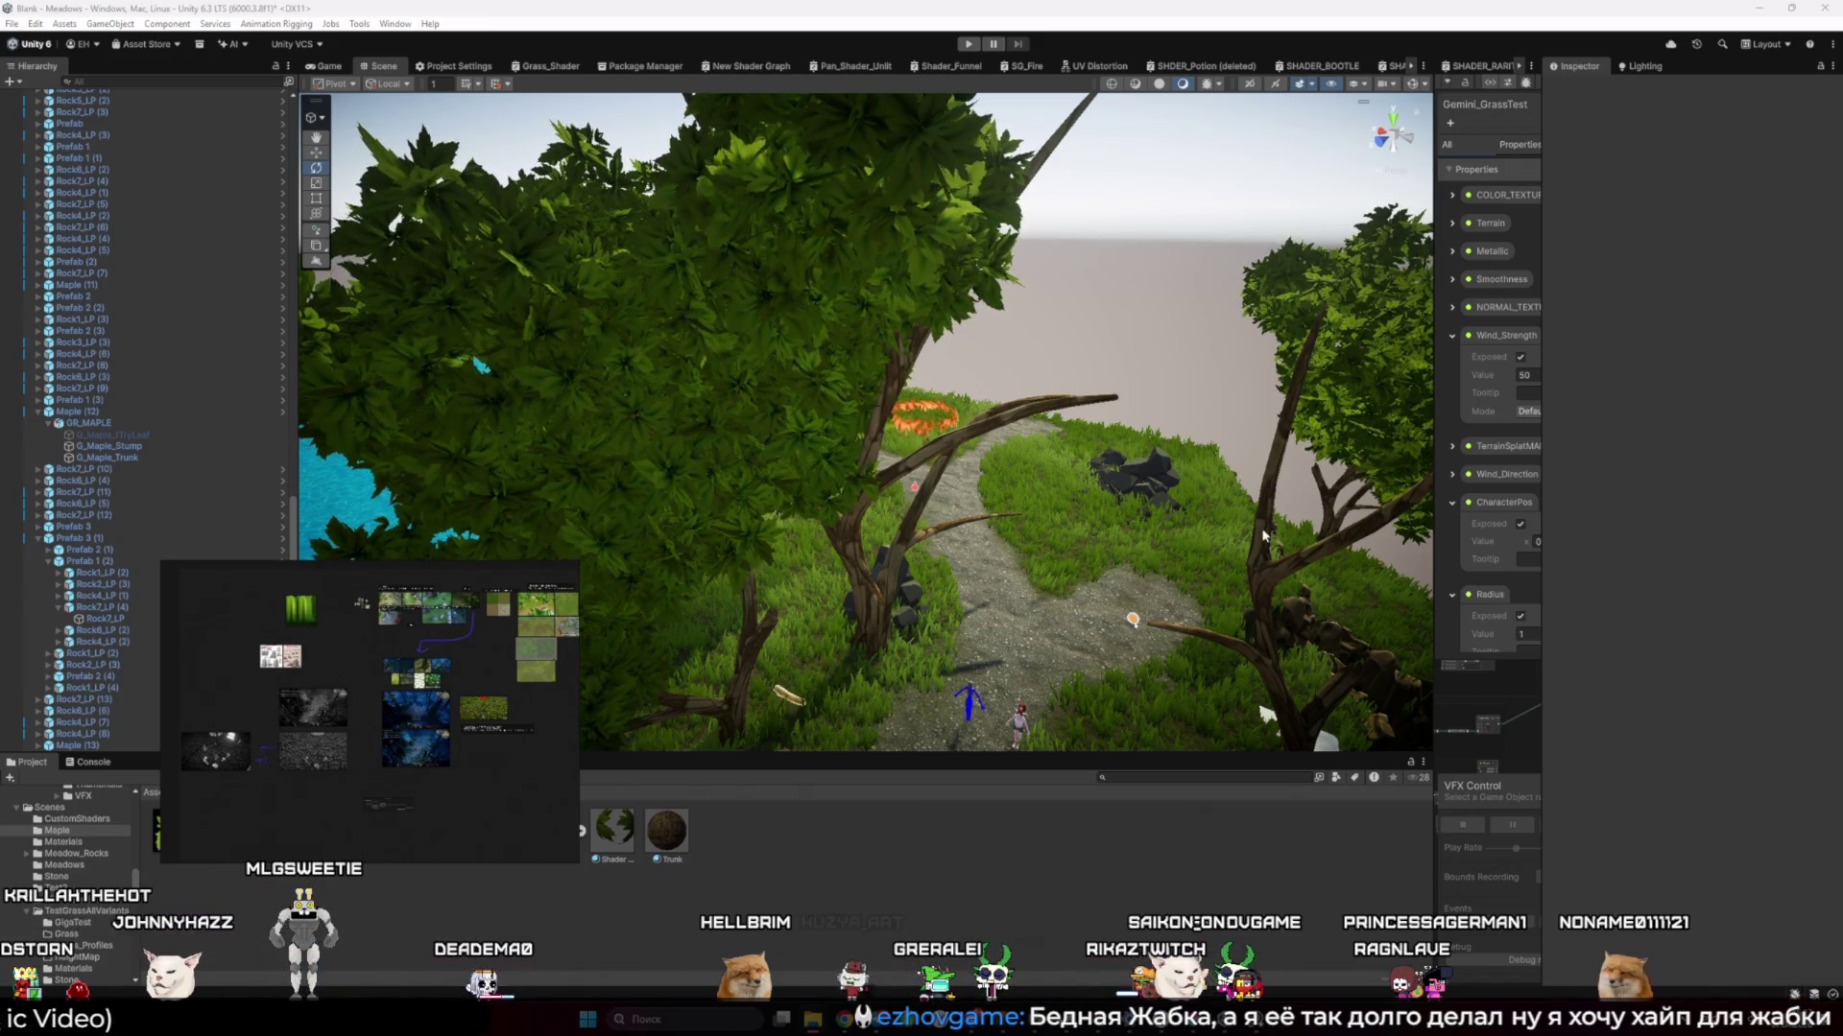
{"action": "left_click_drag", "start_coordinate": [863, 431], "coordinate": [864, 288]}
{"action": "left_click", "coordinate": [968, 43]}
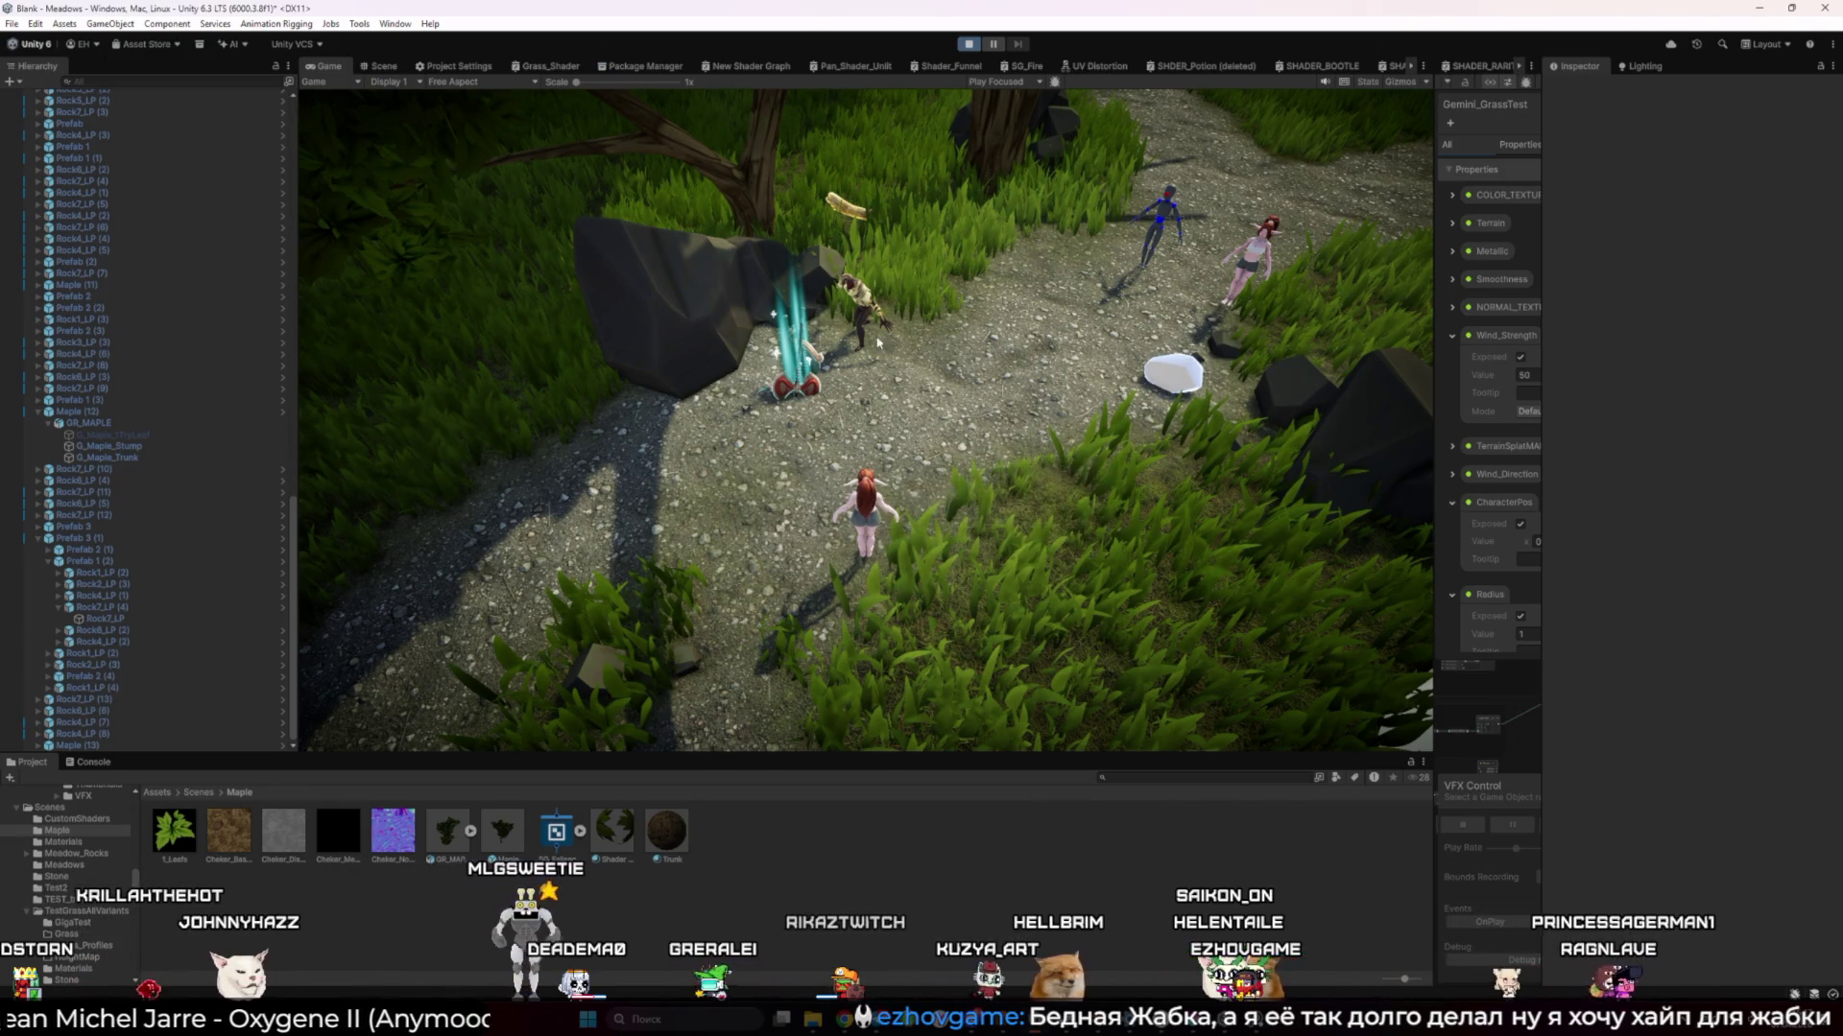
Run the character across the grassy slope and rock ledge to the cliff edge
{"action": "key", "text": "w"}
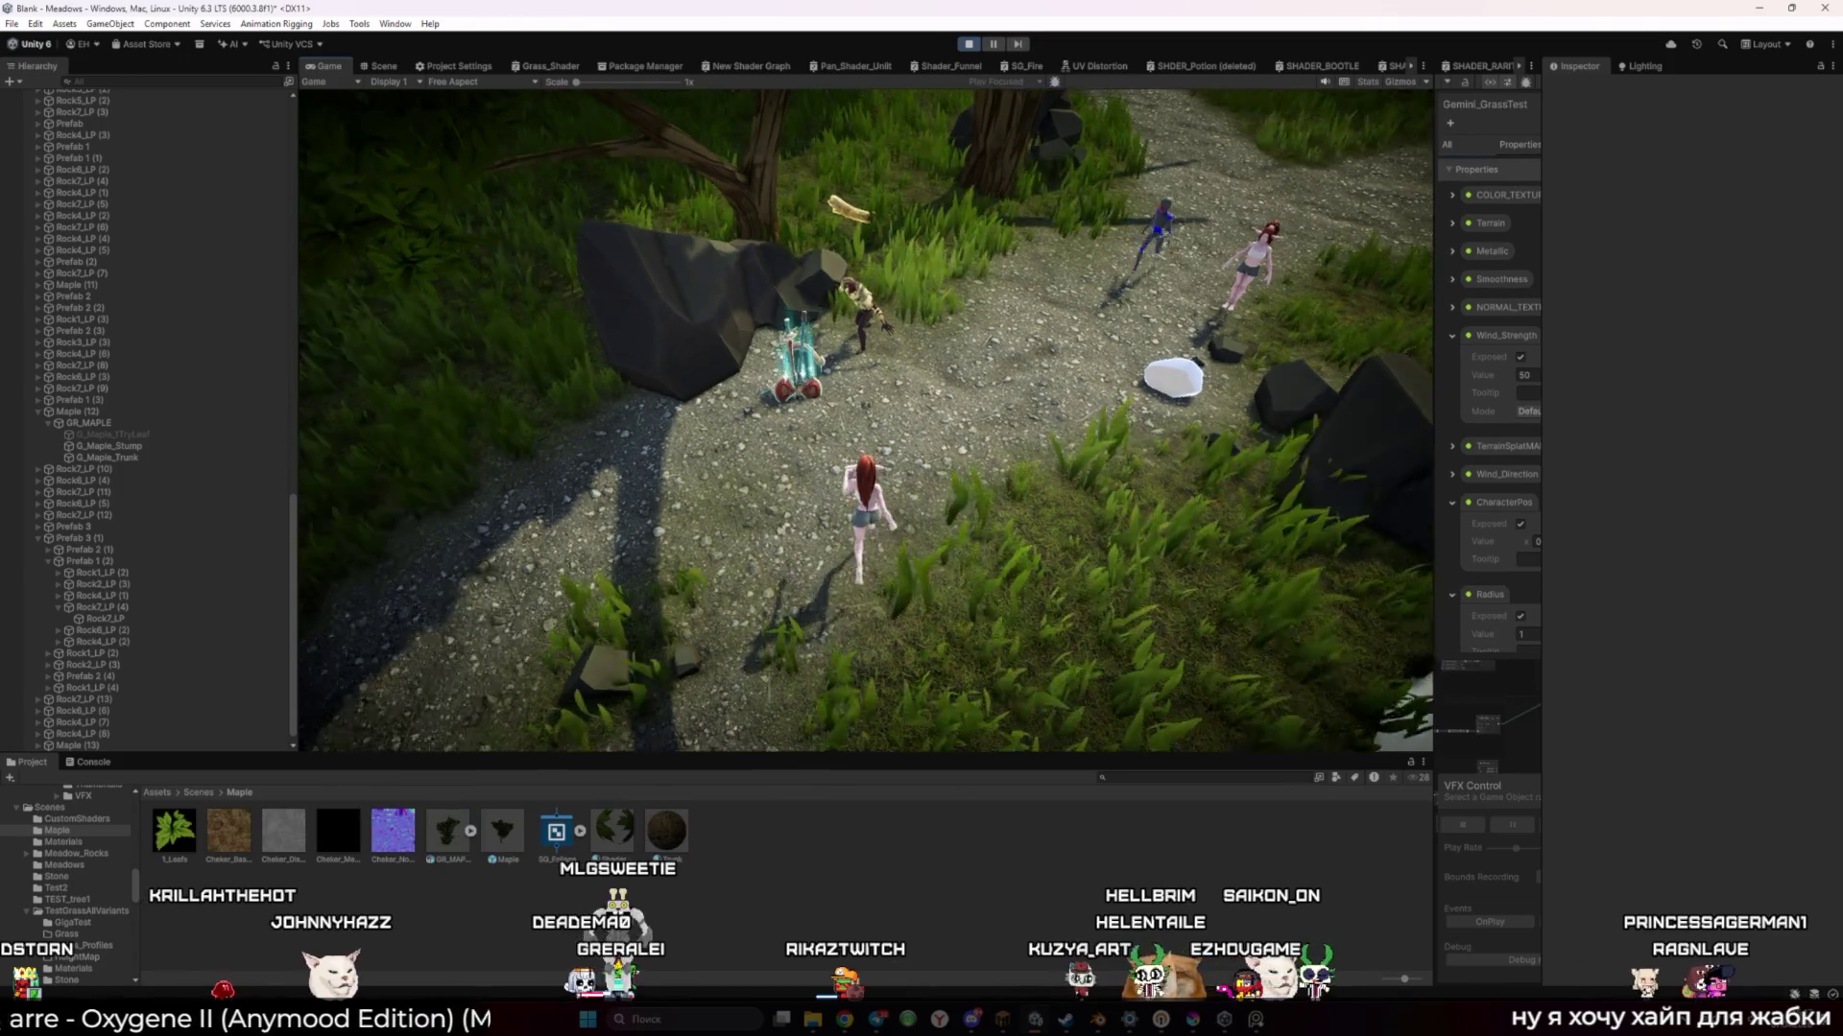
{"action": "key", "text": "w"}
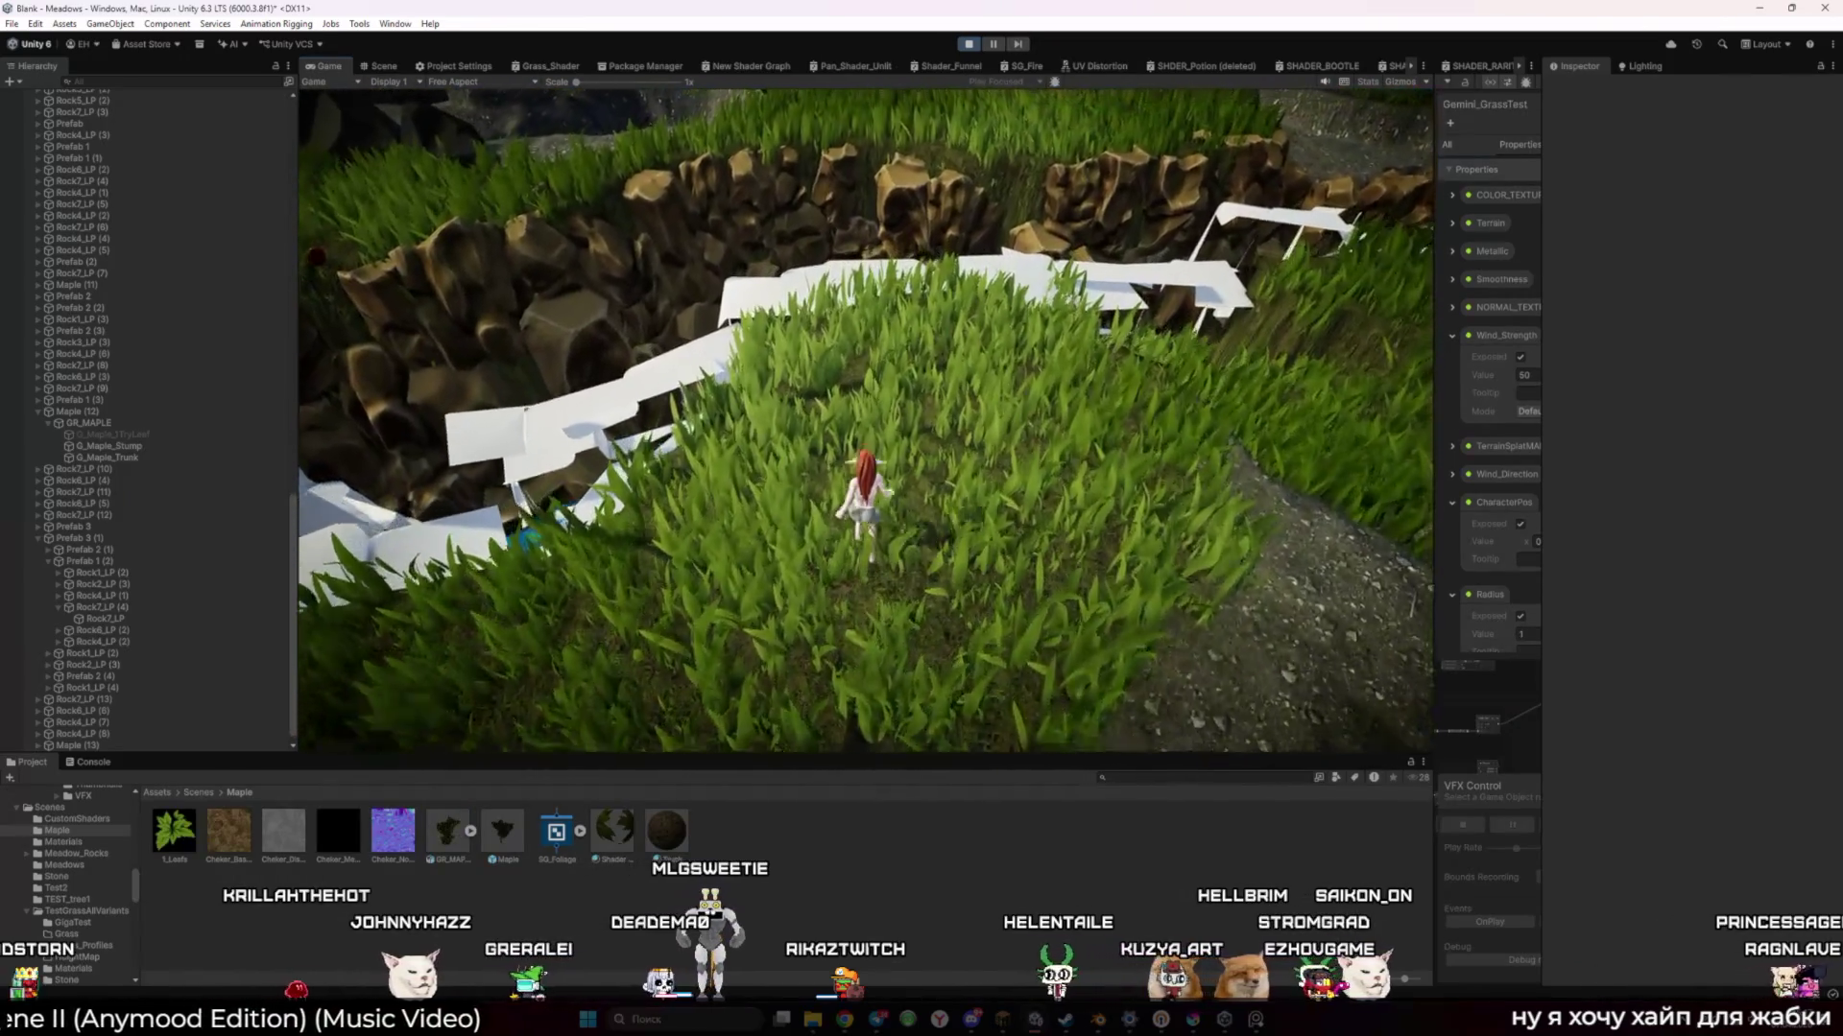
{"action": "key", "text": "w"}
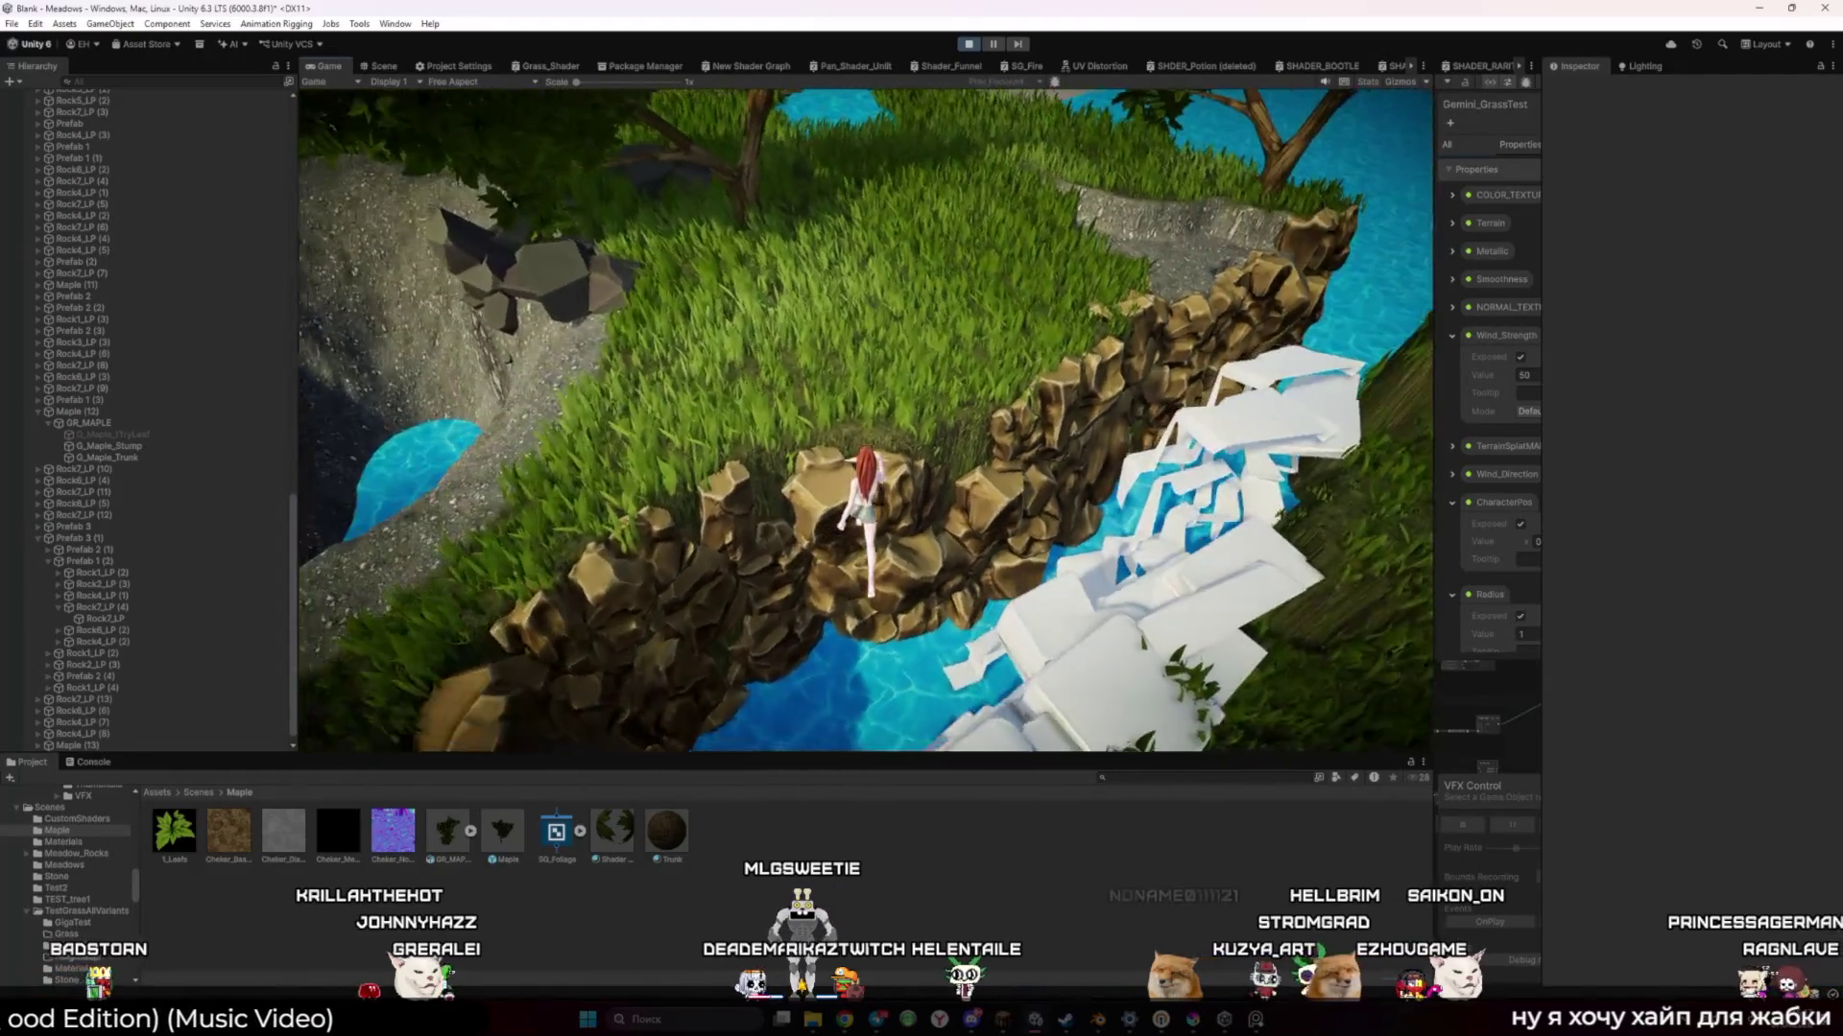
{"action": "key", "text": "w"}
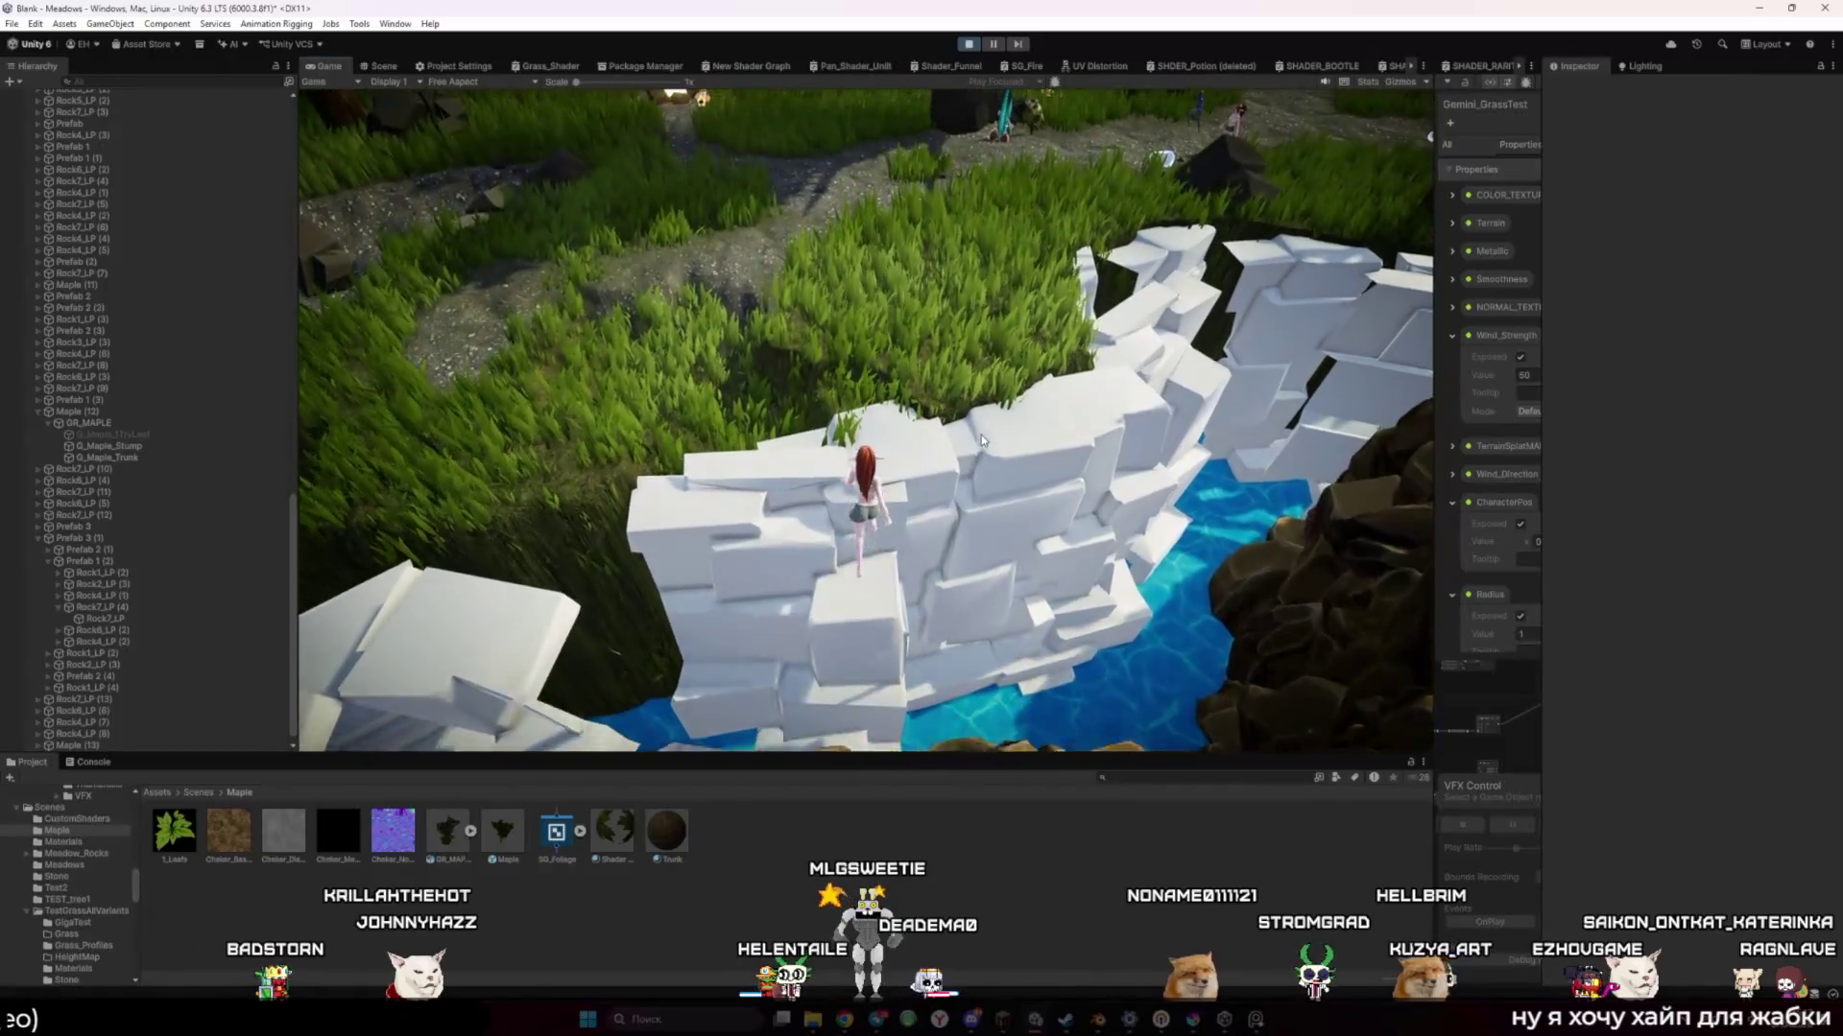
Stop the game session and bring up the PureRef reference board
{"action": "left_click", "coordinate": [968, 43]}
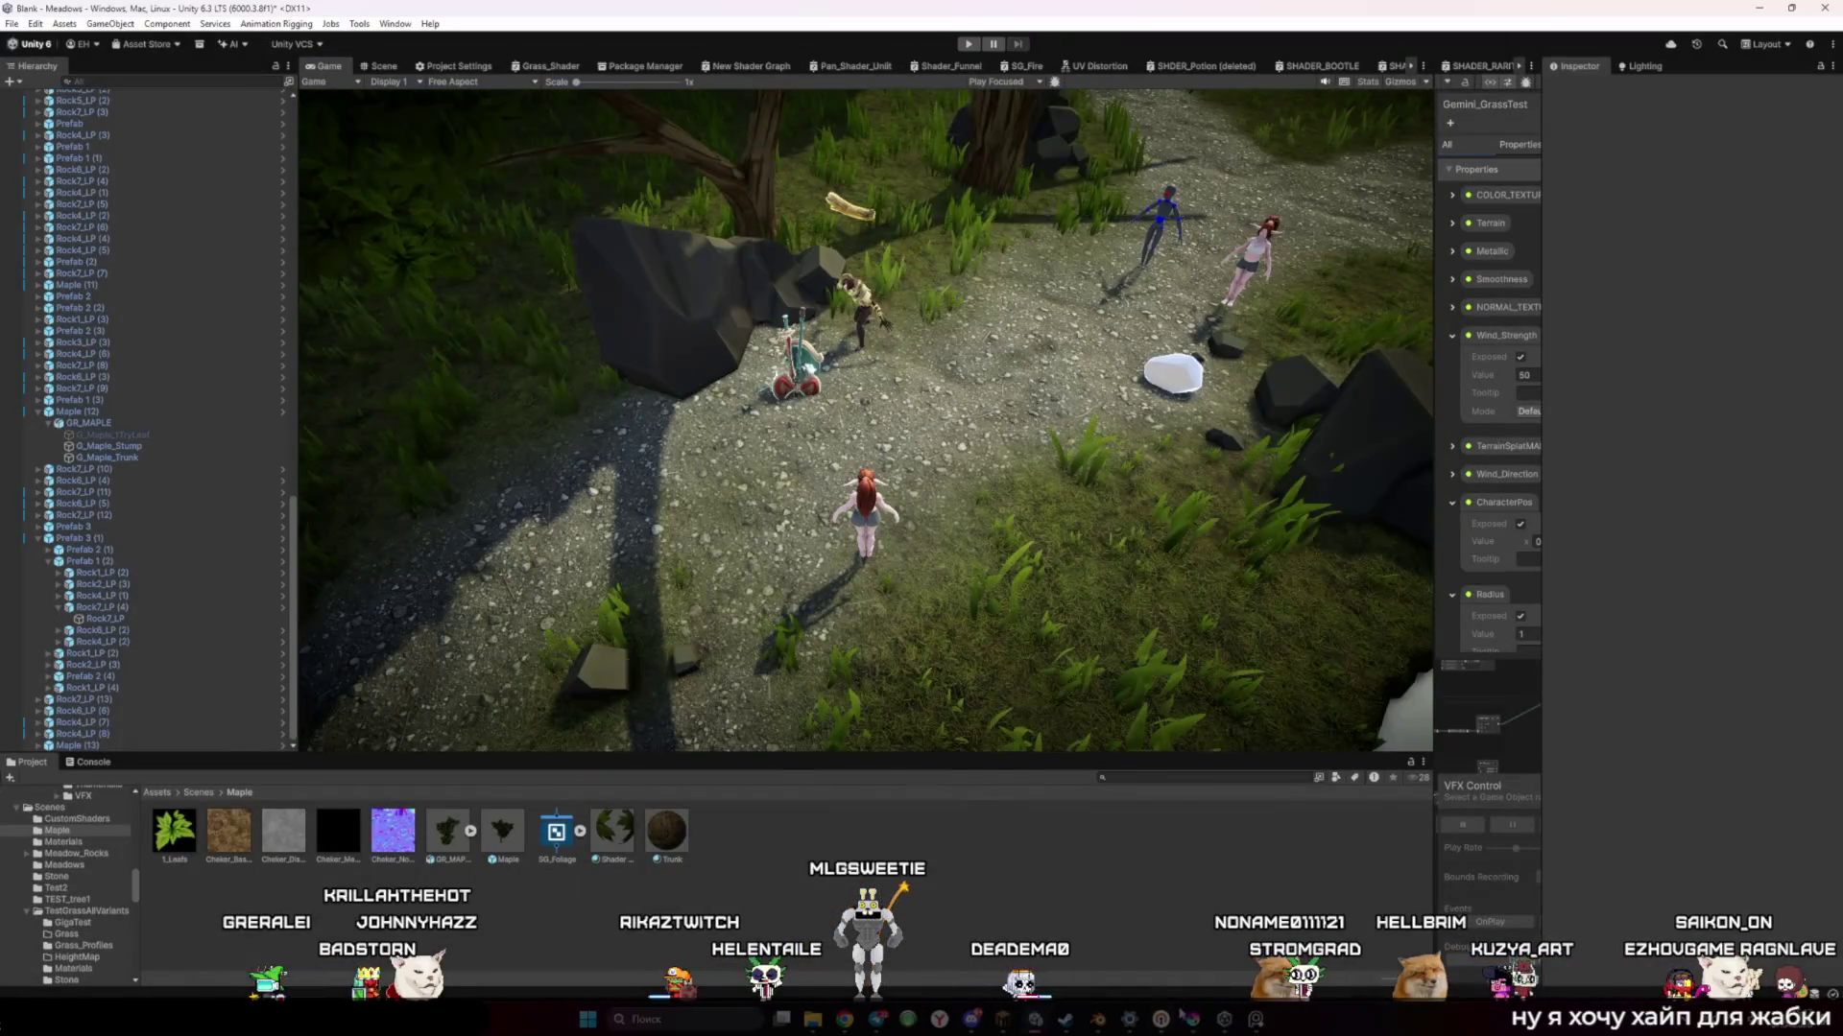
{"action": "mouse_move", "coordinate": [1085, 1028]}
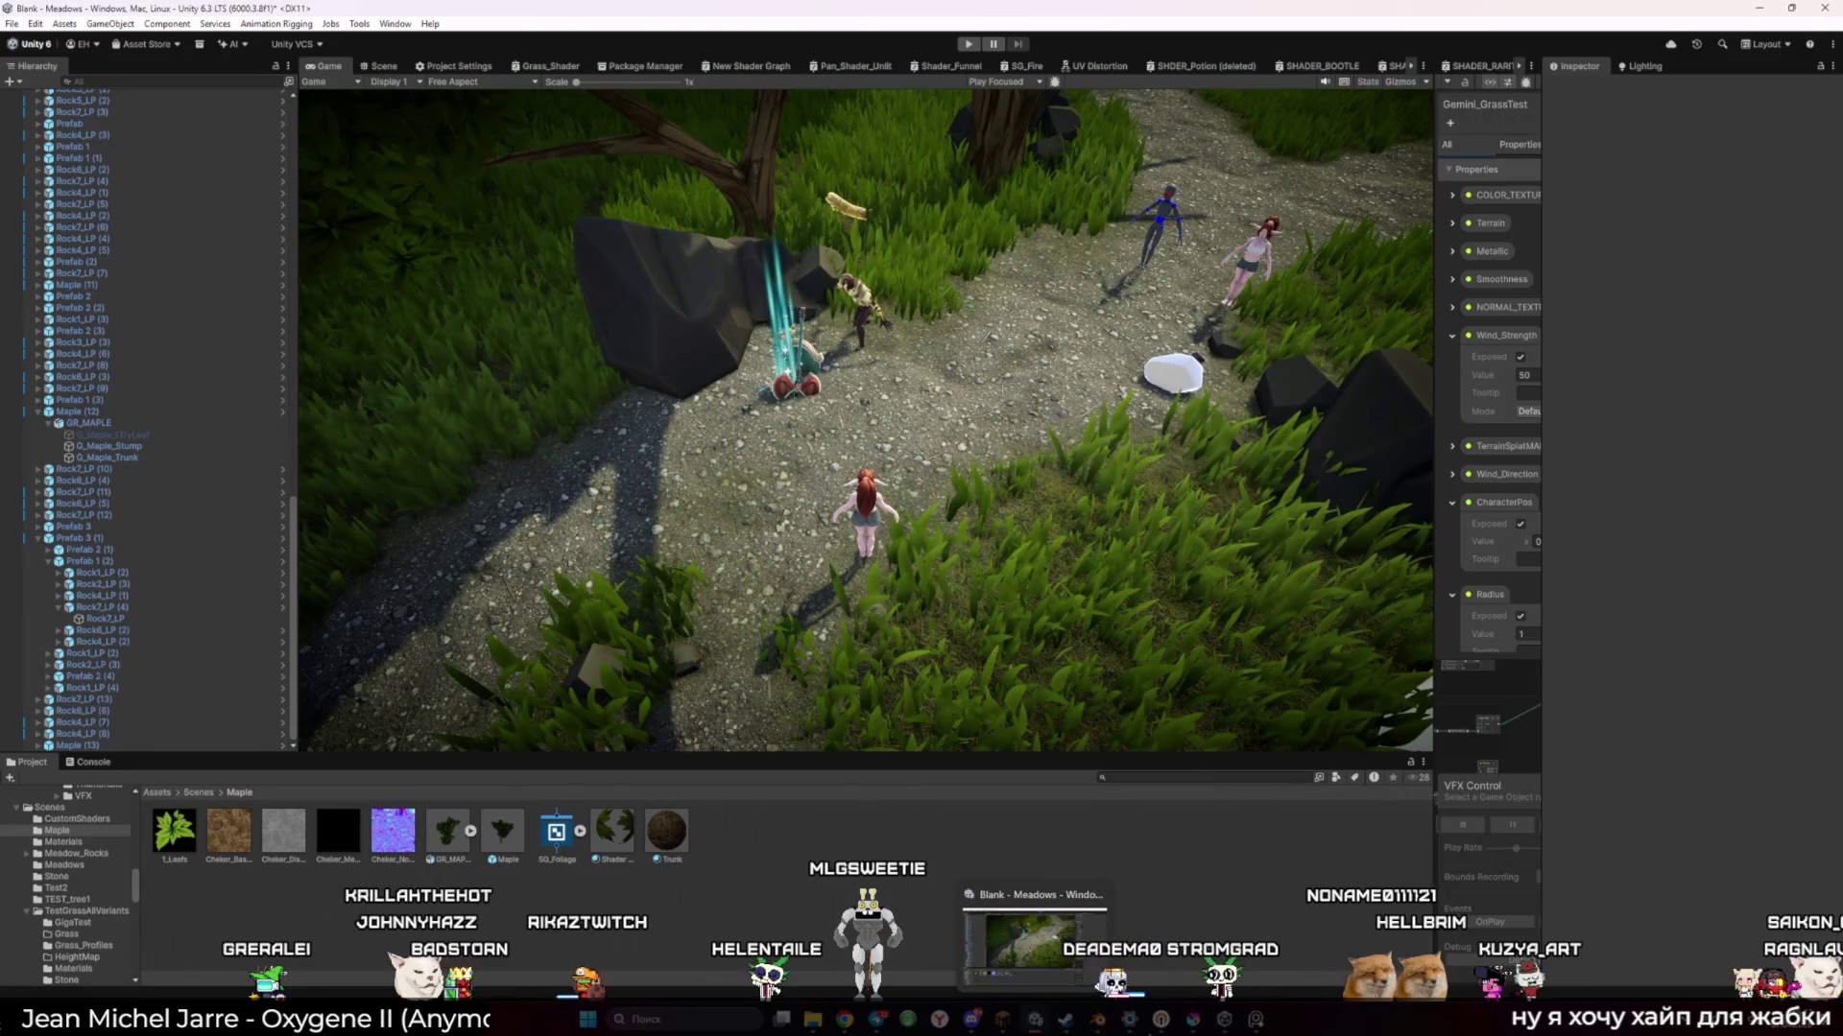
{"action": "left_click", "coordinate": [1257, 1021]}
Centre the PureRef board, make it full screen with Ctrl+F, and zoom into the screenshots
{"action": "scroll", "coordinate": [286, 787], "scroll_direction": "up", "scroll_amount": 3}
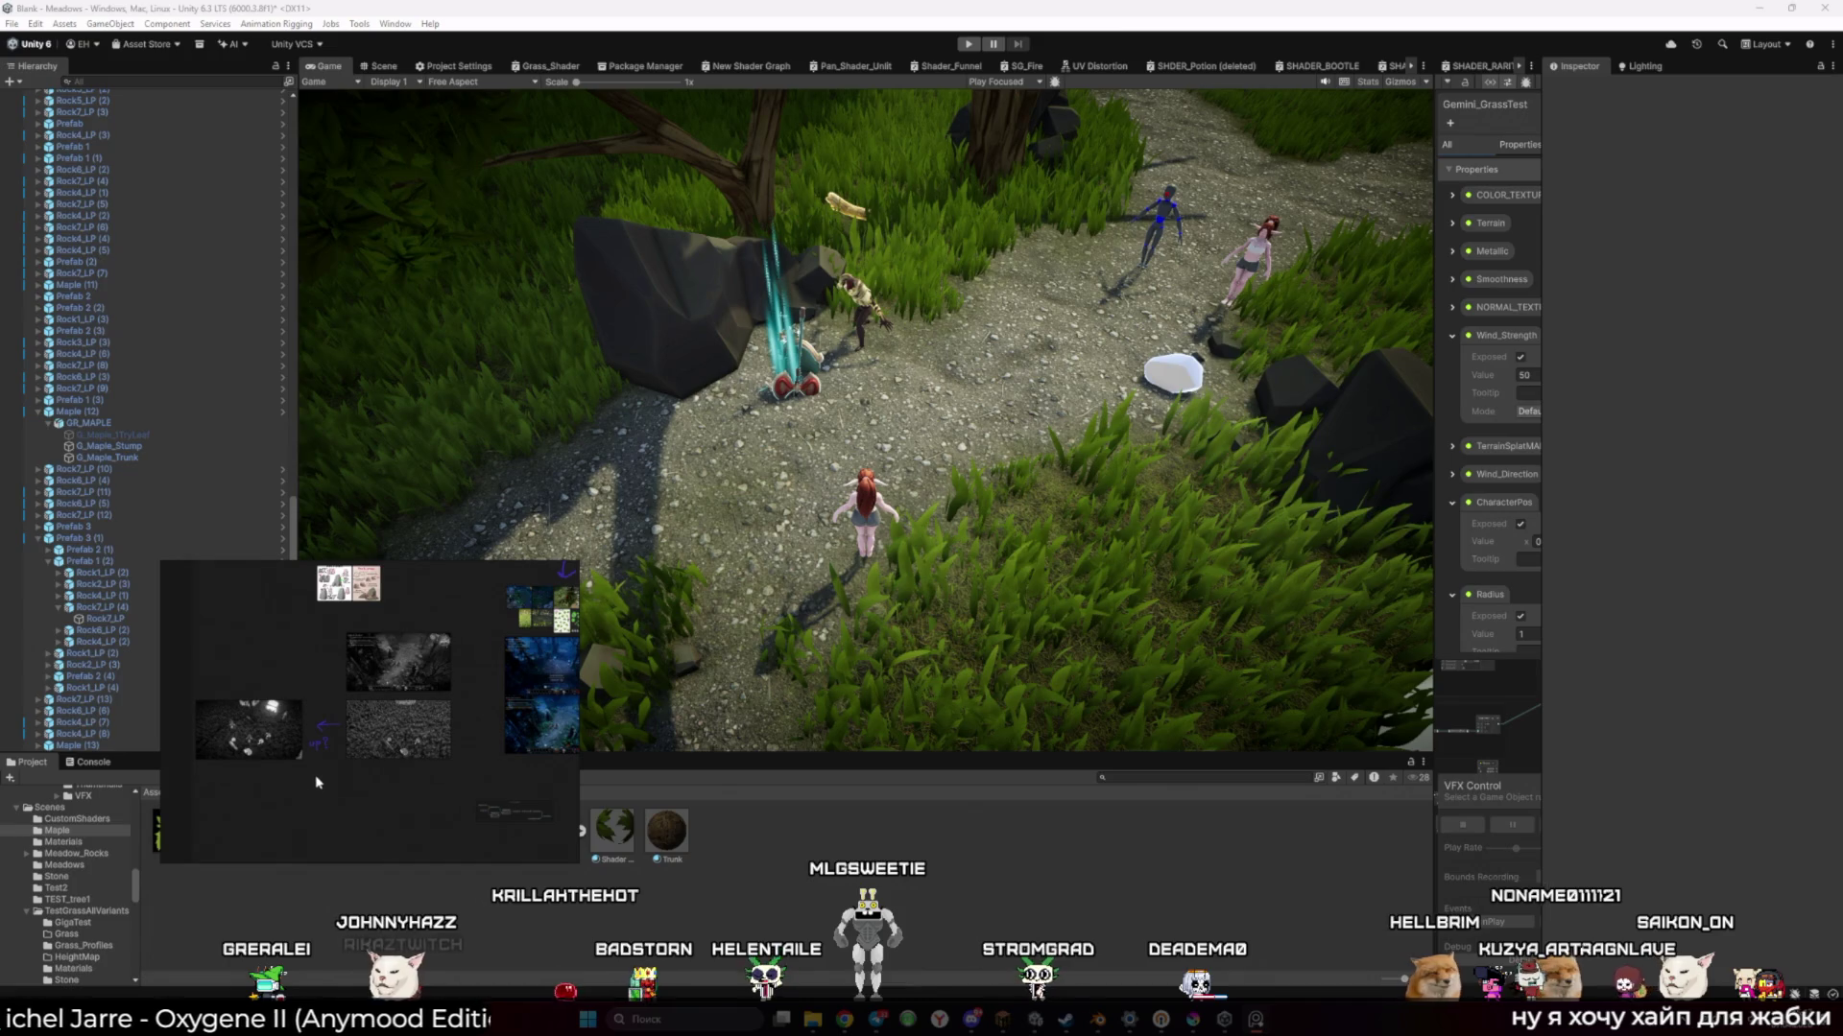
{"action": "left_click_drag", "start_coordinate": [488, 754], "coordinate": [351, 768]}
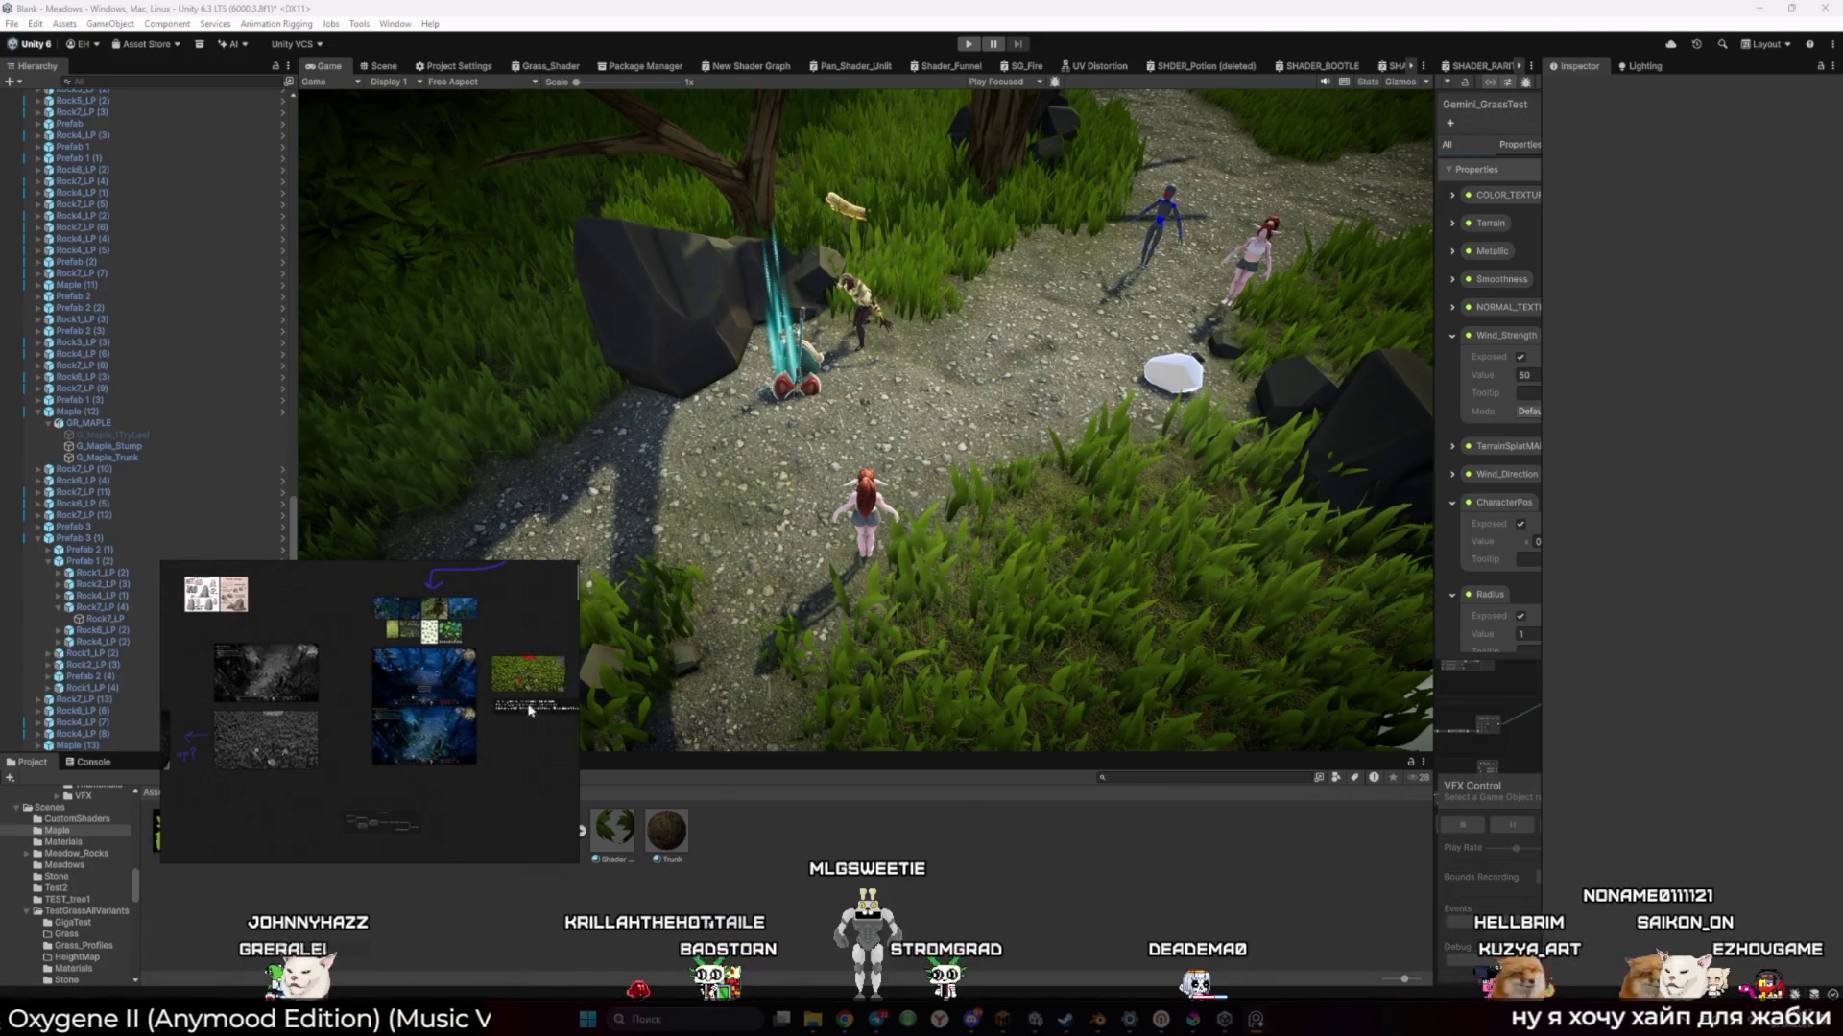
{"action": "key", "text": "ctrl+f"}
{"action": "scroll", "coordinate": [823, 631], "scroll_direction": "up", "scroll_amount": 5}
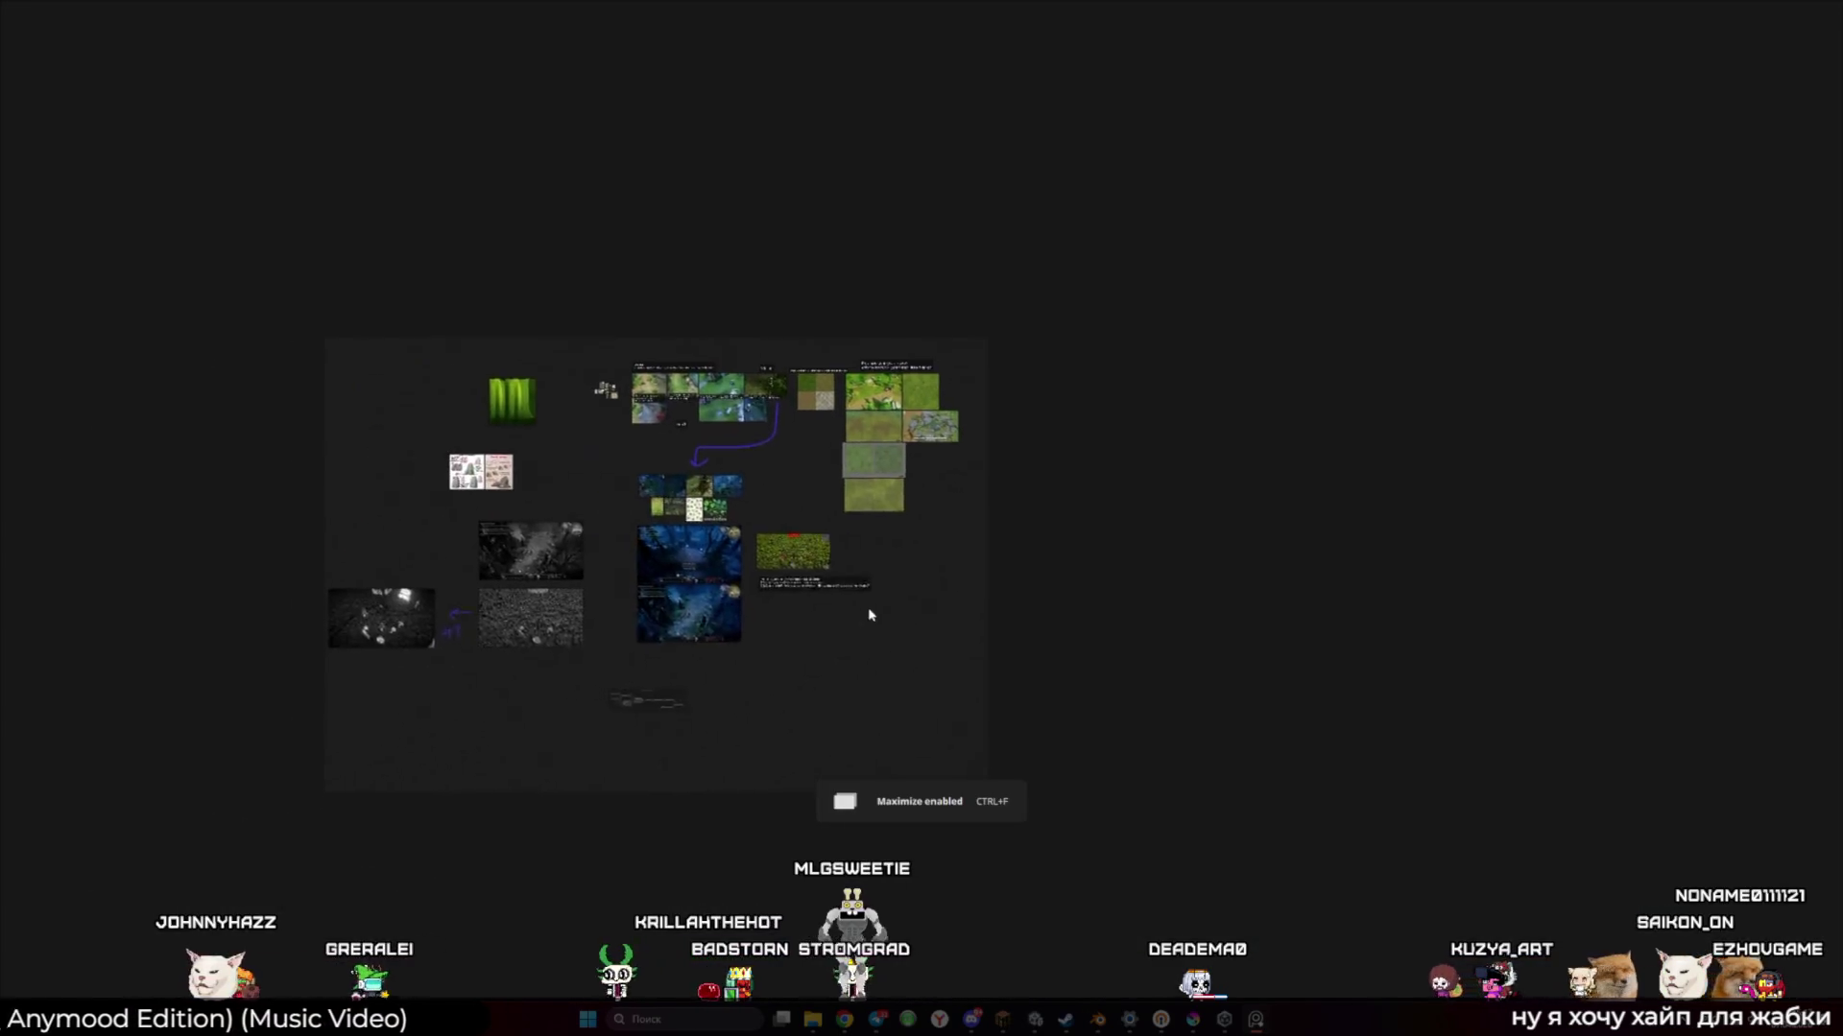
{"action": "scroll", "coordinate": [822, 631], "scroll_direction": "up", "scroll_amount": 5}
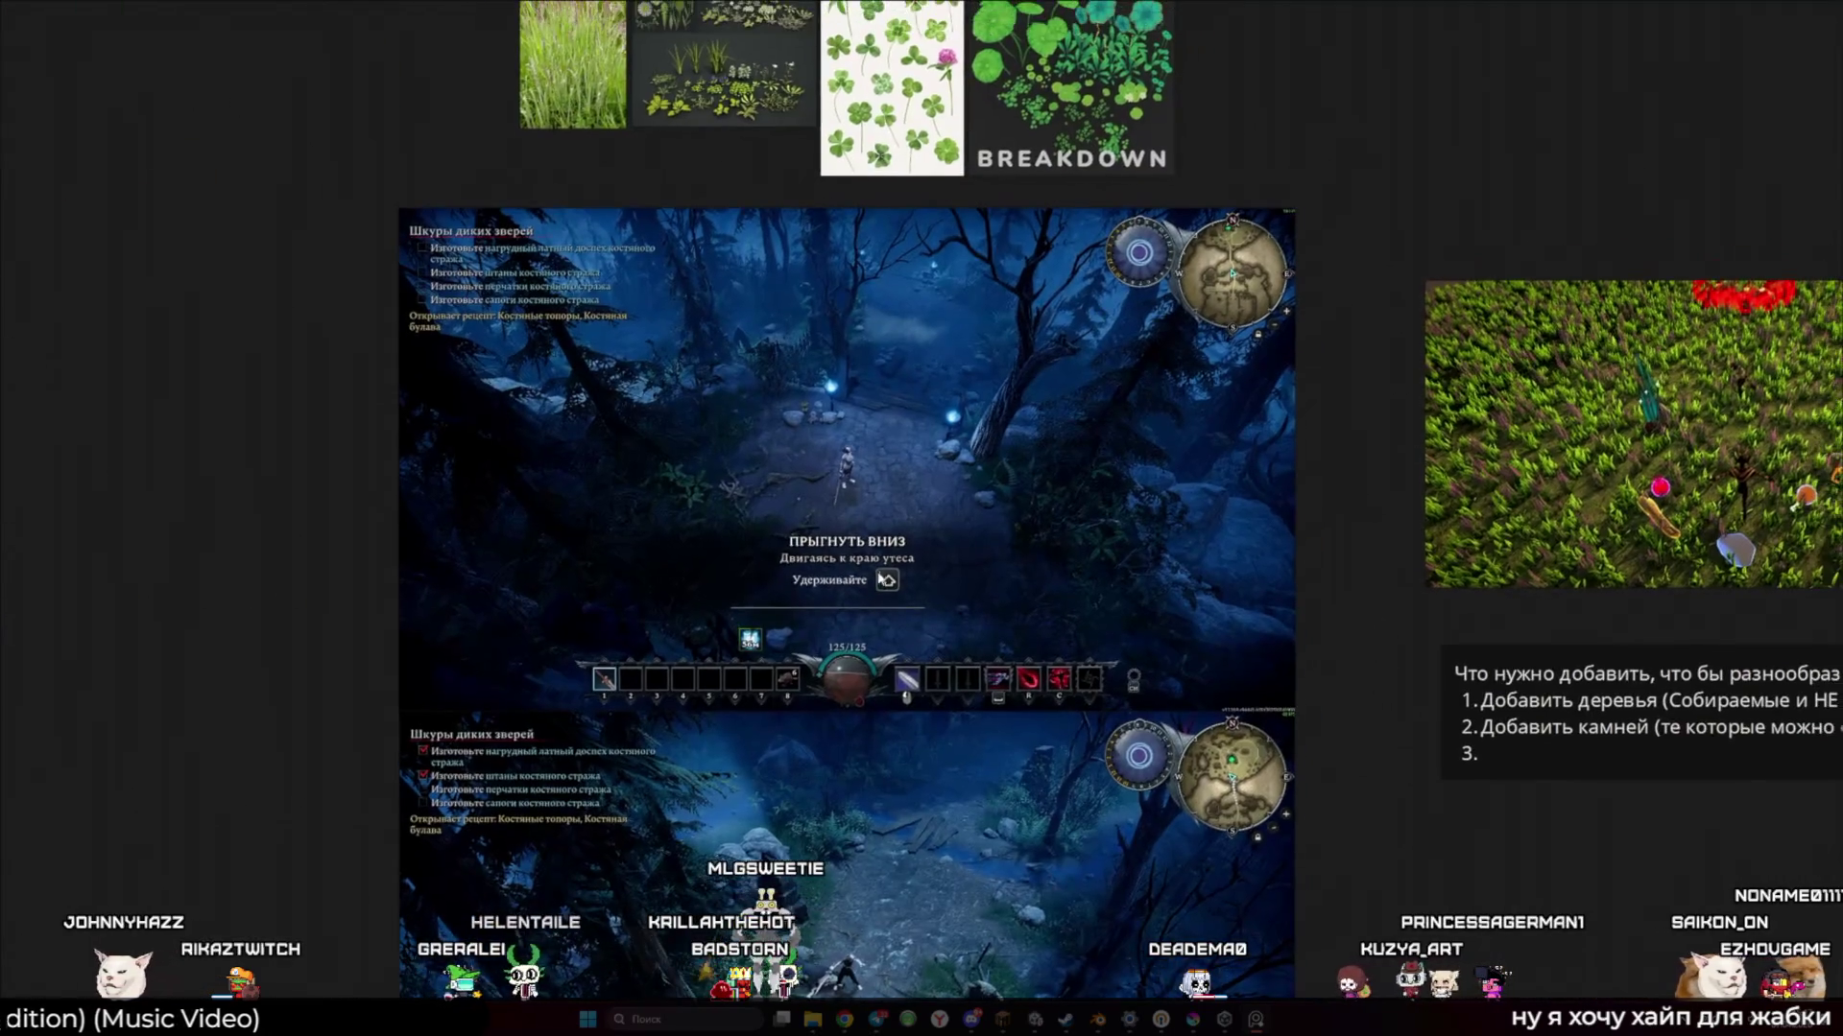
{"action": "scroll", "coordinate": [983, 606], "scroll_direction": "up", "scroll_amount": 2}
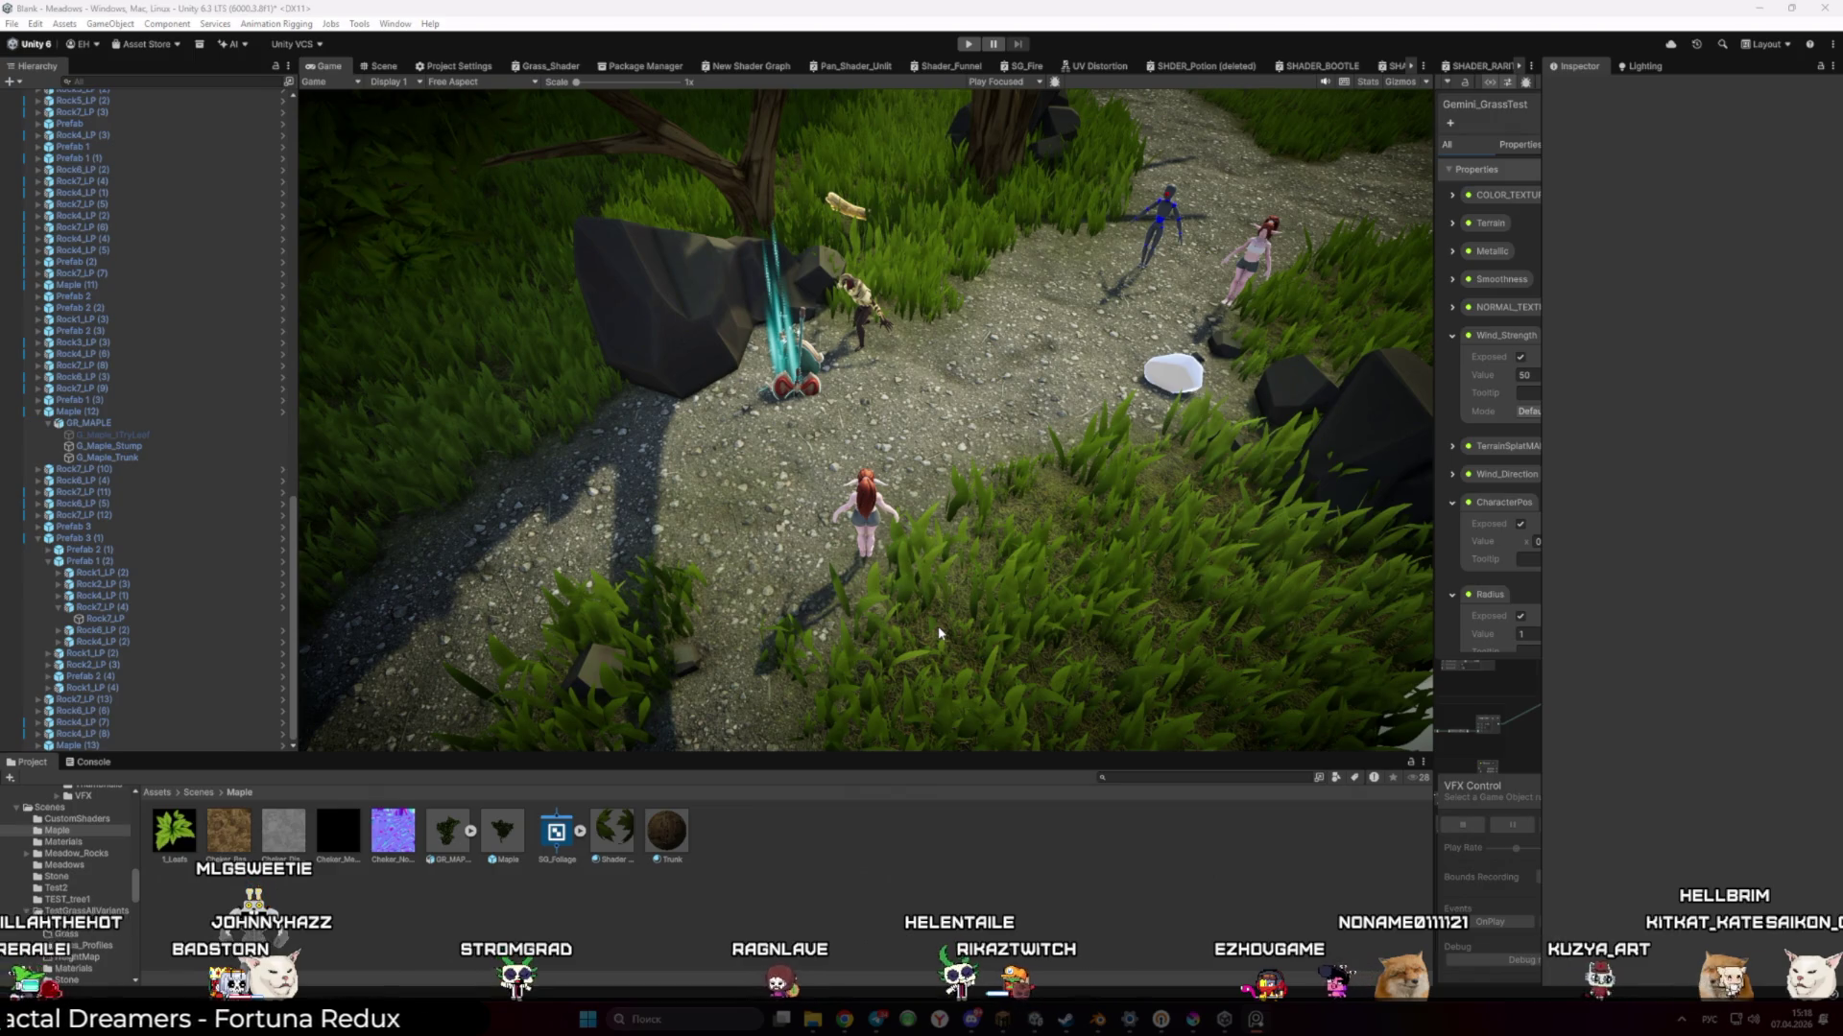
Bring Minecraft to the front, resume play, hold the oak slab, and open the profile page
{"action": "key", "text": "alt+Tab"}
{"action": "key", "text": "Escape"}
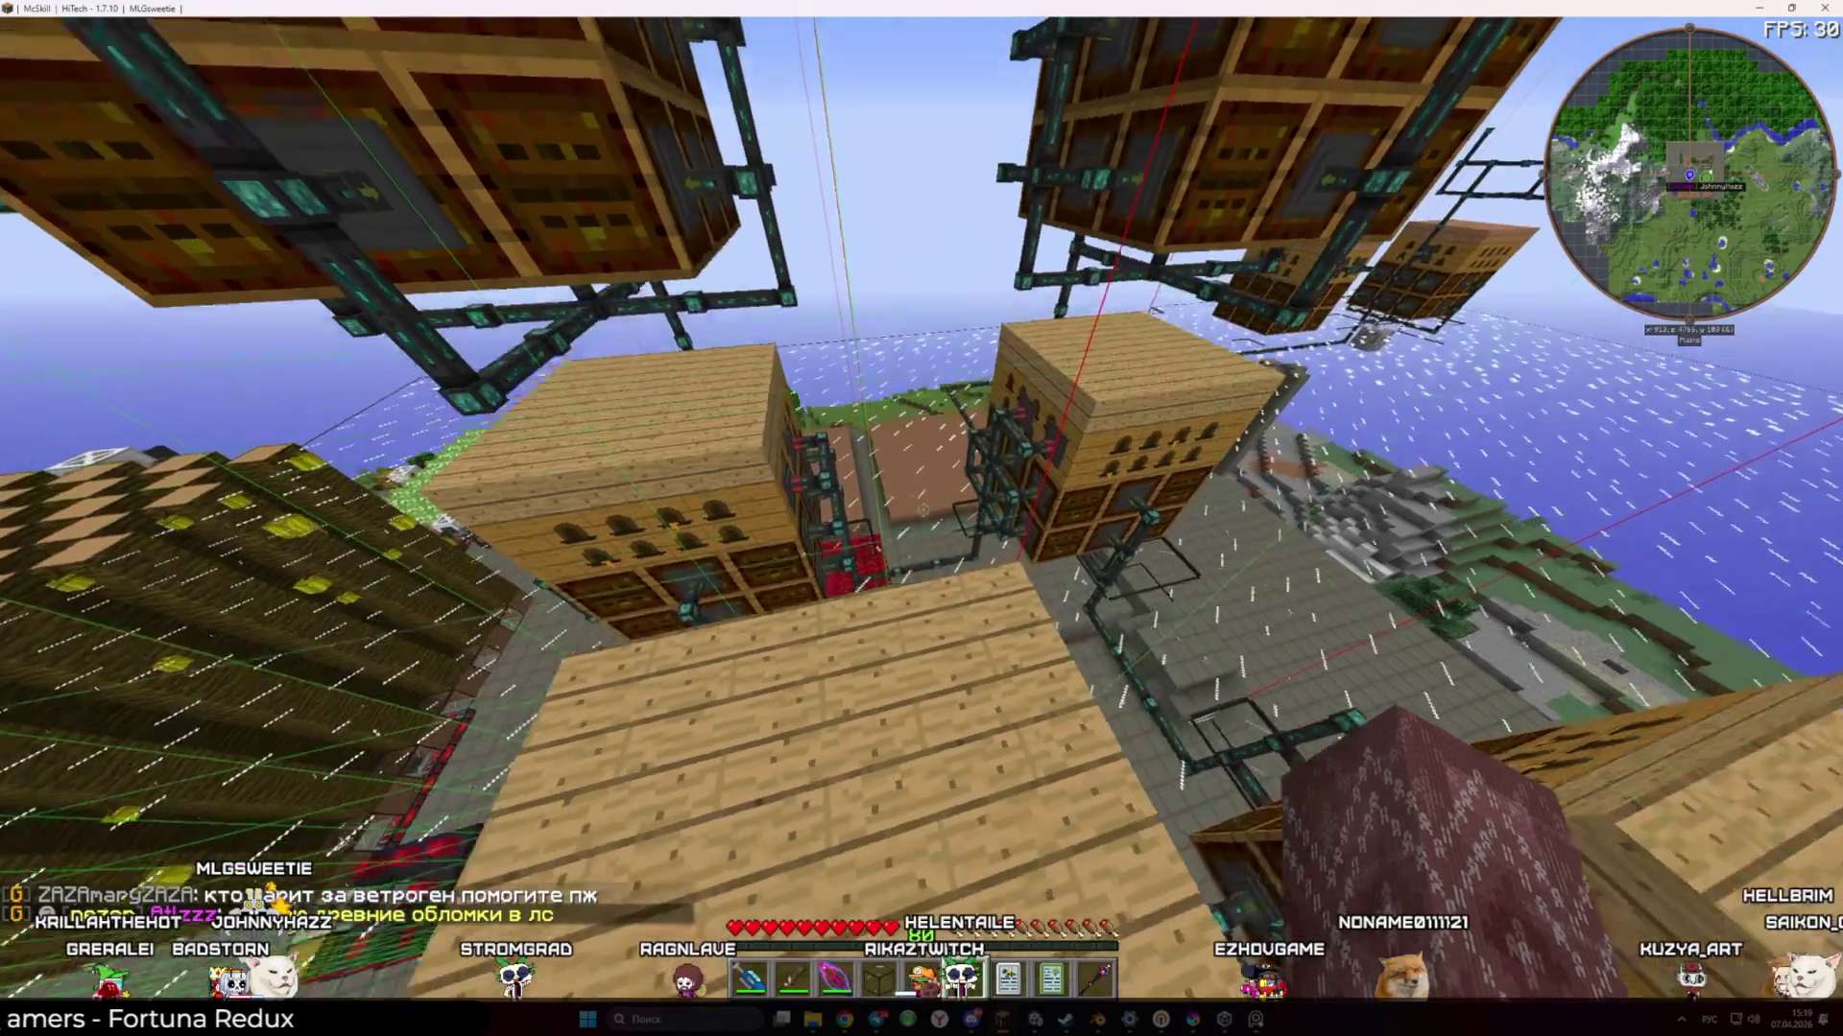
{"action": "key", "text": "4"}
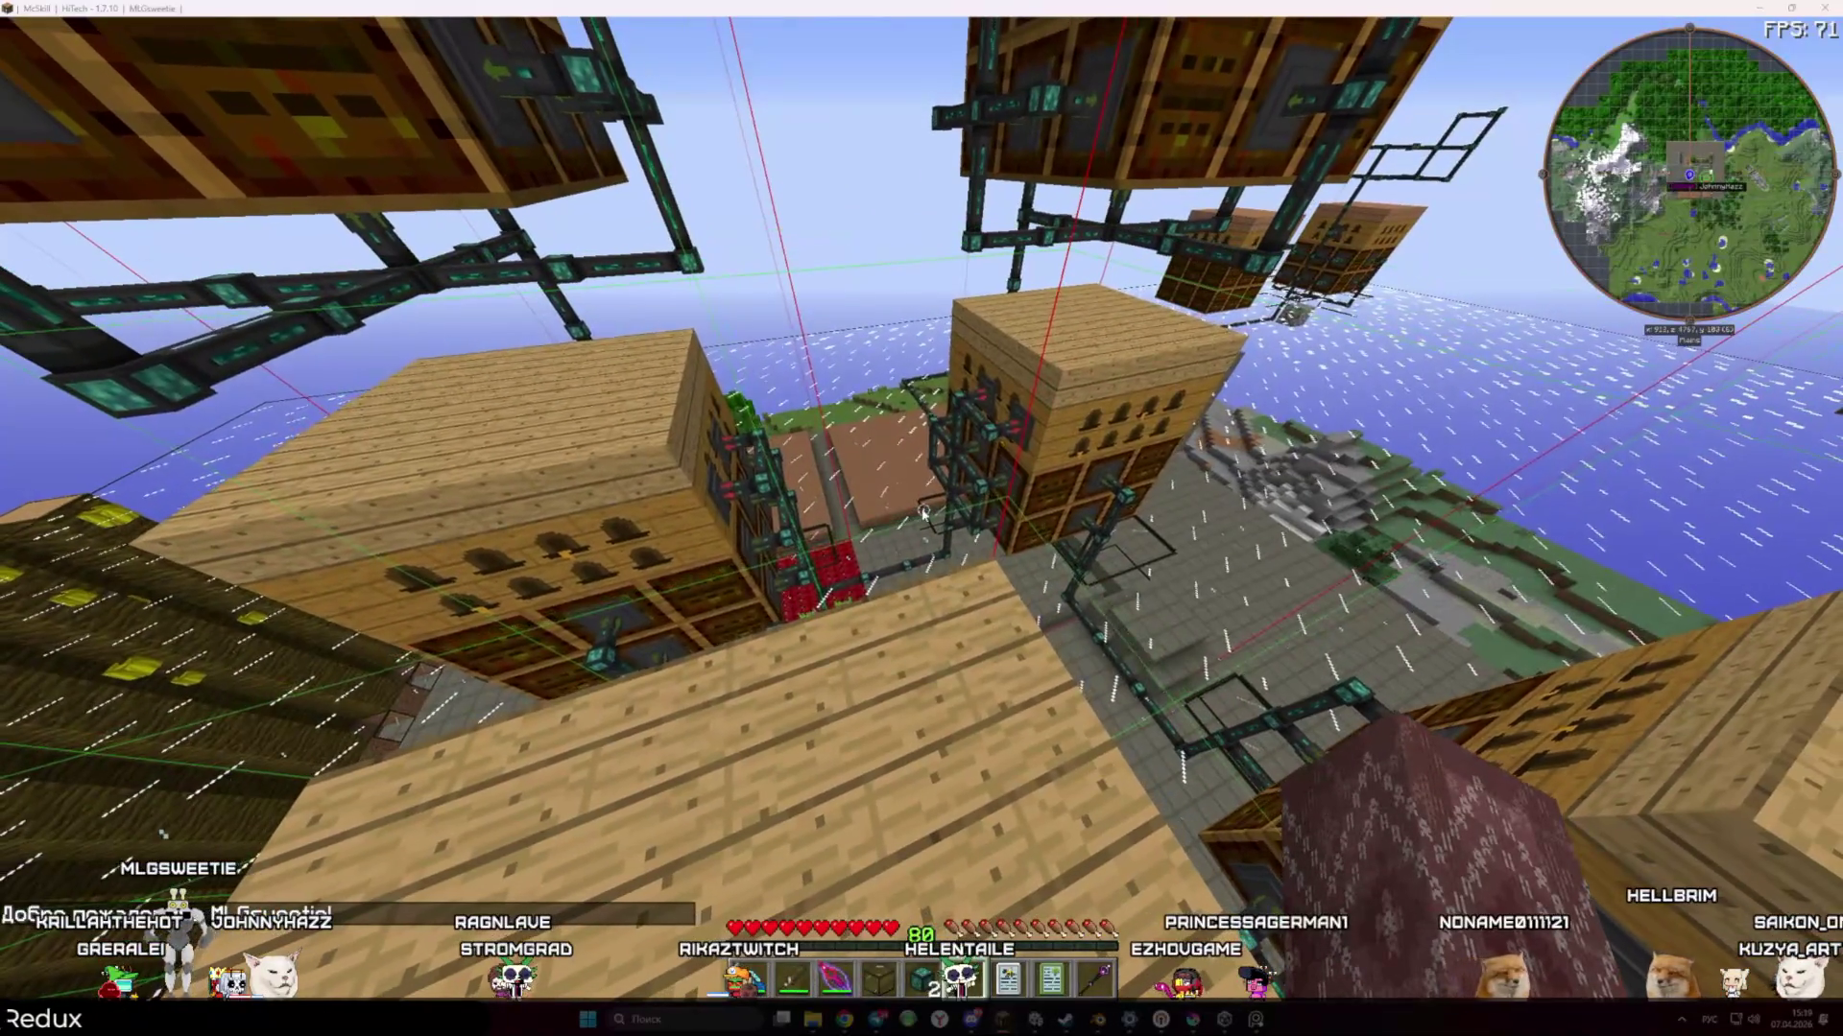
{"action": "key", "text": "Escape"}
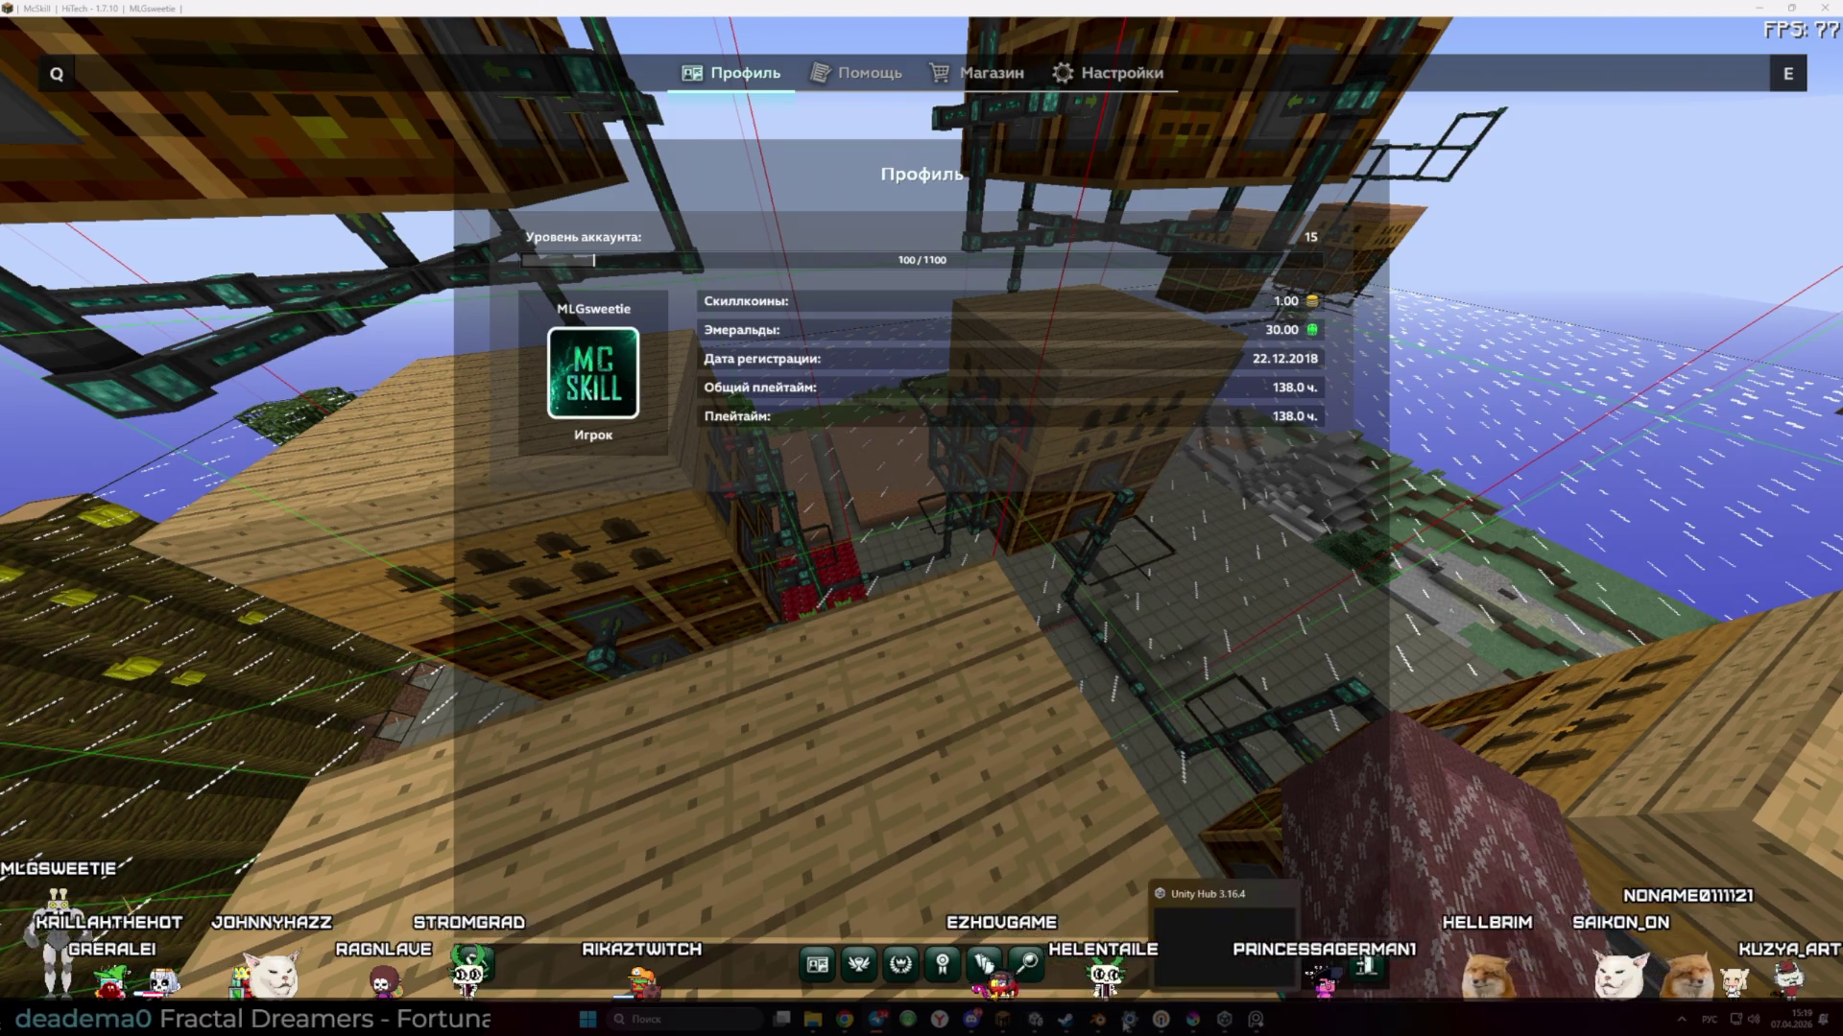
Return to the Unity editor, then later switch to the Blender character file
{"action": "mouse_move", "coordinate": [1066, 1021]}
{"action": "left_click", "coordinate": [1090, 908]}
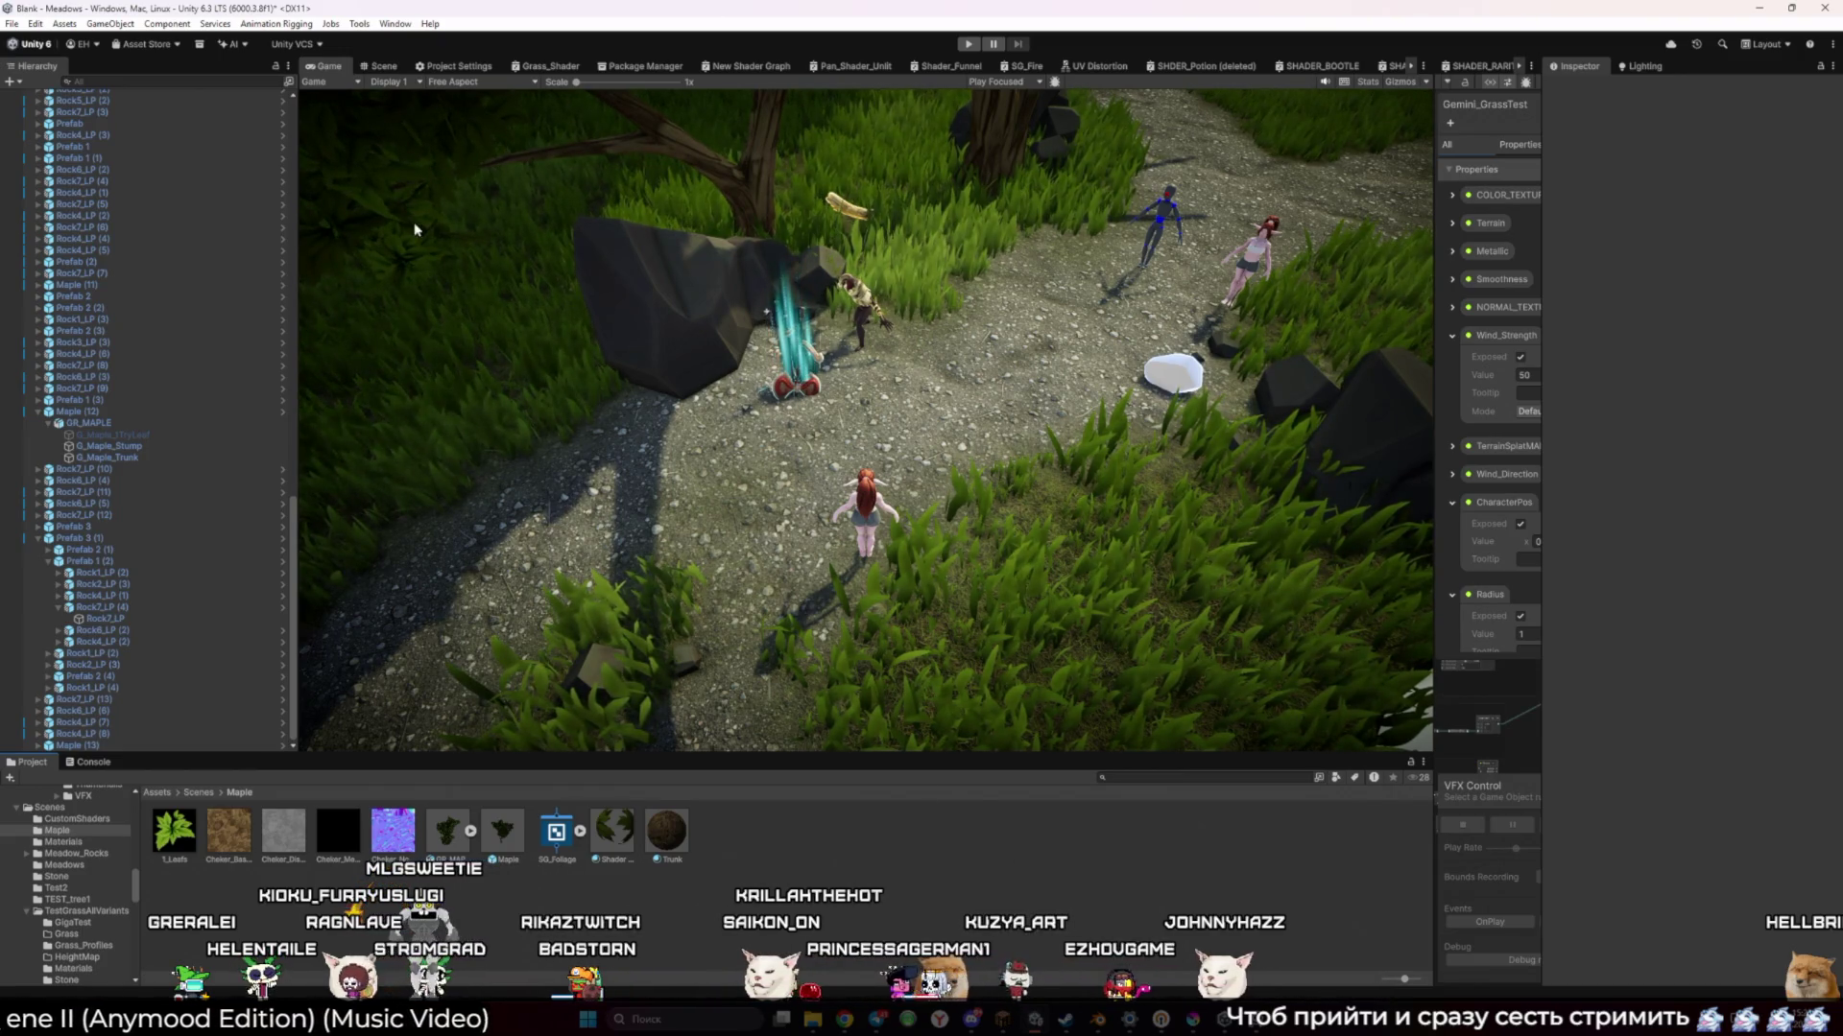
{"action": "key", "text": "alt+Tab"}
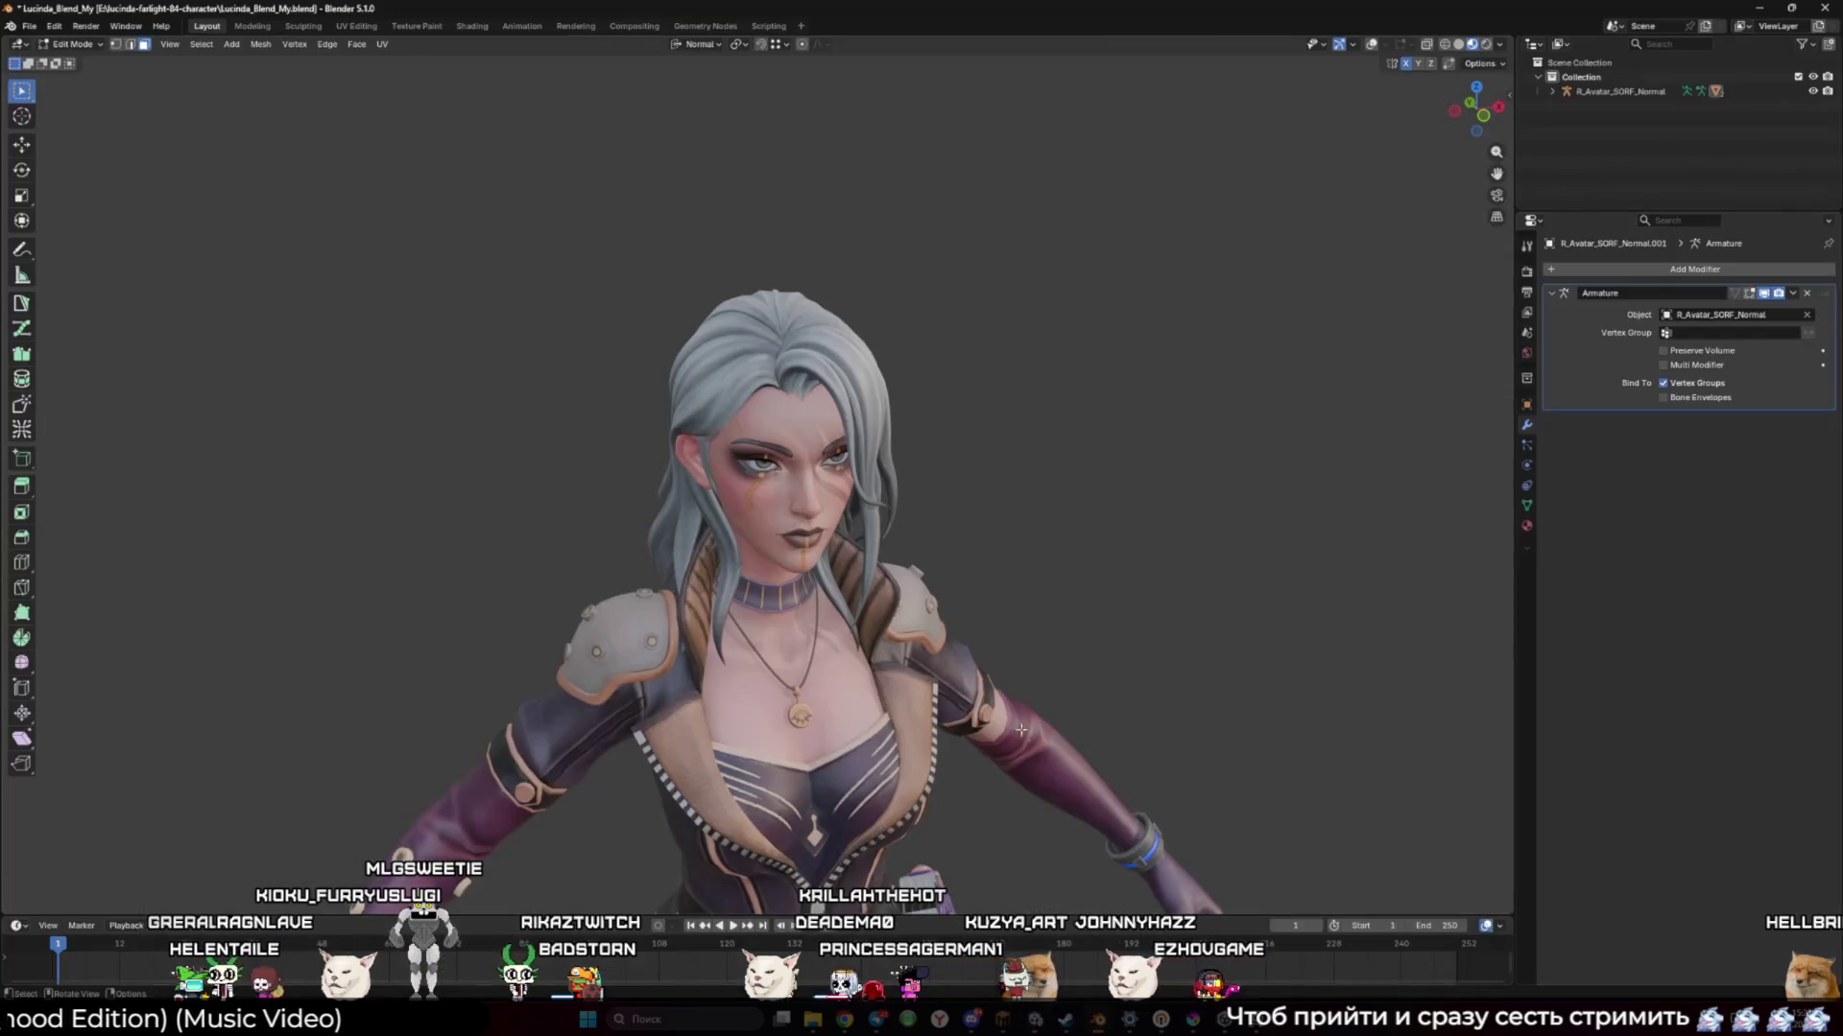
Close the Unity Hub window, switch between Unity and Blender, and check the tray apps
{"action": "scroll", "coordinate": [1134, 677], "scroll_direction": "down", "scroll_amount": 5}
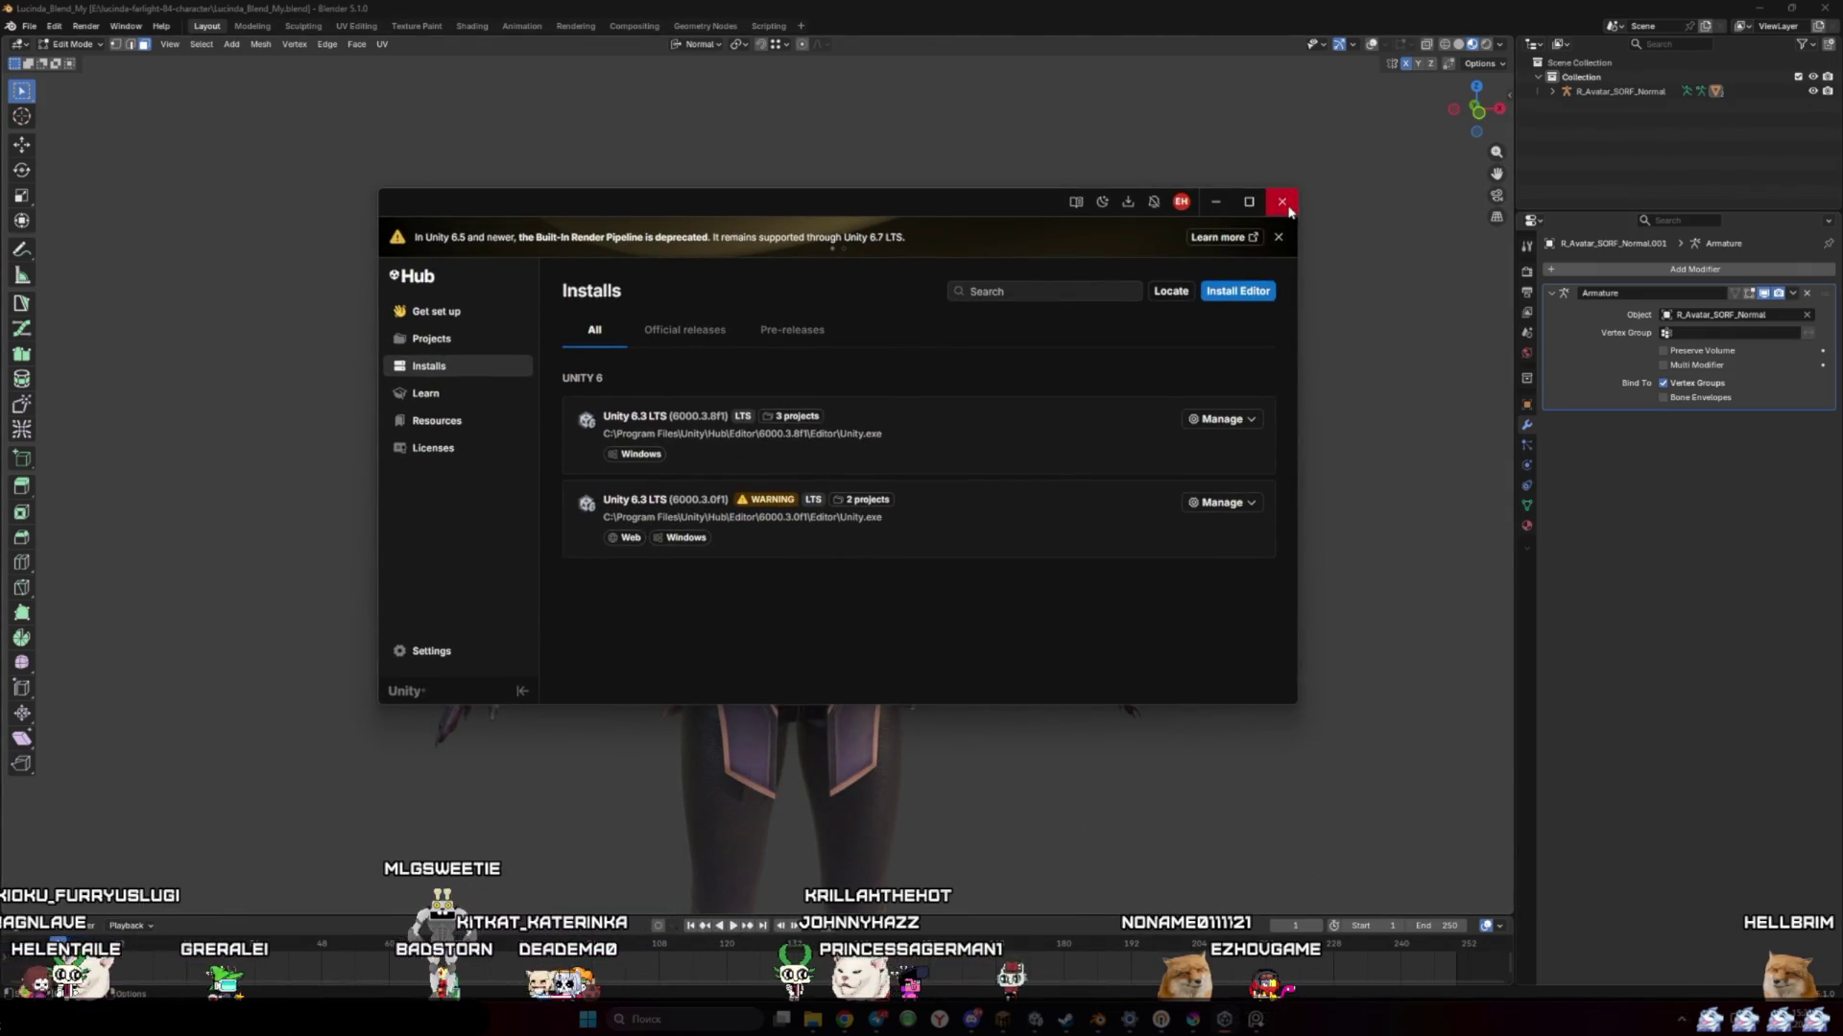
{"action": "left_click", "coordinate": [1094, 967]}
{"action": "key", "text": "alt+Tab"}
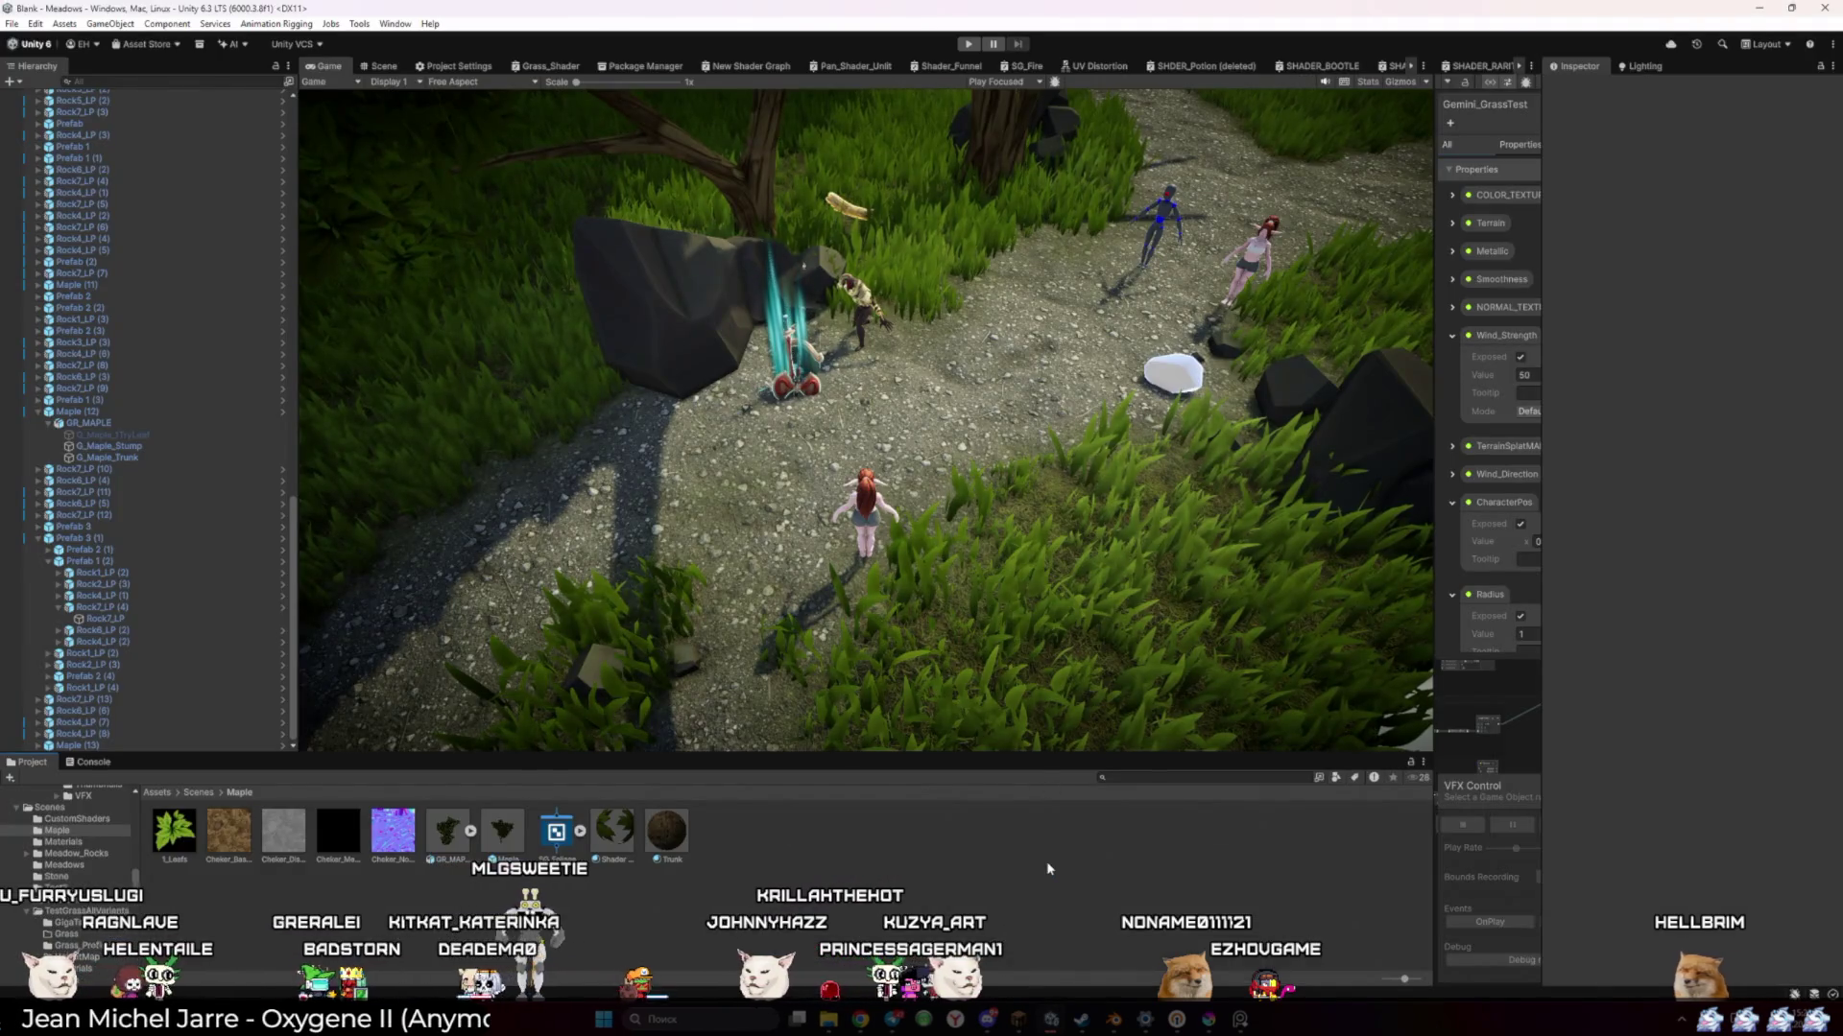
{"action": "key", "text": "alt+Tab"}
{"action": "left_click", "coordinate": [1680, 1019]}
{"action": "right_click", "coordinate": [1652, 946]}
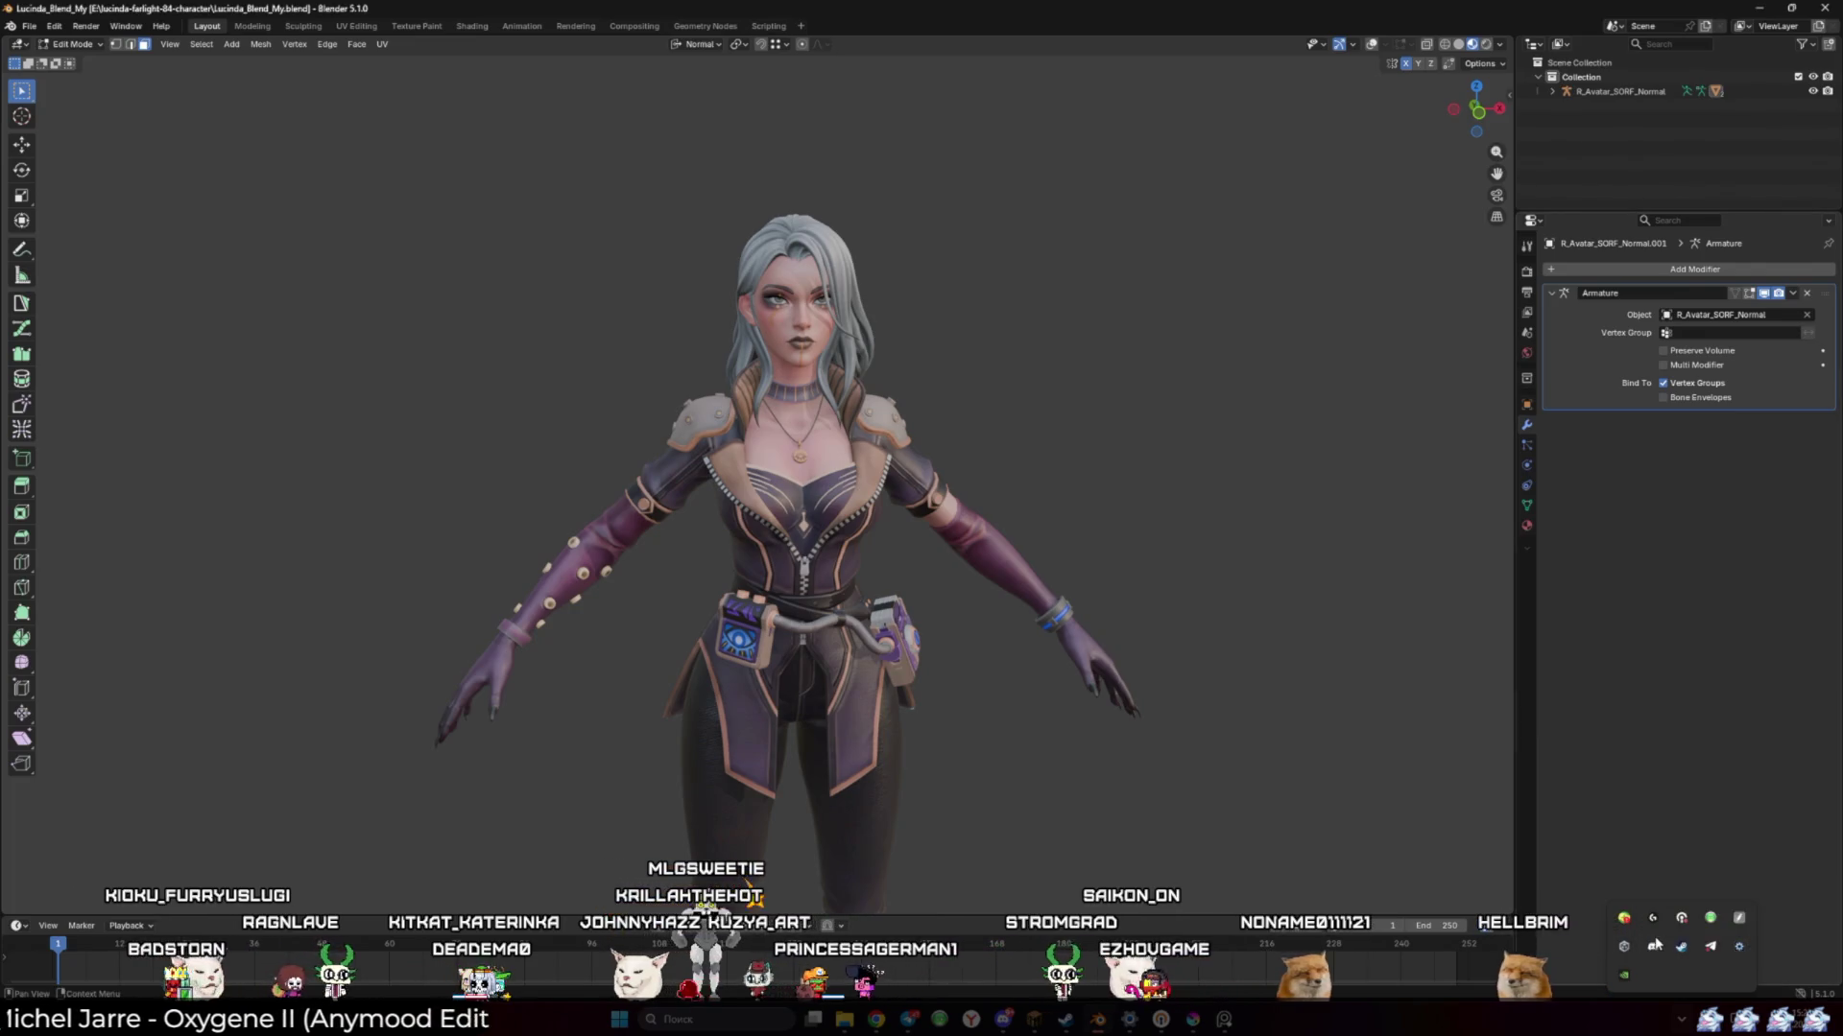
Launch Unity Hub by searching 'unity hub' in Windows search
{"action": "left_click", "coordinate": [695, 1019]}
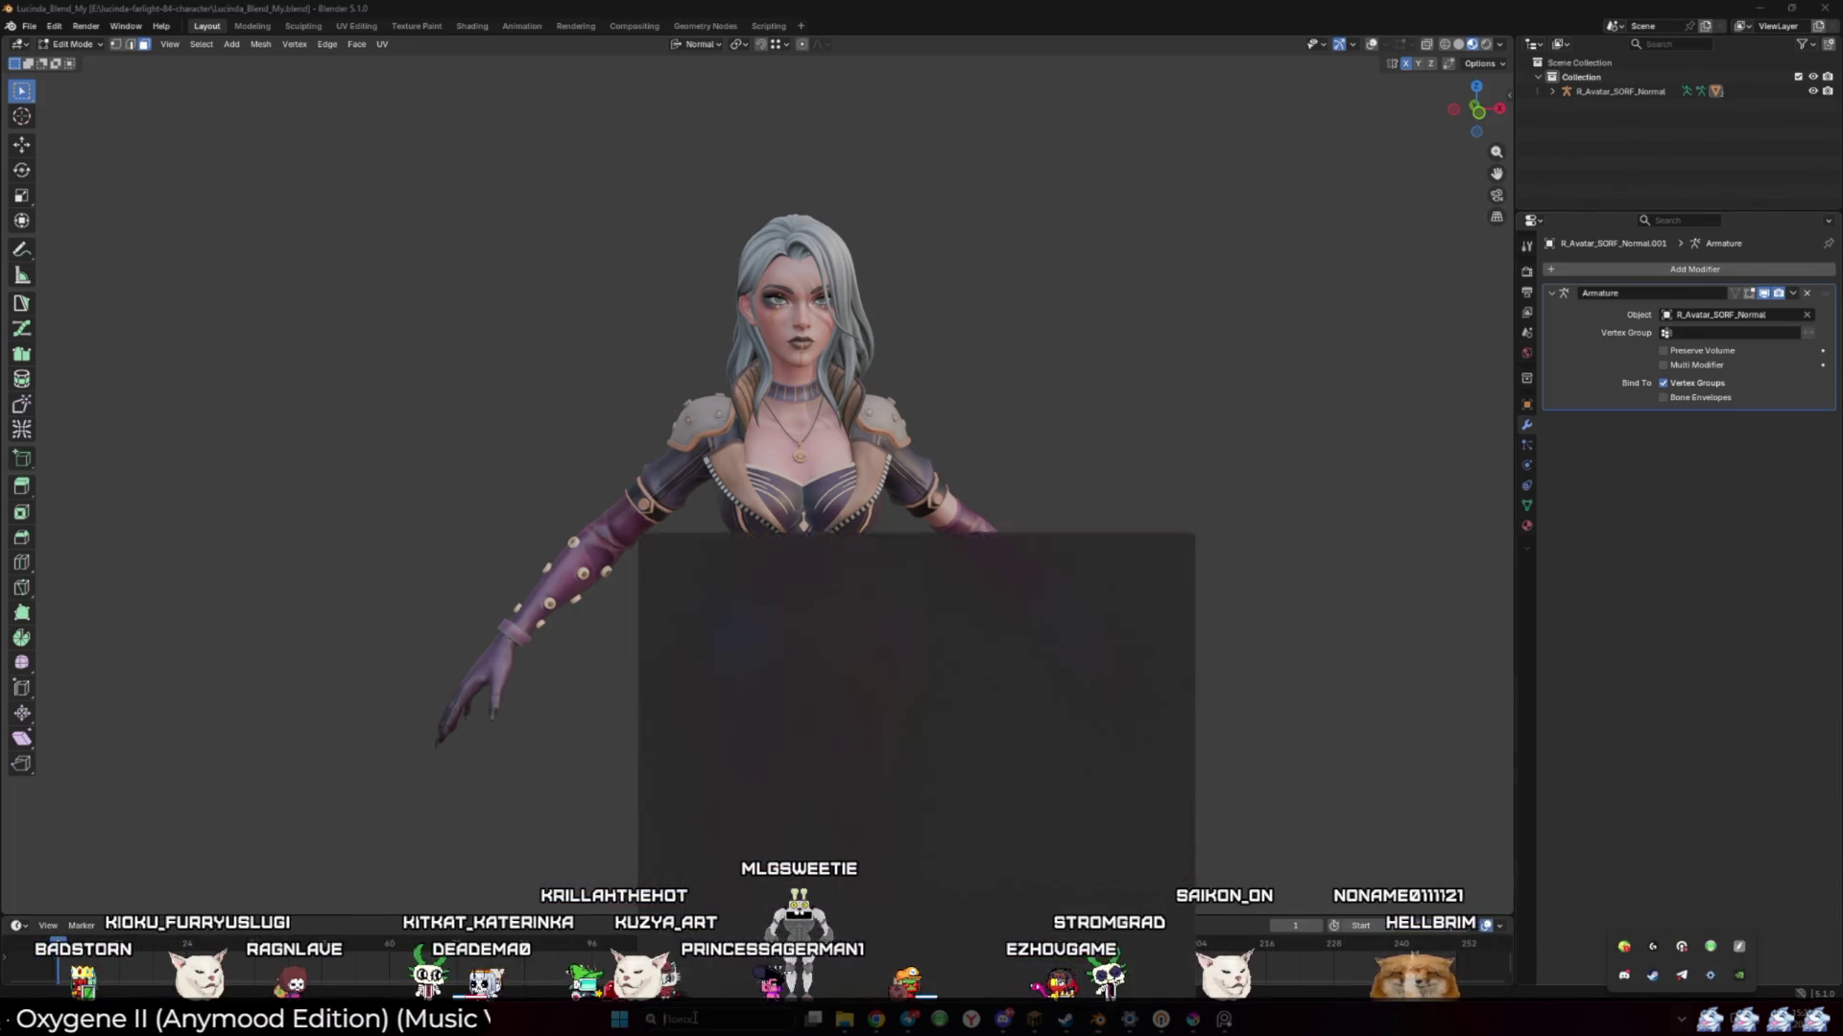
{"action": "type", "text": "unity hub"}
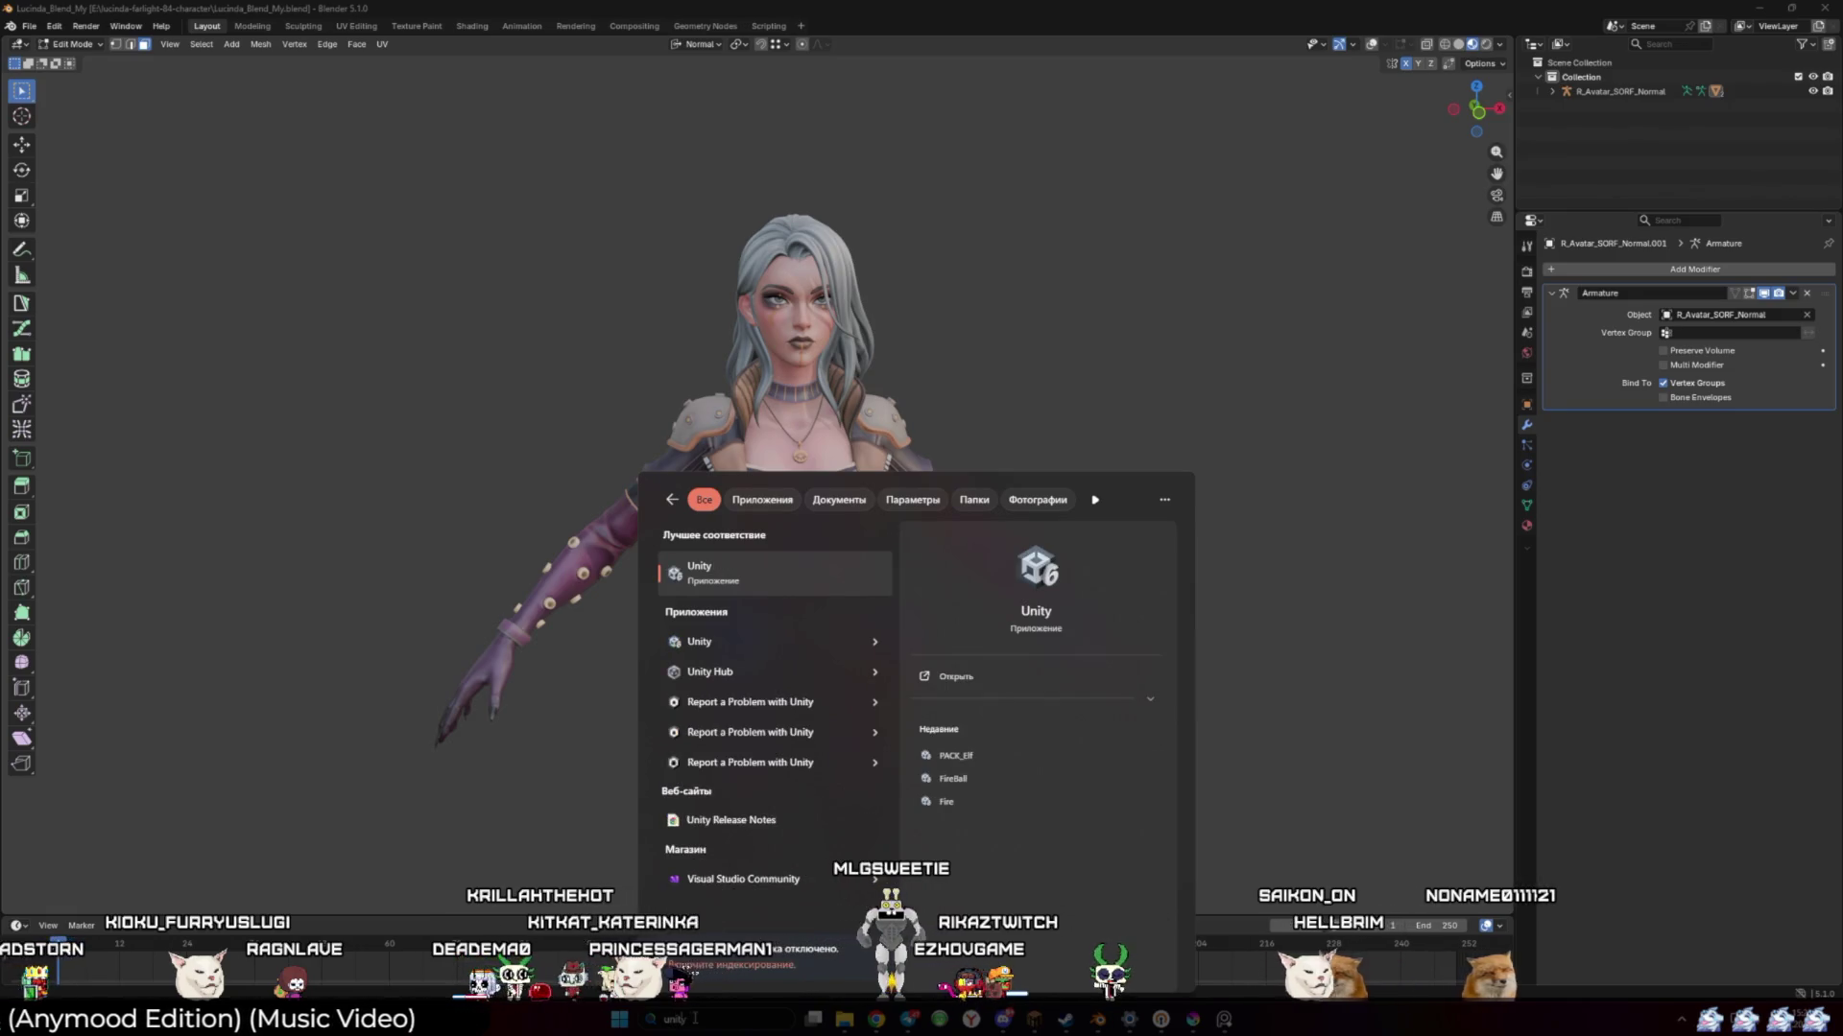
{"action": "type", "text": "hub"}
{"action": "key", "text": "Return"}
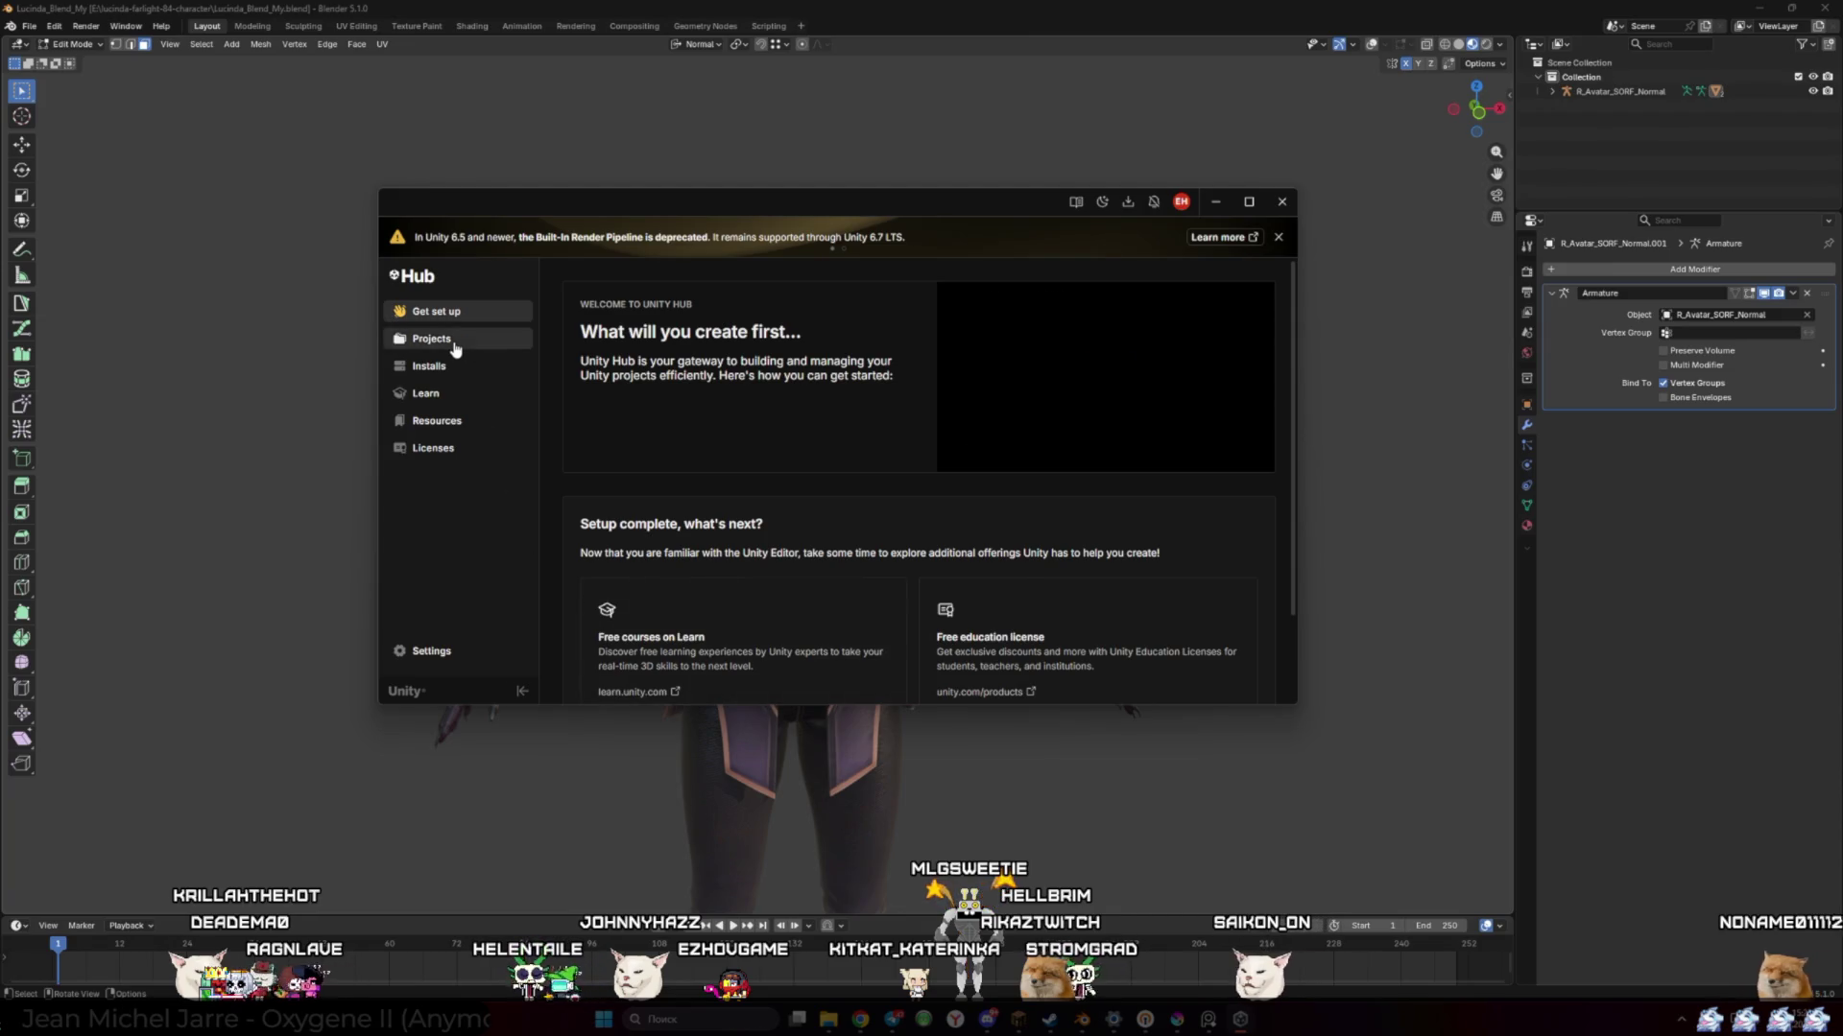
Review Unity Hub's Projects and Installs lists, then launch VRChat Creator Companion
{"action": "left_click", "coordinate": [451, 341]}
{"action": "left_click", "coordinate": [464, 370]}
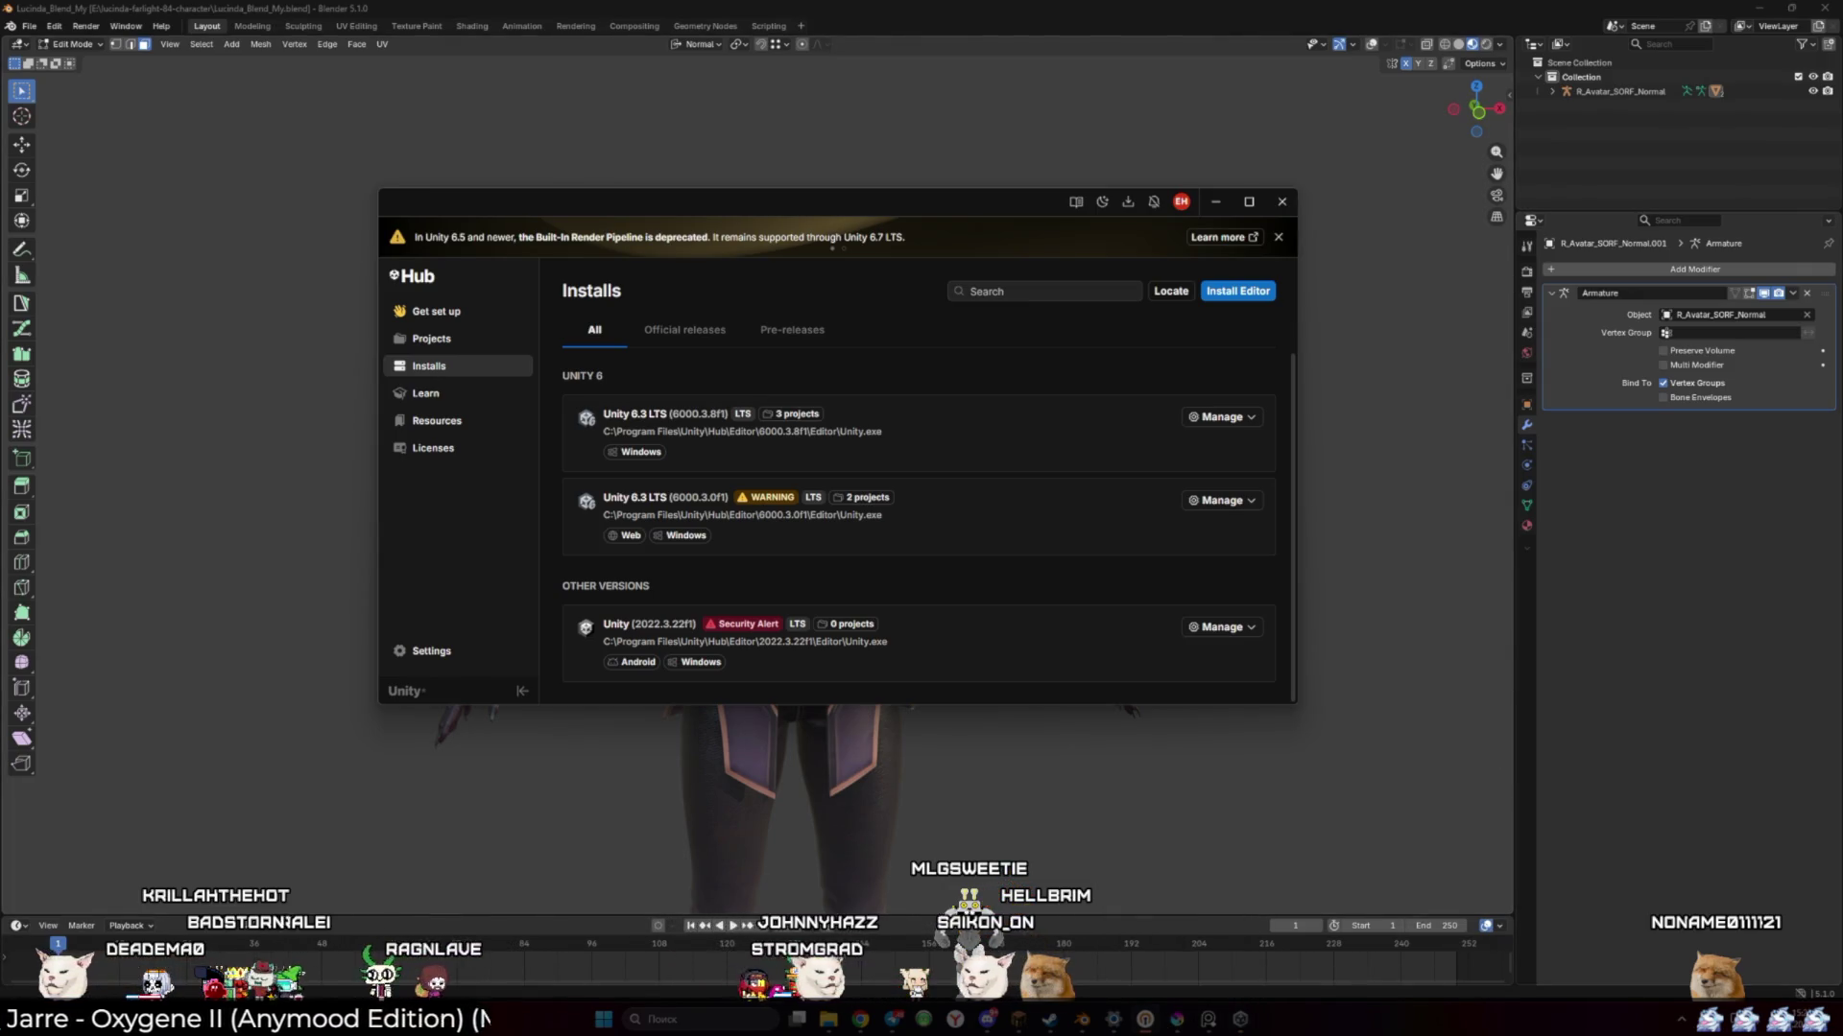
{"action": "left_click", "coordinate": [728, 1016]}
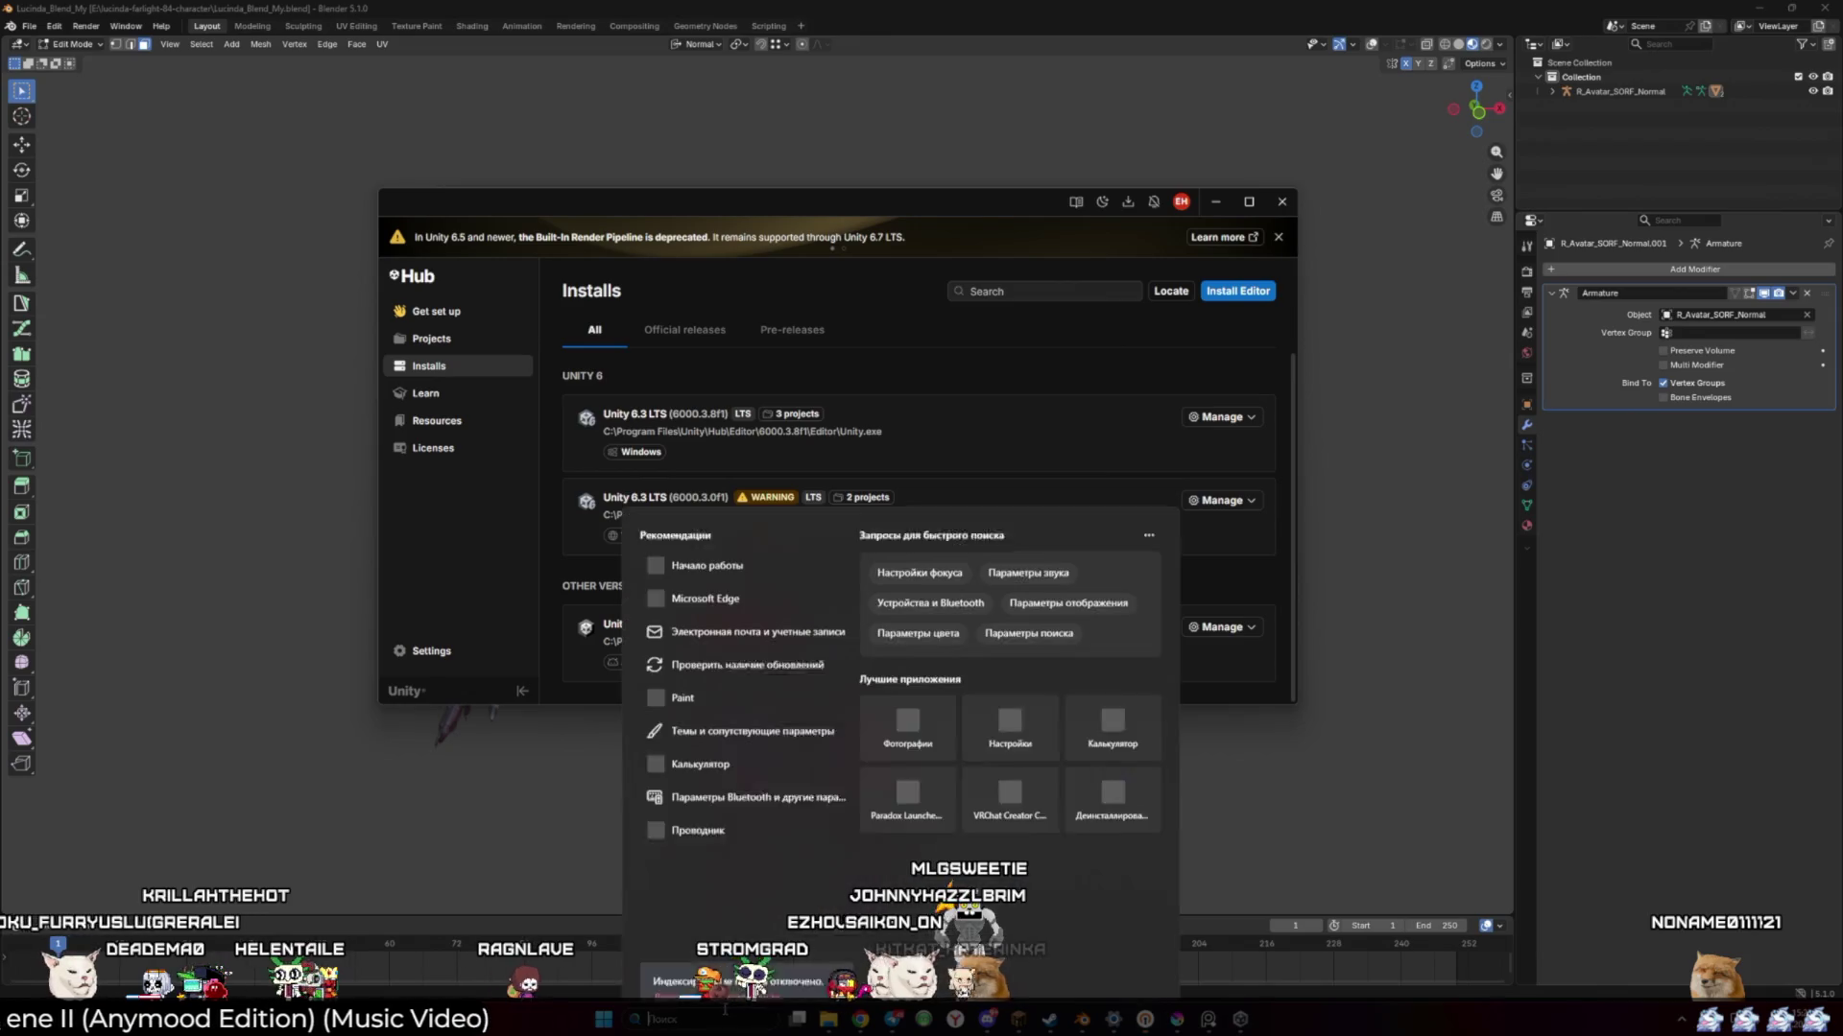
{"action": "left_click", "coordinate": [1010, 760]}
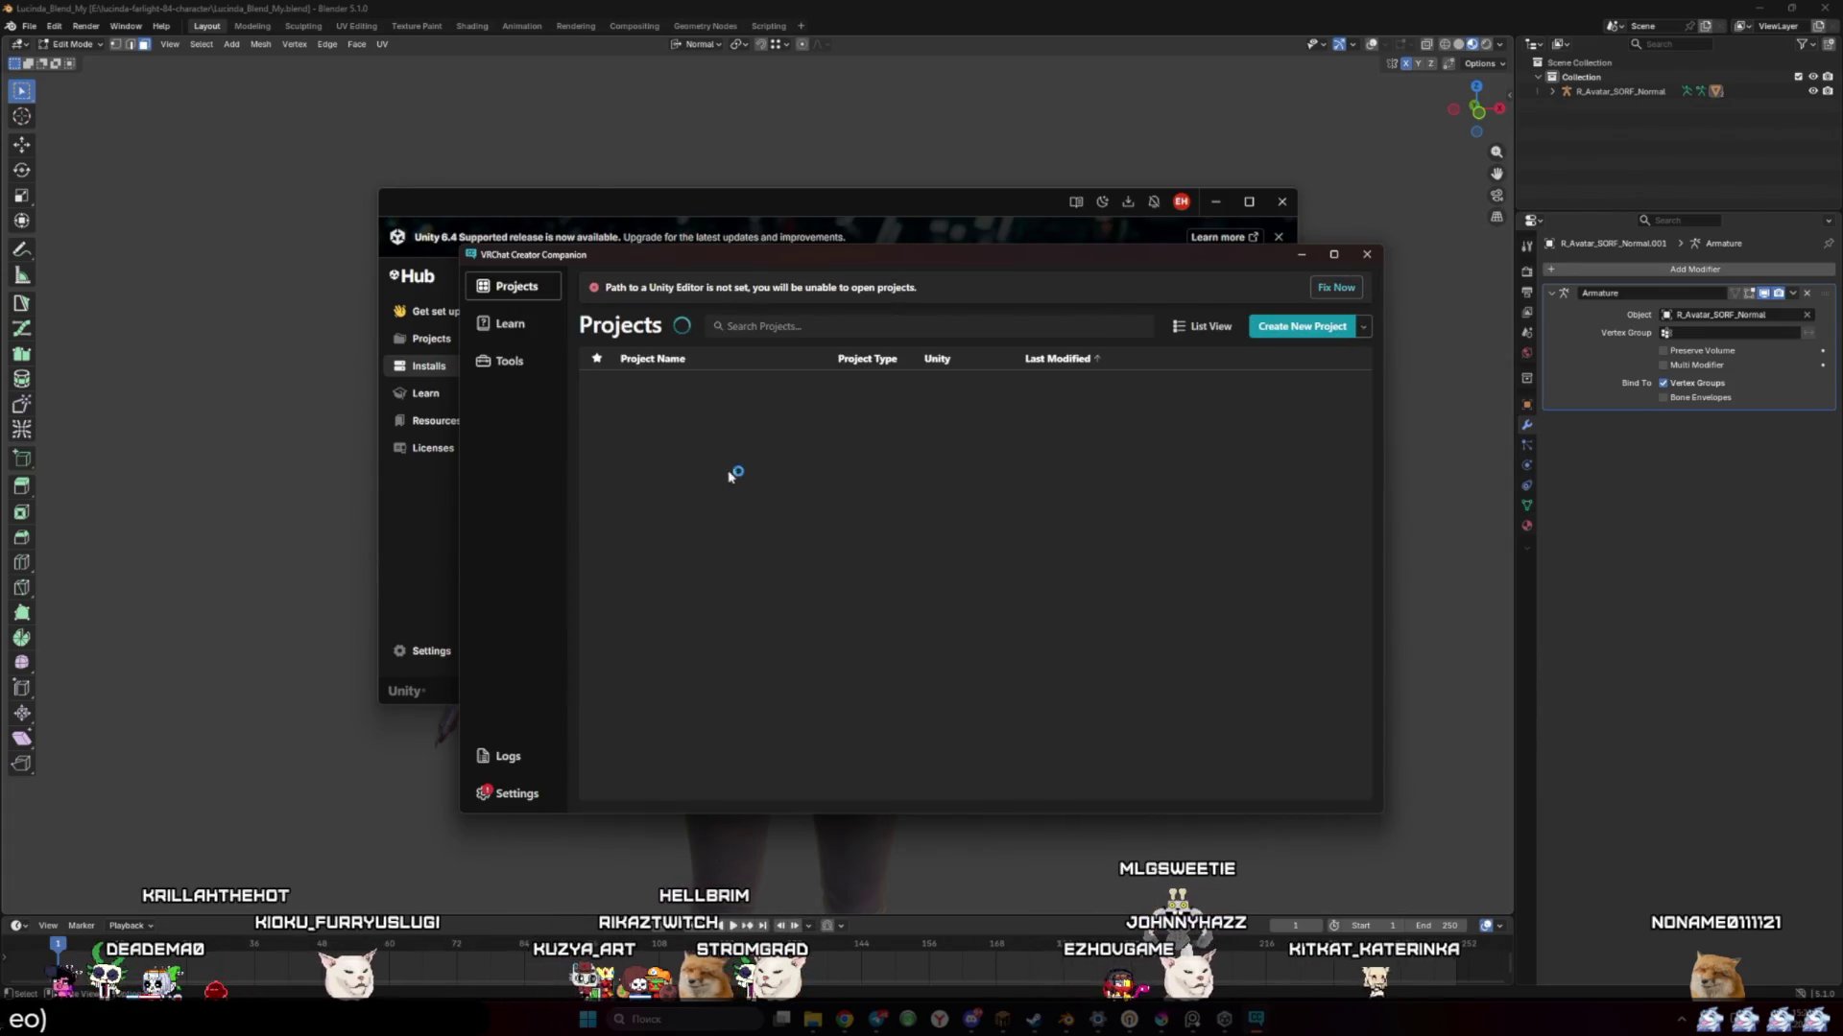
Create a new Unity 2022 Avatar Project named Lucinda
{"action": "left_click", "coordinate": [1319, 329]}
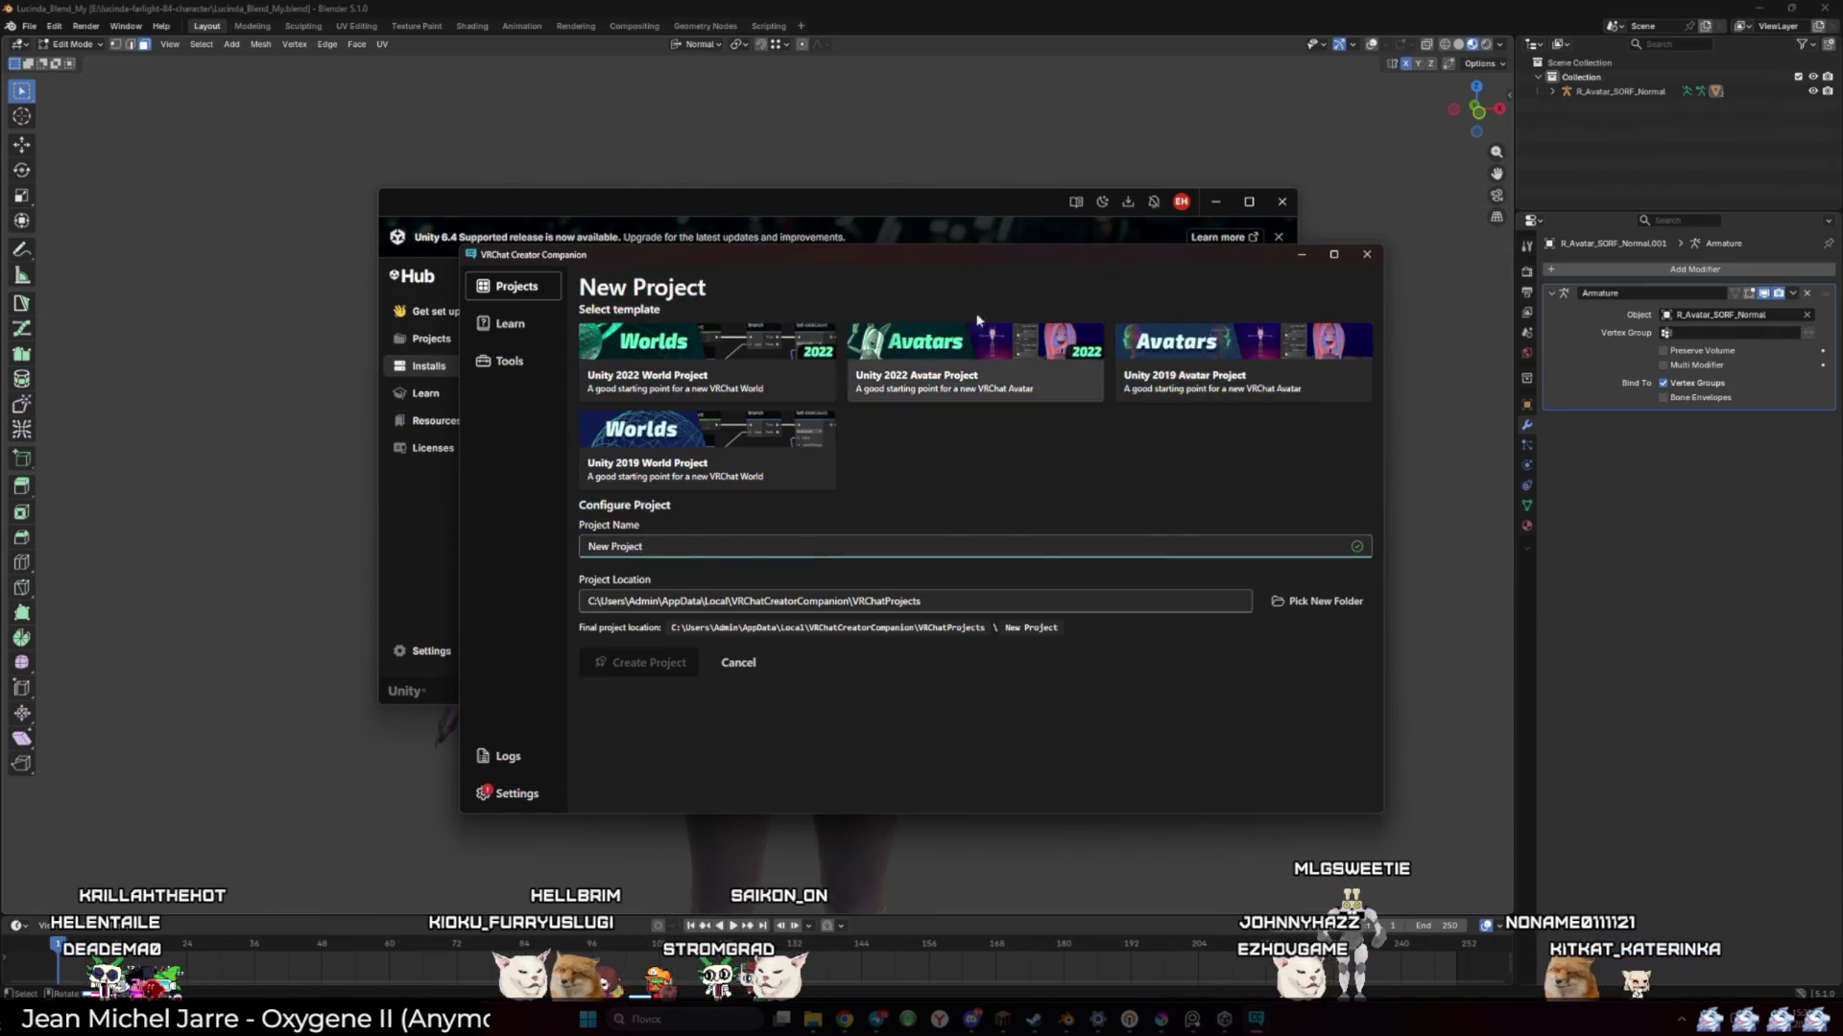
{"action": "left_click", "coordinate": [952, 392]}
{"action": "triple_click", "coordinate": [691, 546]}
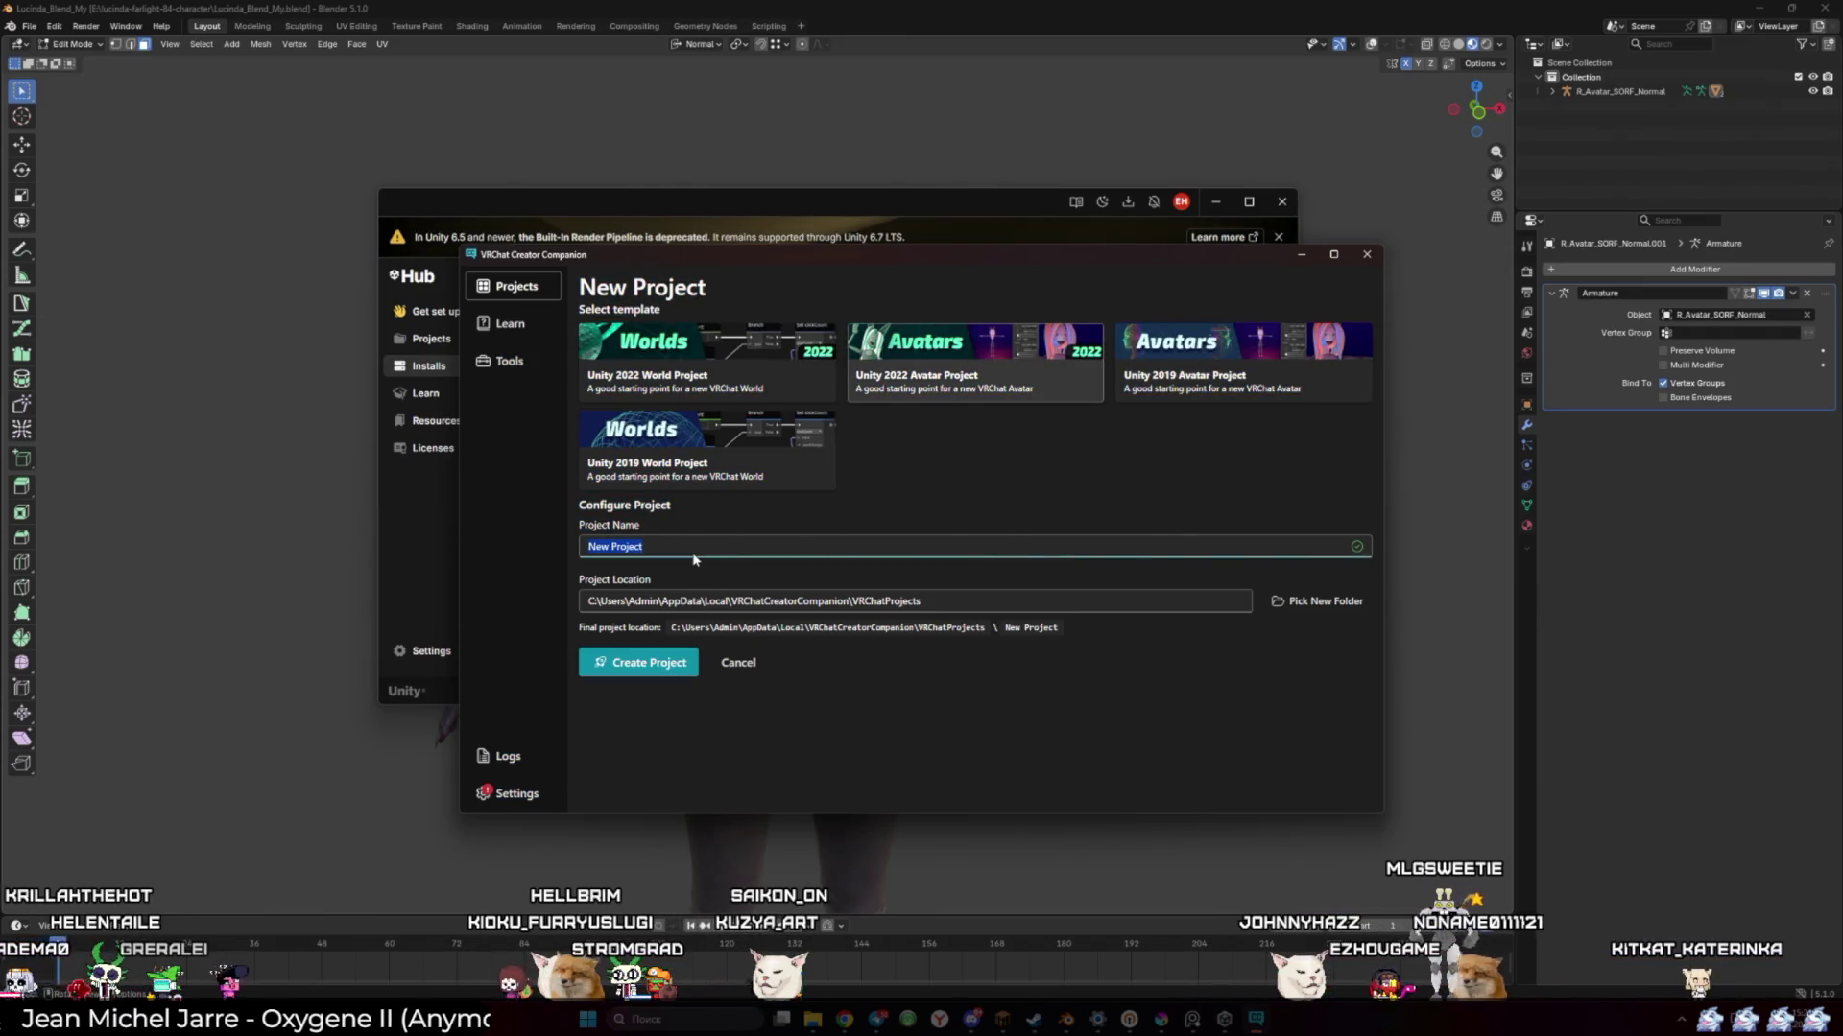
{"action": "type", "text": "Lucinda"}
{"action": "left_click", "coordinate": [645, 594]}
{"action": "left_click", "coordinate": [665, 669]}
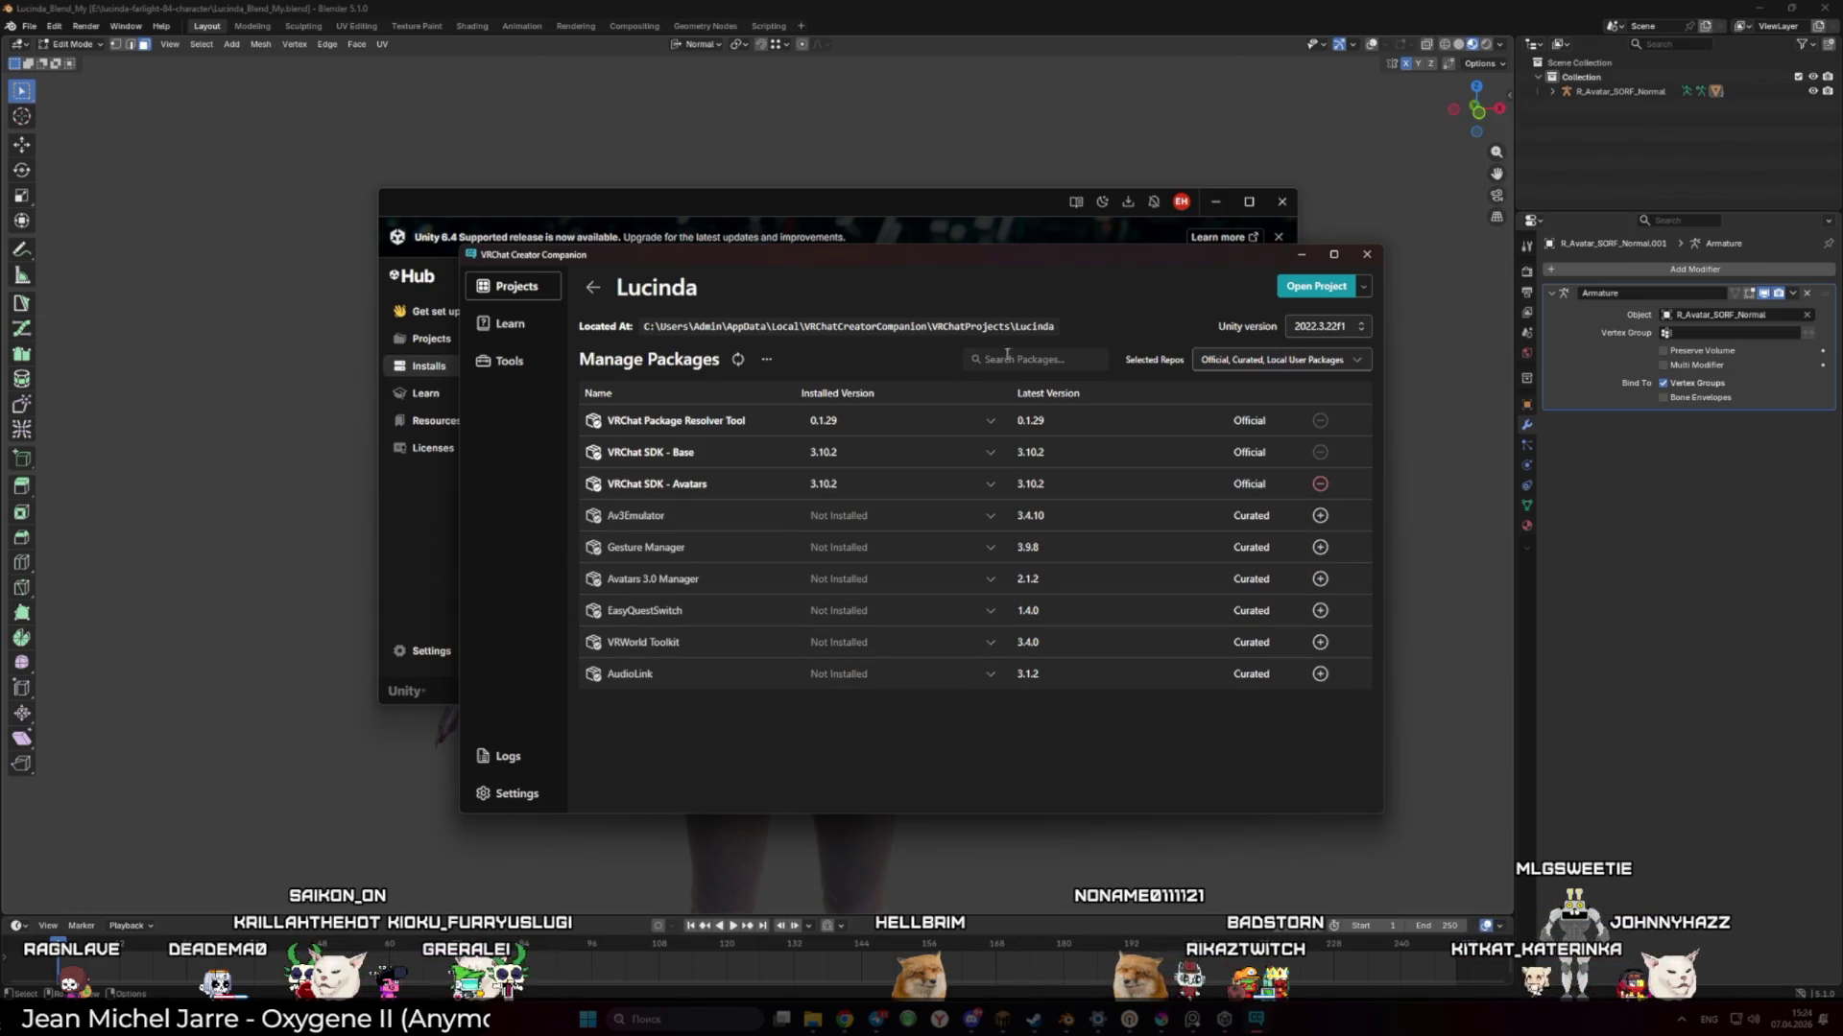
Open the Lucinda project in Unity from its Creator Companion page
{"action": "left_click", "coordinate": [1332, 291]}
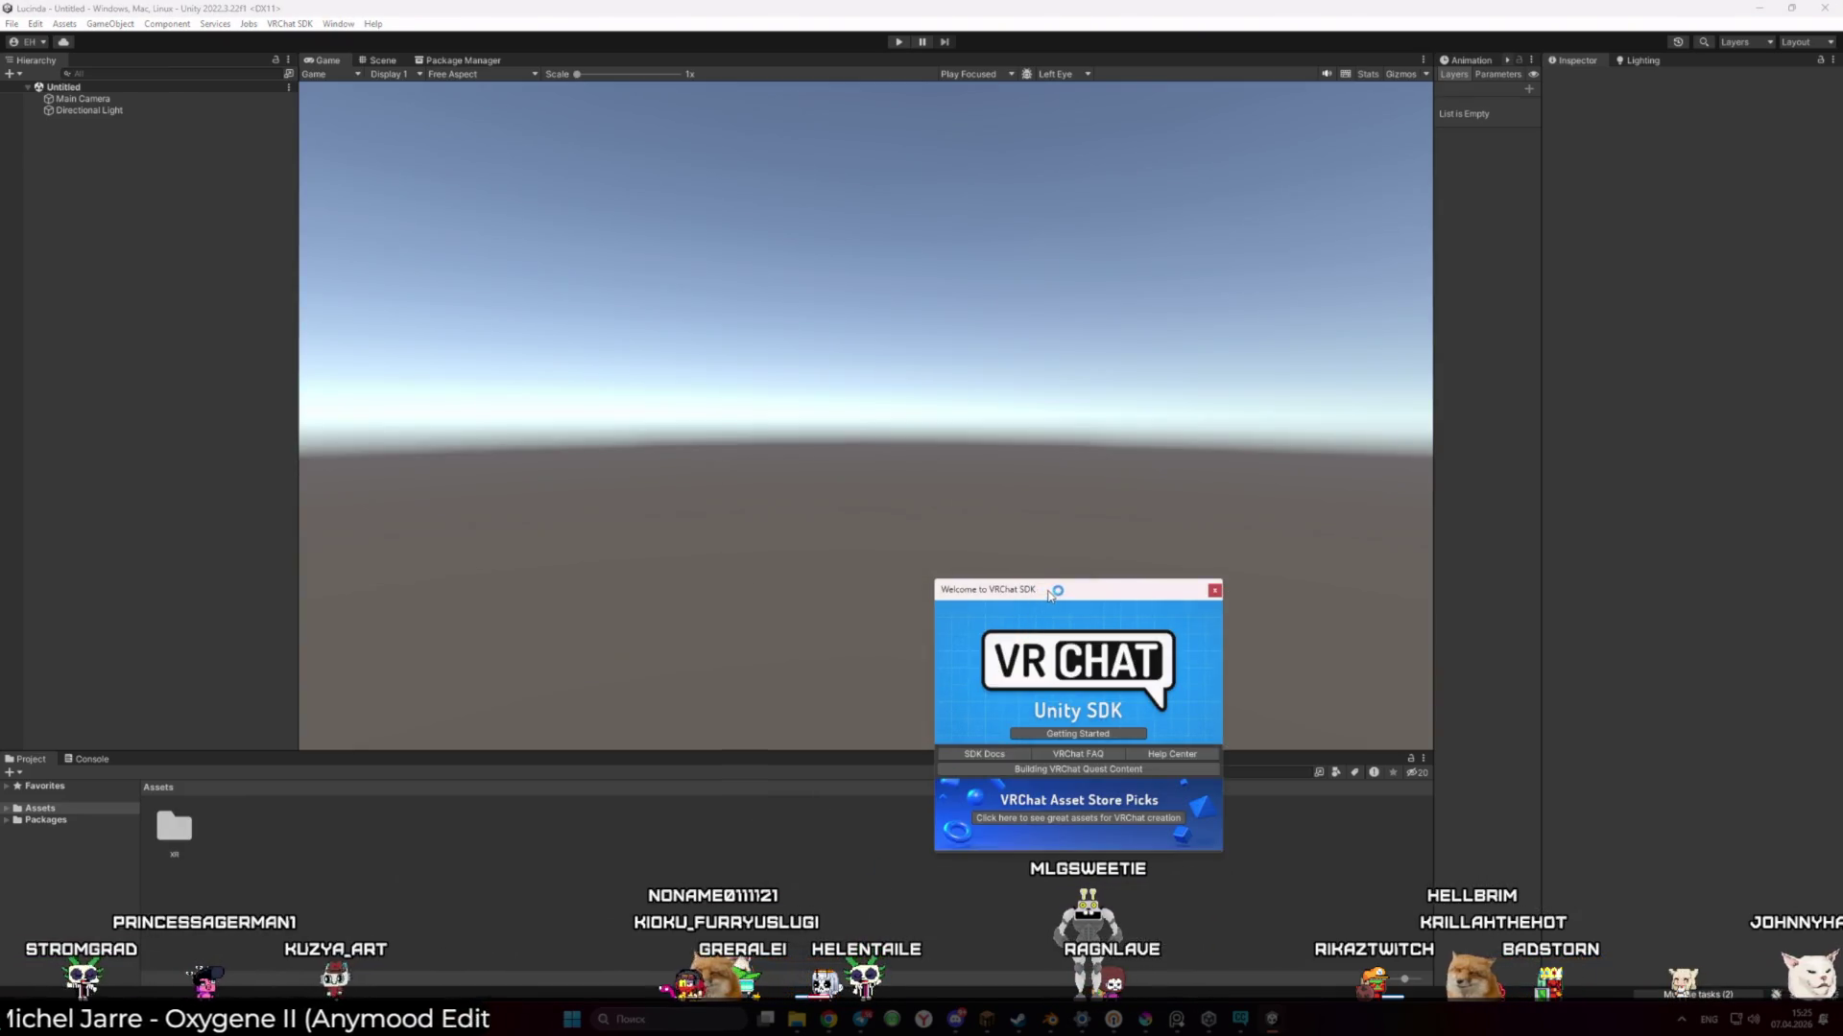
Centre the Welcome to VRChat SDK window, then close it once loaded
{"action": "mouse_move", "coordinate": [1049, 592]}
{"action": "left_mouse_down"}
{"action": "mouse_move", "coordinate": [879, 450]}
{"action": "mouse_move", "coordinate": [940, 373]}
{"action": "left_mouse_up"}
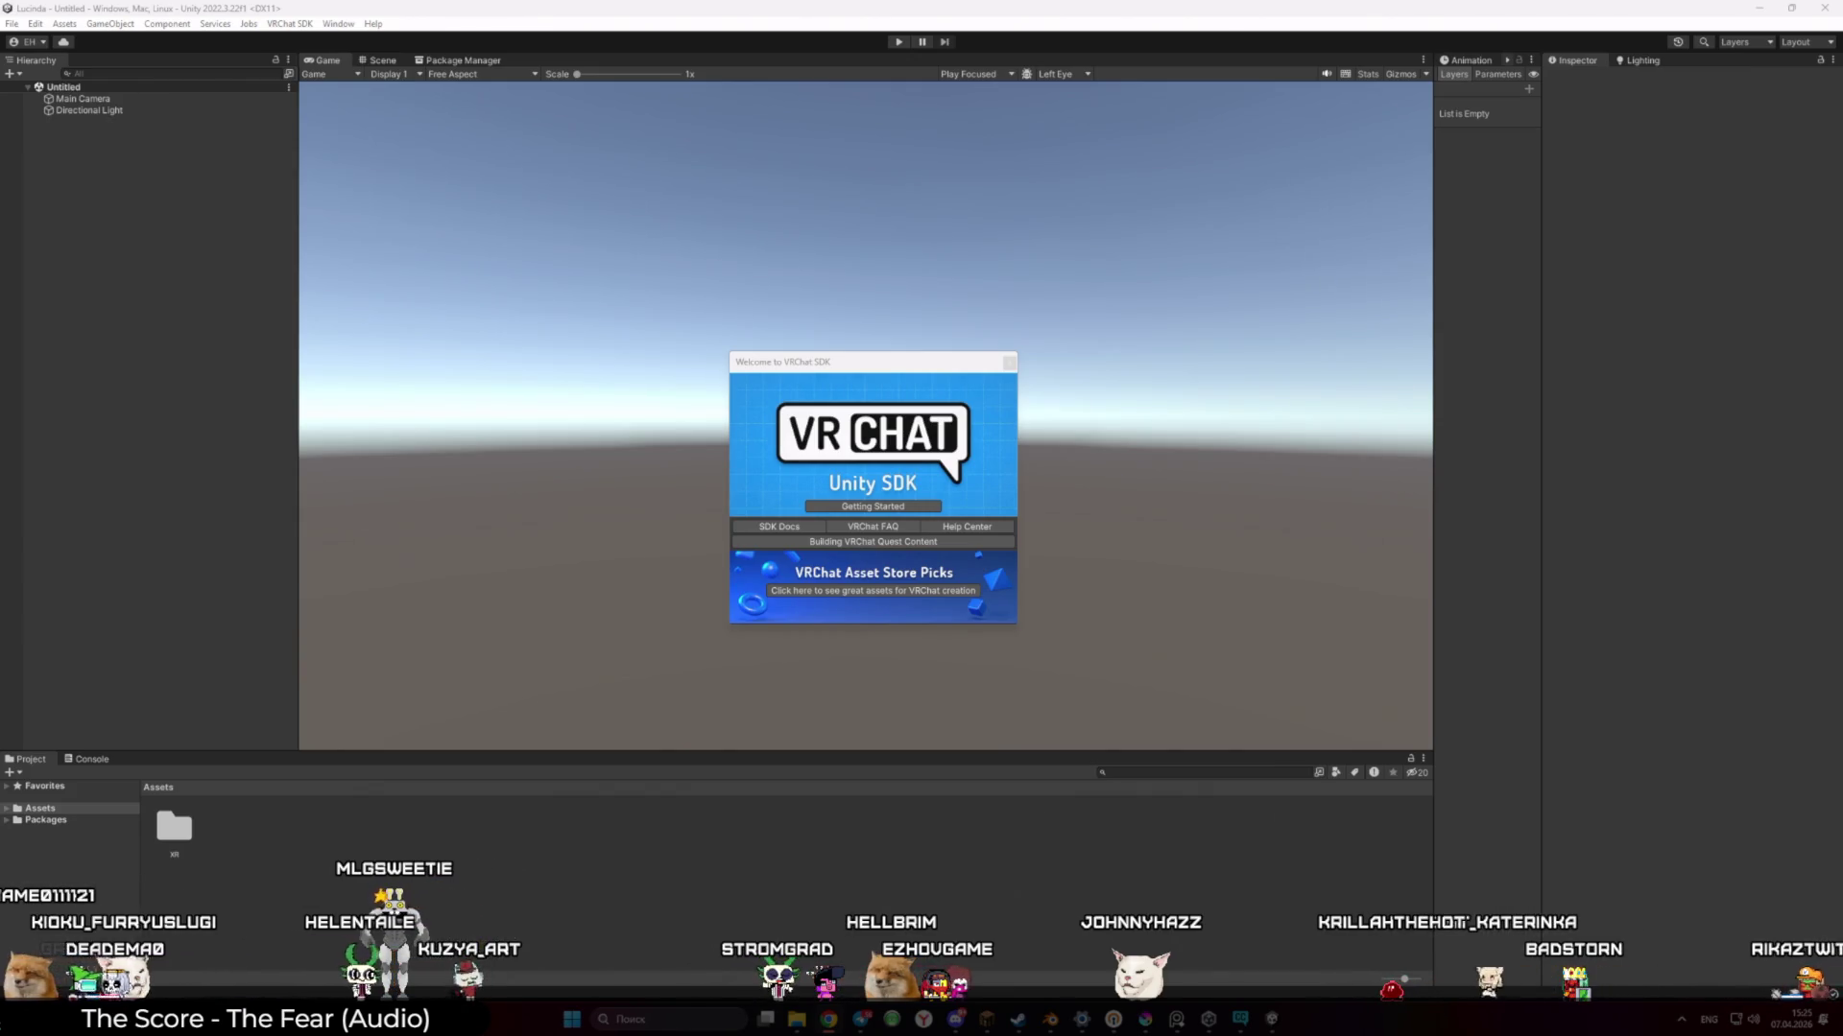
{"action": "left_click", "coordinate": [1007, 363]}
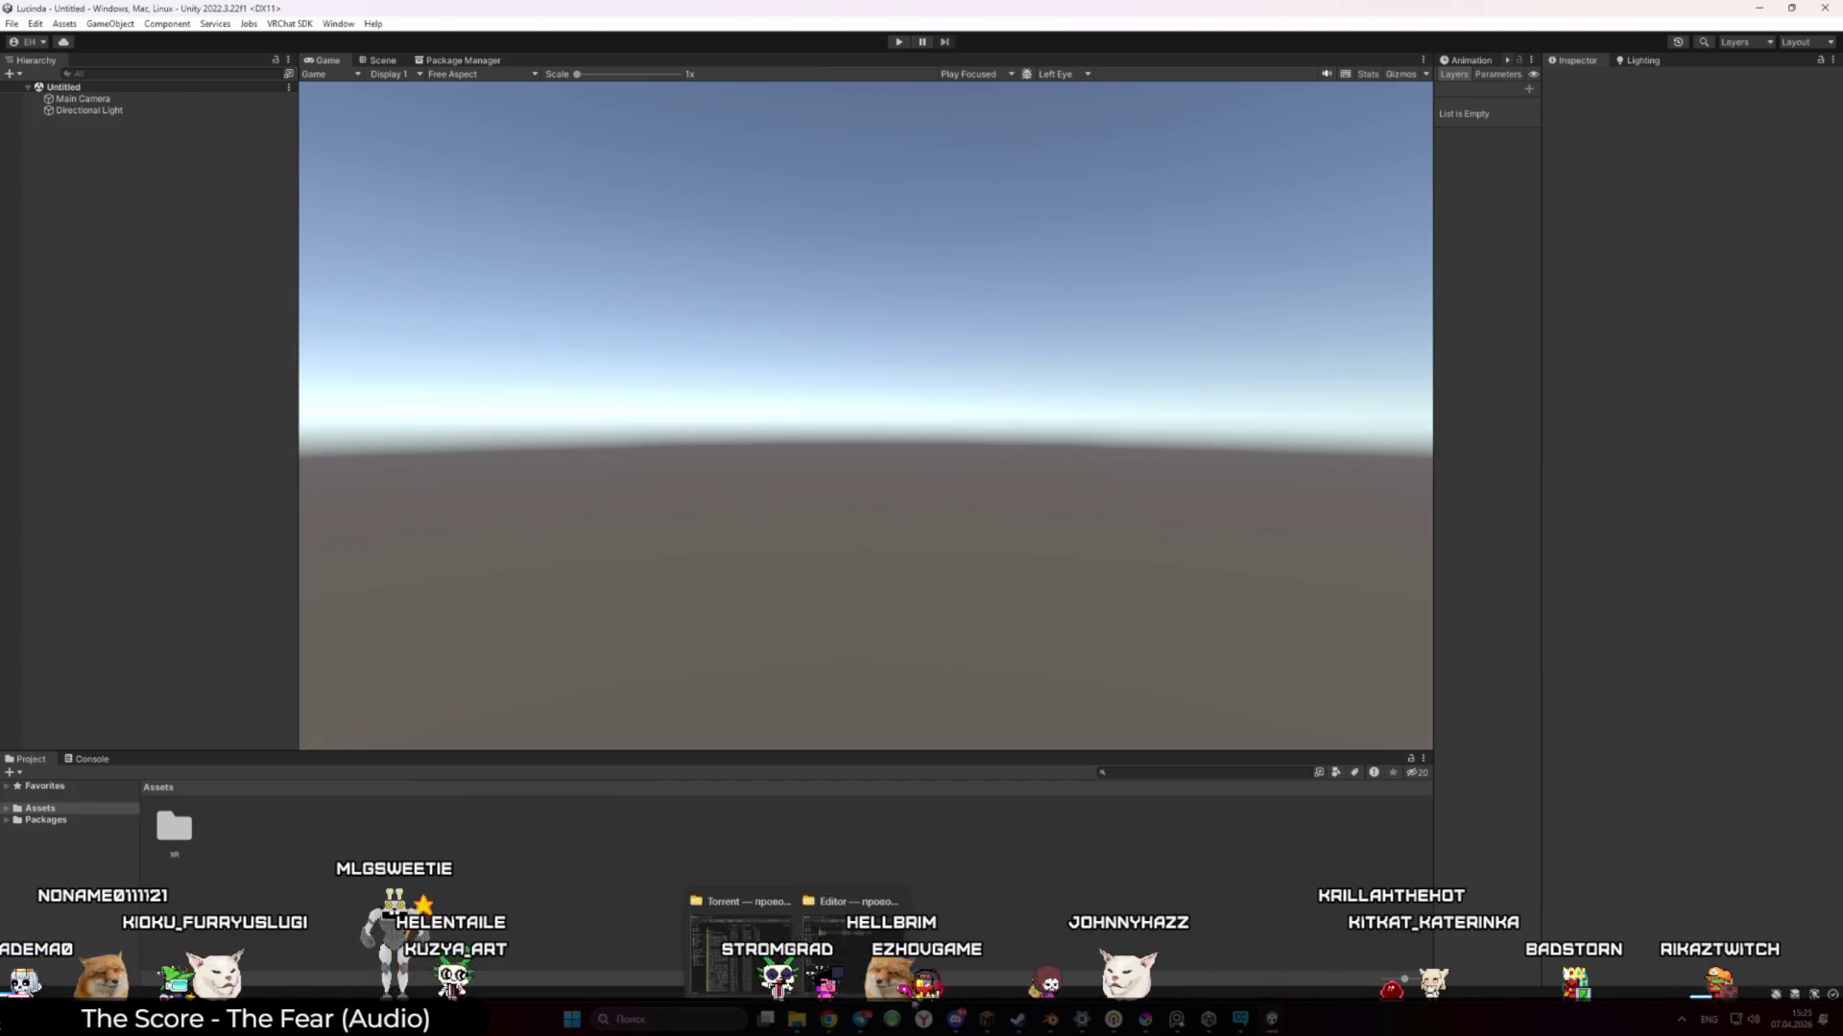
In Blender, return to Object Mode and select the character mesh together with its armature
{"action": "left_click", "coordinate": [1050, 1020]}
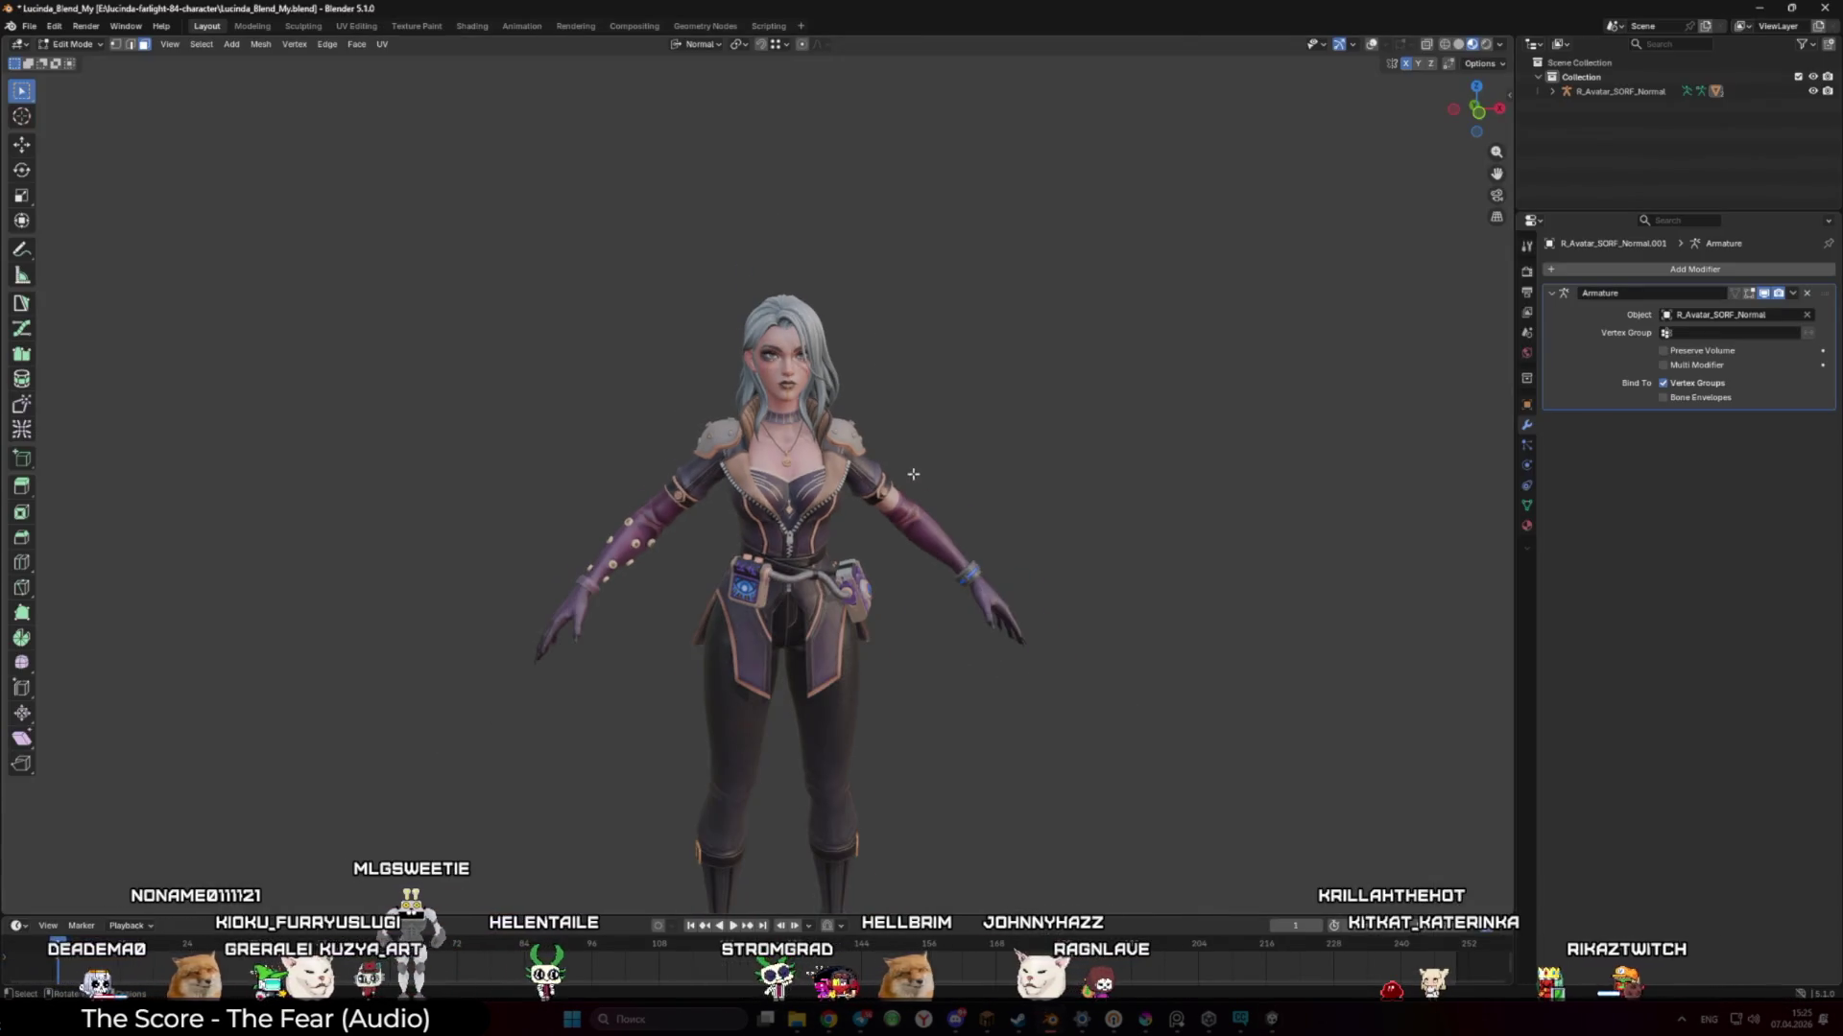
{"action": "key", "text": "shift+alt+z"}
{"action": "scroll", "coordinate": [911, 518], "scroll_direction": "up", "scroll_amount": 4}
{"action": "key", "text": "Tab"}
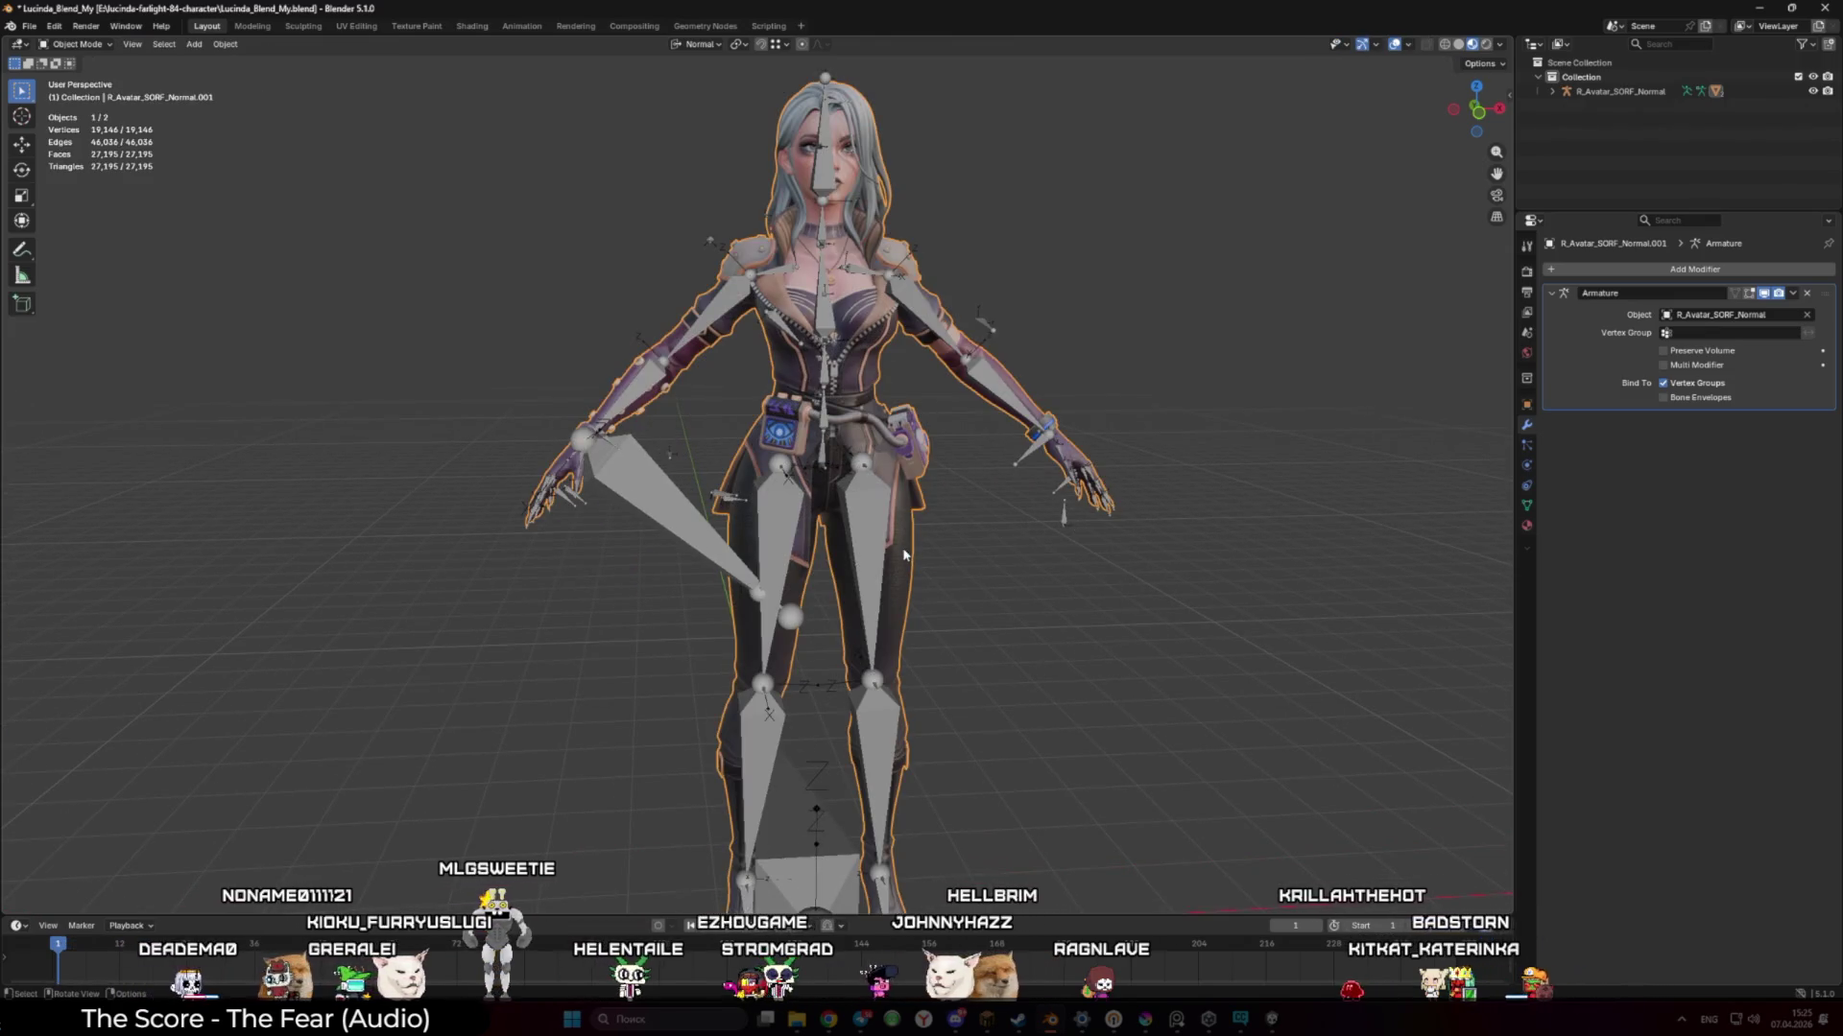
{"action": "left_click", "coordinate": [888, 536], "text": "shift"}
{"action": "left_click", "coordinate": [886, 533], "text": "shift"}
{"action": "left_click", "coordinate": [884, 531], "text": "shift"}
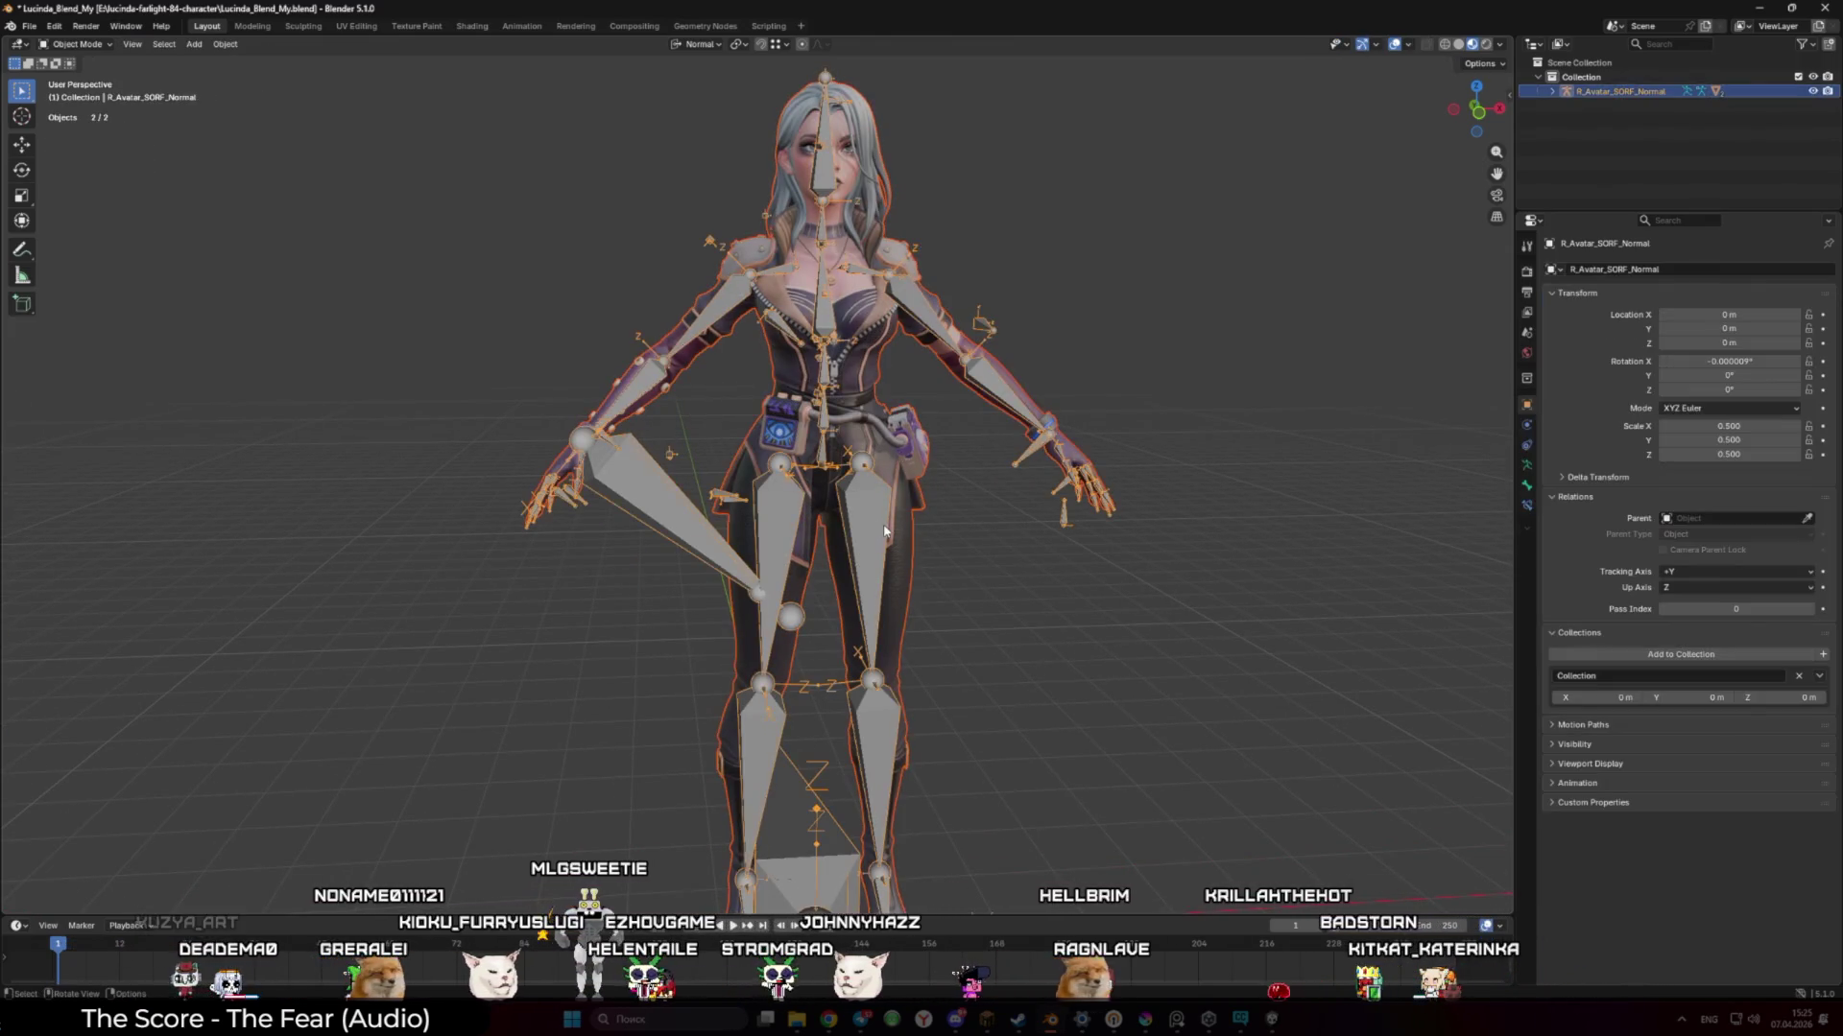
Export the selection as FBX over Lucinda_Unity.fbx using the UnityExport preset, then return to Unity
{"action": "left_click", "coordinate": [29, 26]}
{"action": "mouse_move", "coordinate": [86, 245]}
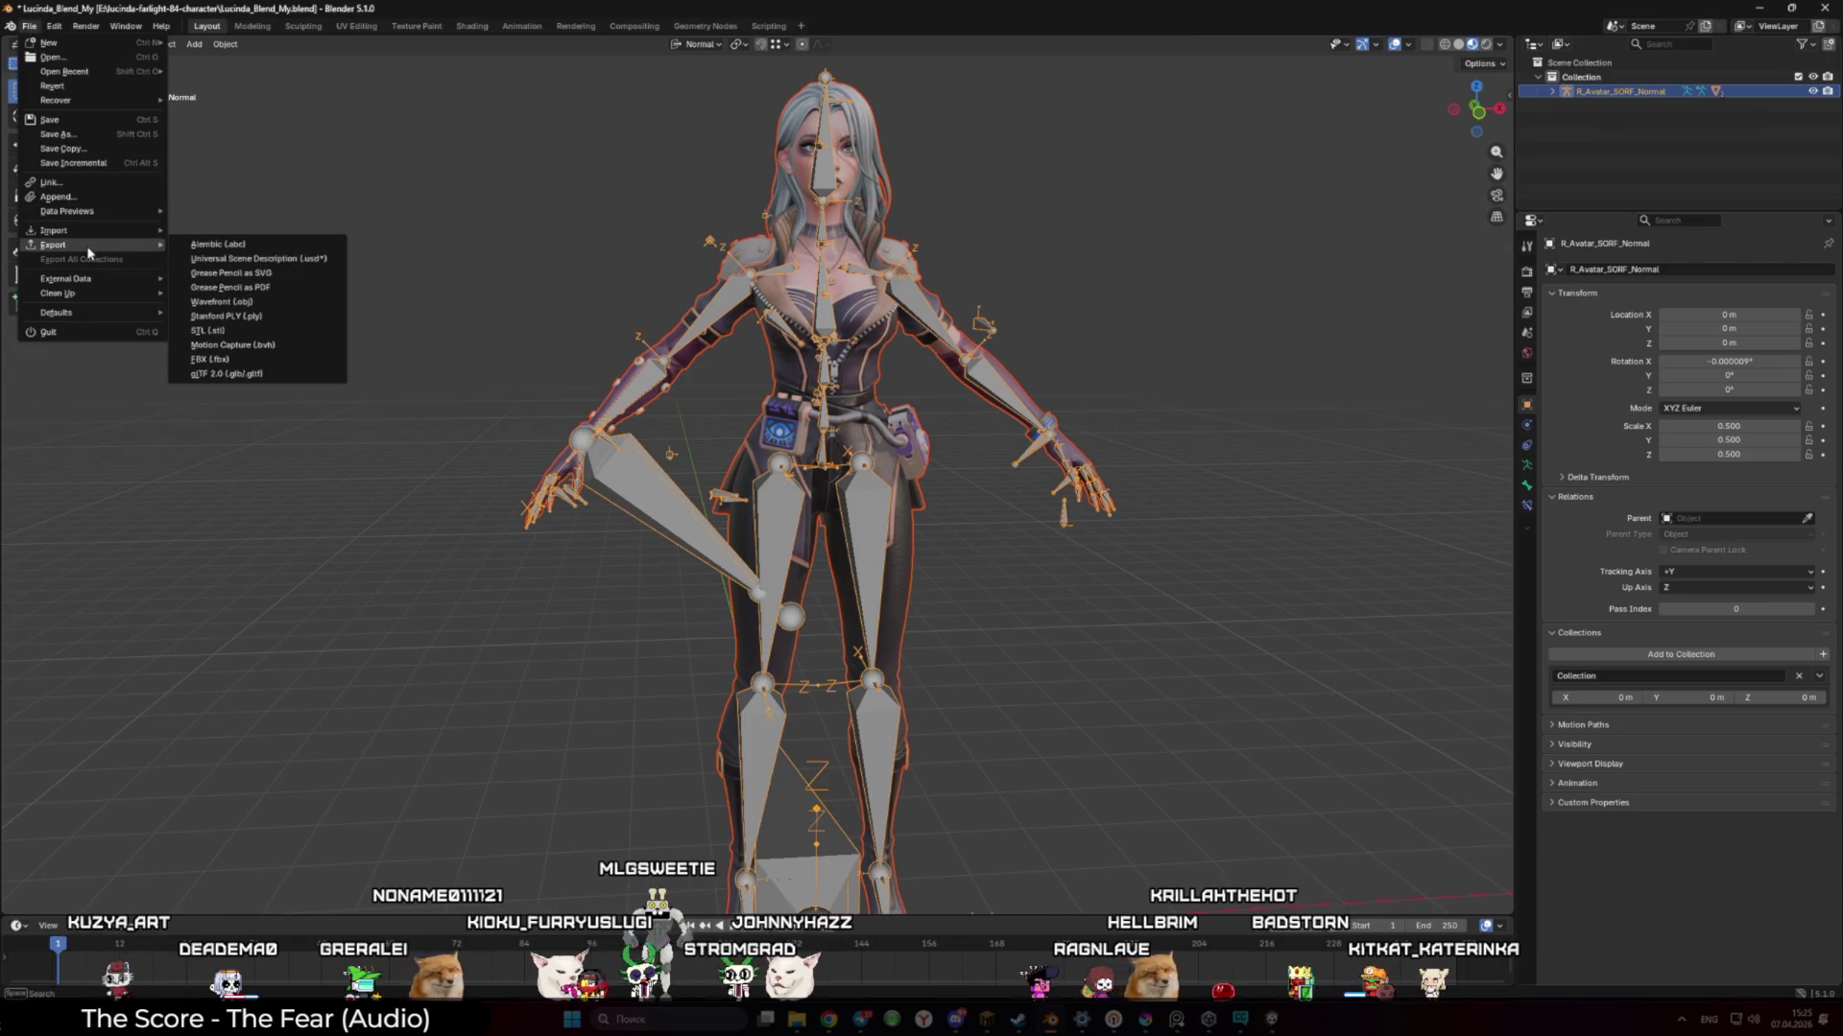
{"action": "left_click", "coordinate": [213, 359]}
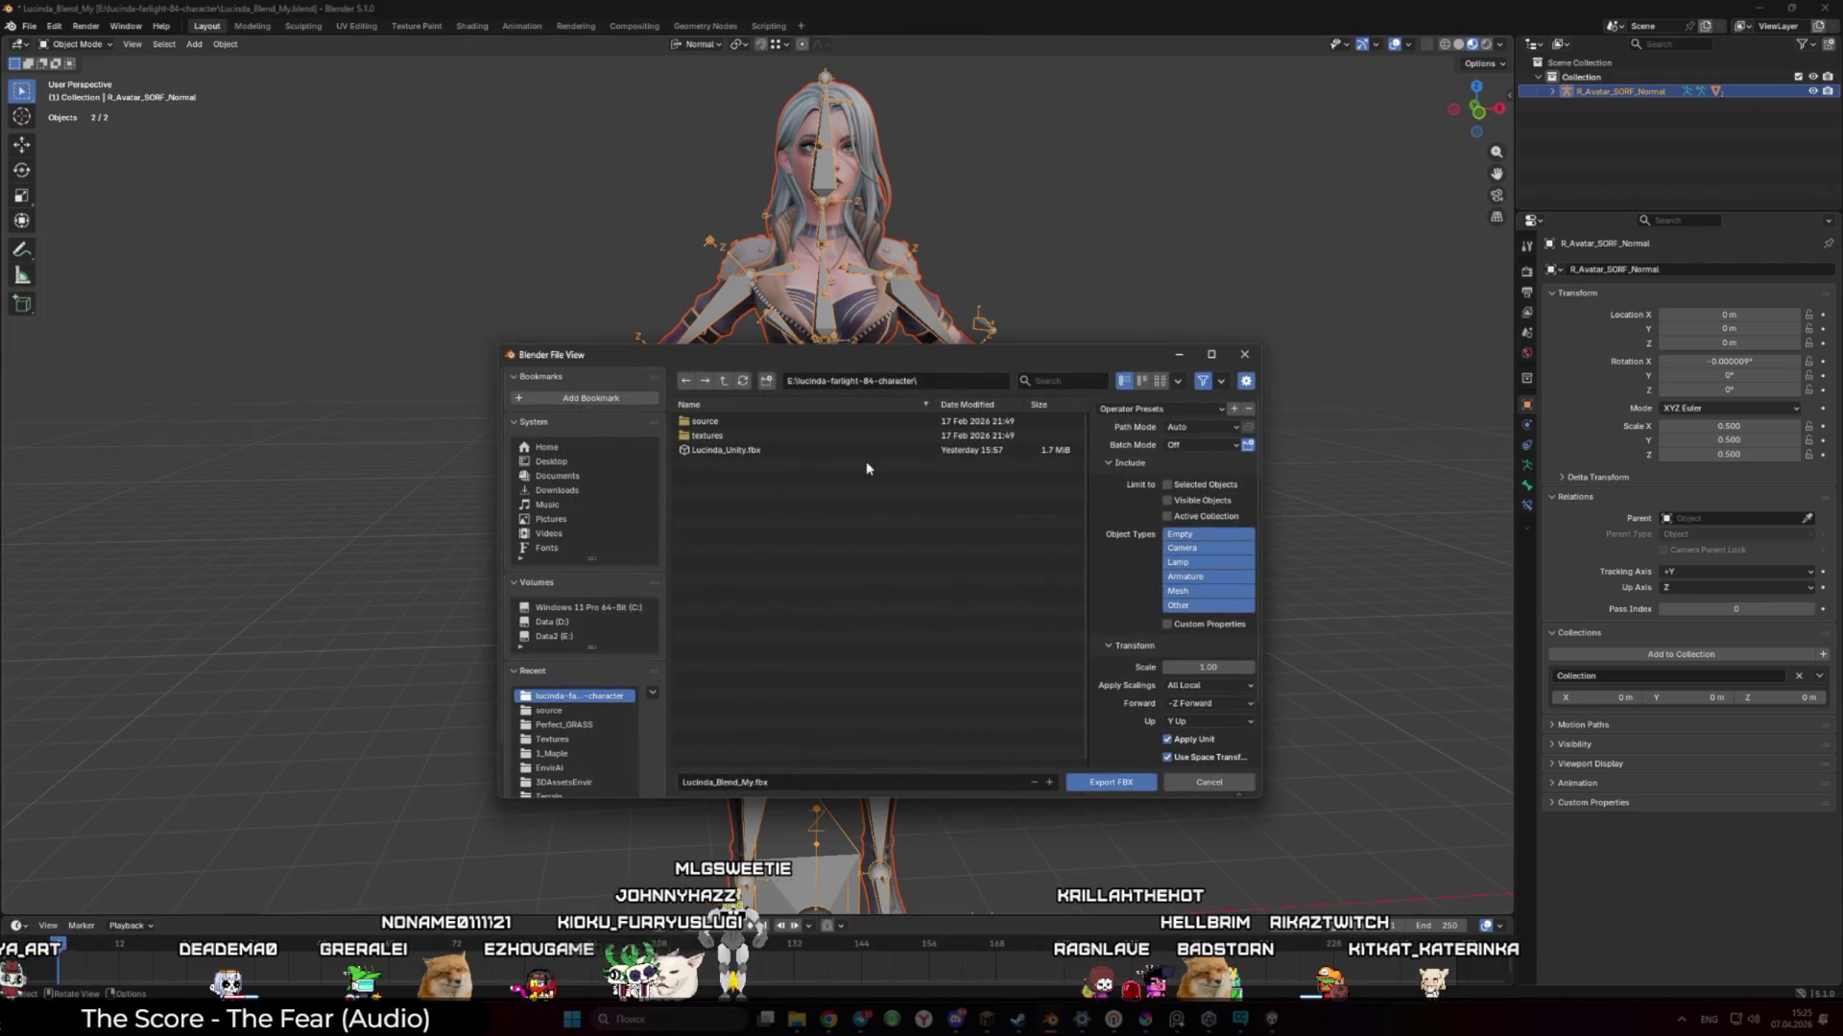
{"action": "left_click", "coordinate": [905, 450]}
{"action": "left_click", "coordinate": [1183, 410]}
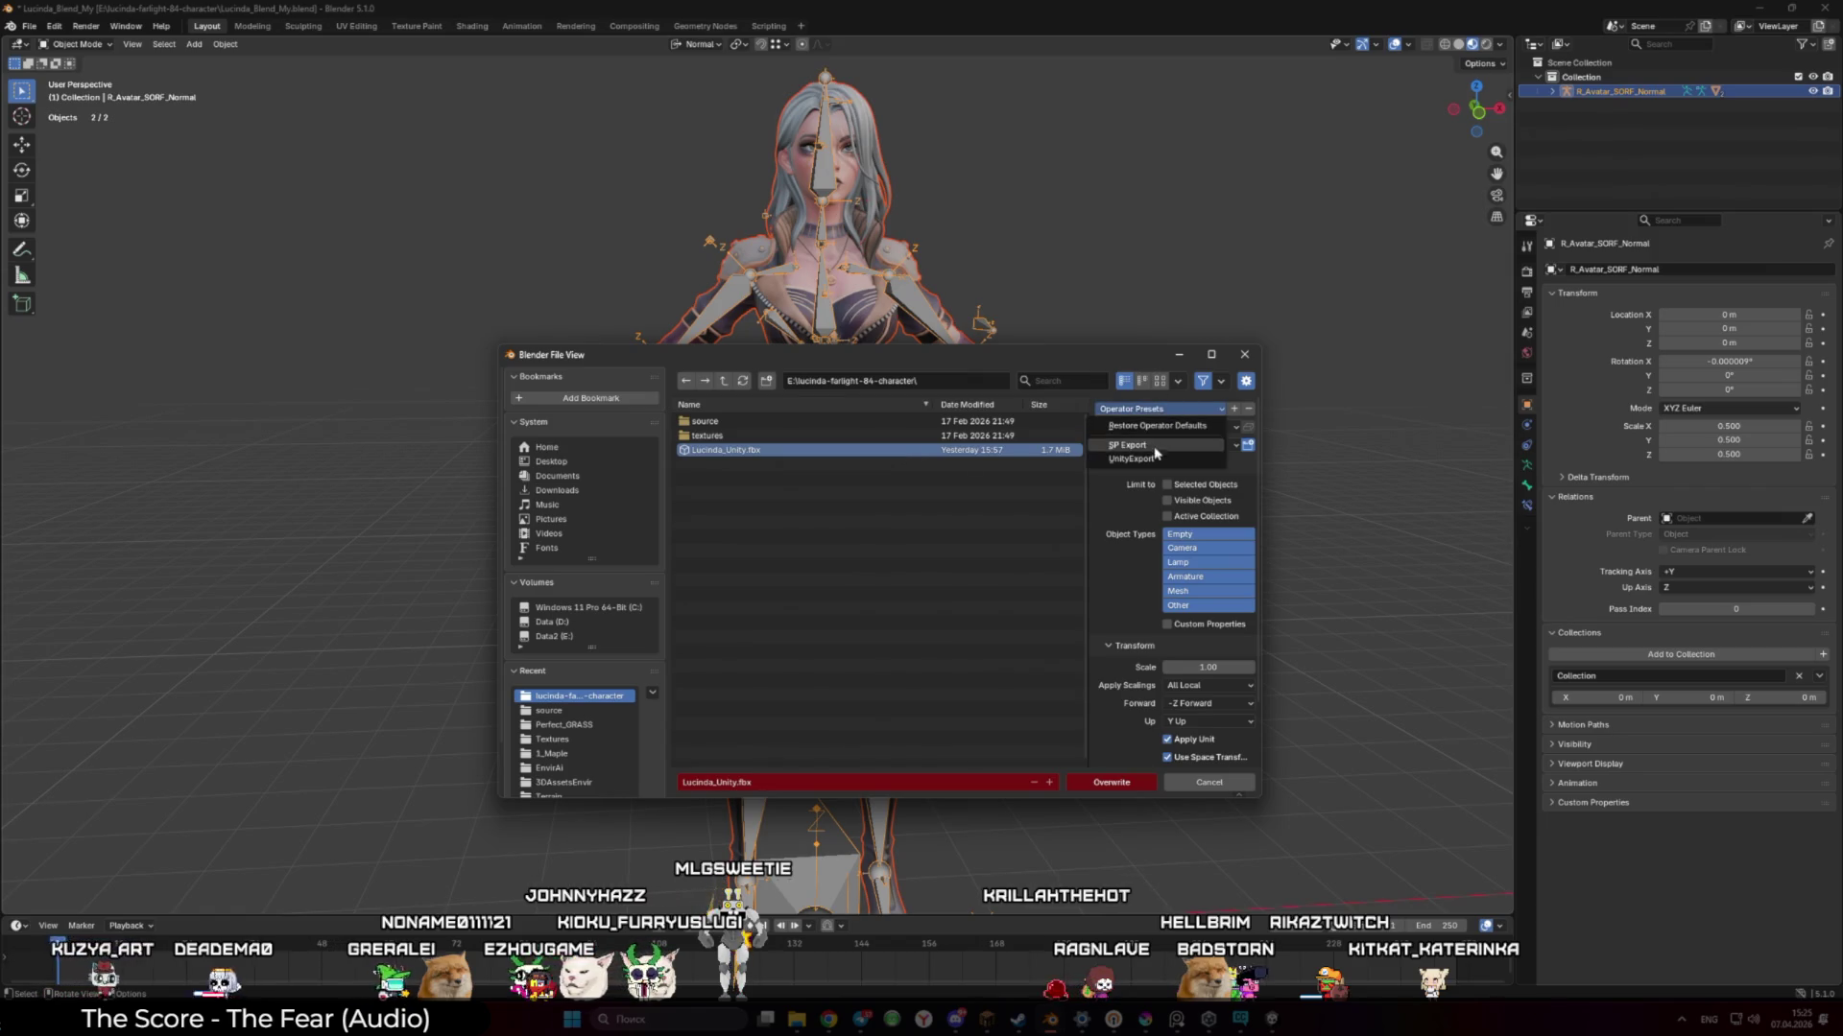
{"action": "left_click", "coordinate": [1155, 456]}
{"action": "left_click", "coordinate": [1115, 782]}
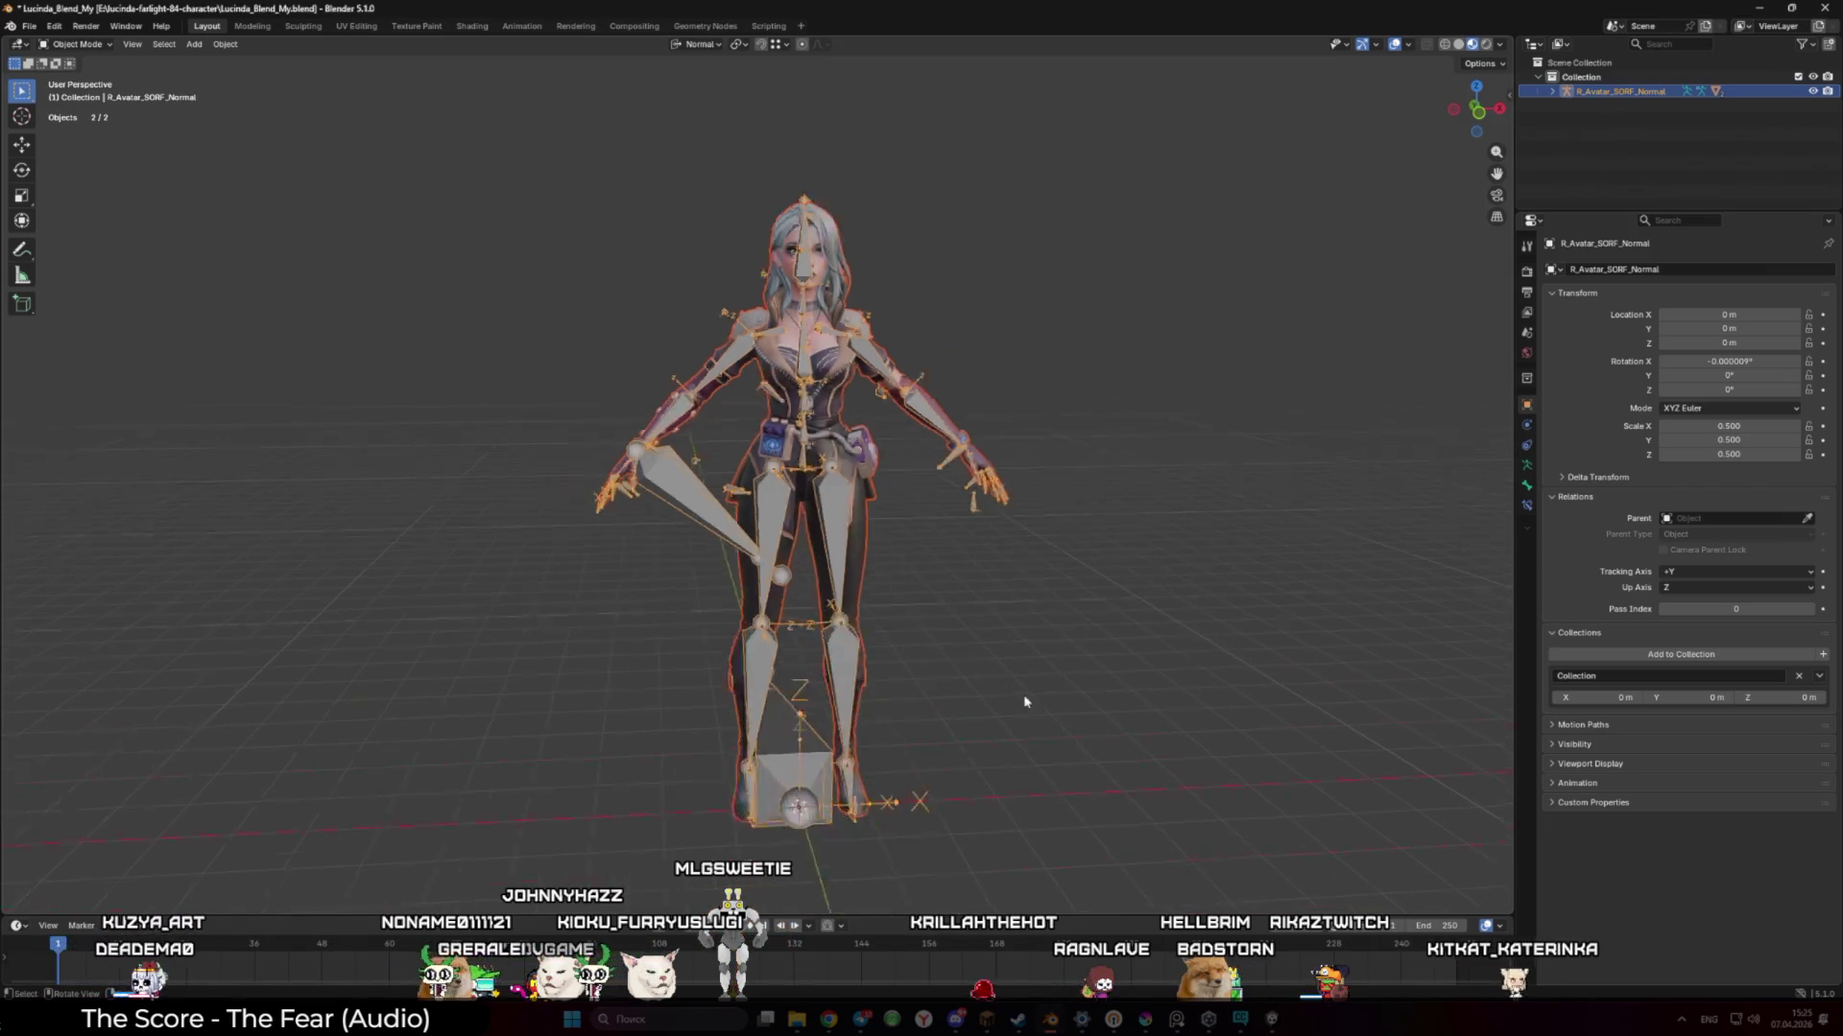
{"action": "scroll", "coordinate": [1030, 710], "scroll_direction": "up", "scroll_amount": 2}
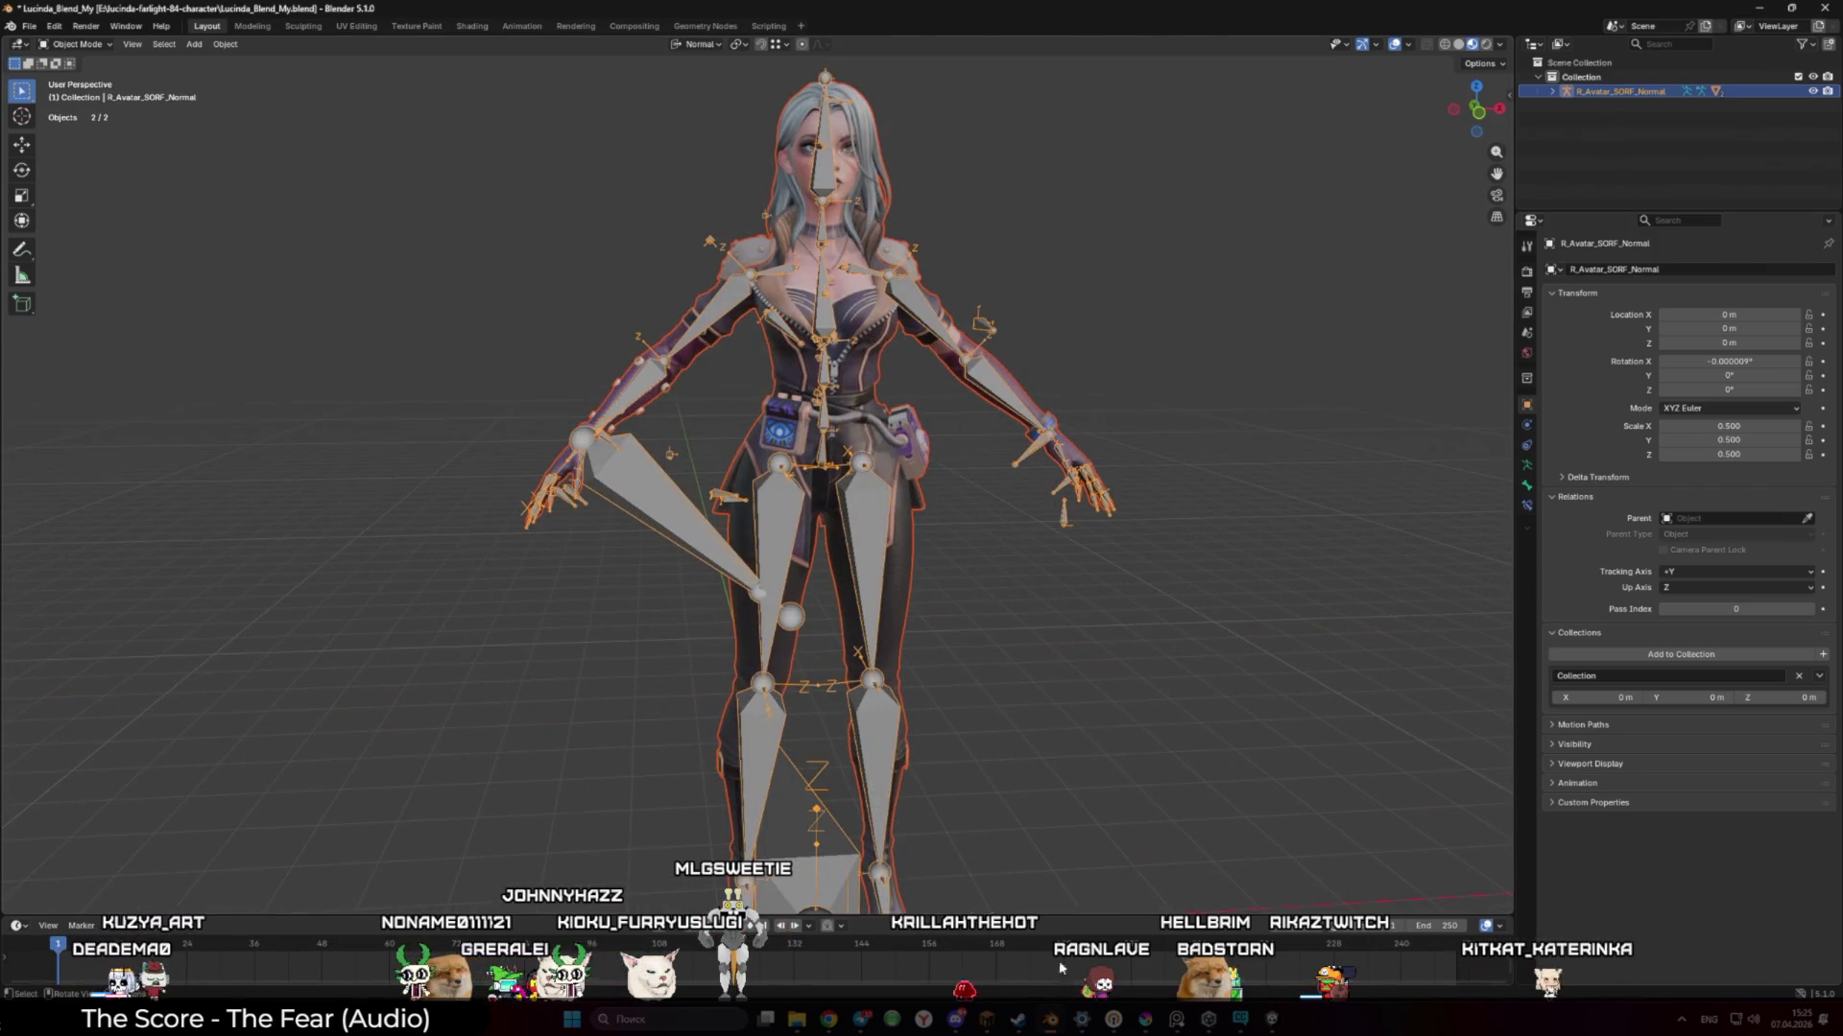
{"action": "left_click", "coordinate": [1273, 1021]}
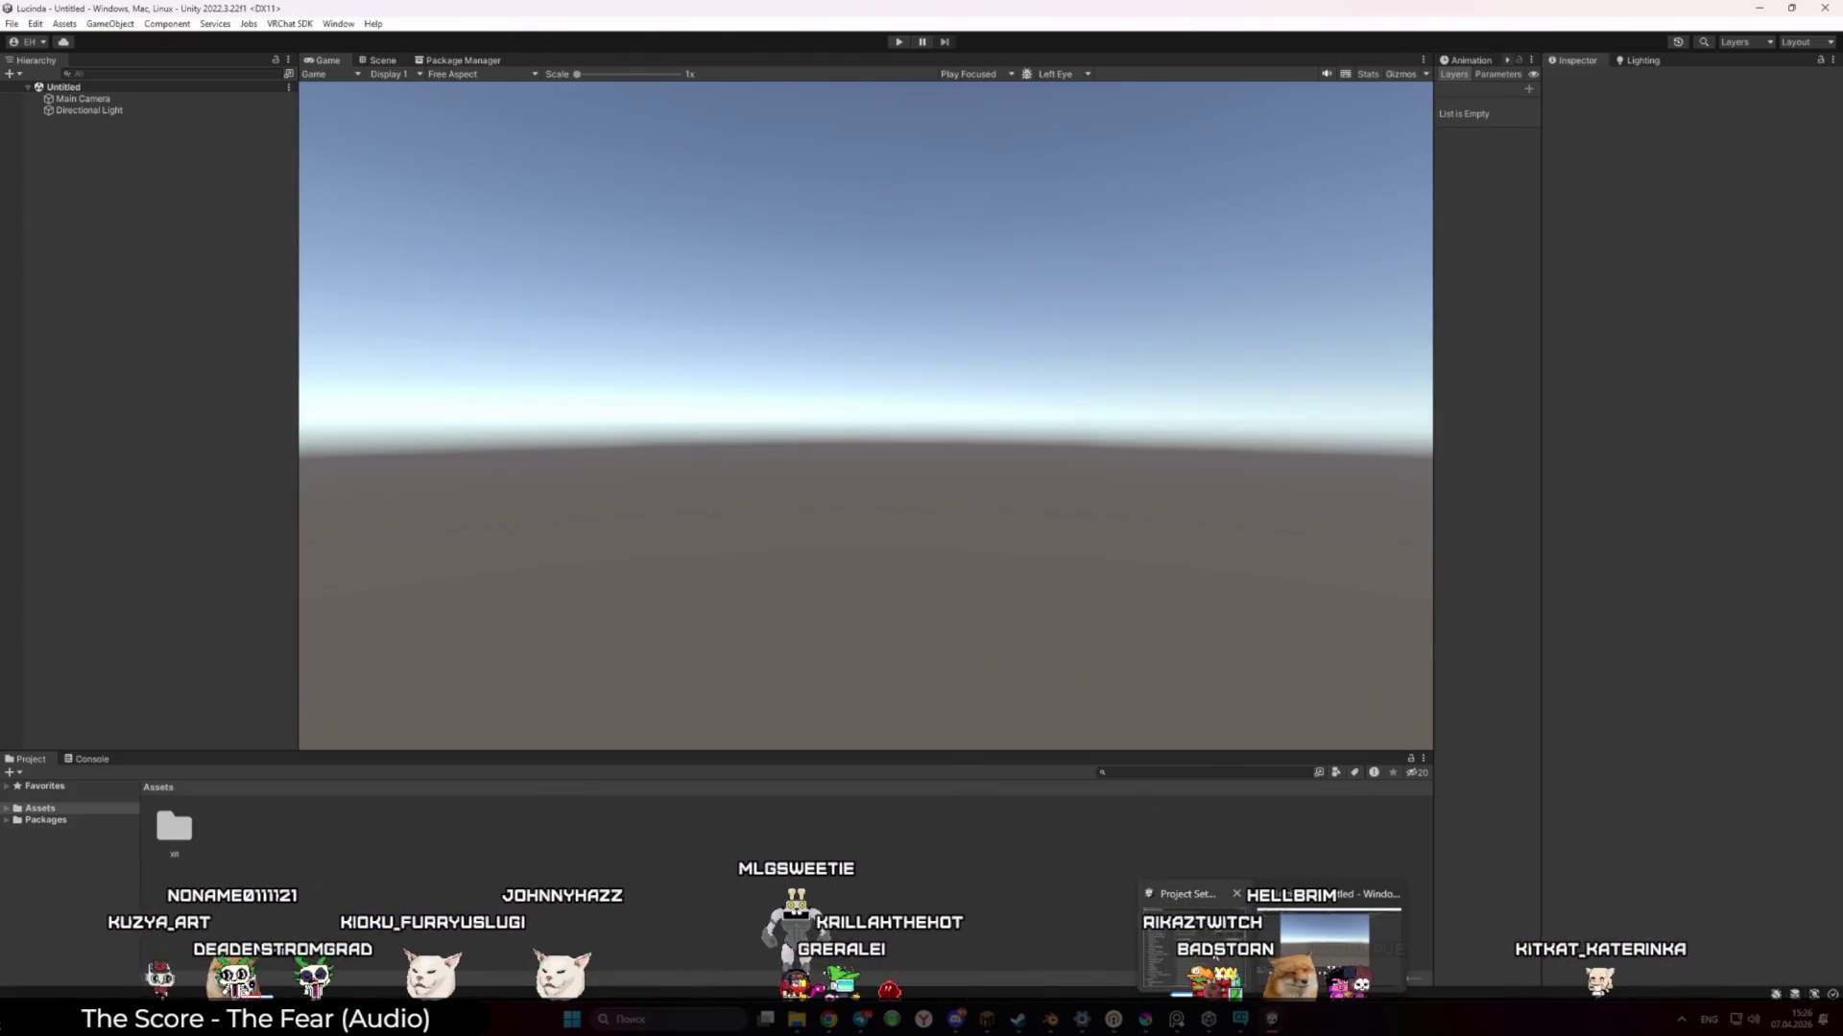
Bring Unity forward and drag Lucinda_Unity.fbx from Explorer into the Project Assets folder
{"action": "mouse_move", "coordinate": [1214, 956]}
{"action": "left_click", "coordinate": [1330, 945]}
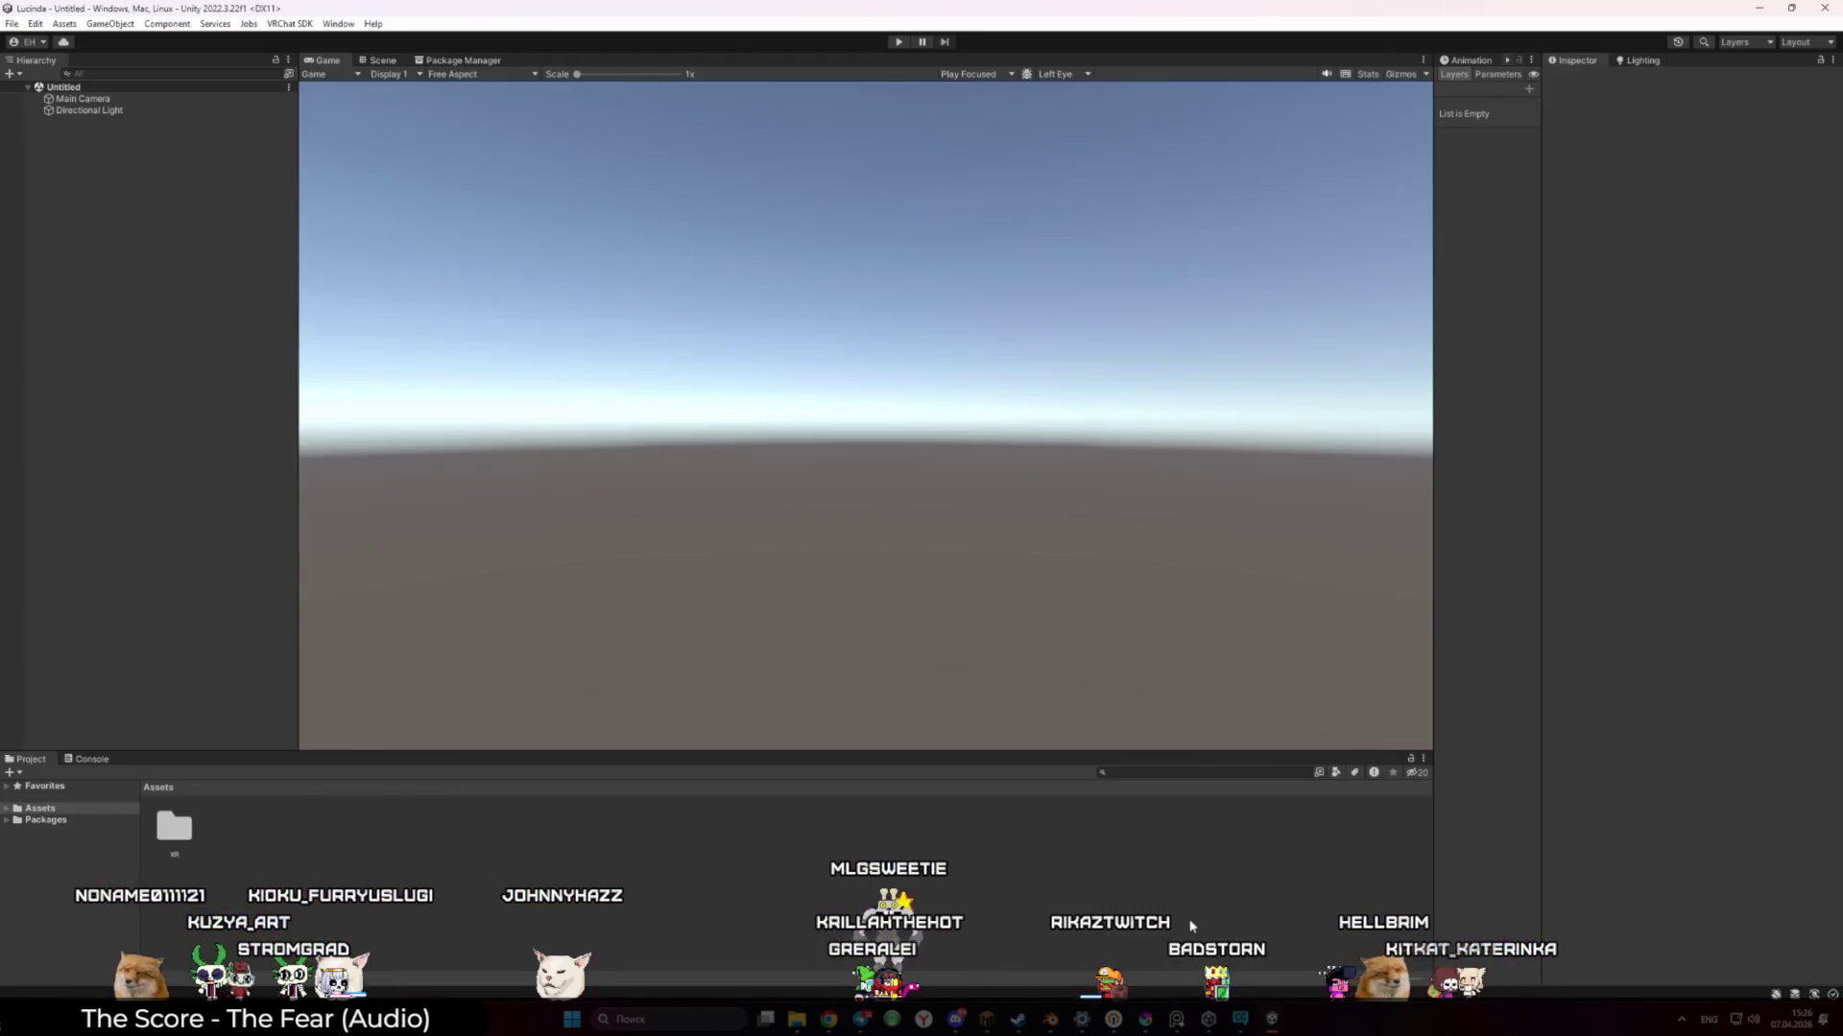
{"action": "mouse_move", "coordinate": [797, 1019]}
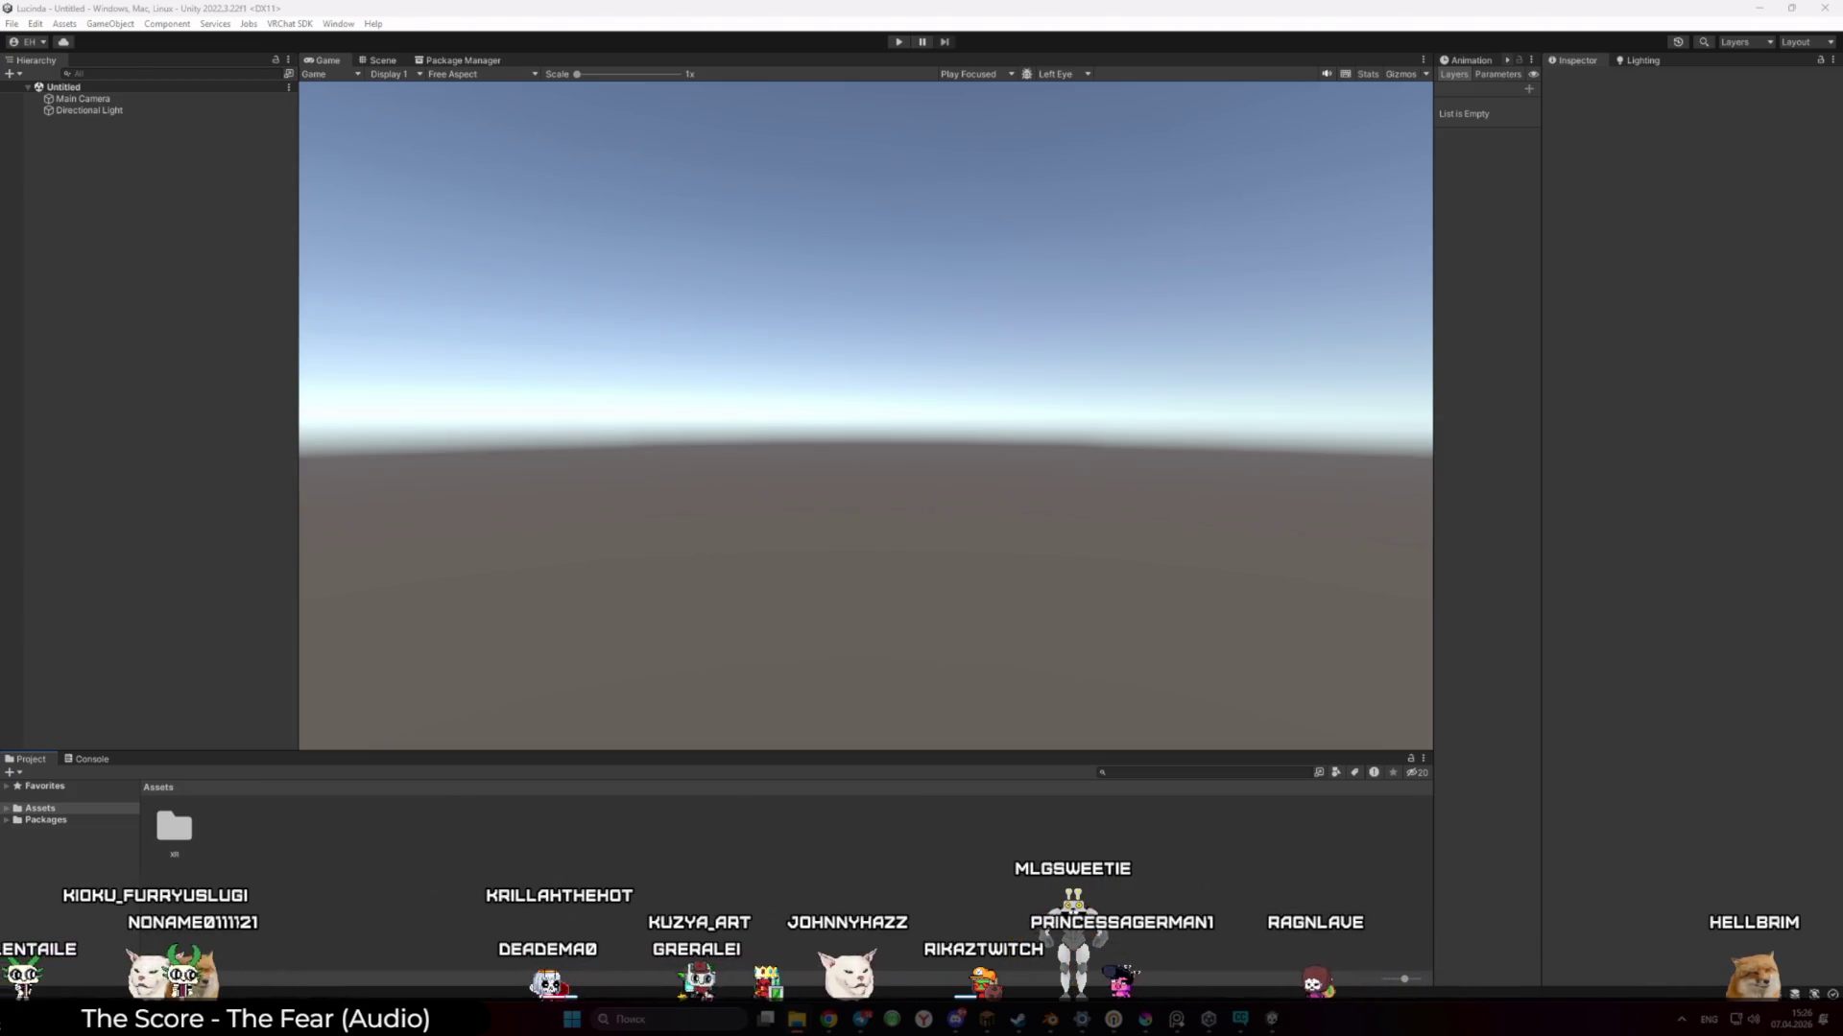
{"action": "mouse_move", "coordinate": [784, 829]}
{"action": "left_mouse_down"}
{"action": "mouse_move", "coordinate": [749, 744]}
{"action": "mouse_move", "coordinate": [749, 852]}
{"action": "left_mouse_up"}
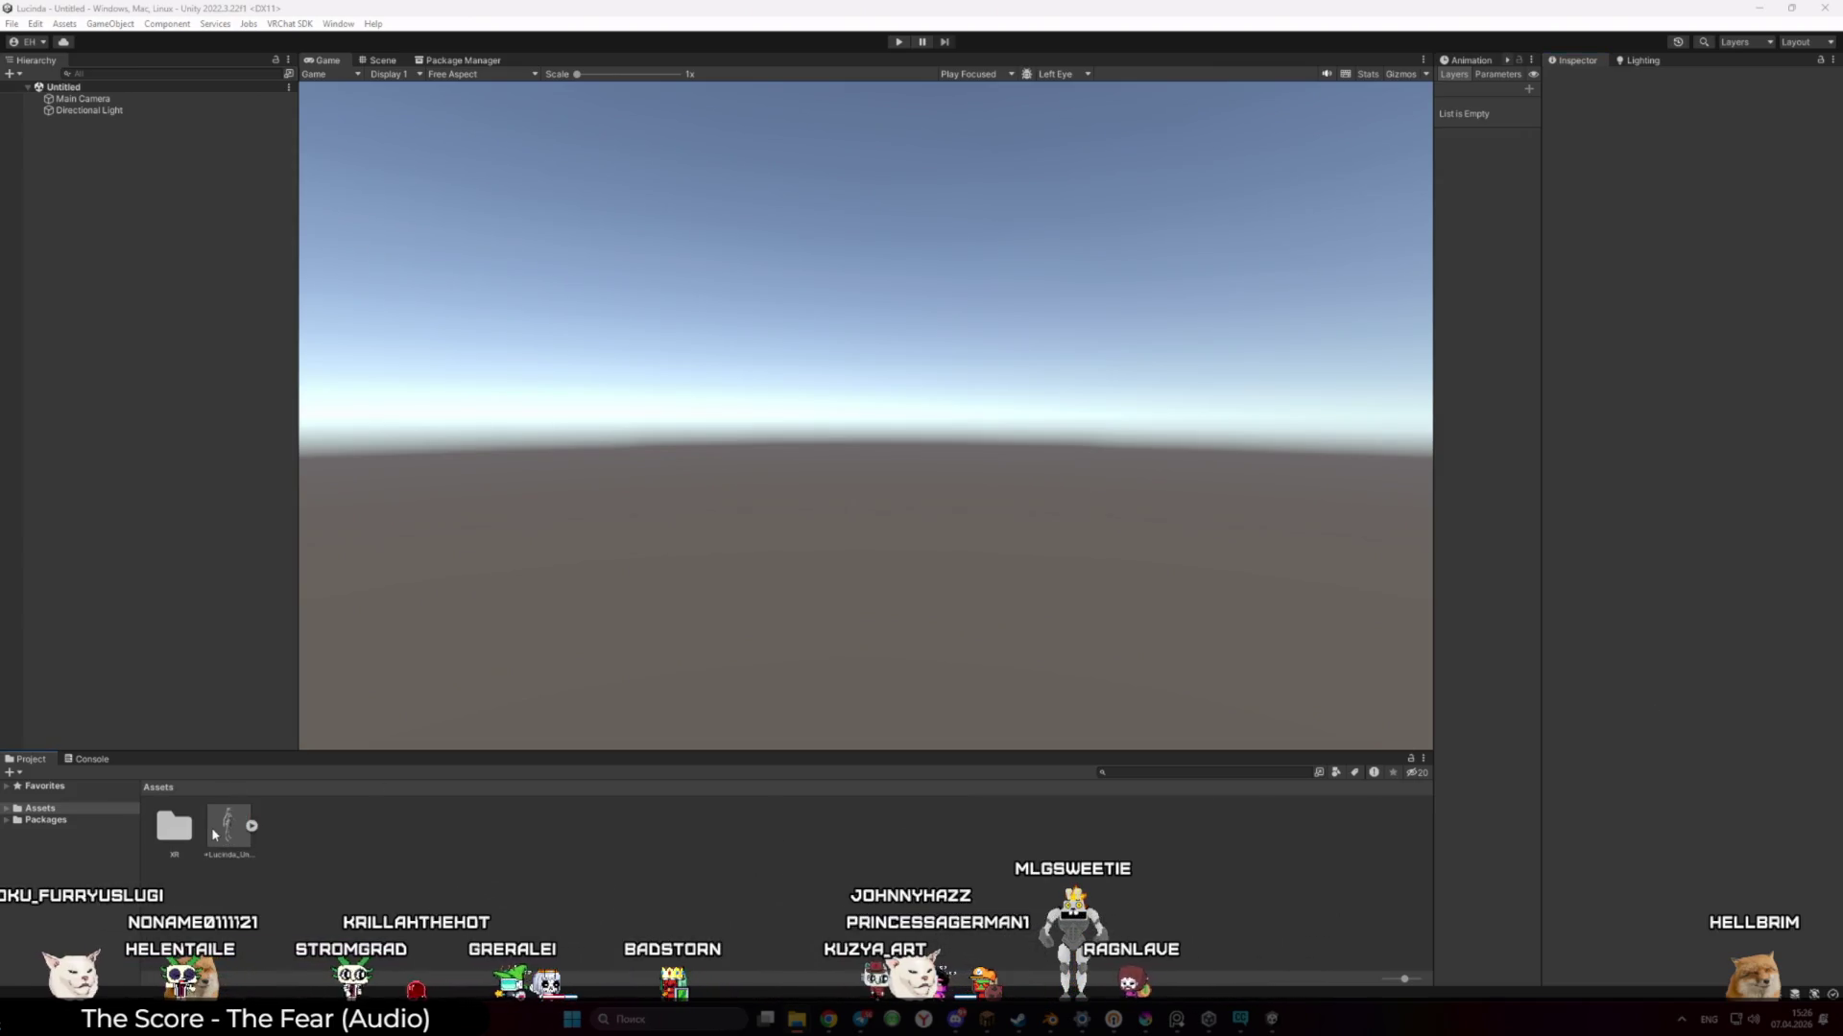
Review Lucinda_Unity's Model and Materials import tabs, cancel Extract Materials, and check the MI_SORF_Normal.001 remap
{"action": "left_click", "coordinate": [216, 827]}
{"action": "left_click", "coordinate": [1644, 125]}
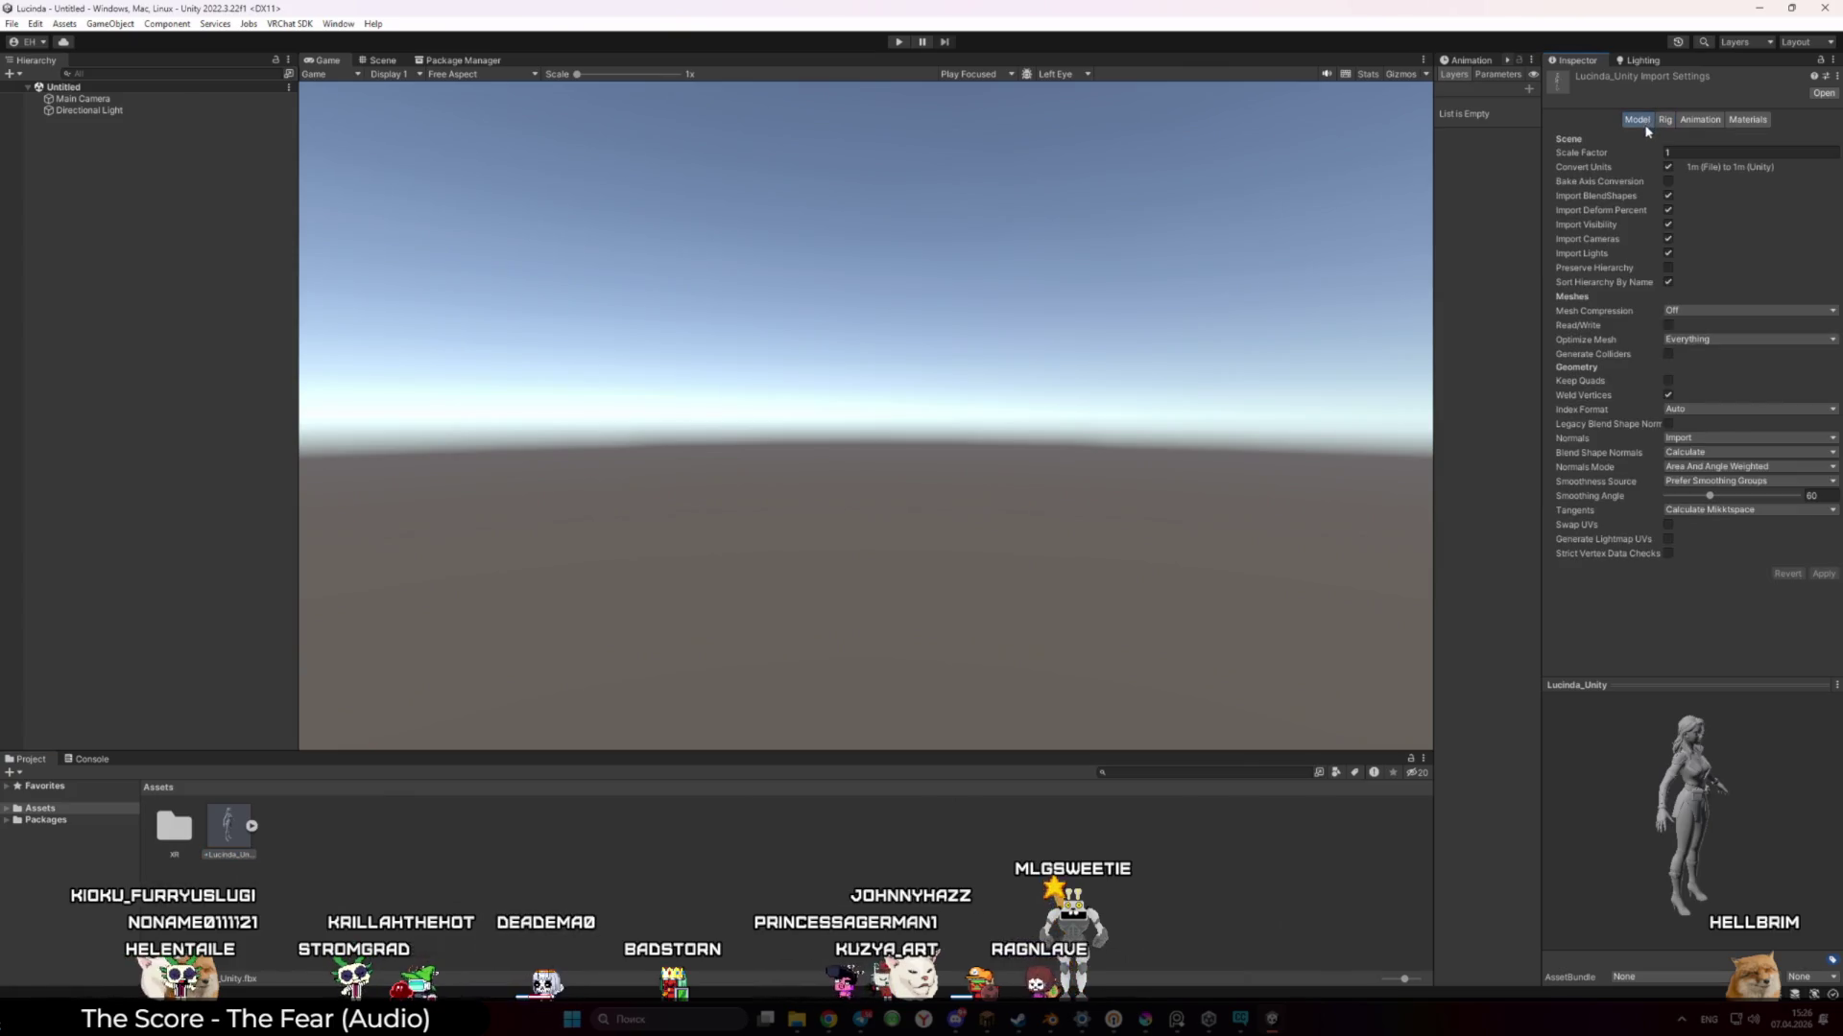
{"action": "left_click", "coordinate": [1739, 121]}
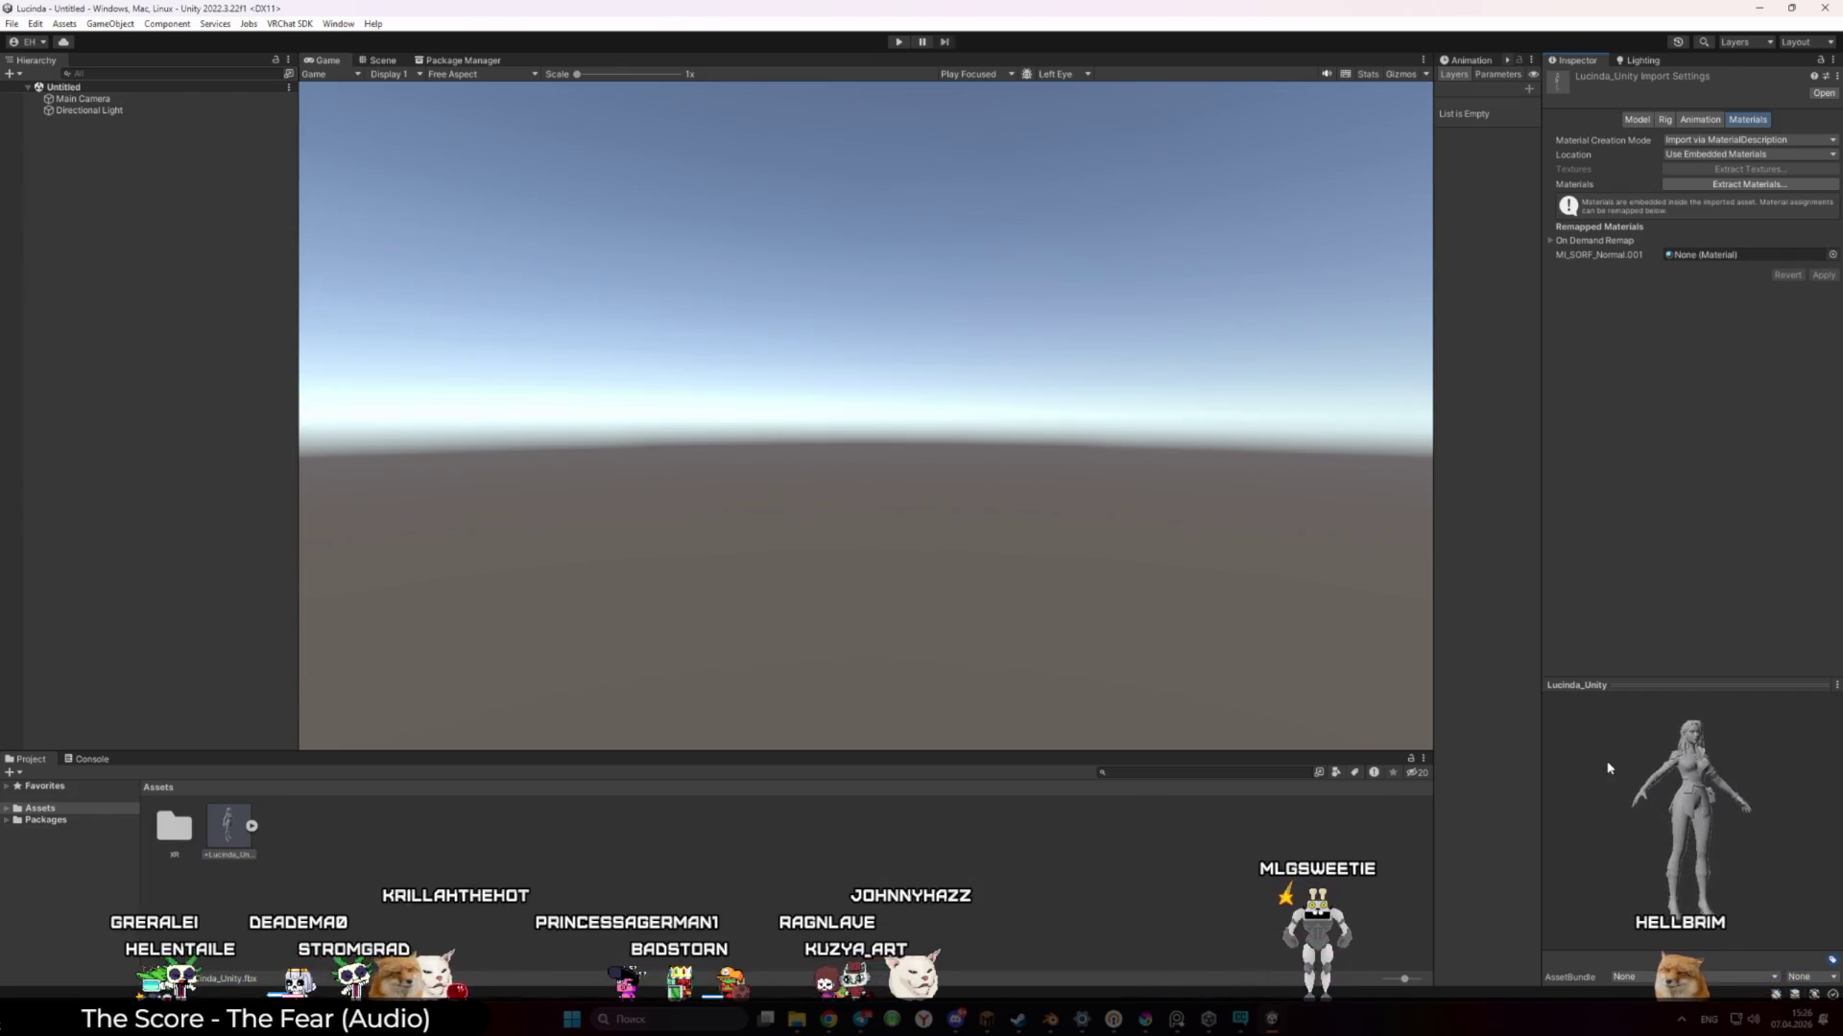
{"action": "left_click", "coordinate": [1752, 185]}
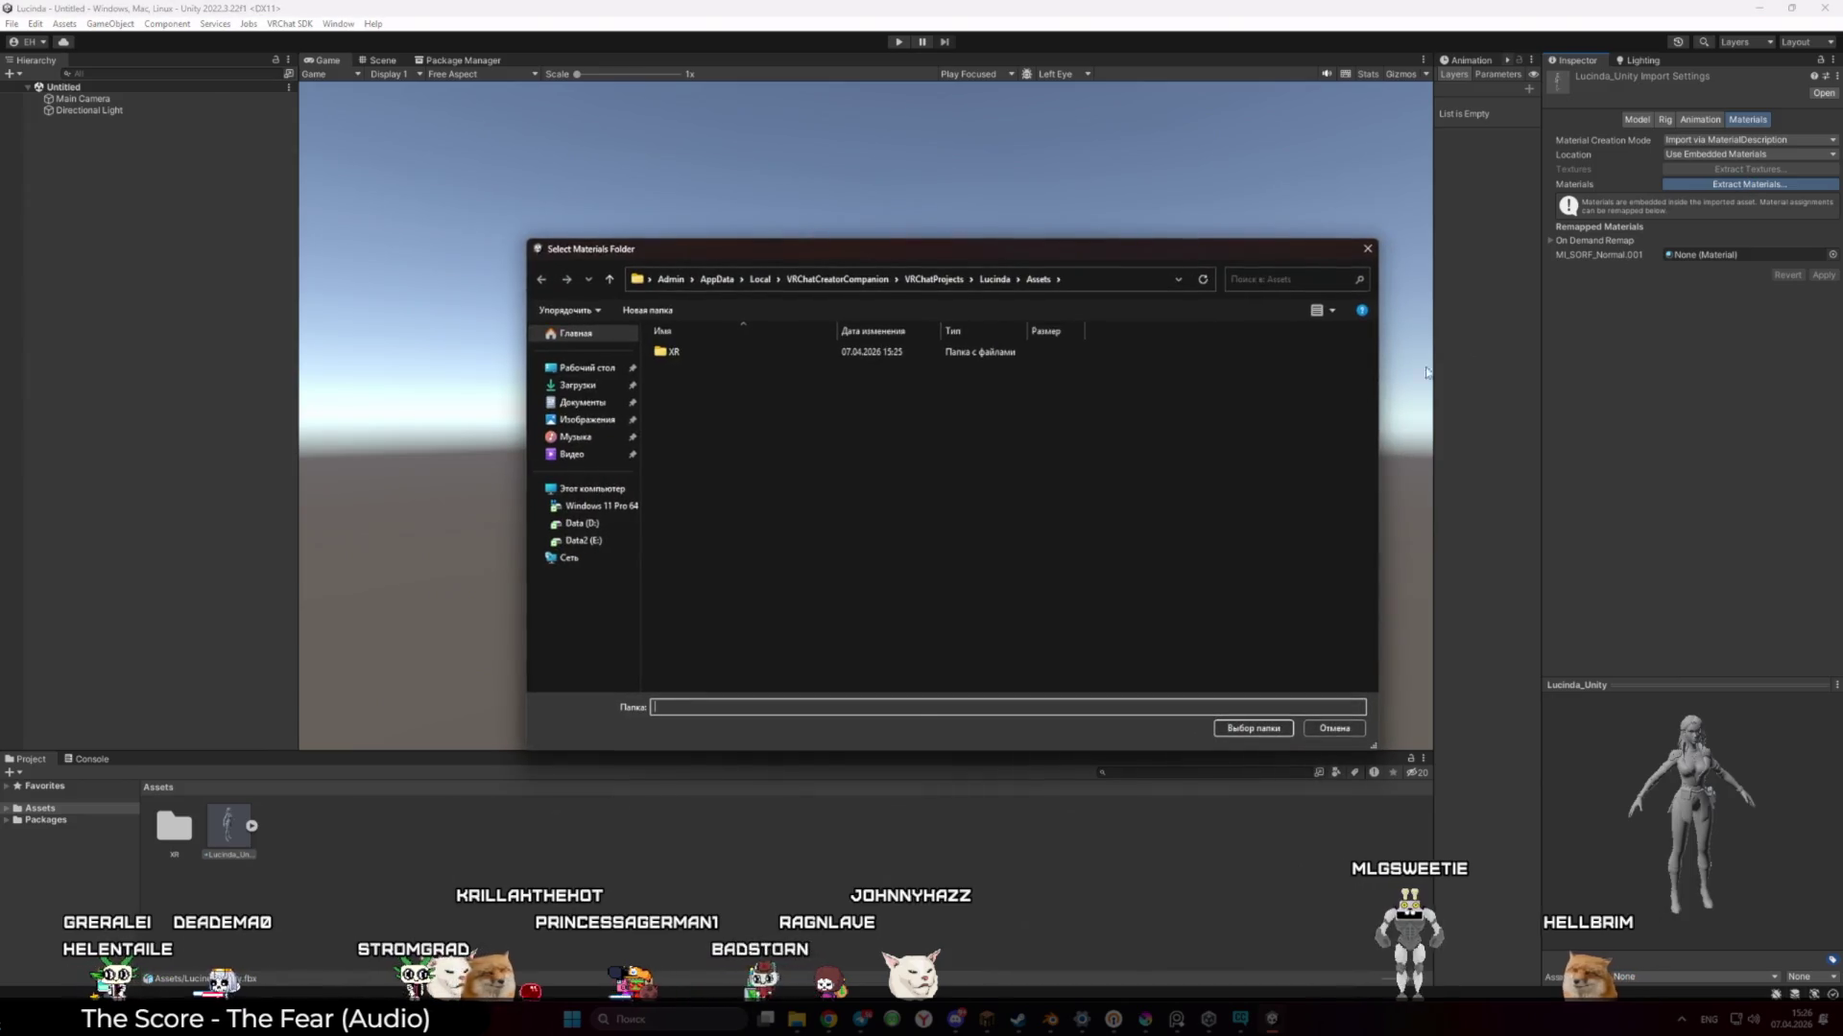
{"action": "left_click", "coordinate": [1382, 240]}
{"action": "left_click", "coordinate": [1718, 254]}
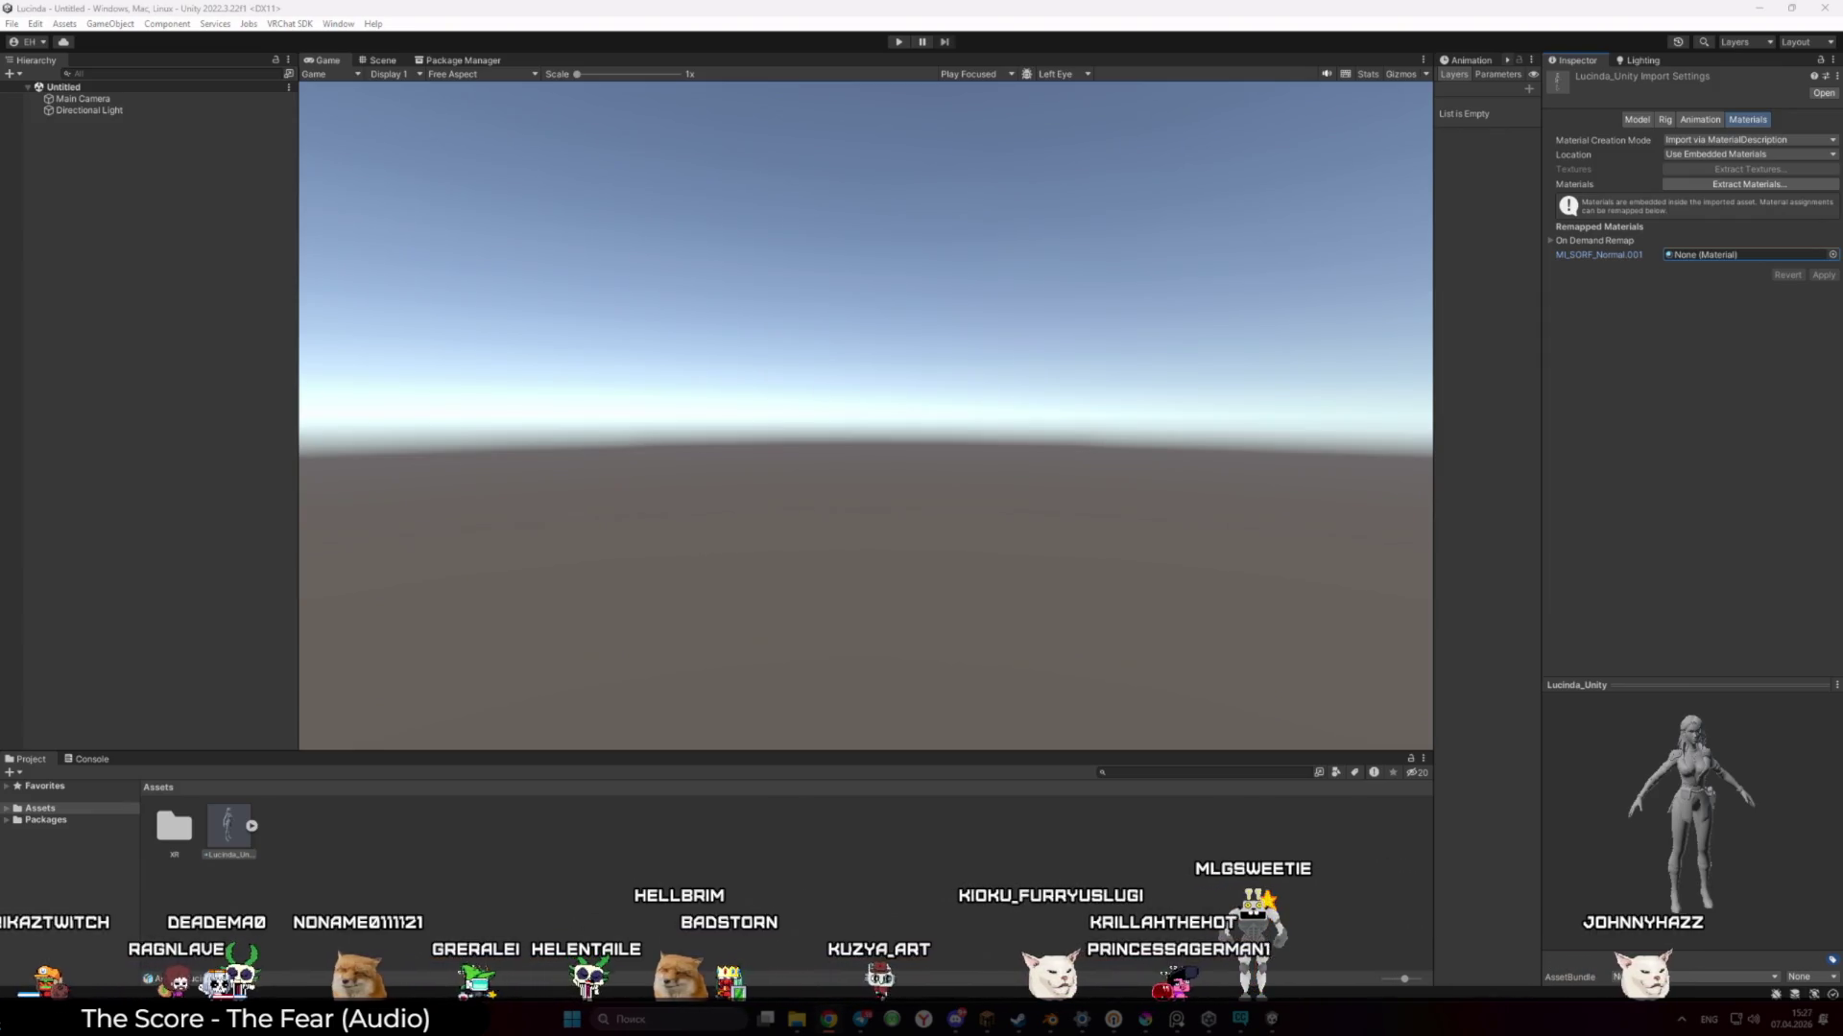
Place the Lucinda_Unity model into the scene and frame it in the Scene view
{"action": "left_click", "coordinate": [608, 868]}
{"action": "left_click_drag", "start_coordinate": [188, 641], "coordinate": [188, 641]}
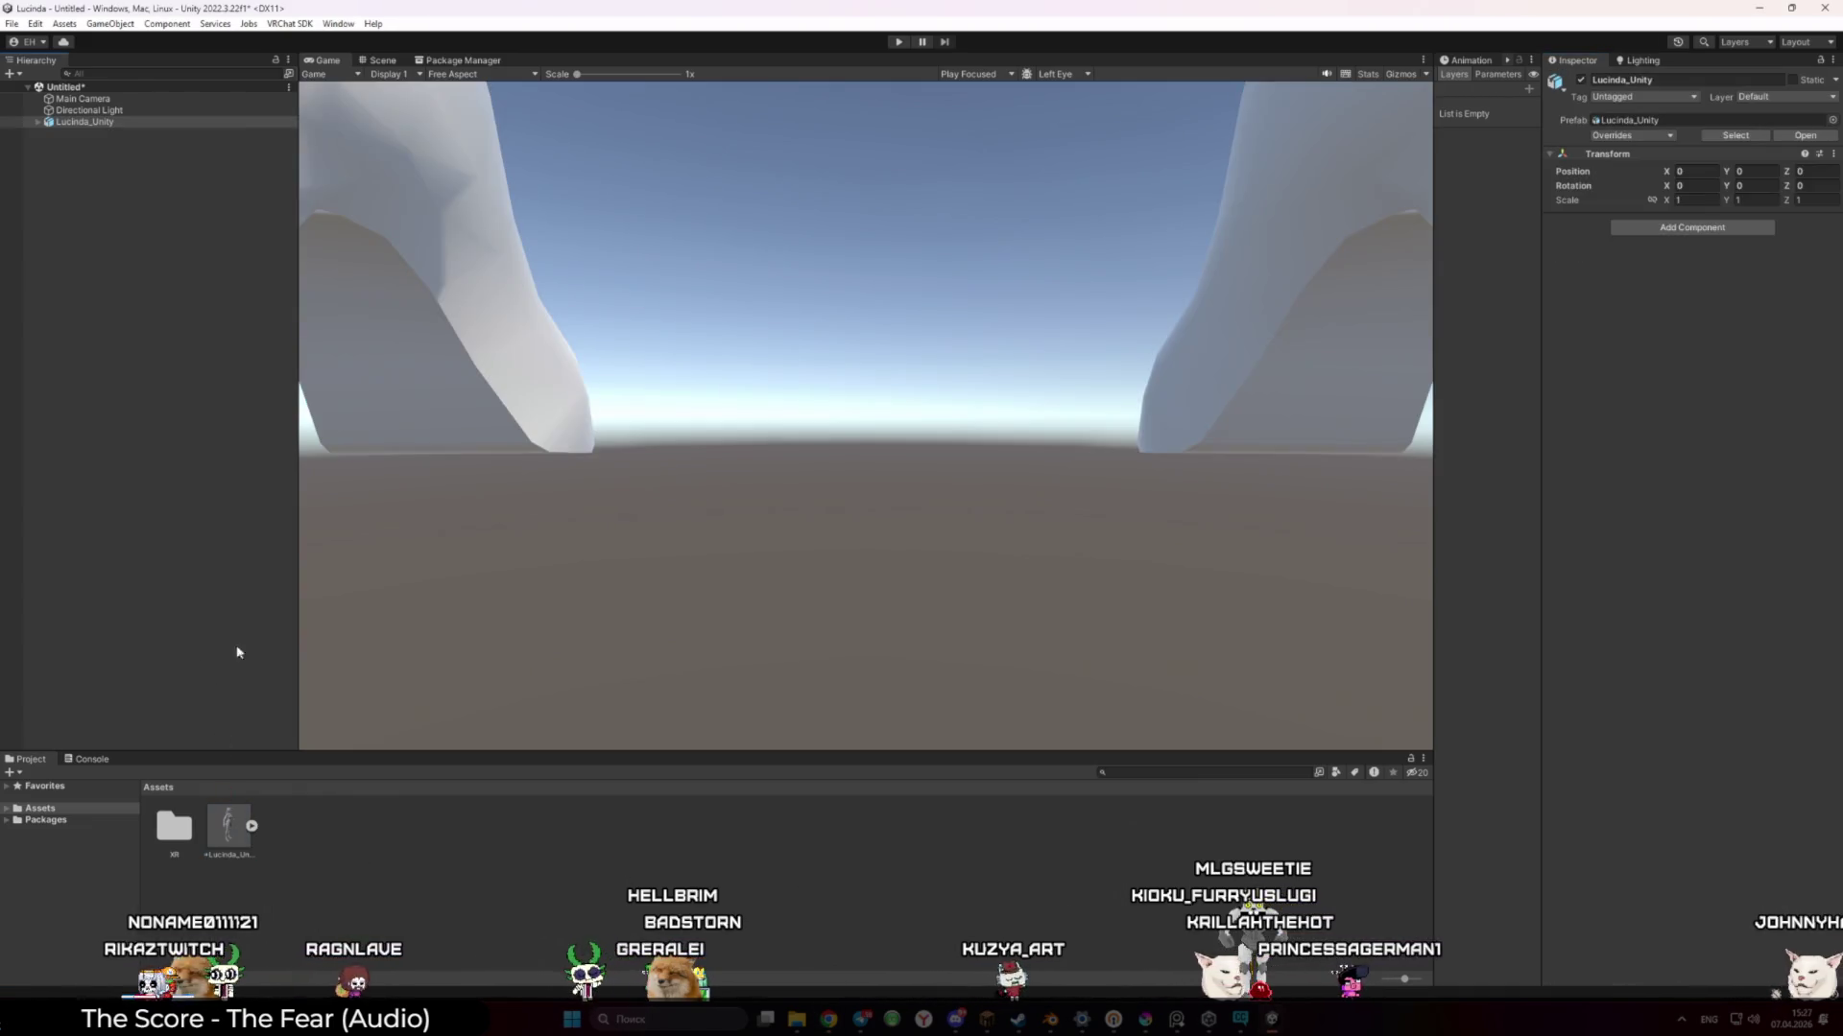
{"action": "left_click", "coordinate": [376, 60]}
{"action": "scroll", "coordinate": [733, 208], "scroll_direction": "down", "scroll_amount": 5}
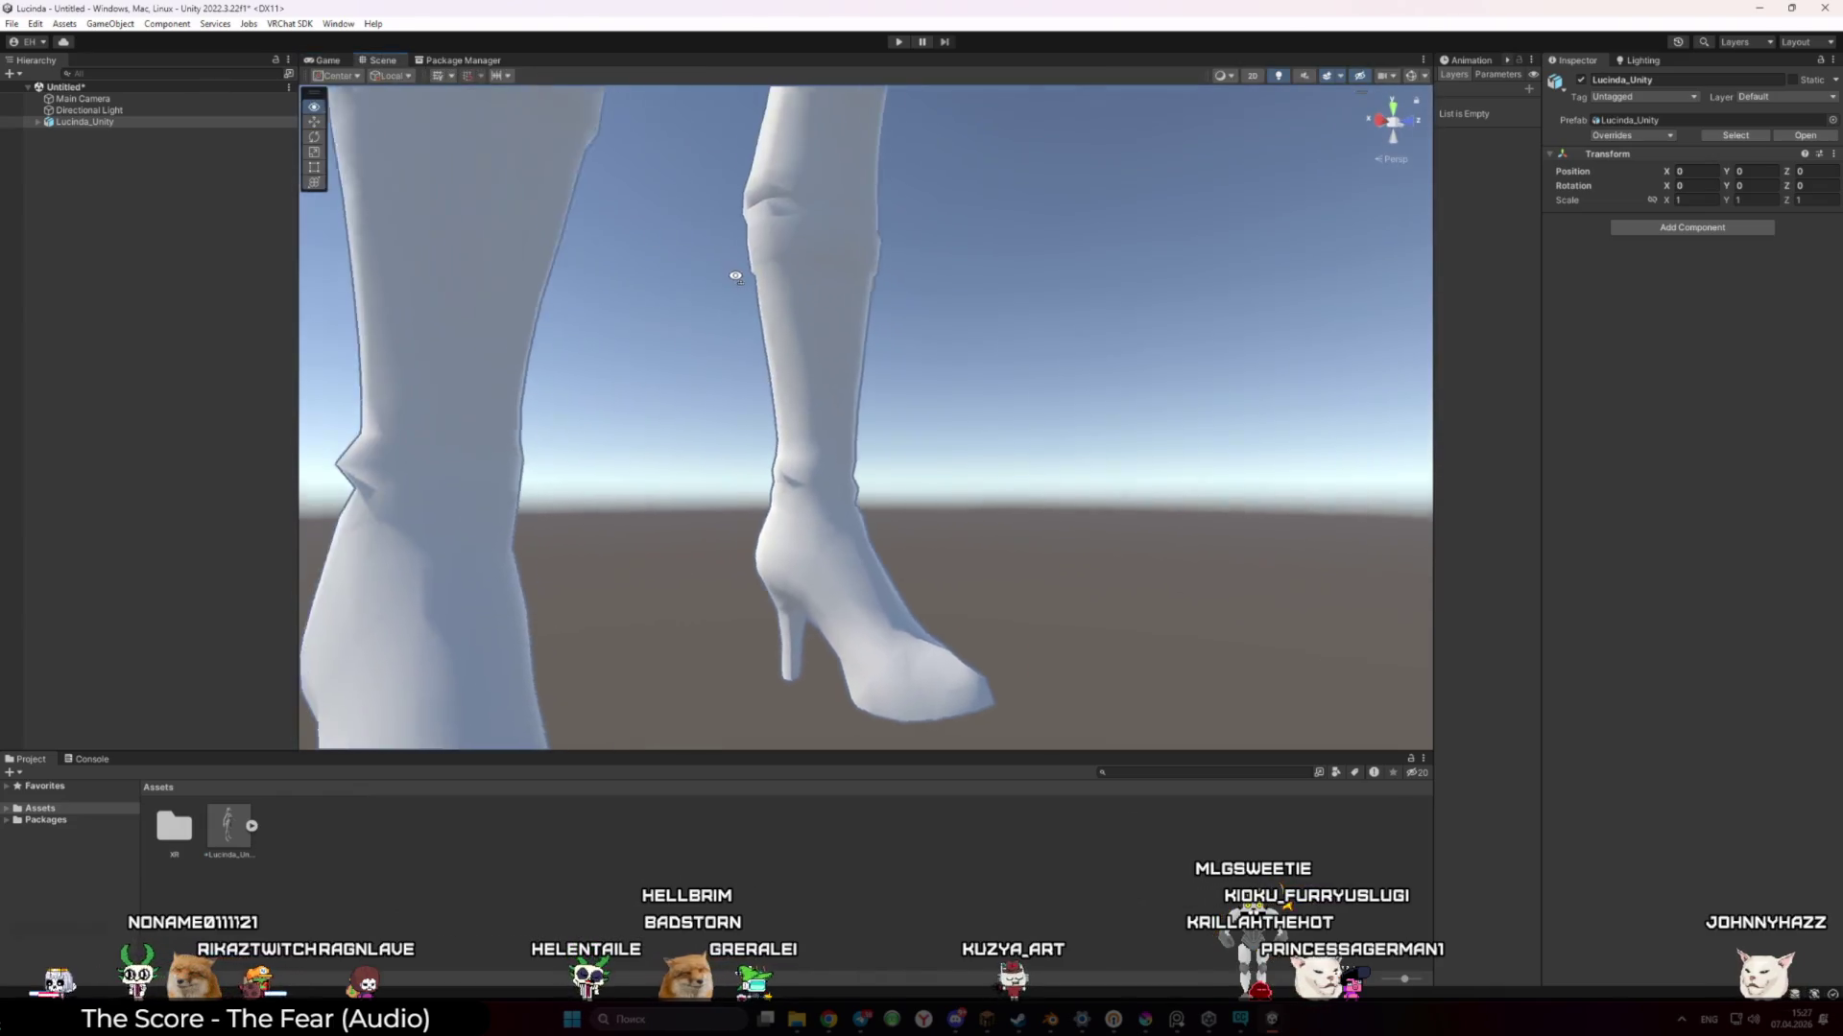
{"action": "scroll", "coordinate": [733, 207], "scroll_direction": "down", "scroll_amount": 5}
{"action": "mouse_move", "coordinate": [733, 208]}
{"action": "left_mouse_down"}
{"action": "mouse_move", "coordinate": [720, 412]}
{"action": "mouse_move", "coordinate": [658, 383]}
{"action": "left_mouse_up"}
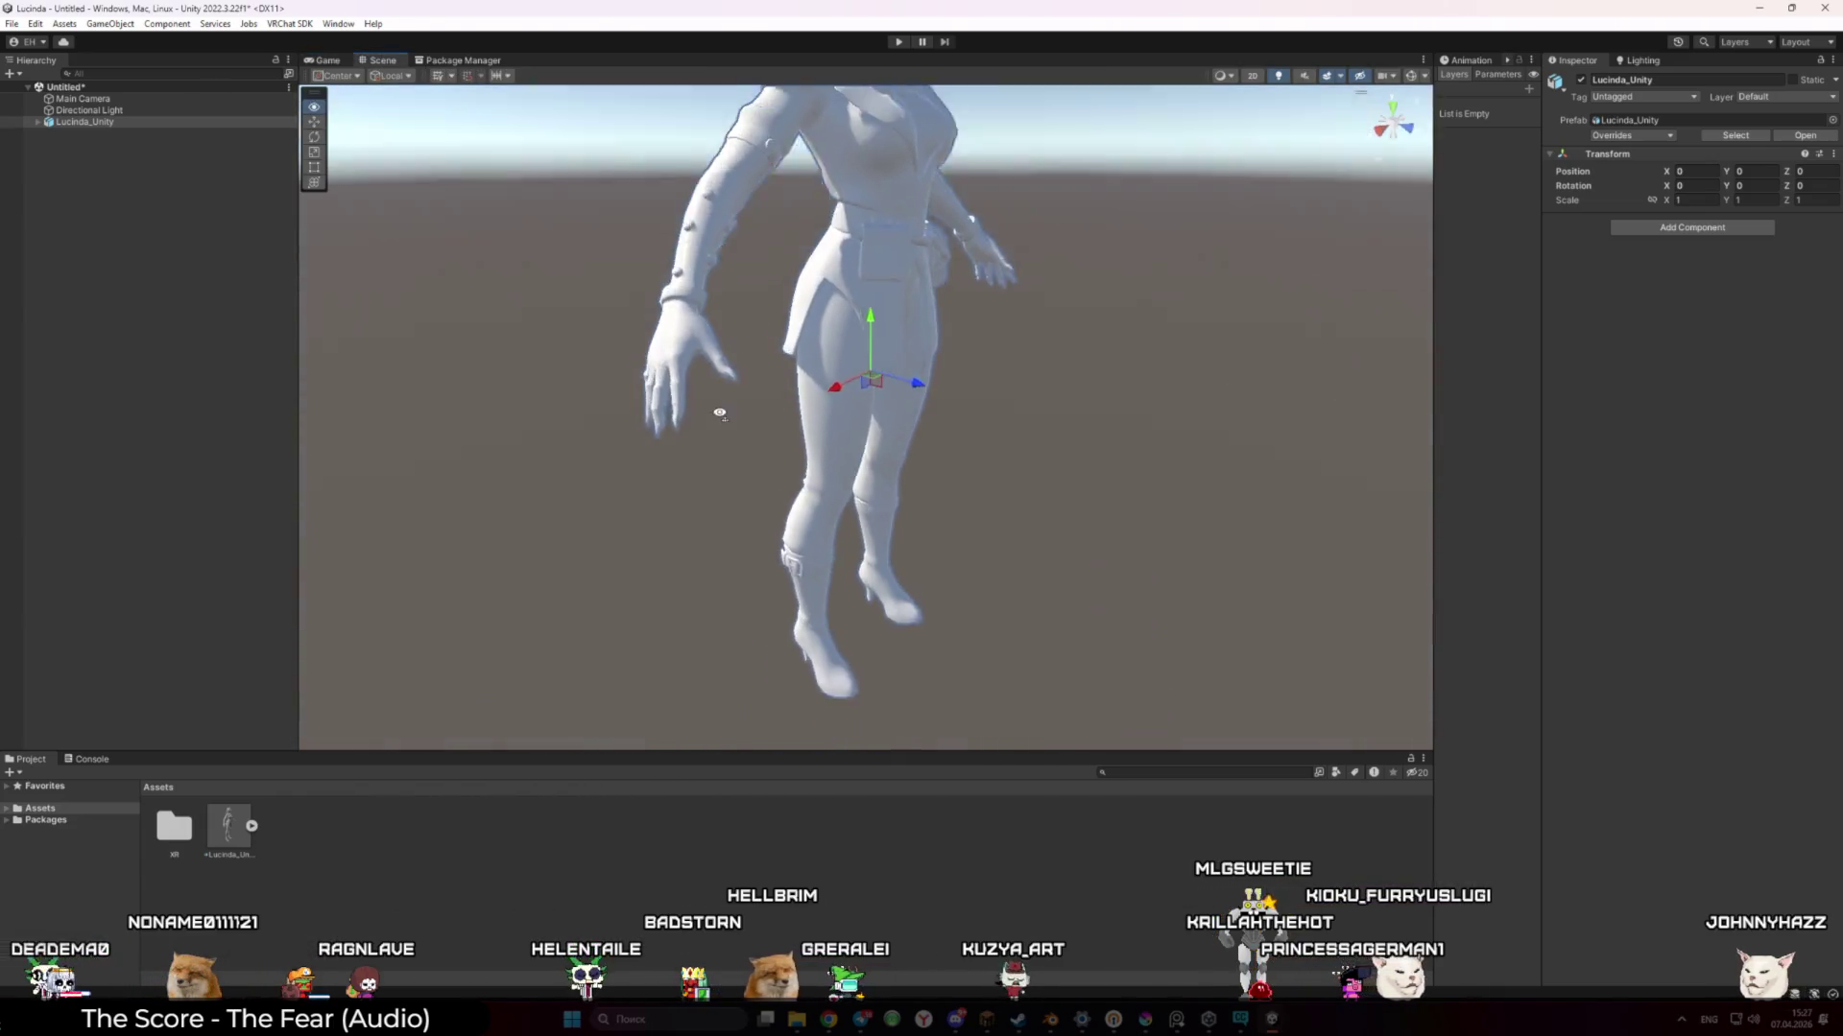
{"action": "scroll", "coordinate": [658, 383], "scroll_direction": "up", "scroll_amount": 5}
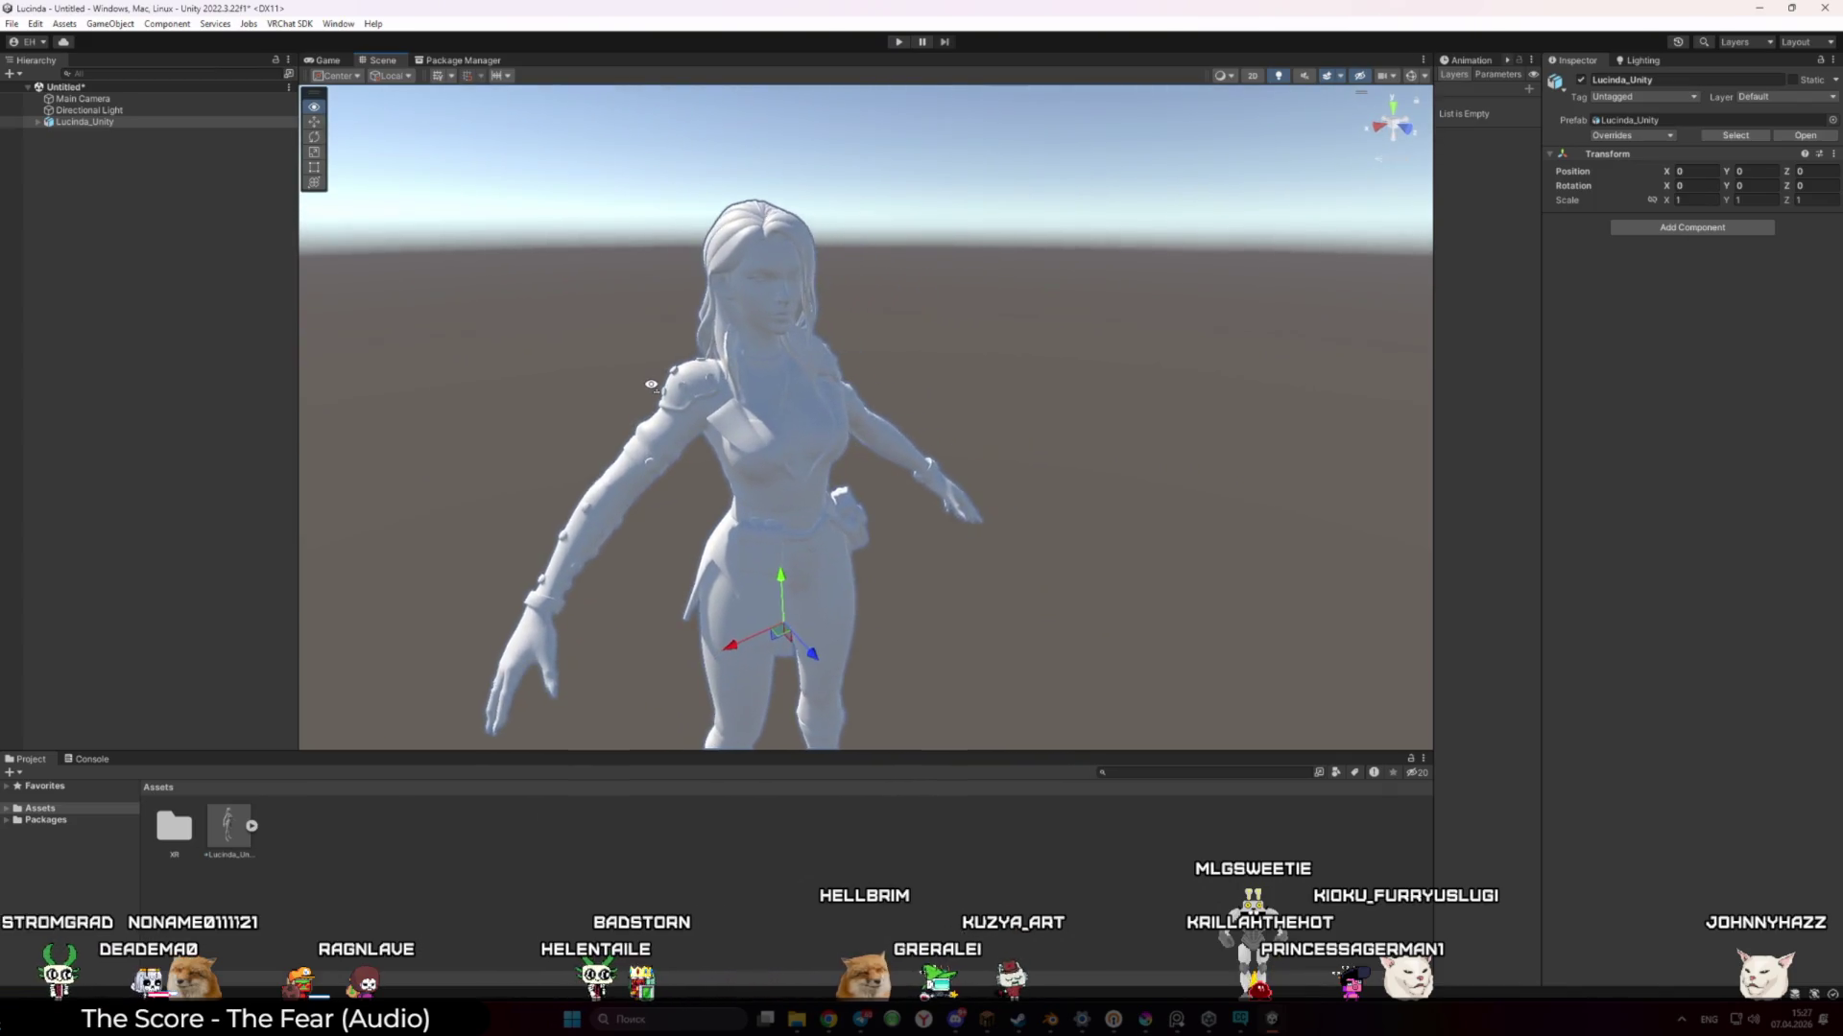
Reimport Lucinda_Unity with axis conversion baked, check its Animation settings, then deselect it
{"action": "left_click", "coordinate": [228, 827]}
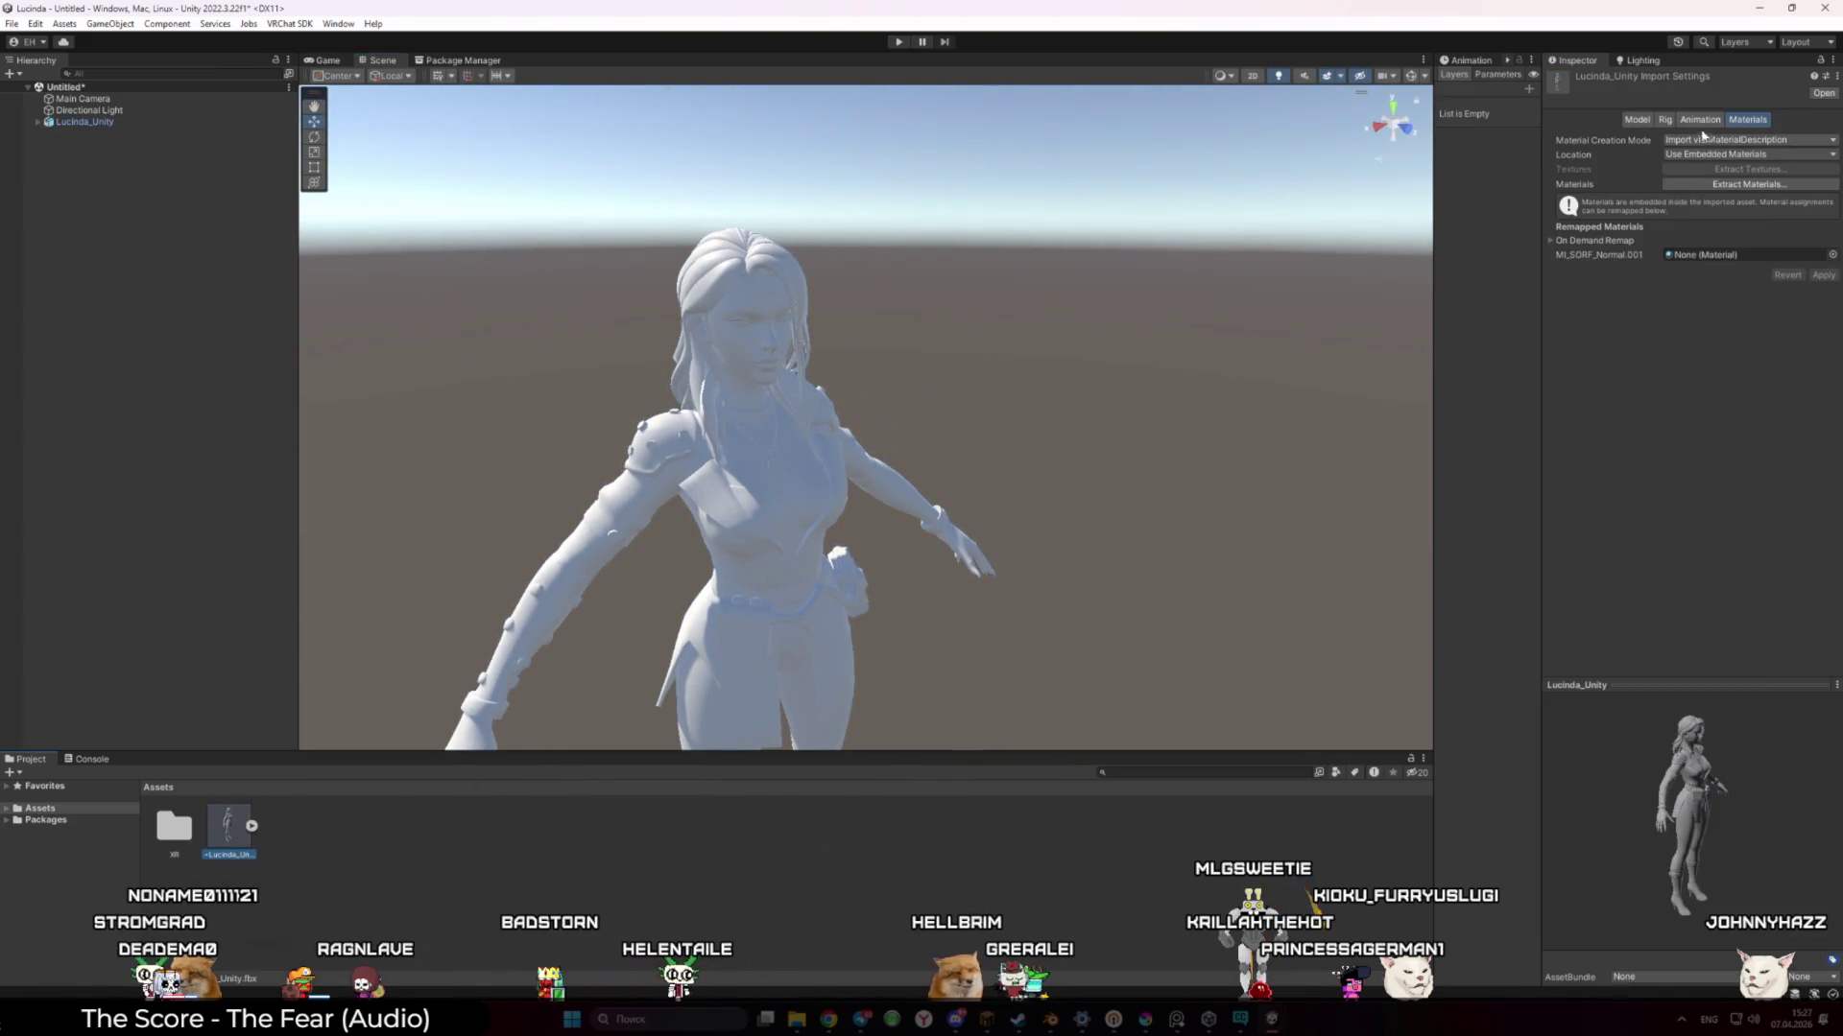
{"action": "left_click", "coordinate": [1637, 120]}
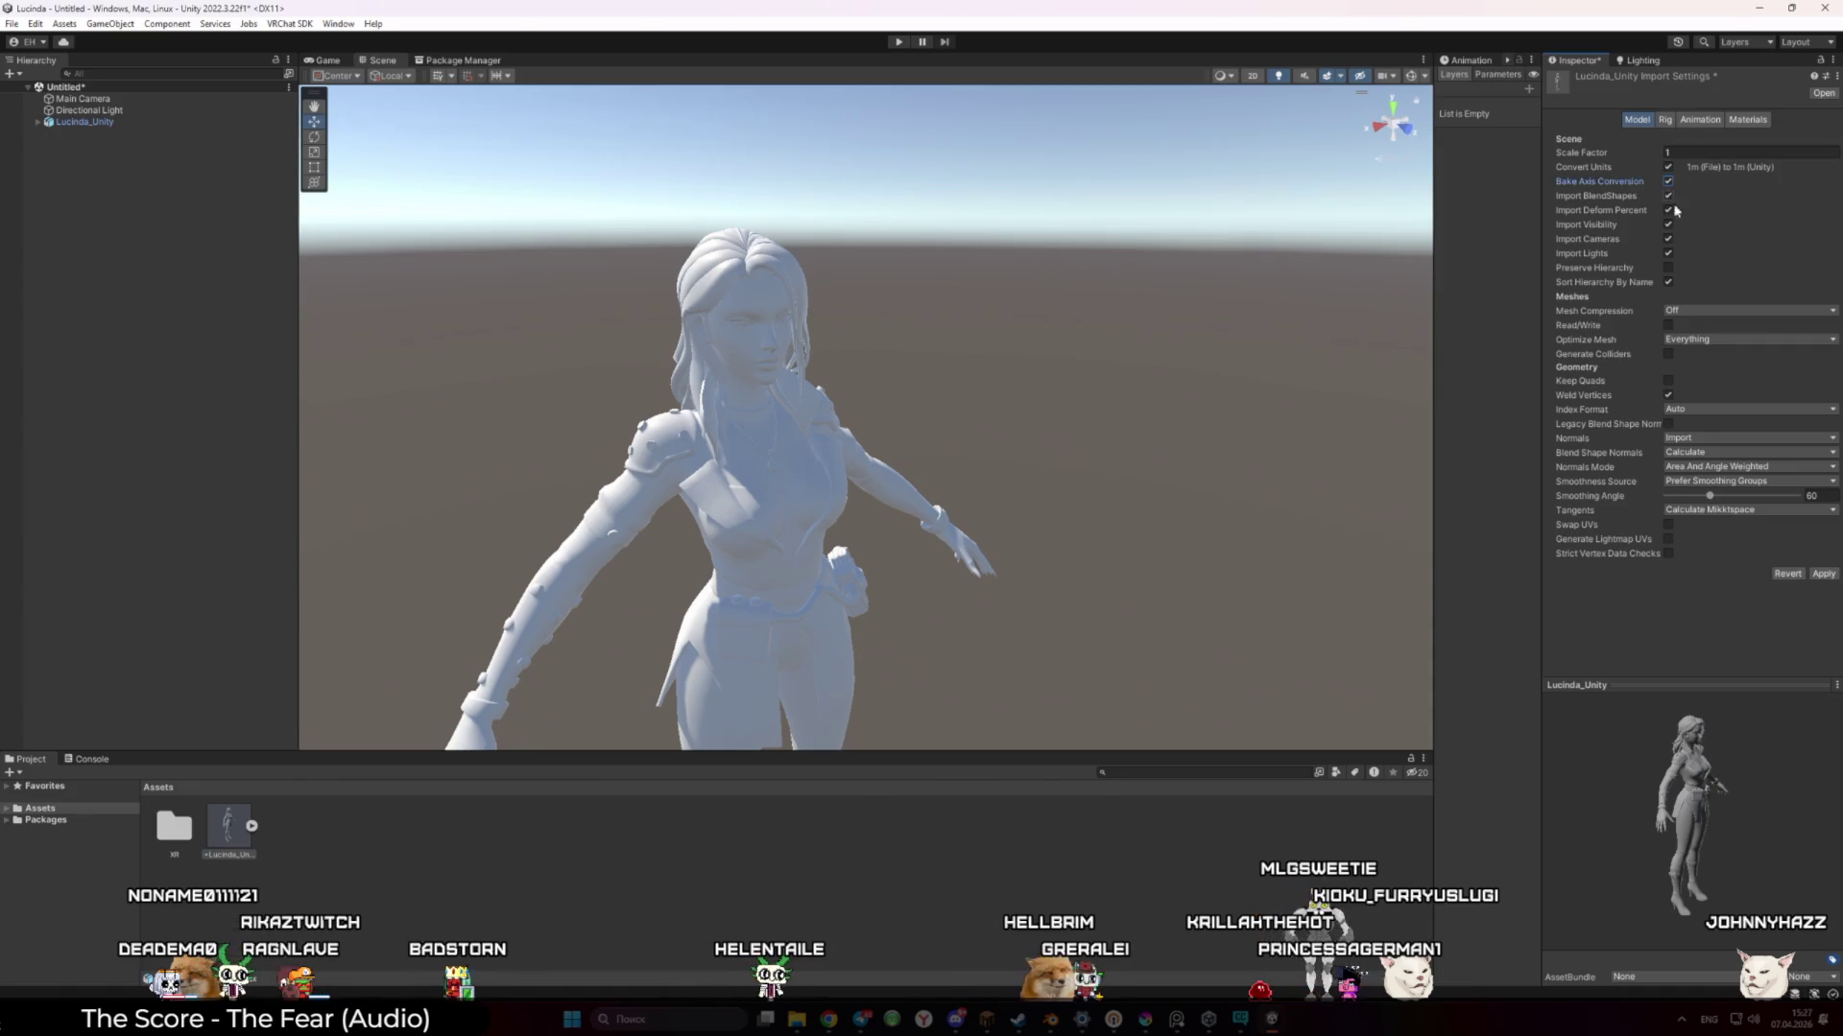
{"action": "left_click", "coordinate": [1820, 575]}
{"action": "mouse_move", "coordinate": [892, 460]}
{"action": "left_mouse_down"}
{"action": "mouse_move", "coordinate": [833, 468]}
{"action": "mouse_move", "coordinate": [1119, 477]}
{"action": "mouse_move", "coordinate": [1327, 440]}
{"action": "left_mouse_up"}
{"action": "scroll", "coordinate": [1328, 439], "scroll_direction": "up", "scroll_amount": 3}
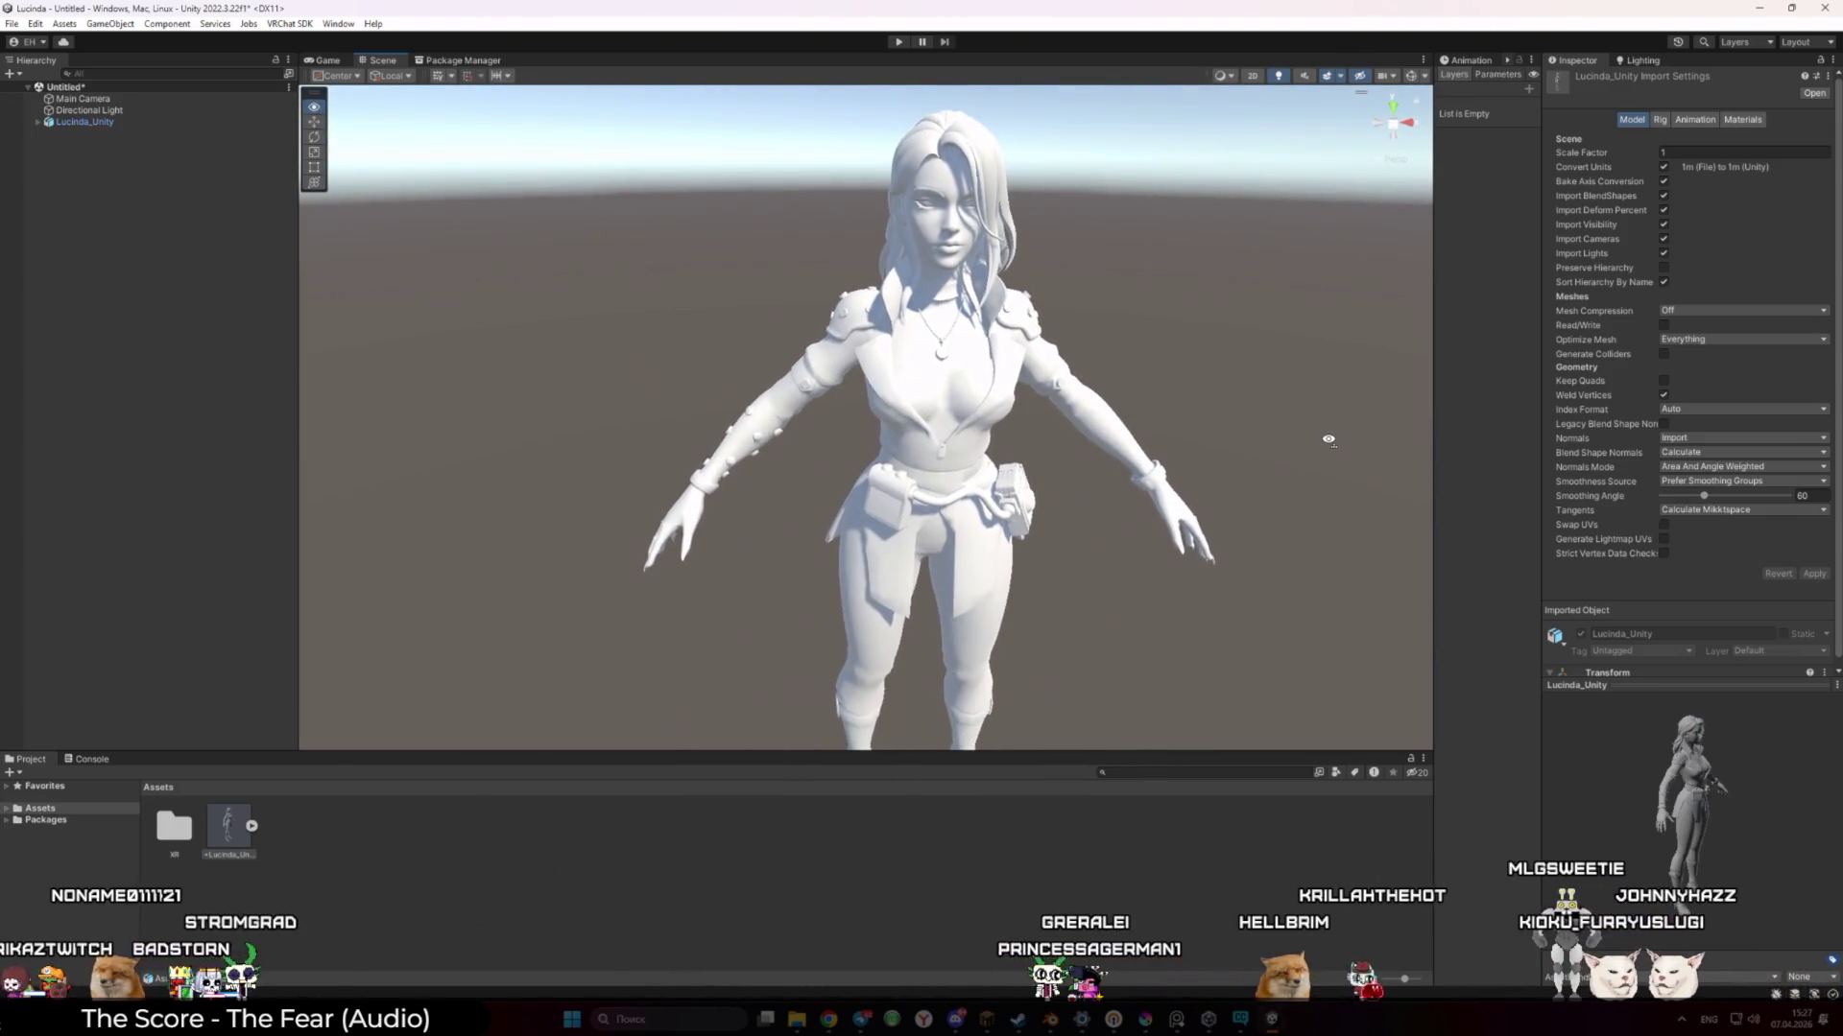
{"action": "scroll", "coordinate": [1328, 439], "scroll_direction": "up", "scroll_amount": 3}
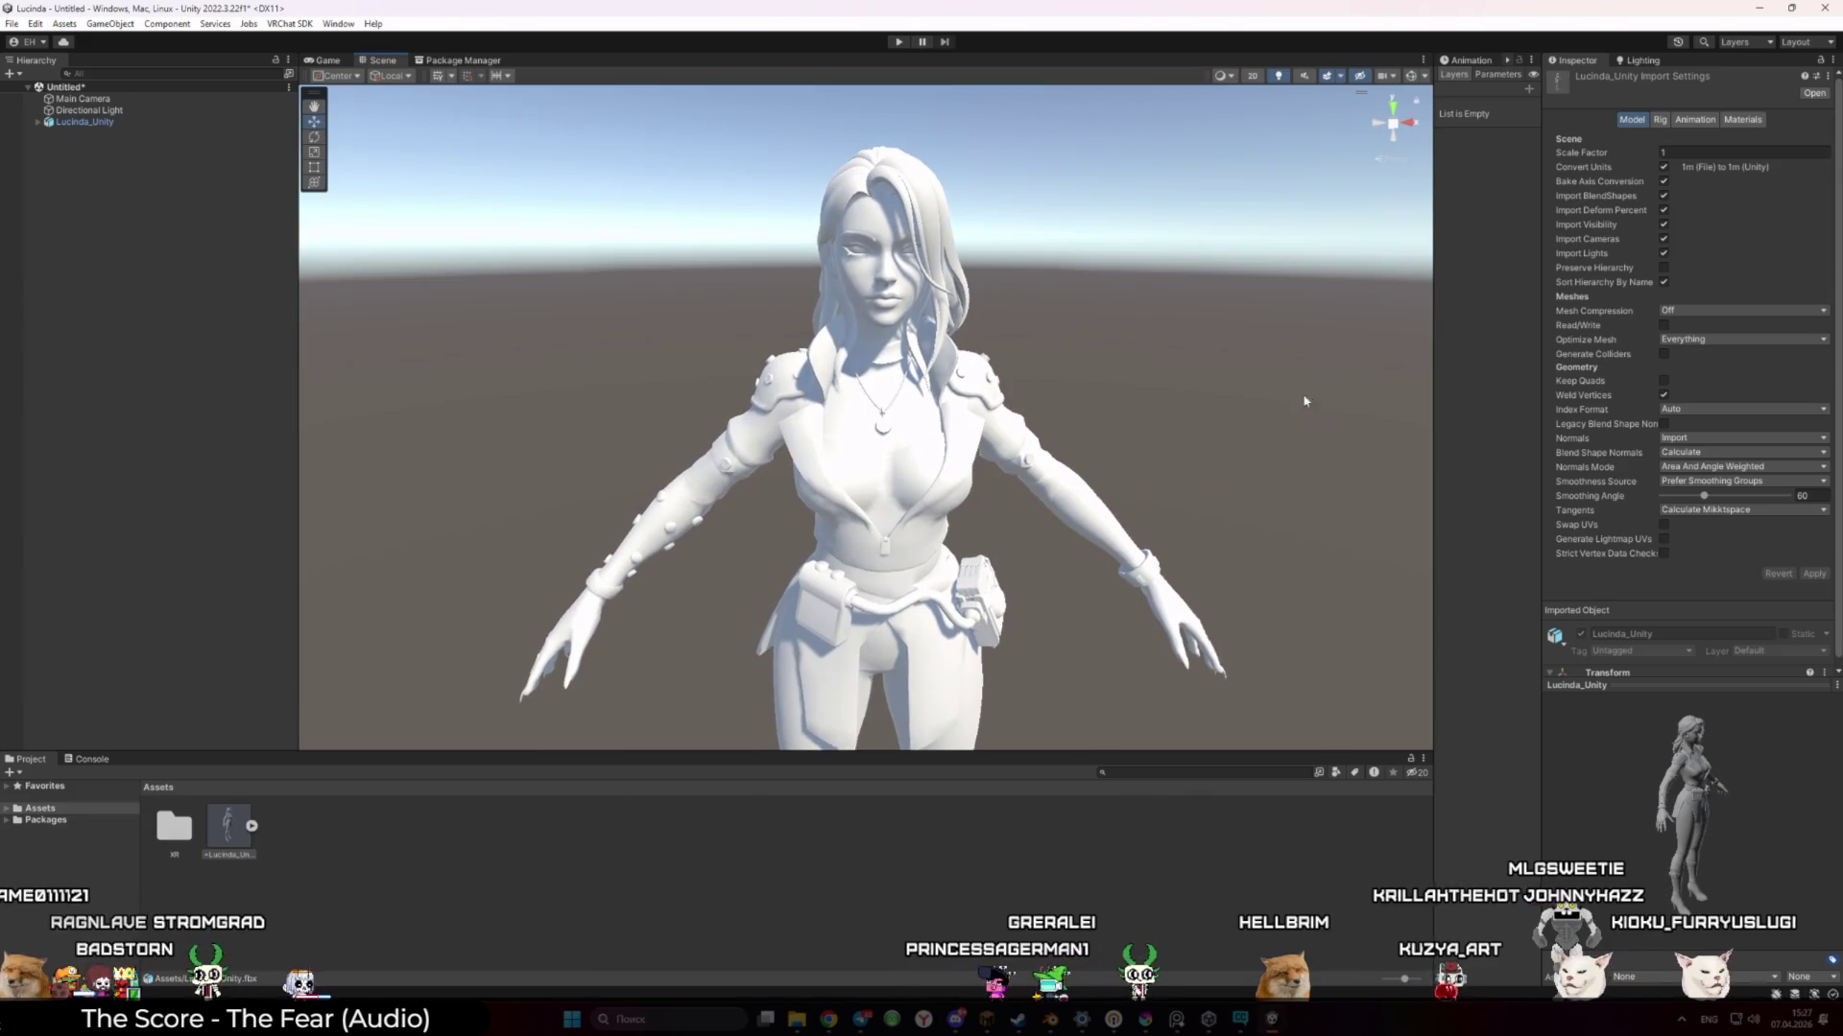
{"action": "left_click", "coordinate": [1694, 127]}
{"action": "left_click", "coordinate": [633, 838]}
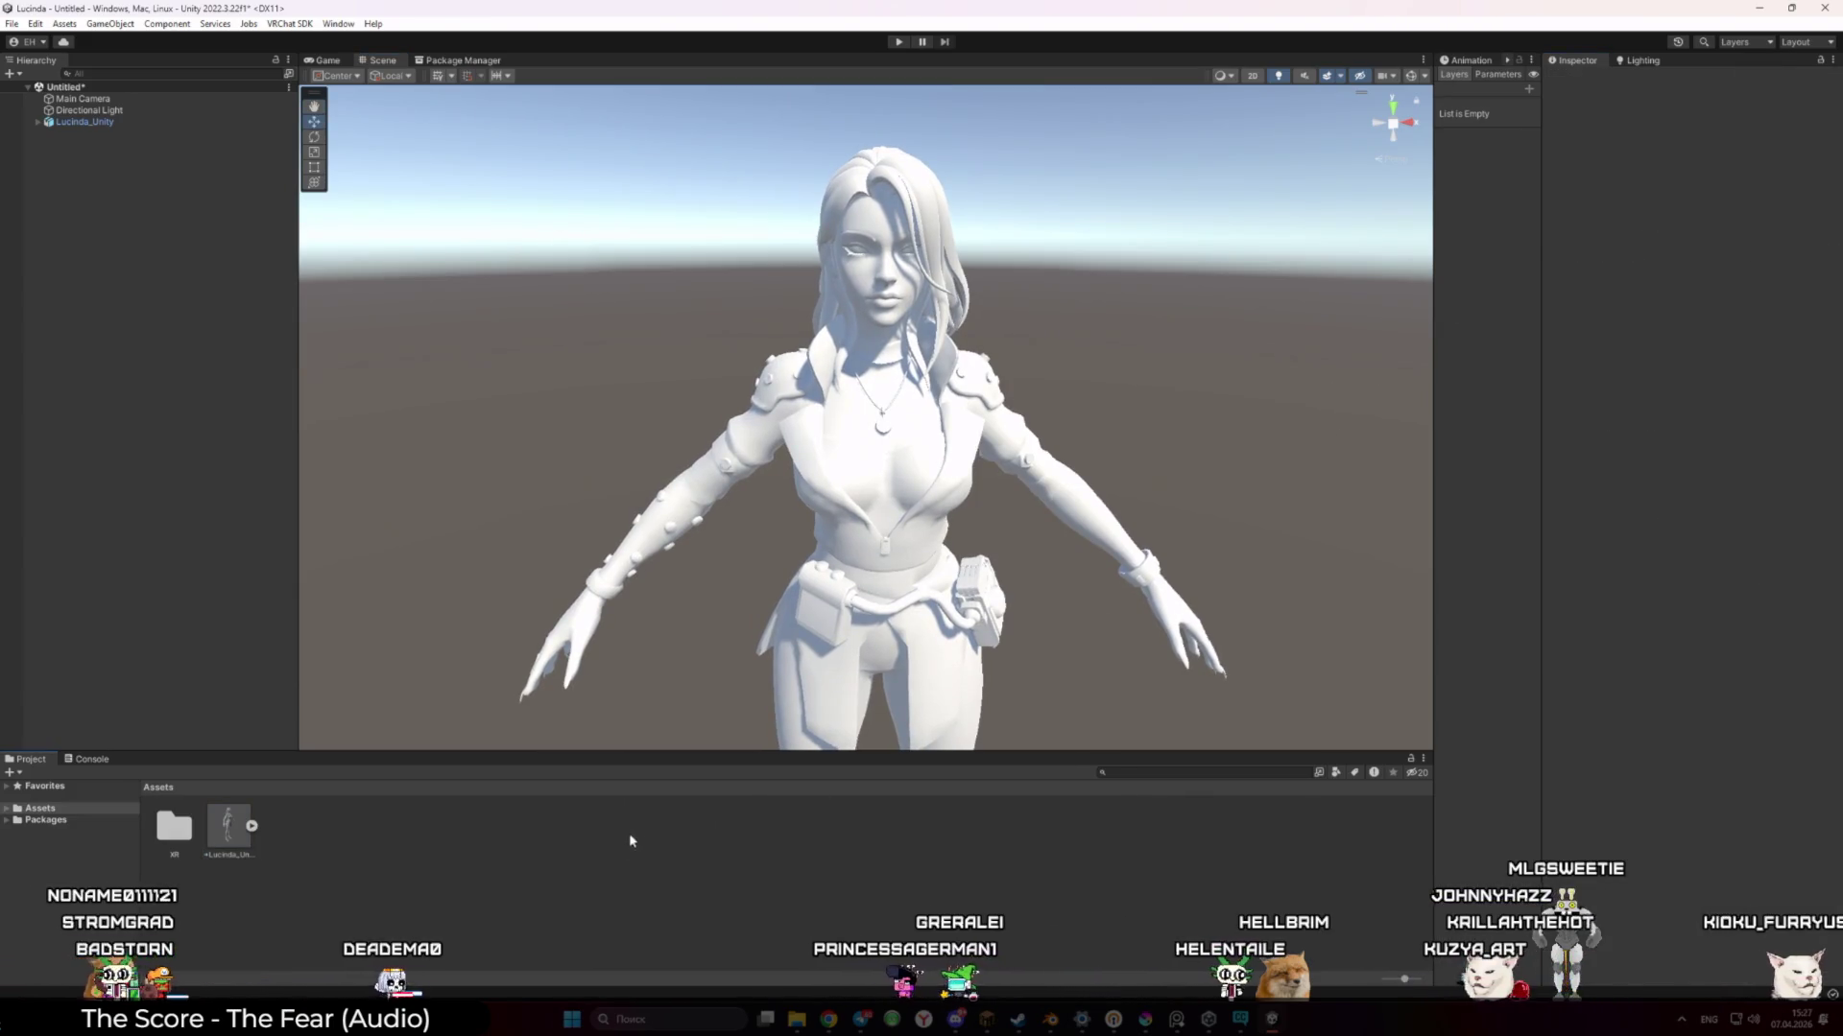
Create a new material in Assets named Lucinda
{"action": "right_click", "coordinate": [735, 904]}
{"action": "mouse_move", "coordinate": [816, 432]}
{"action": "mouse_move", "coordinate": [1016, 446]}
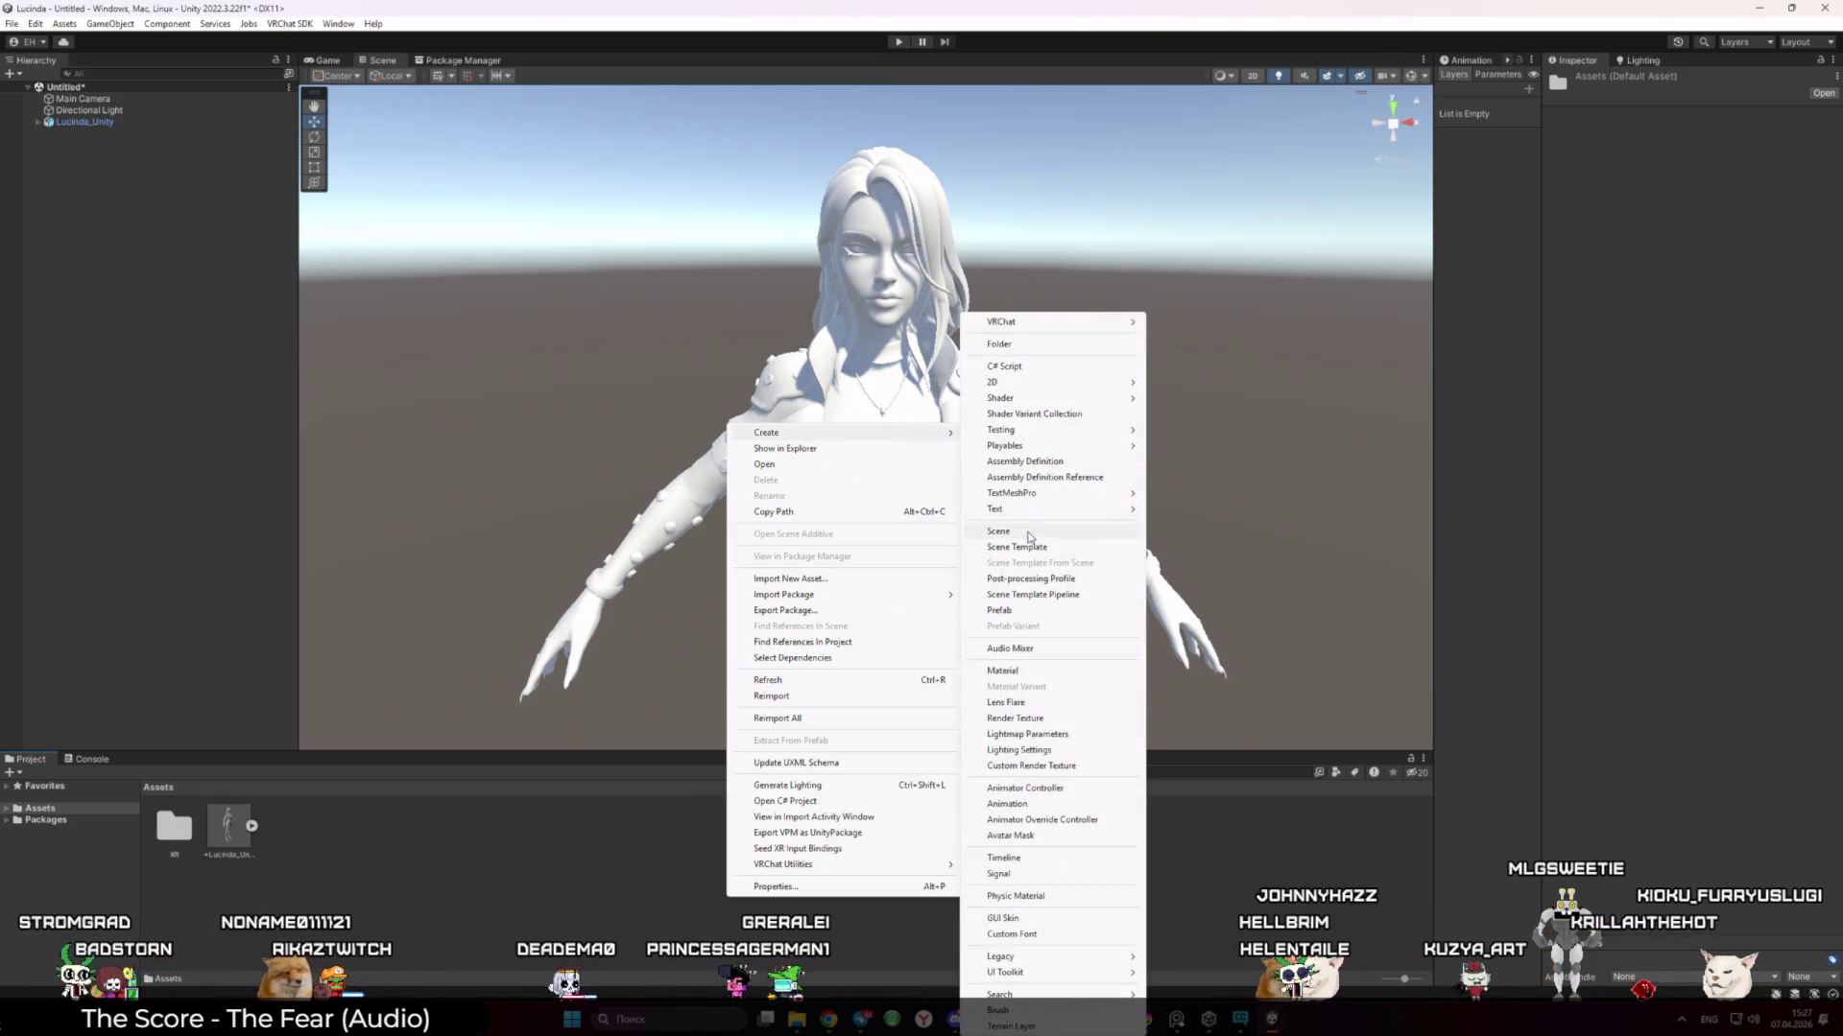
{"action": "left_click", "coordinate": [1003, 671]}
{"action": "type", "text": "Lucinda"}
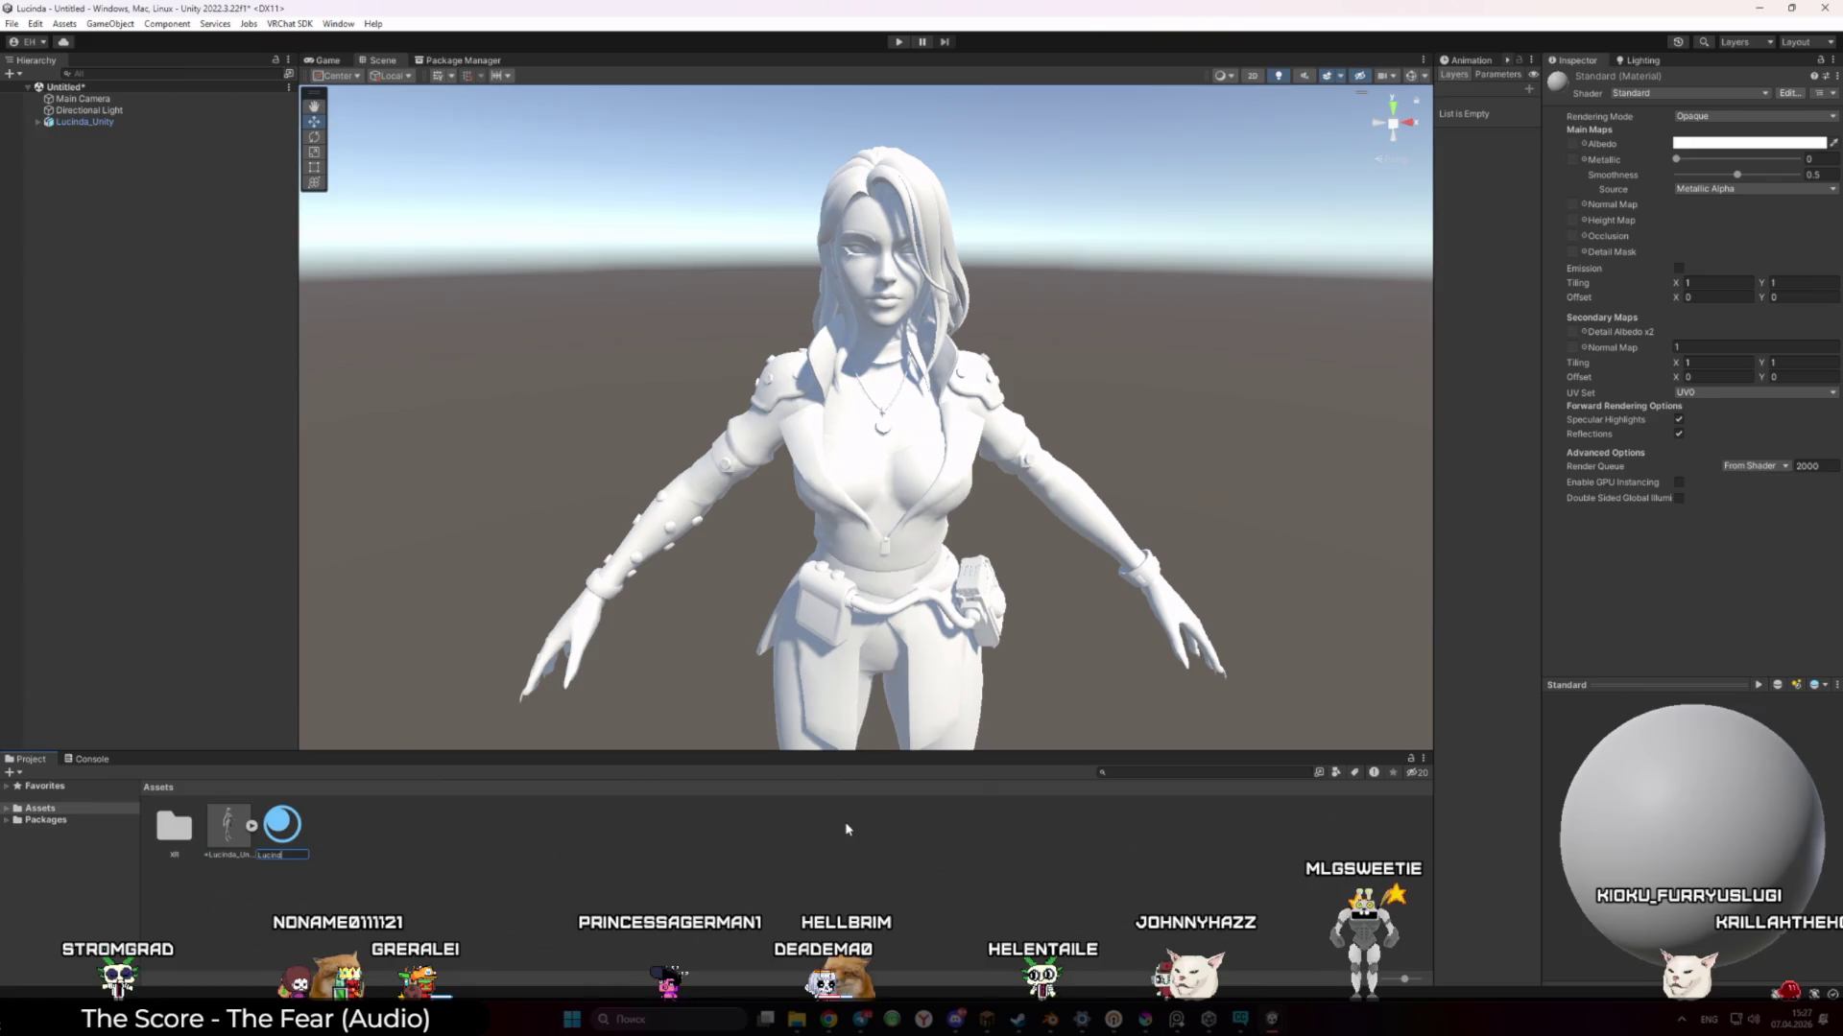
{"action": "key", "text": "Return"}
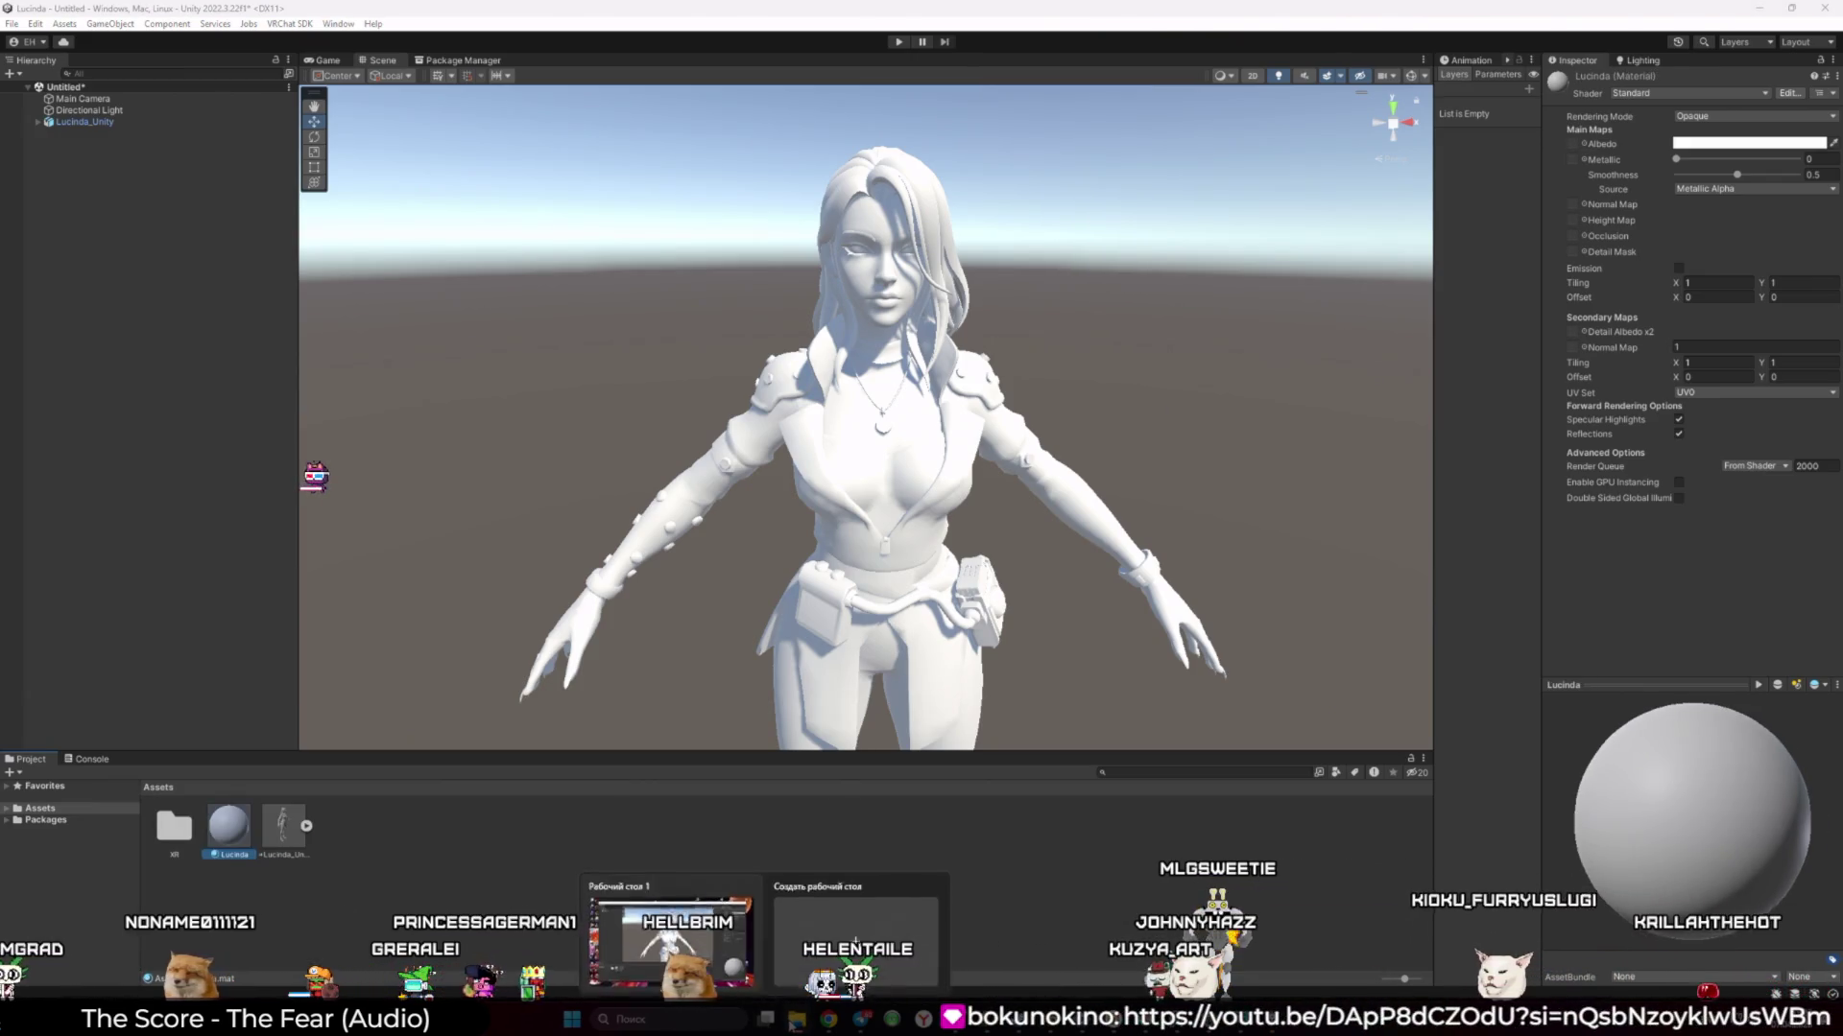
Open a File Explorer window from the taskbar
{"action": "right_click", "coordinate": [796, 1019]}
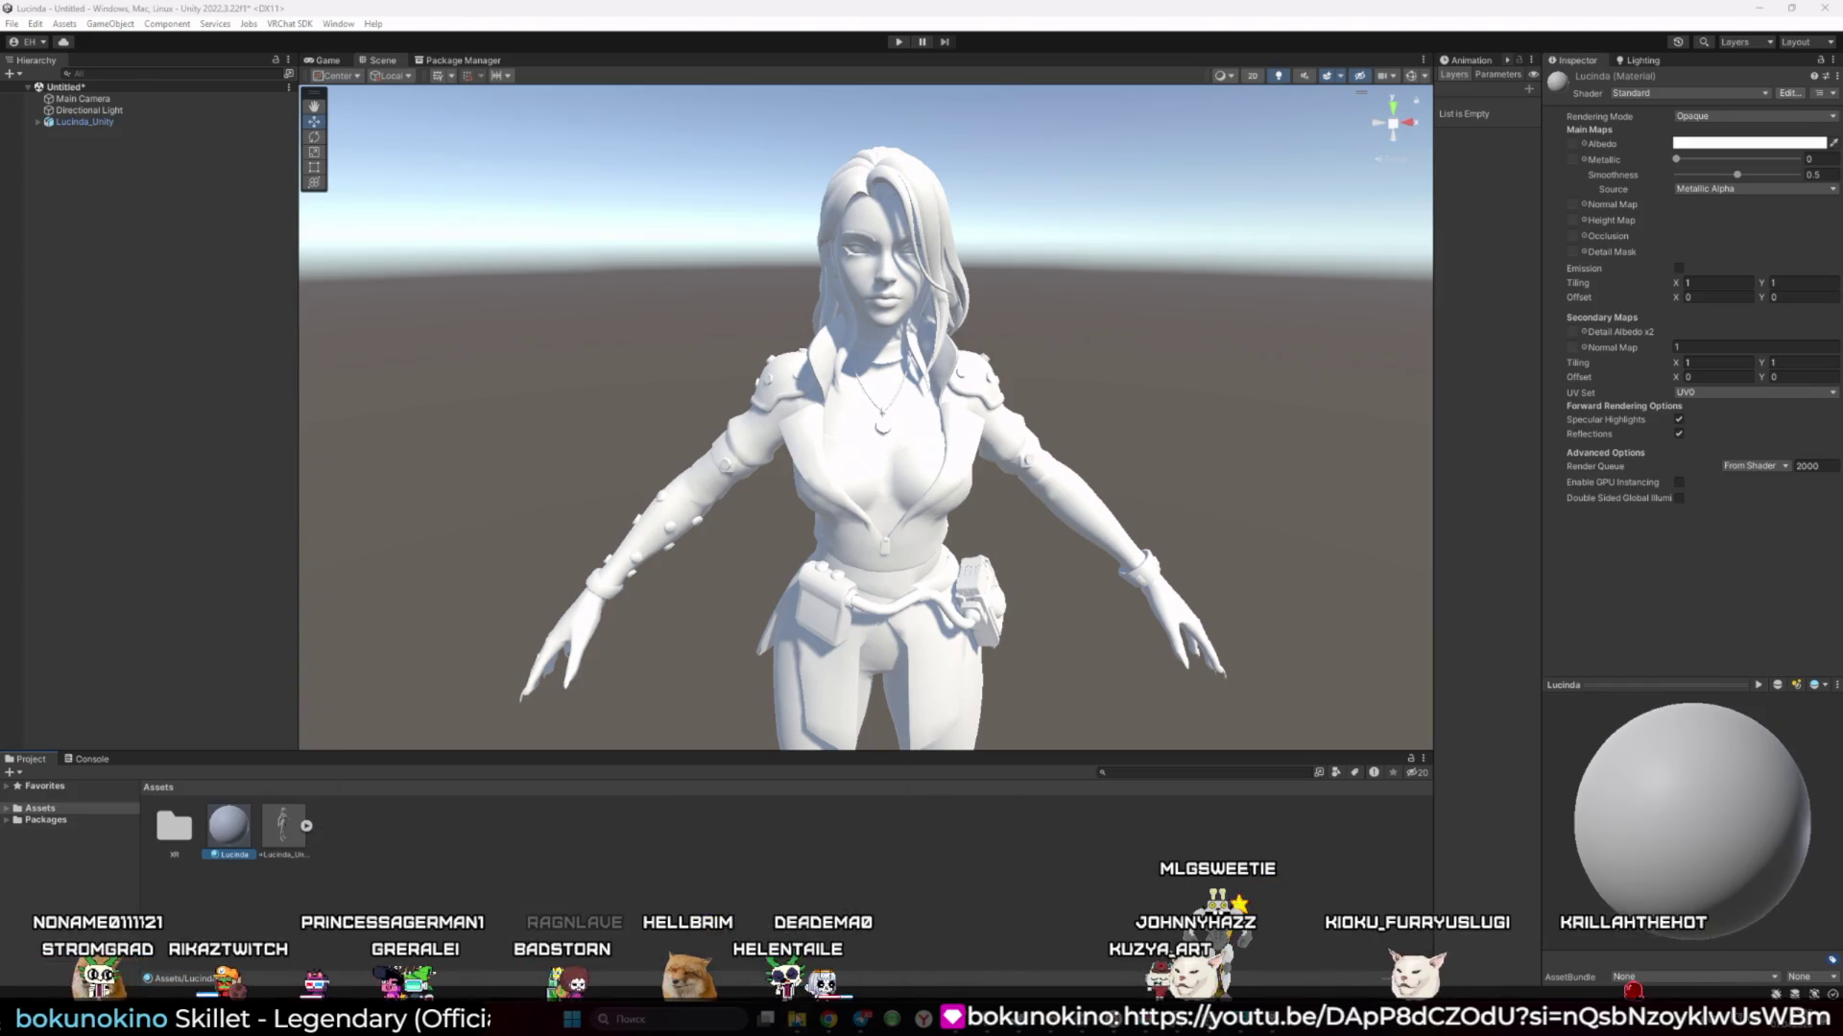
{"action": "right_click", "coordinate": [796, 1019]}
{"action": "left_click", "coordinate": [770, 933]}
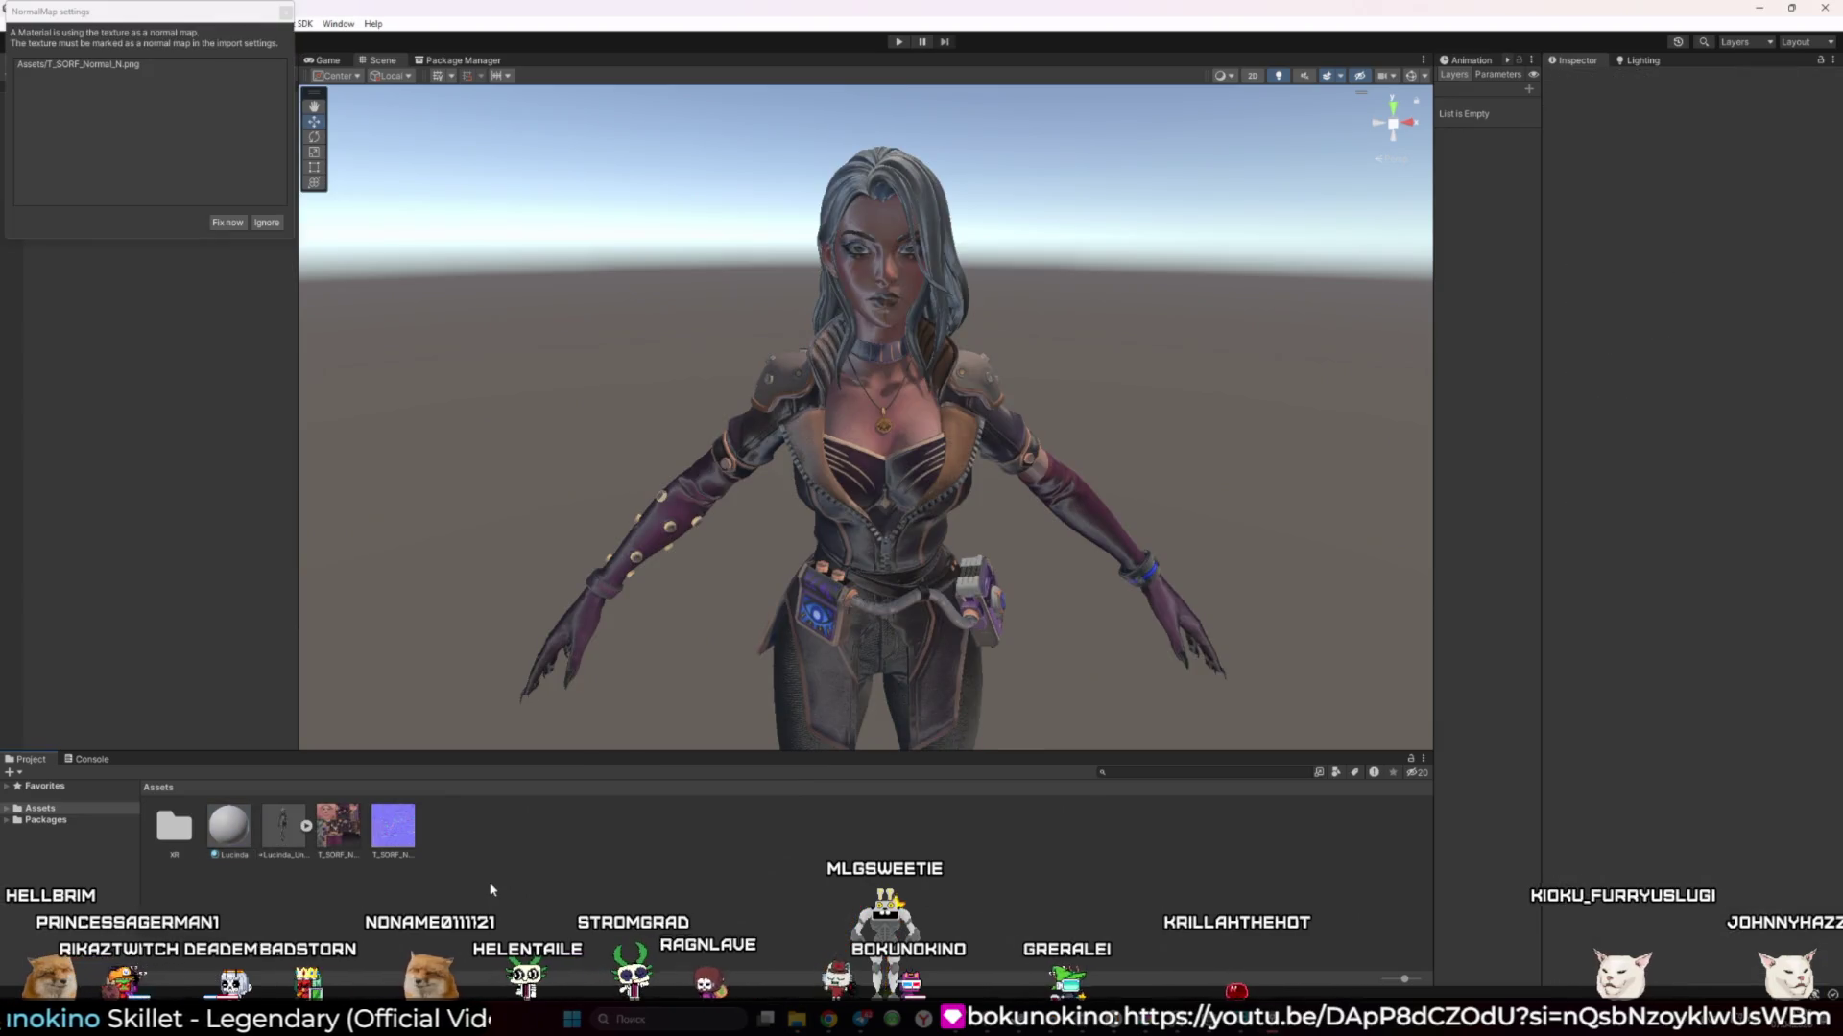
Set the normal texture's Texture Type to Normal map, apply it, and accept Fix Now
{"action": "left_click", "coordinate": [1718, 123]}
{"action": "left_click", "coordinate": [1709, 157]}
{"action": "left_click", "coordinate": [1822, 366]}
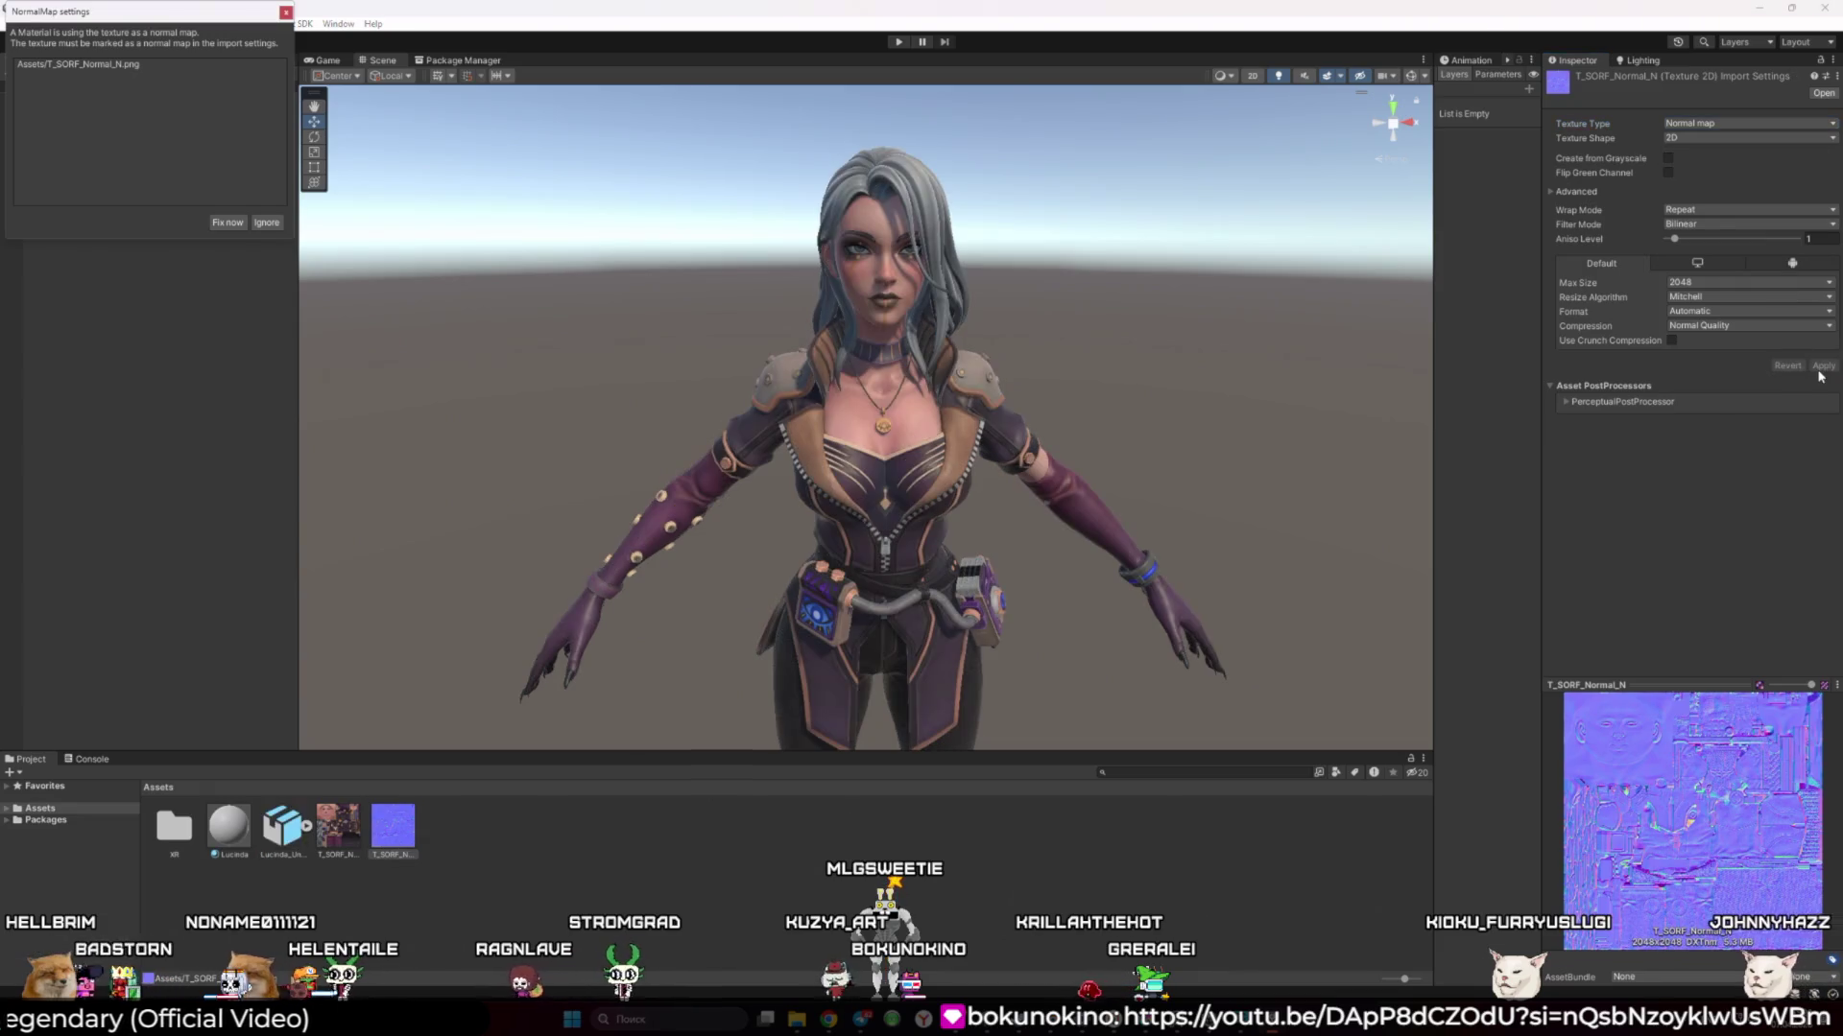
{"action": "left_click_drag", "start_coordinate": [863, 365], "coordinate": [798, 356]}
{"action": "scroll", "coordinate": [799, 356], "scroll_direction": "up", "scroll_amount": 10}
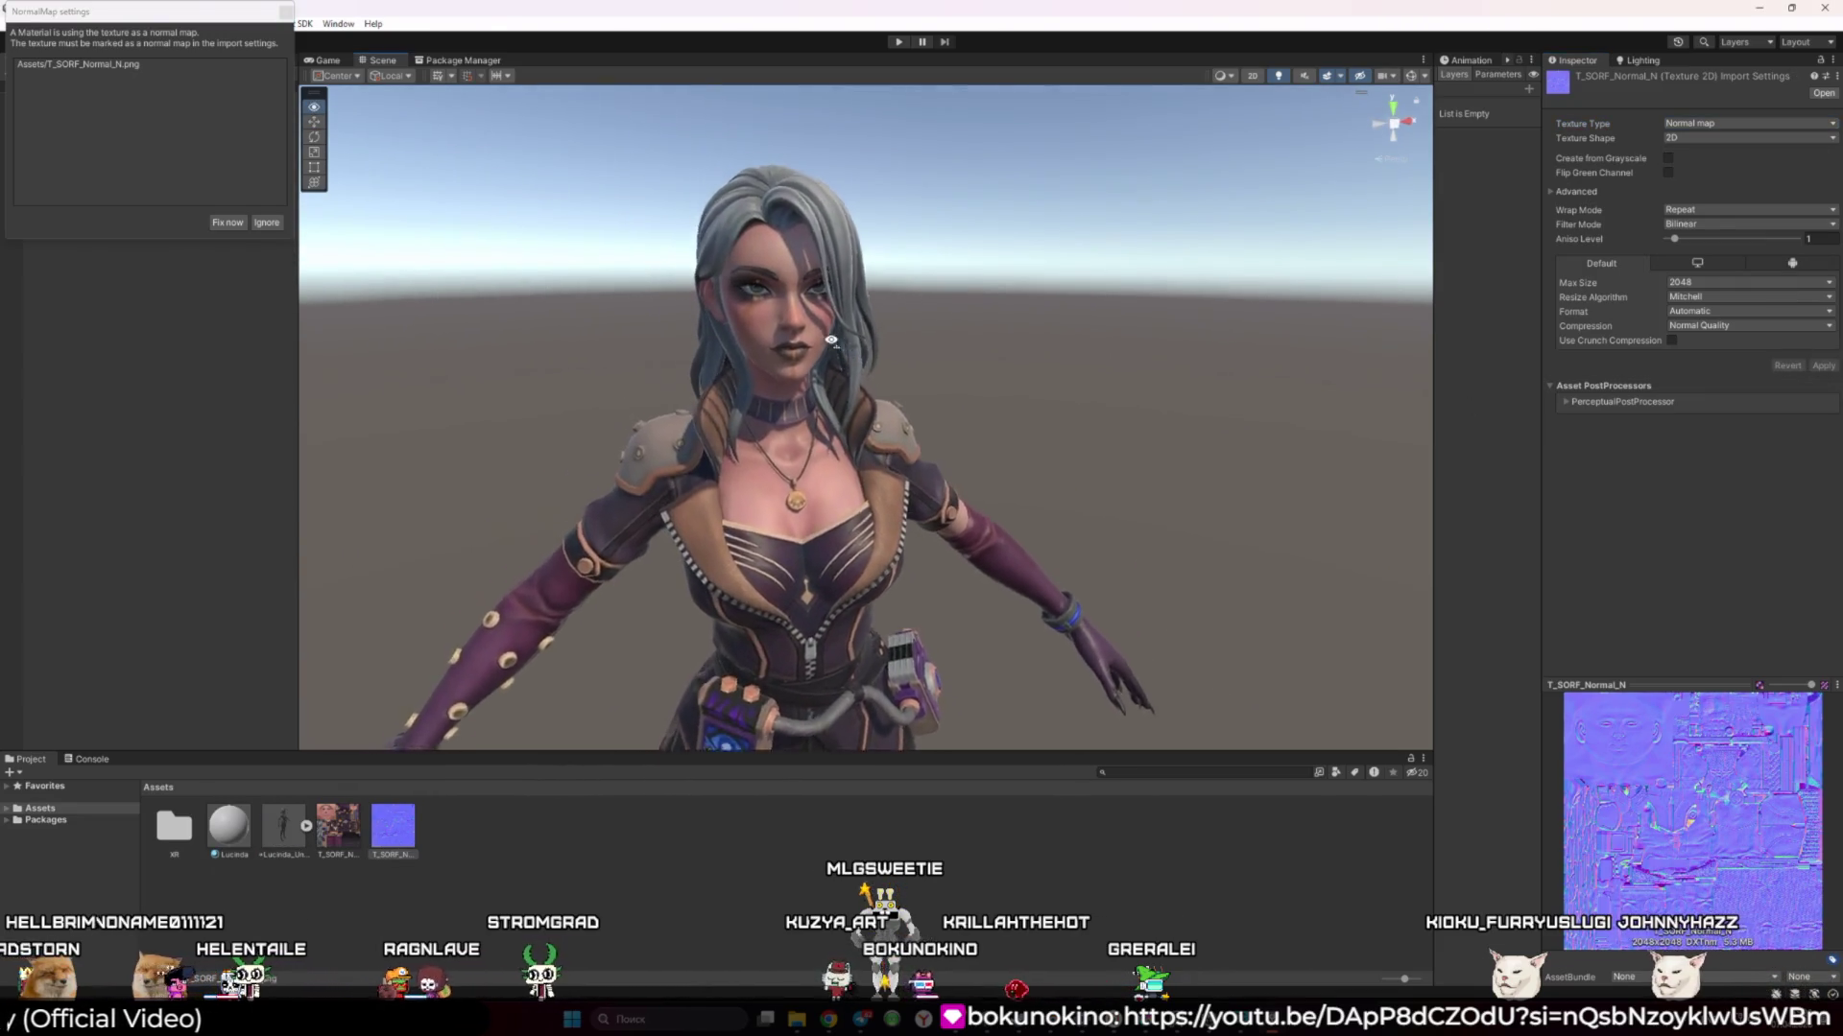
{"action": "scroll", "coordinate": [811, 339], "scroll_direction": "up", "scroll_amount": 5}
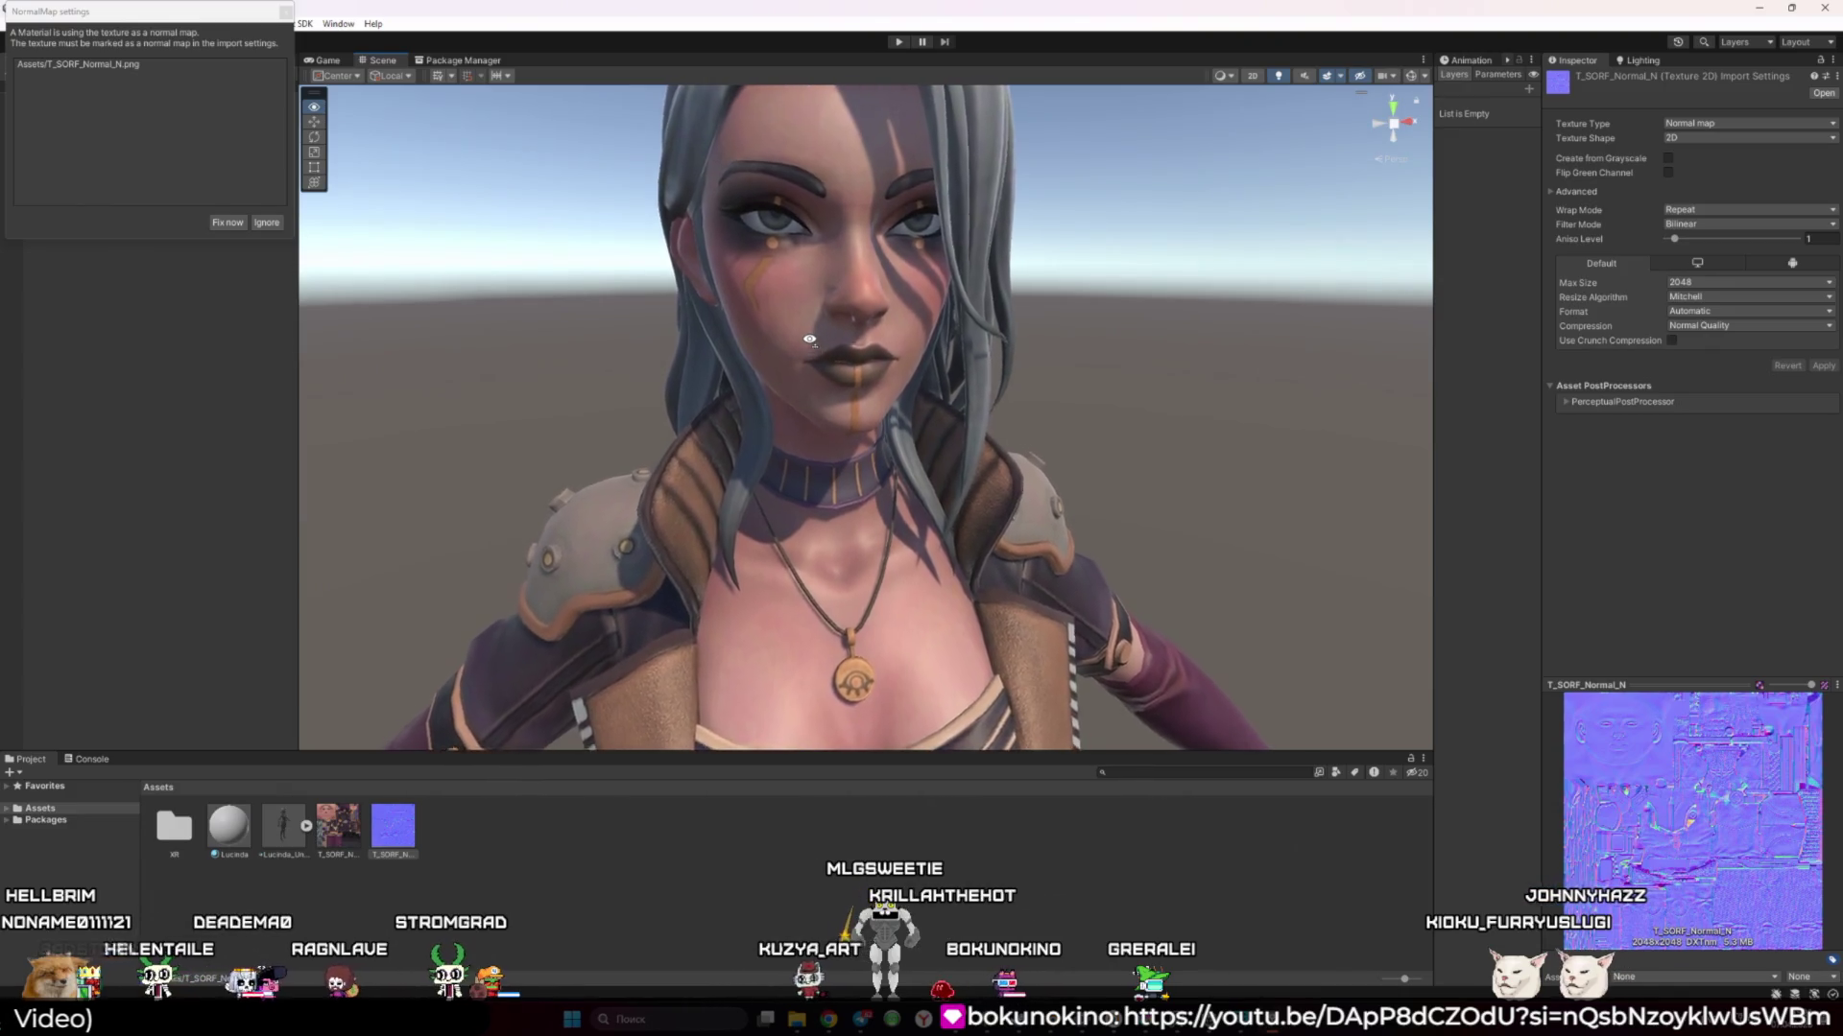
{"action": "scroll", "coordinate": [807, 340], "scroll_direction": "down", "scroll_amount": 15}
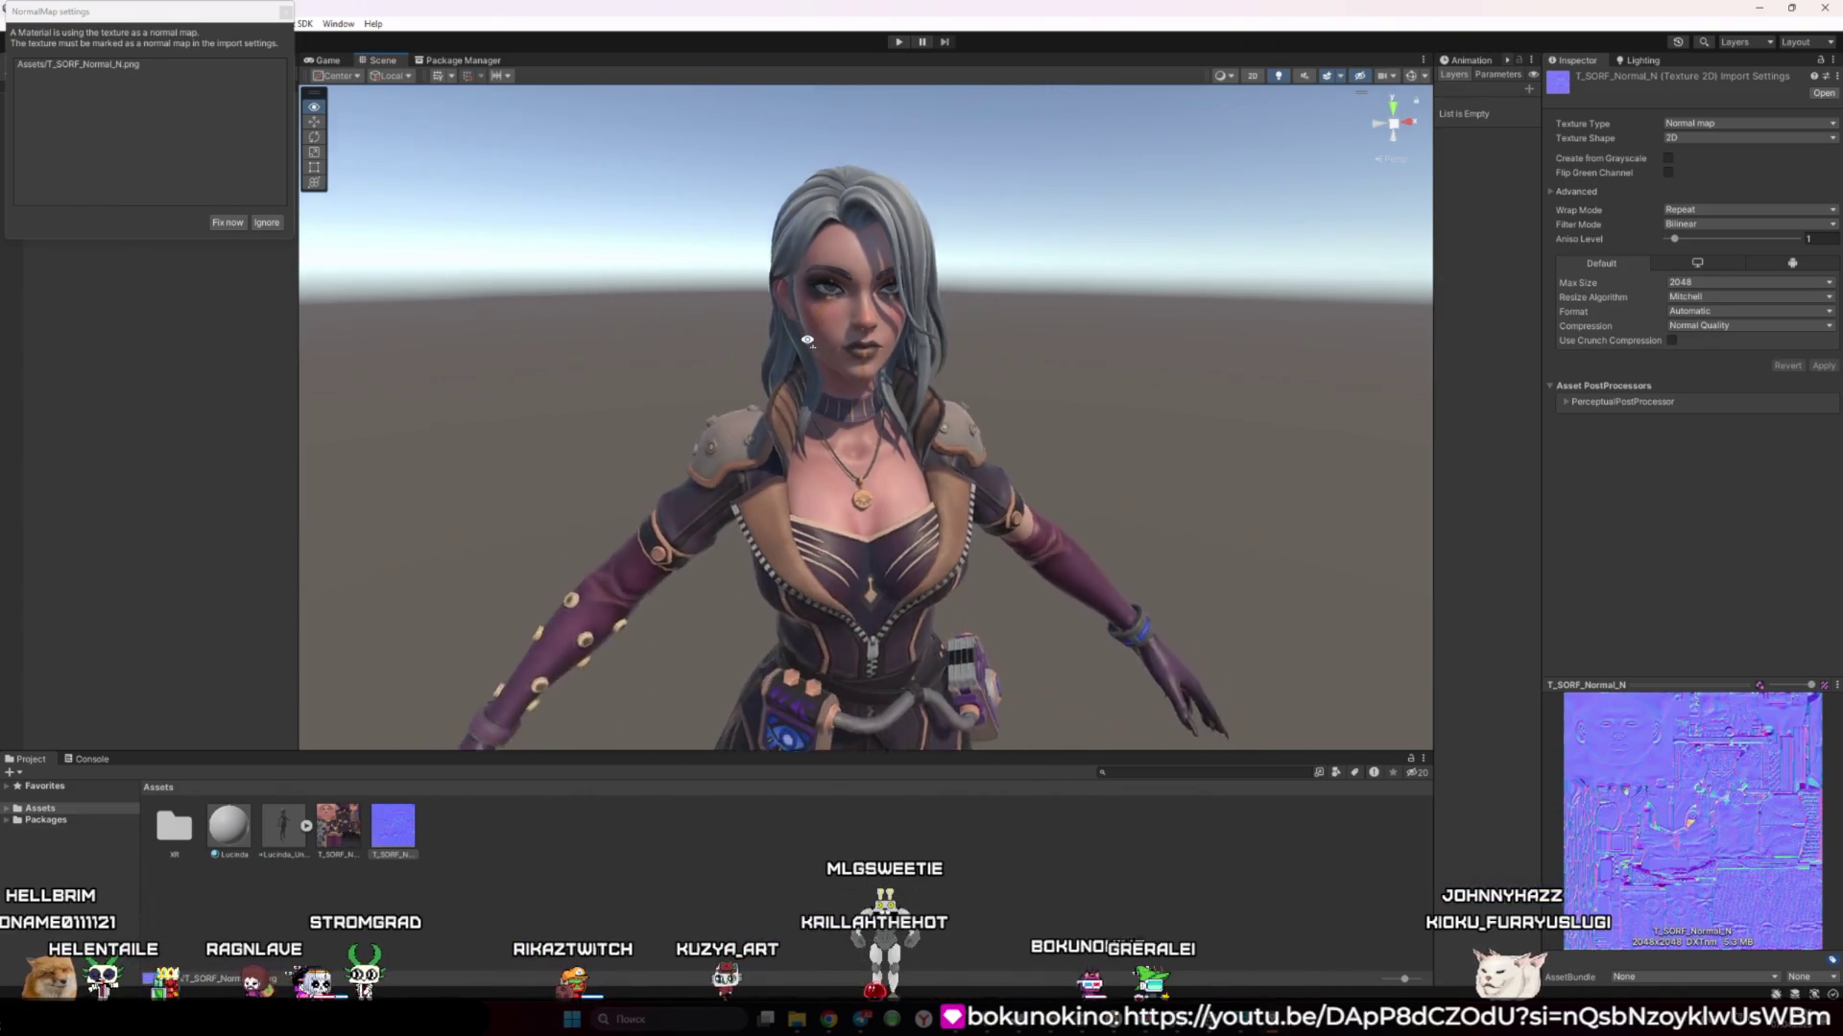
{"action": "mouse_move", "coordinate": [807, 340]}
{"action": "left_mouse_down"}
{"action": "mouse_move", "coordinate": [757, 379]}
{"action": "mouse_move", "coordinate": [970, 391]}
{"action": "left_mouse_up"}
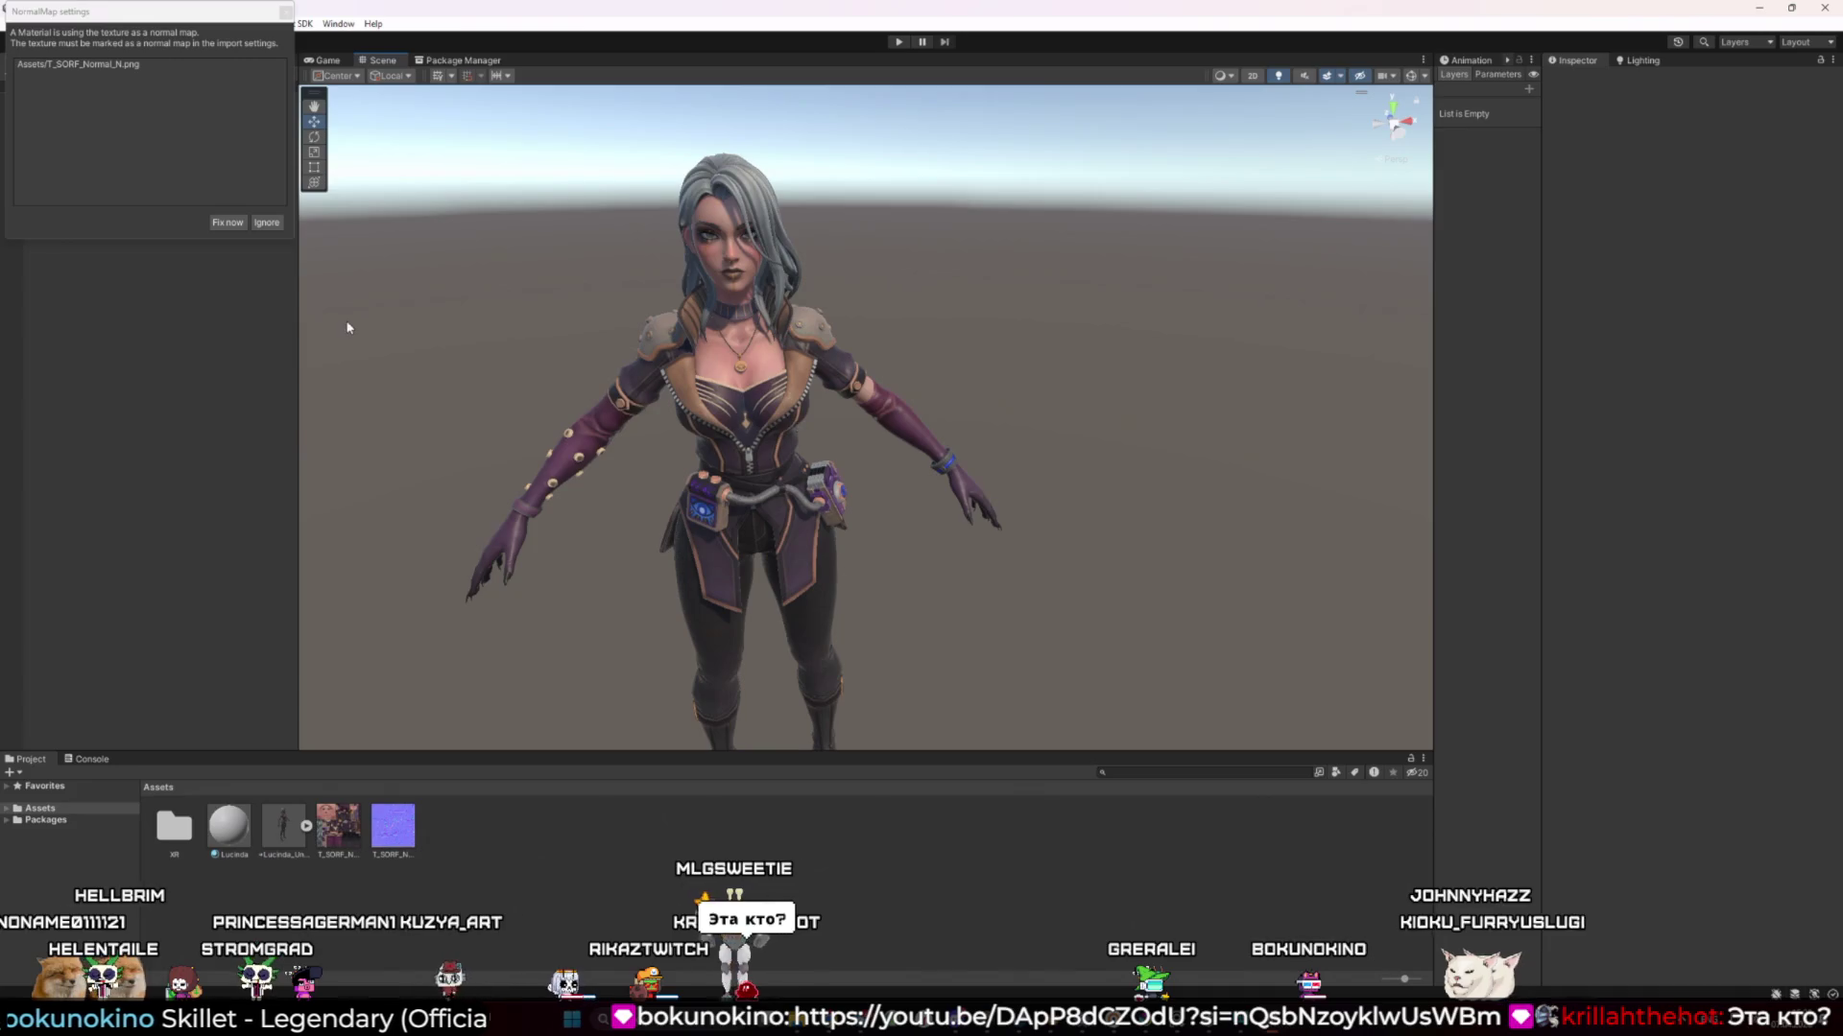
{"action": "left_click", "coordinate": [233, 223]}
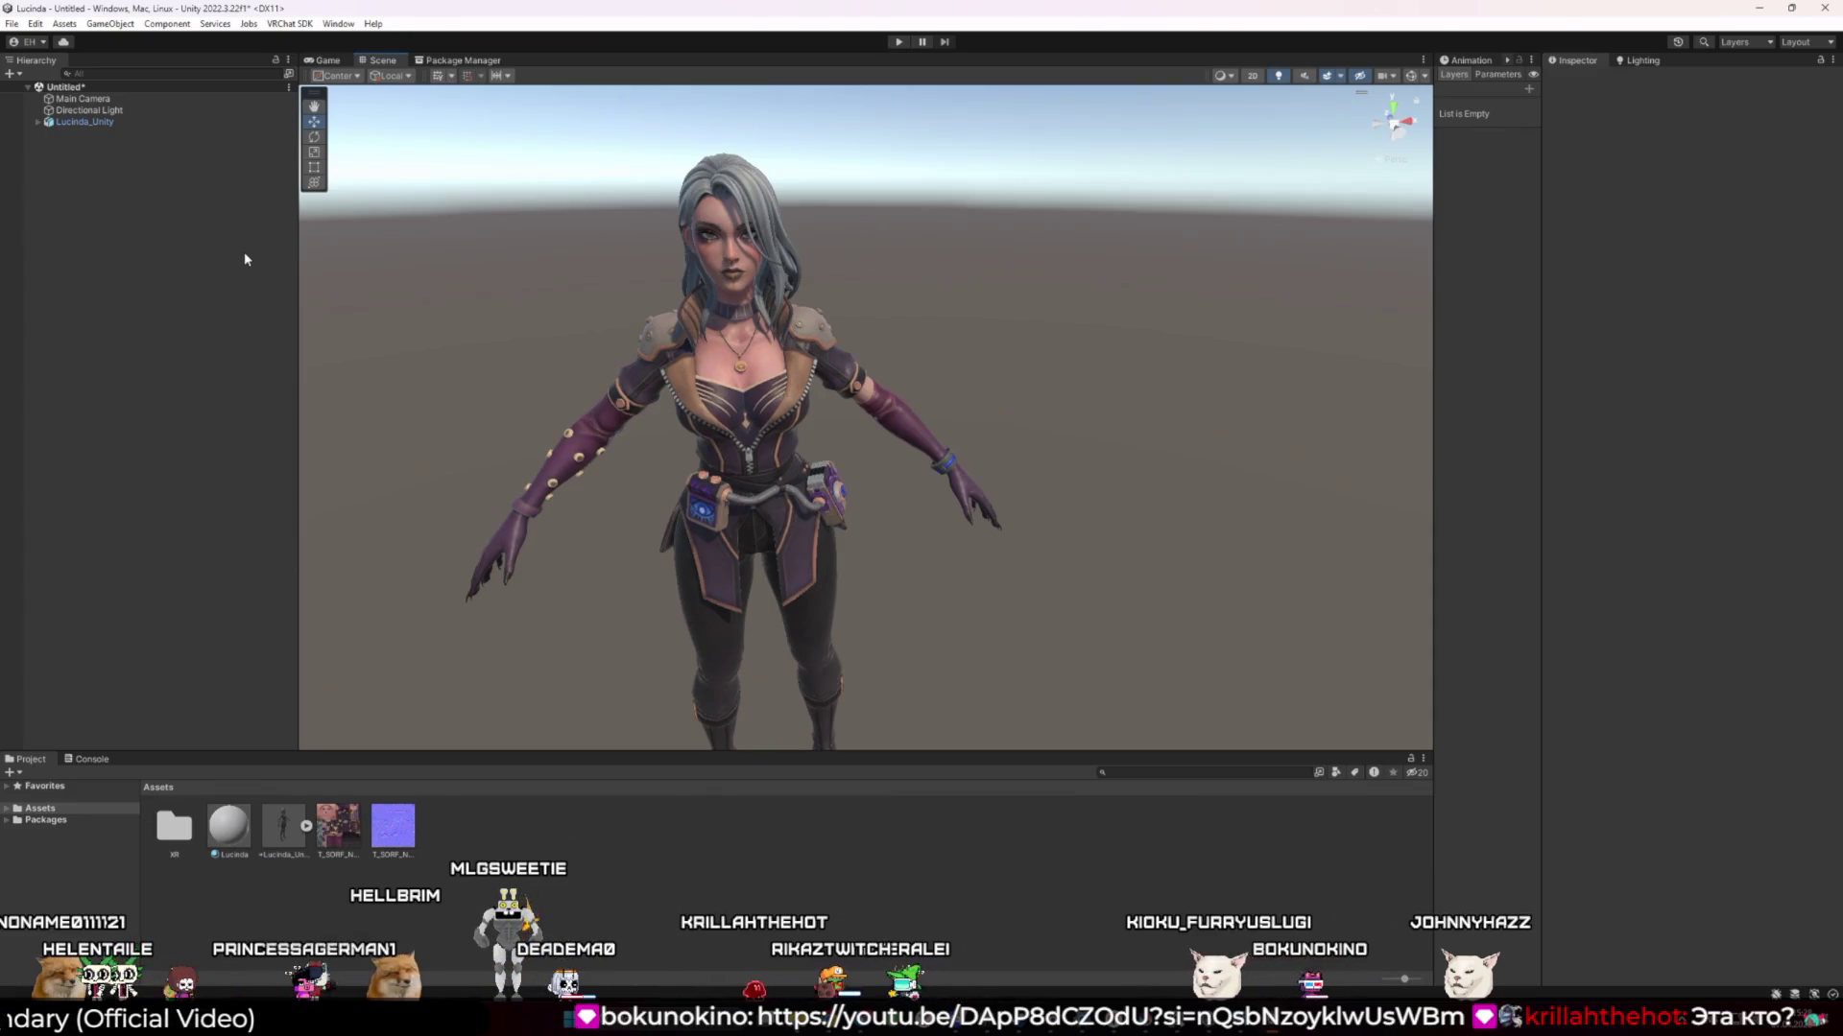
{"action": "mouse_move", "coordinate": [730, 412]}
{"action": "left_mouse_down"}
{"action": "mouse_move", "coordinate": [783, 406]}
{"action": "mouse_move", "coordinate": [774, 381]}
{"action": "mouse_move", "coordinate": [646, 358]}
{"action": "mouse_move", "coordinate": [746, 410]}
{"action": "mouse_move", "coordinate": [818, 413]}
{"action": "mouse_move", "coordinate": [770, 415]}
{"action": "left_mouse_up"}
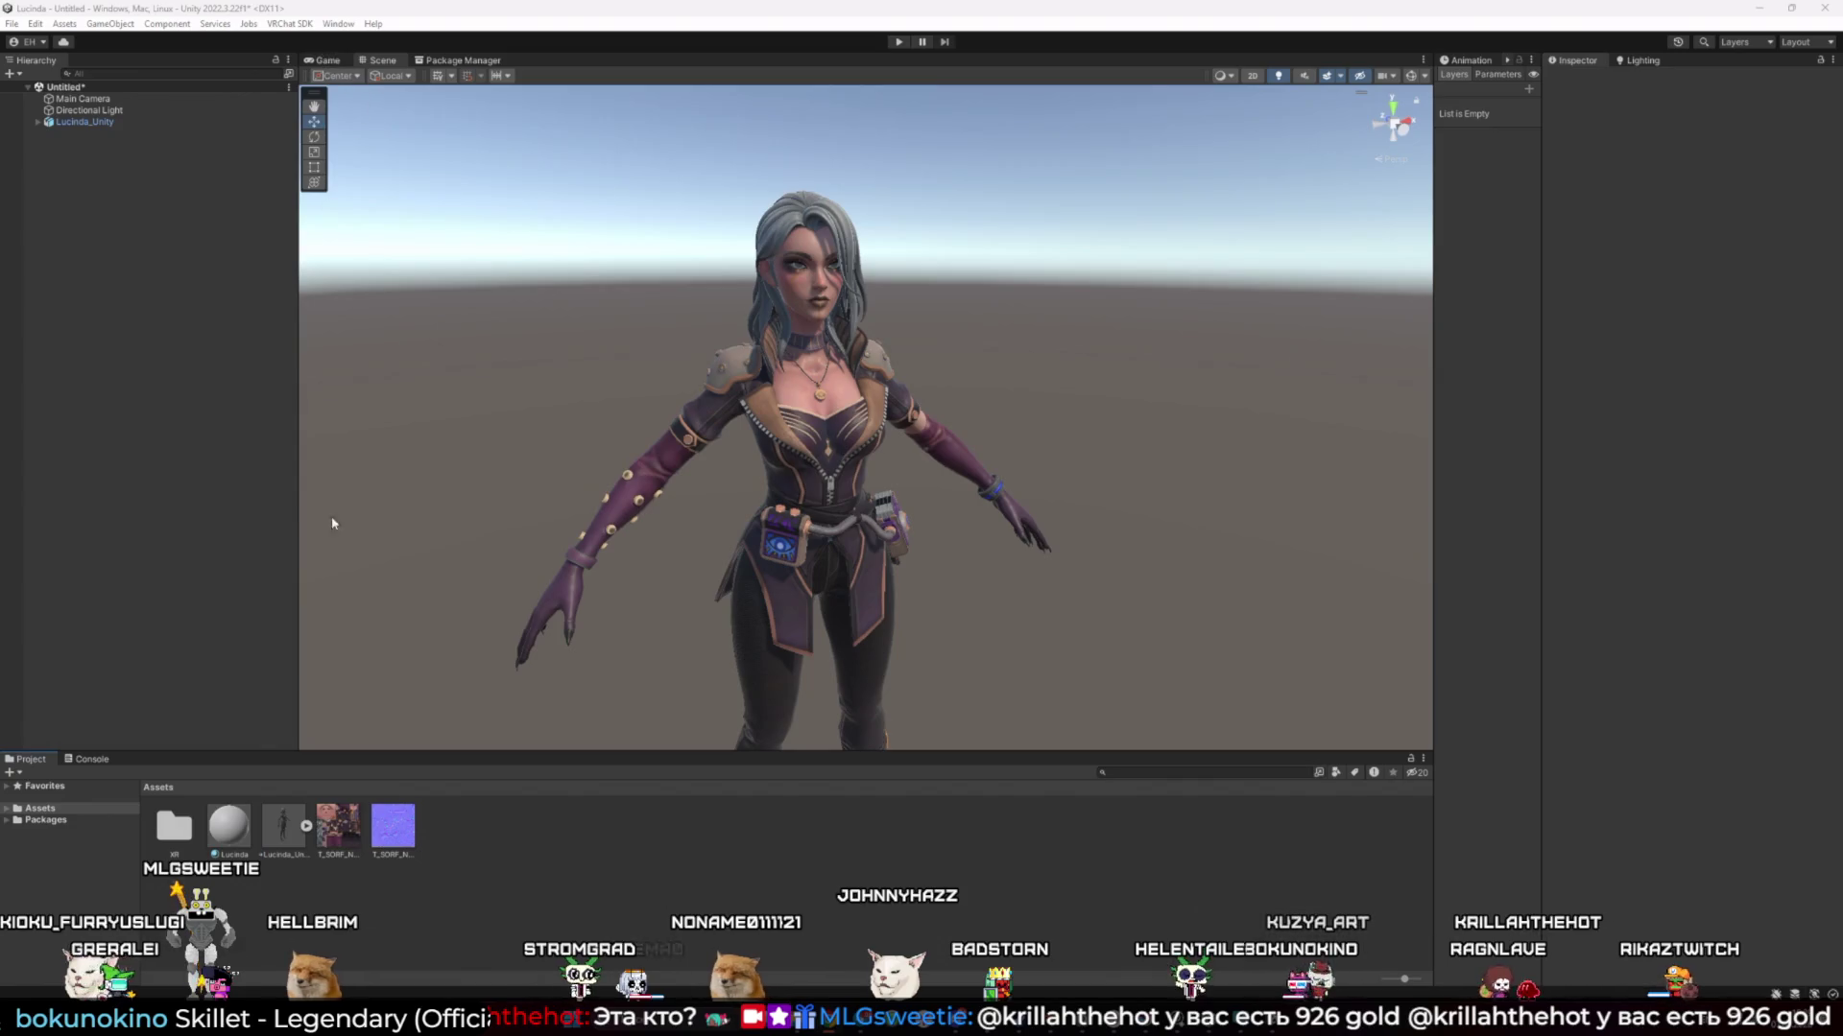
Set Lucinda_Unity's rig to Humanoid with Create From This Model, apply, and open the avatar configuration
{"action": "left_click", "coordinate": [269, 827]}
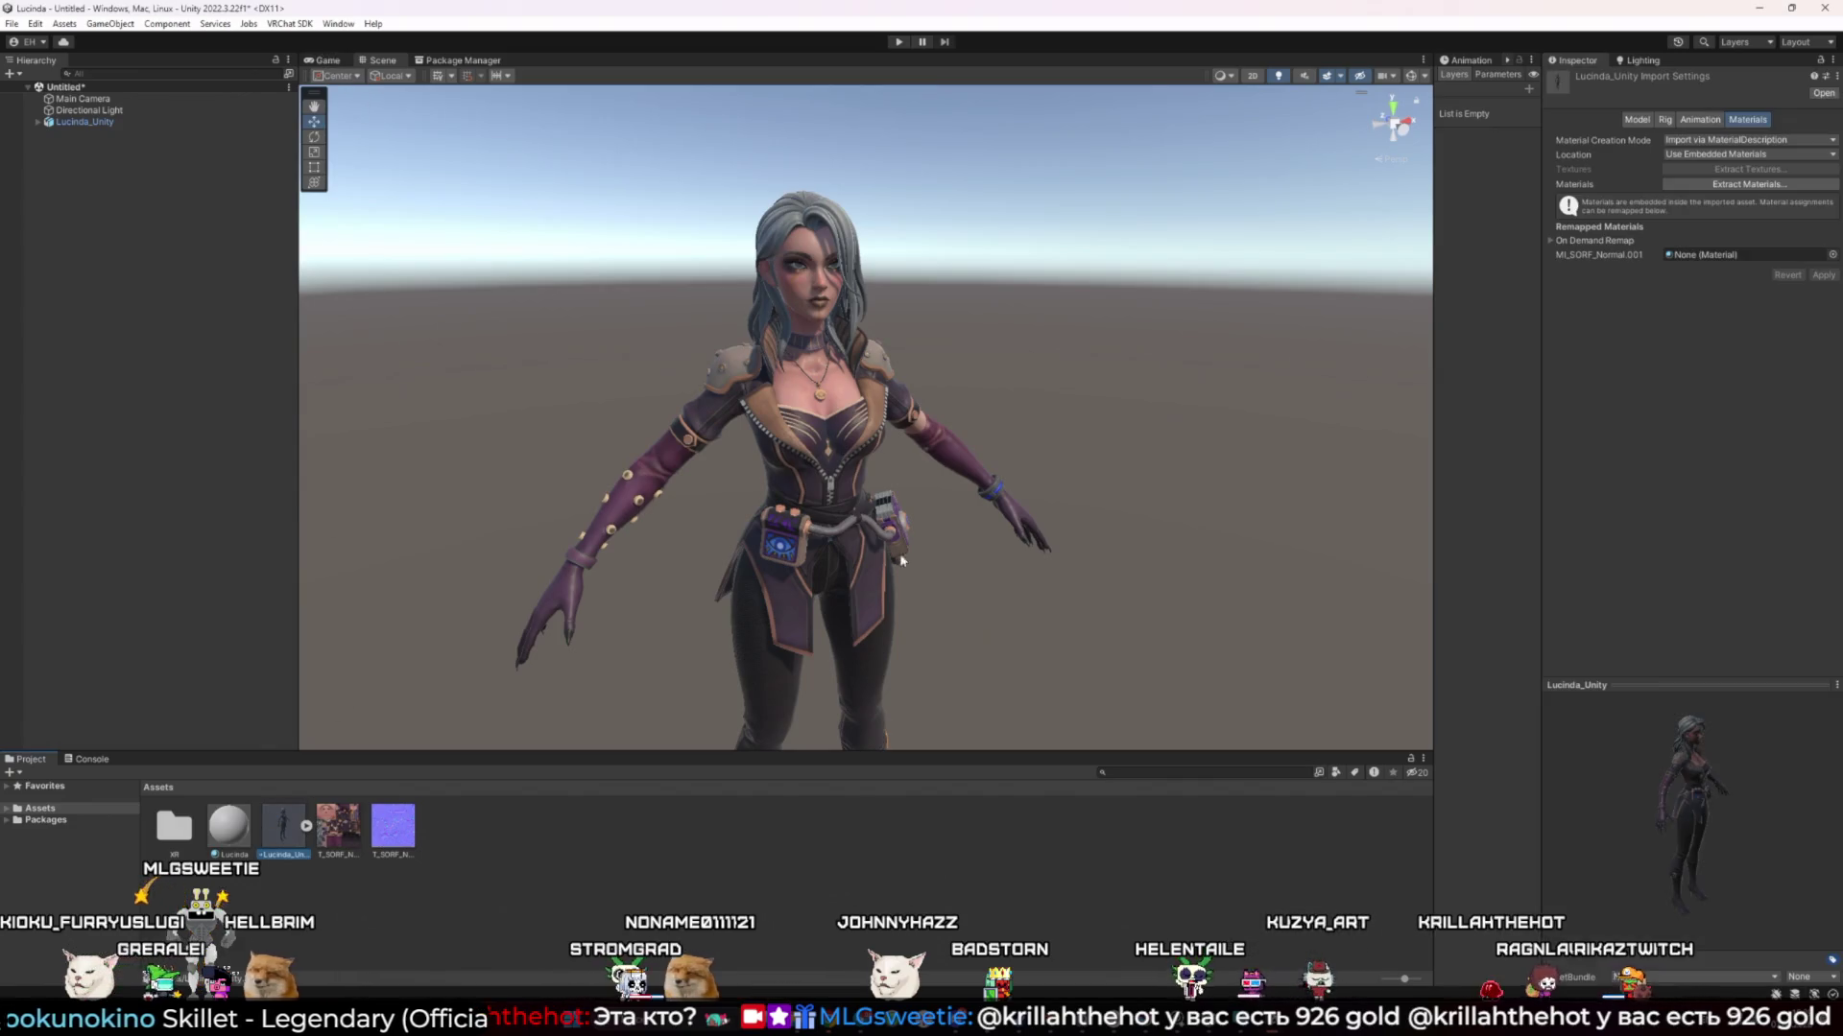
{"action": "left_click", "coordinate": [1665, 120]}
{"action": "left_click", "coordinate": [1718, 139]}
{"action": "left_click", "coordinate": [1698, 202]}
{"action": "left_click", "coordinate": [1705, 160]}
{"action": "left_click", "coordinate": [1735, 192]}
{"action": "left_click", "coordinate": [1823, 244]}
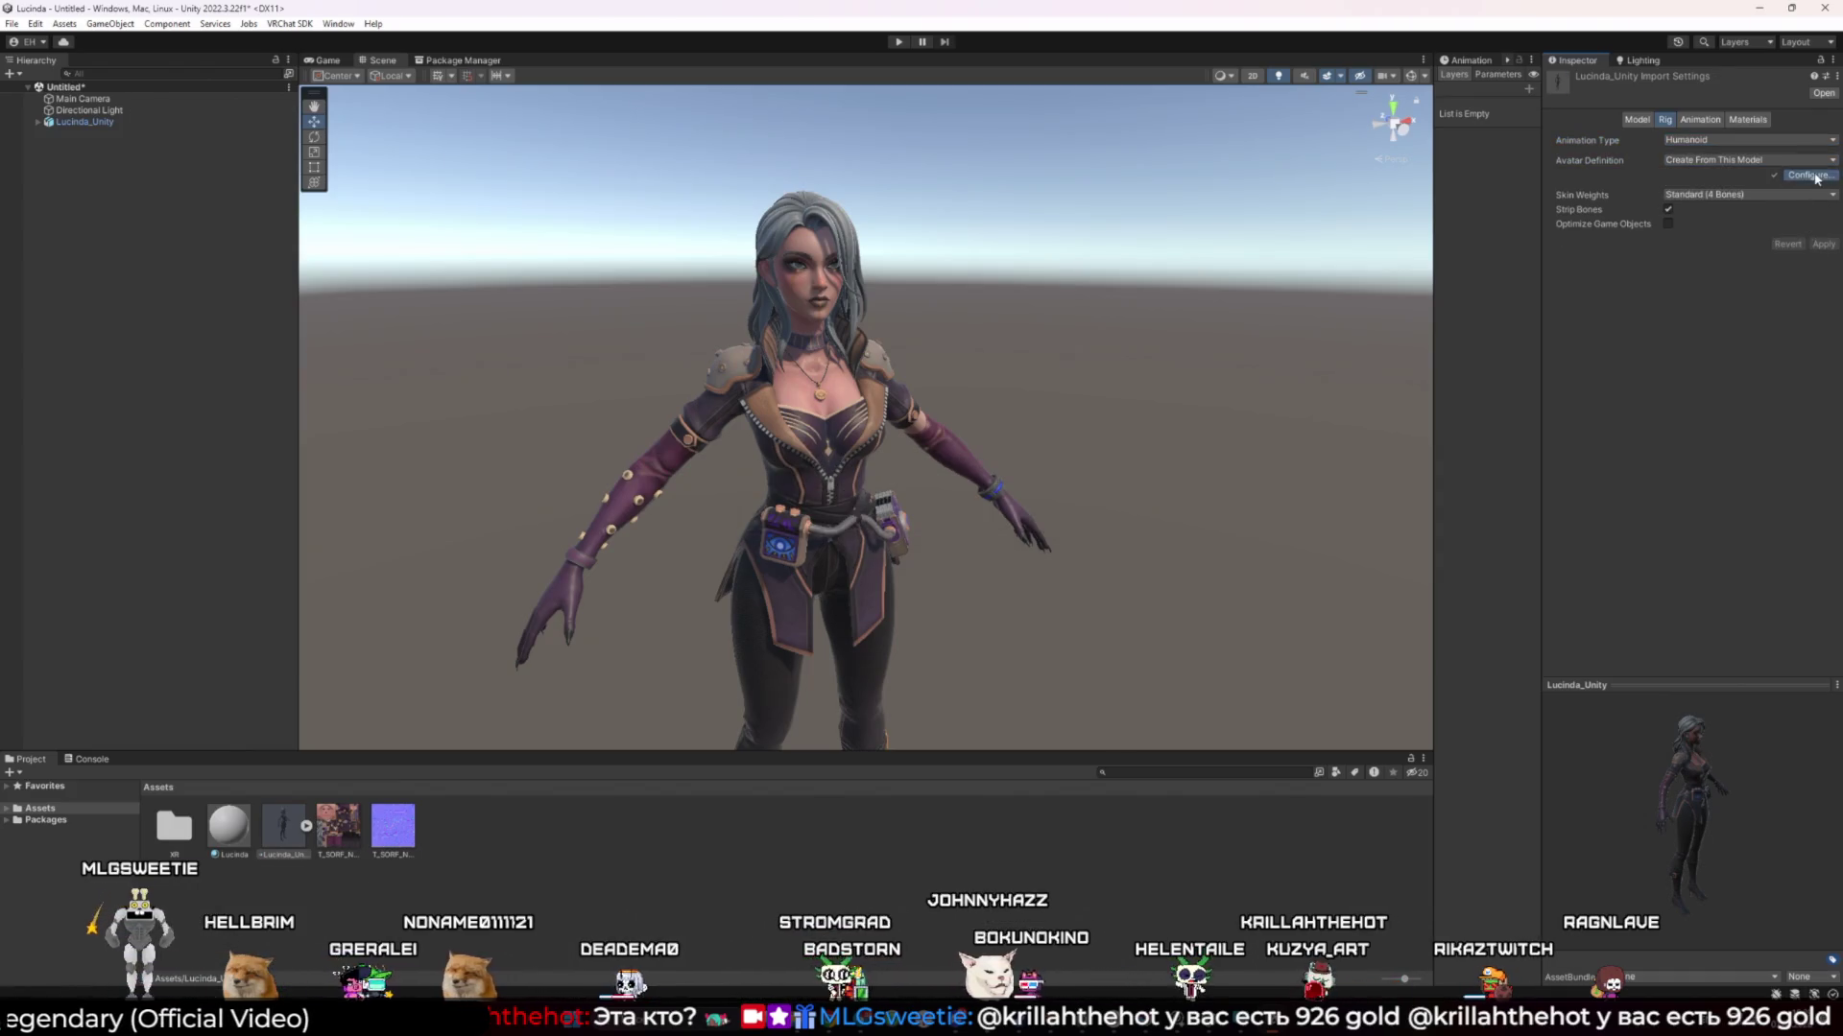
{"action": "left_click", "coordinate": [1808, 175]}
{"action": "mouse_move", "coordinate": [390, 105]}
{"action": "left_mouse_down"}
{"action": "mouse_move", "coordinate": [656, 279]}
{"action": "mouse_move", "coordinate": [558, 258]}
{"action": "mouse_move", "coordinate": [1139, 279]}
{"action": "mouse_move", "coordinate": [1073, 349]}
{"action": "left_mouse_up"}
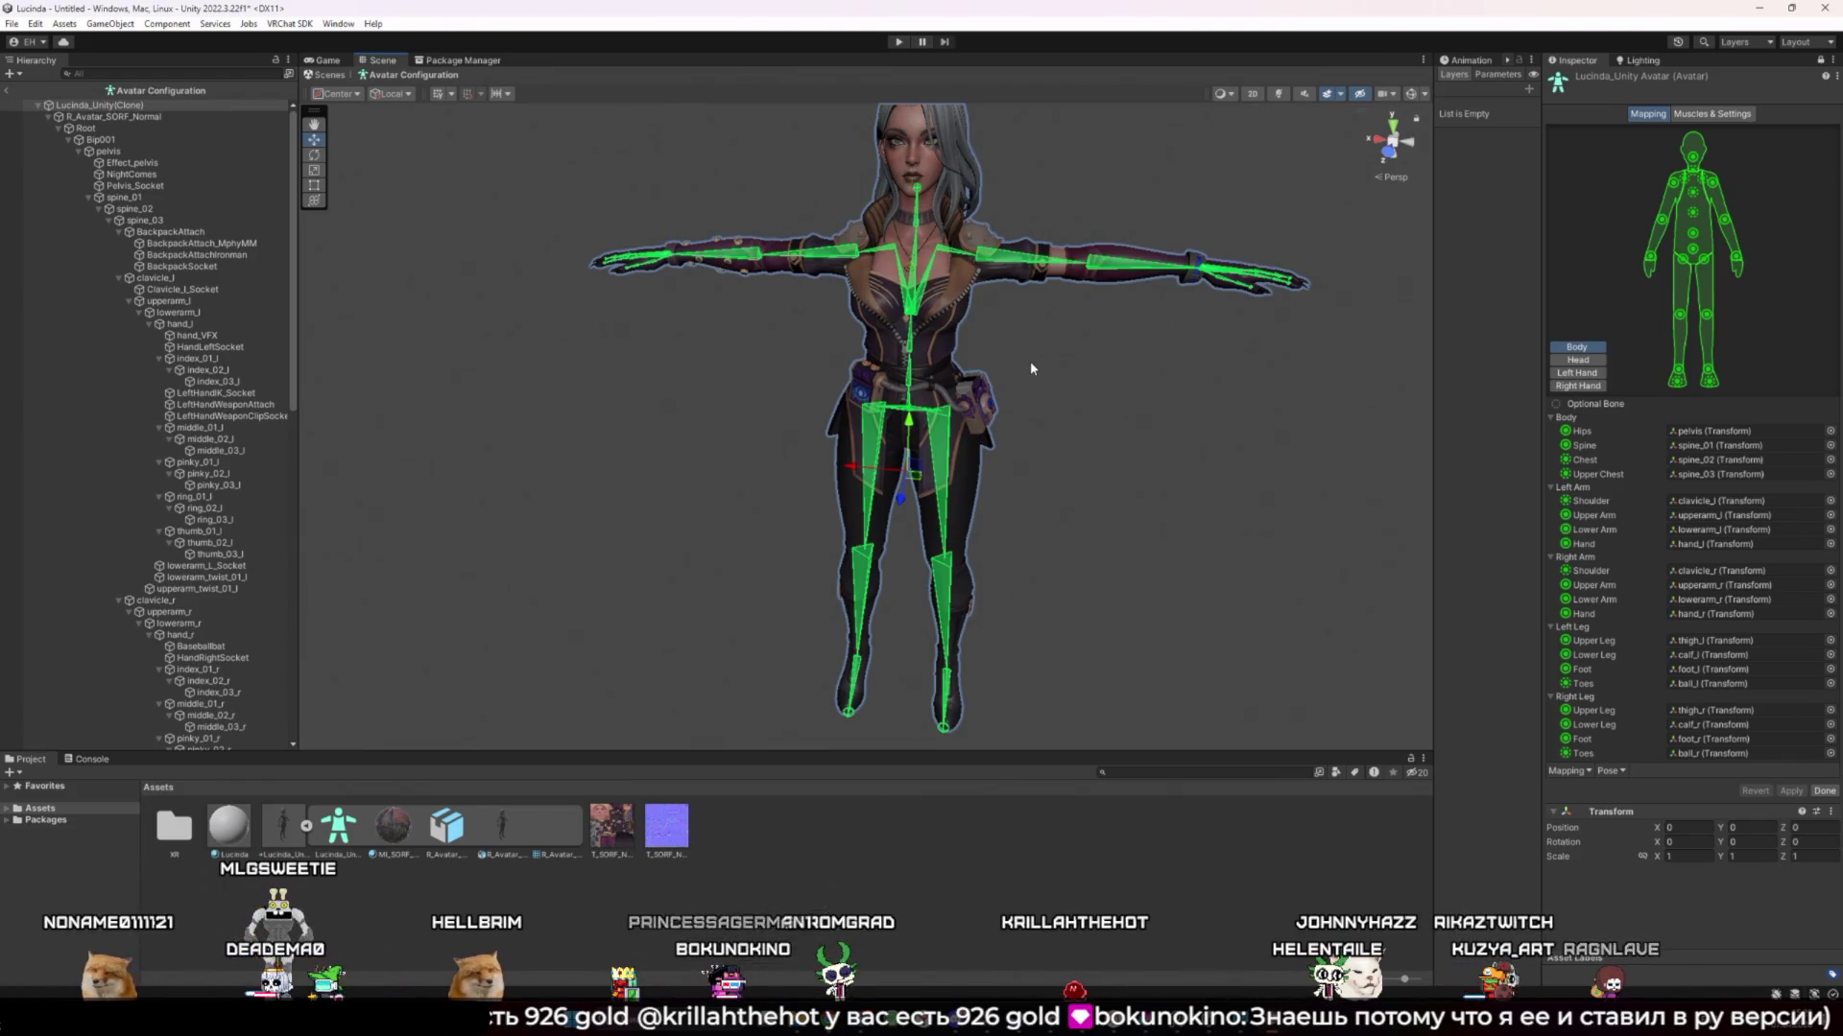
{"action": "scroll", "coordinate": [1031, 368], "scroll_direction": "up", "scroll_amount": 3}
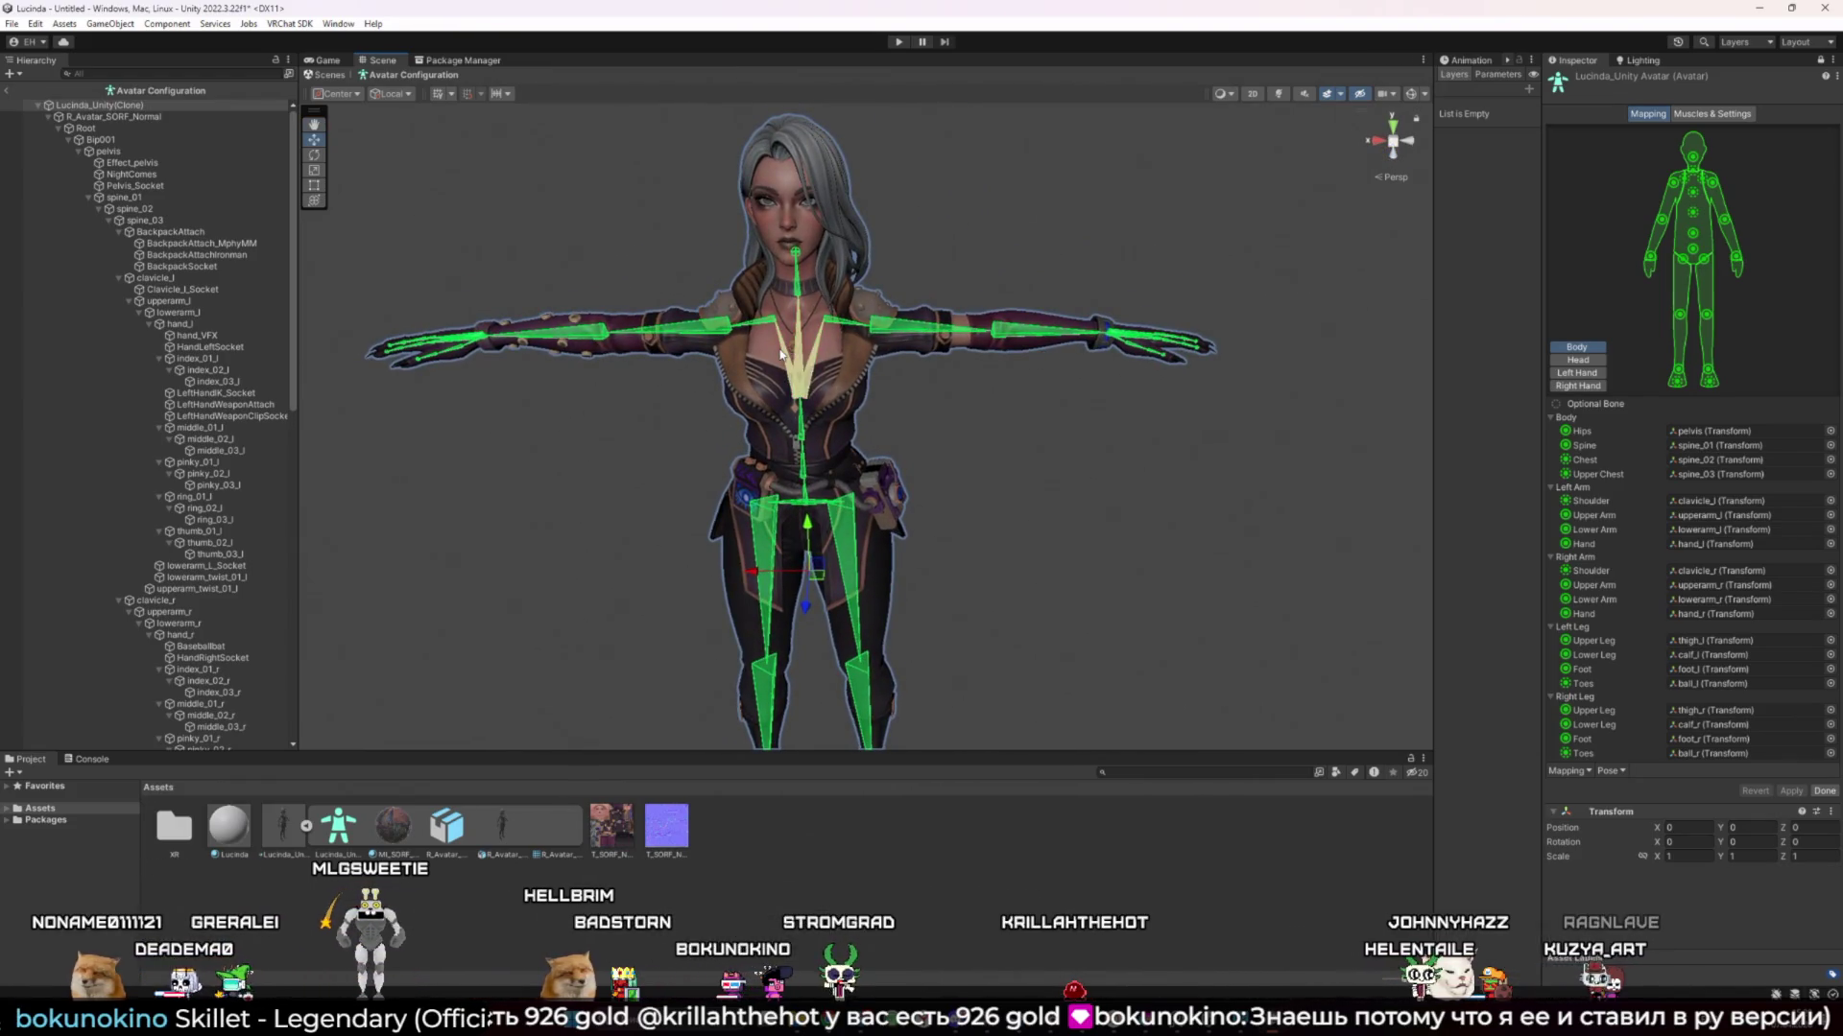
{"action": "left_click", "coordinate": [780, 355]}
{"action": "key", "text": "e"}
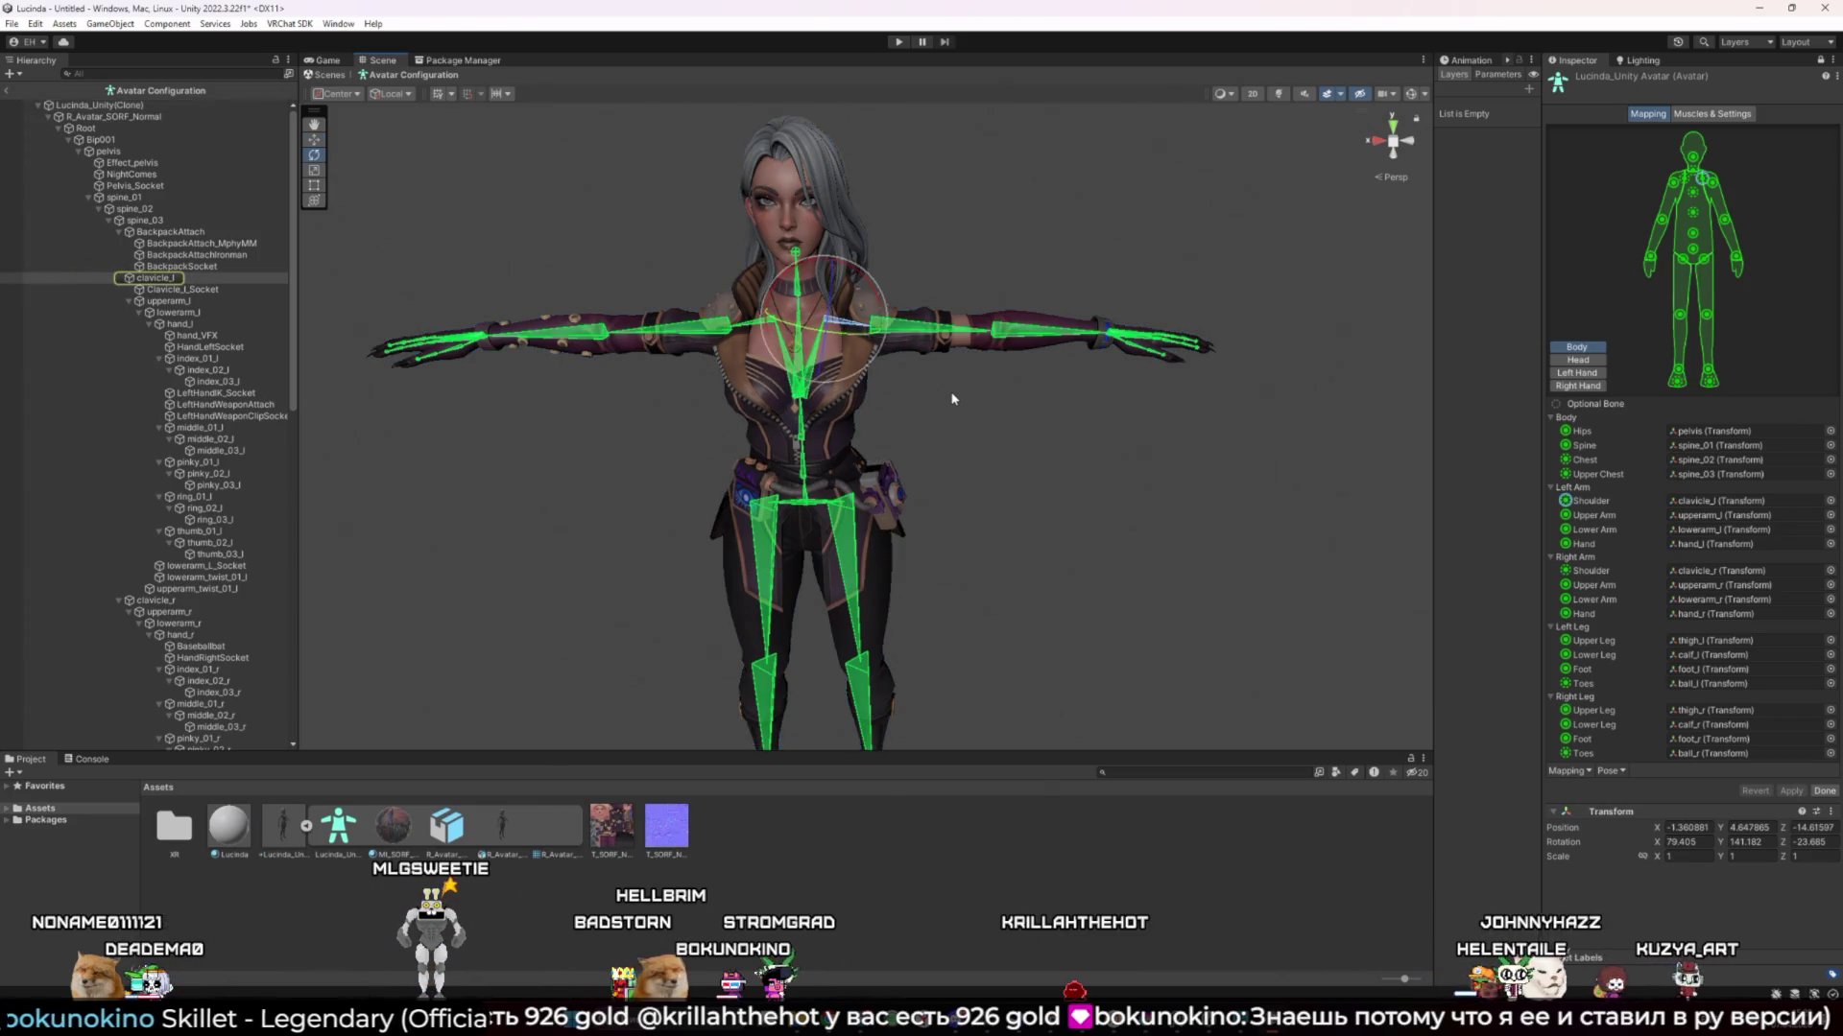
{"action": "left_click_drag", "start_coordinate": [868, 307], "coordinate": [806, 232]}
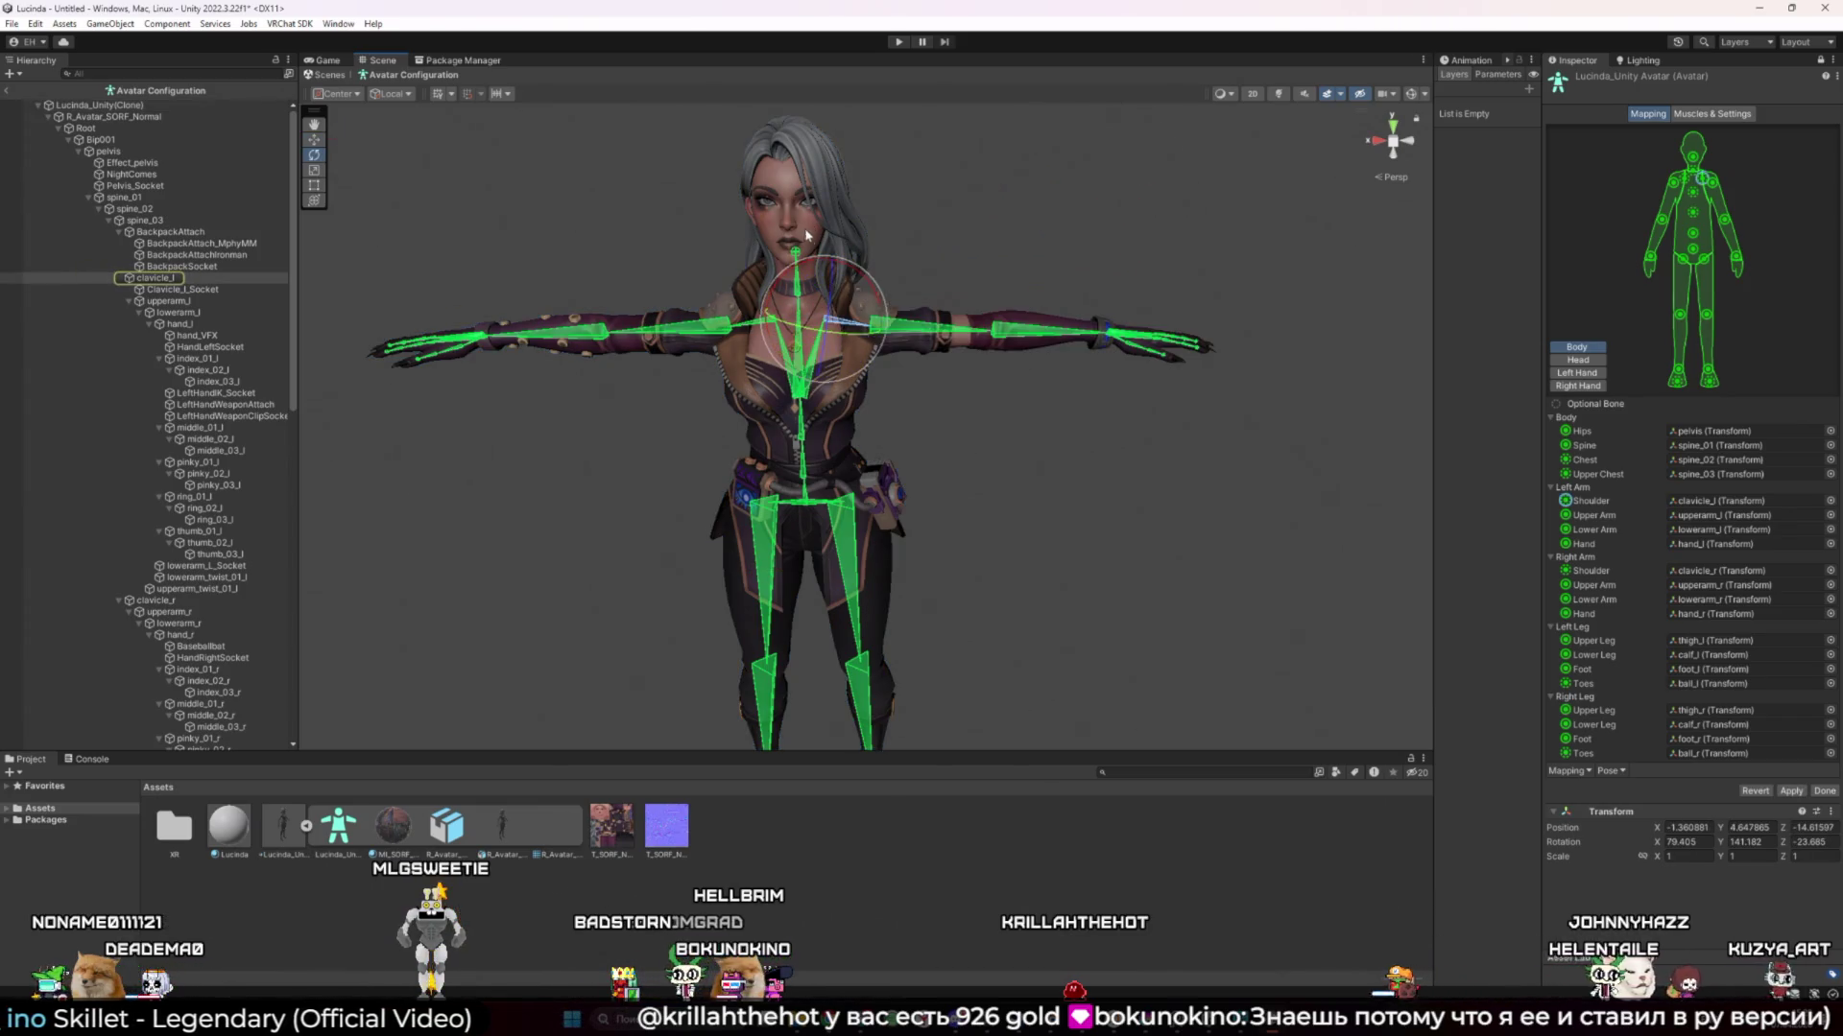
{"action": "left_click", "coordinate": [912, 326]}
{"action": "mouse_move", "coordinate": [912, 326]}
{"action": "left_mouse_down"}
{"action": "mouse_move", "coordinate": [954, 395]}
{"action": "mouse_move", "coordinate": [926, 393]}
{"action": "left_mouse_up"}
{"action": "scroll", "coordinate": [954, 395], "scroll_direction": "up", "scroll_amount": 5}
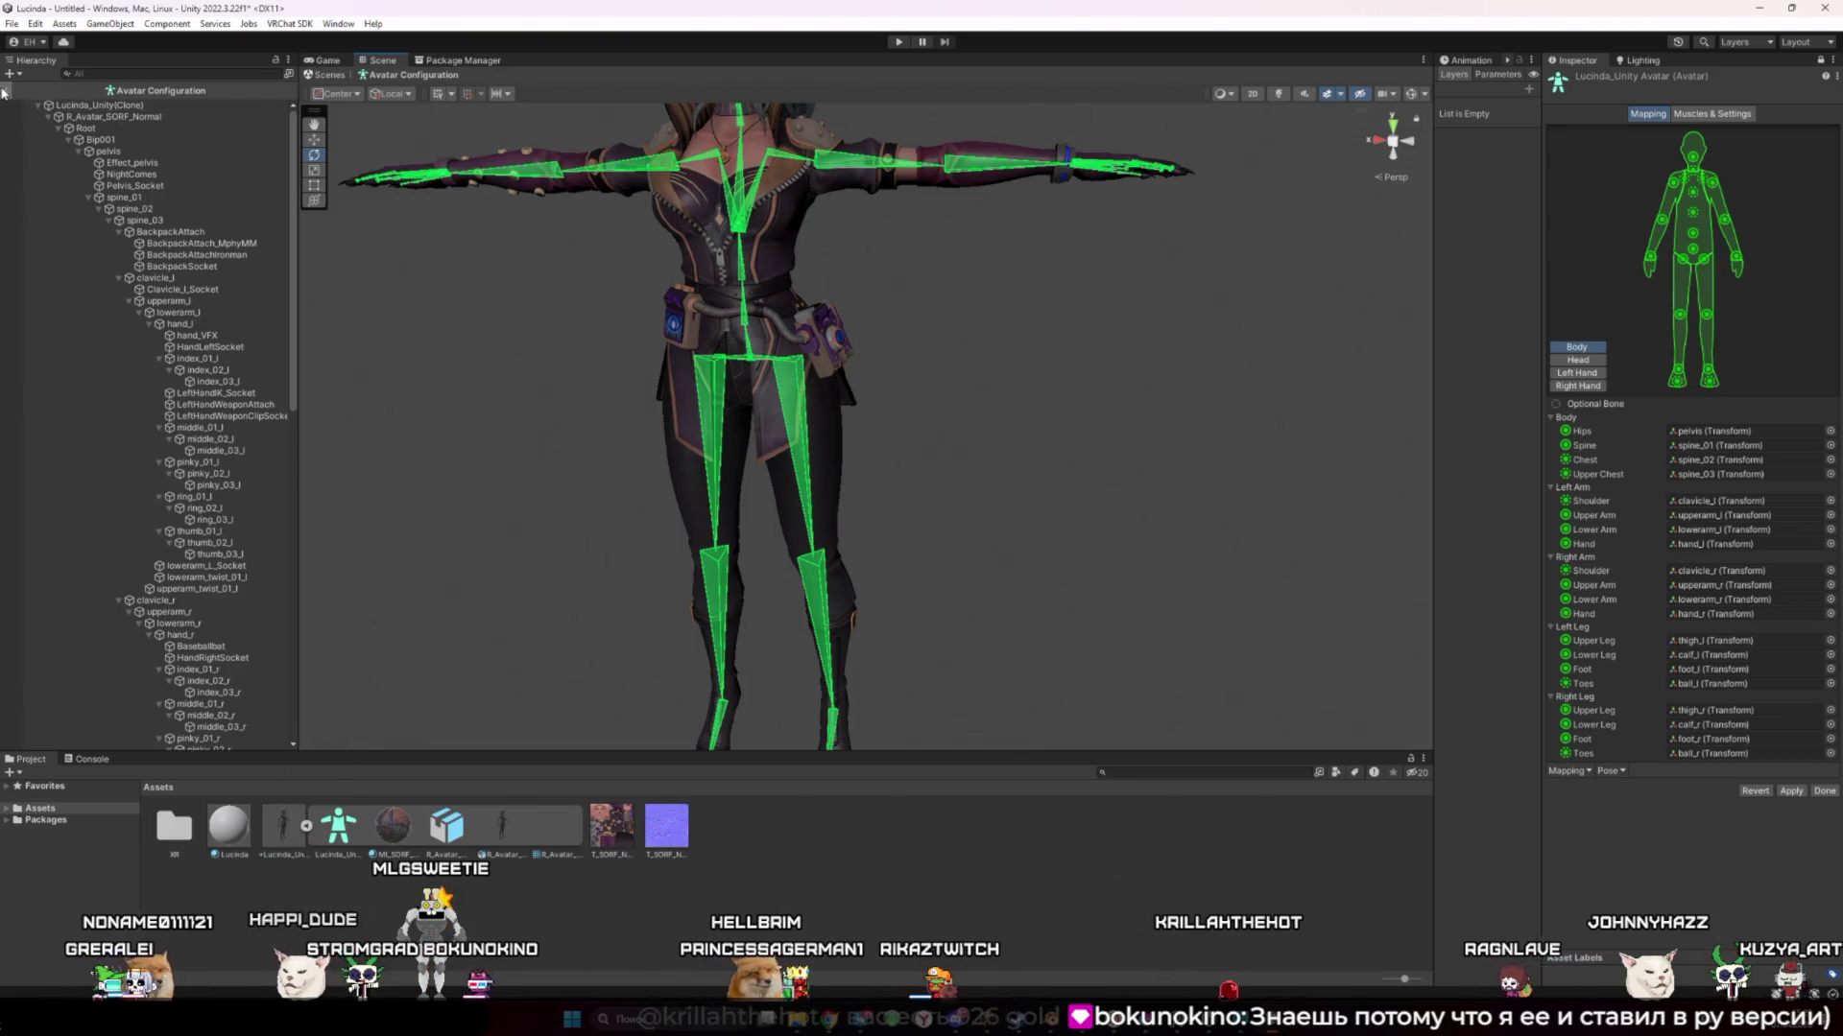
{"action": "left_click", "coordinate": [958, 534]}
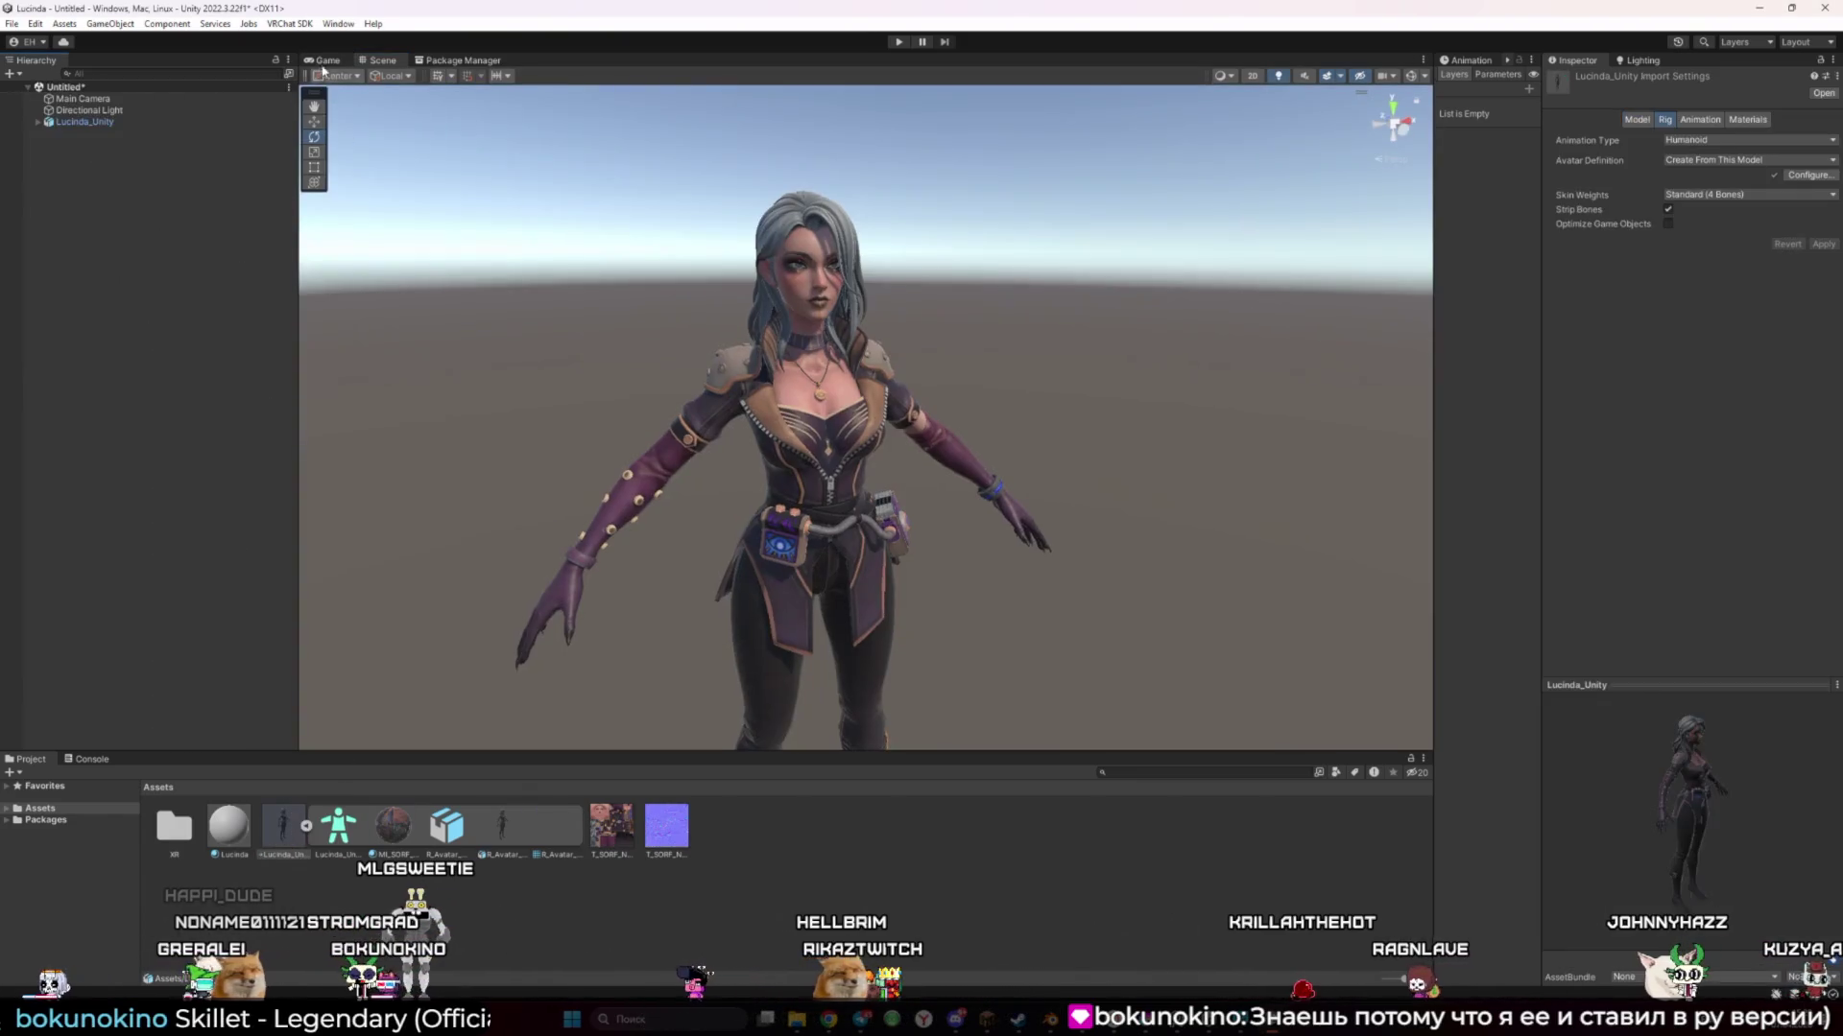
{"action": "left_click", "coordinate": [367, 63]}
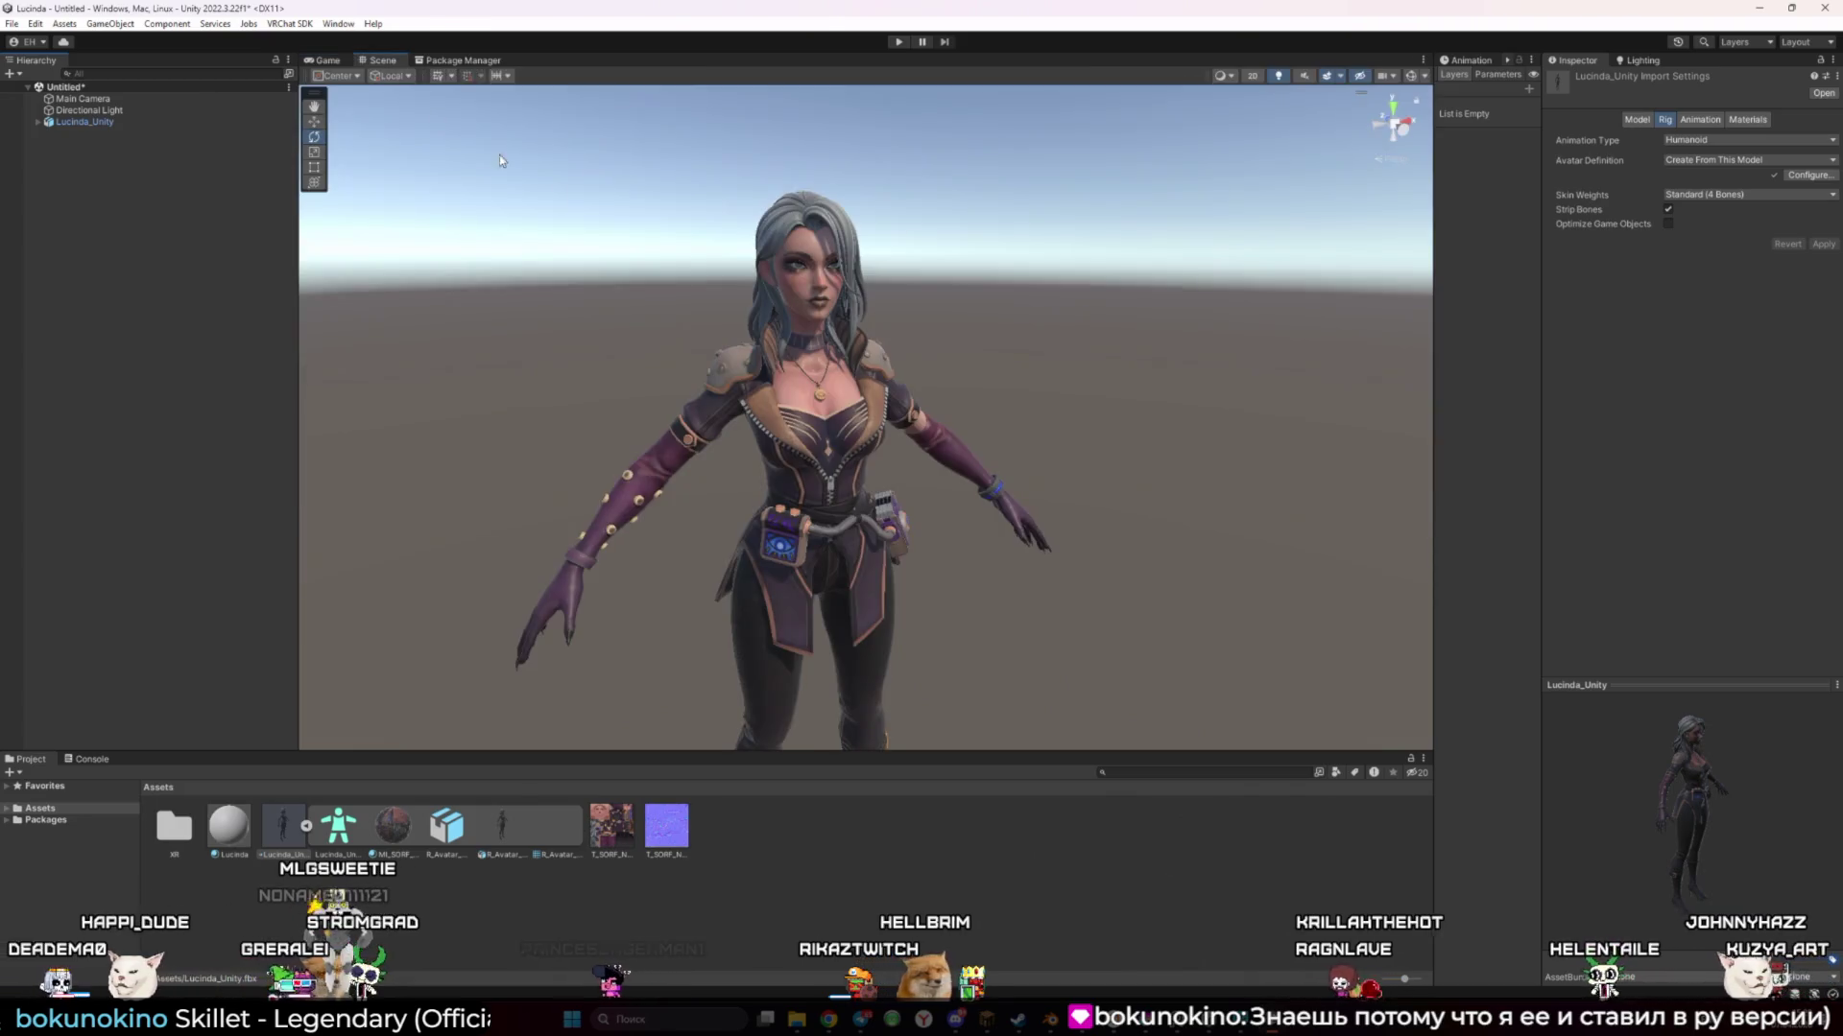
{"action": "left_click_drag", "start_coordinate": [726, 314], "coordinate": [729, 326]}
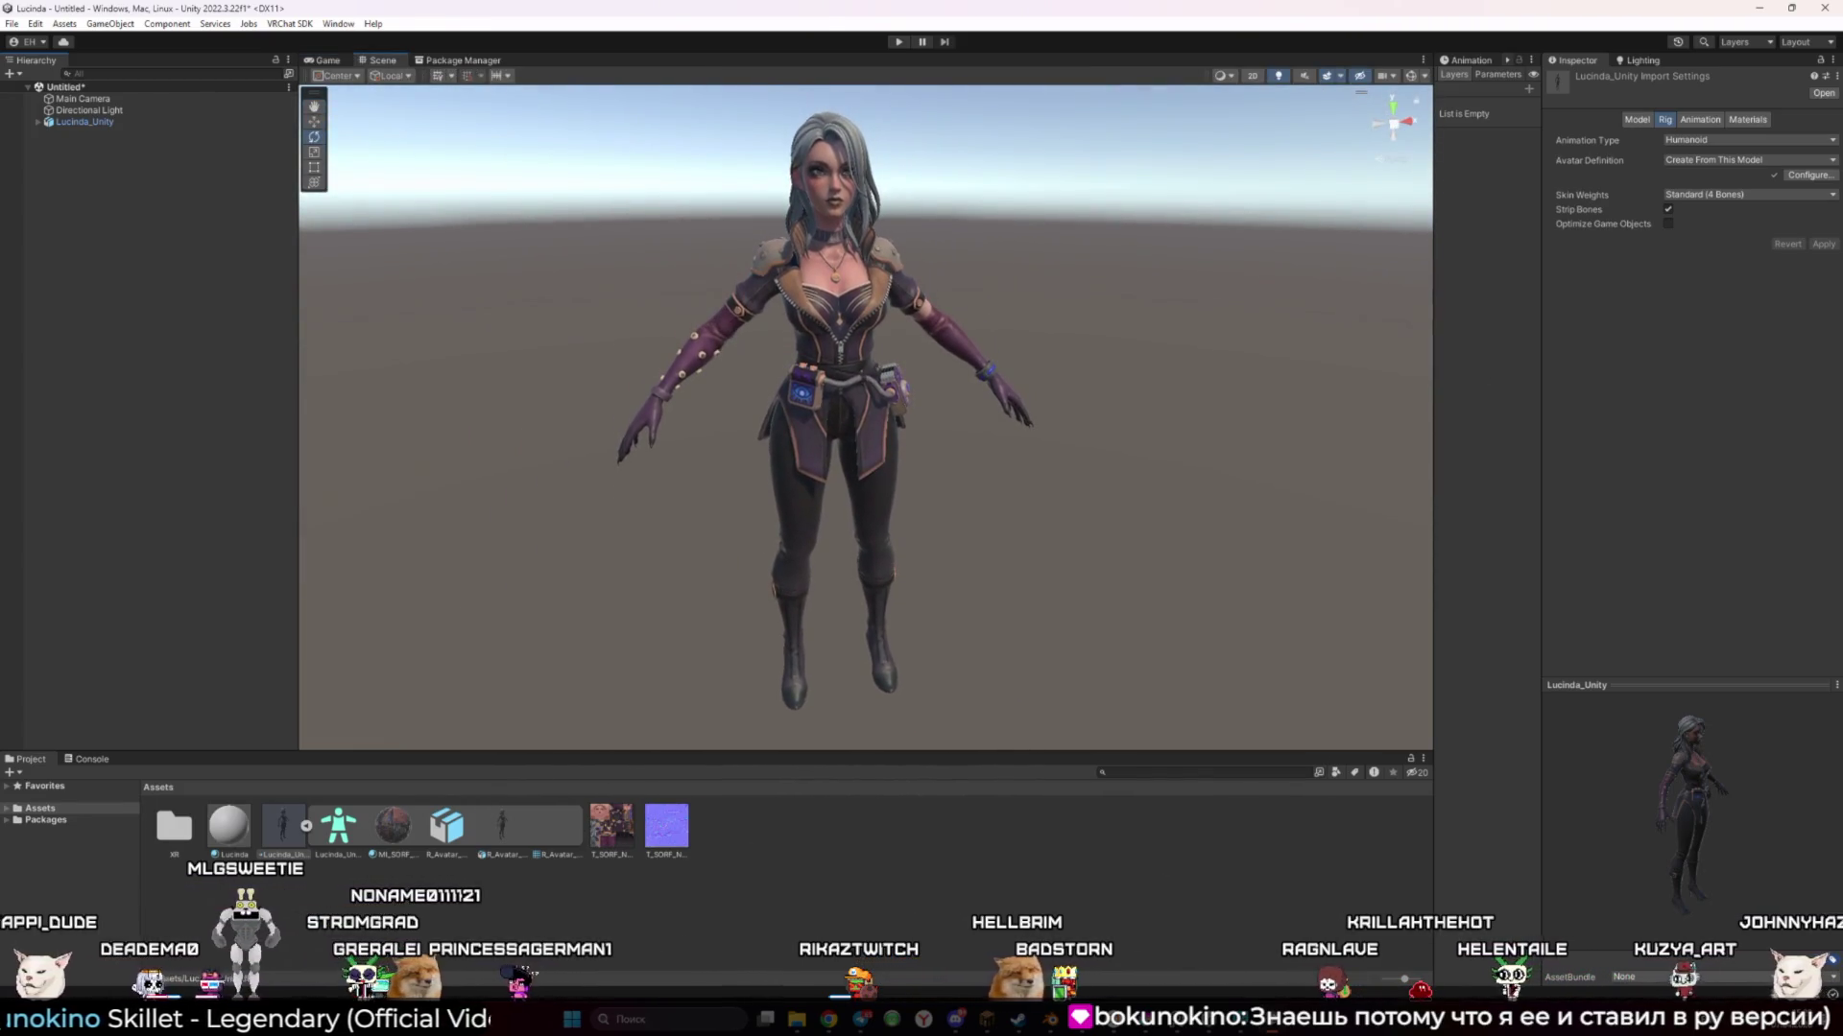
{"action": "left_click", "coordinate": [283, 23]}
{"action": "left_click", "coordinate": [401, 42]}
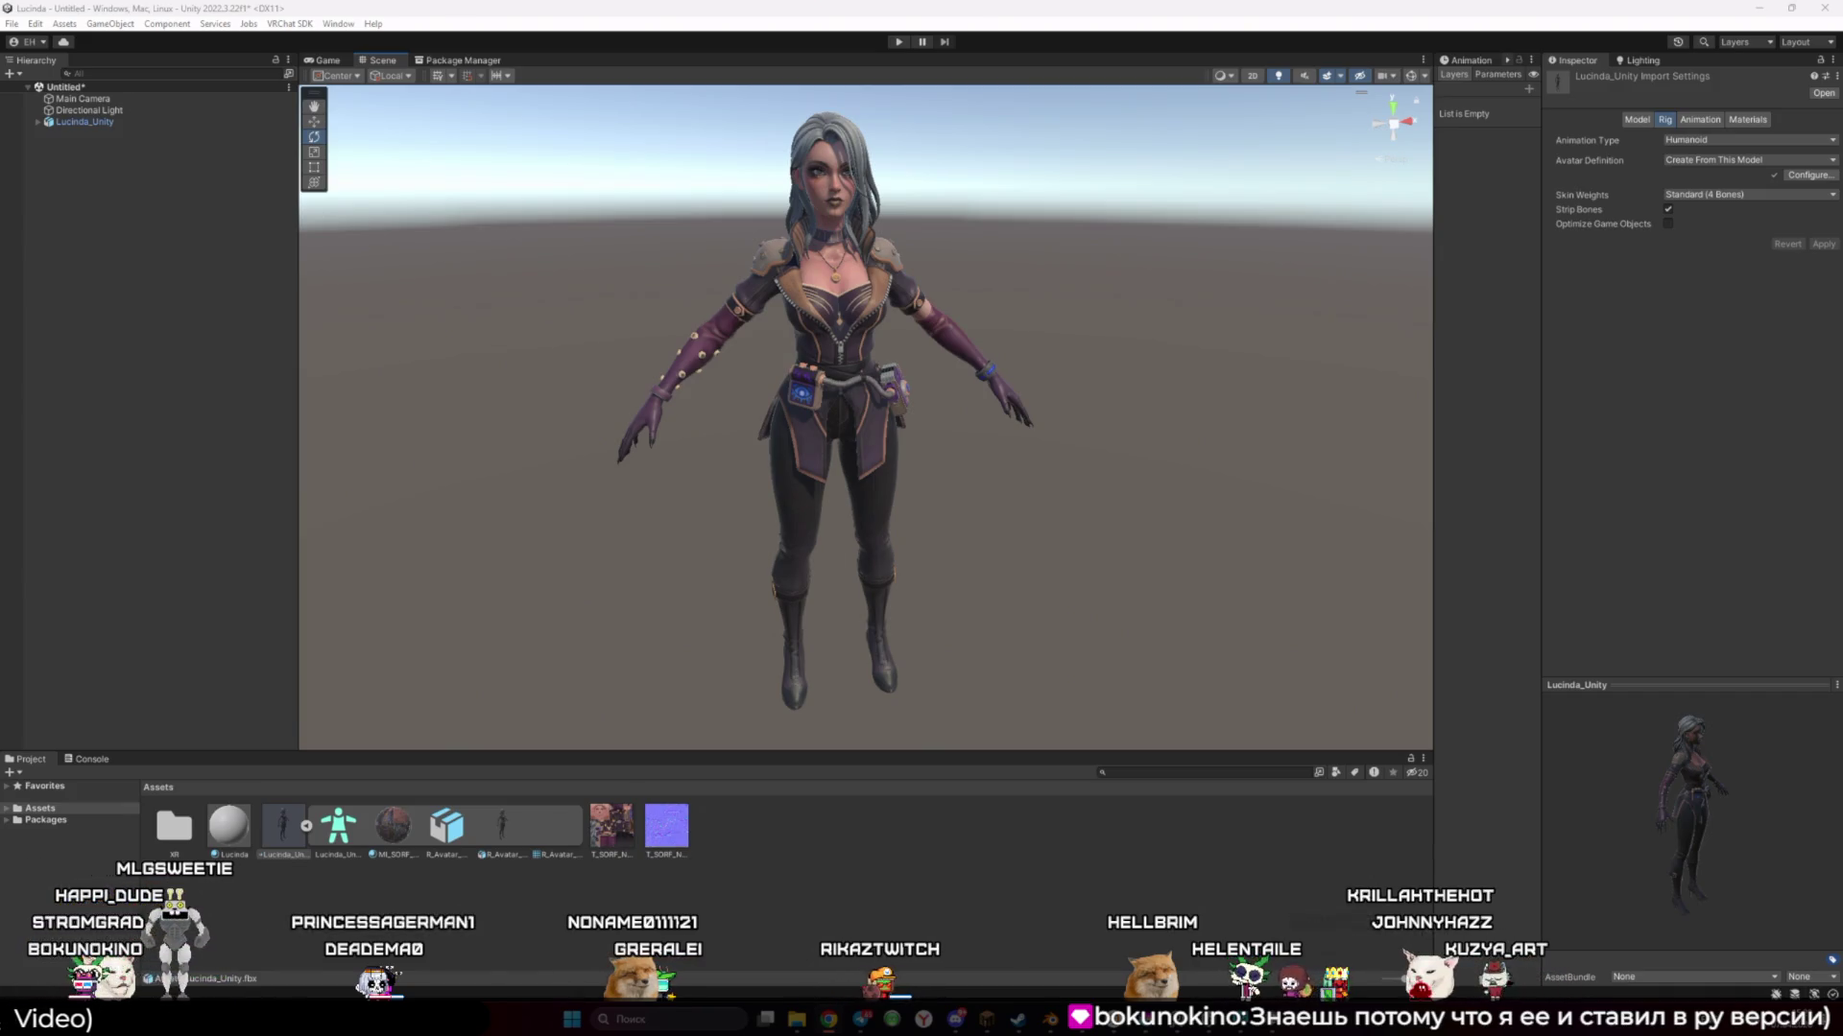
{"action": "left_click", "coordinate": [288, 23]}
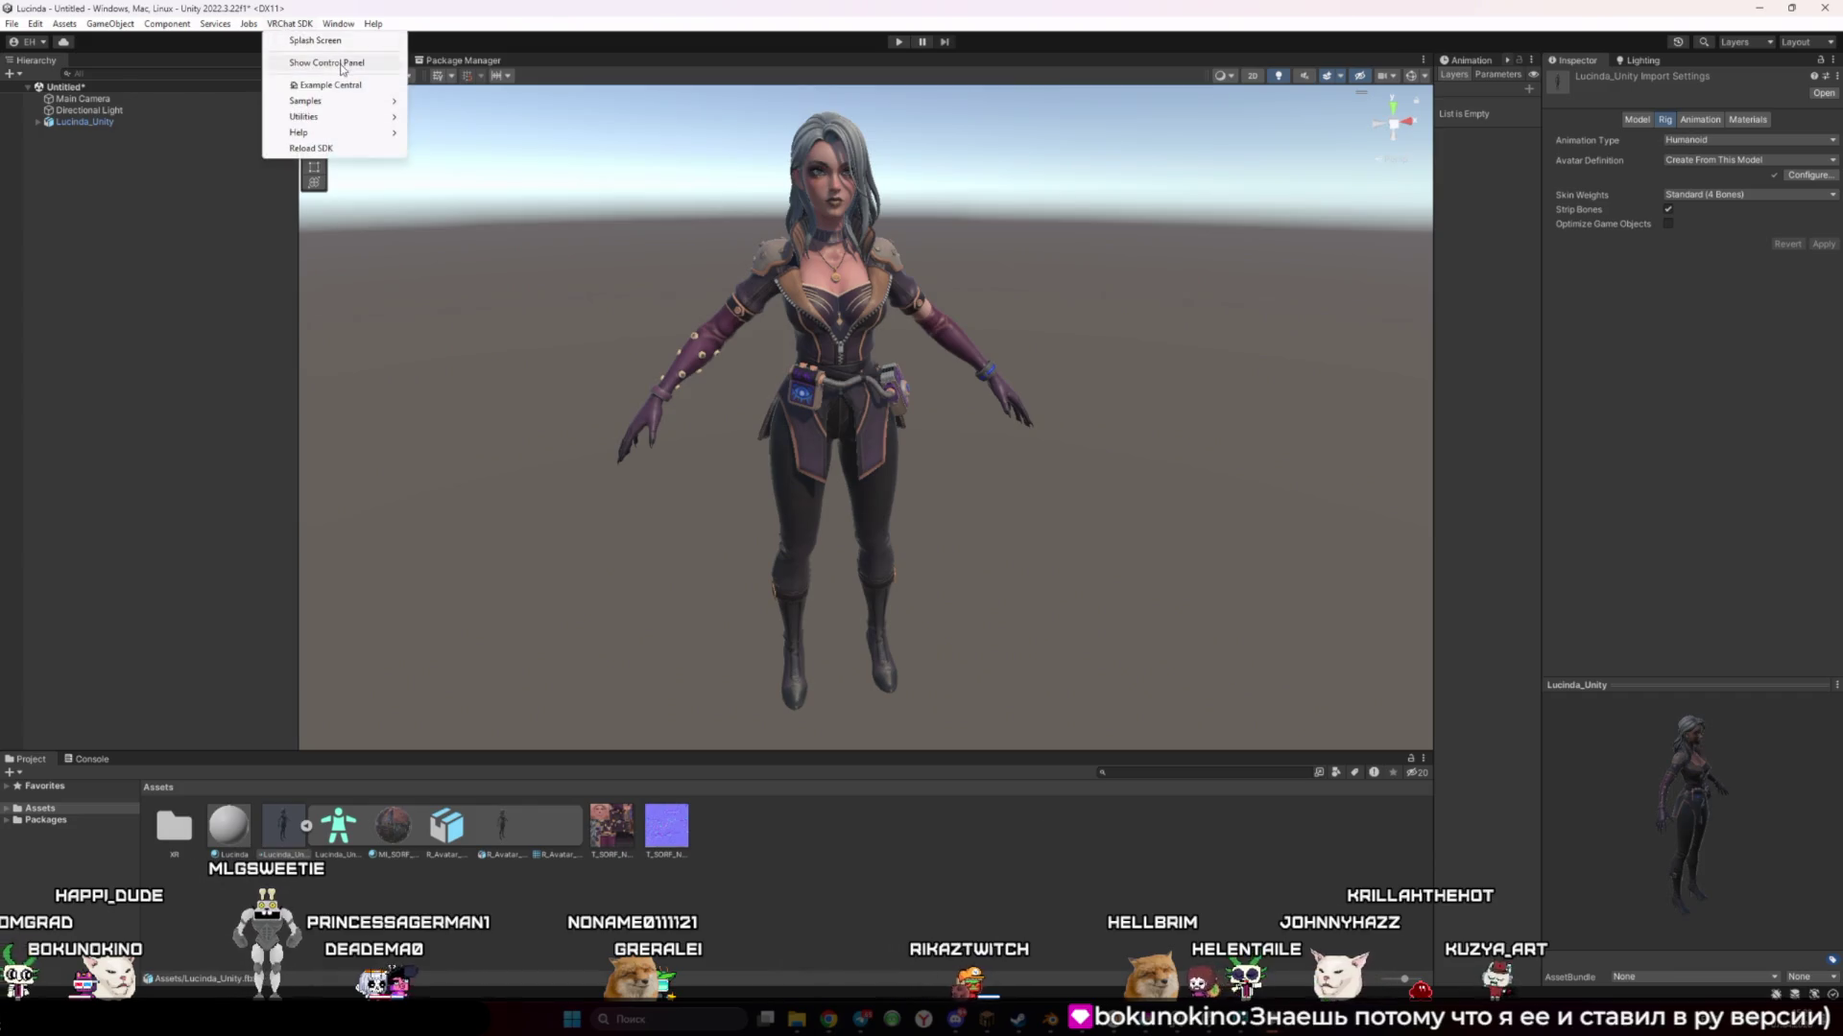
{"action": "left_click", "coordinate": [341, 65]}
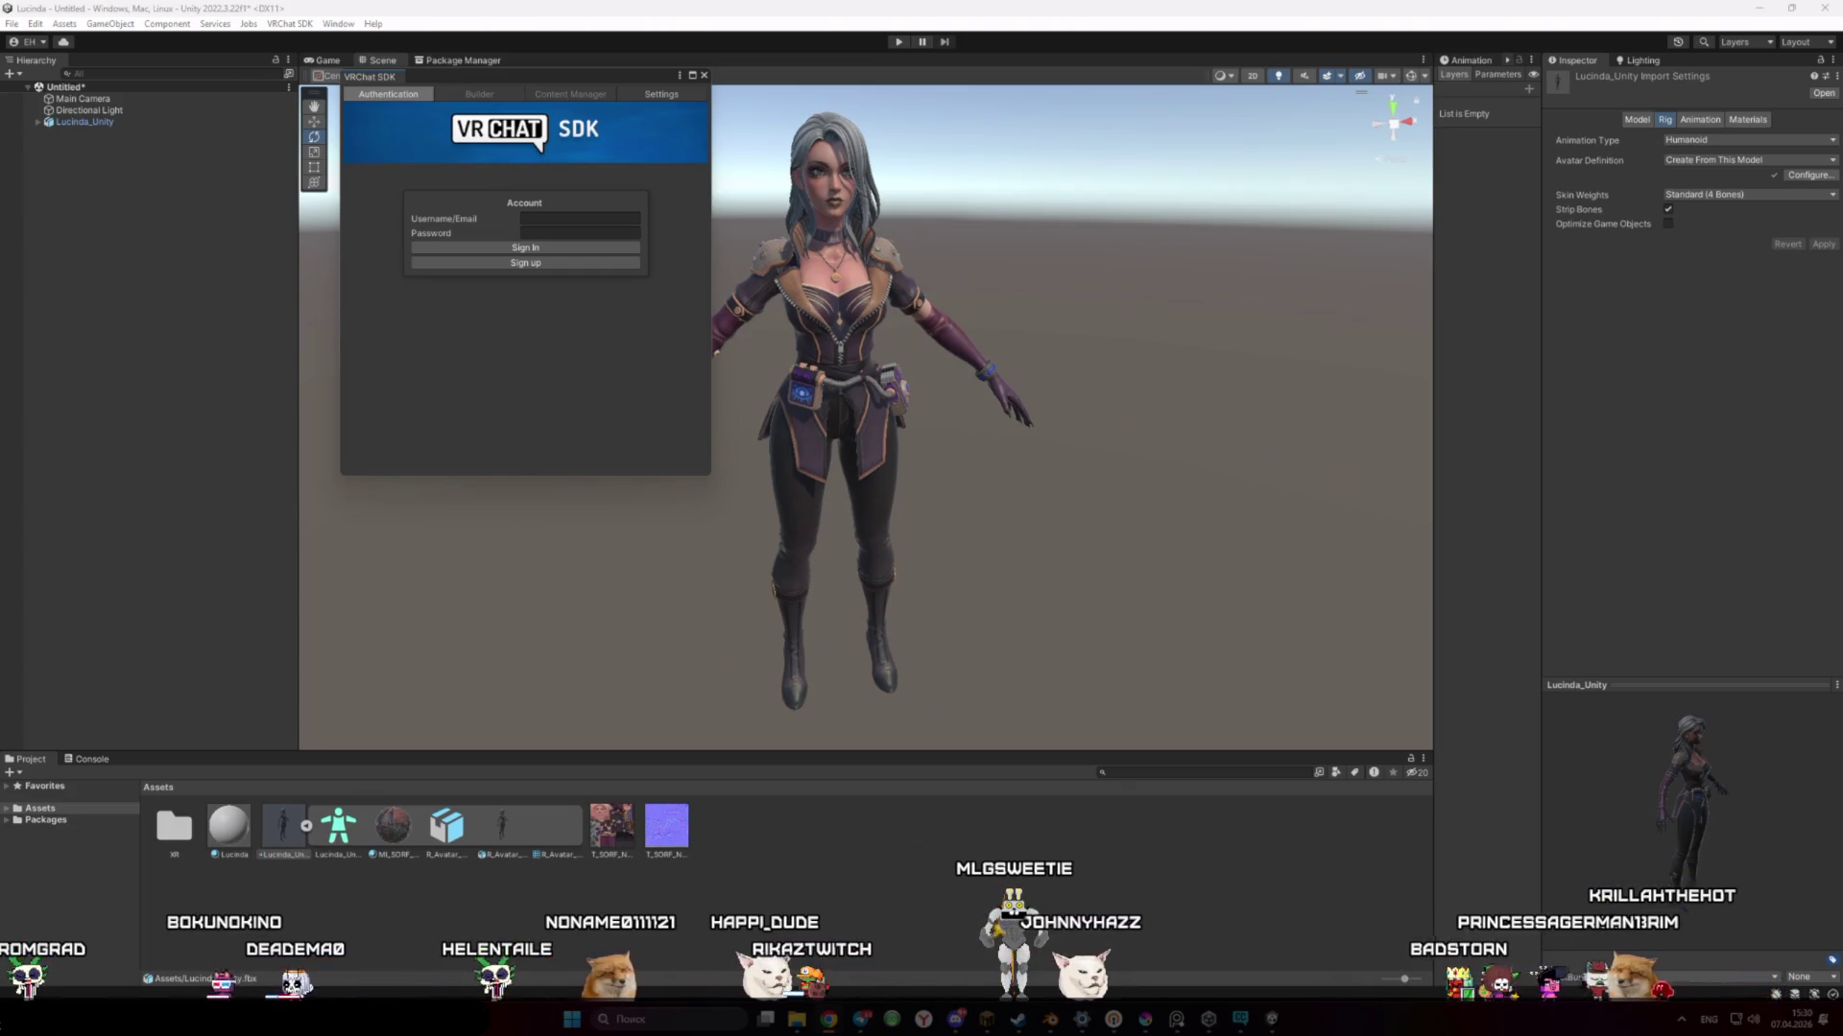
{"action": "left_click", "coordinate": [704, 75]}
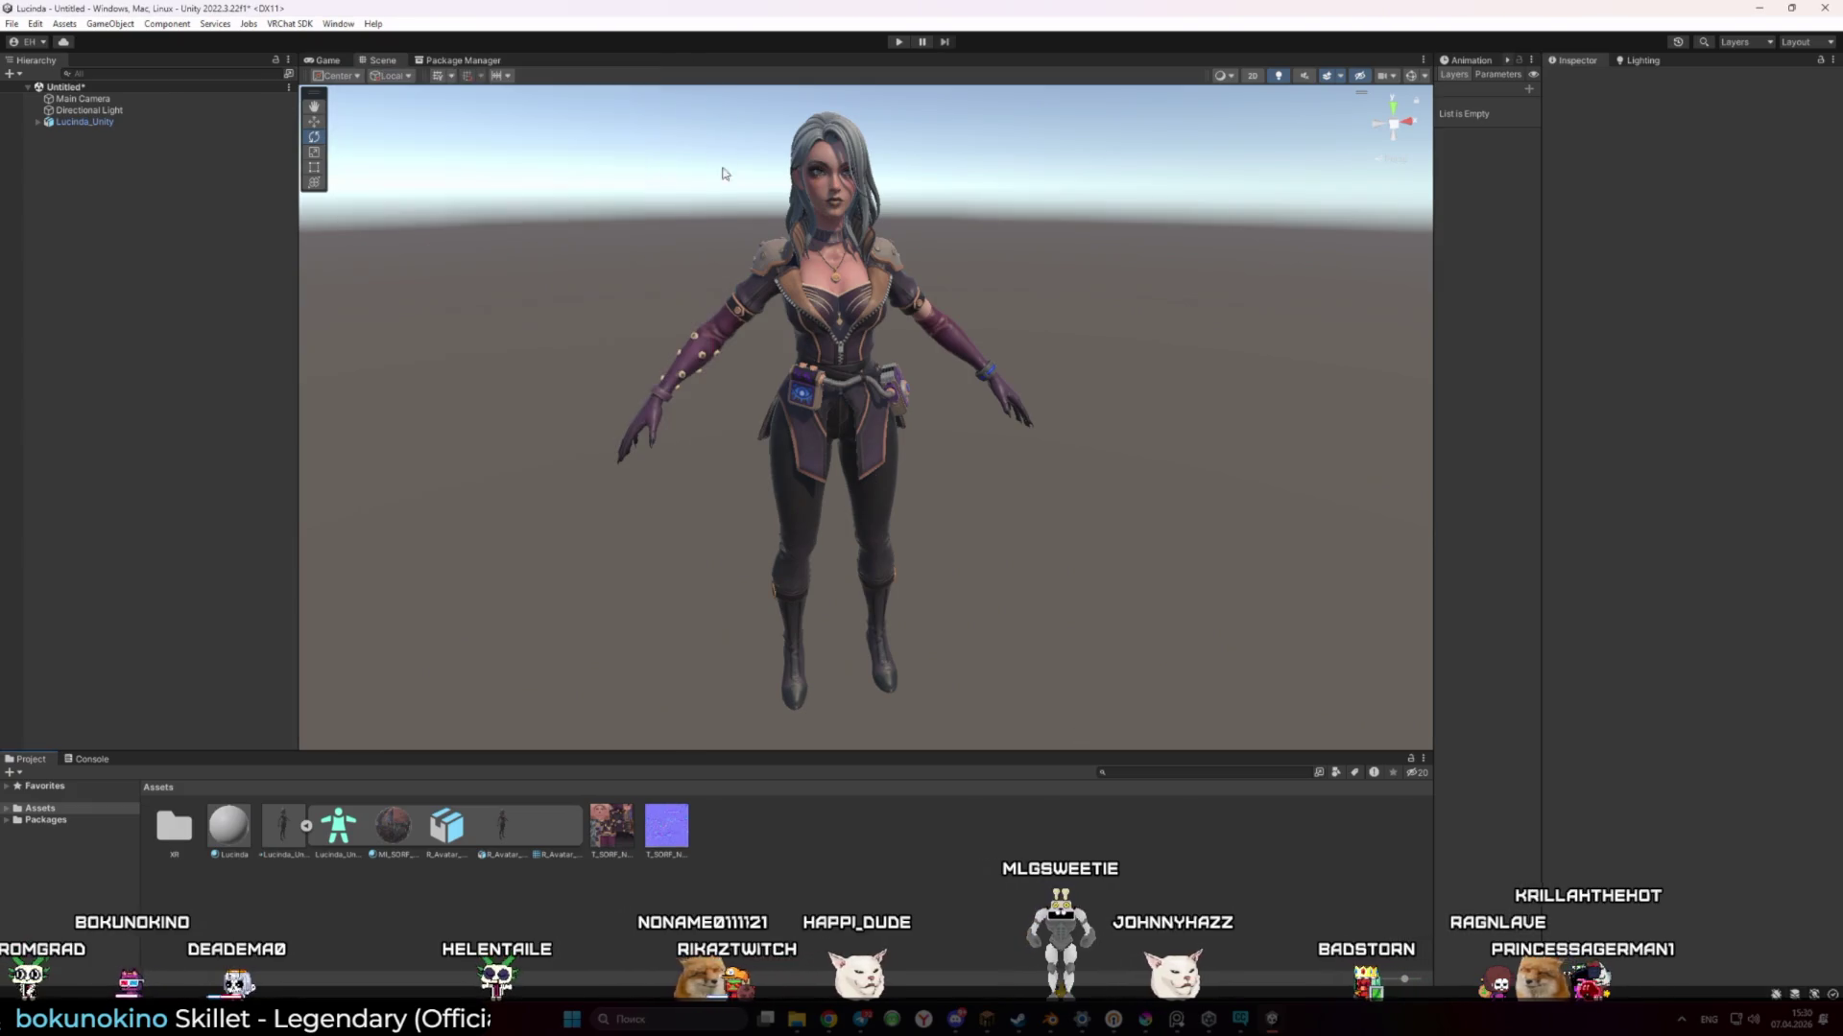
{"action": "right_click", "coordinate": [782, 897]}
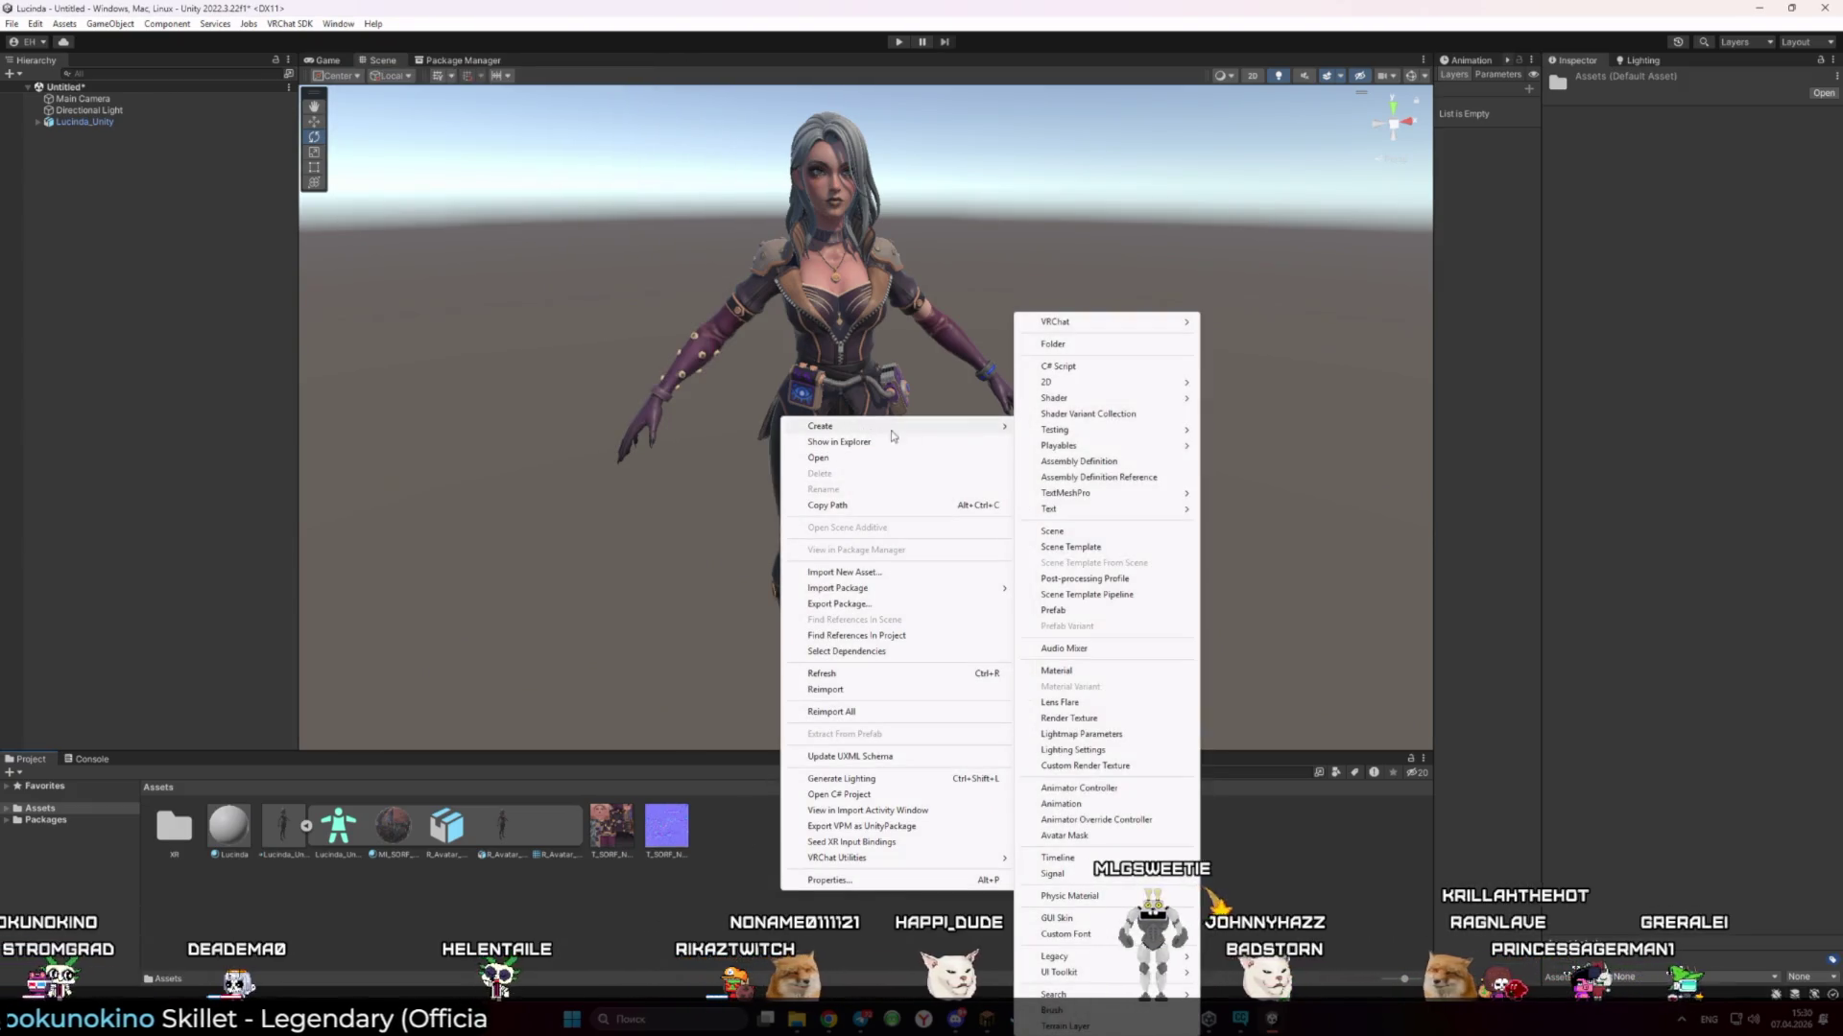
{"action": "left_click", "coordinate": [971, 427]}
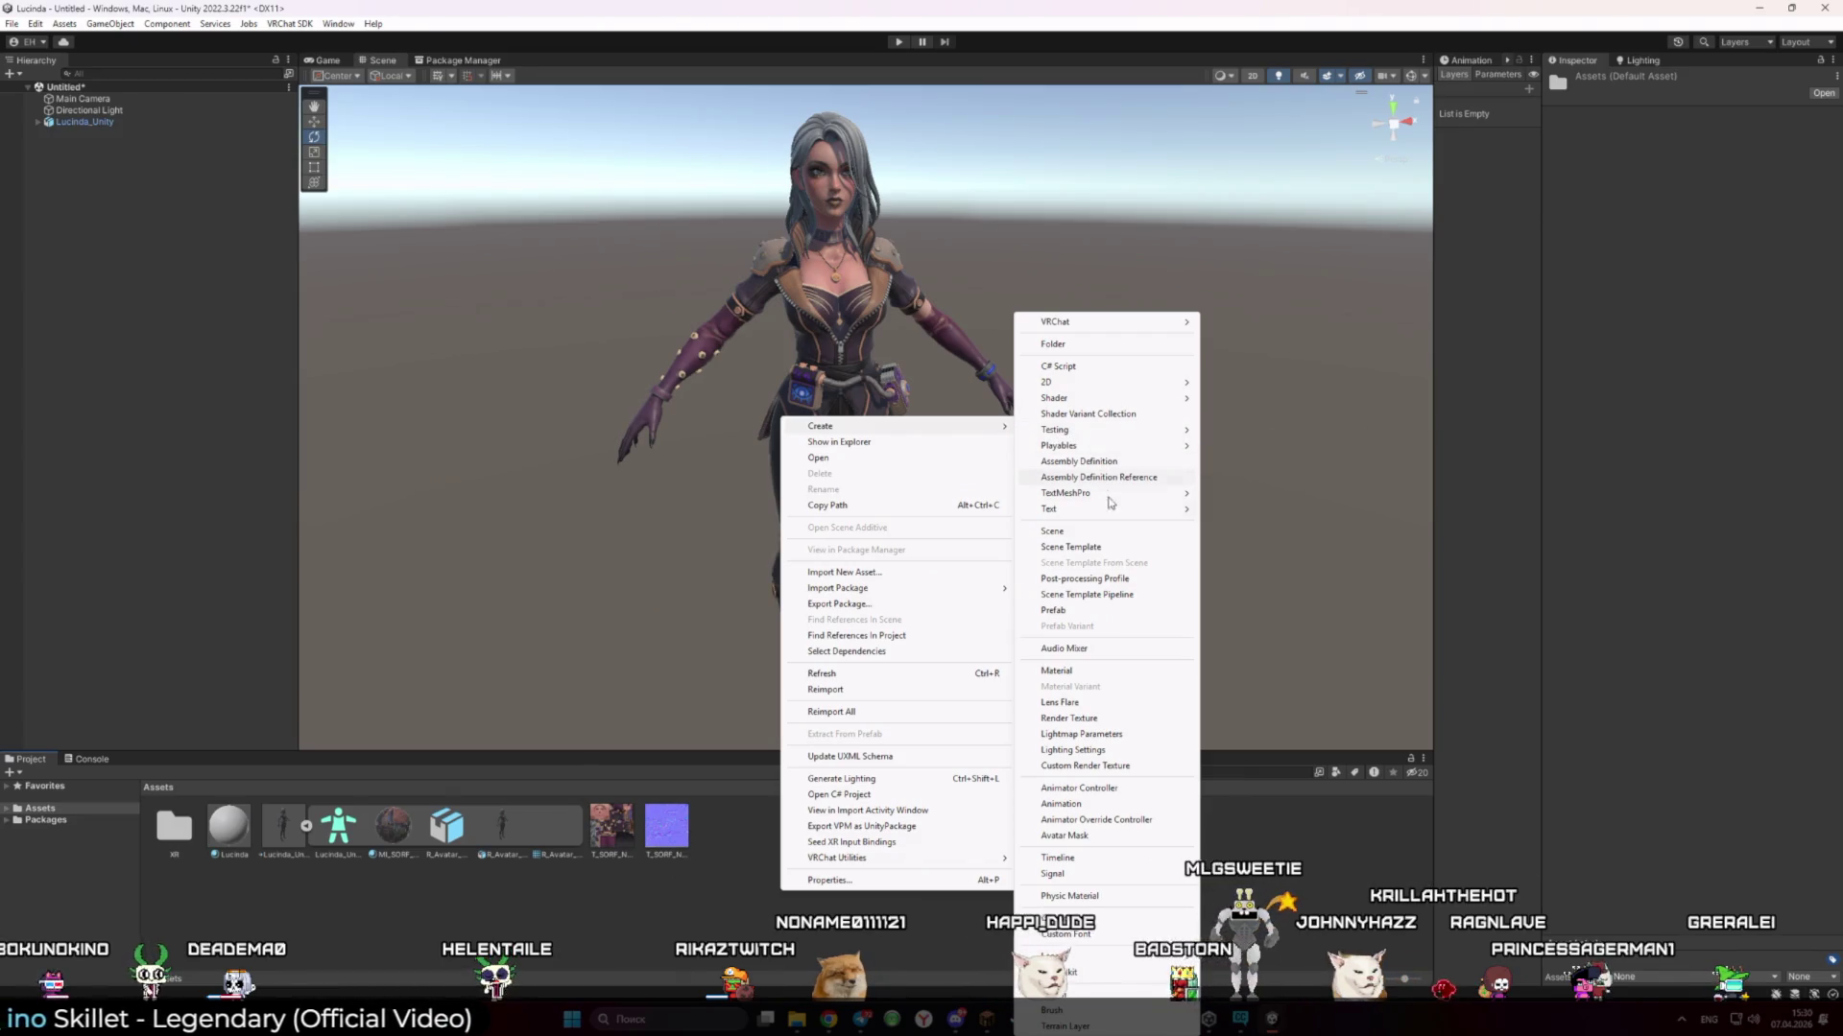
{"action": "mouse_move", "coordinate": [1146, 401]}
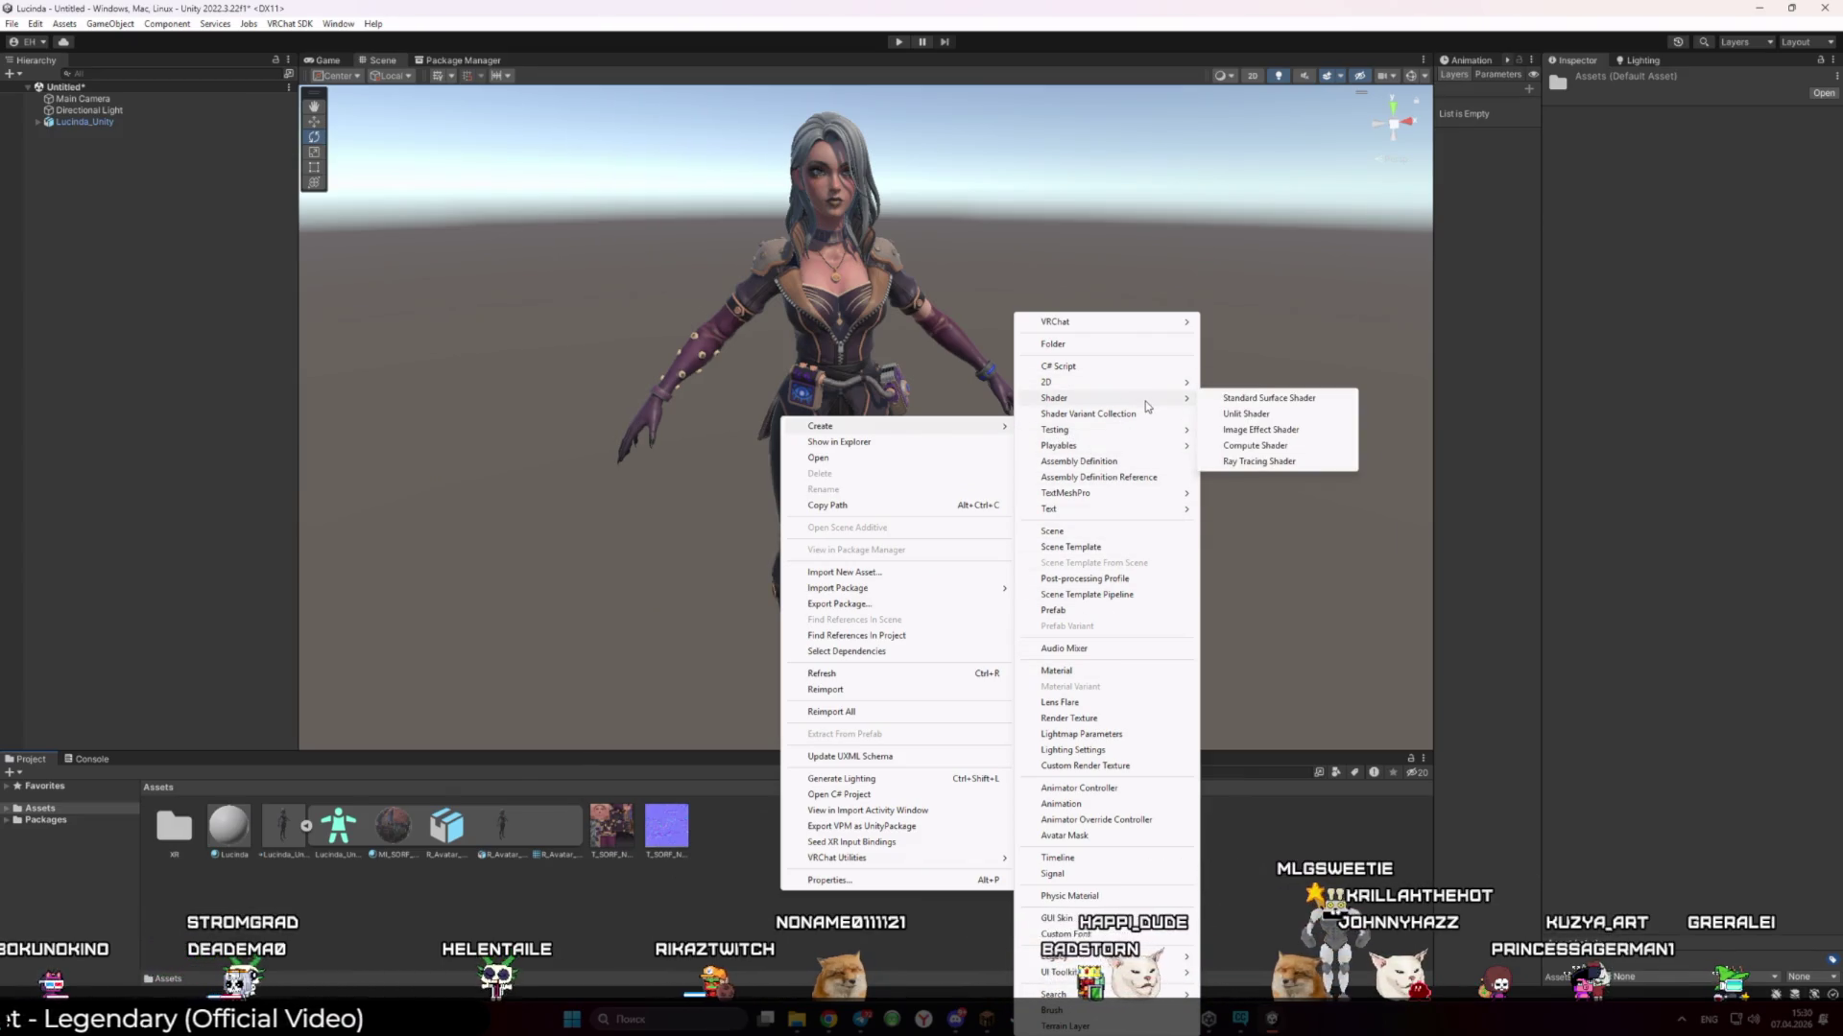
{"action": "left_click", "coordinate": [643, 989]}
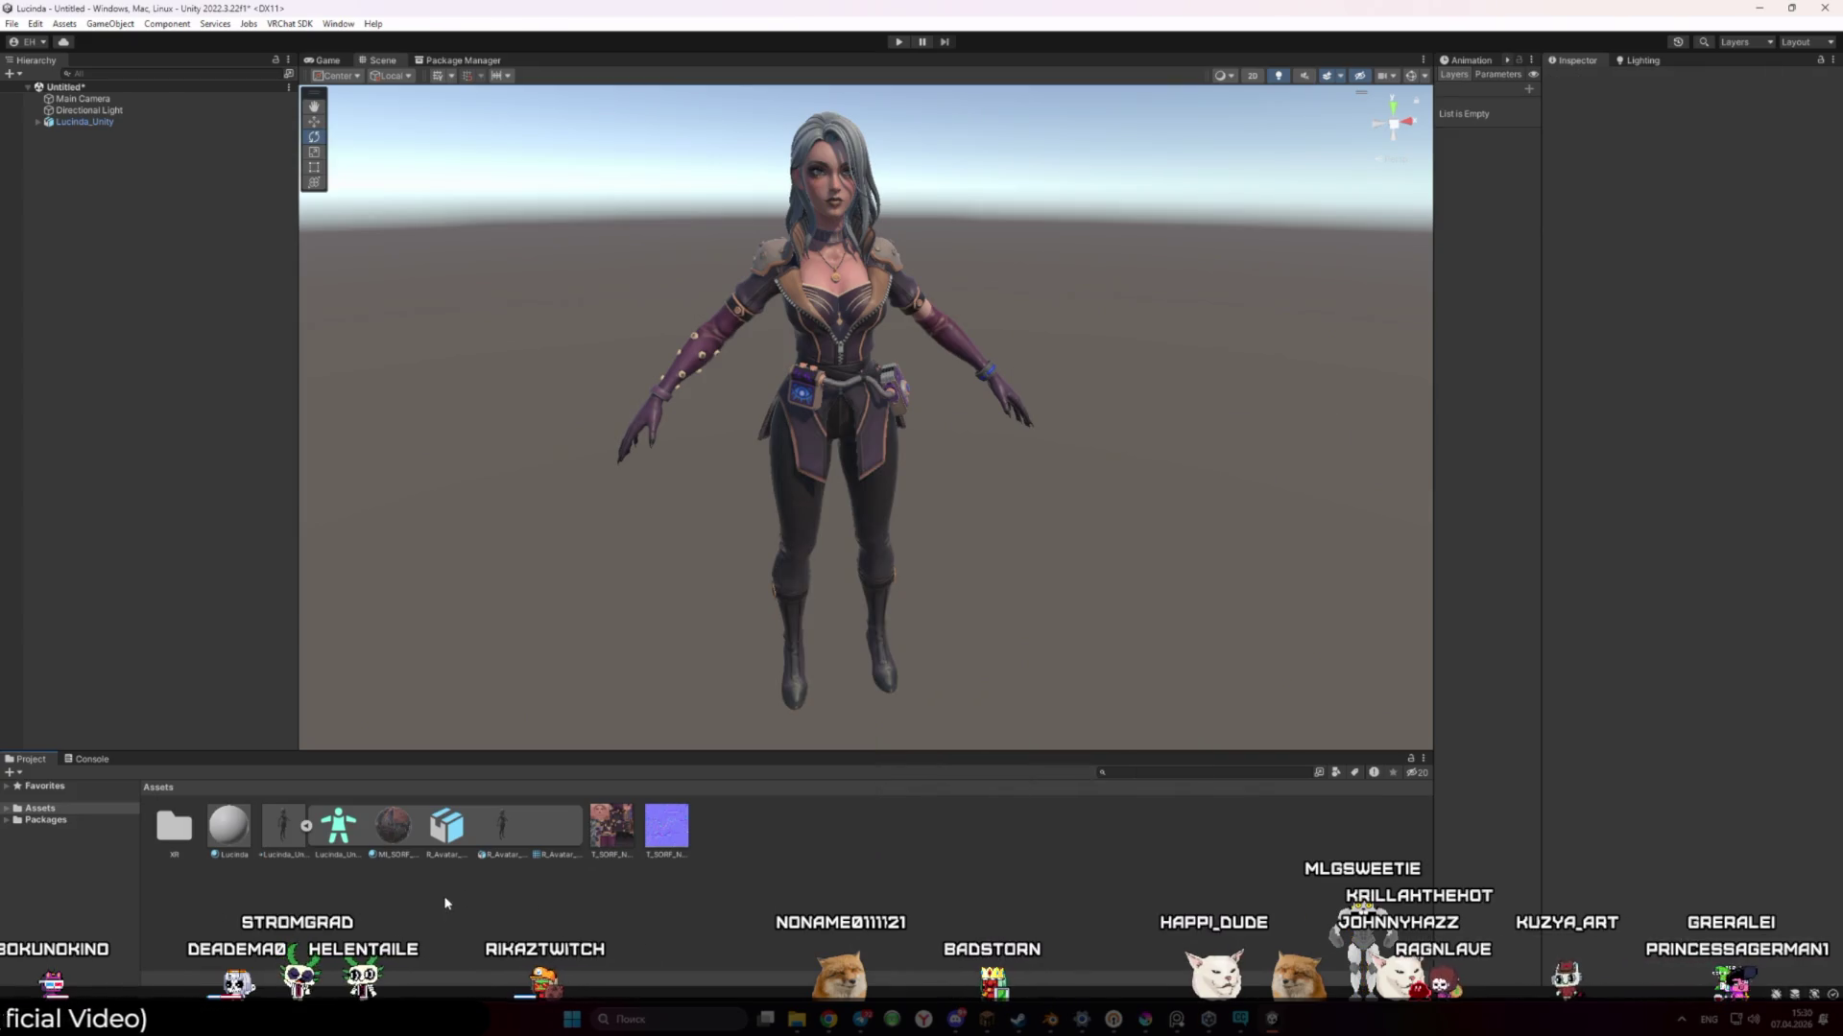
{"action": "left_click", "coordinate": [403, 825]}
{"action": "left_click", "coordinate": [478, 919]}
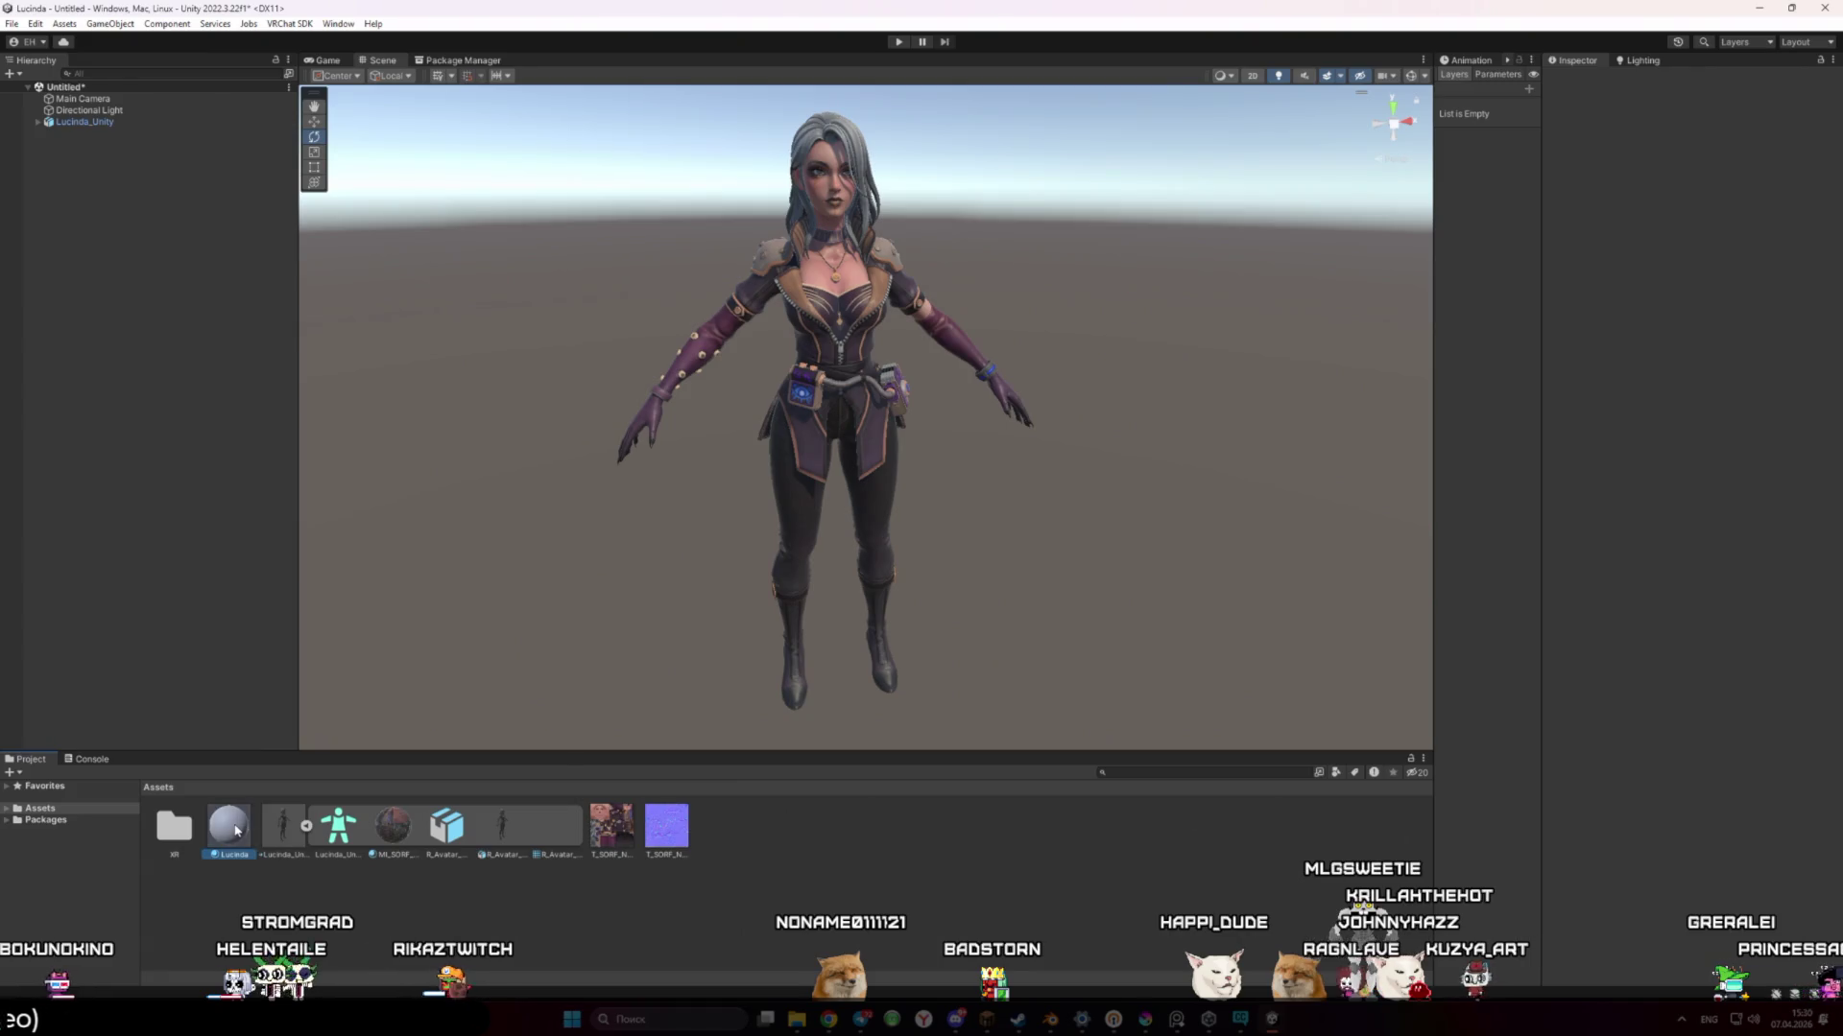
{"action": "key", "text": "Delete"}
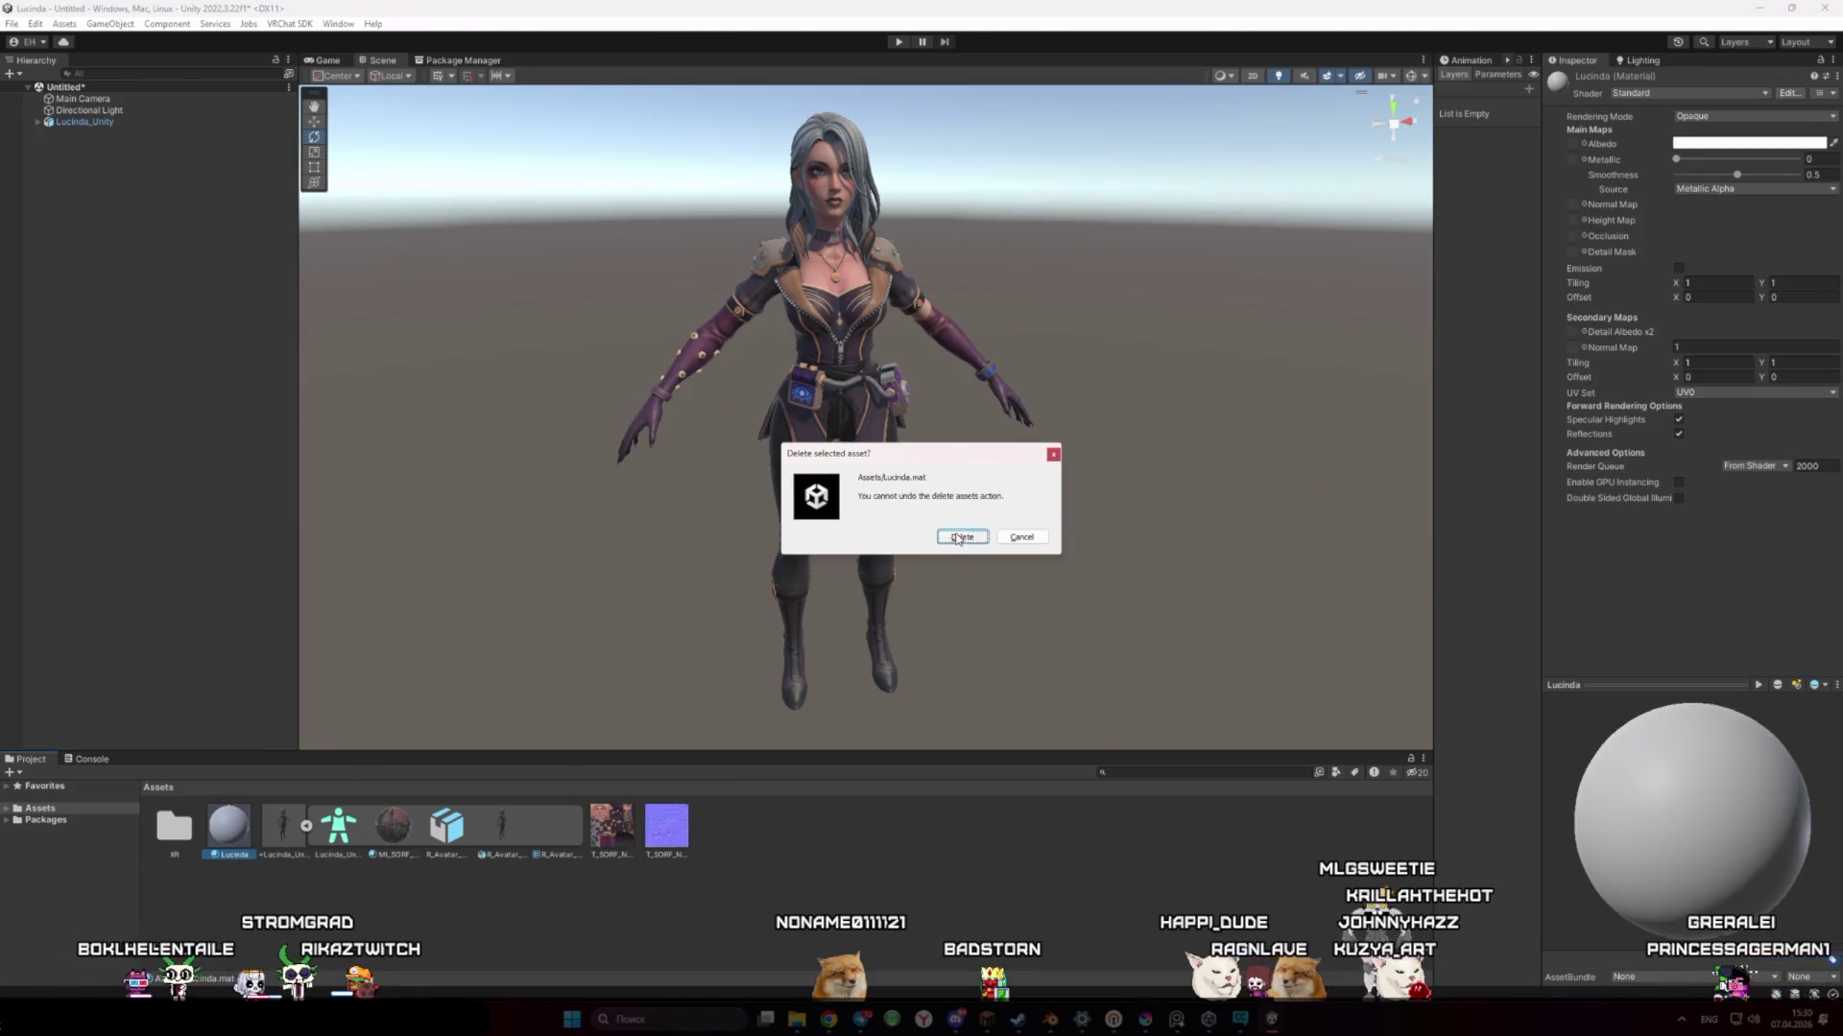
Delete the old Lucinda material from Assets
{"action": "left_click", "coordinate": [958, 537]}
{"action": "left_click", "coordinate": [233, 833]}
{"action": "left_click", "coordinate": [353, 831]}
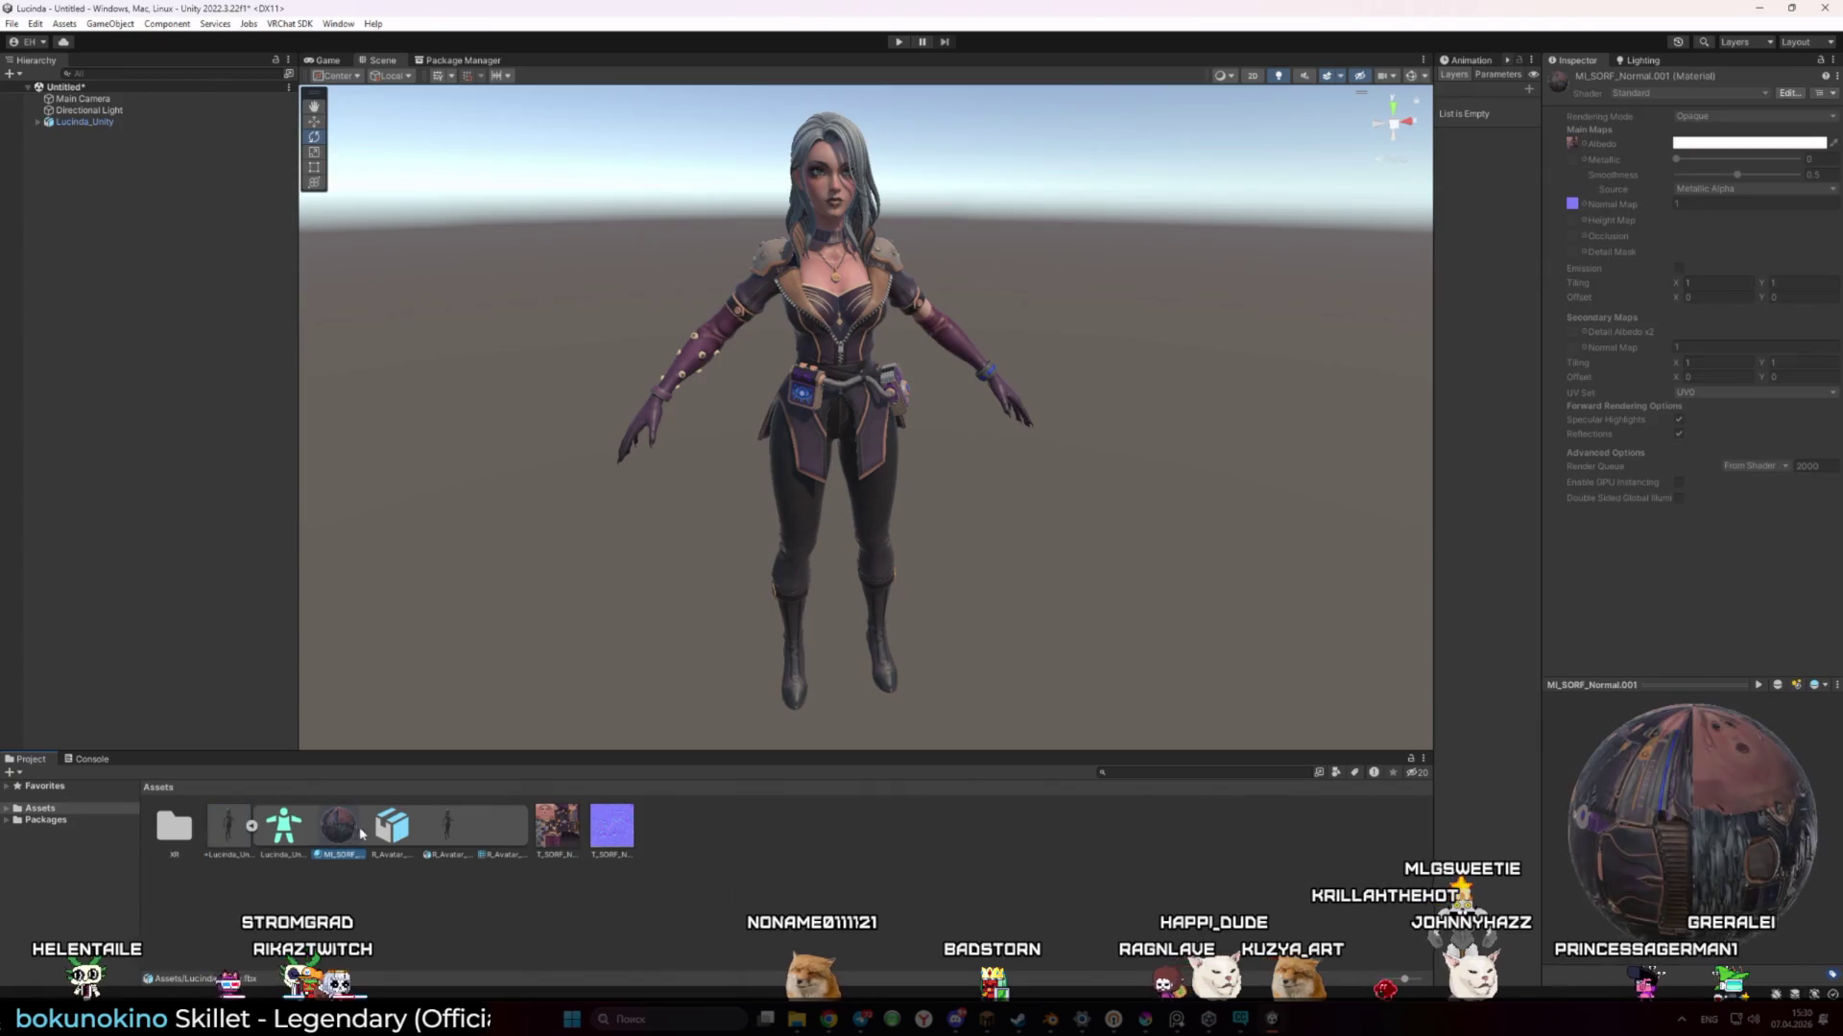
{"action": "left_click", "coordinate": [480, 842]}
{"action": "left_click", "coordinate": [459, 870]}
Extract the Lucinda model's materials from the prefab into the Assets folder
{"action": "right_click", "coordinate": [338, 828]}
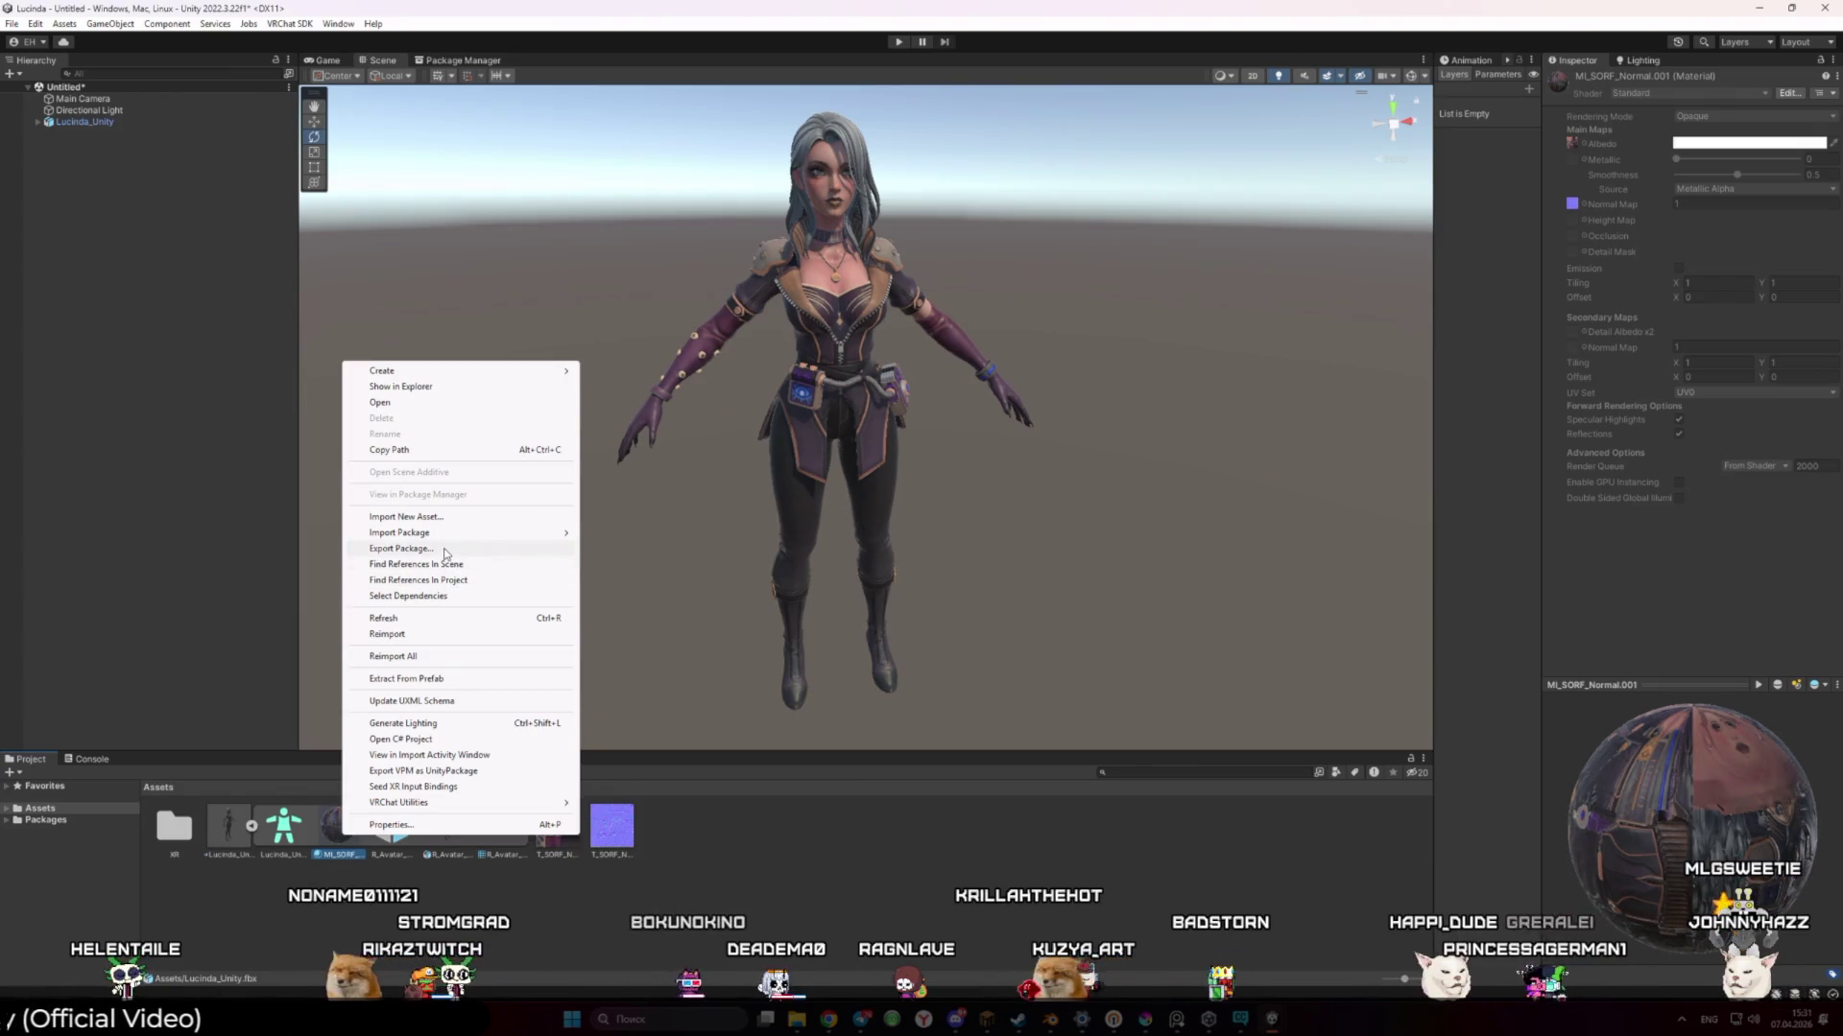
{"action": "left_click", "coordinate": [436, 680]}
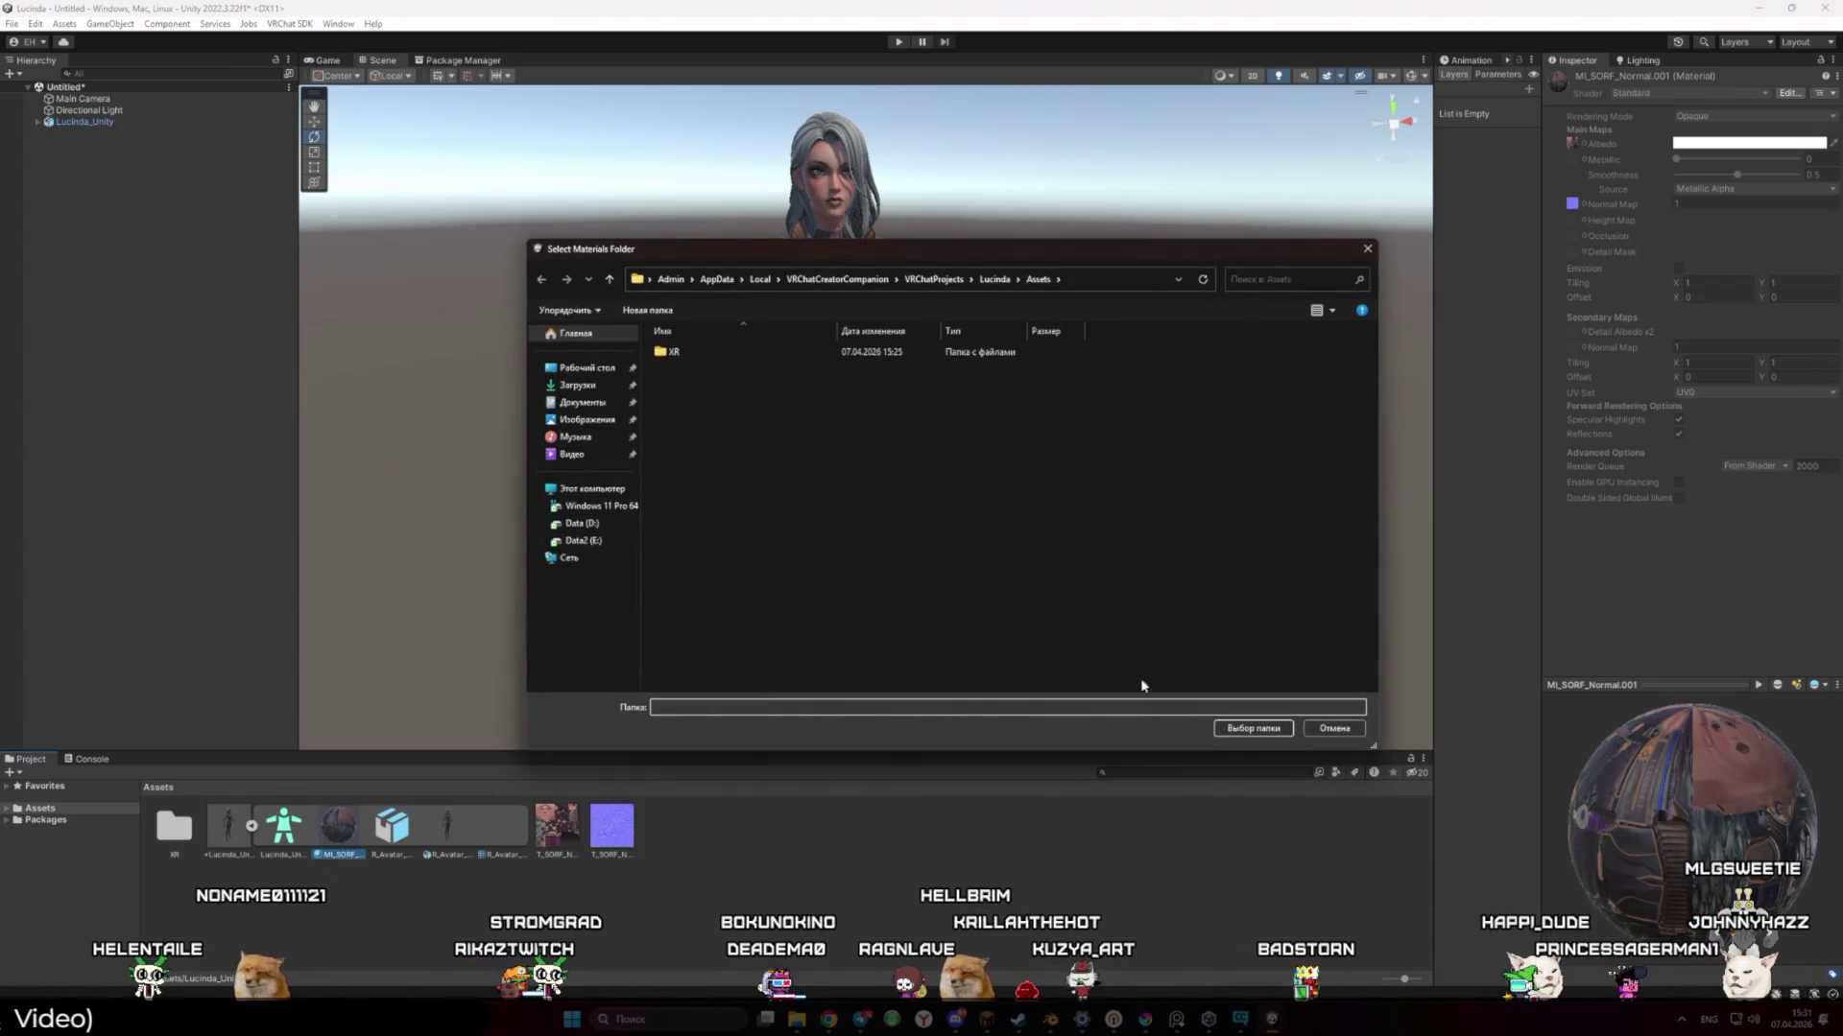
{"action": "left_click", "coordinate": [1253, 728]}
Delete the extracted MI_SORF_Normal.001 material
{"action": "left_click", "coordinate": [496, 833]}
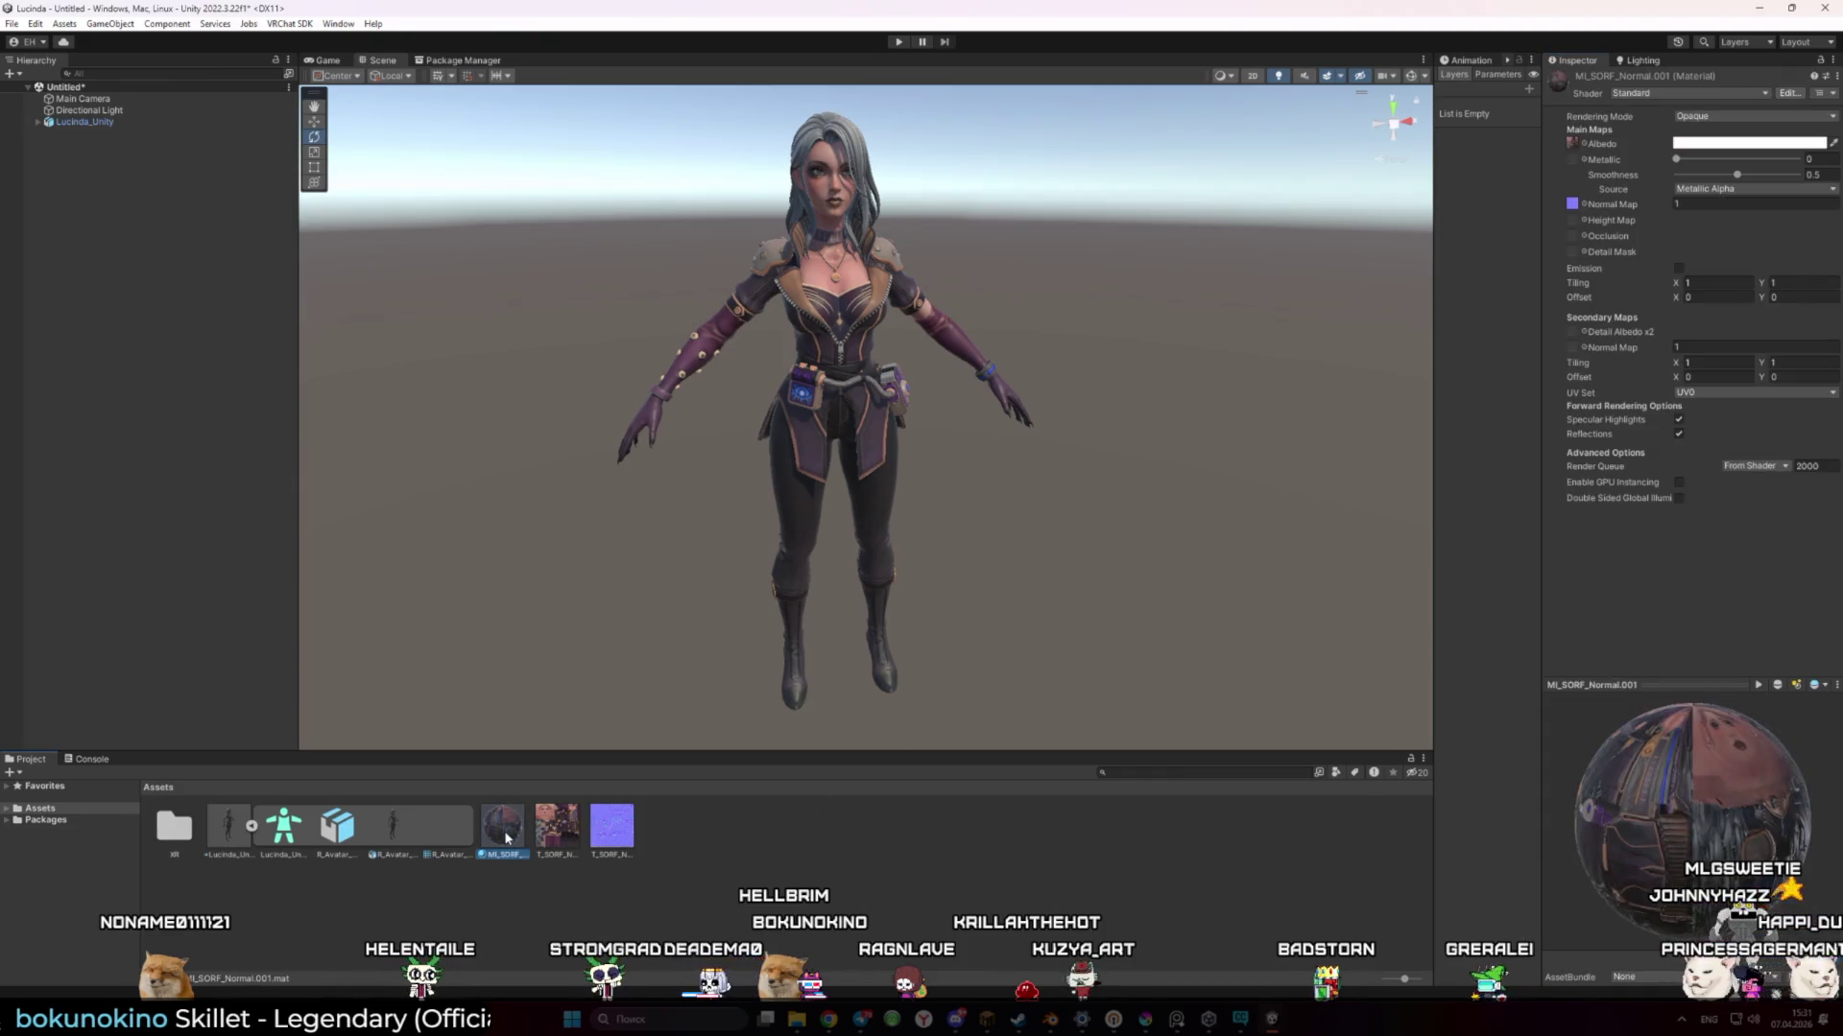
{"action": "key", "text": "Delete"}
{"action": "left_click", "coordinate": [979, 543]}
{"action": "right_click", "coordinate": [683, 896]}
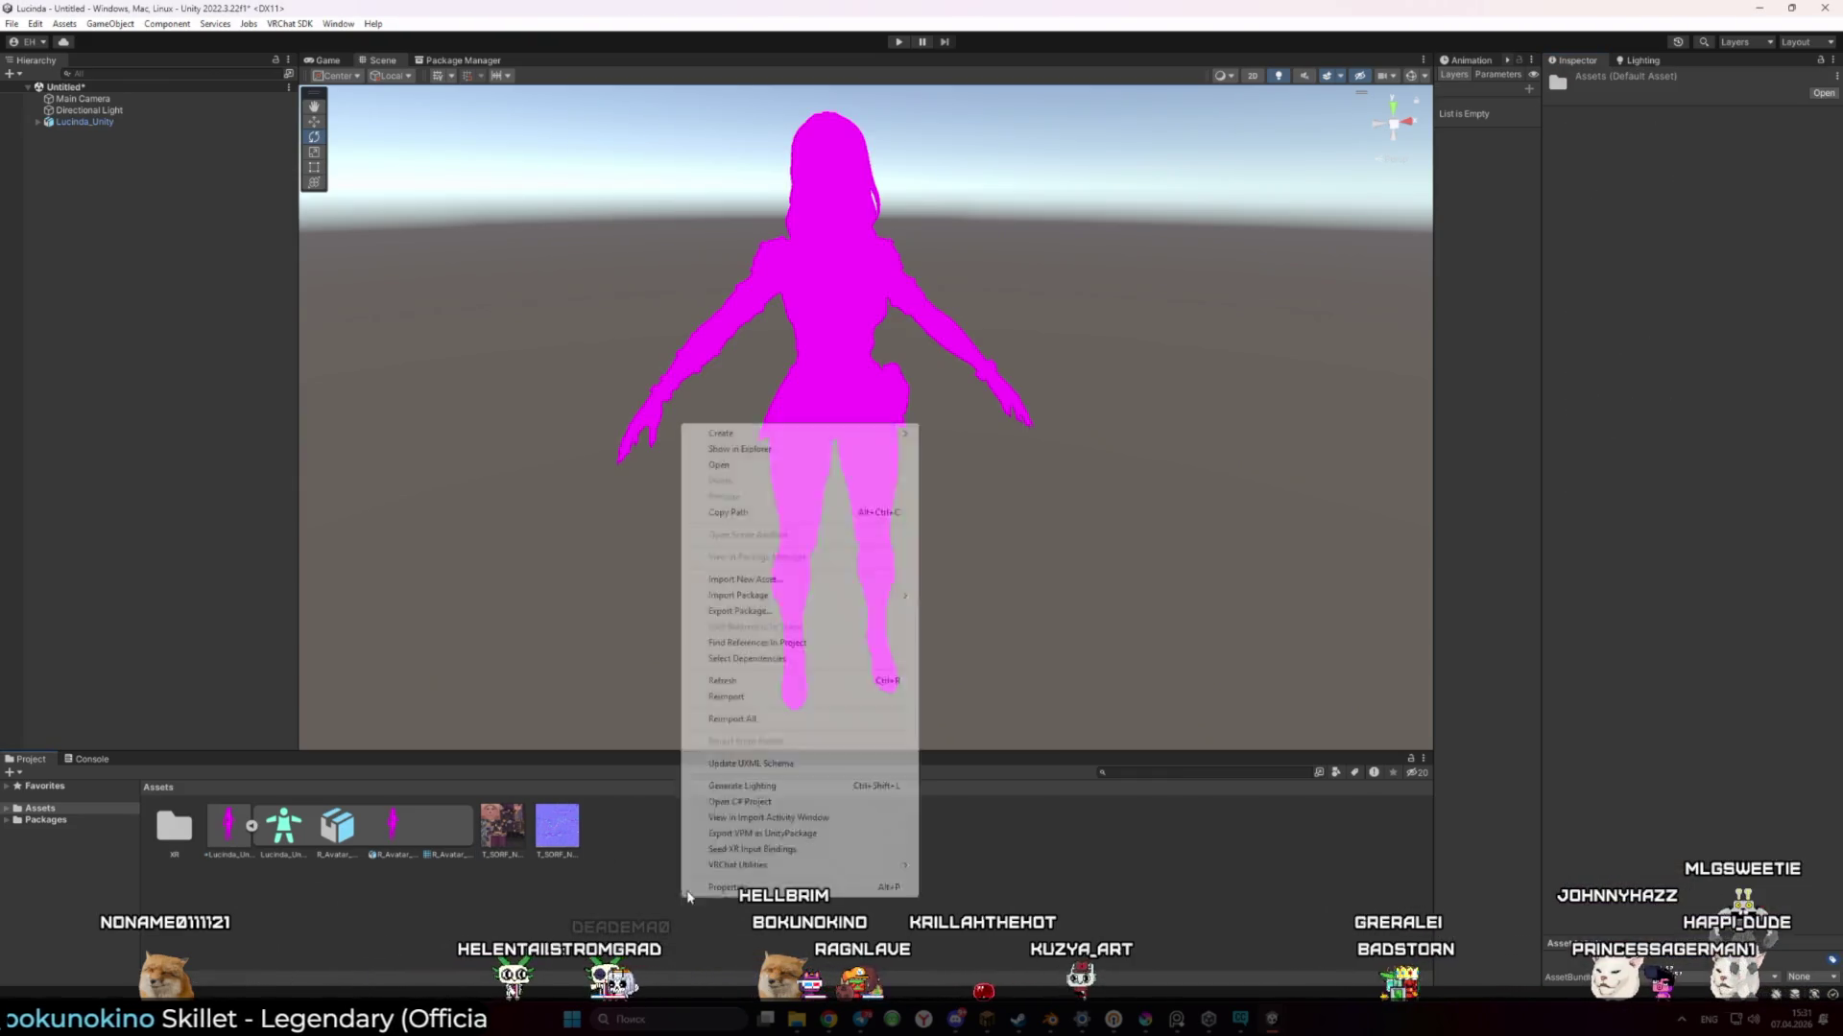
Create a new material named Lucinda
{"action": "mouse_move", "coordinate": [758, 434]}
{"action": "left_click", "coordinate": [957, 671]}
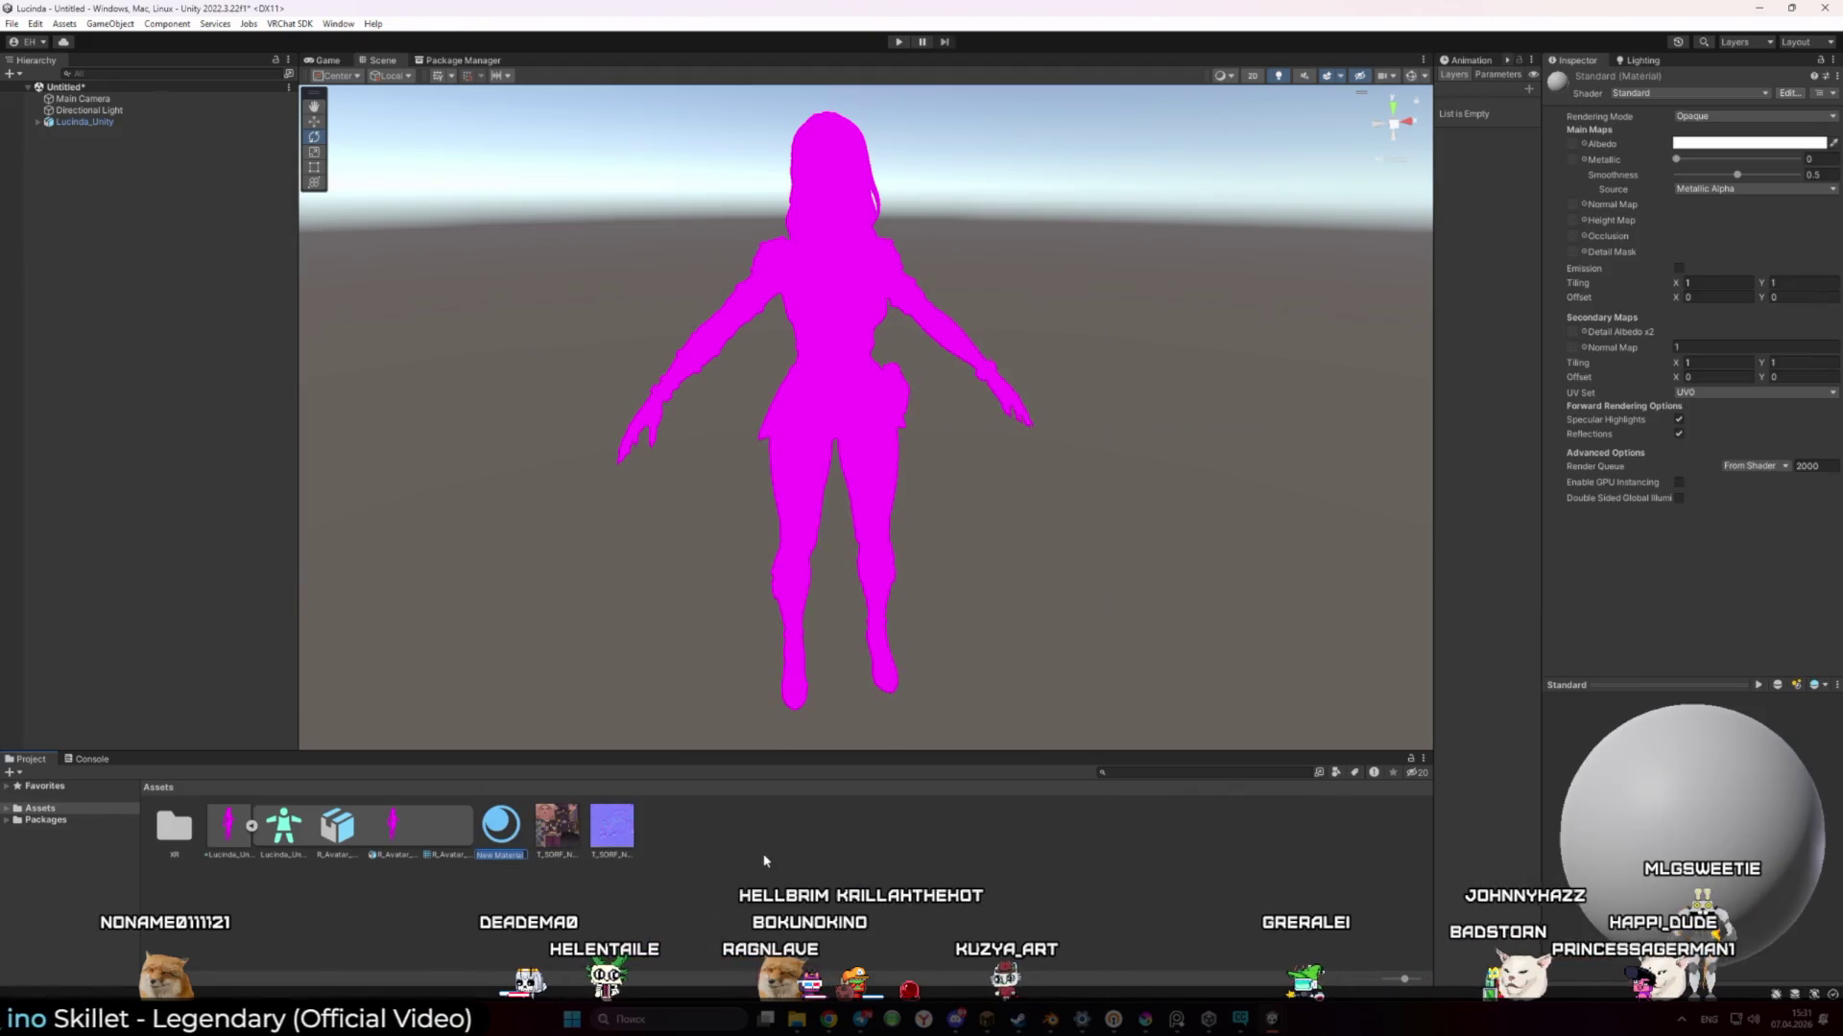
{"action": "type", "text": "Lucinda"}
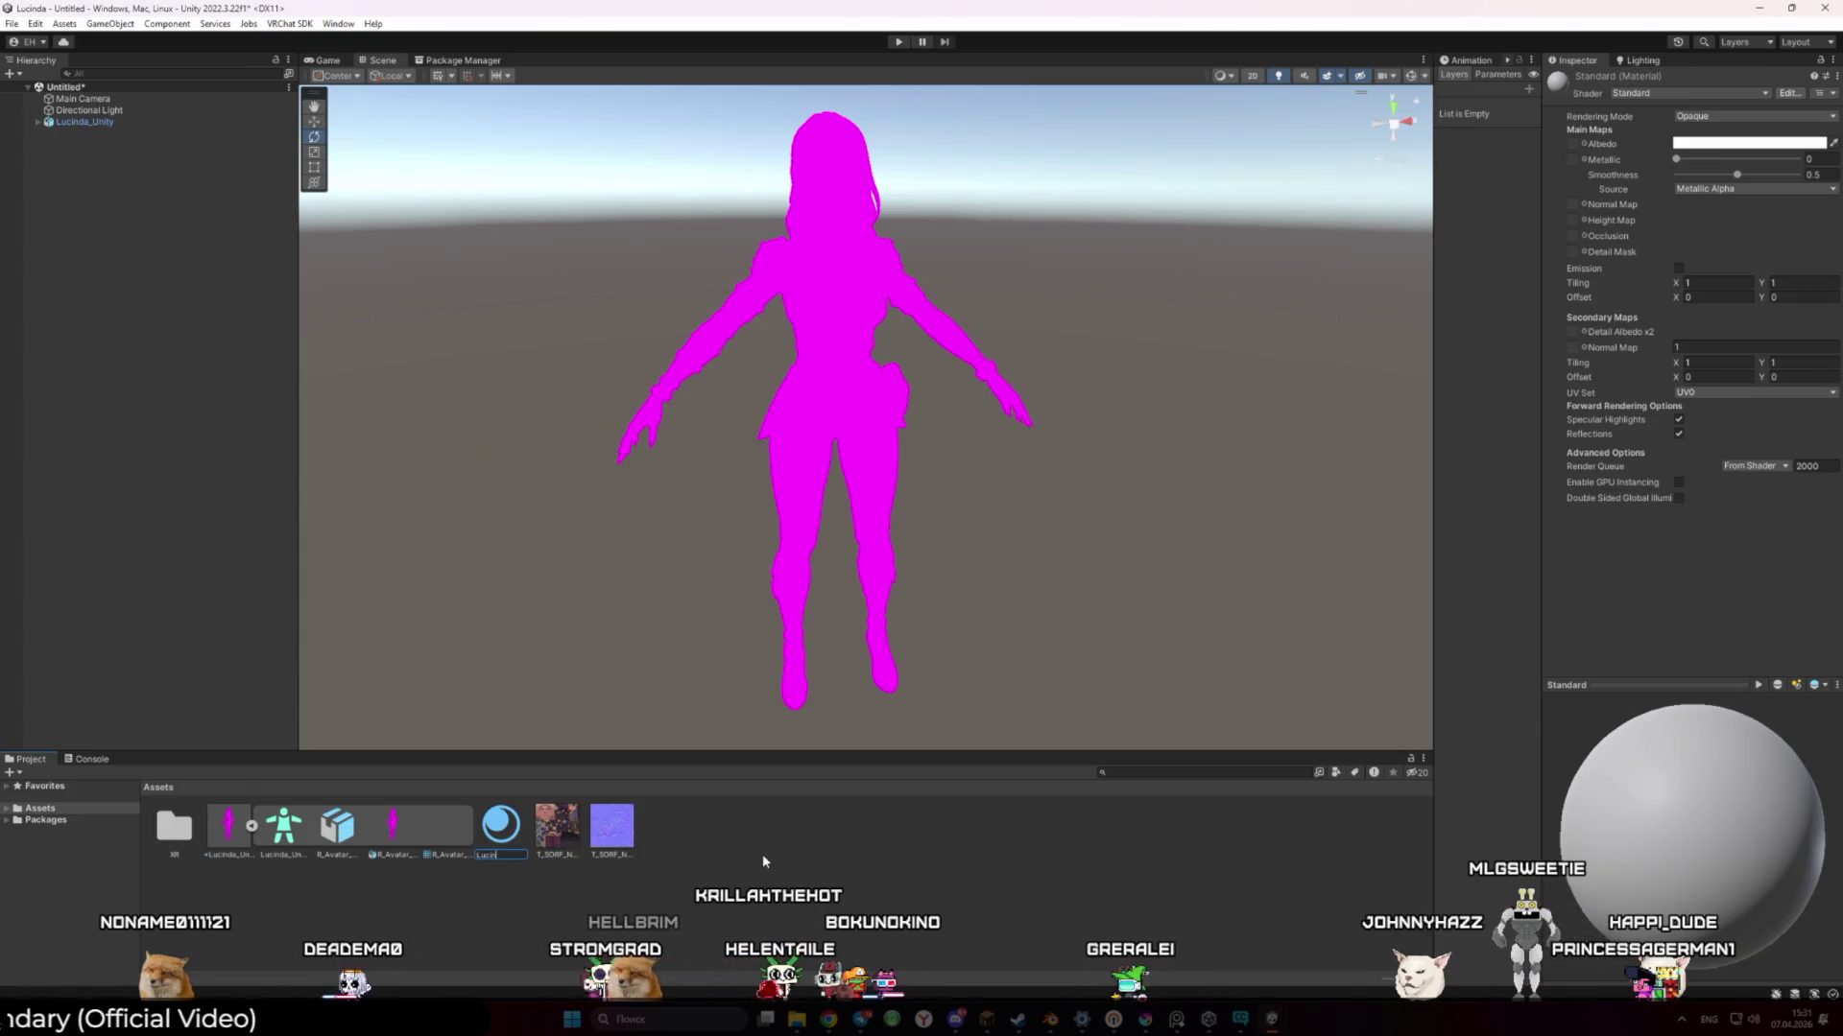
{"action": "key", "text": "Return"}
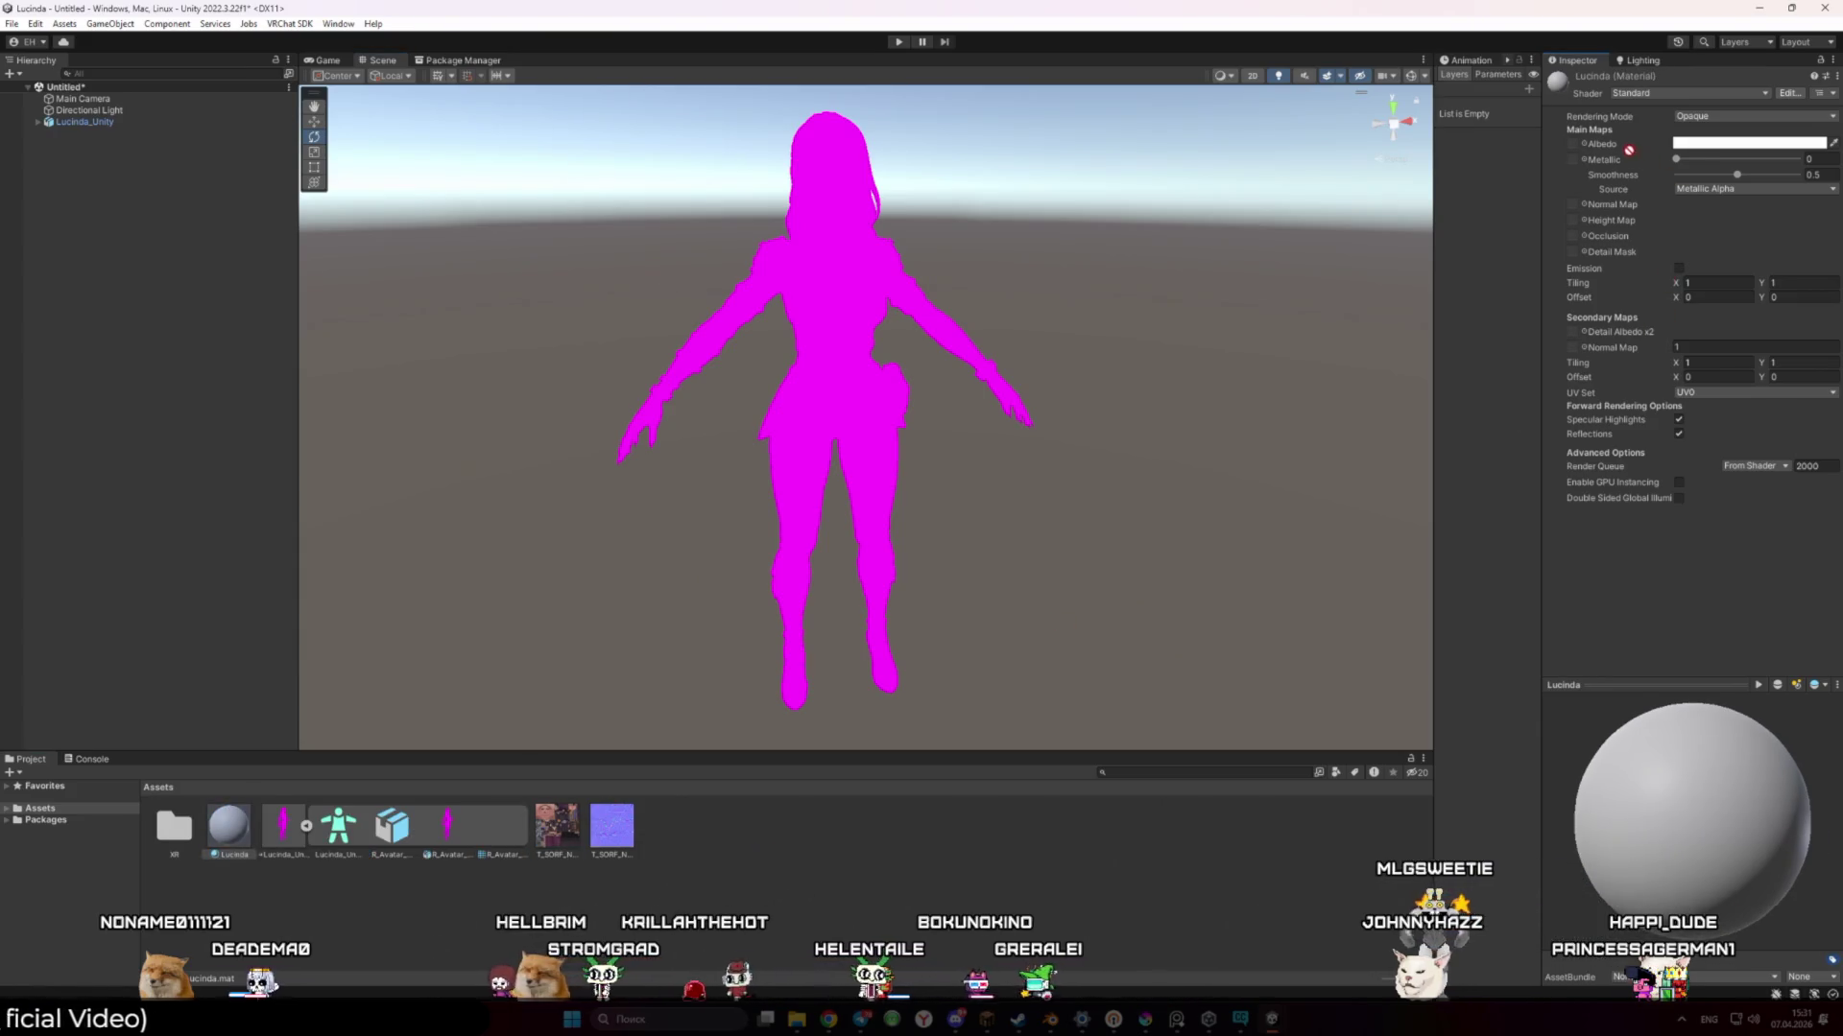
Assign the character texture to Albedo and the purple normal map to the Normal Map slot
{"action": "left_click_drag", "start_coordinate": [1575, 149], "coordinate": [1572, 144]}
{"action": "mouse_move", "coordinate": [229, 825]}
{"action": "left_mouse_down"}
{"action": "mouse_move", "coordinate": [700, 493]}
{"action": "mouse_move", "coordinate": [811, 391]}
{"action": "left_mouse_up"}
{"action": "scroll", "coordinate": [777, 432], "scroll_direction": "up", "scroll_amount": 8}
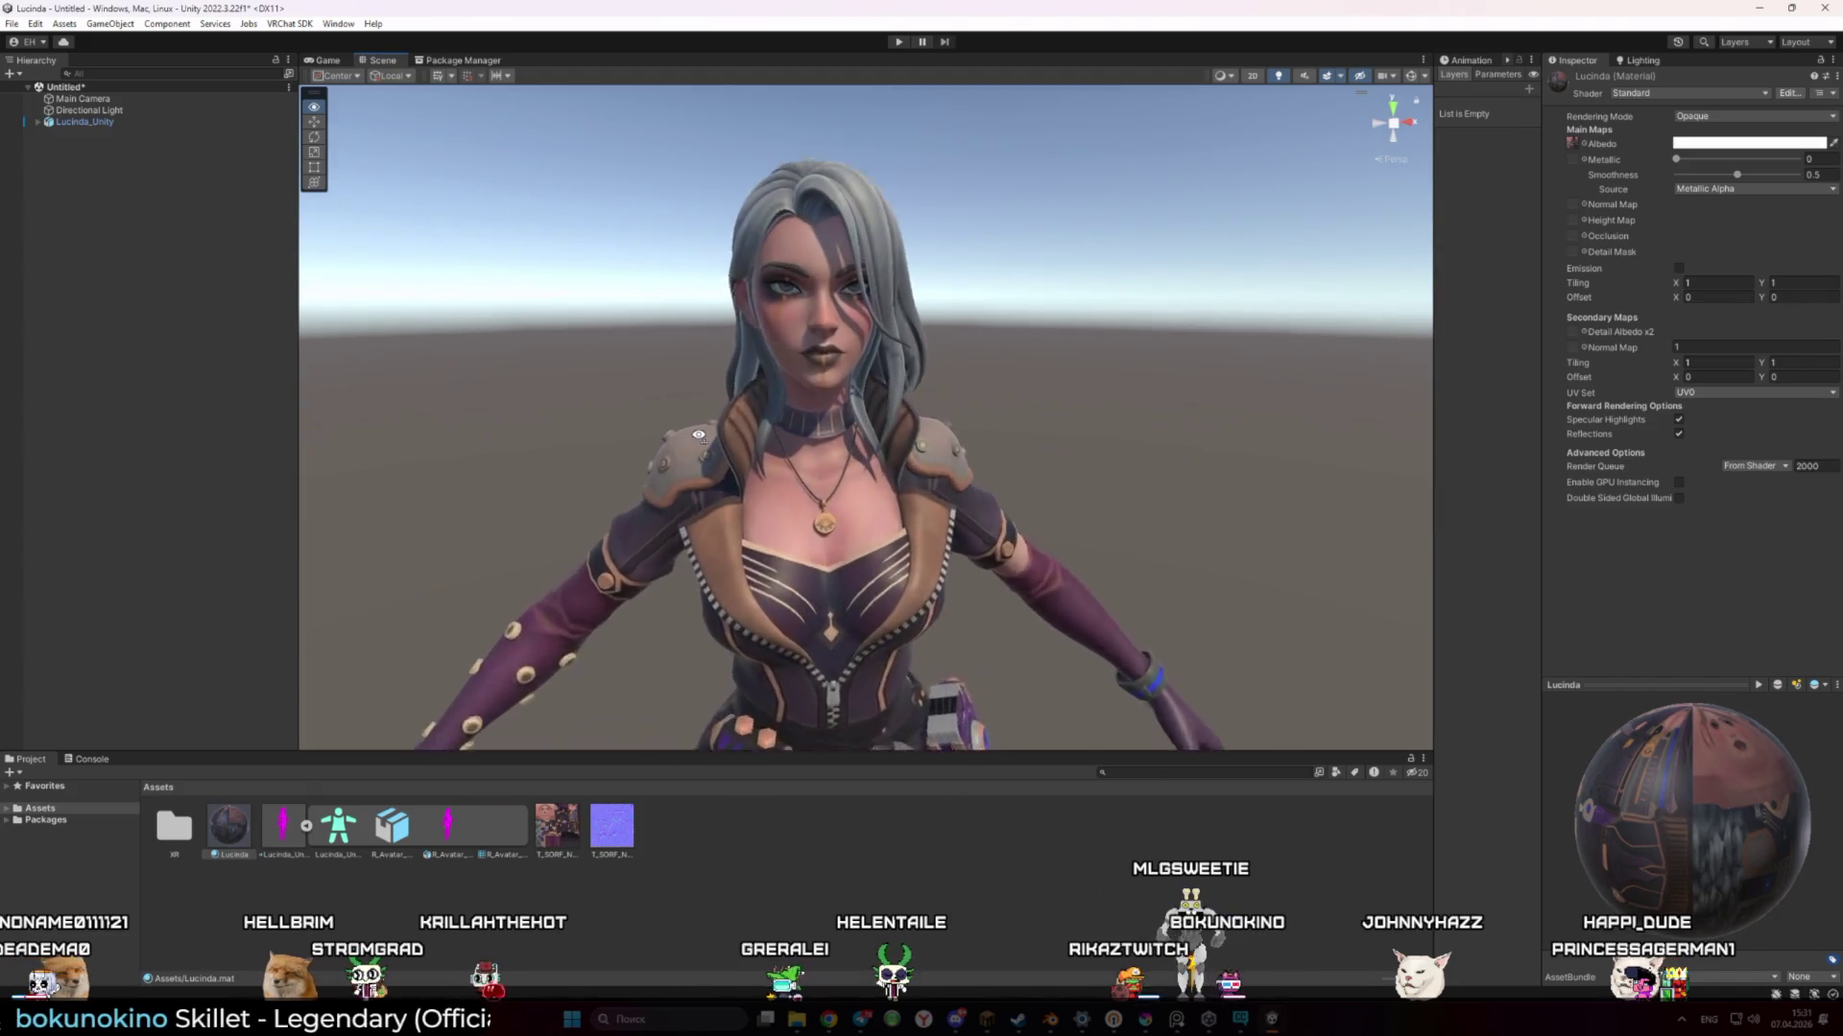
{"action": "scroll", "coordinate": [698, 435], "scroll_direction": "up", "scroll_amount": 3}
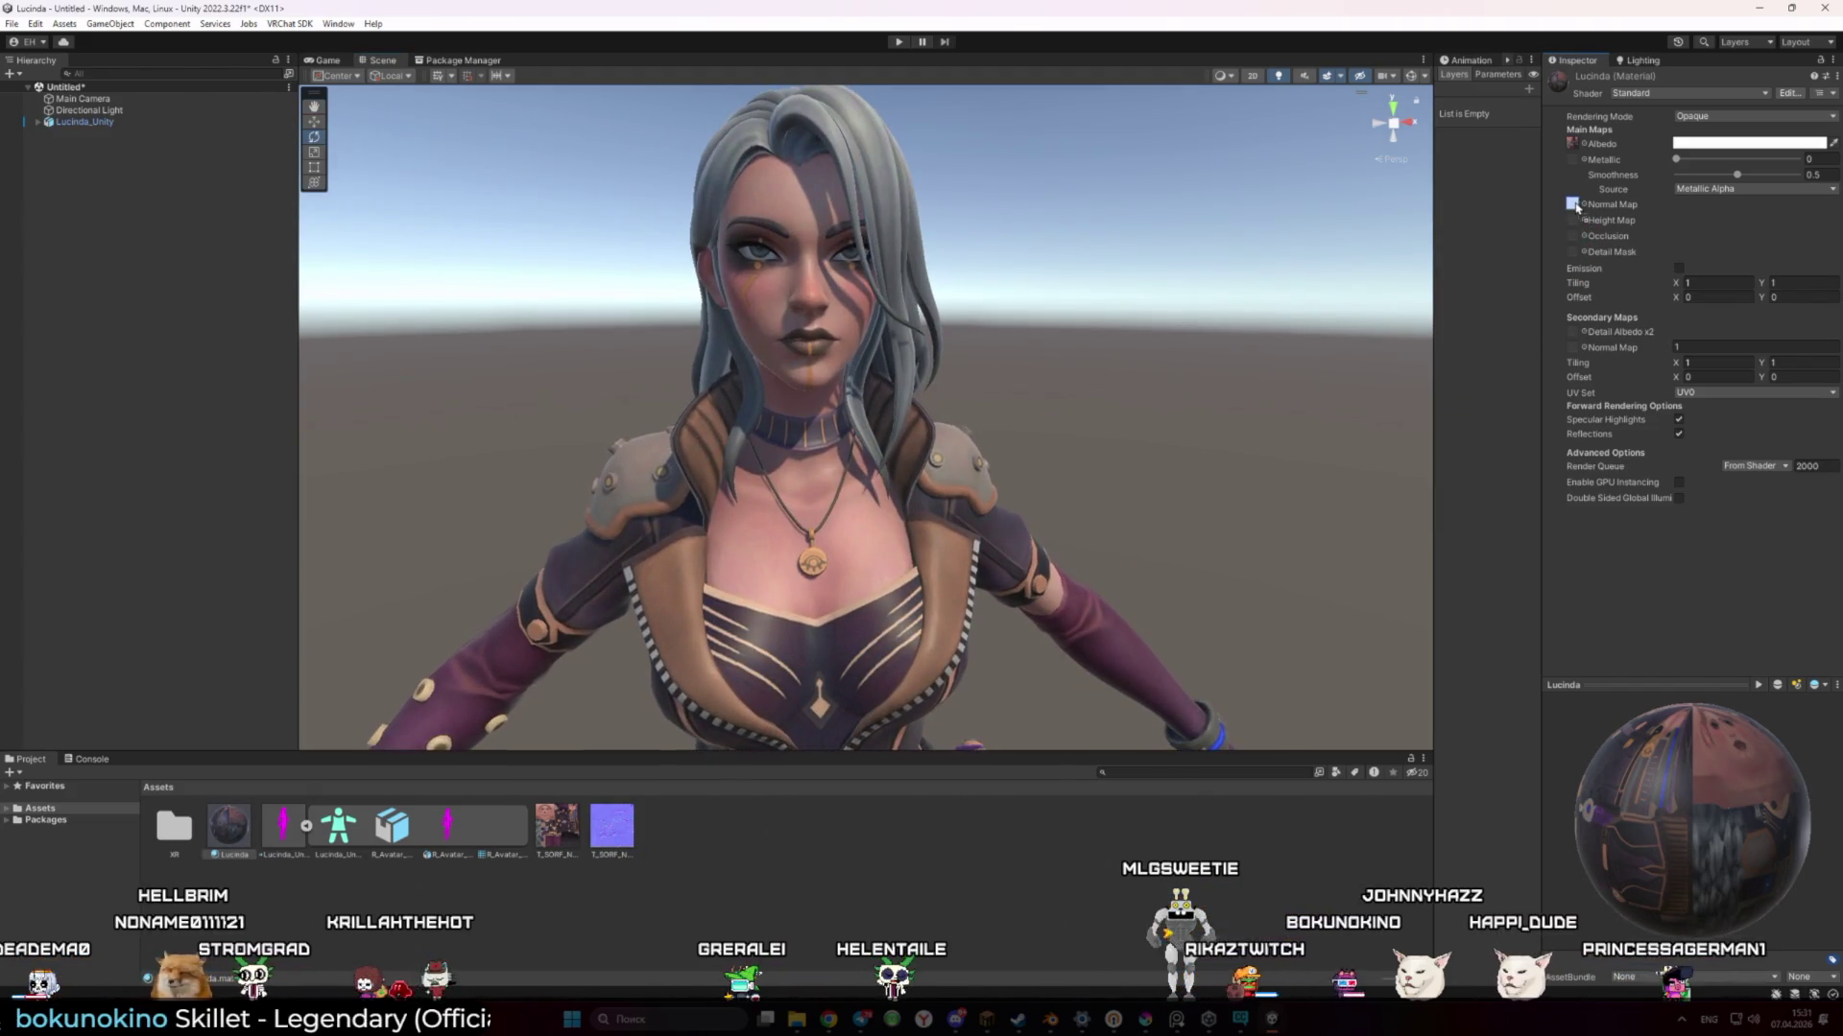
{"action": "left_click_drag", "start_coordinate": [1575, 206], "coordinate": [1575, 206]}
{"action": "key", "text": "ctrl+z"}
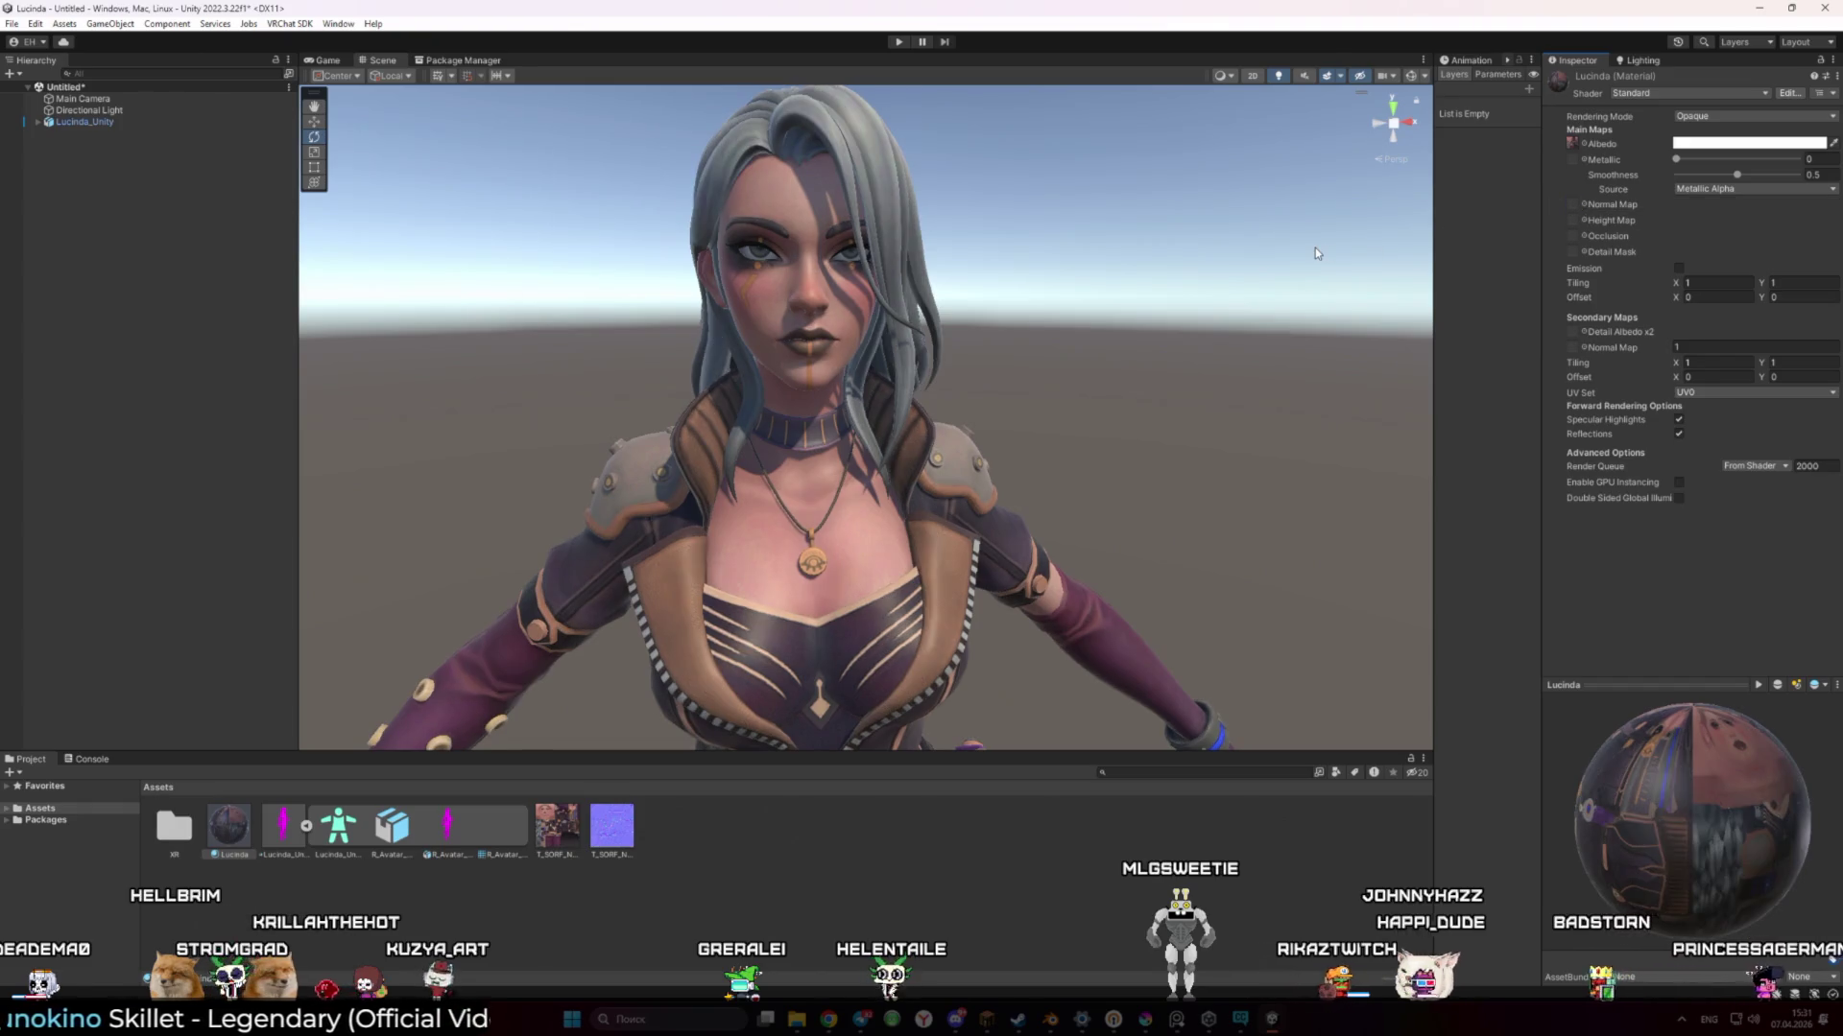
{"action": "mouse_move", "coordinate": [1229, 288]}
{"action": "left_mouse_down"}
{"action": "mouse_move", "coordinate": [864, 451]}
{"action": "mouse_move", "coordinate": [1049, 412]}
{"action": "mouse_move", "coordinate": [1257, 456]}
{"action": "mouse_move", "coordinate": [1171, 522]}
{"action": "mouse_move", "coordinate": [1003, 527]}
{"action": "mouse_move", "coordinate": [930, 494]}
{"action": "mouse_move", "coordinate": [1018, 432]}
{"action": "left_mouse_up"}
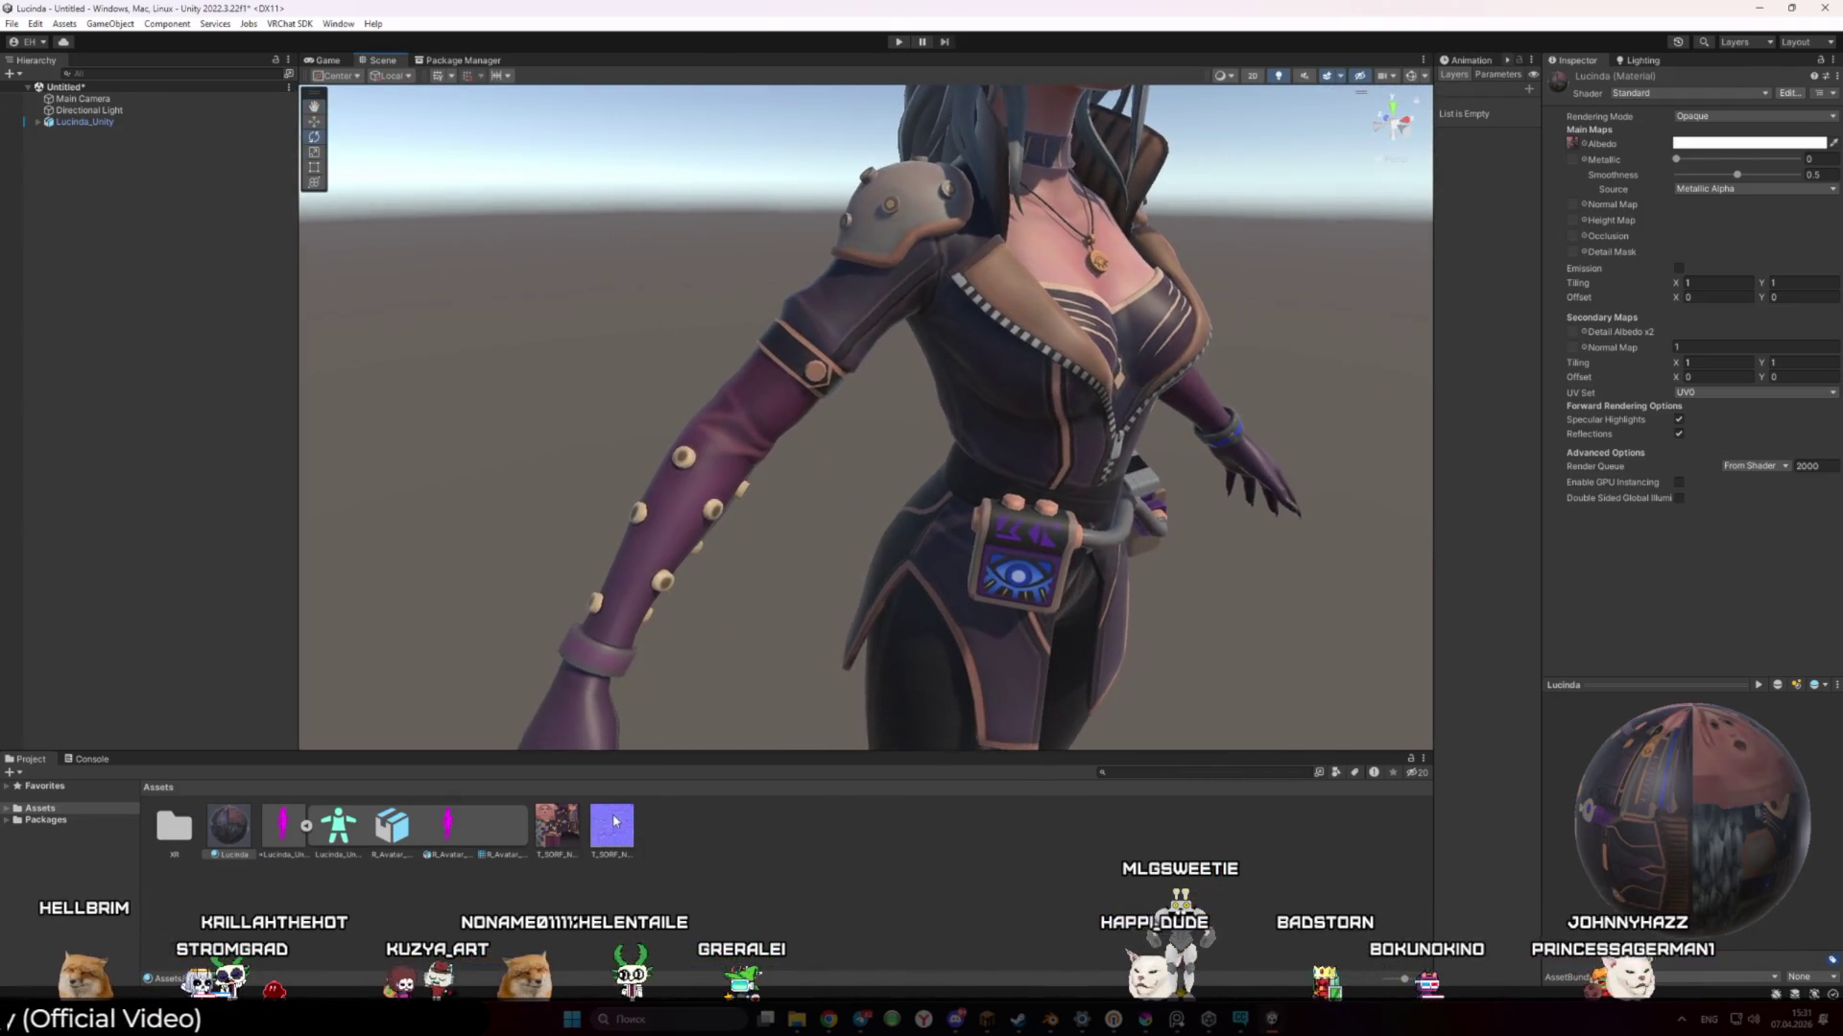
{"action": "left_click_drag", "start_coordinate": [1449, 294], "coordinate": [1576, 209]}
{"action": "mouse_move", "coordinate": [1055, 384]}
{"action": "left_mouse_down"}
{"action": "mouse_move", "coordinate": [1026, 336]}
{"action": "mouse_move", "coordinate": [919, 337]}
{"action": "mouse_move", "coordinate": [864, 370]}
{"action": "mouse_move", "coordinate": [1017, 363]}
{"action": "mouse_move", "coordinate": [941, 357]}
{"action": "left_mouse_up"}
{"action": "scroll", "coordinate": [927, 335], "scroll_direction": "down", "scroll_amount": 5}
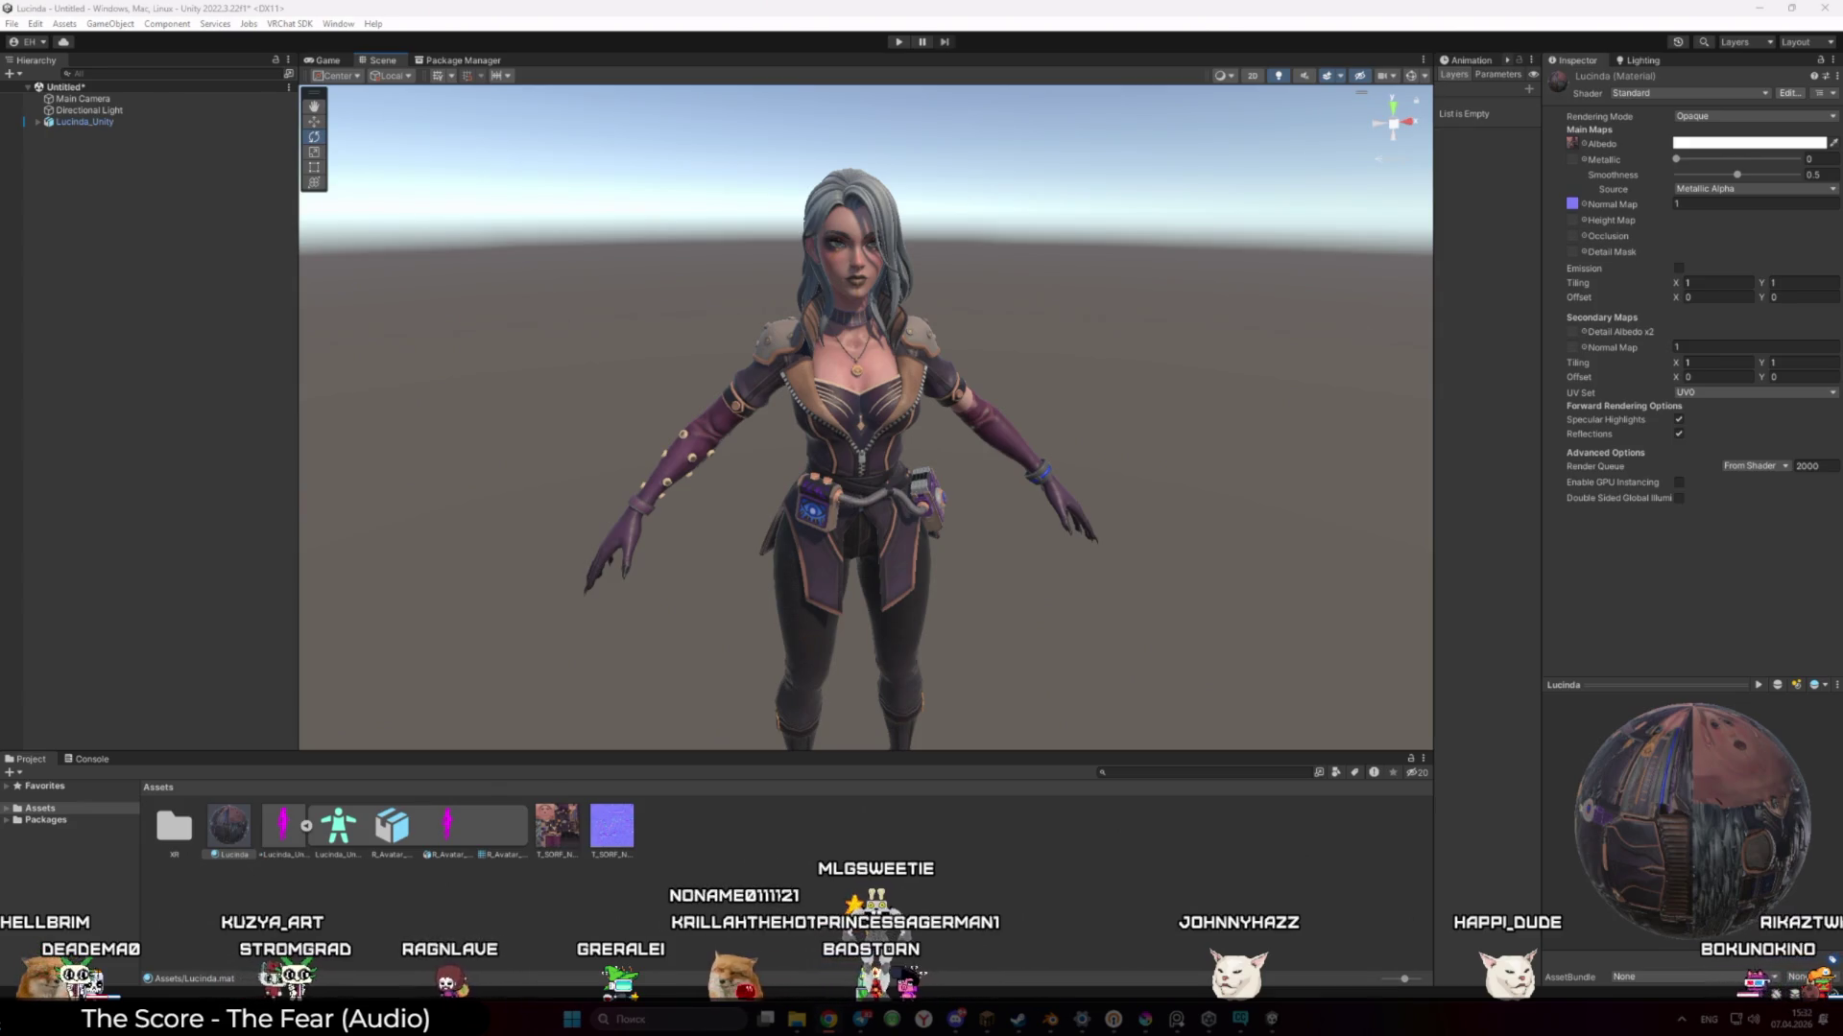
{"action": "left_click", "coordinate": [185, 125]}
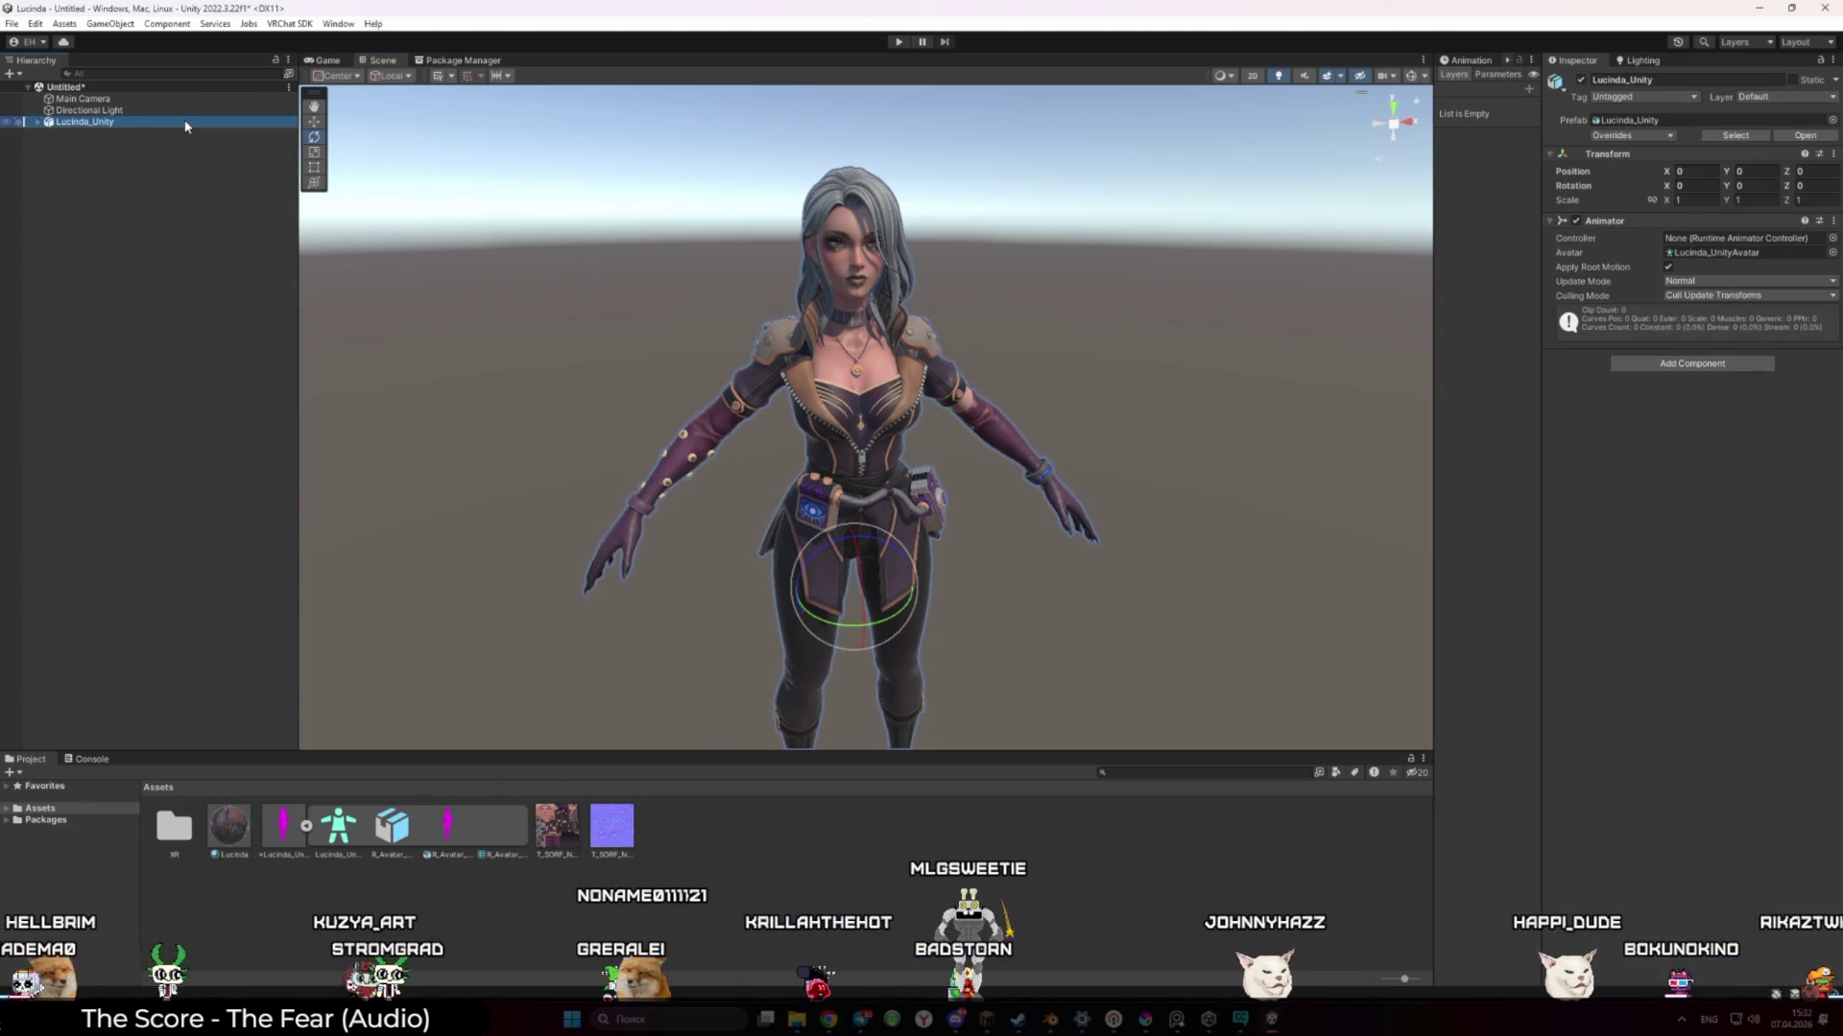
Add a VRC Avatar Descriptor component to Lucinda_Unity through Add Component search, then frame the avatar
{"action": "left_click", "coordinate": [1650, 436]}
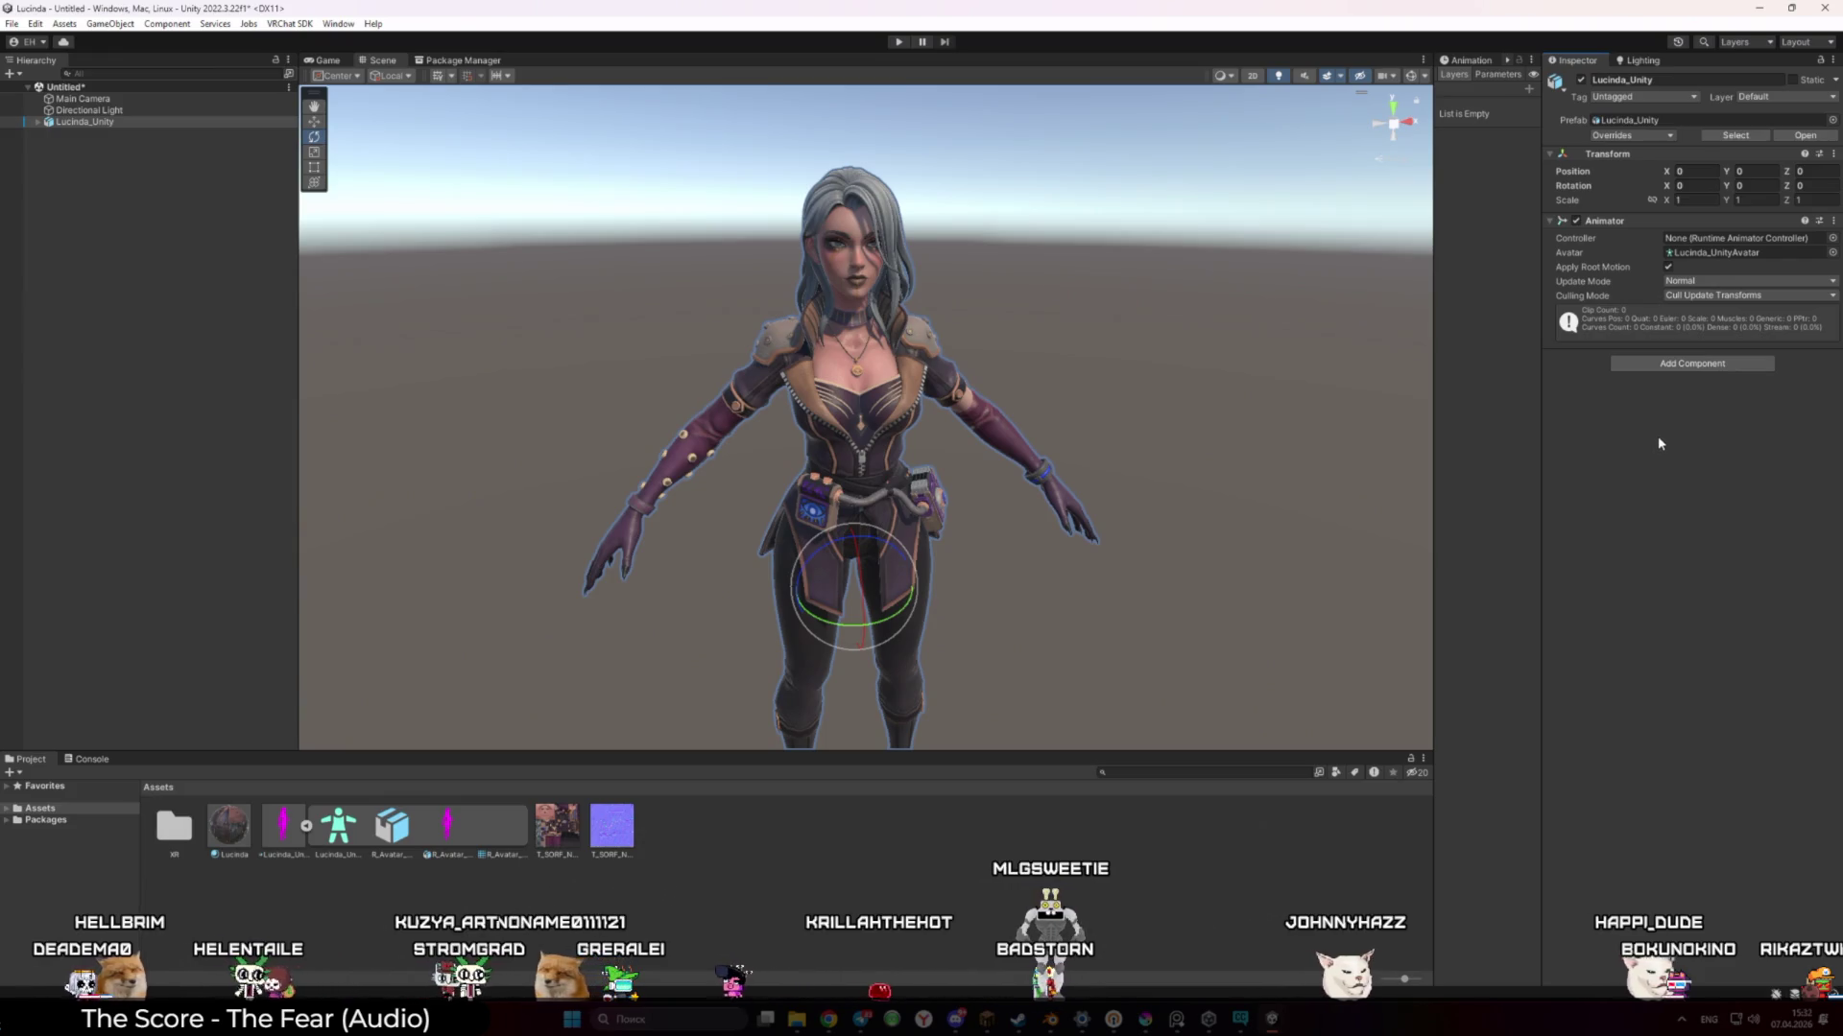
{"action": "left_click", "coordinate": [1678, 364]}
{"action": "type", "text": "rig"}
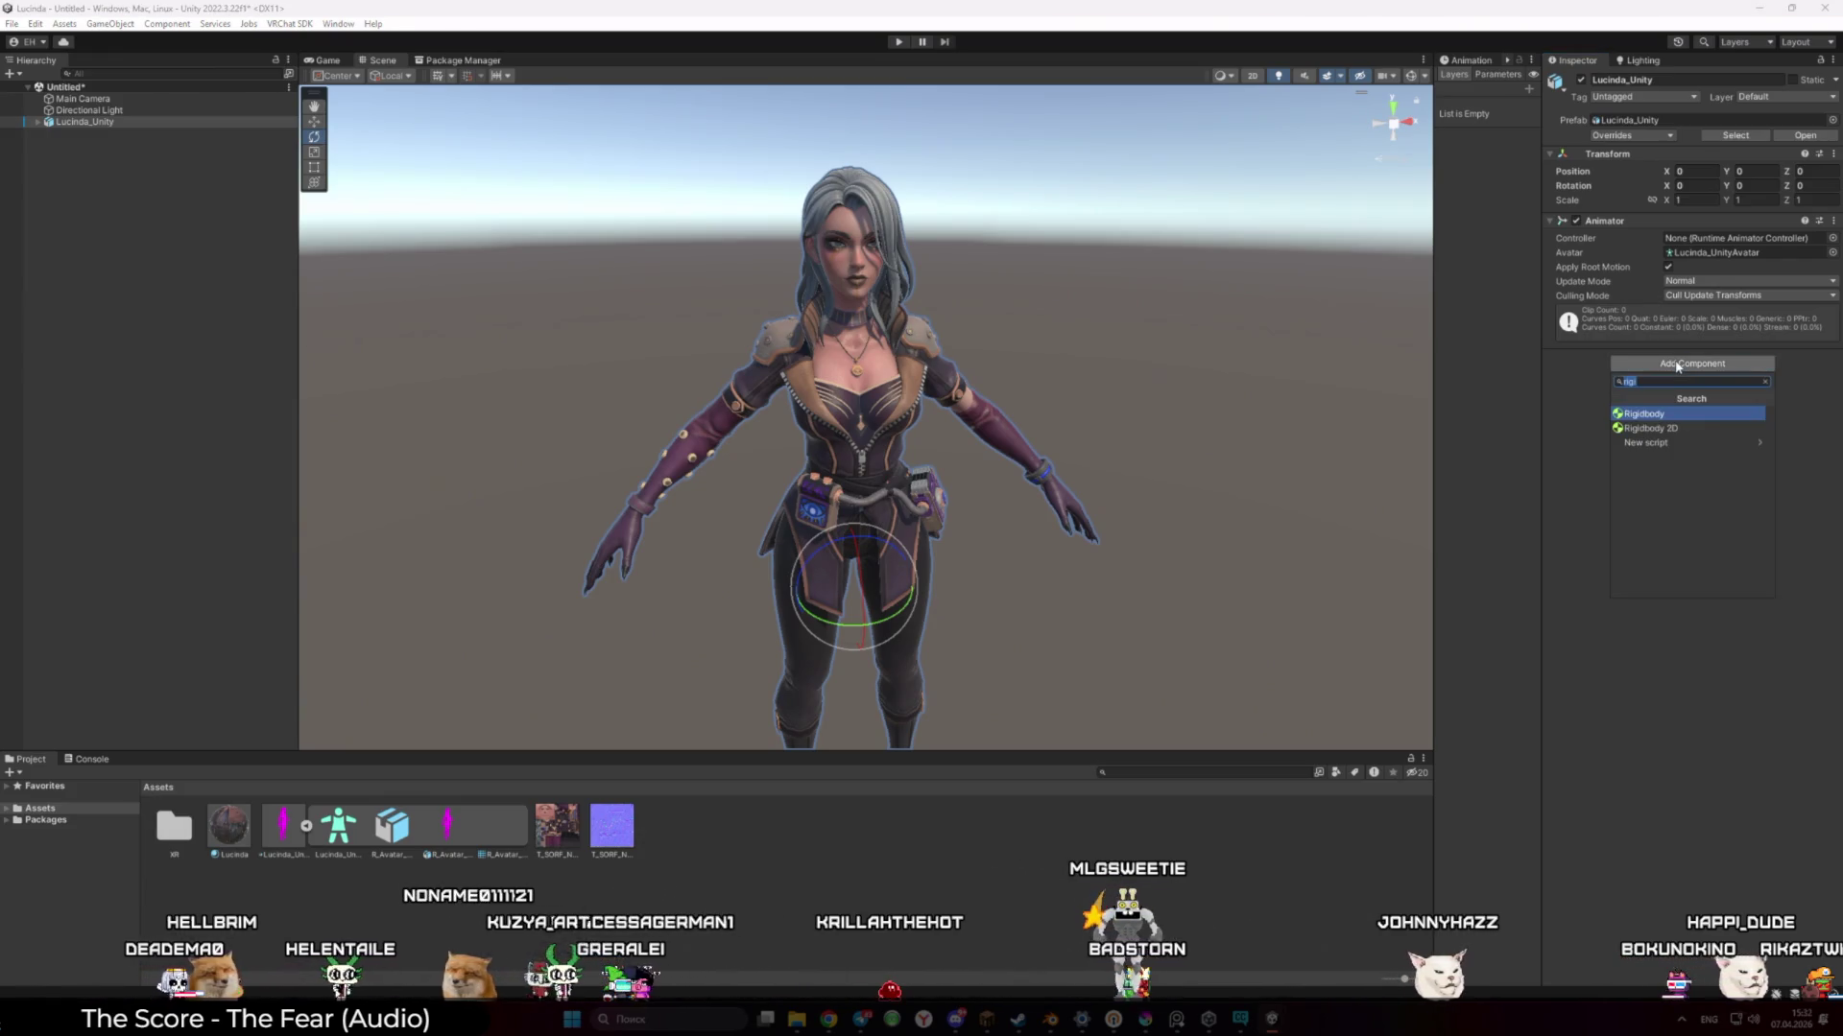
{"action": "type", "text": "VRC Avatar"}
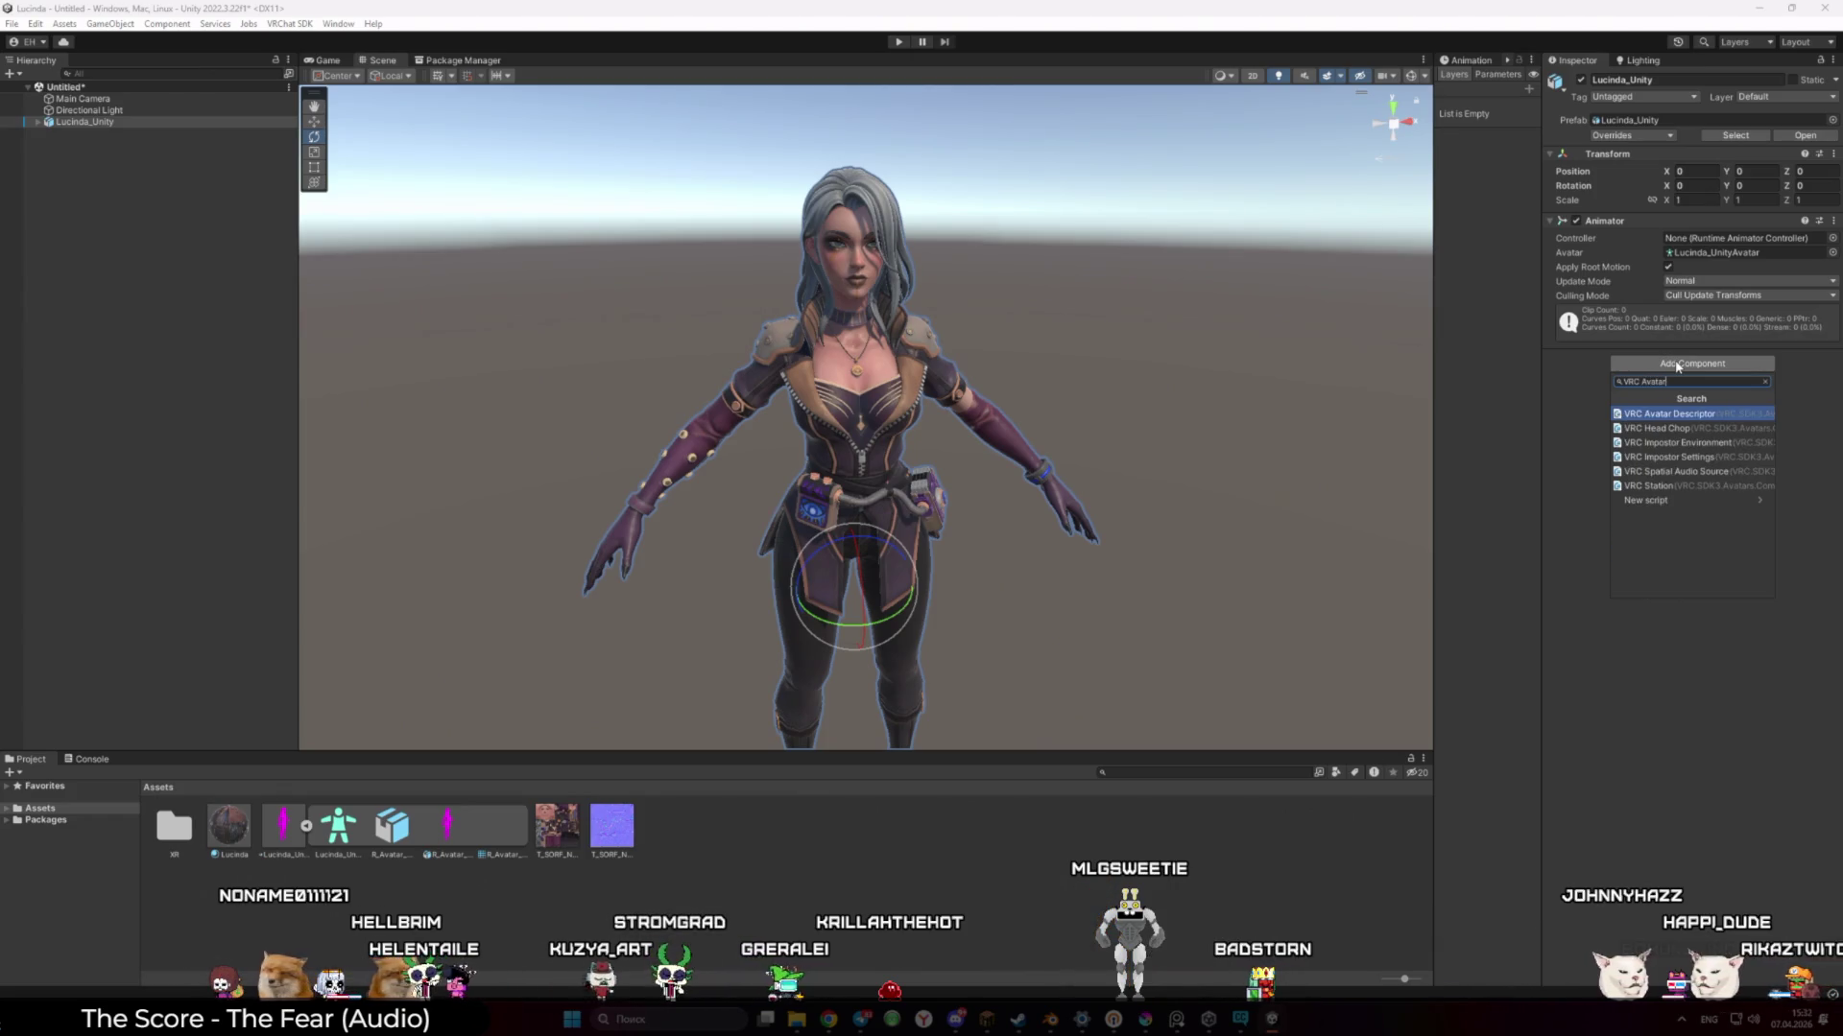
{"action": "key", "text": "Return"}
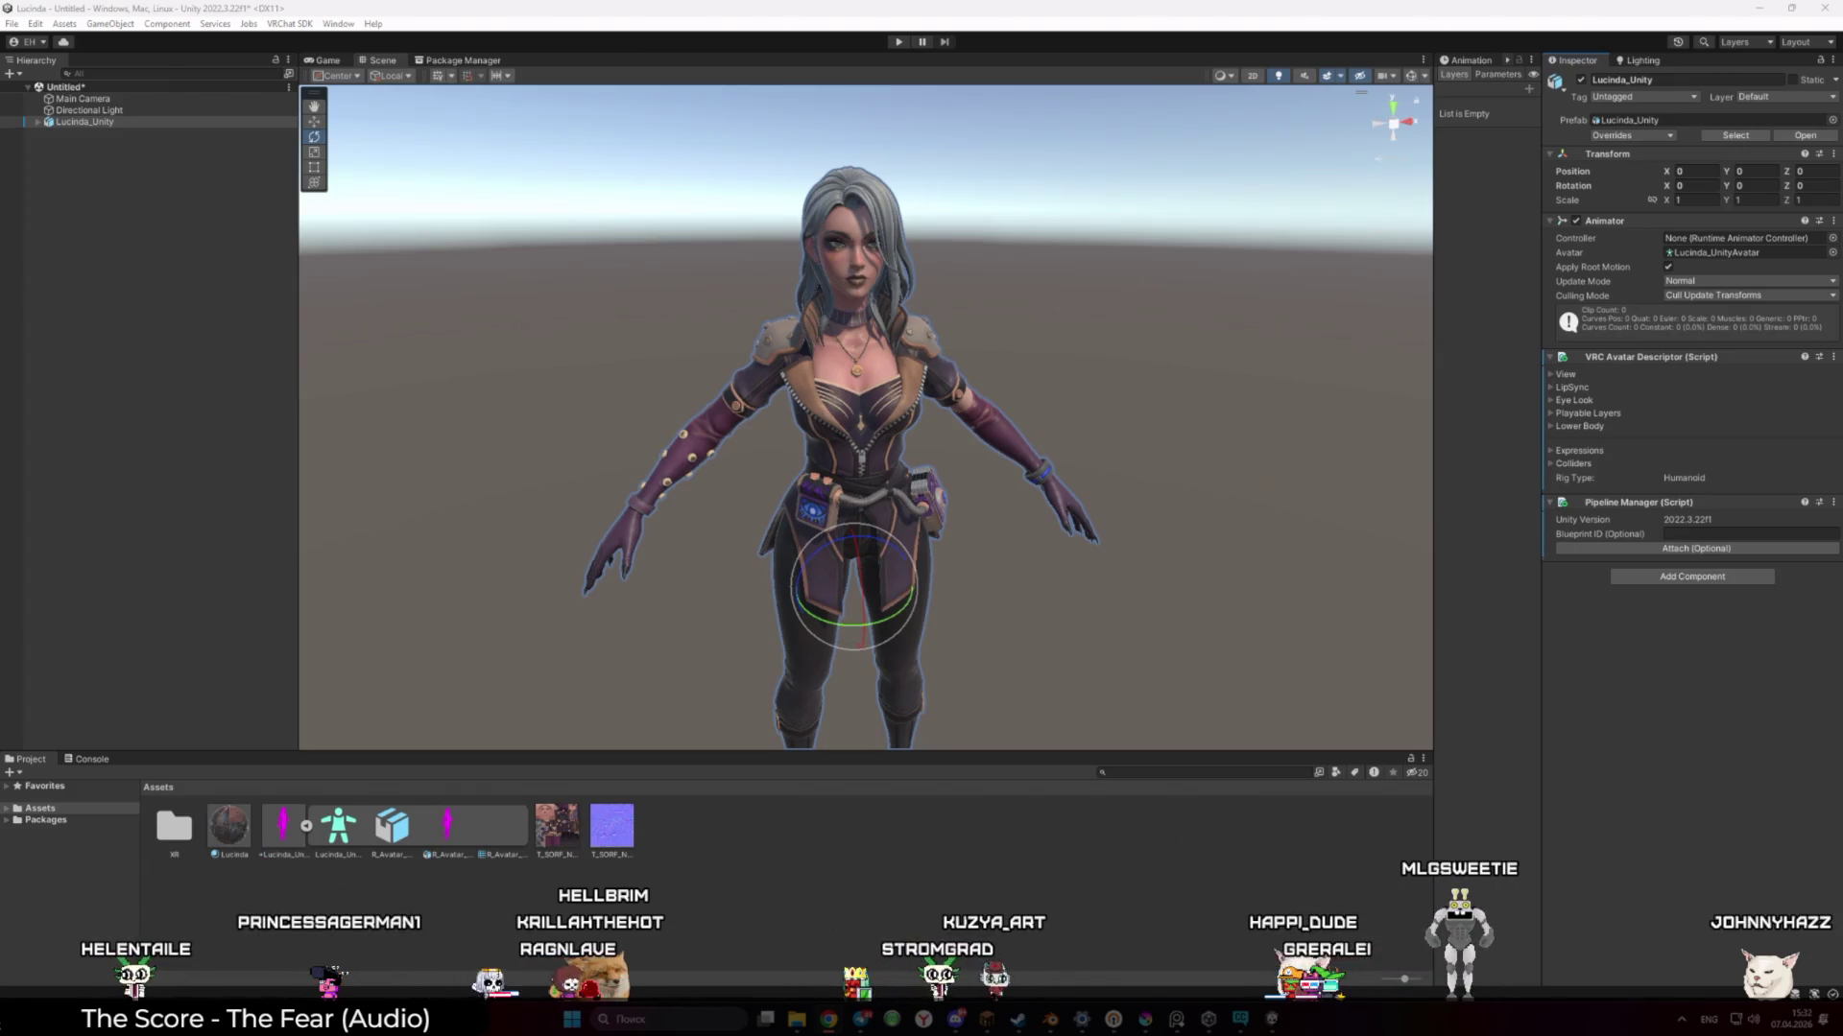
{"action": "key", "text": "f"}
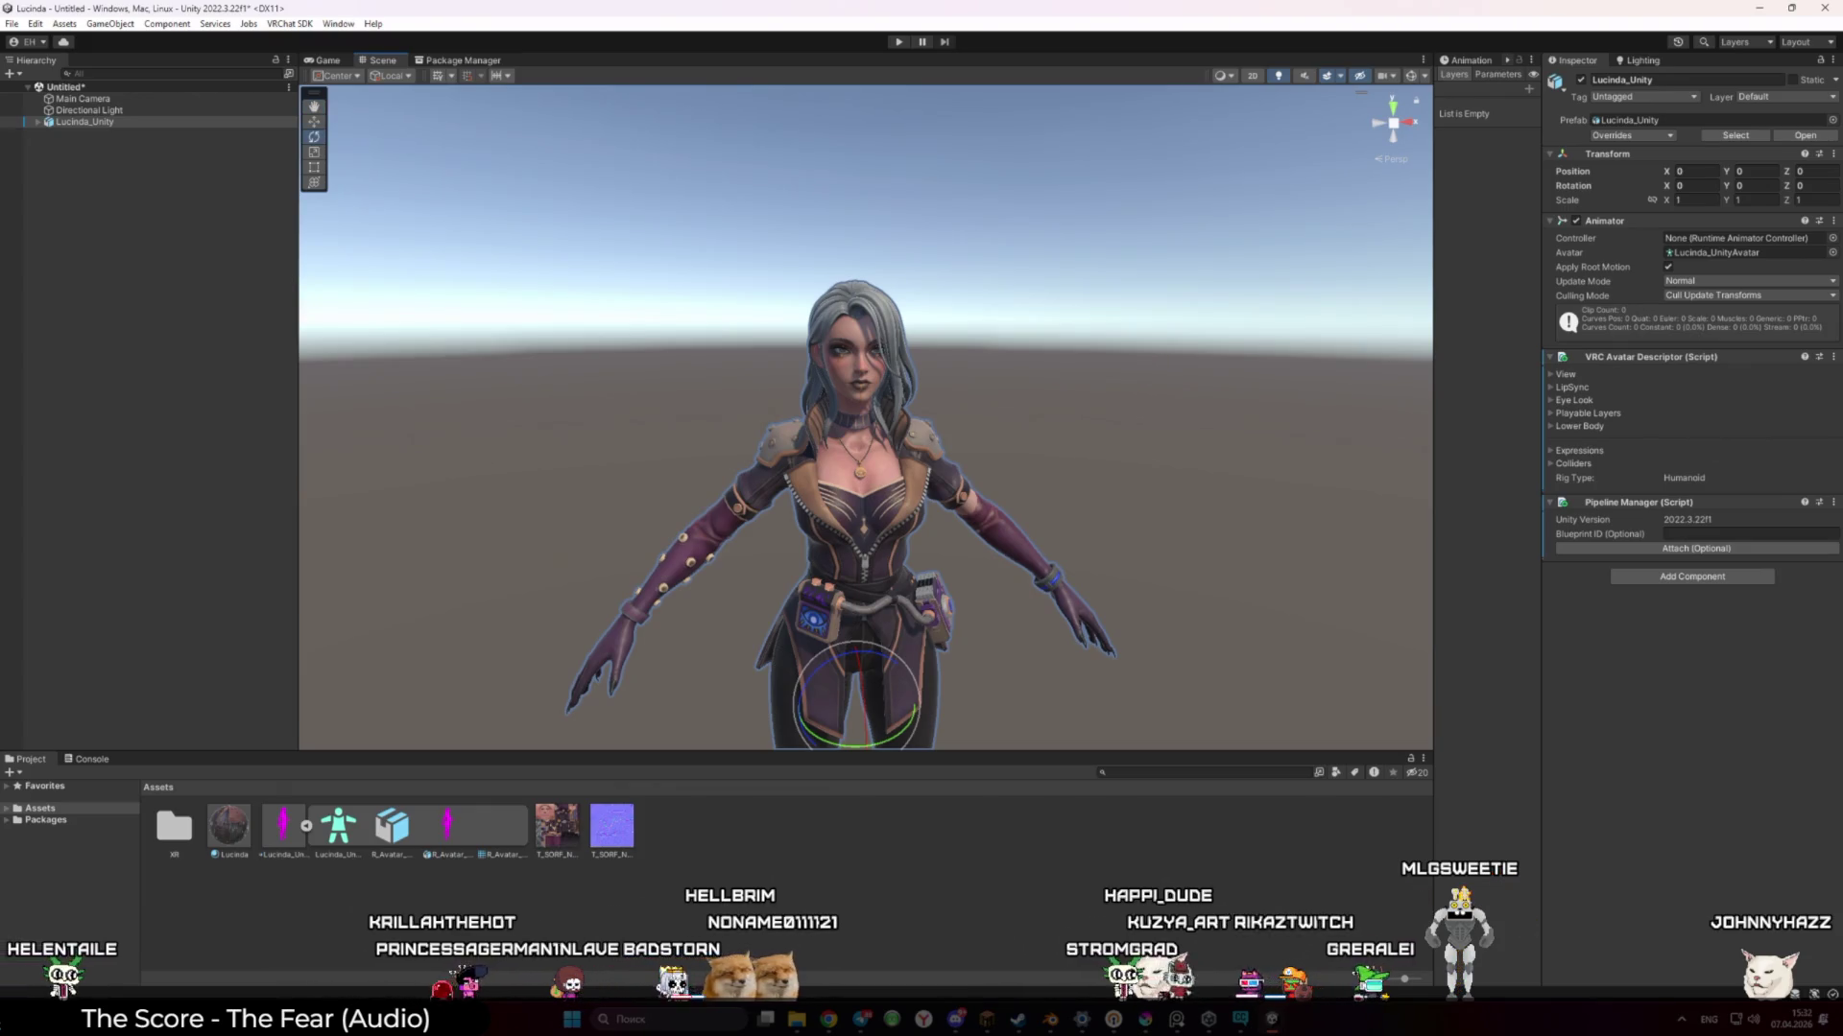
Expand the VRC Avatar Descriptor's View settings and set View Position Y to 1.6
{"action": "left_click", "coordinate": [1556, 374]}
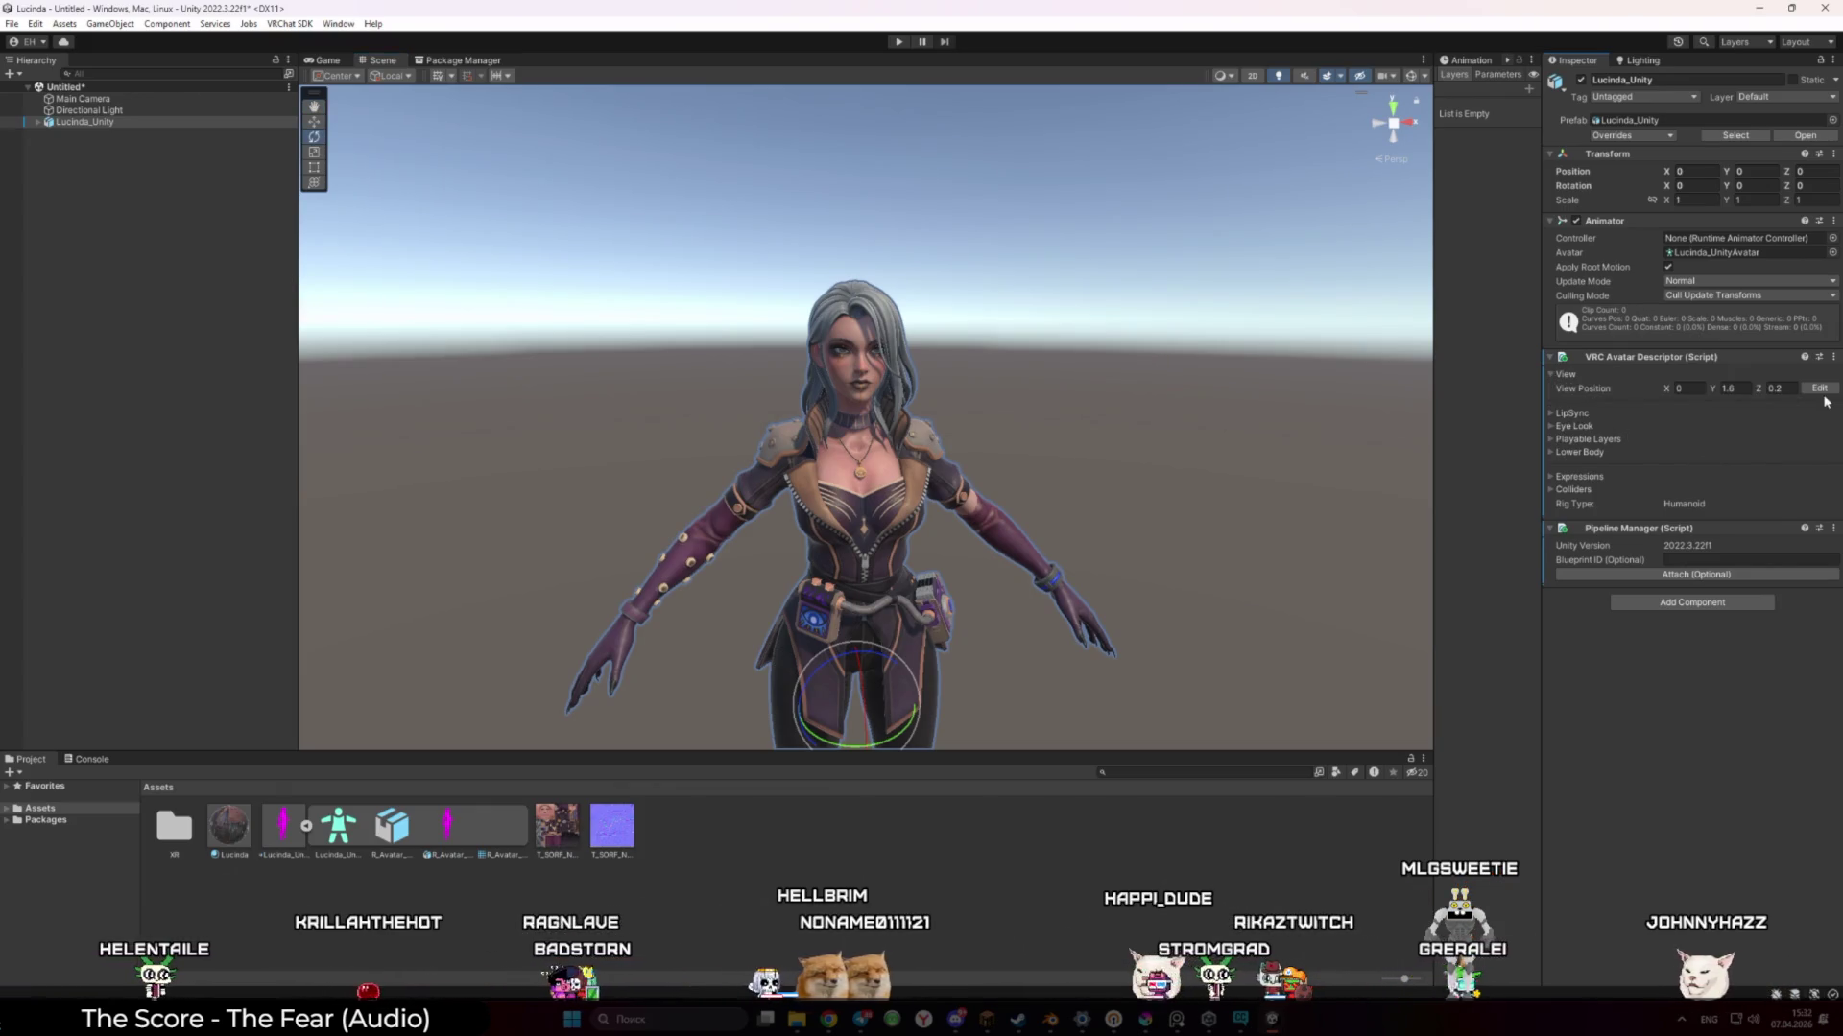
{"action": "left_click_drag", "start_coordinate": [1238, 519], "coordinate": [1084, 557]}
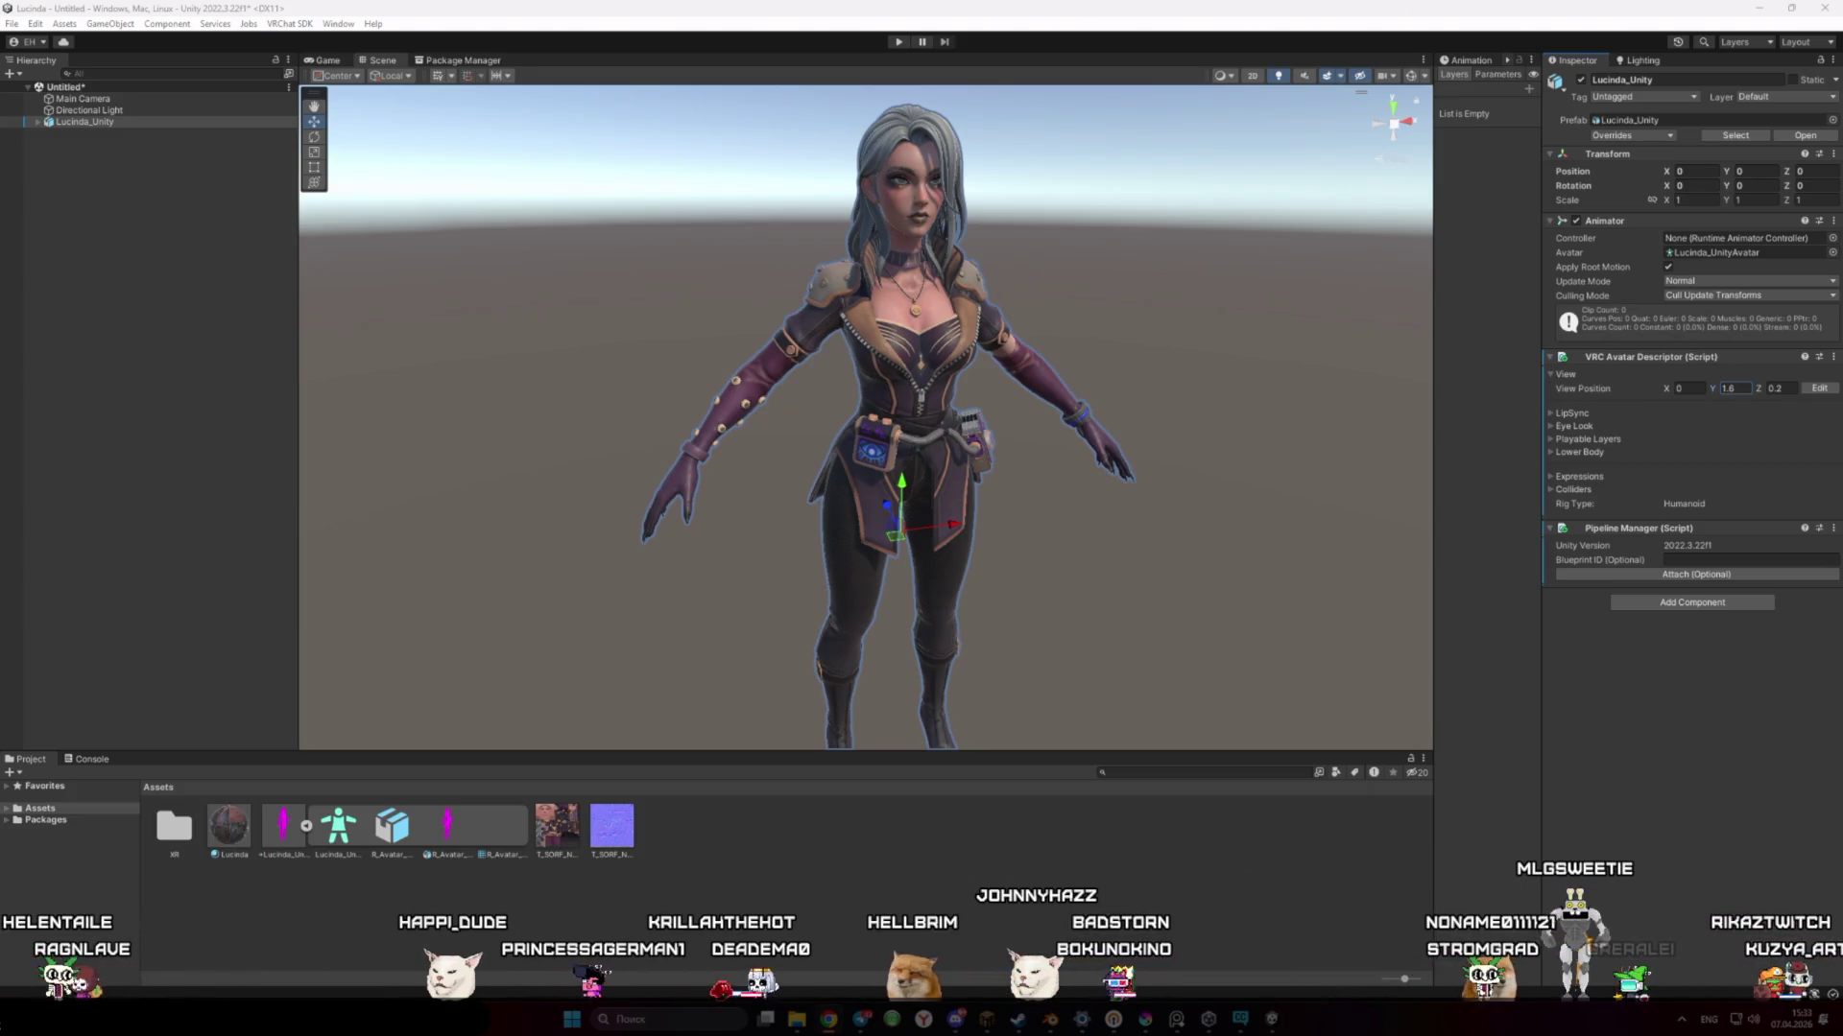
{"action": "left_click", "coordinate": [1622, 358]}
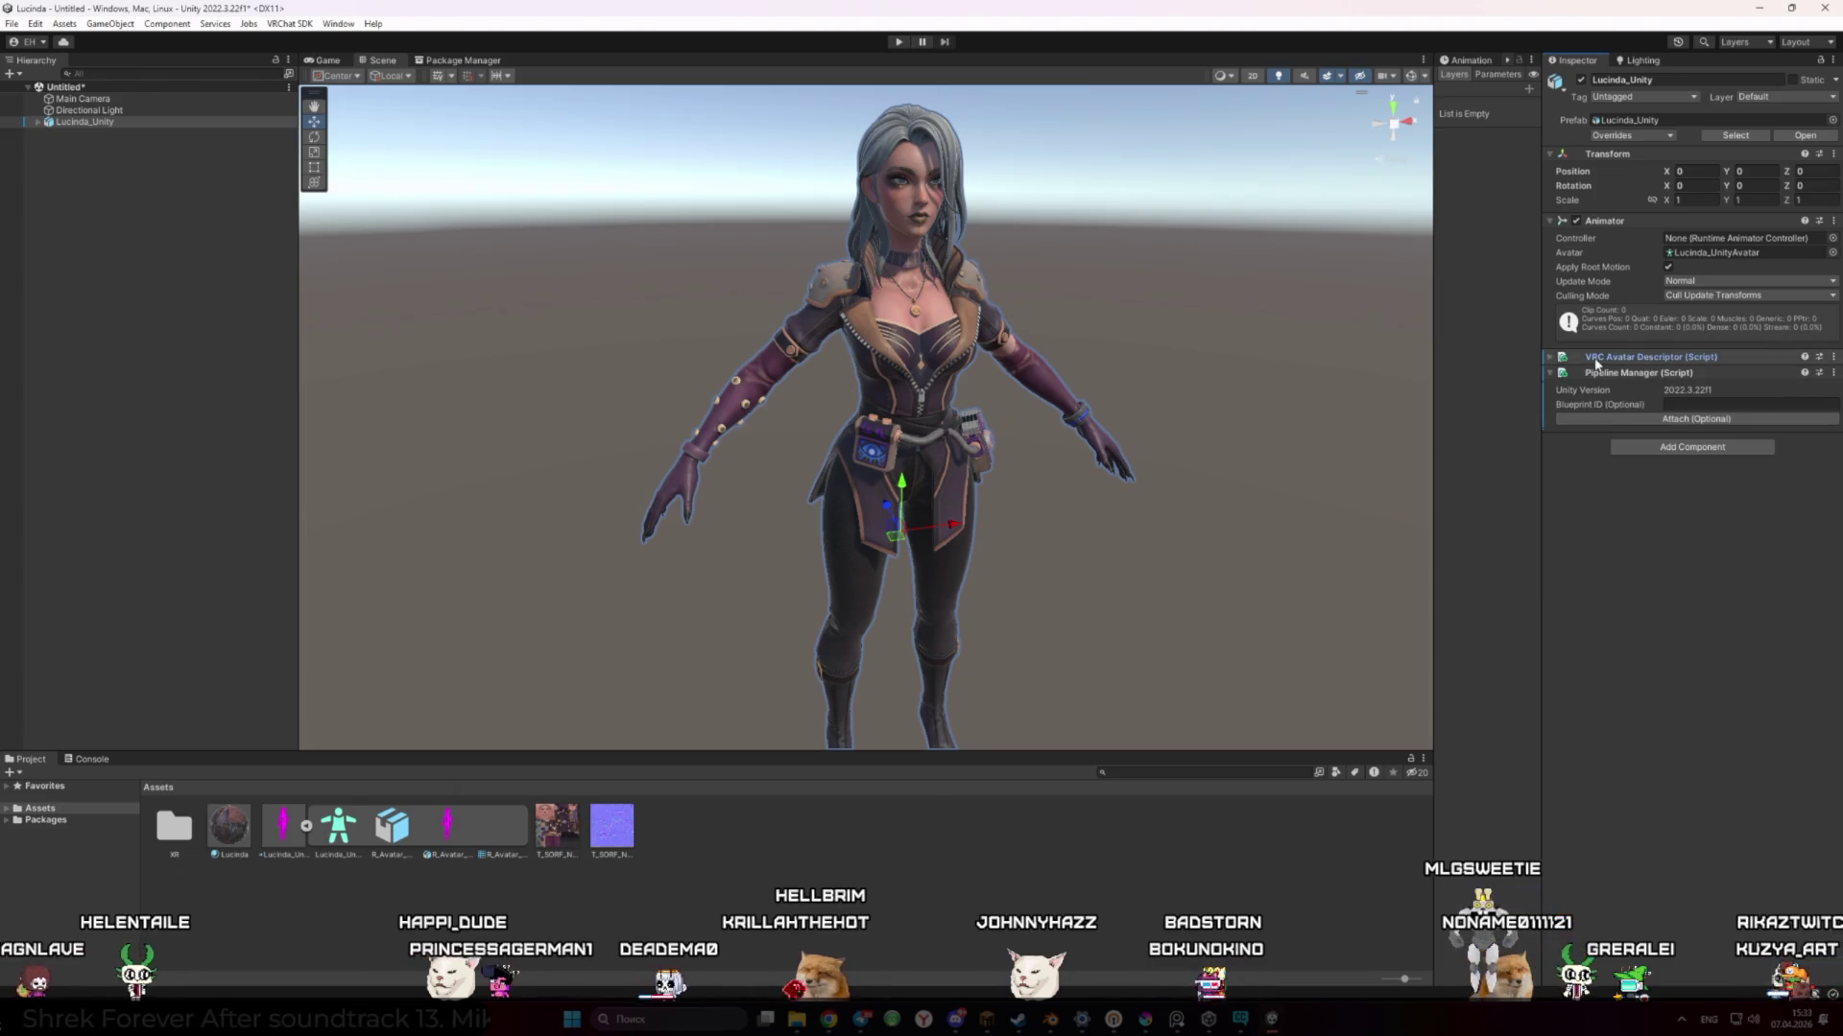
{"action": "left_click", "coordinate": [1550, 358]}
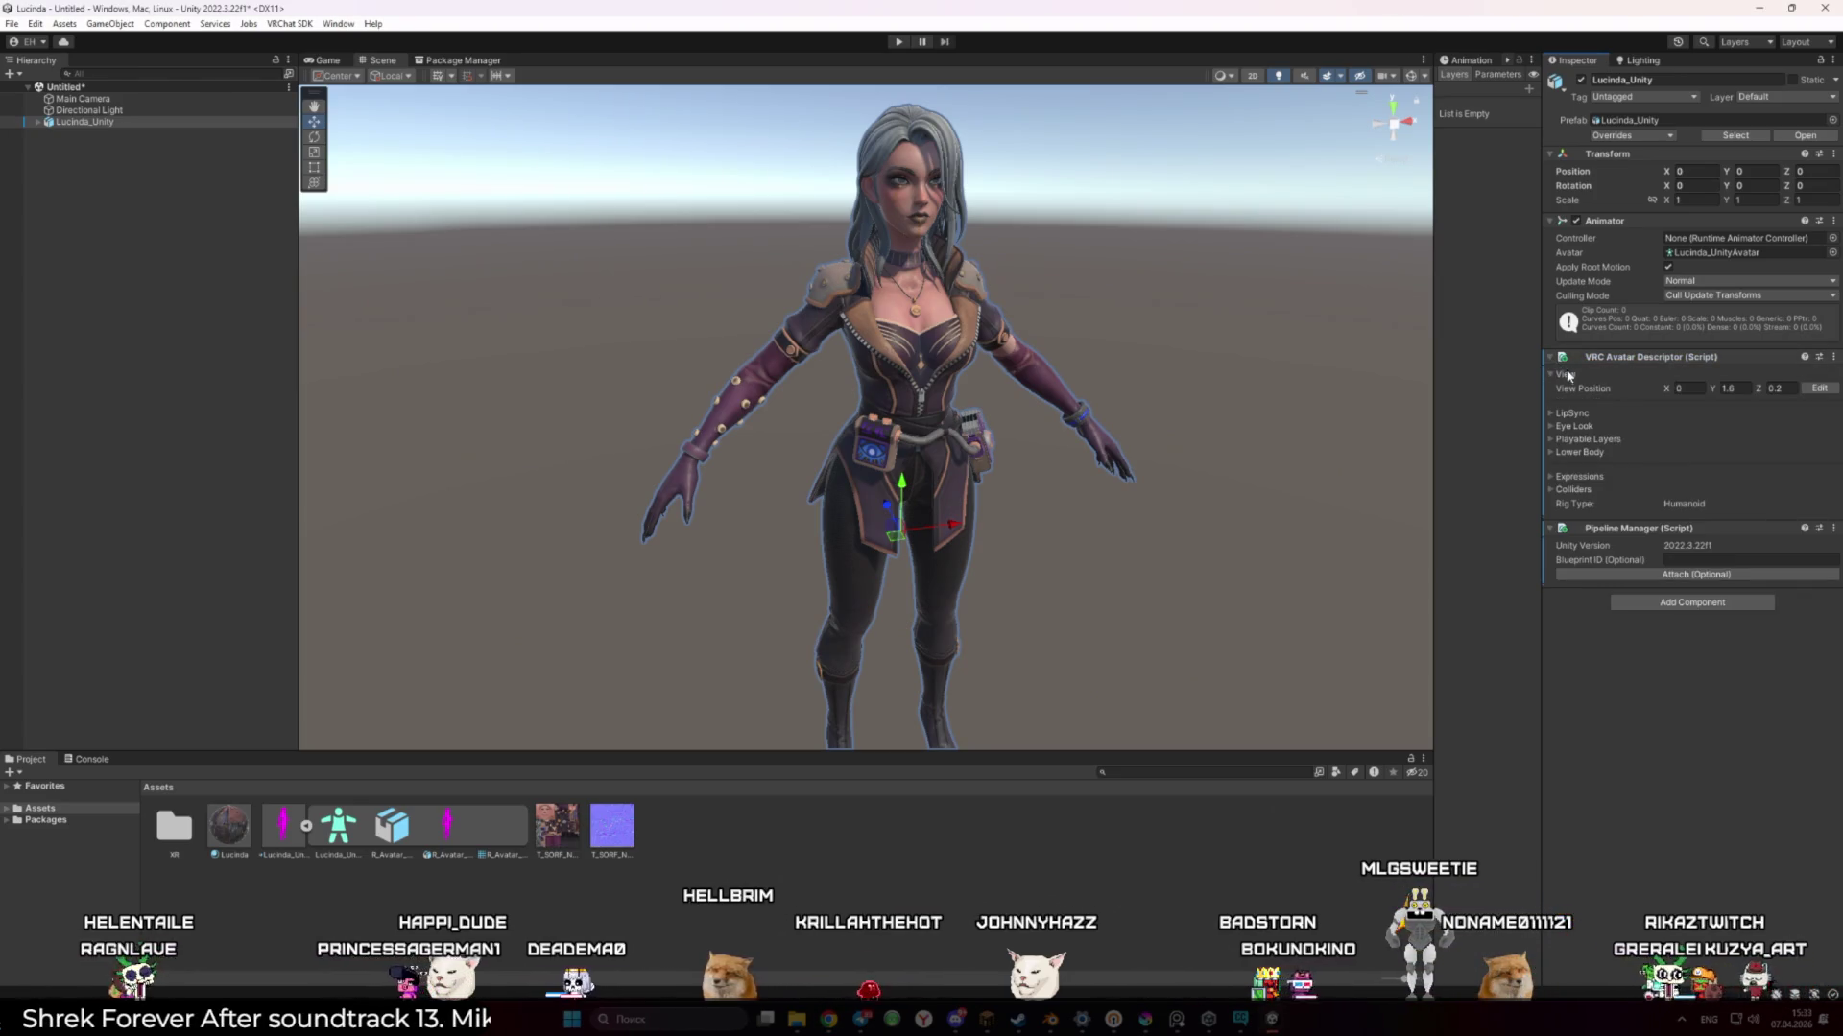
{"action": "scroll", "coordinate": [806, 506], "scroll_direction": "up", "scroll_amount": 3}
{"action": "mouse_move", "coordinate": [806, 506]}
{"action": "left_mouse_down"}
{"action": "mouse_move", "coordinate": [810, 337]}
{"action": "mouse_move", "coordinate": [918, 493]}
{"action": "left_mouse_up"}
{"action": "key", "text": "f"}
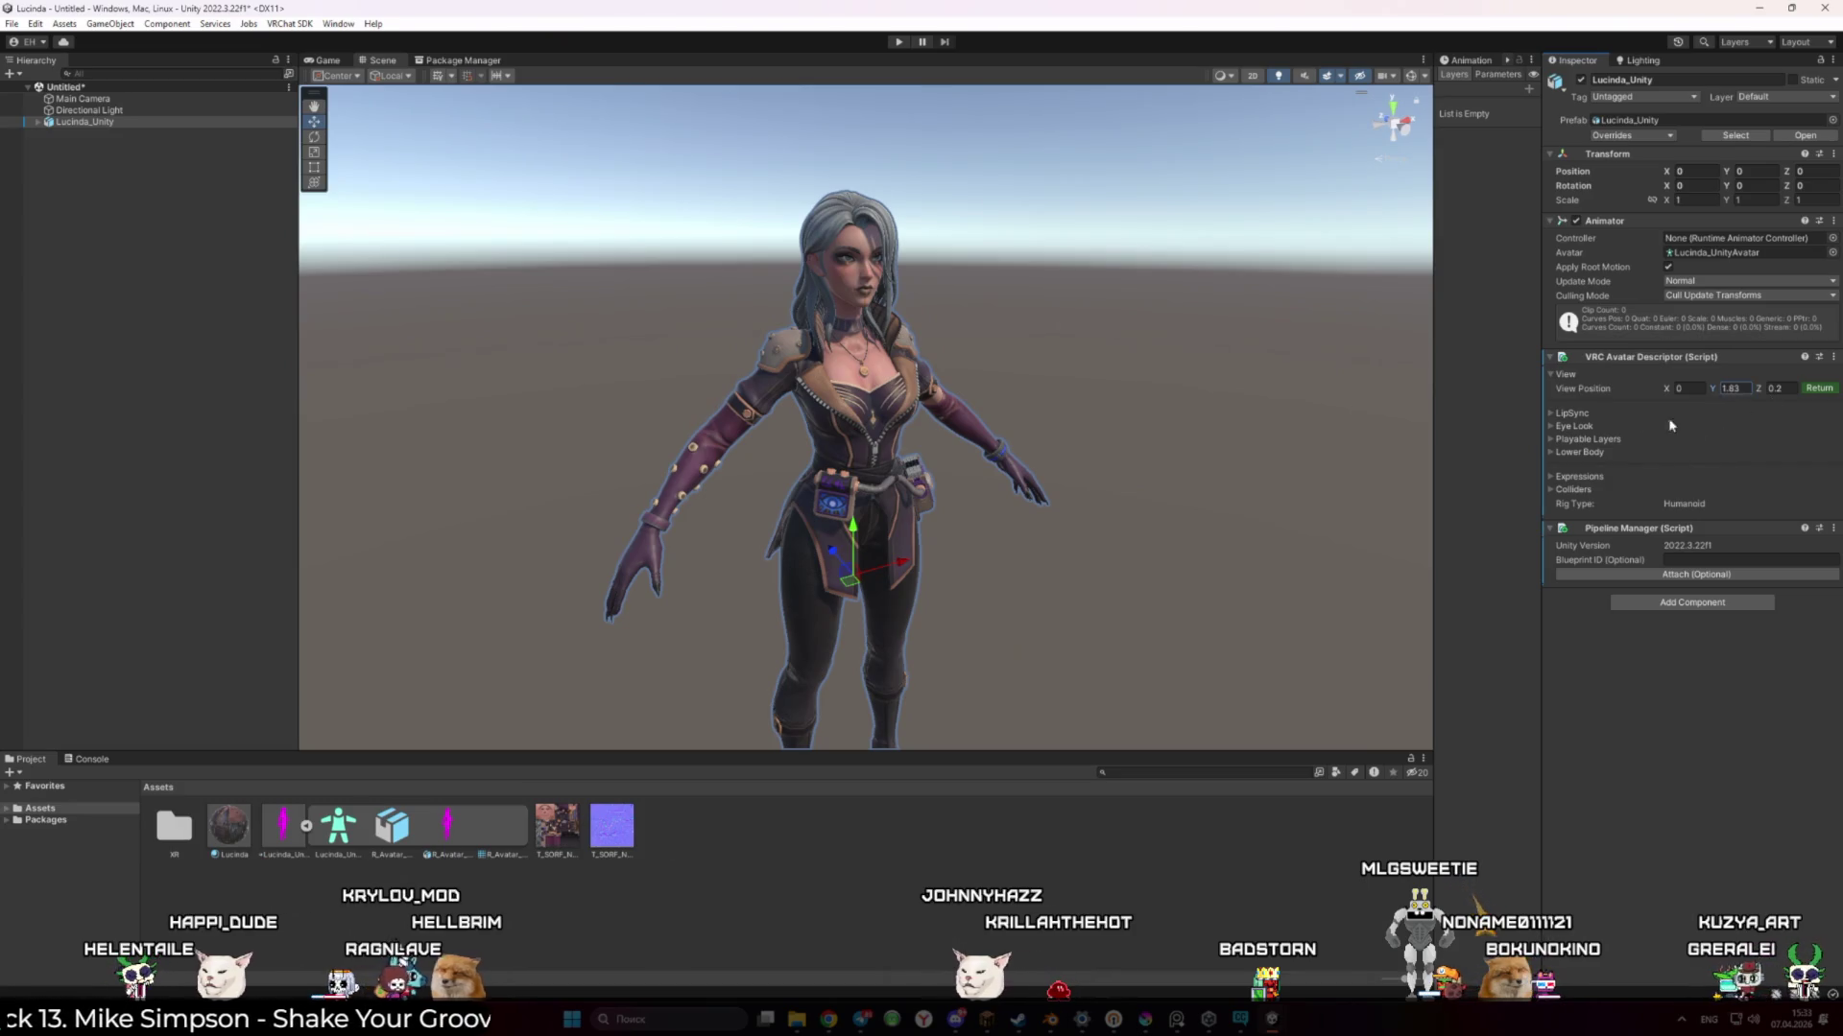
{"action": "type", "text": "1.6"}
{"action": "key", "text": "Return"}
{"action": "scroll", "coordinate": [999, 486], "scroll_direction": "up", "scroll_amount": 2}
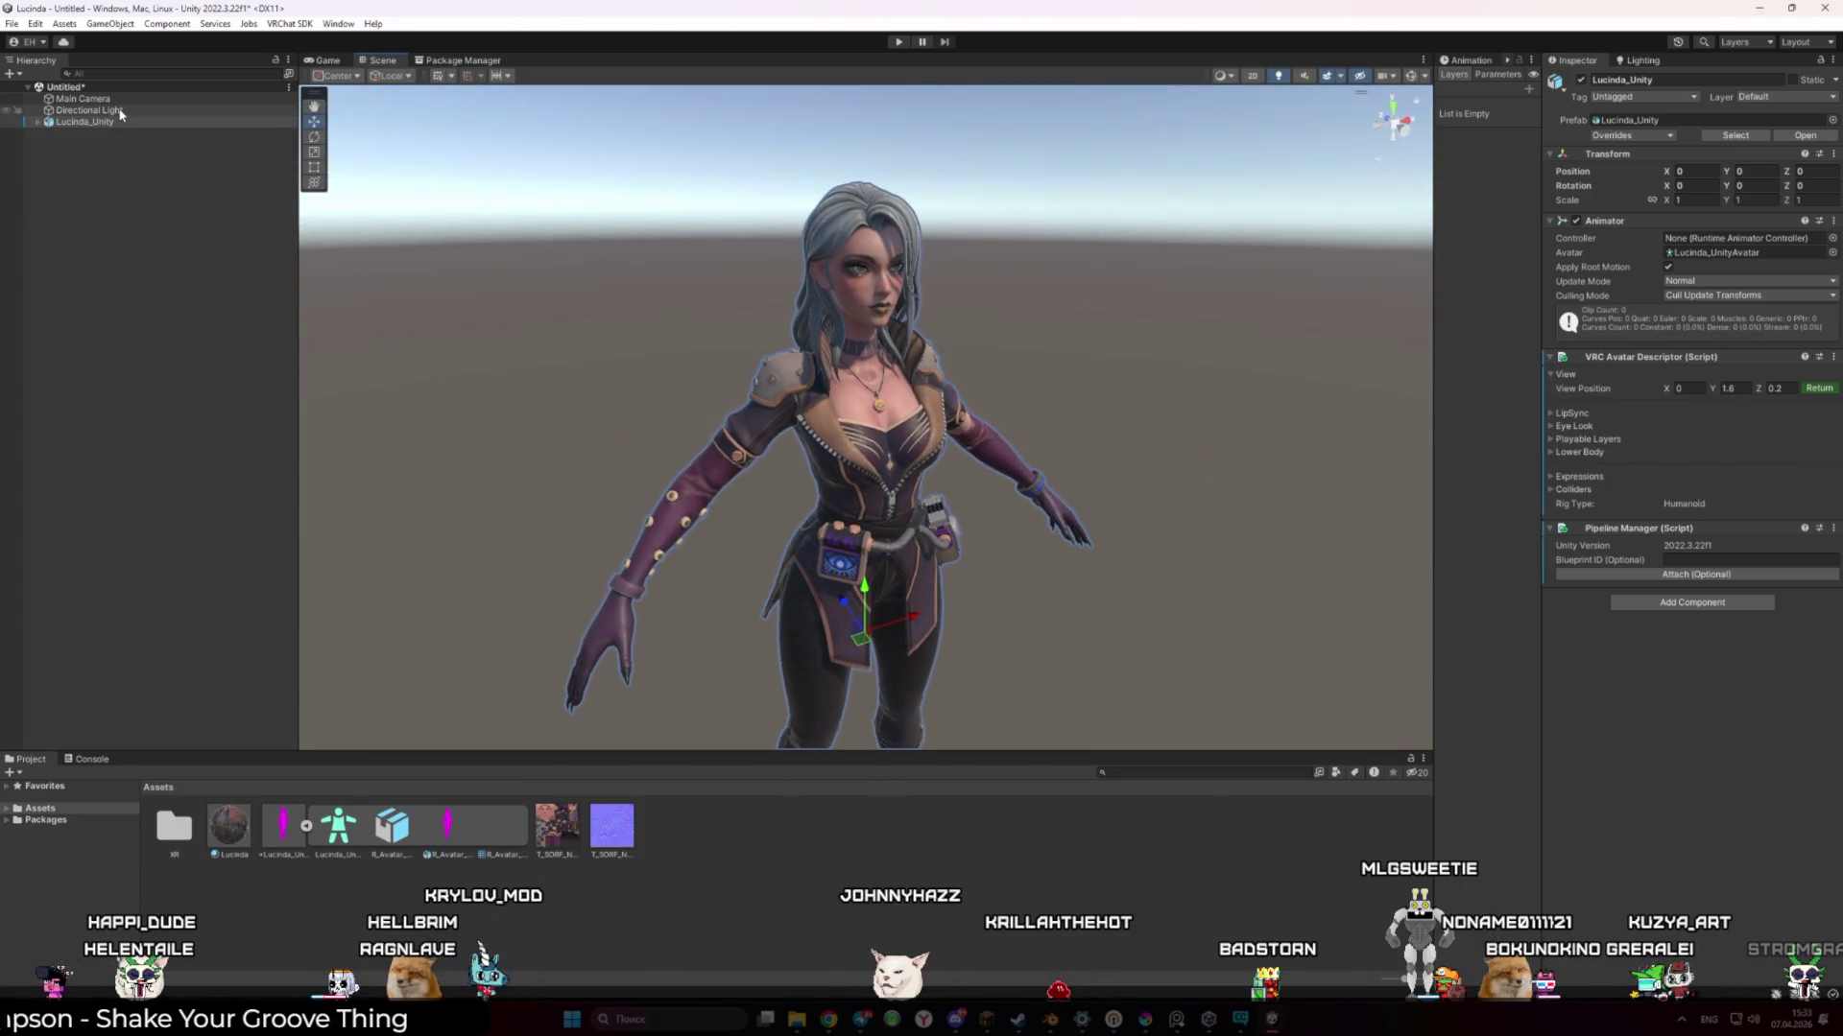
{"action": "left_click", "coordinate": [917, 308]}
{"action": "left_click", "coordinate": [1068, 418]}
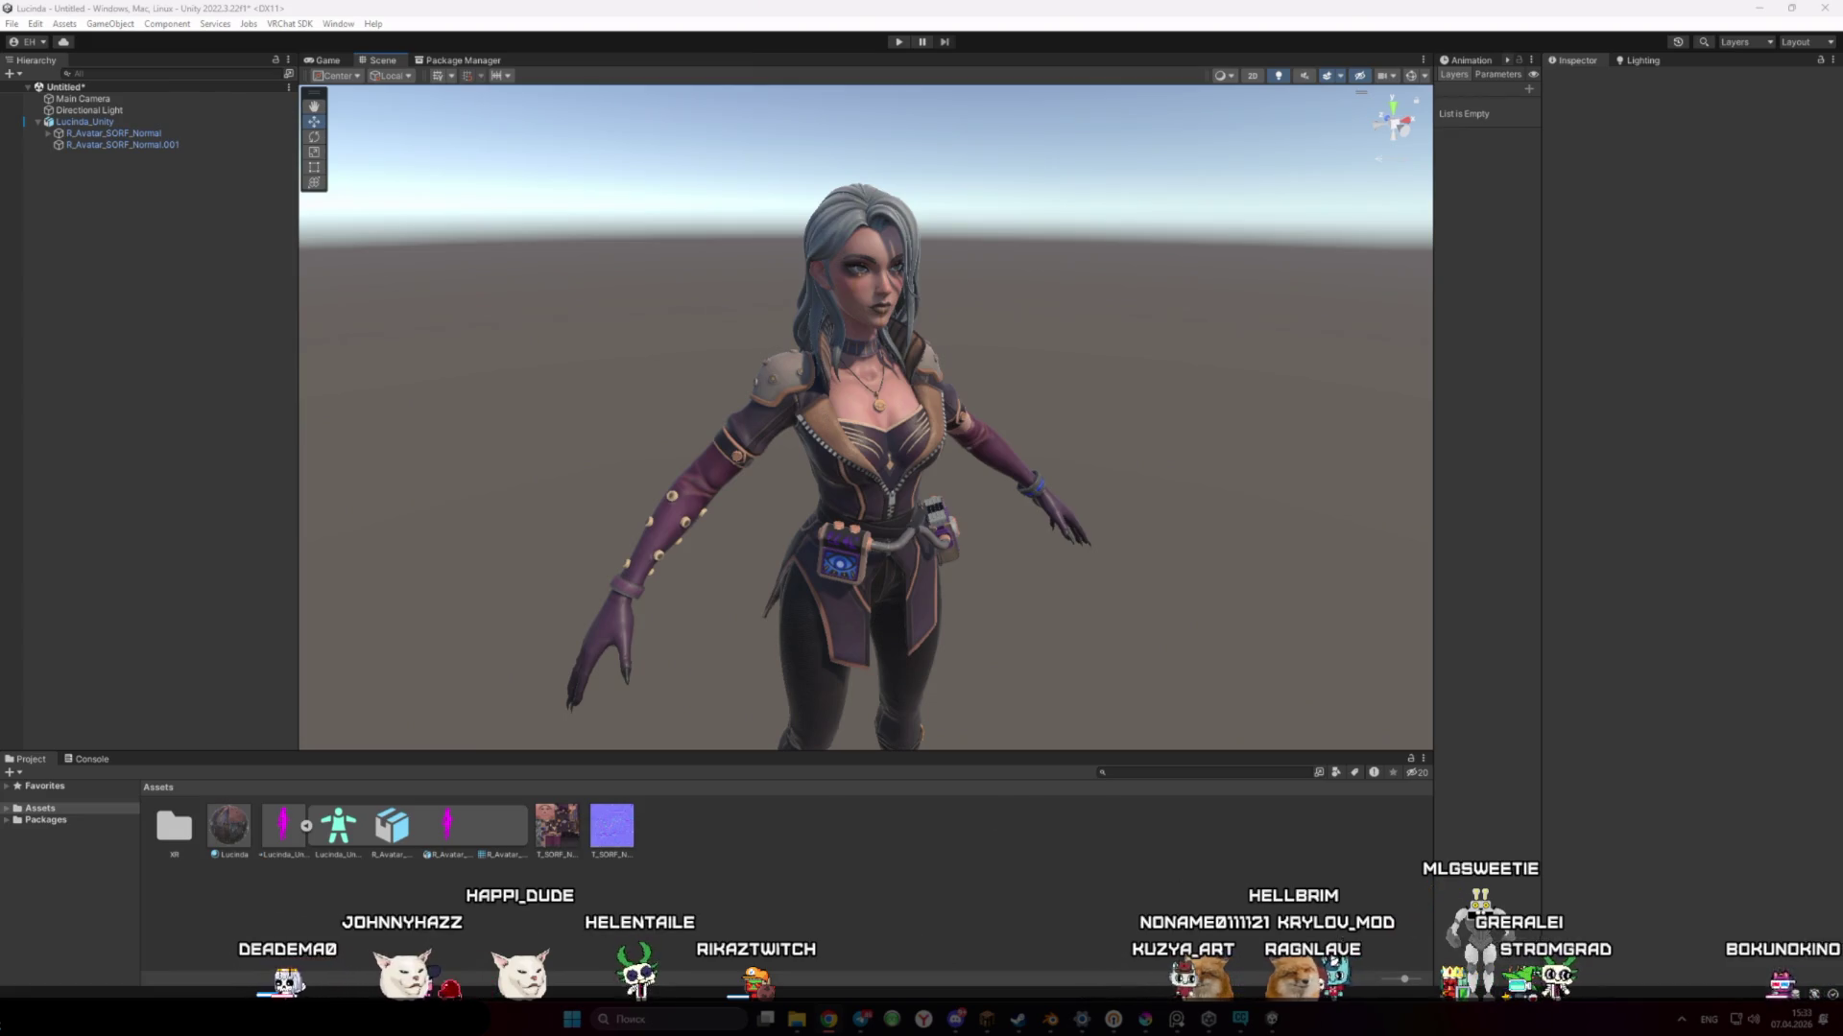
Switch to the browser playing the VRChat avatar tutorial and maximize it
{"action": "key", "text": "alt+Tab"}
{"action": "key", "text": "super+Up"}
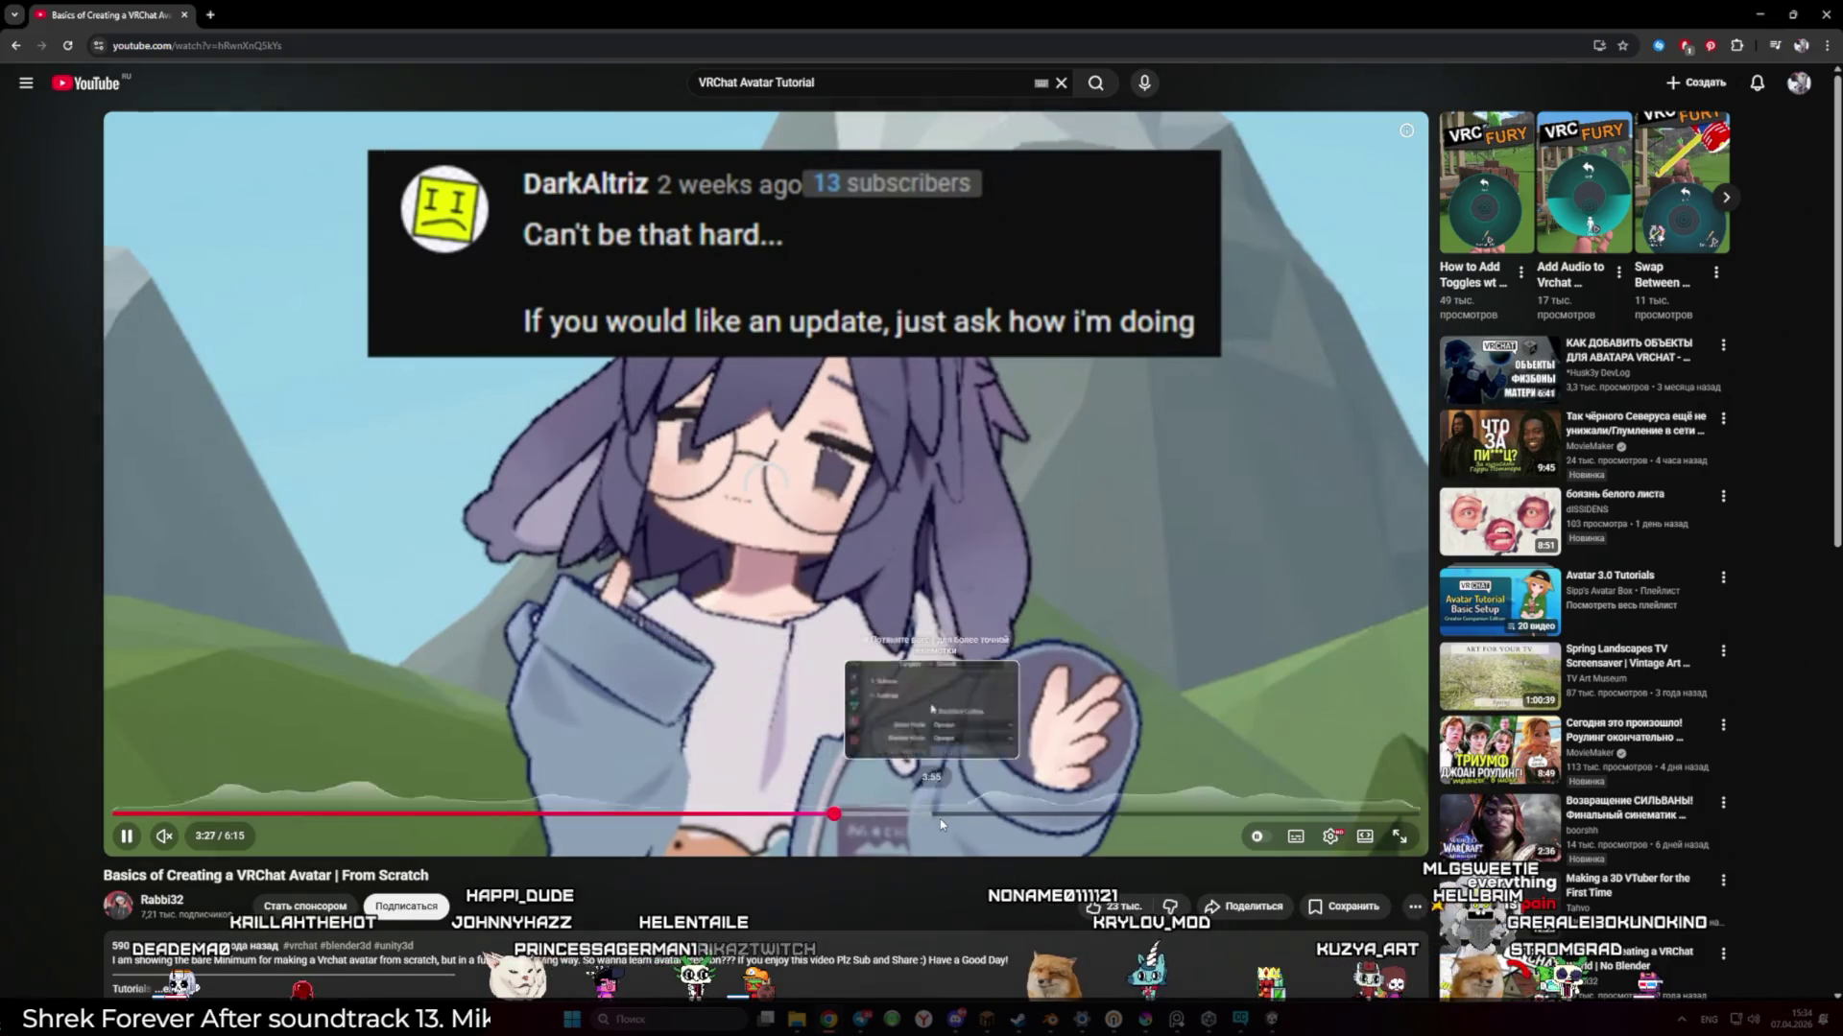
Skip ahead in the tutorial to the part adding the VRC Avatar Descriptor
{"action": "left_click", "coordinate": [1098, 816]}
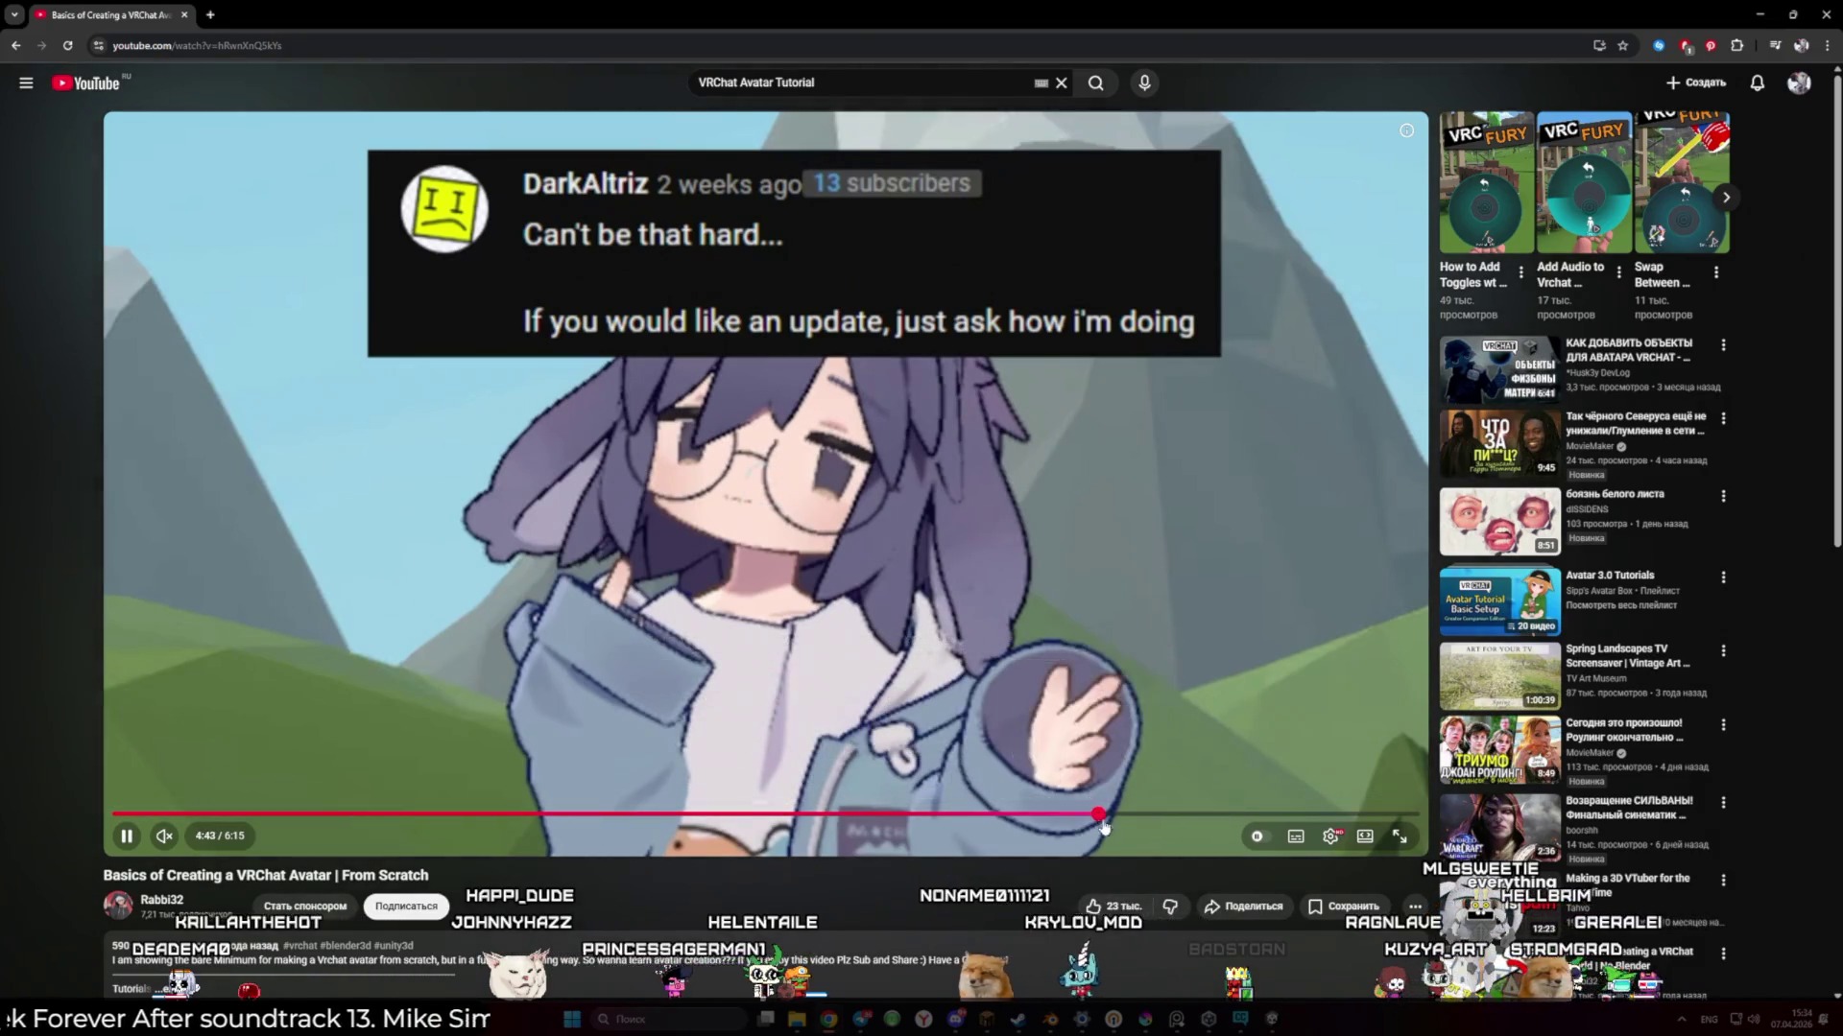
{"action": "left_click", "coordinate": [1212, 816]}
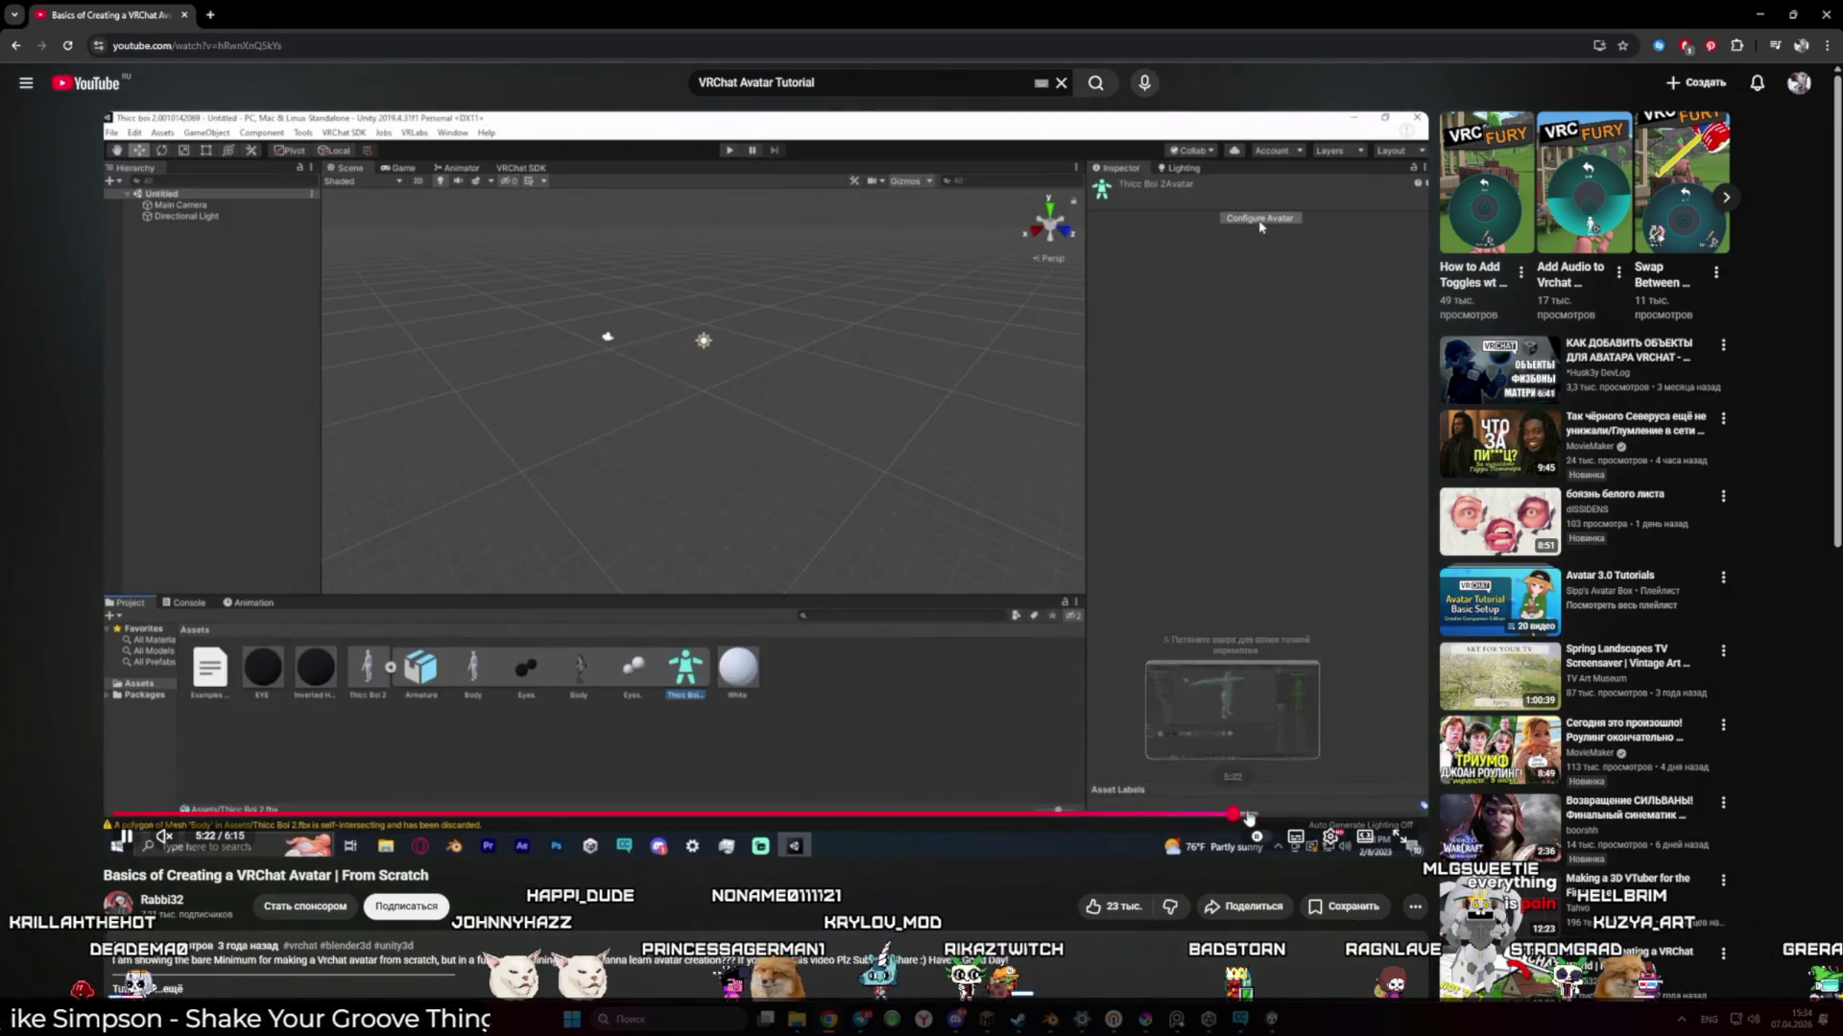
{"action": "left_click", "coordinate": [1262, 815]}
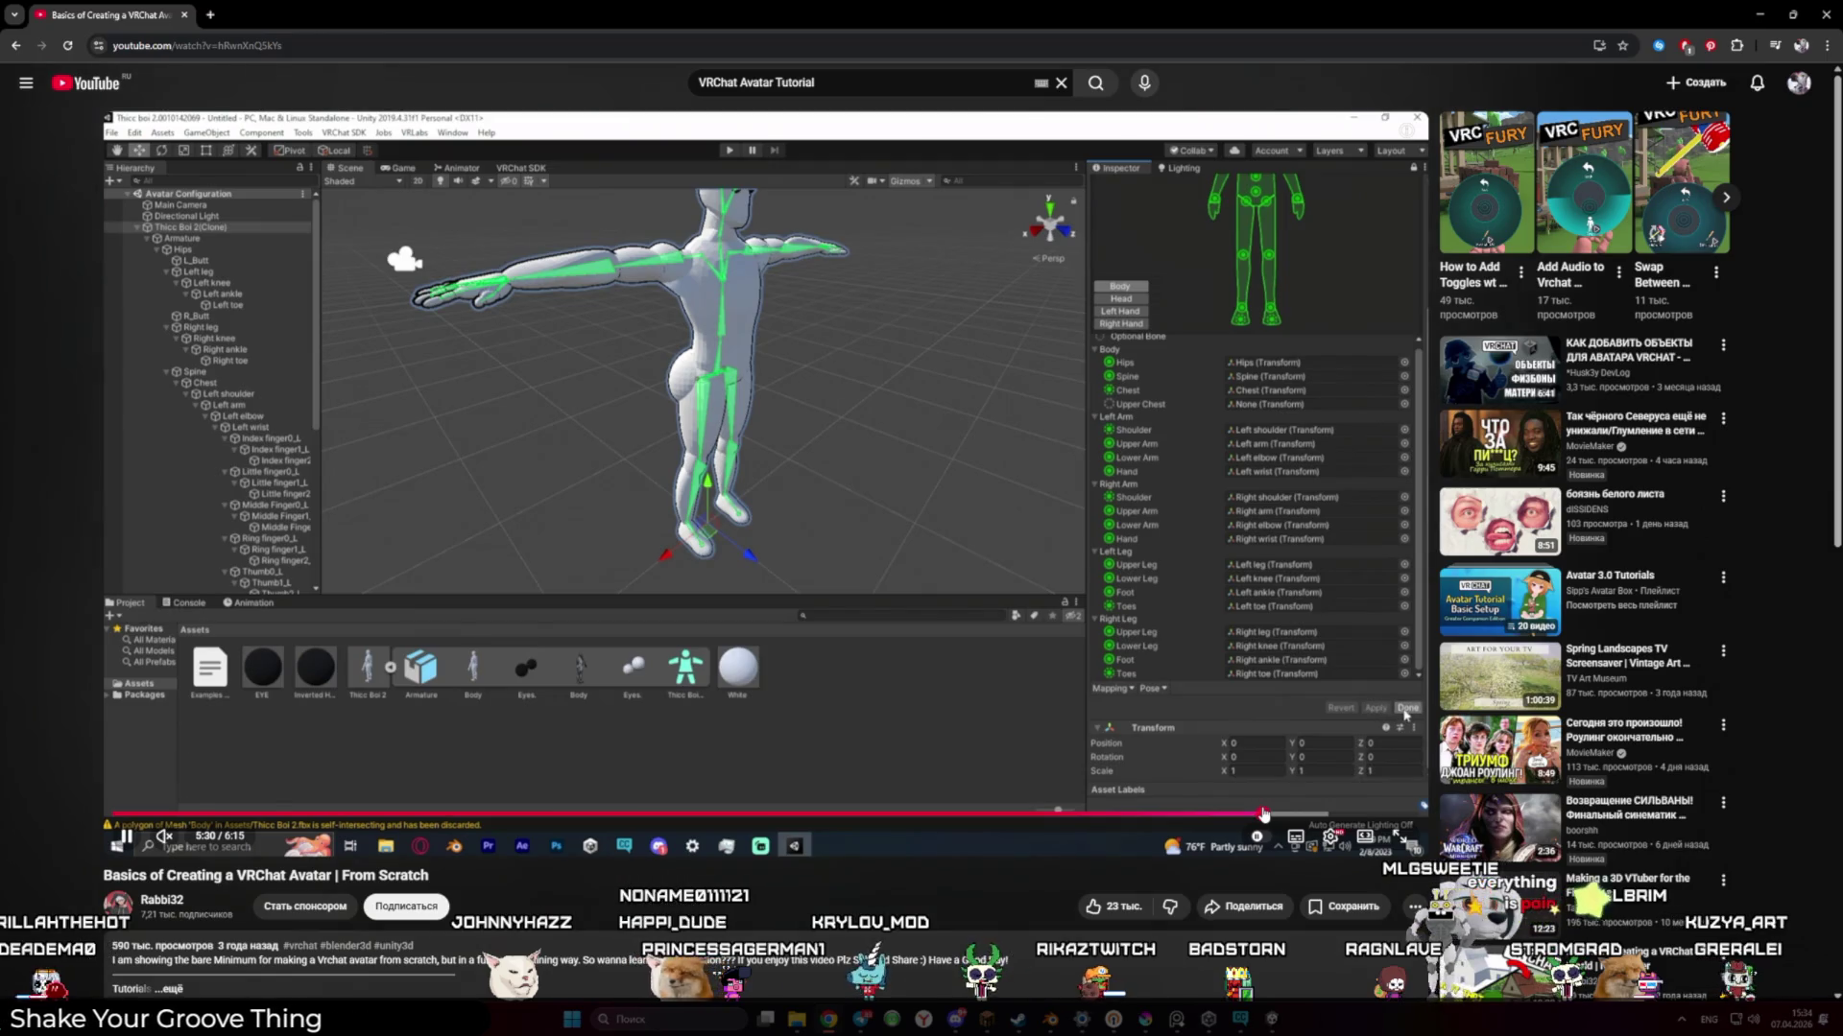
{"action": "left_click", "coordinate": [1282, 815]}
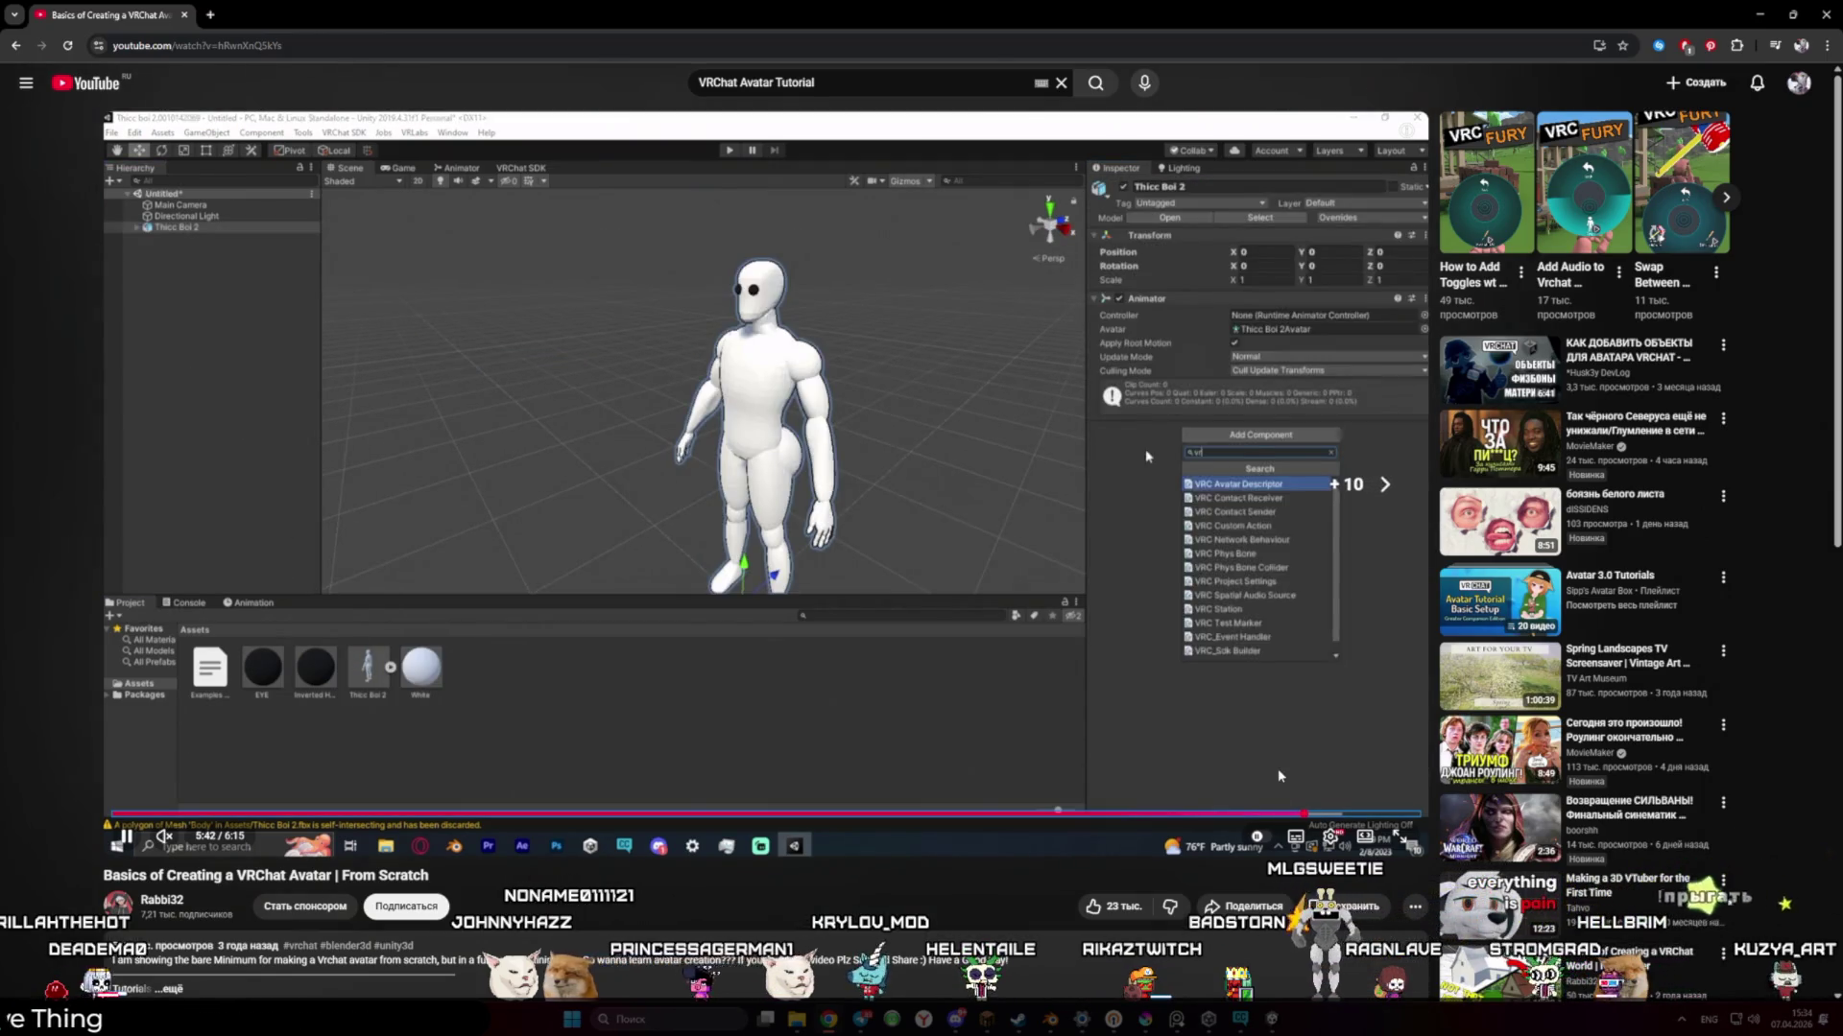
{"action": "key", "text": "Right"}
{"action": "key", "text": "Right"}
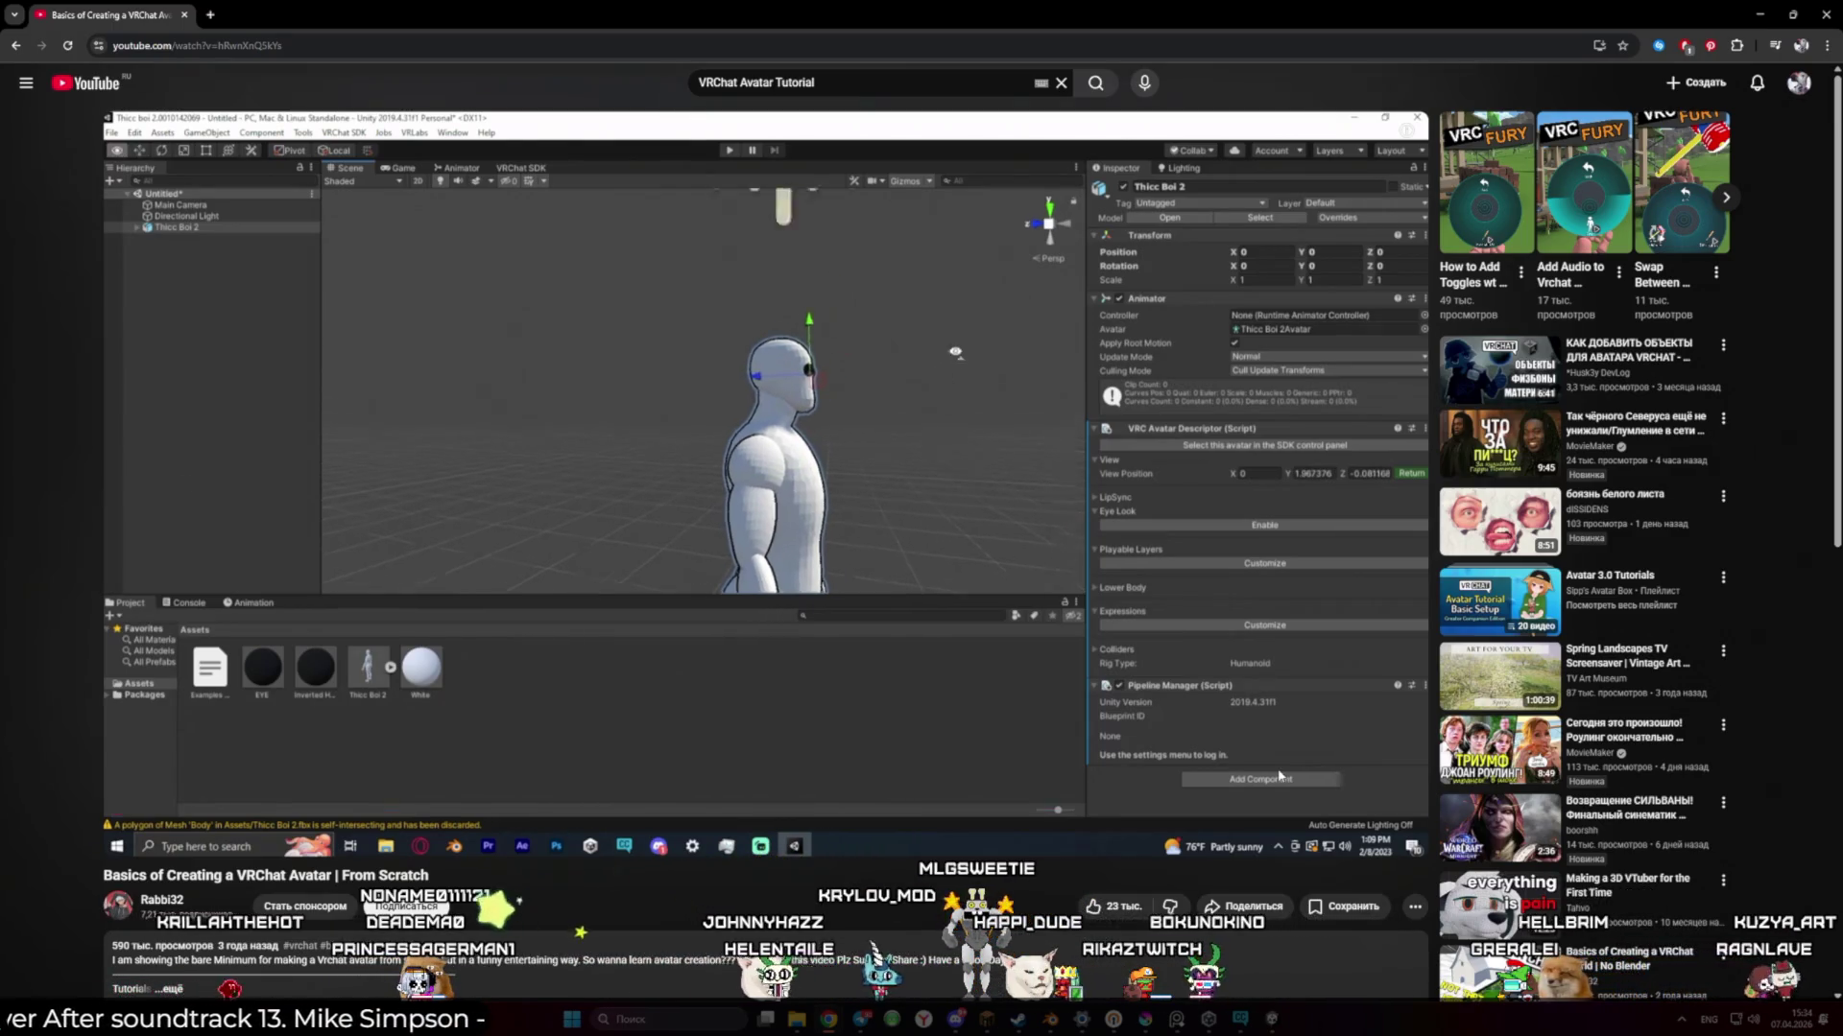
Rewind the tutorial and pause it at about 5:40
{"action": "key", "text": "Left"}
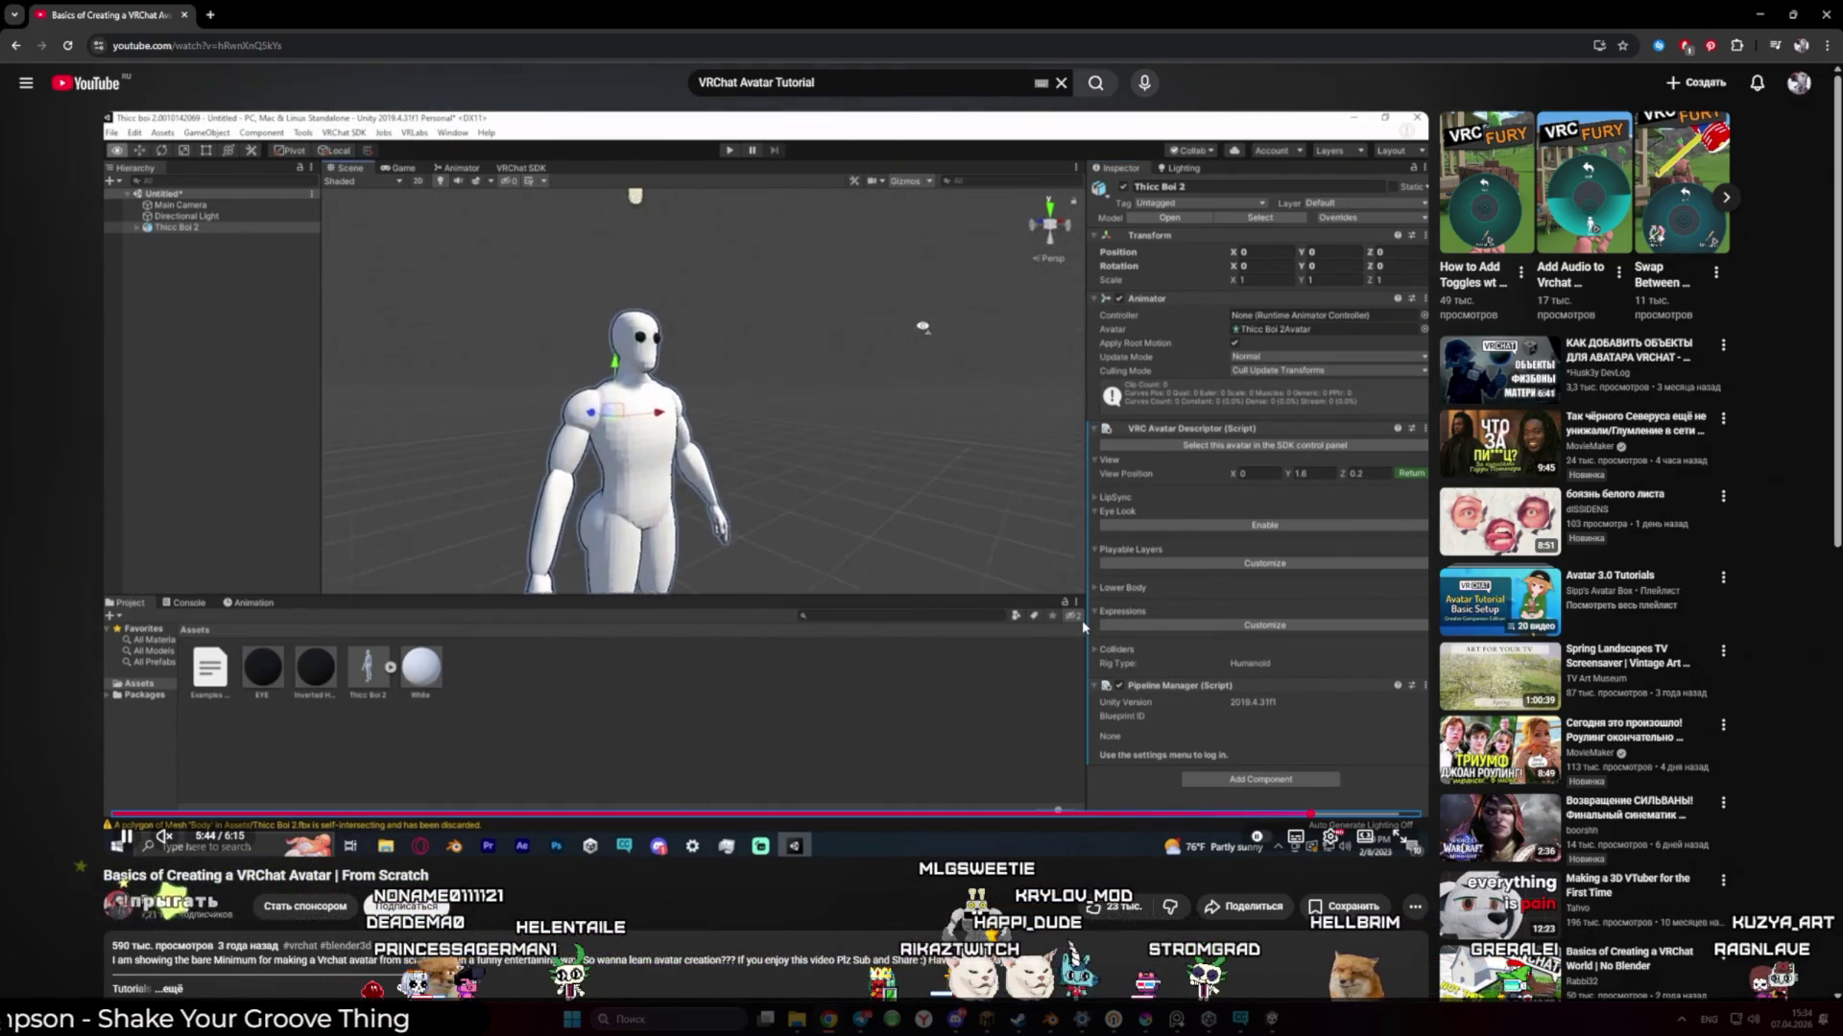
{"action": "key", "text": "Left"}
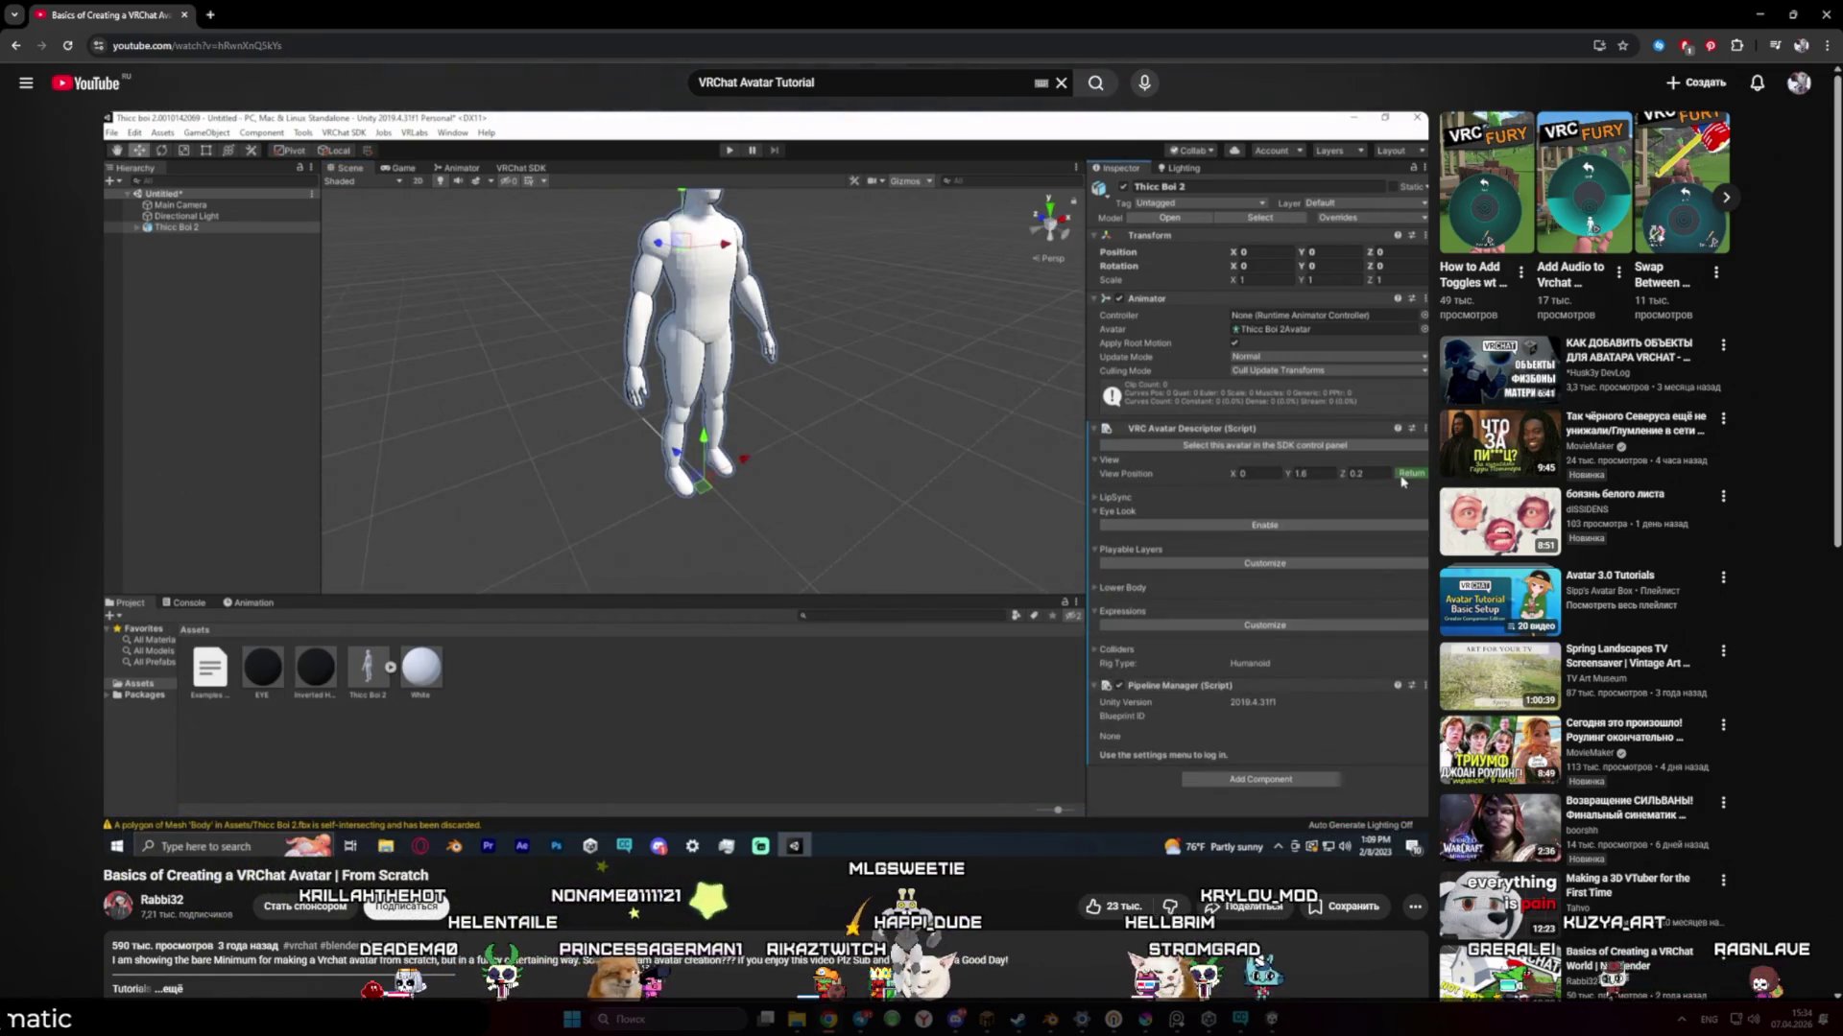
{"action": "left_click", "coordinate": [765, 431]}
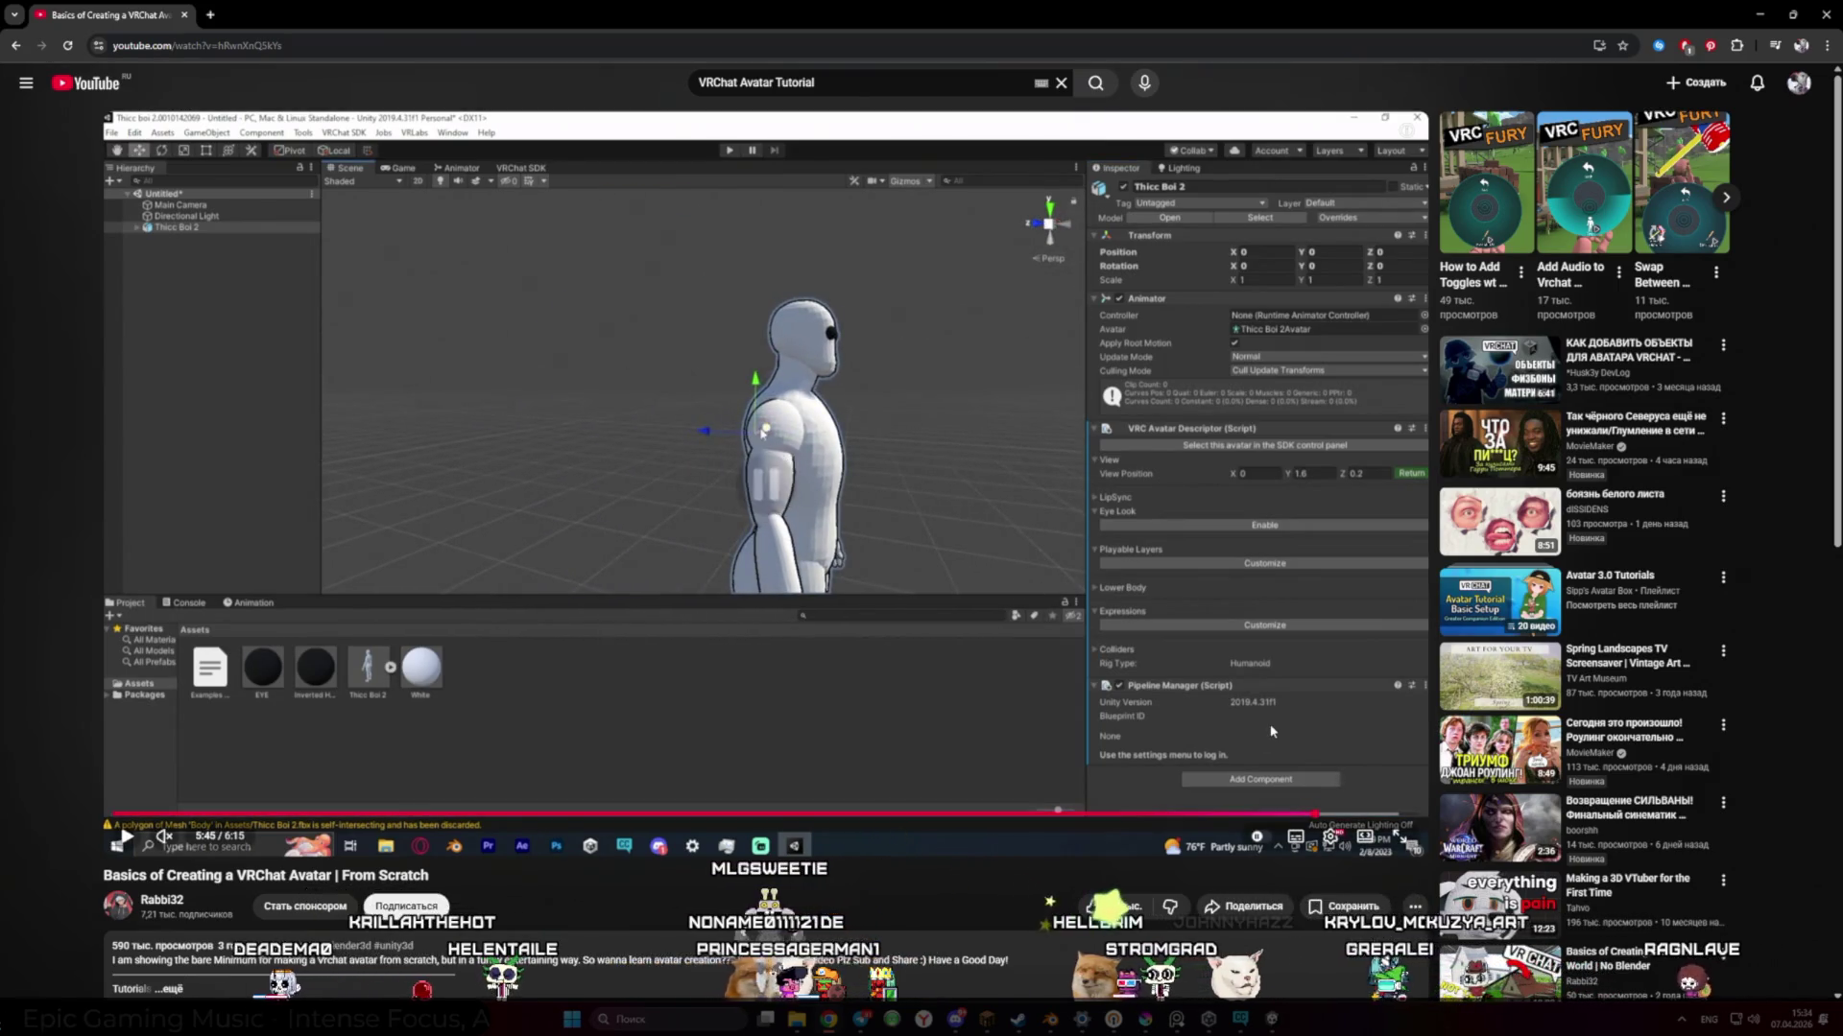
{"action": "key", "text": "Left"}
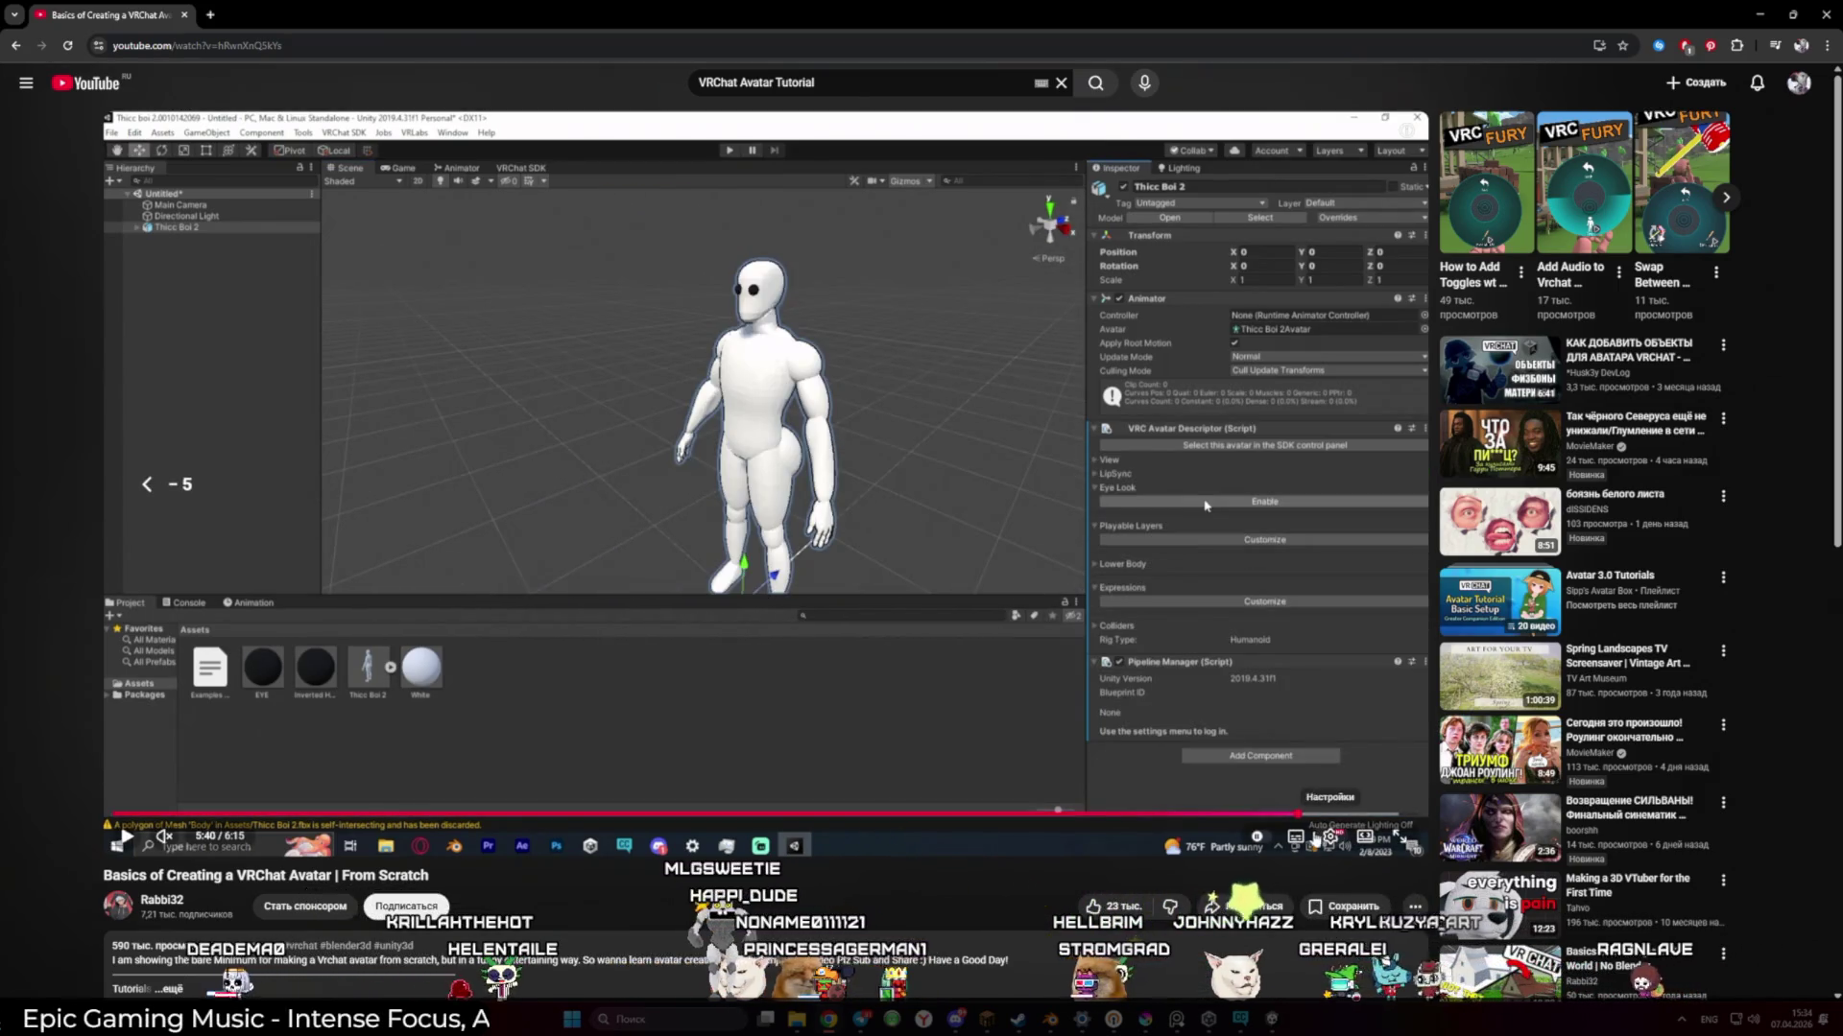
{"action": "left_click", "coordinate": [1329, 844]}
Turn on English auto-generated captions and auto-translate them into Русский
{"action": "left_click", "coordinate": [1247, 702]}
{"action": "left_click", "coordinate": [1277, 681]}
{"action": "scroll", "coordinate": [1261, 630], "scroll_direction": "down", "scroll_amount": 2}
{"action": "scroll", "coordinate": [1261, 630], "scroll_direction": "up", "scroll_amount": 2}
{"action": "left_click", "coordinate": [1248, 722]}
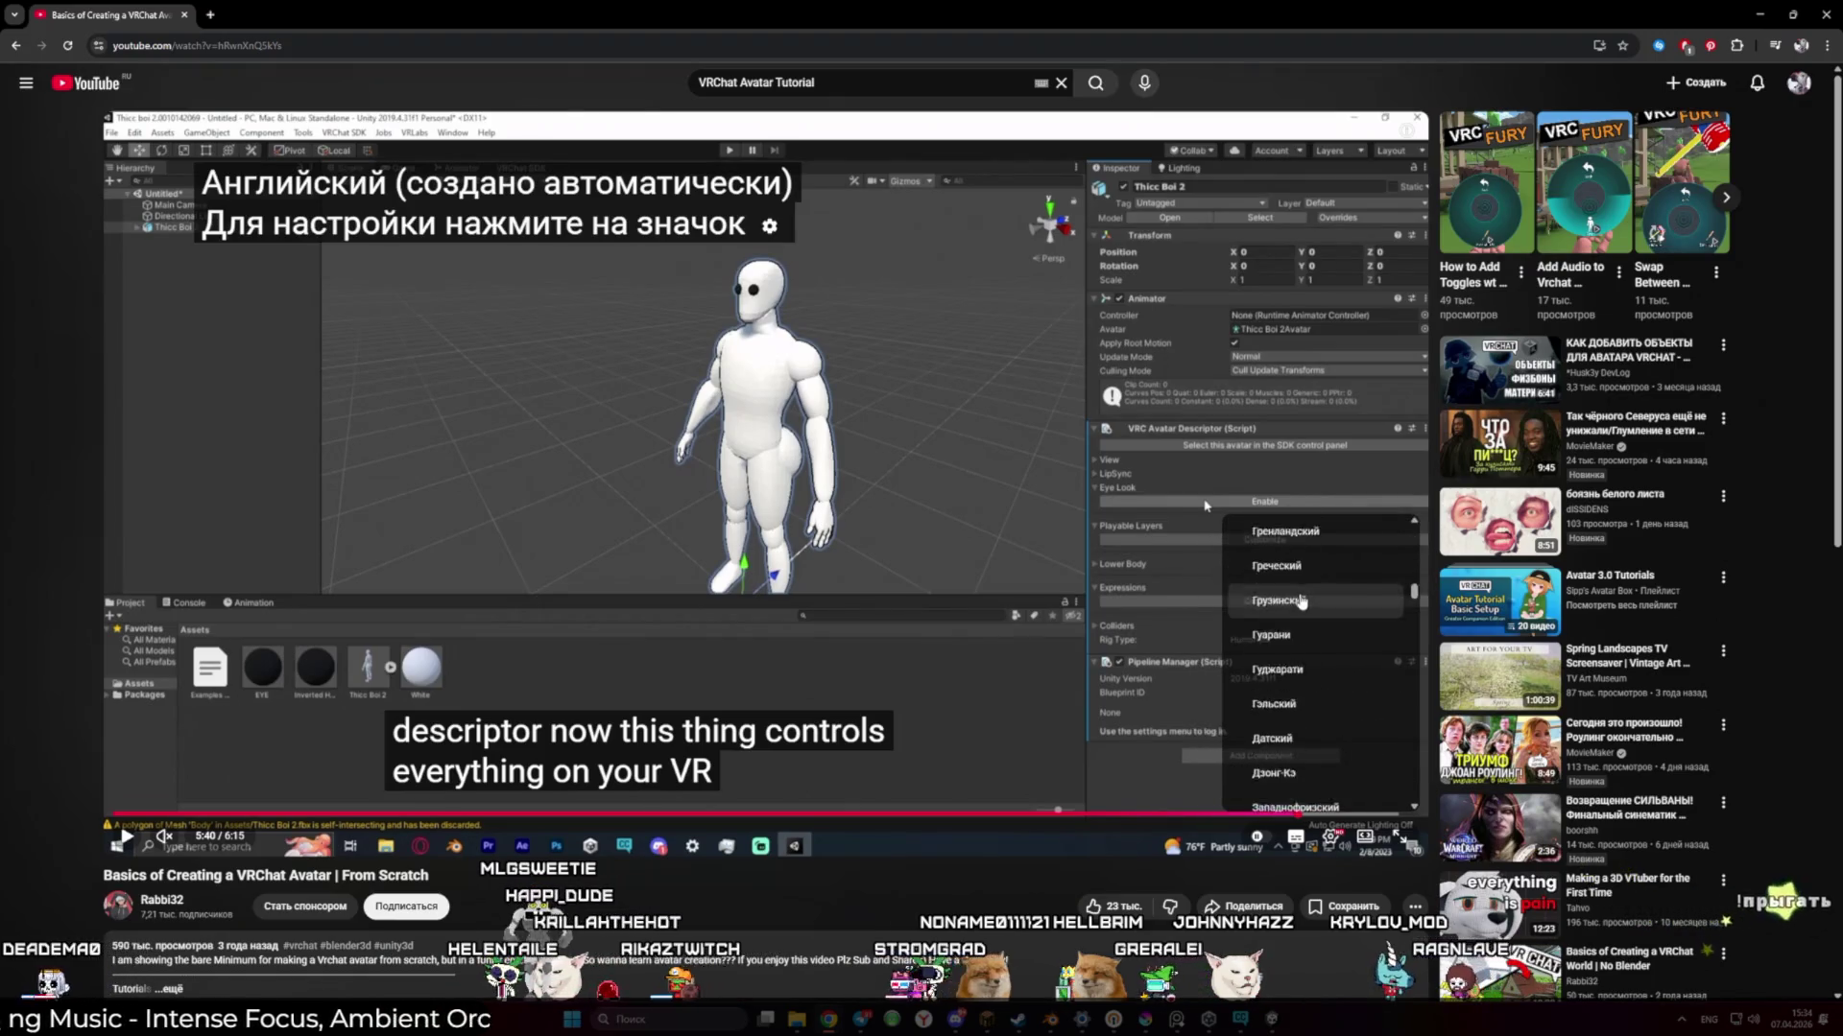
{"action": "scroll", "coordinate": [1303, 602], "scroll_direction": "down", "scroll_amount": 7}
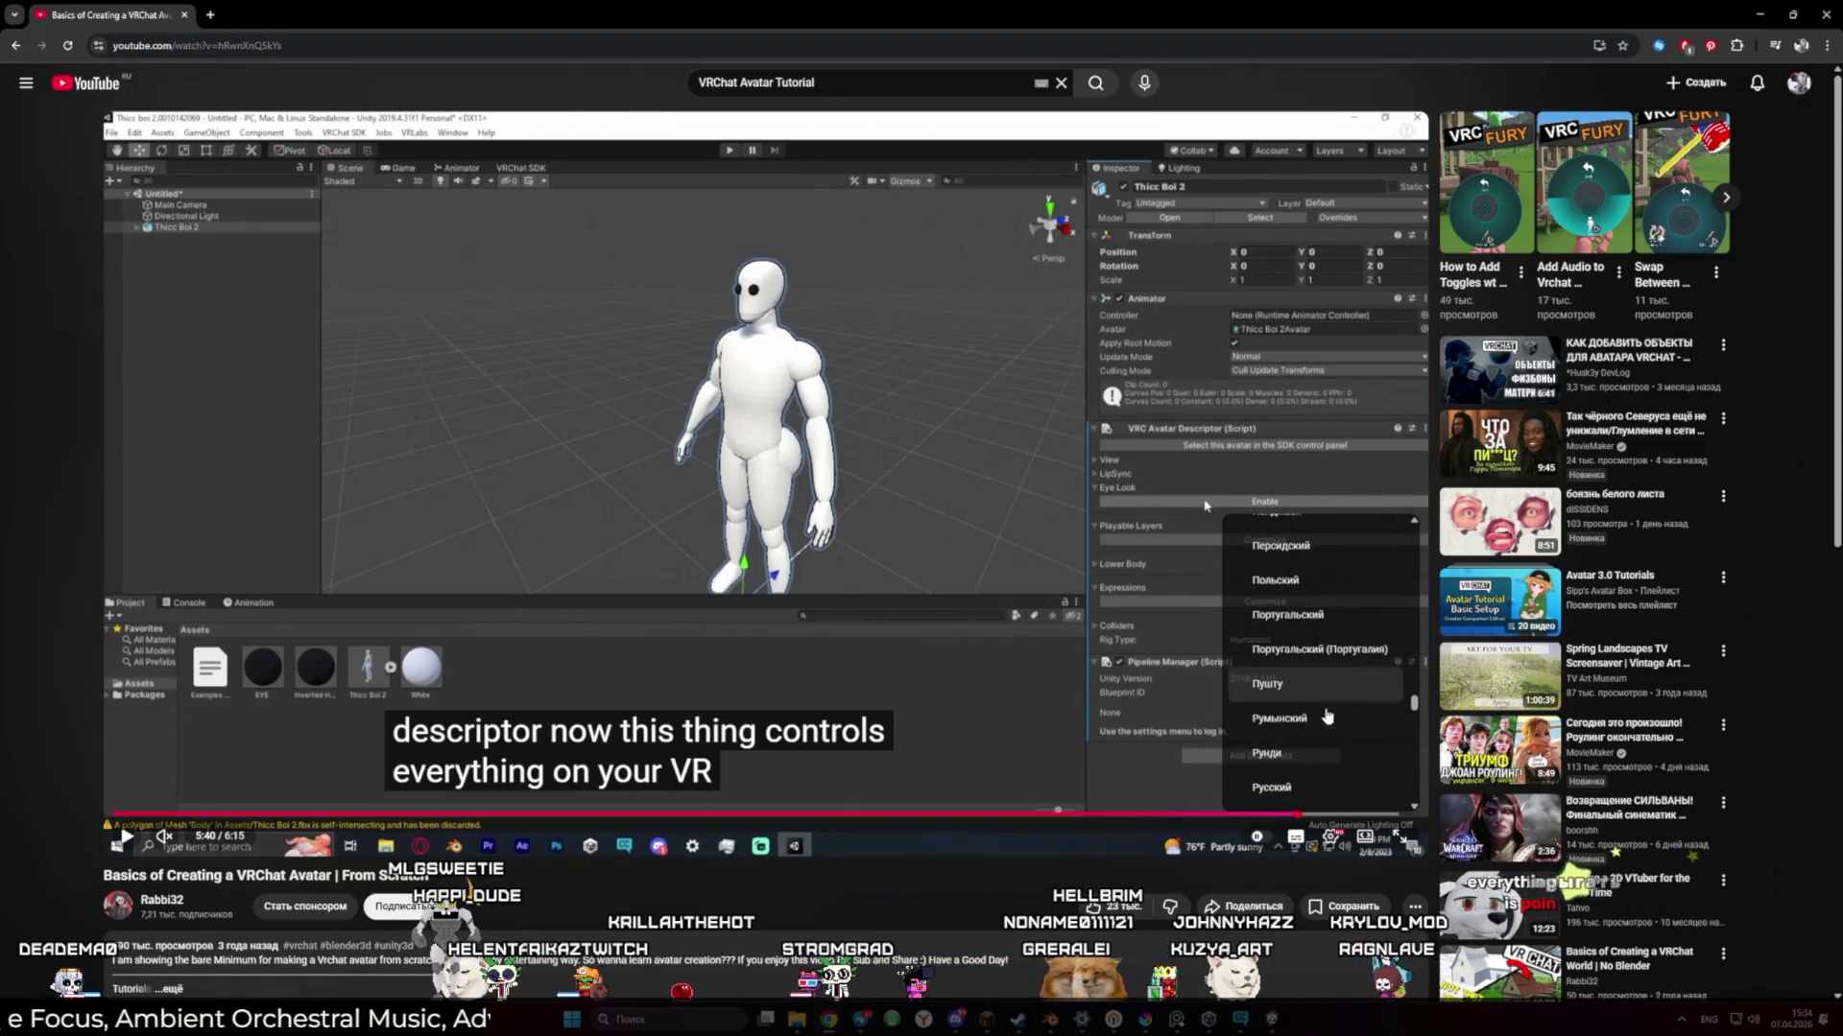
{"action": "left_click", "coordinate": [1302, 791]}
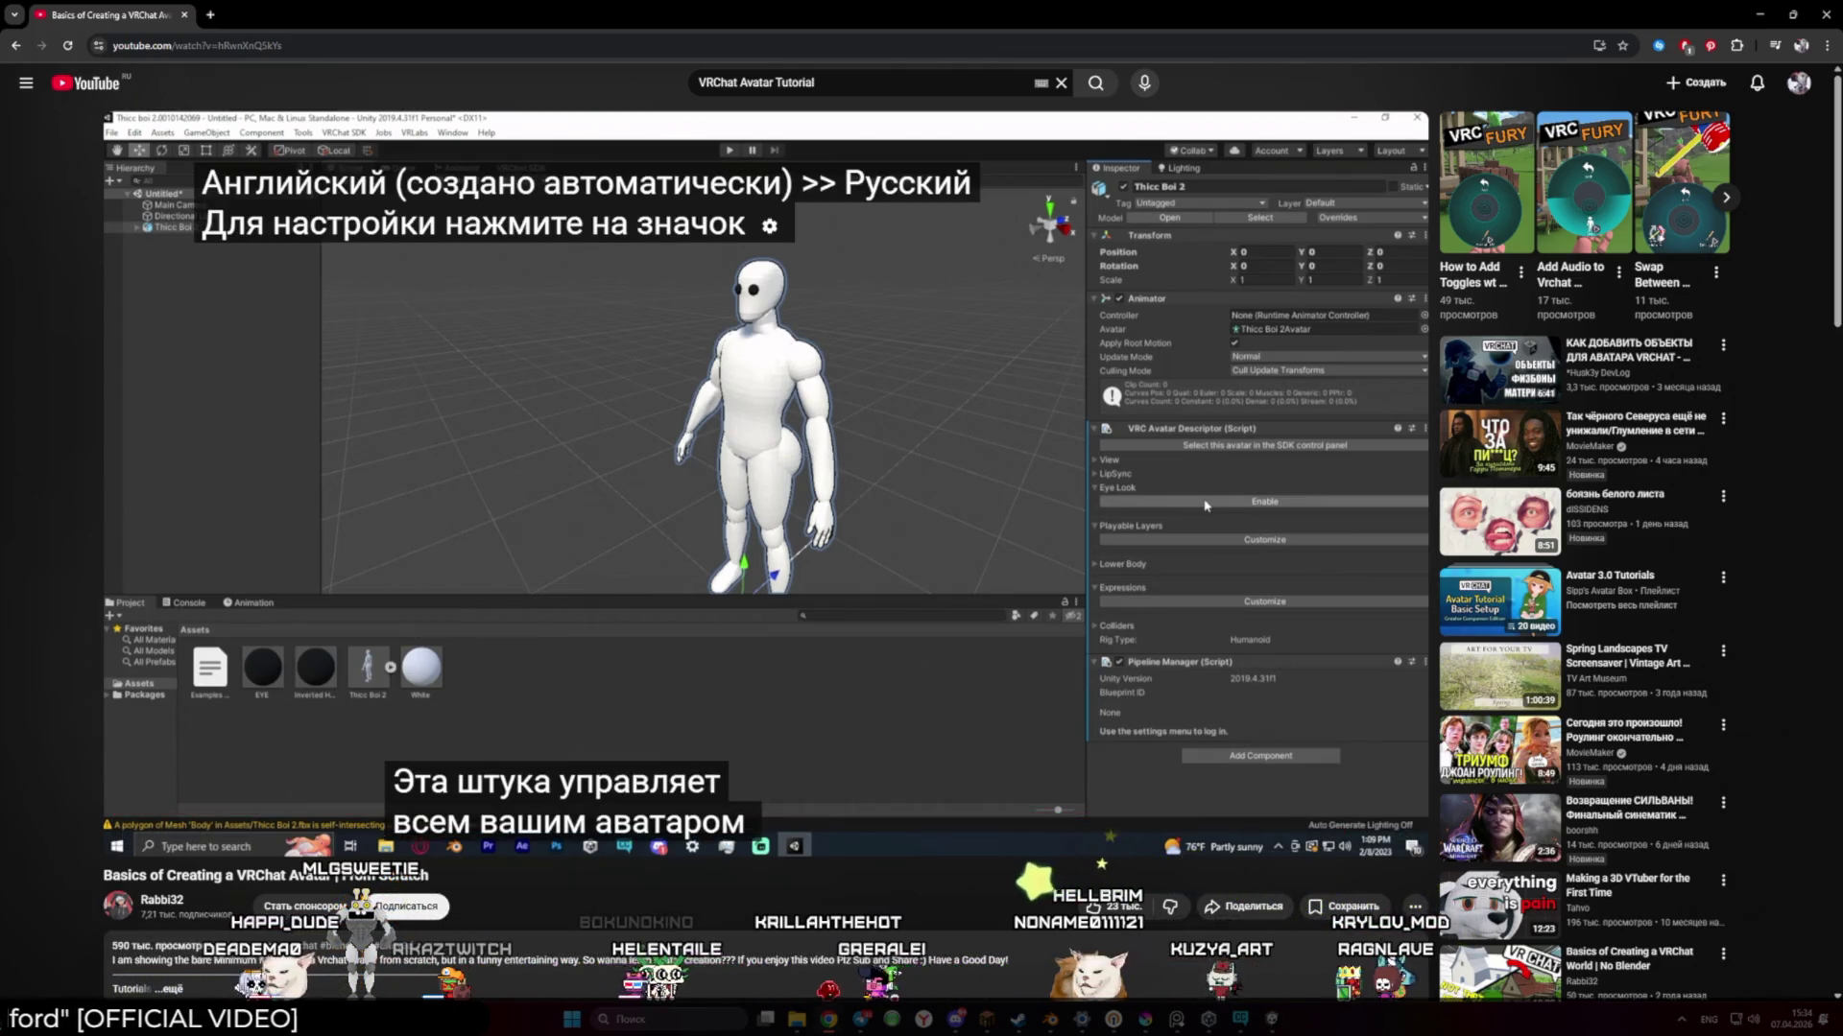
Play the tutorial and pause at 5:50 on the view position explanation
{"action": "left_click", "coordinate": [845, 556]}
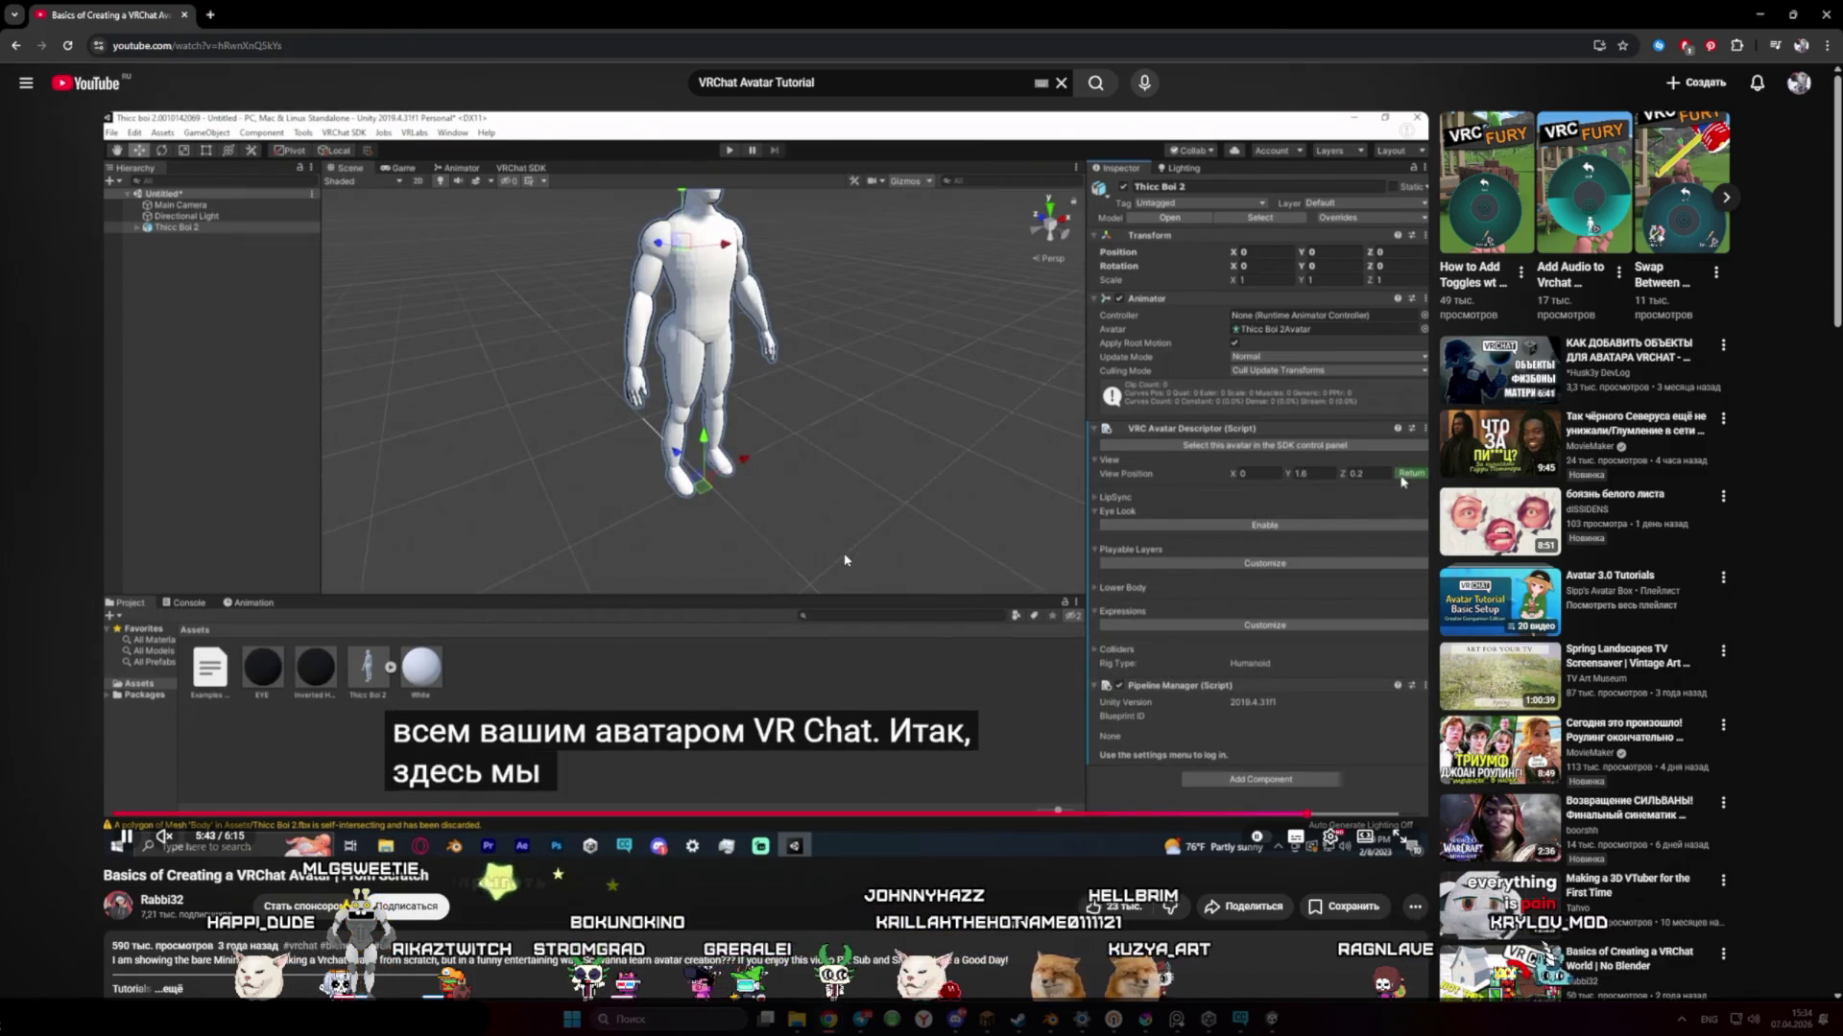
{"action": "left_click", "coordinate": [845, 559]}
{"action": "left_click", "coordinate": [844, 560]}
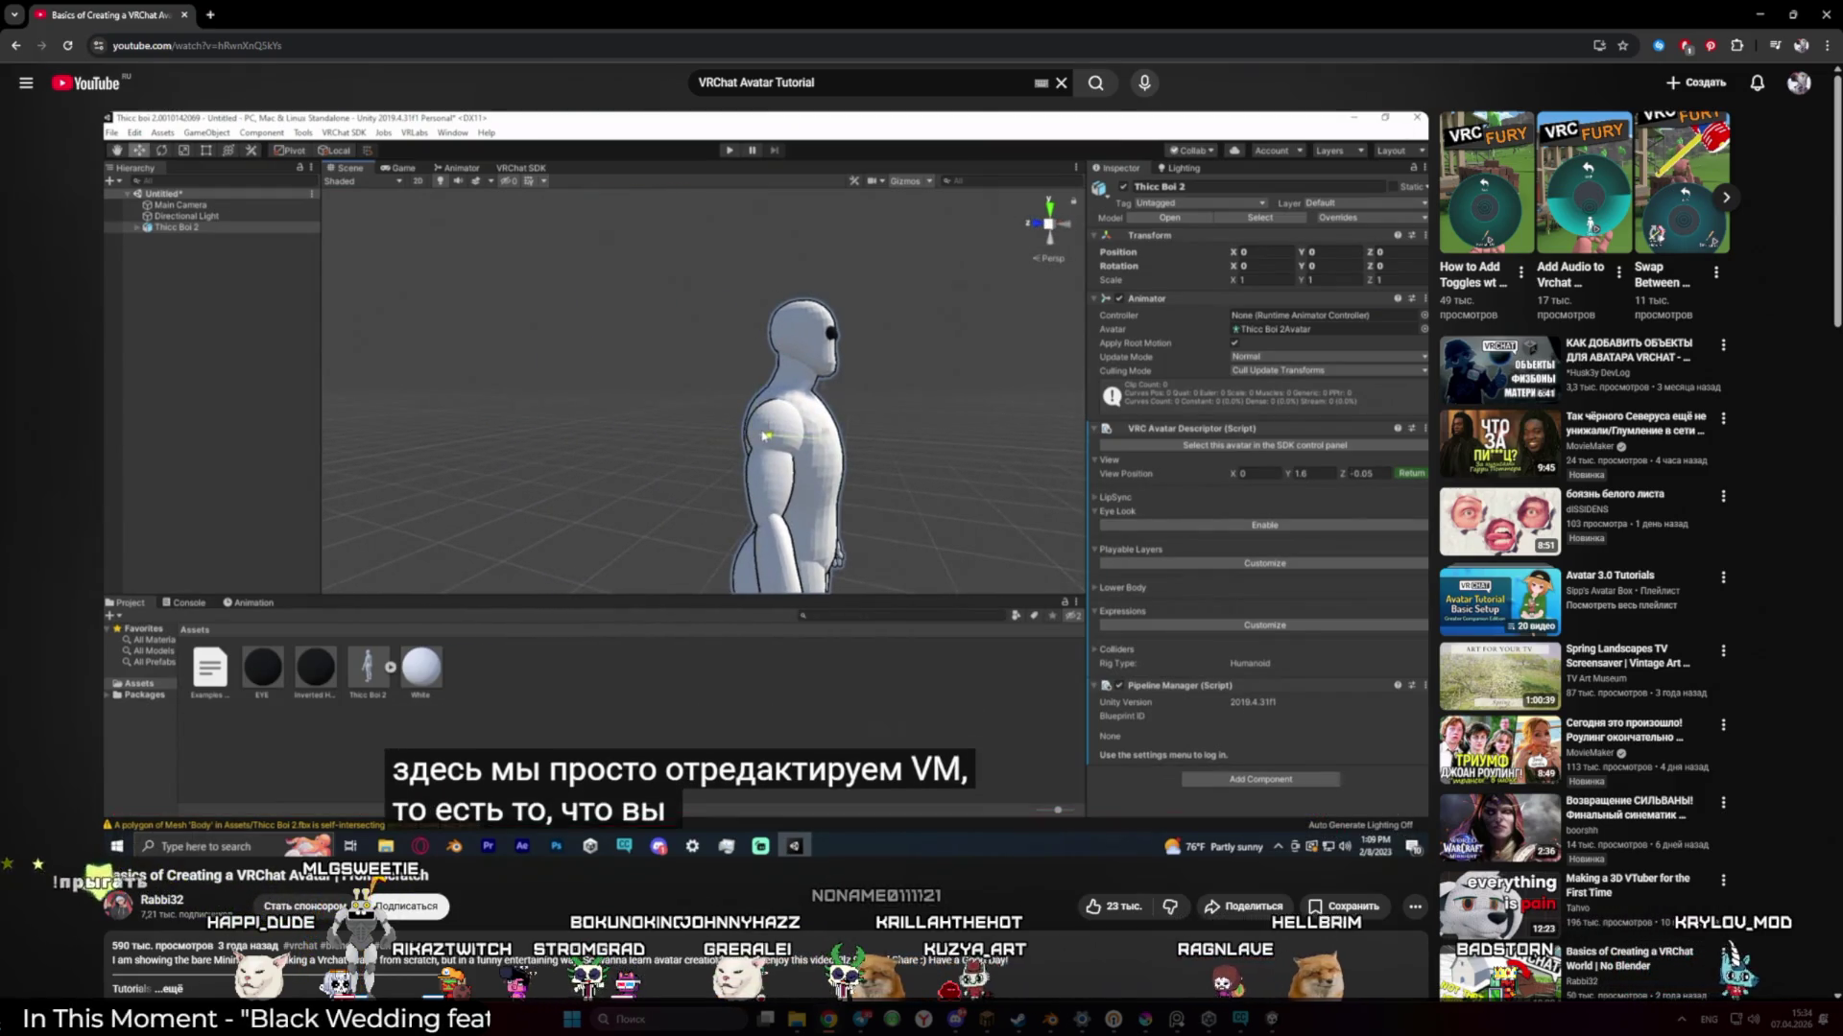
{"action": "left_click", "coordinate": [846, 557]}
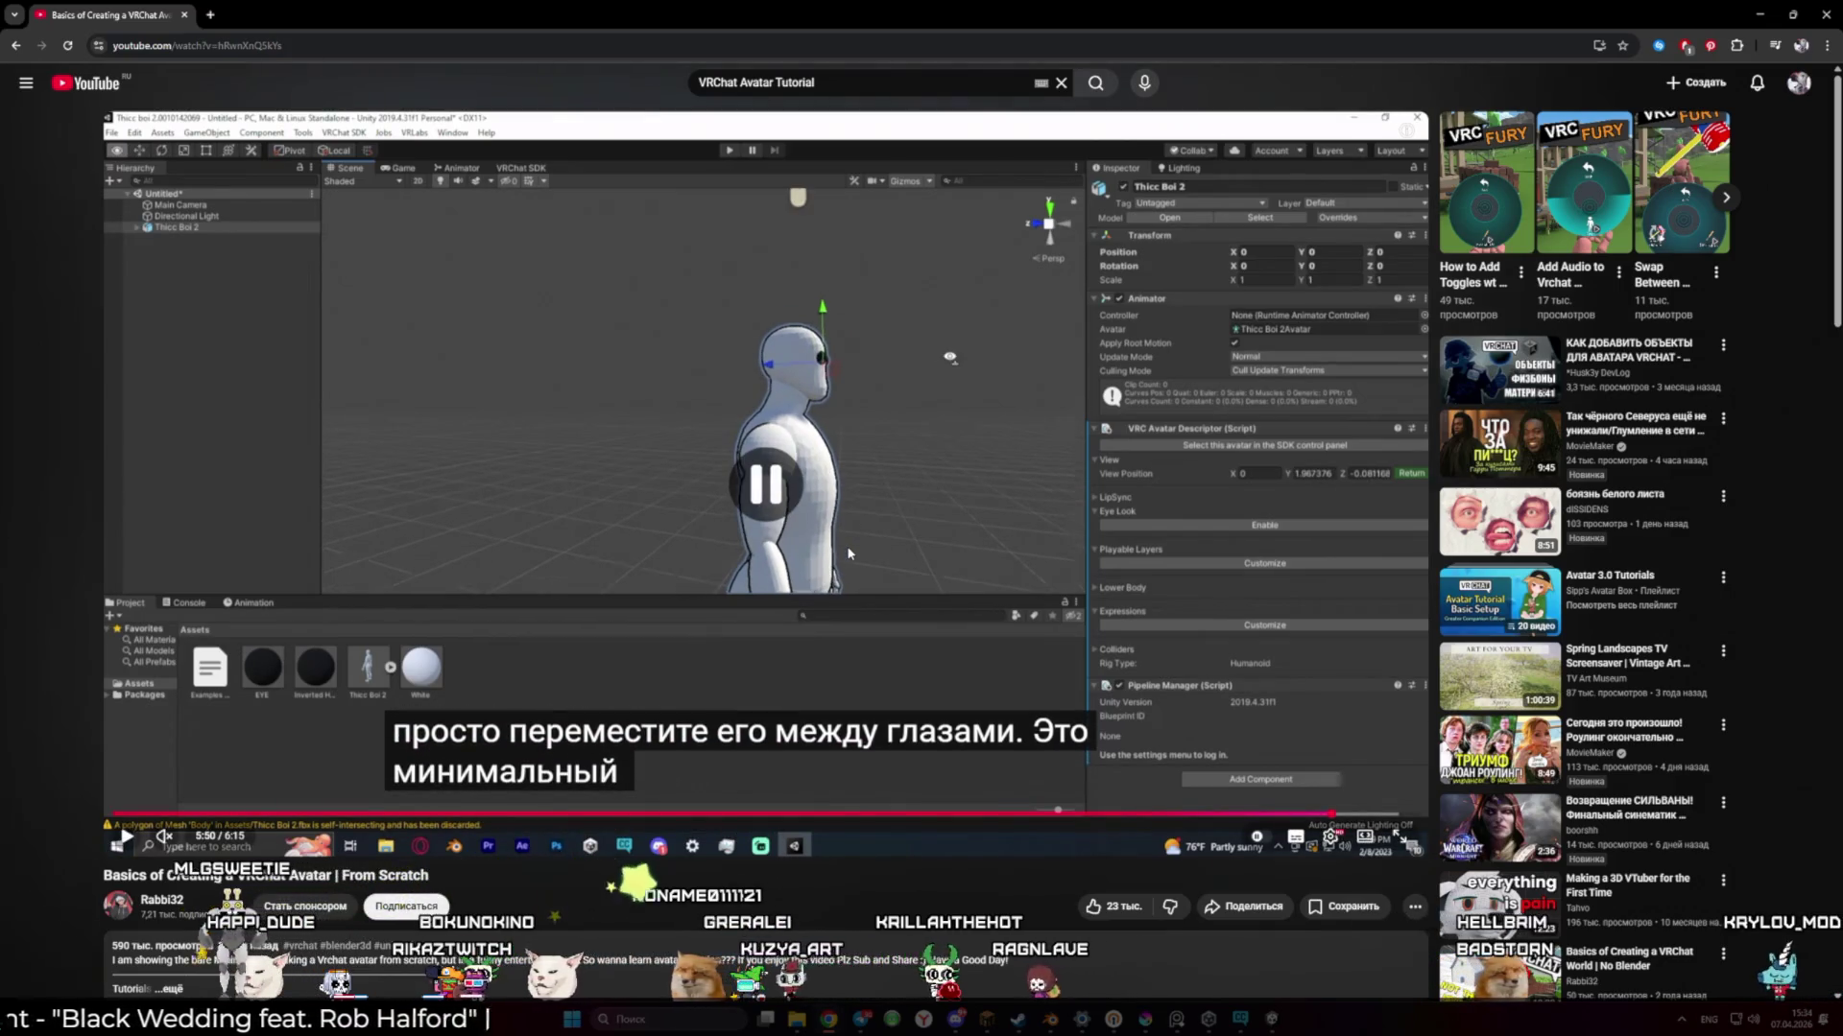
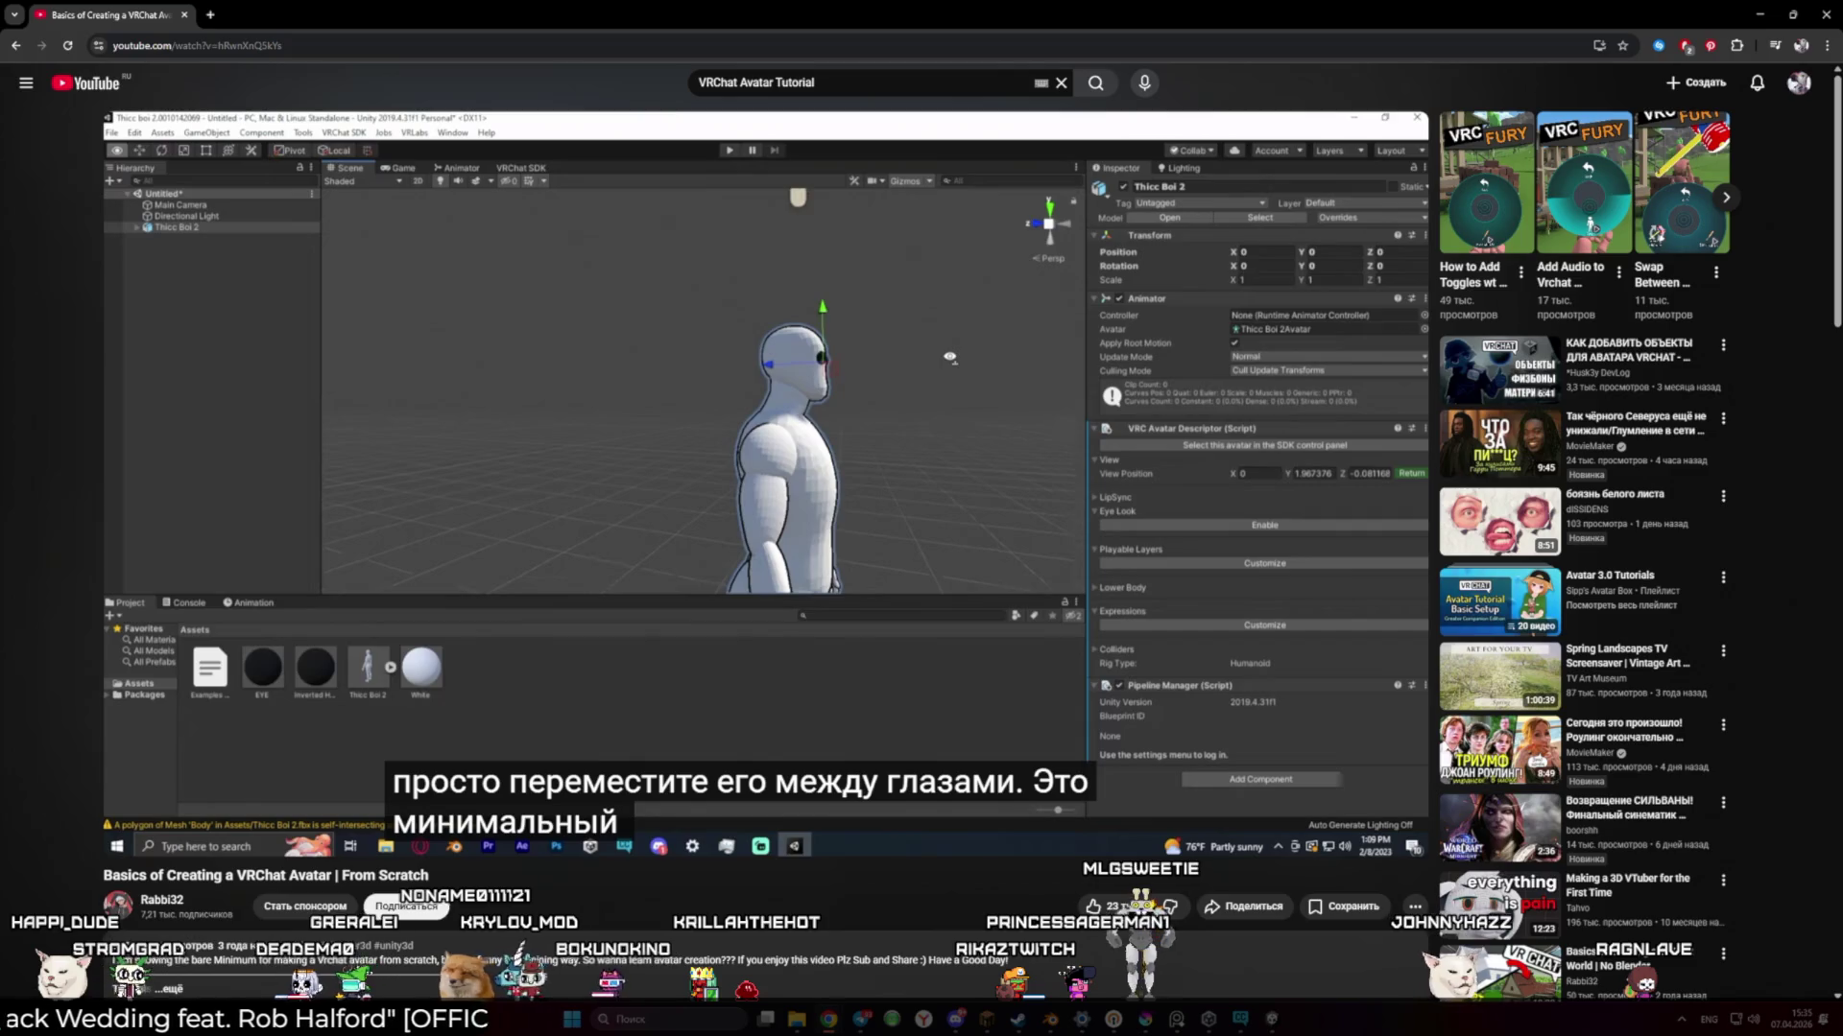
Bring the Unity editor with the Lucinda avatar project to the front from the taskbar
{"action": "mouse_move", "coordinate": [849, 702]}
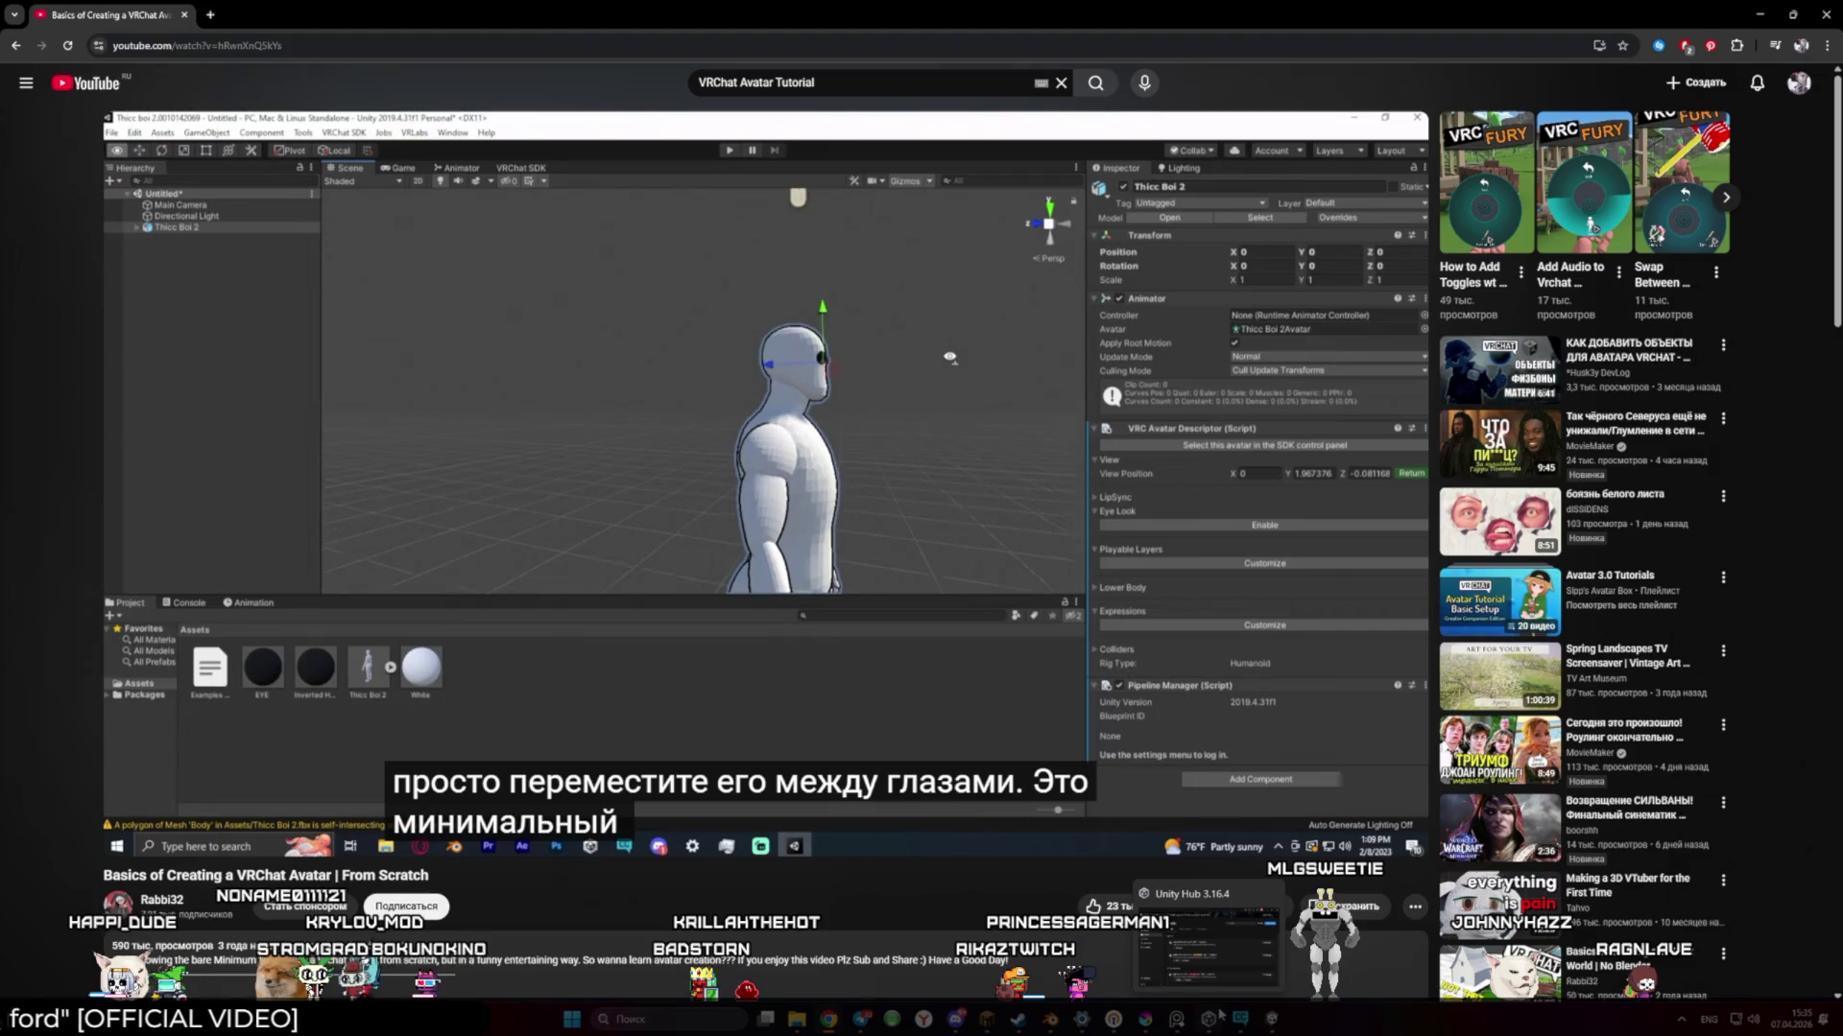
{"action": "left_click", "coordinate": [1240, 1019]}
{"action": "left_click", "coordinate": [1210, 1019]}
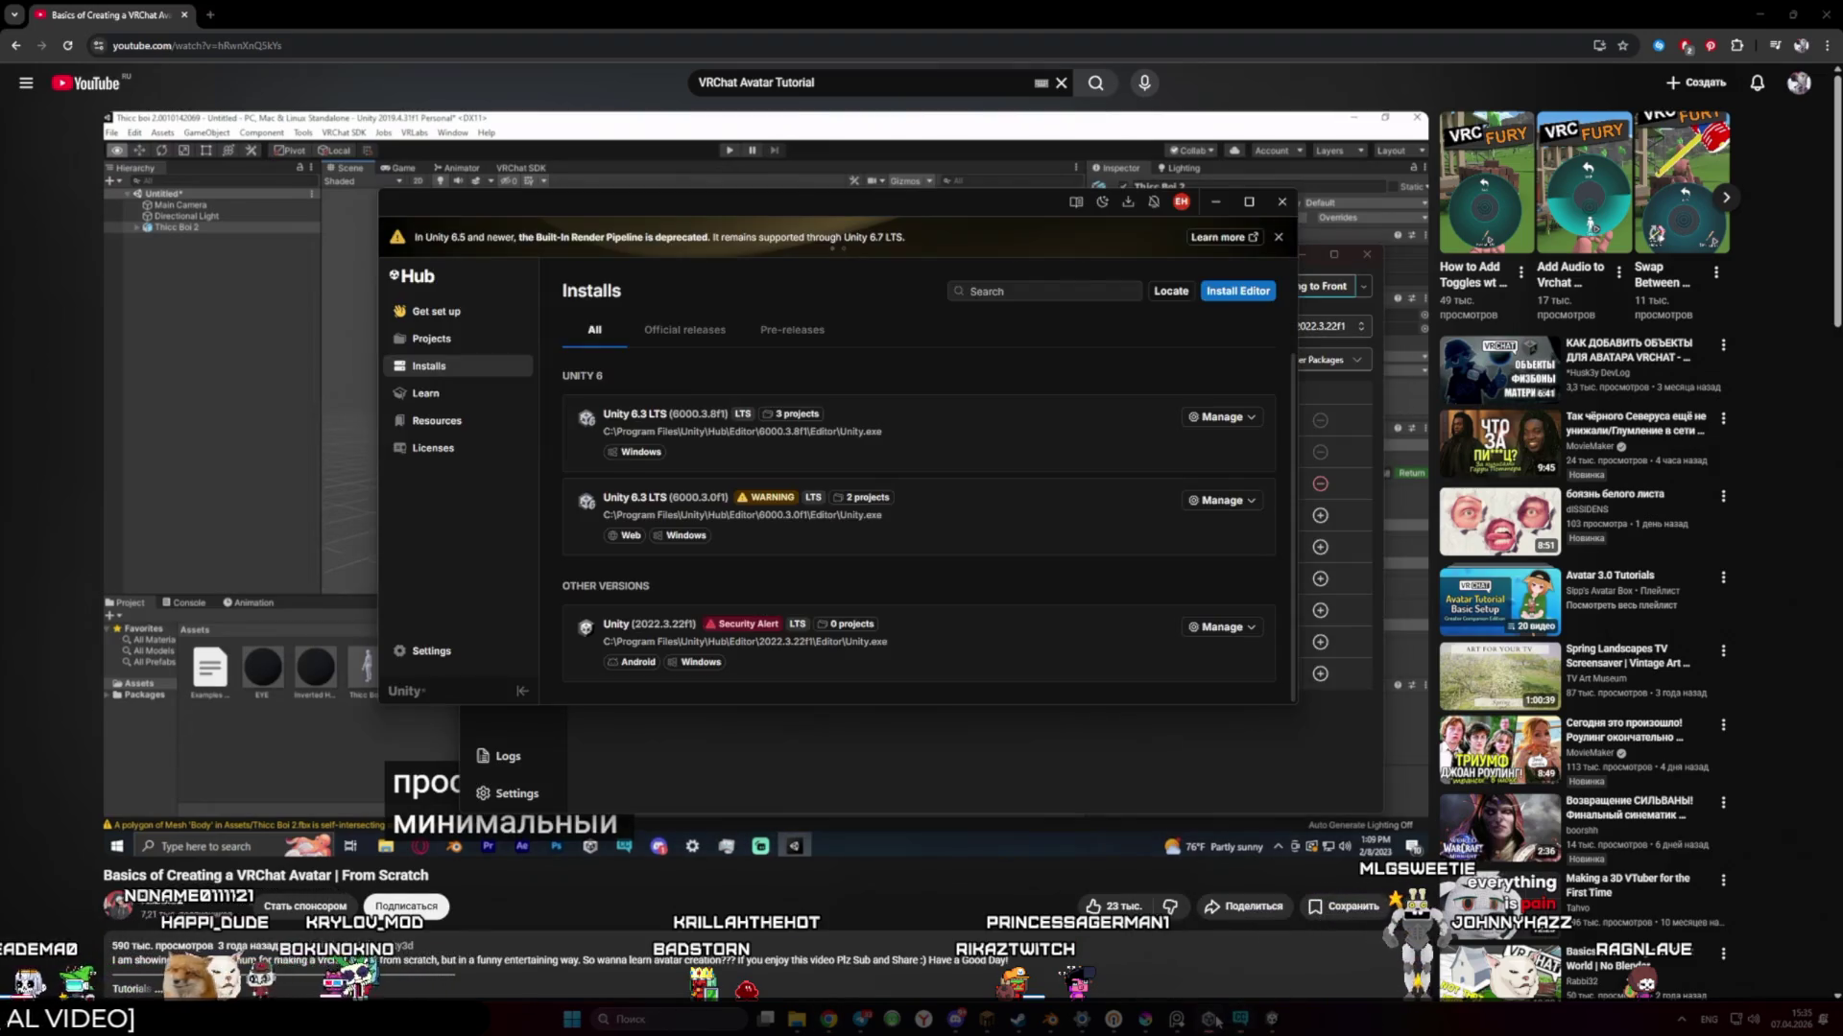
{"action": "left_click", "coordinate": [1271, 1019]}
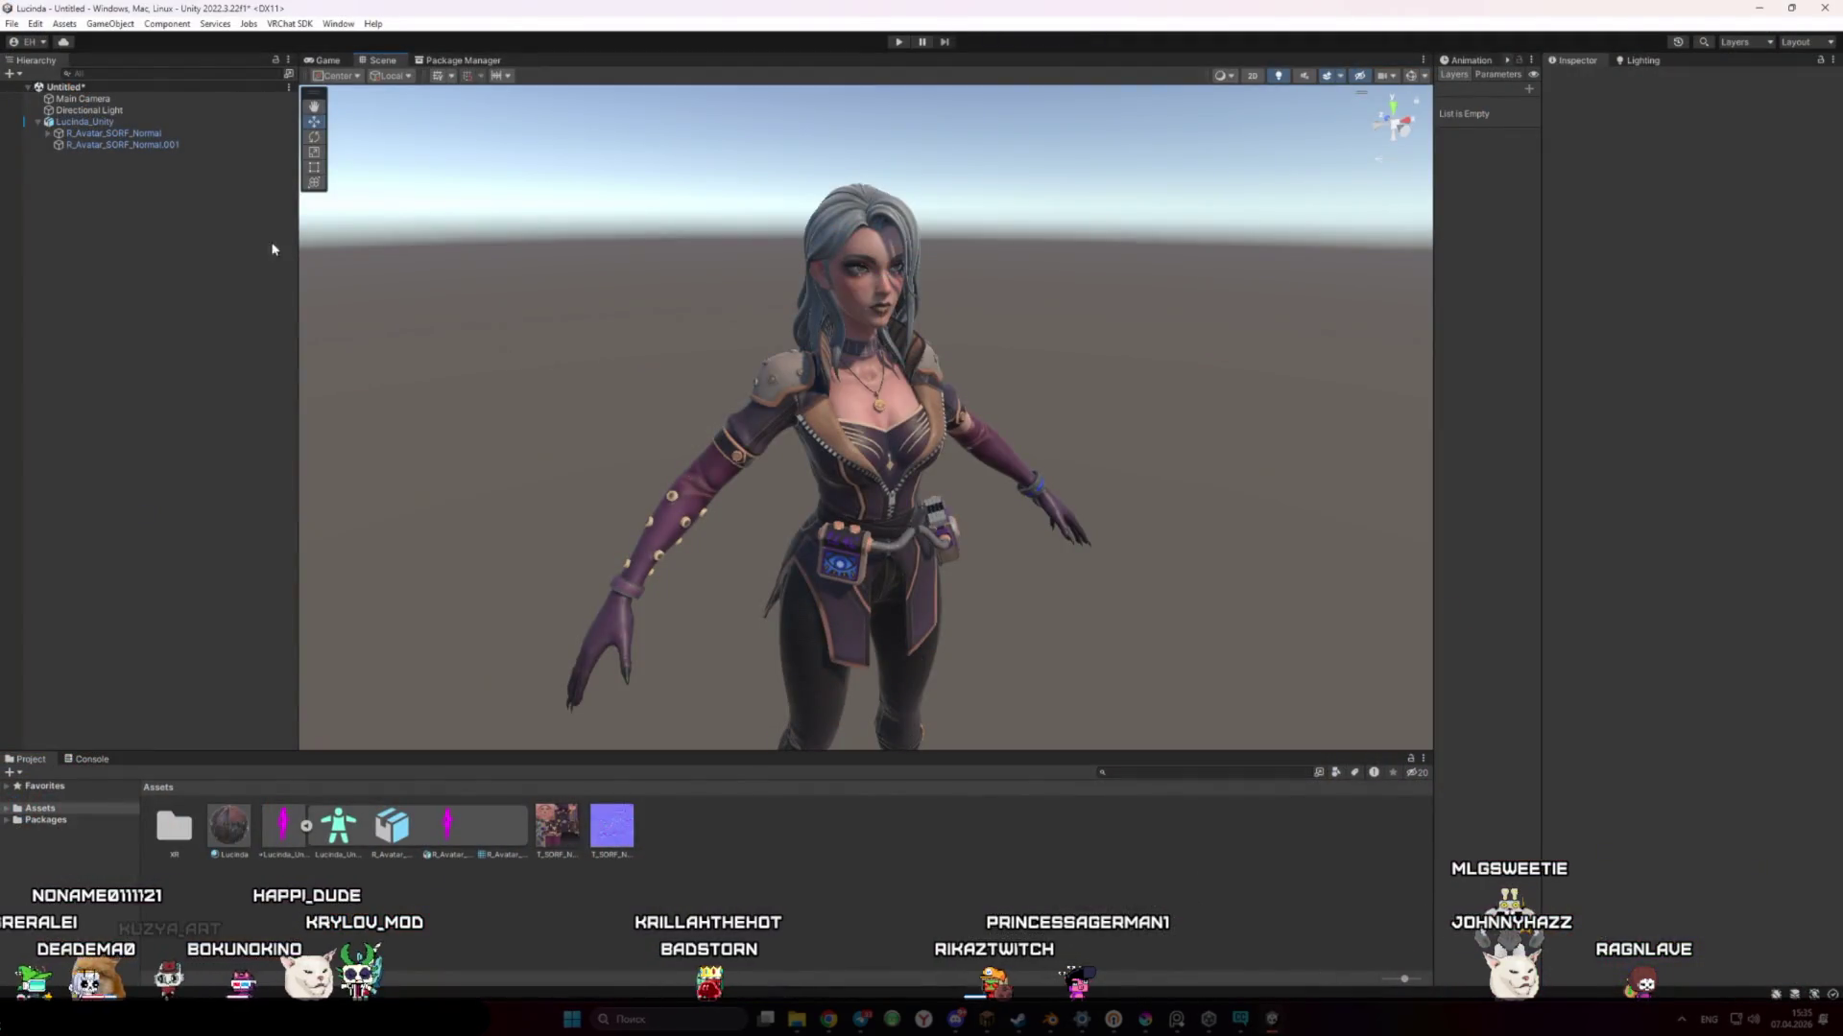
Delete the R_Avatar_SORF_Normal.001 mesh and Lucinda_Unity, then undo to restore the avatar
{"action": "left_click", "coordinate": [146, 145]}
{"action": "left_click", "coordinate": [151, 134]}
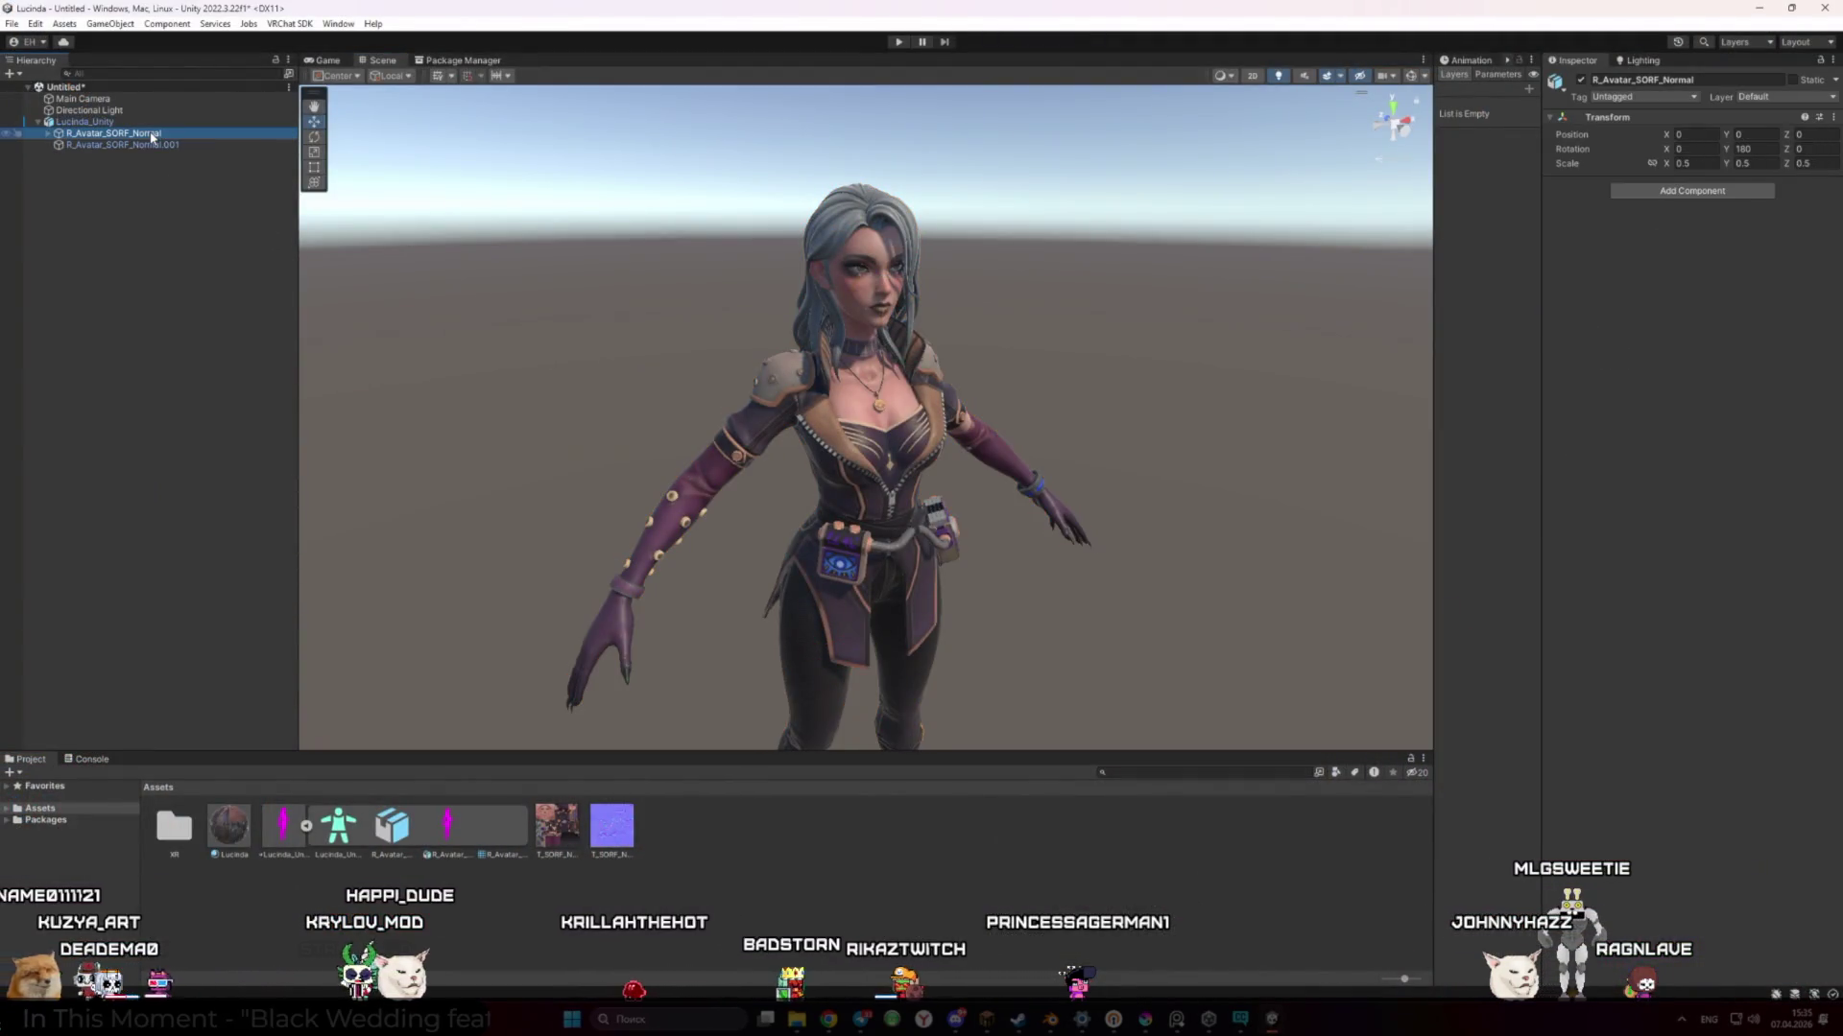
{"action": "left_click", "coordinate": [158, 145]}
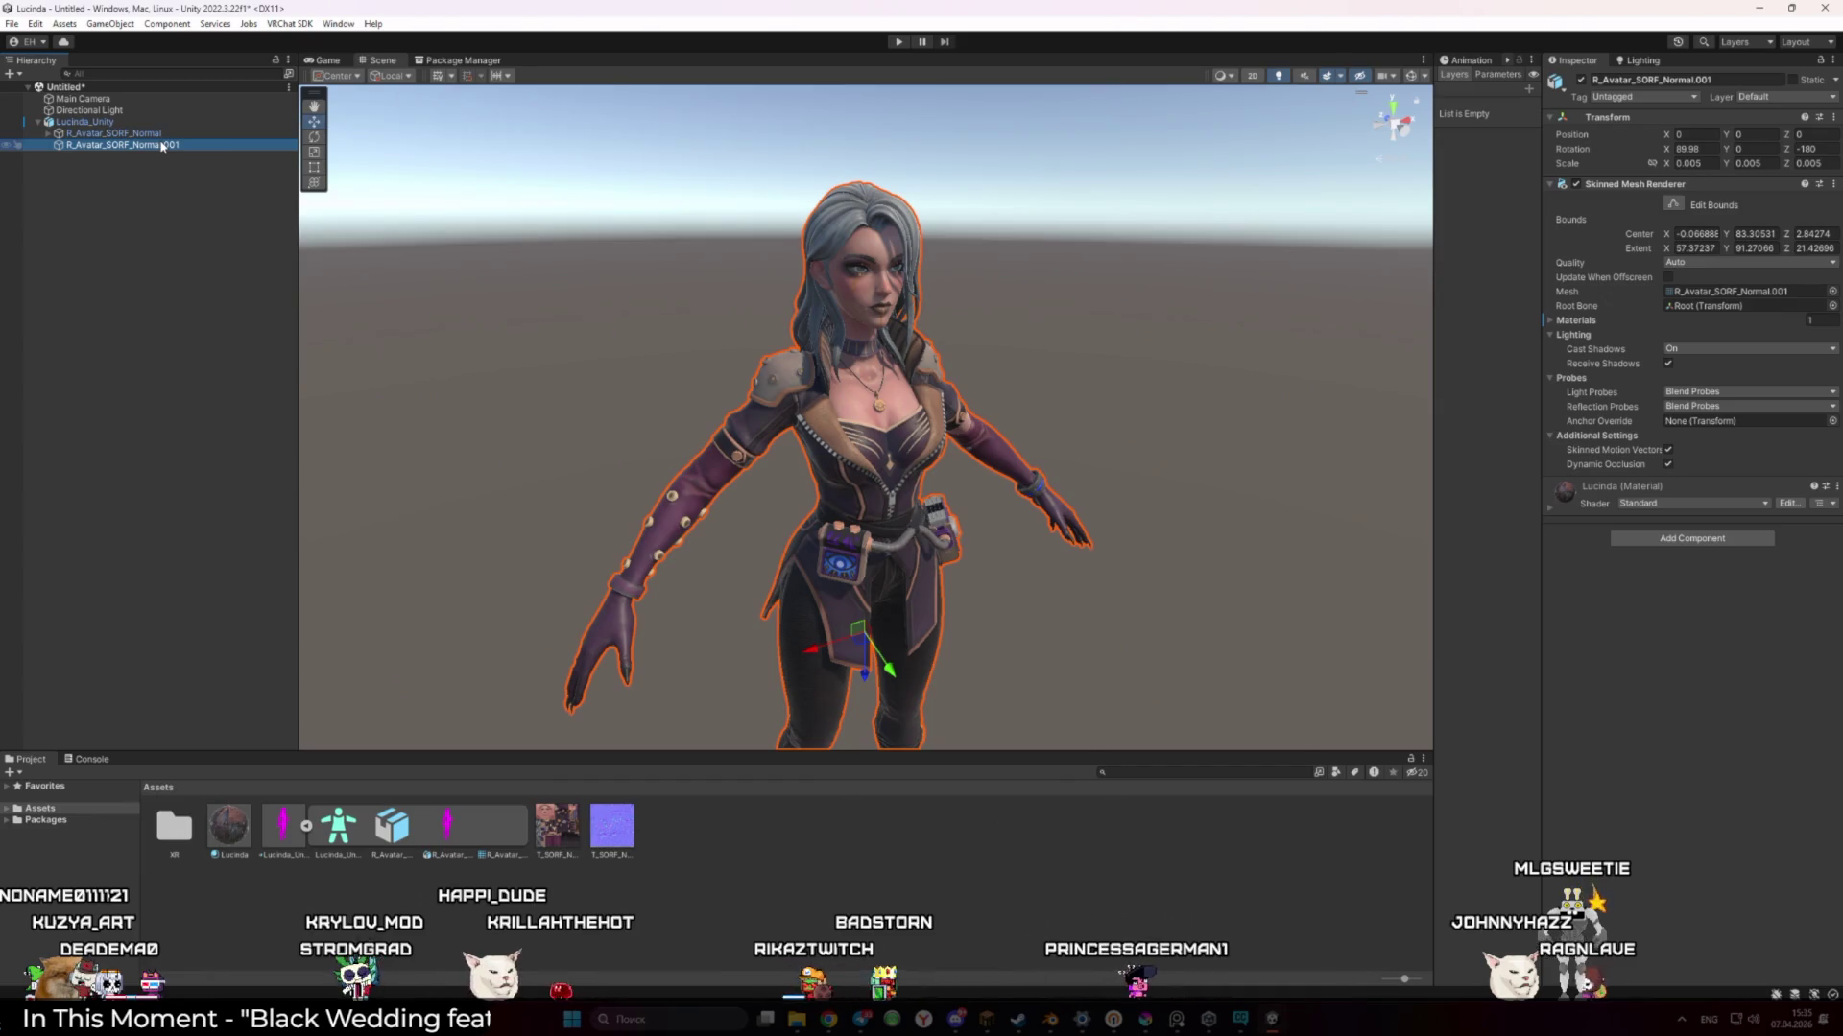
{"action": "left_click", "coordinate": [149, 133]}
{"action": "left_click", "coordinate": [163, 145]}
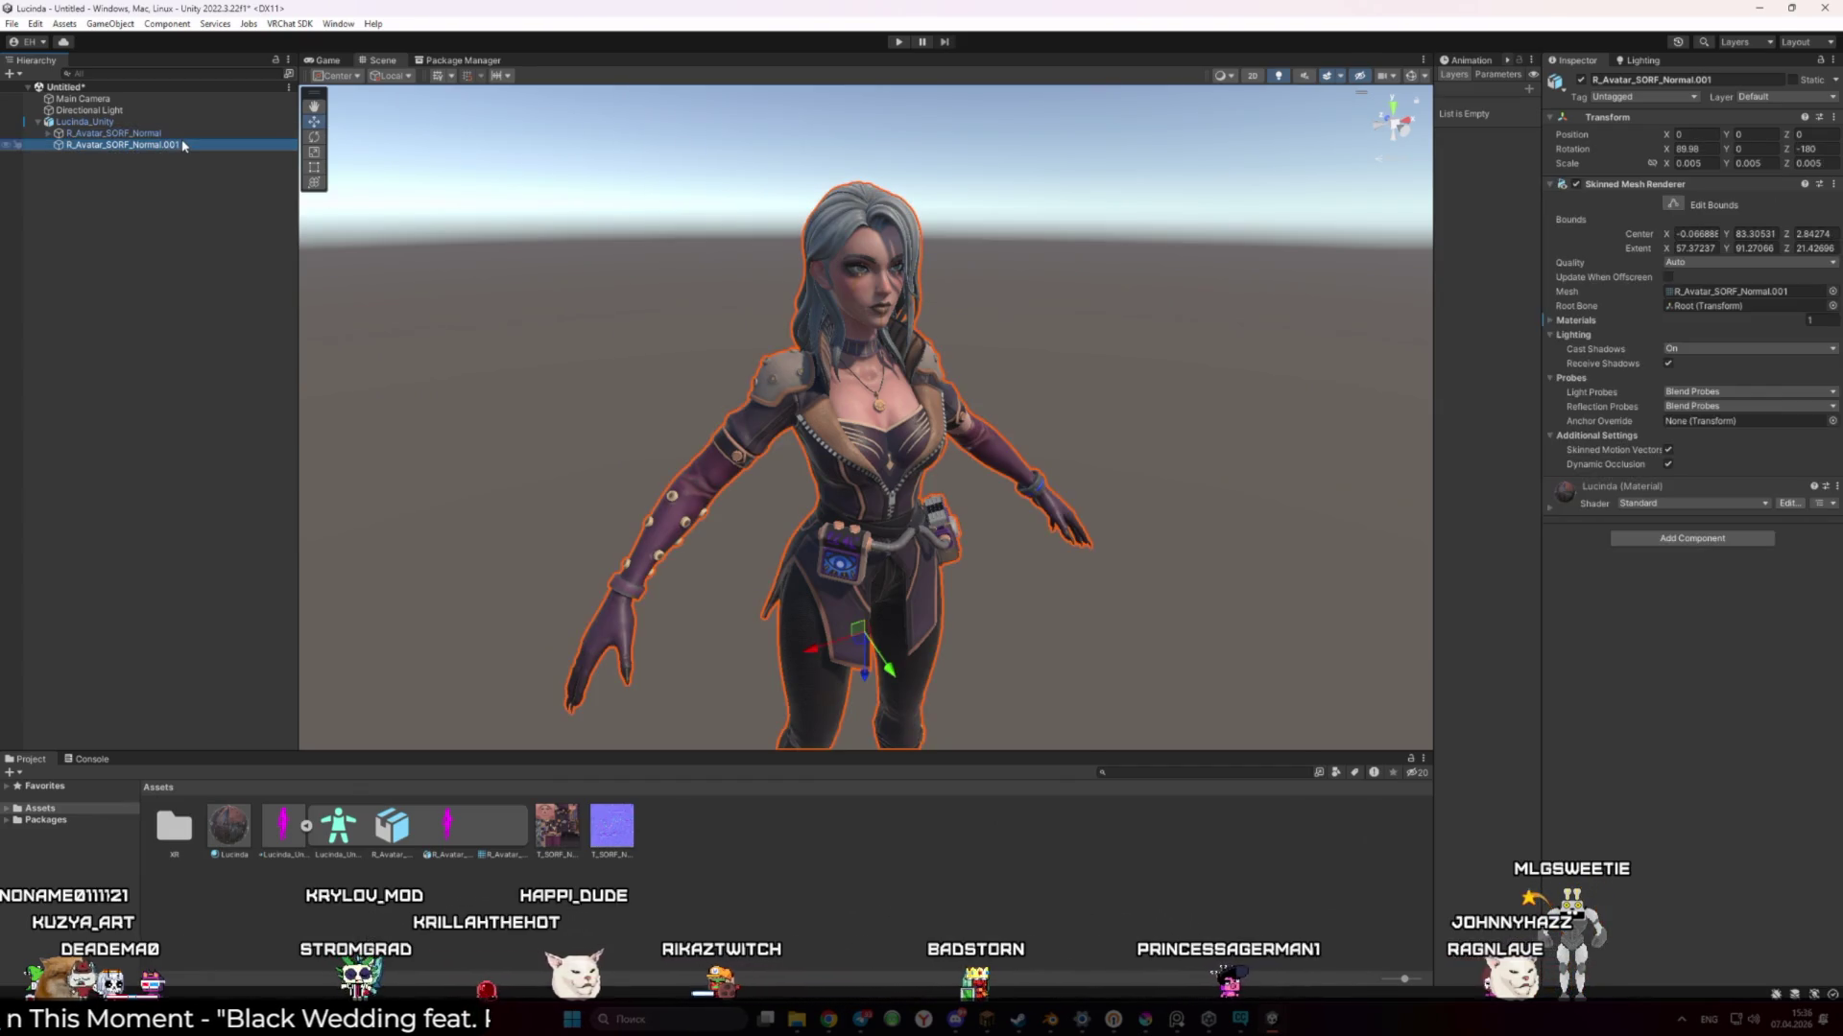
{"action": "key", "text": "Delete"}
{"action": "left_click", "coordinate": [163, 123]}
{"action": "key", "text": "Delete"}
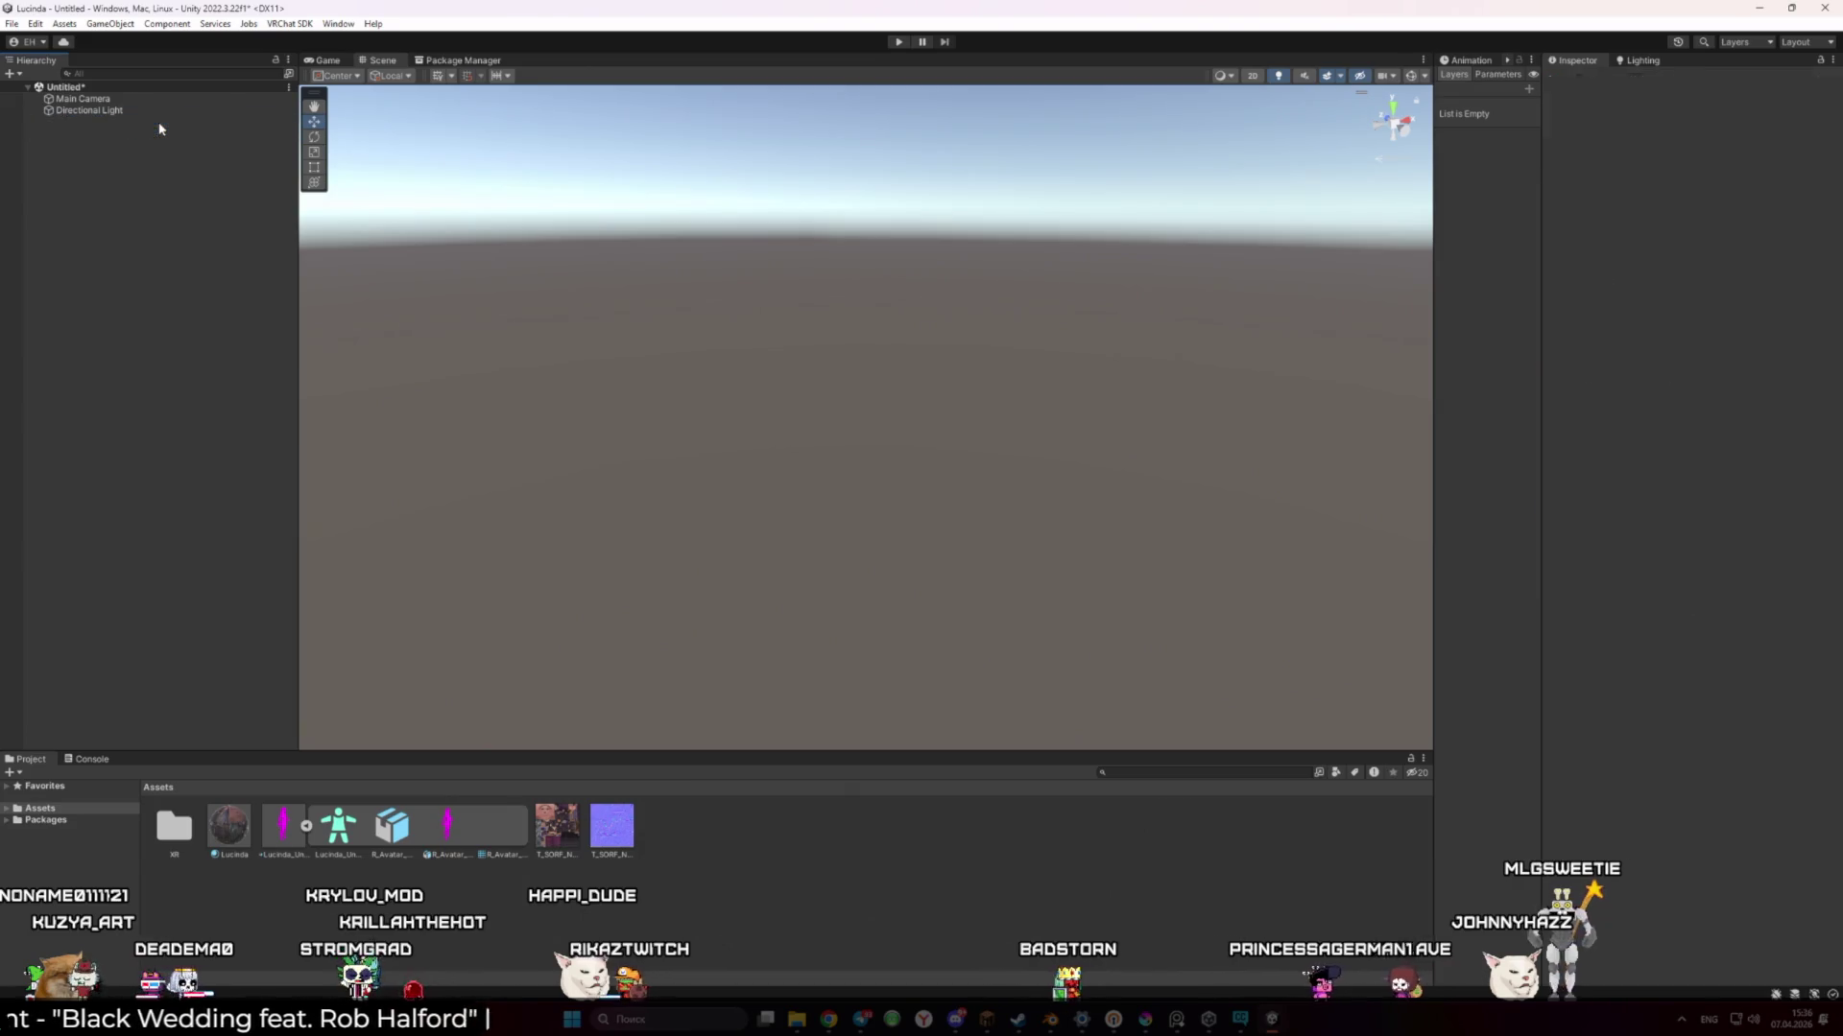
{"action": "key", "text": "ctrl+z"}
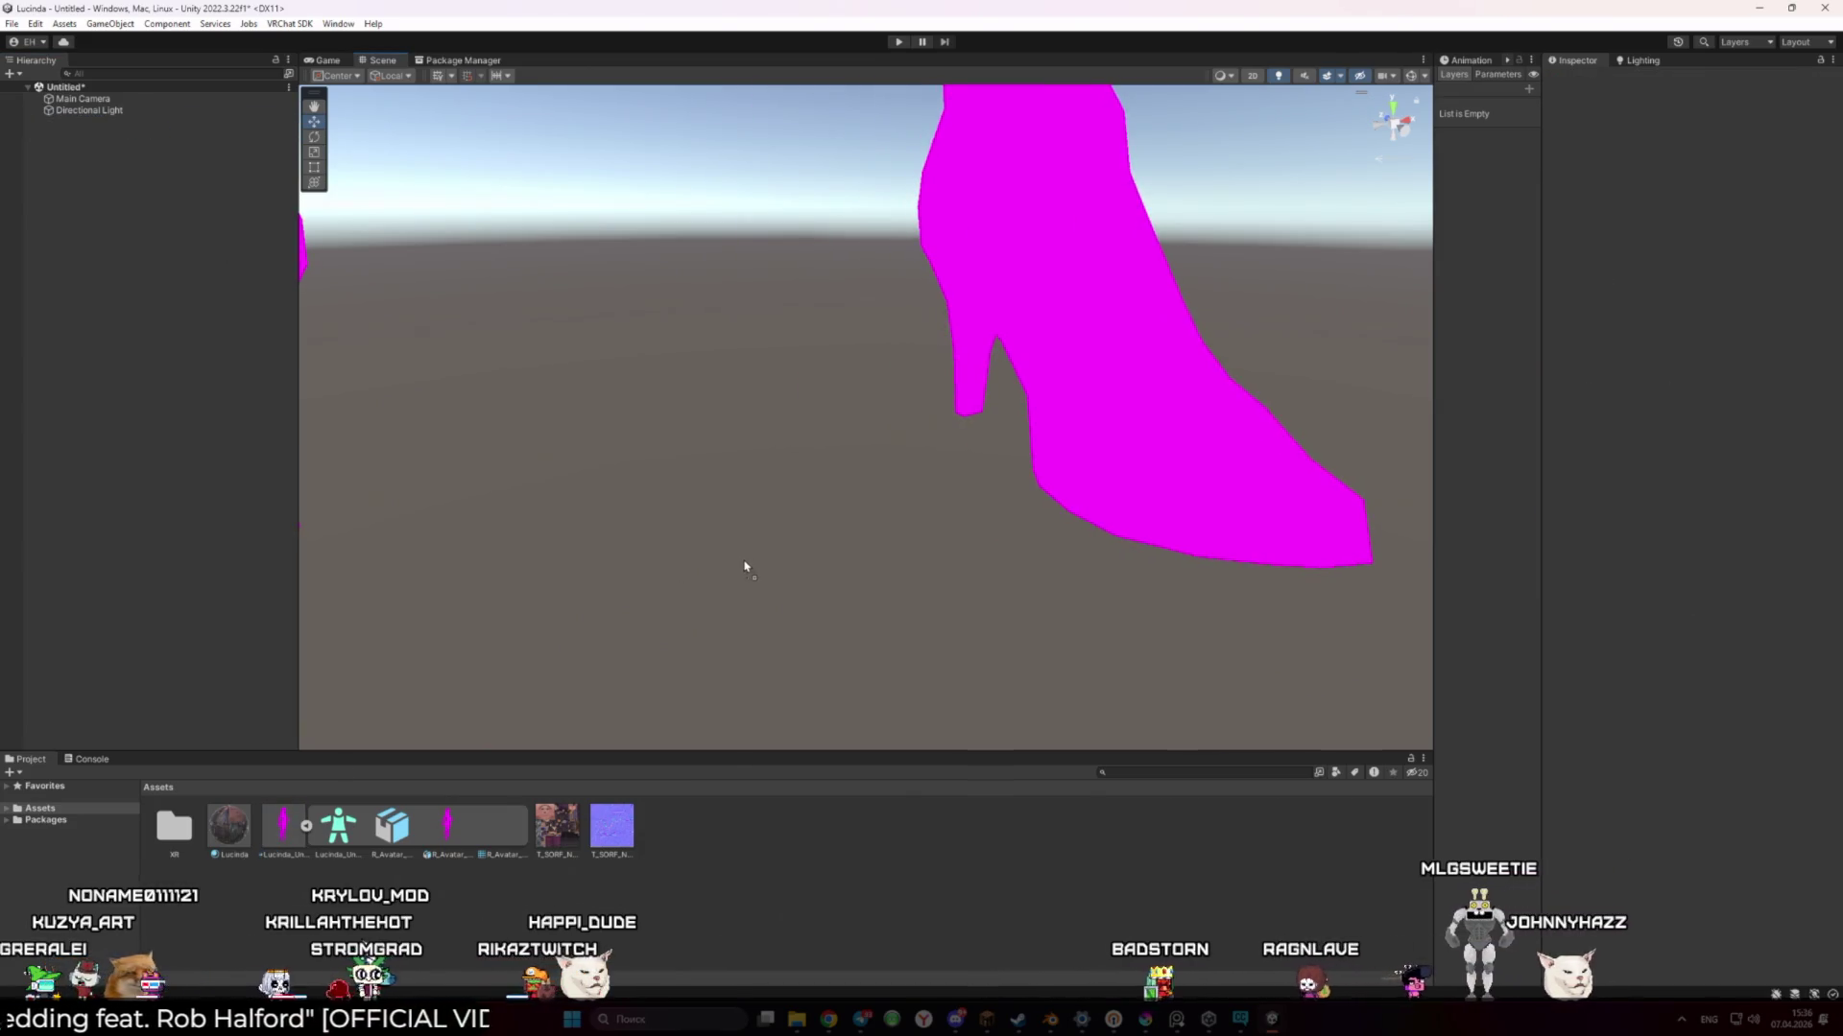
{"action": "key", "text": "ctrl+z"}
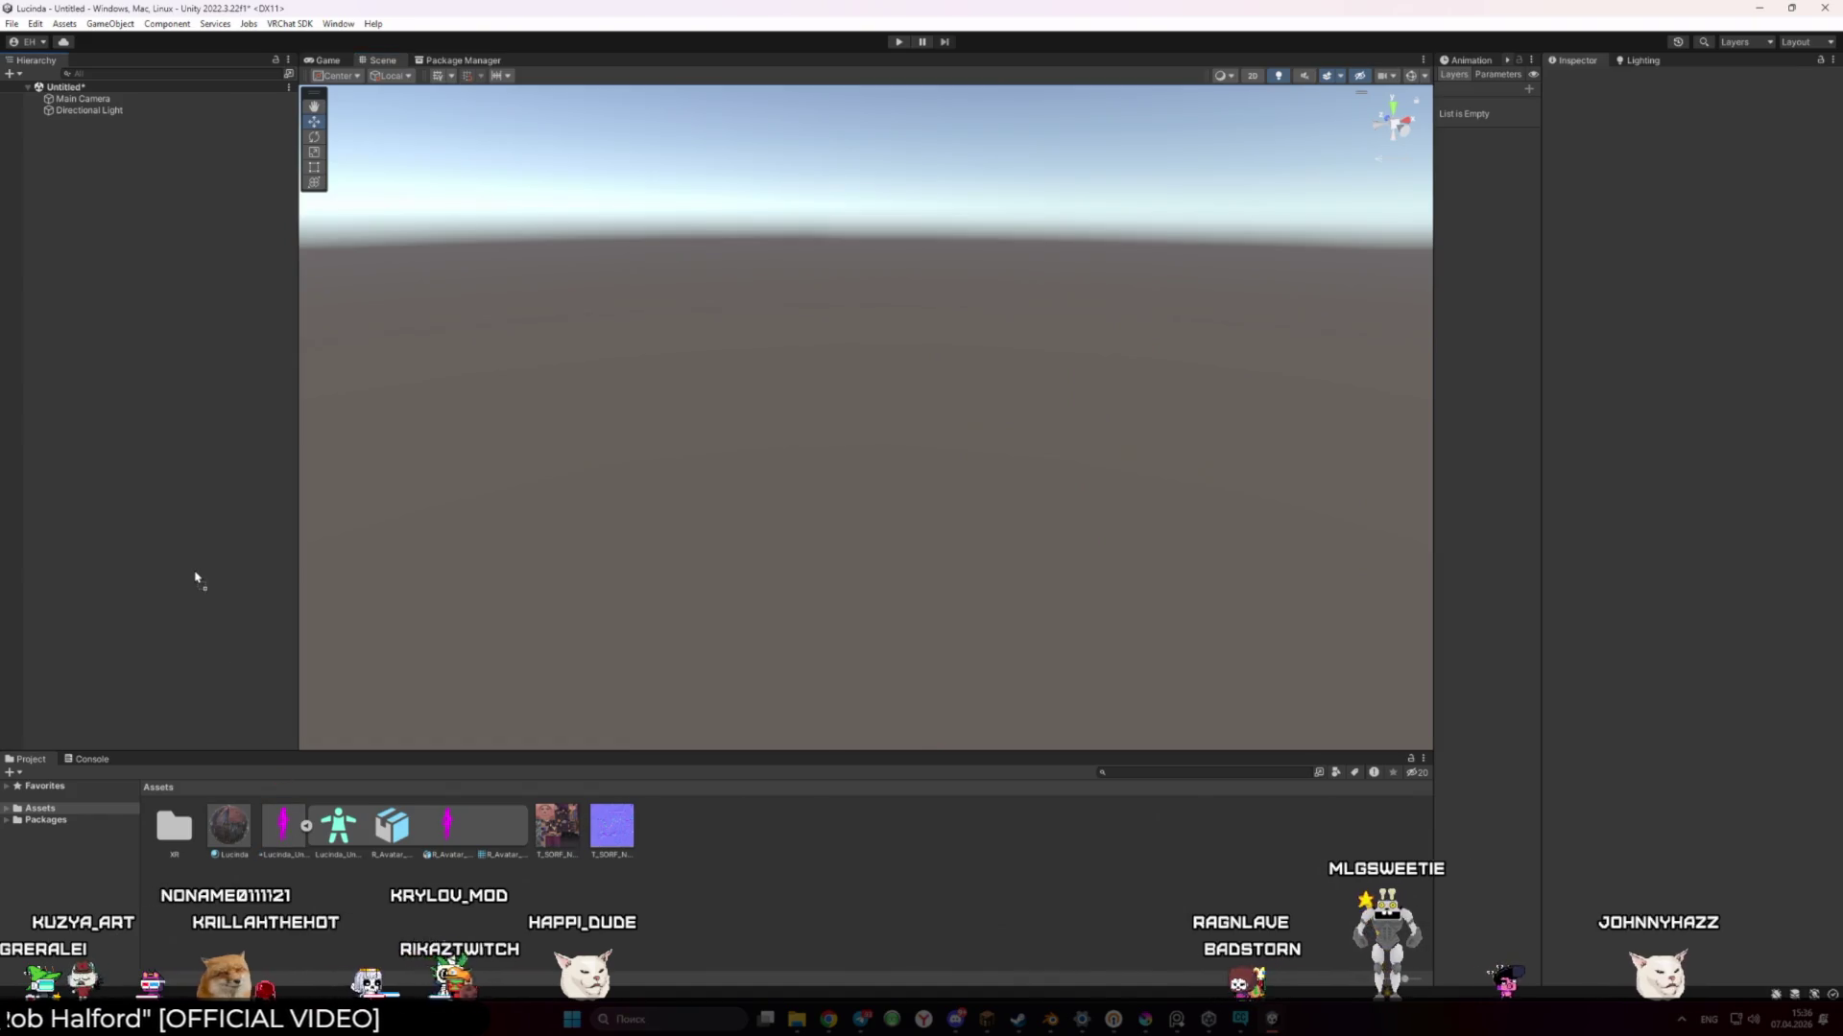
Frame Lucinda_Unity, expand its child meshes, and deactivate the R_Avatar_SORF_Normal.001 mesh
{"action": "double_click", "coordinate": [84, 122]}
{"action": "left_click", "coordinate": [38, 122]}
{"action": "left_click", "coordinate": [91, 133]}
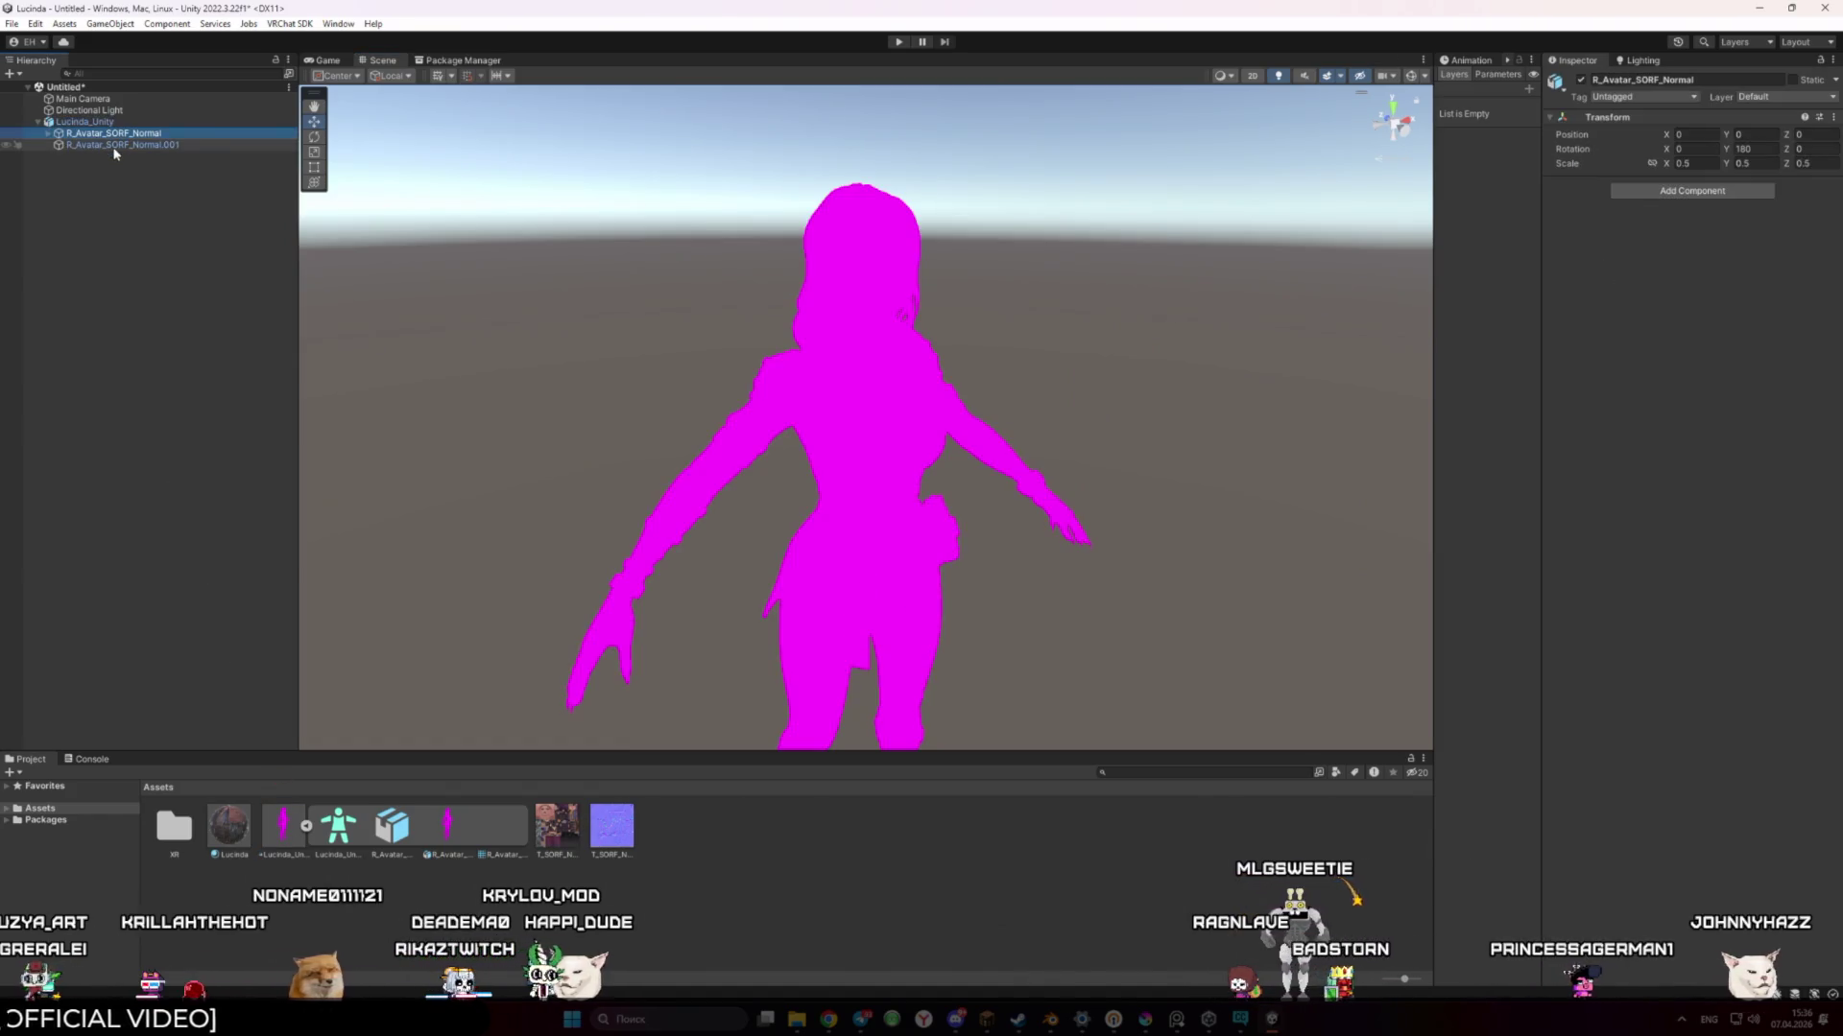
{"action": "left_click", "coordinate": [114, 146]}
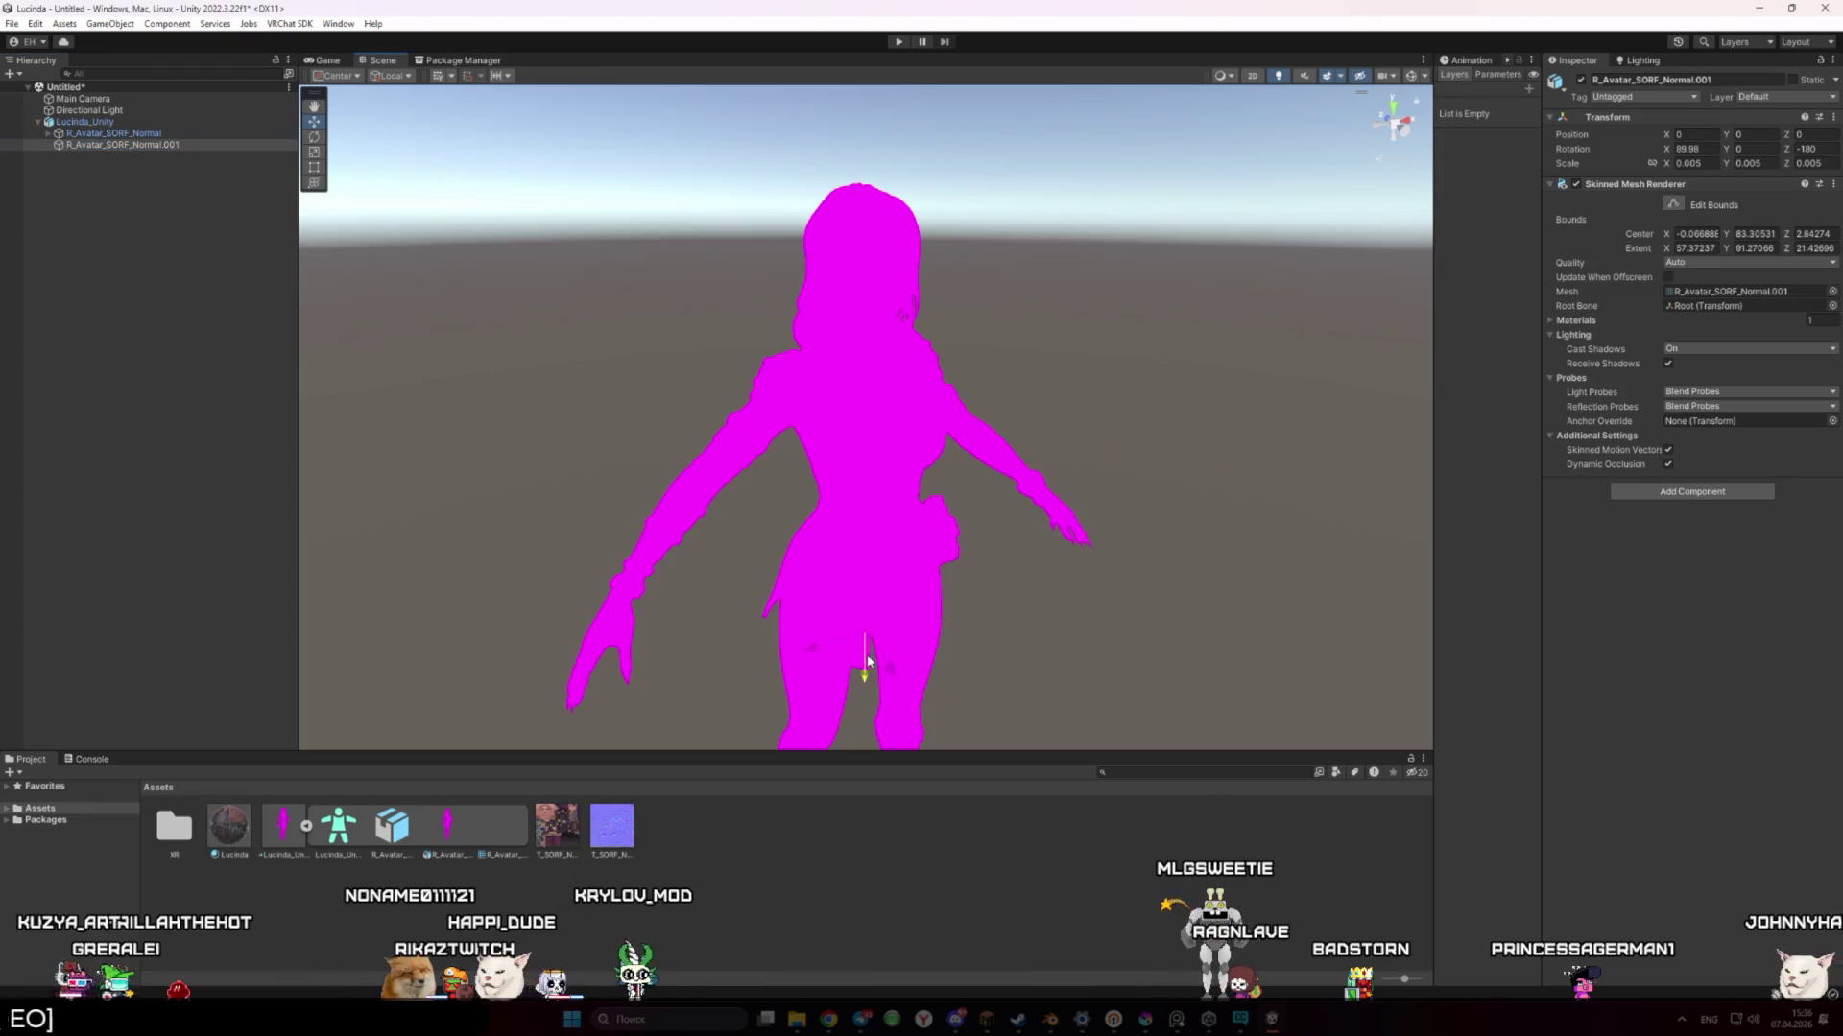
{"action": "left_click", "coordinate": [122, 135]}
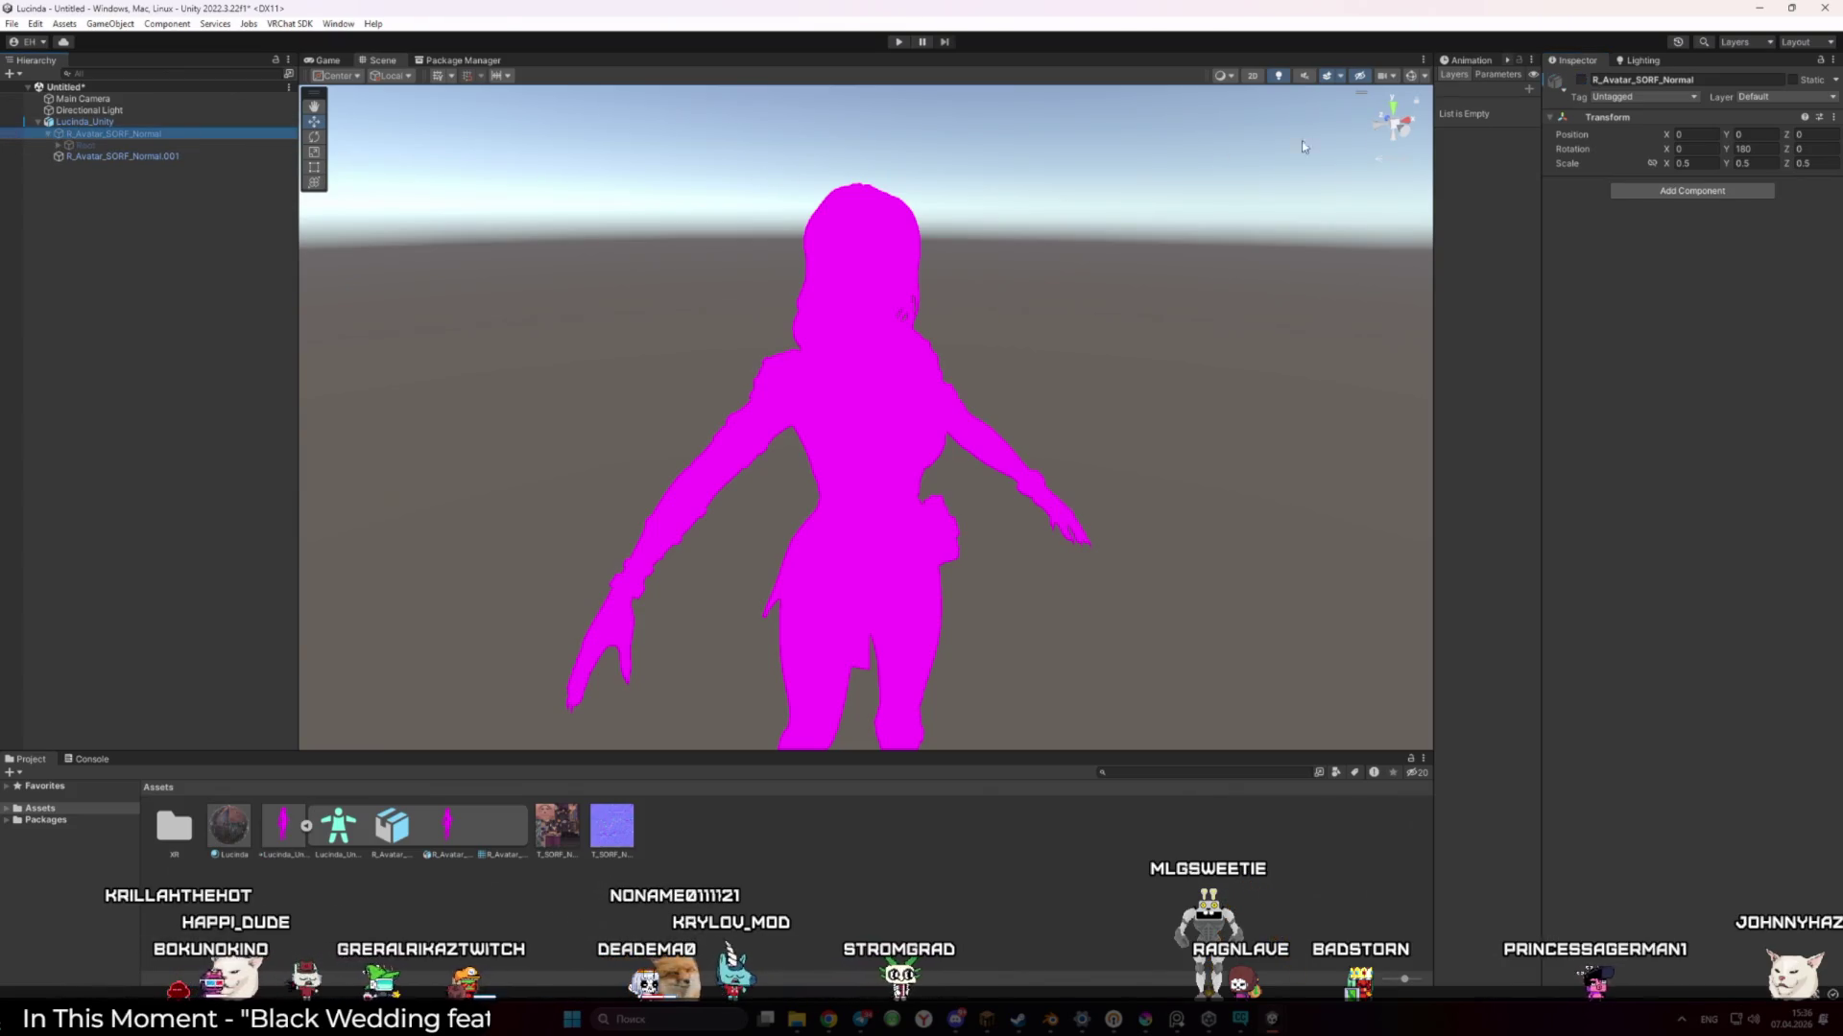
{"action": "left_click", "coordinate": [854, 203]}
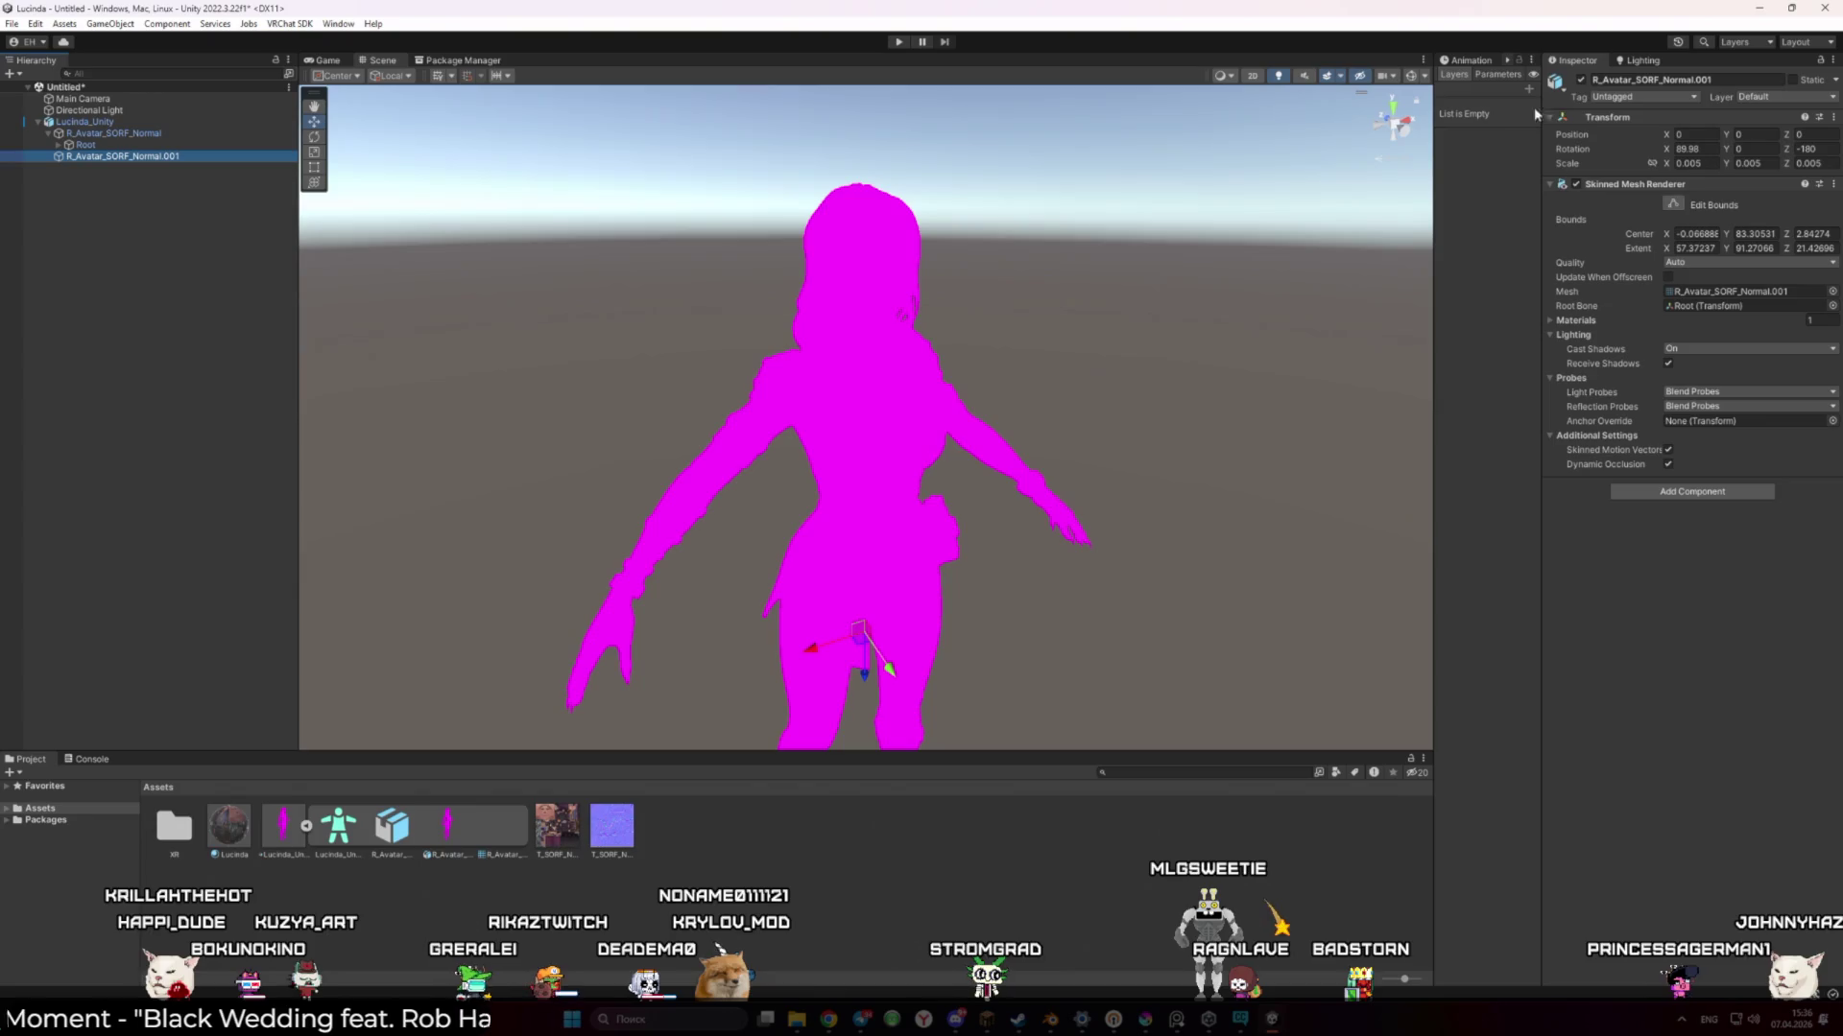
{"action": "left_click", "coordinate": [1584, 80]}
{"action": "left_click", "coordinate": [210, 218]}
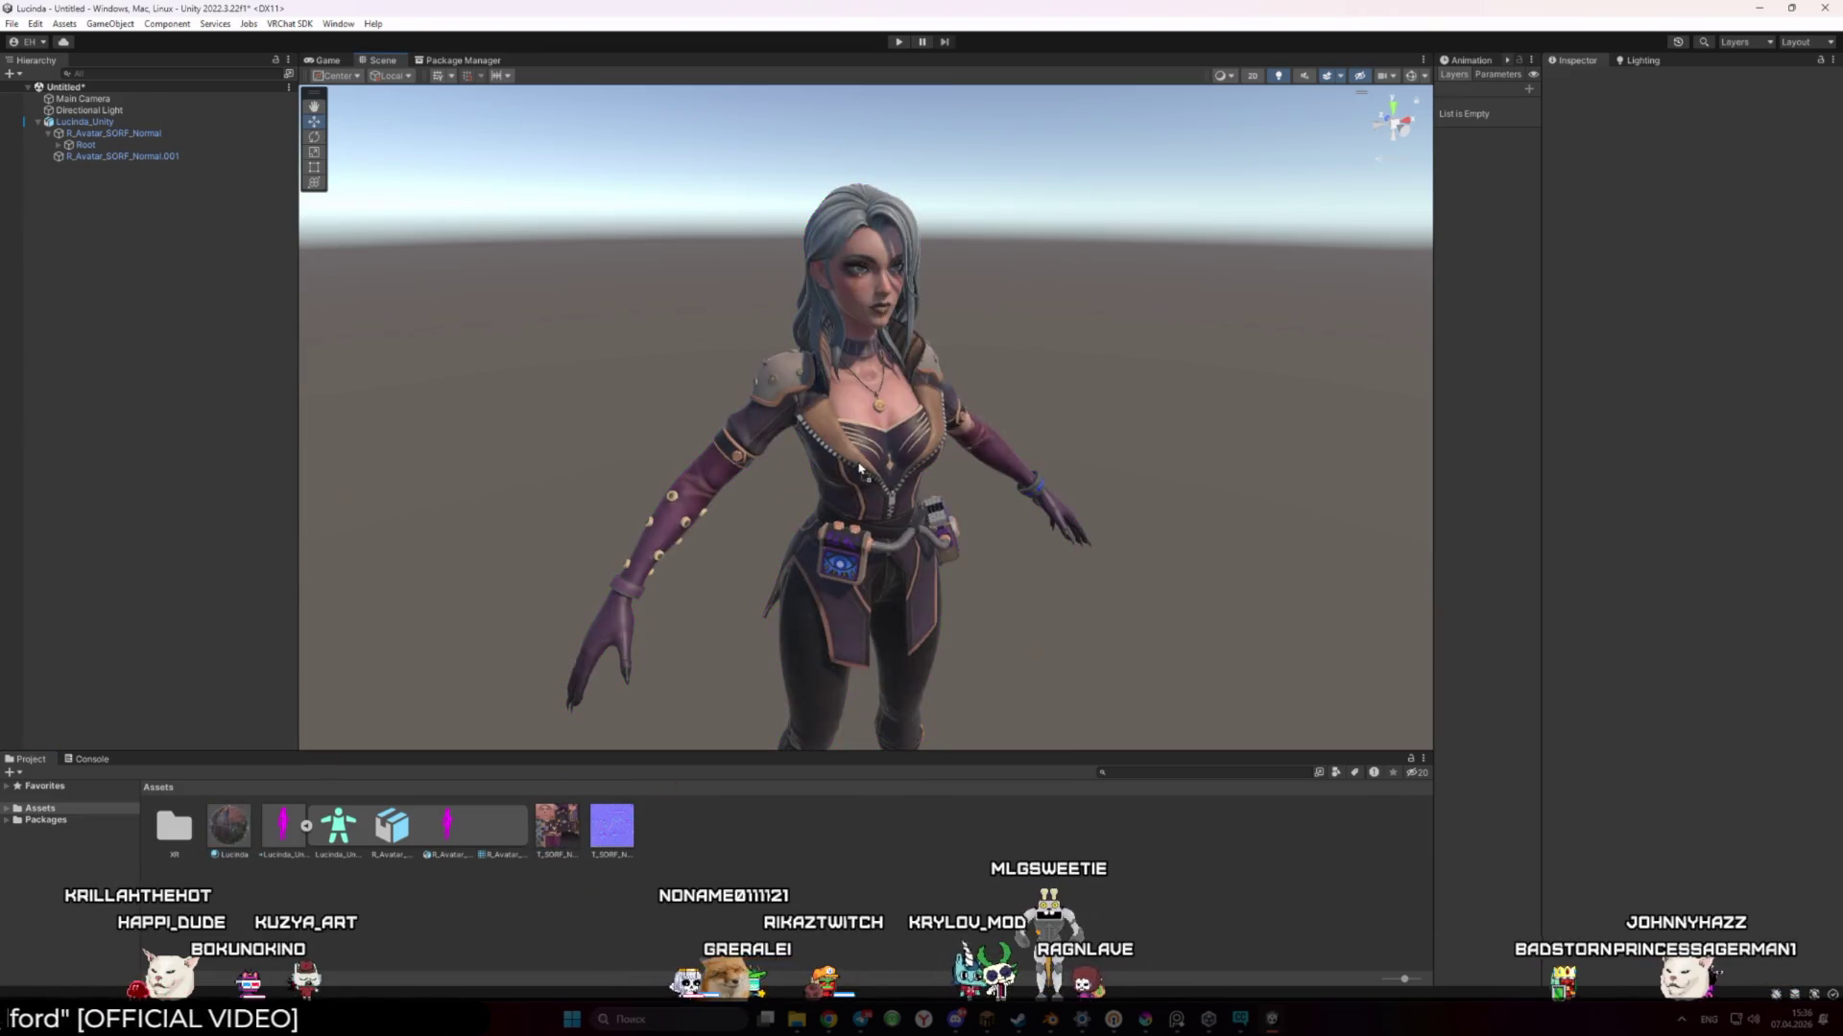
Add a VRC Avatar Descriptor component to the Lucinda_Unity avatar root
{"action": "left_click", "coordinate": [120, 123]}
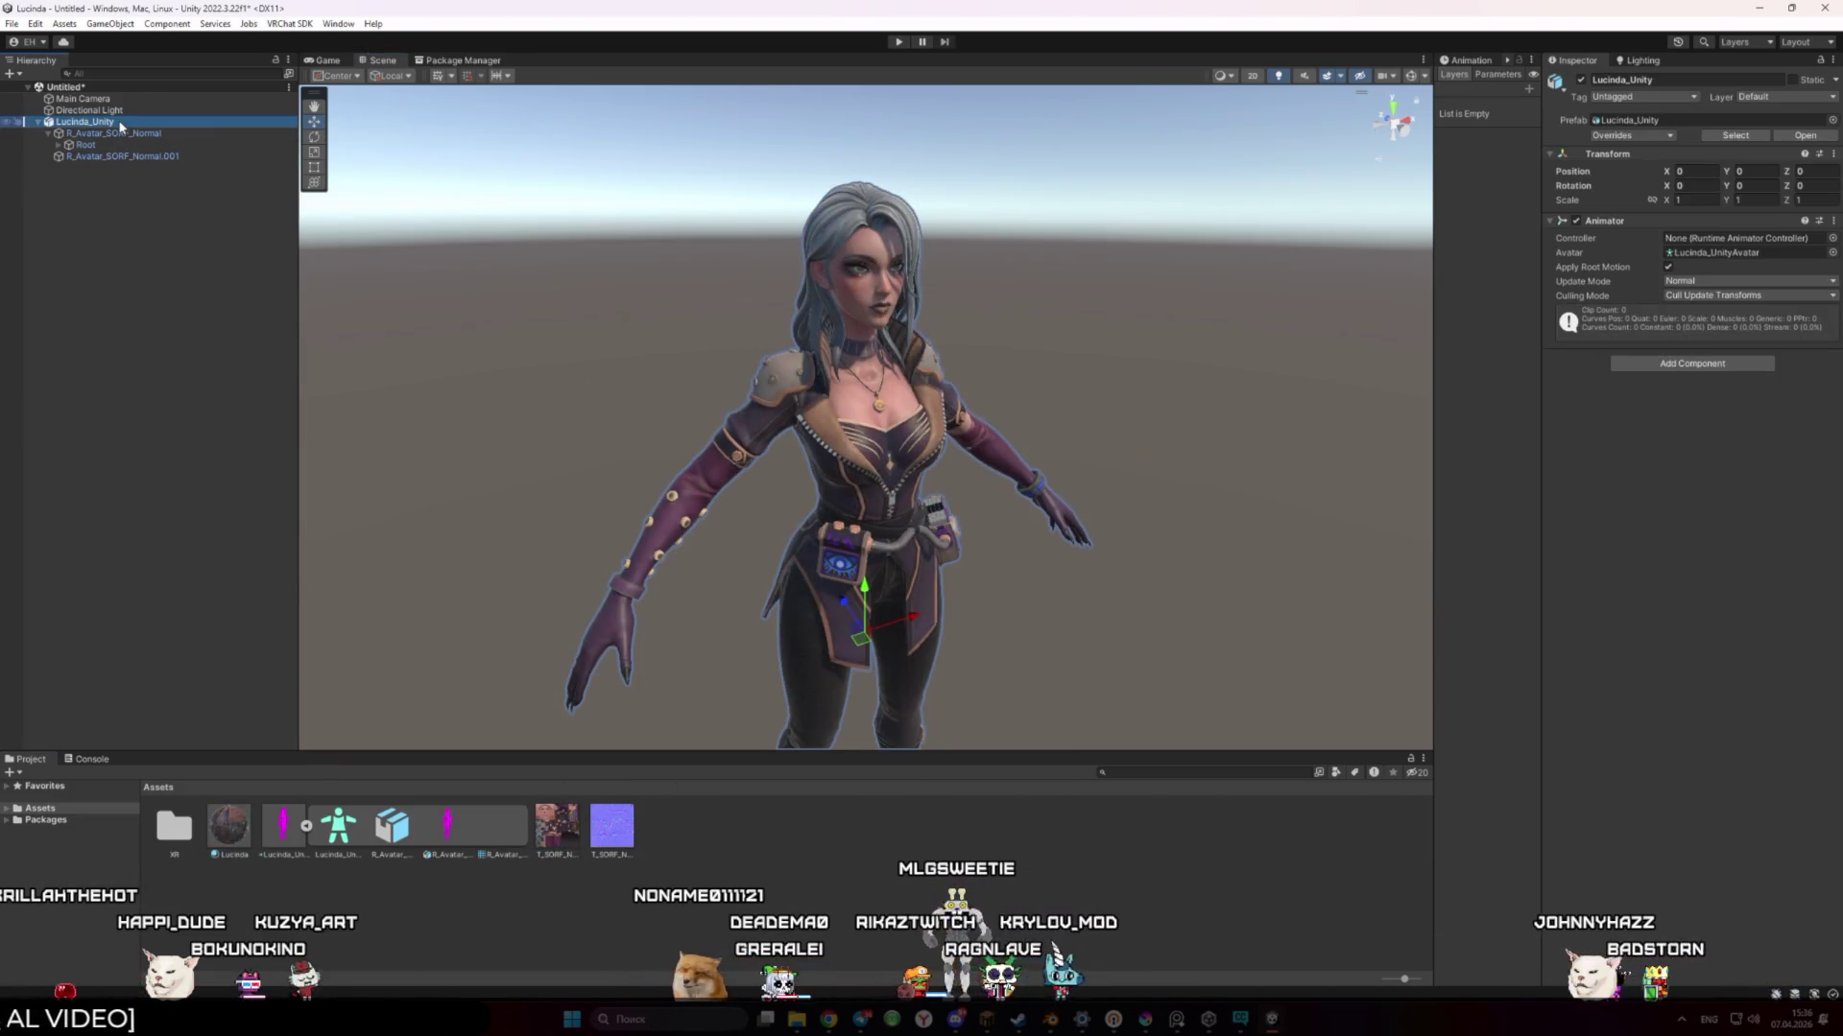
{"action": "left_click", "coordinate": [1554, 450]}
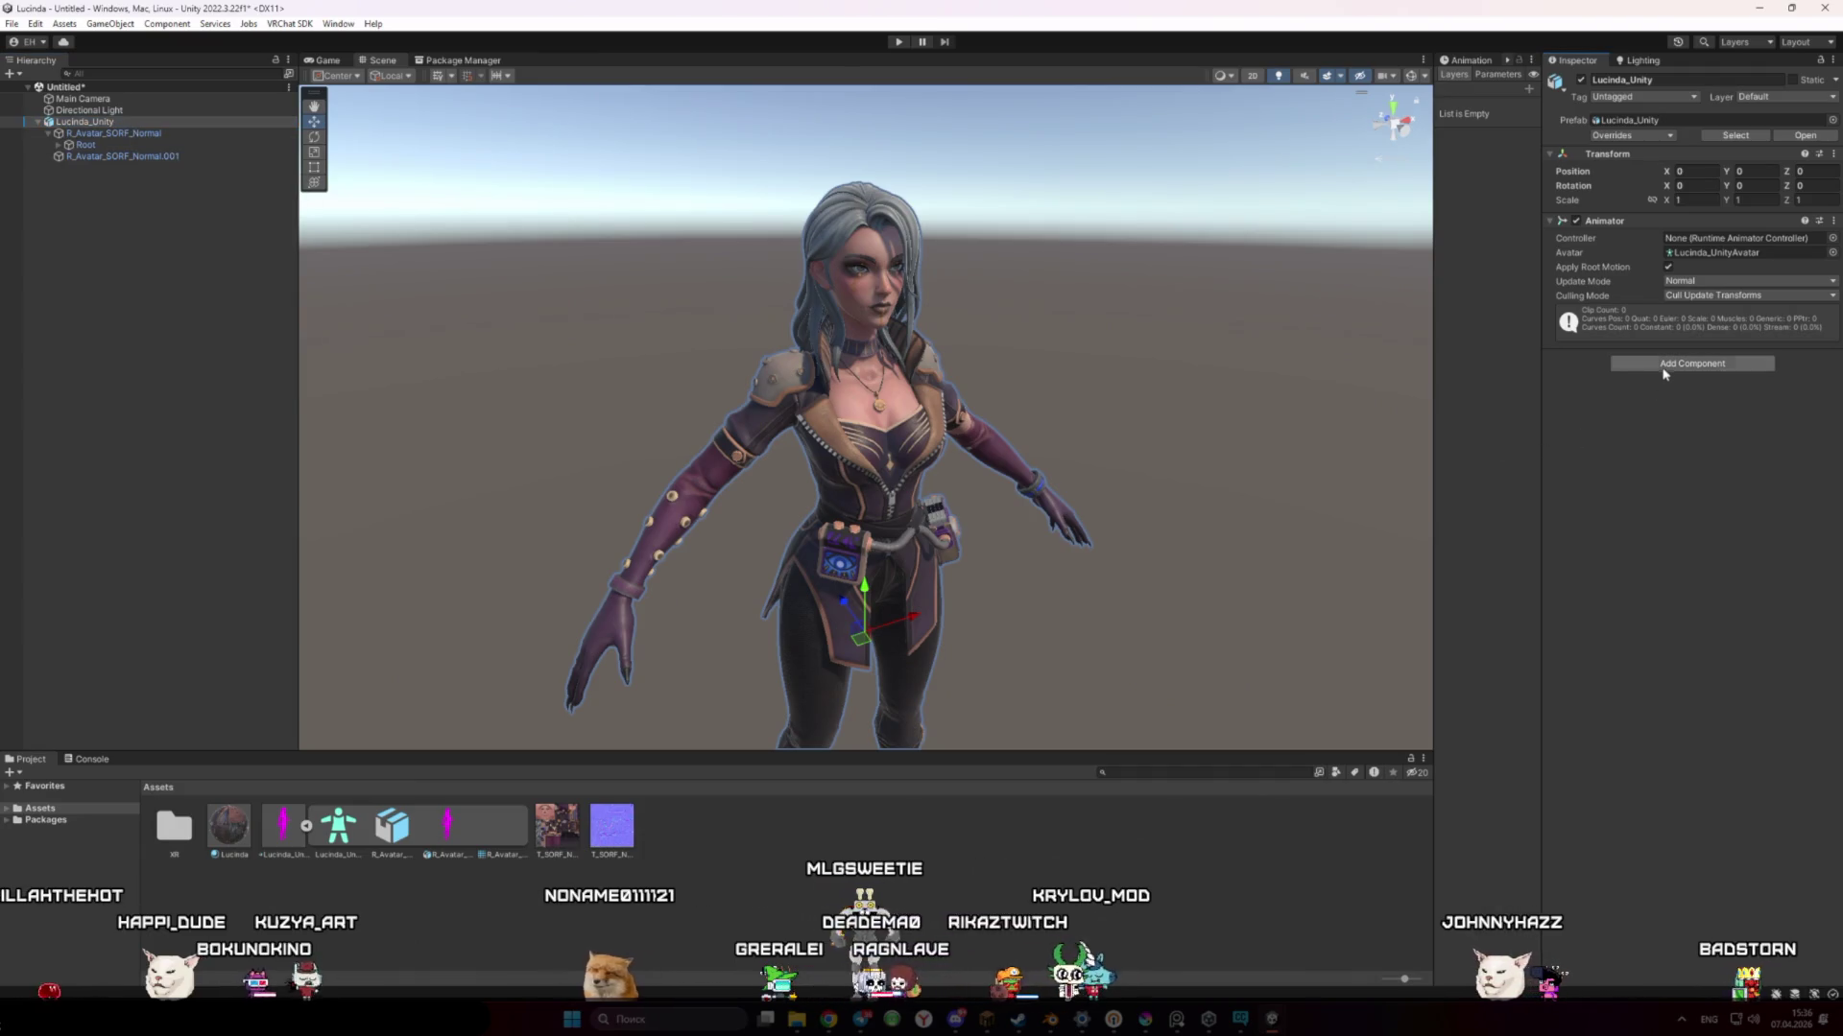
{"action": "left_click", "coordinate": [1692, 362]}
{"action": "left_click", "coordinate": [1694, 420]}
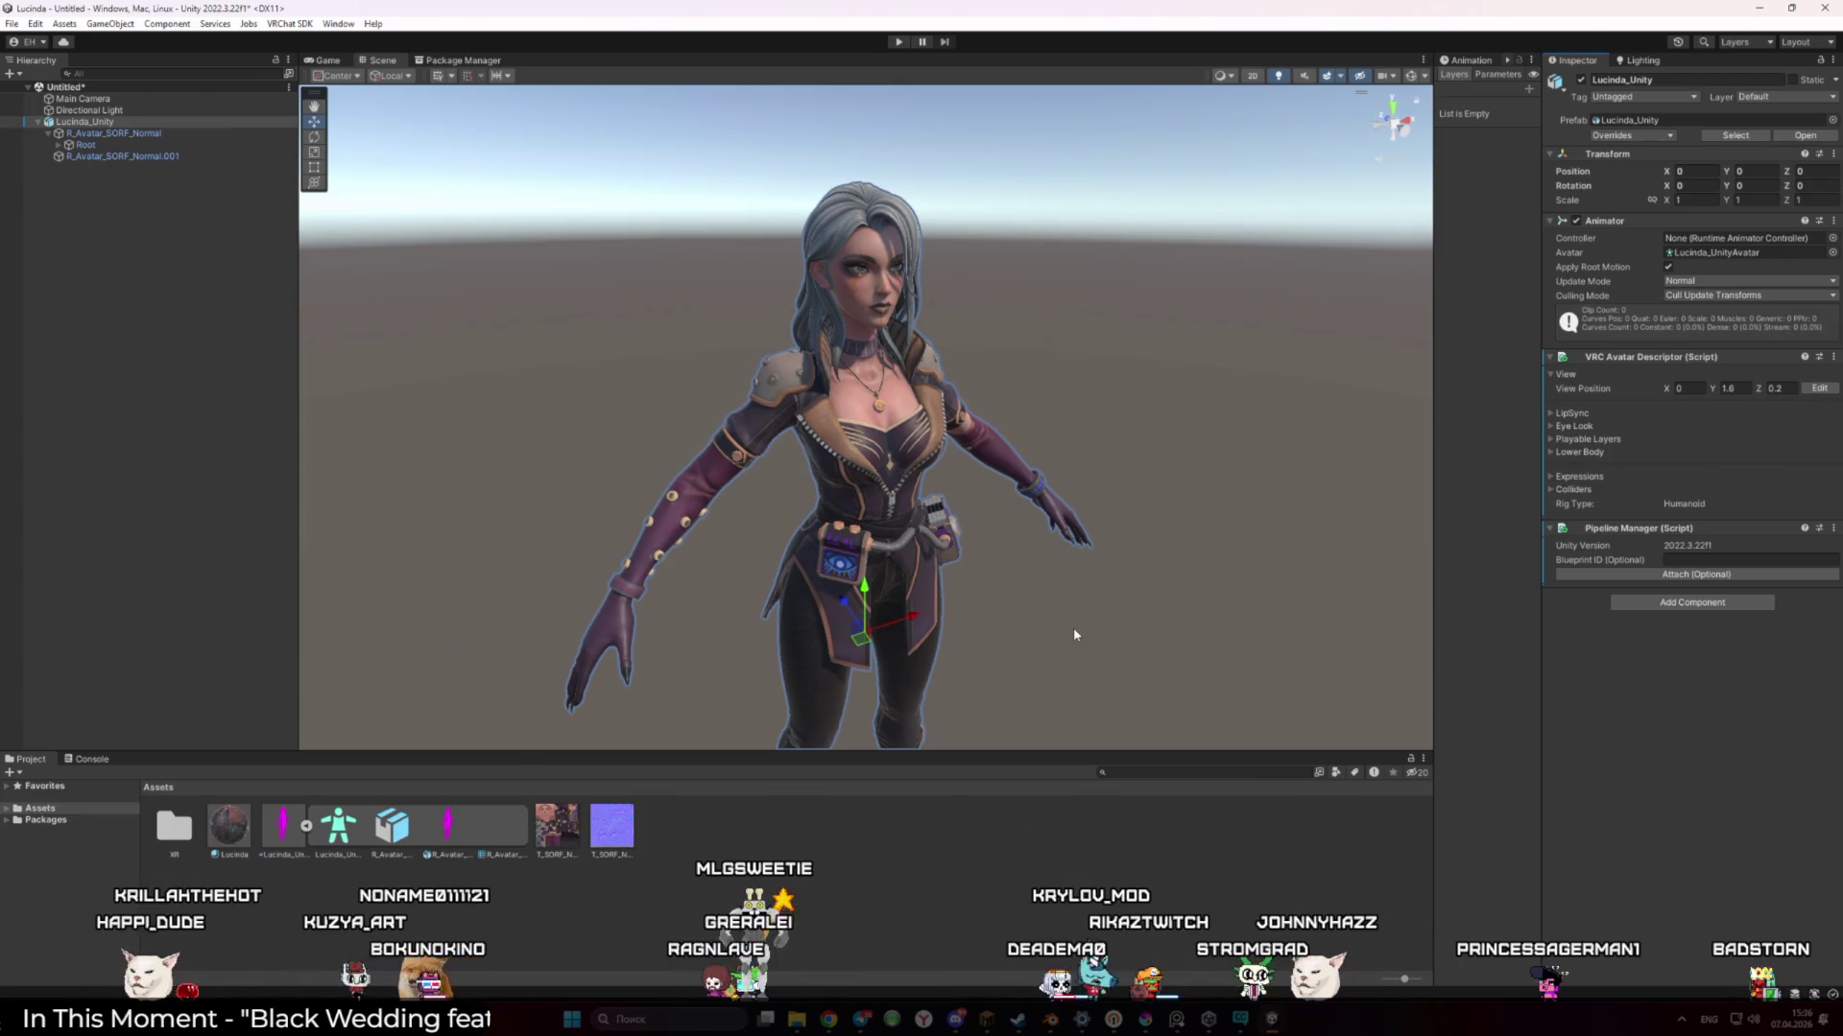
{"action": "left_click", "coordinate": [807, 589]}
{"action": "left_click", "coordinate": [135, 125]}
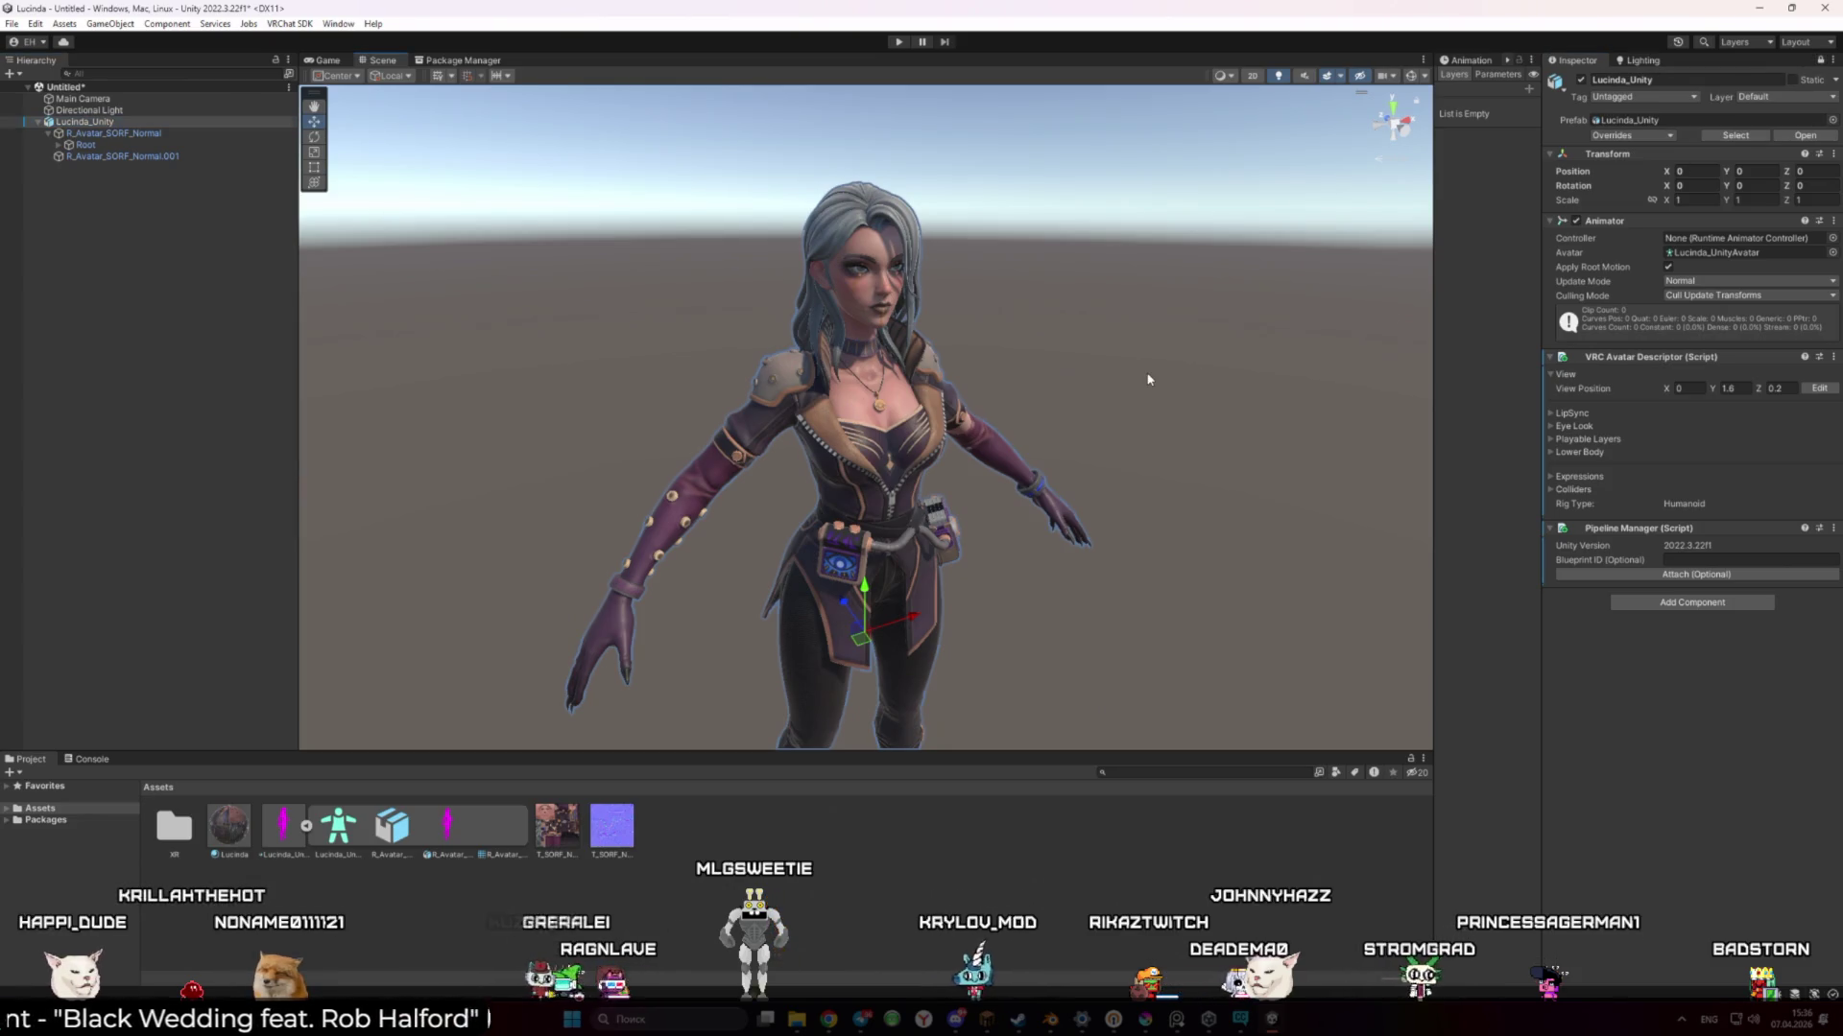
Orbit around the avatar and check it in the Game view and 2D mode before returning to the 3D Scene view
{"action": "mouse_move", "coordinate": [1009, 570]}
{"action": "left_mouse_down"}
{"action": "mouse_move", "coordinate": [970, 637]}
{"action": "mouse_move", "coordinate": [937, 535]}
{"action": "mouse_move", "coordinate": [850, 509]}
{"action": "left_mouse_up"}
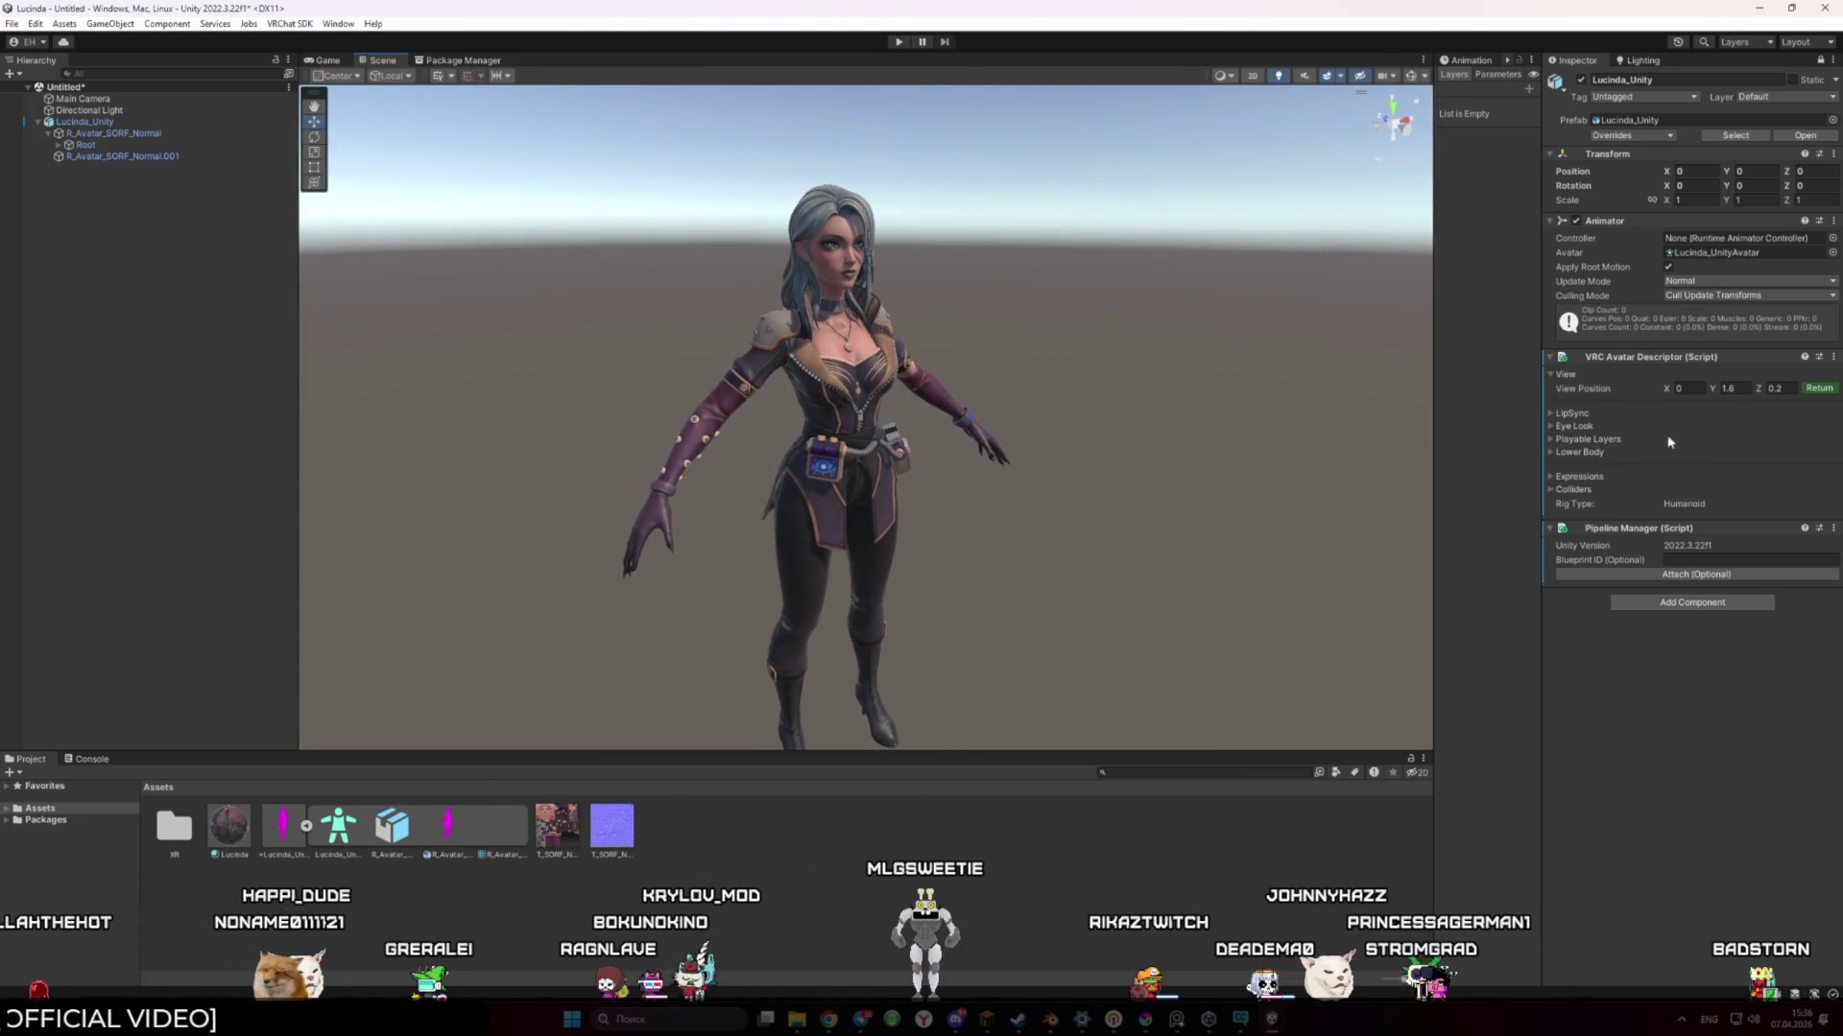
{"action": "scroll", "coordinate": [897, 543], "scroll_direction": "up", "scroll_amount": 3}
{"action": "mouse_move", "coordinate": [896, 544]}
{"action": "left_mouse_down"}
{"action": "mouse_move", "coordinate": [1046, 520]}
{"action": "mouse_move", "coordinate": [1008, 523]}
{"action": "left_mouse_up"}
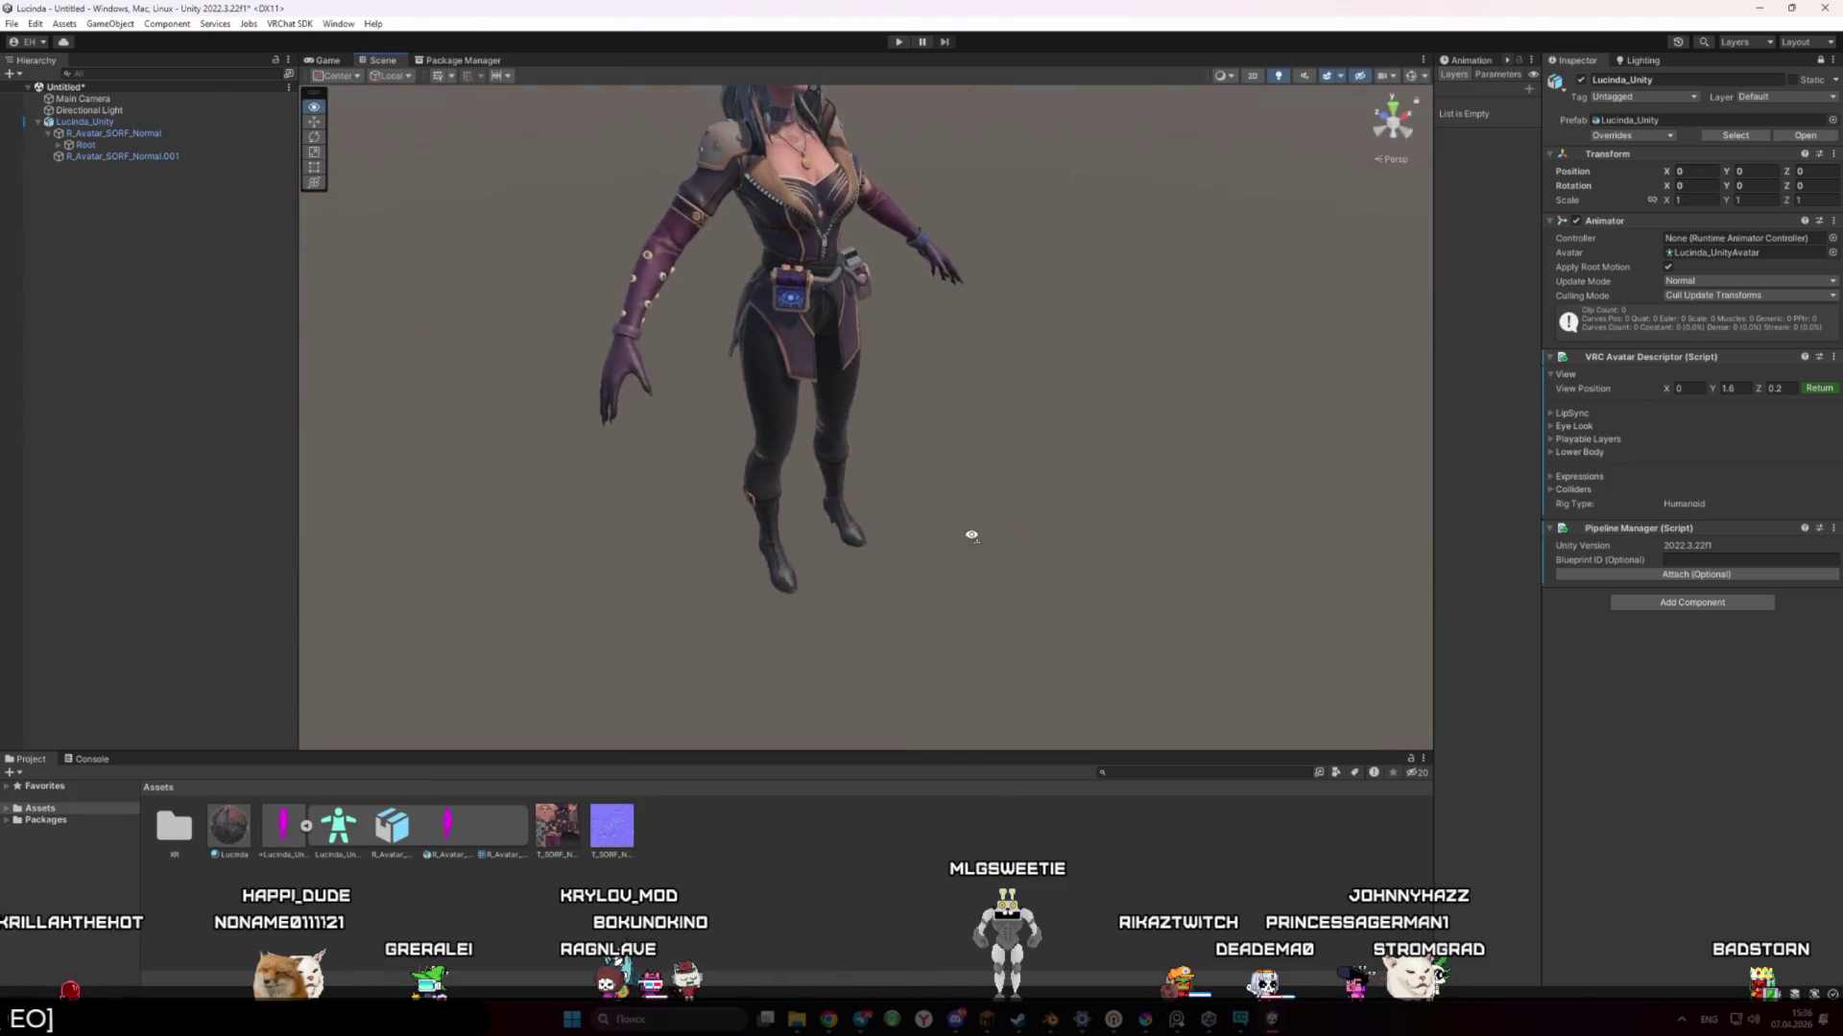
{"action": "left_click", "coordinate": [326, 61]}
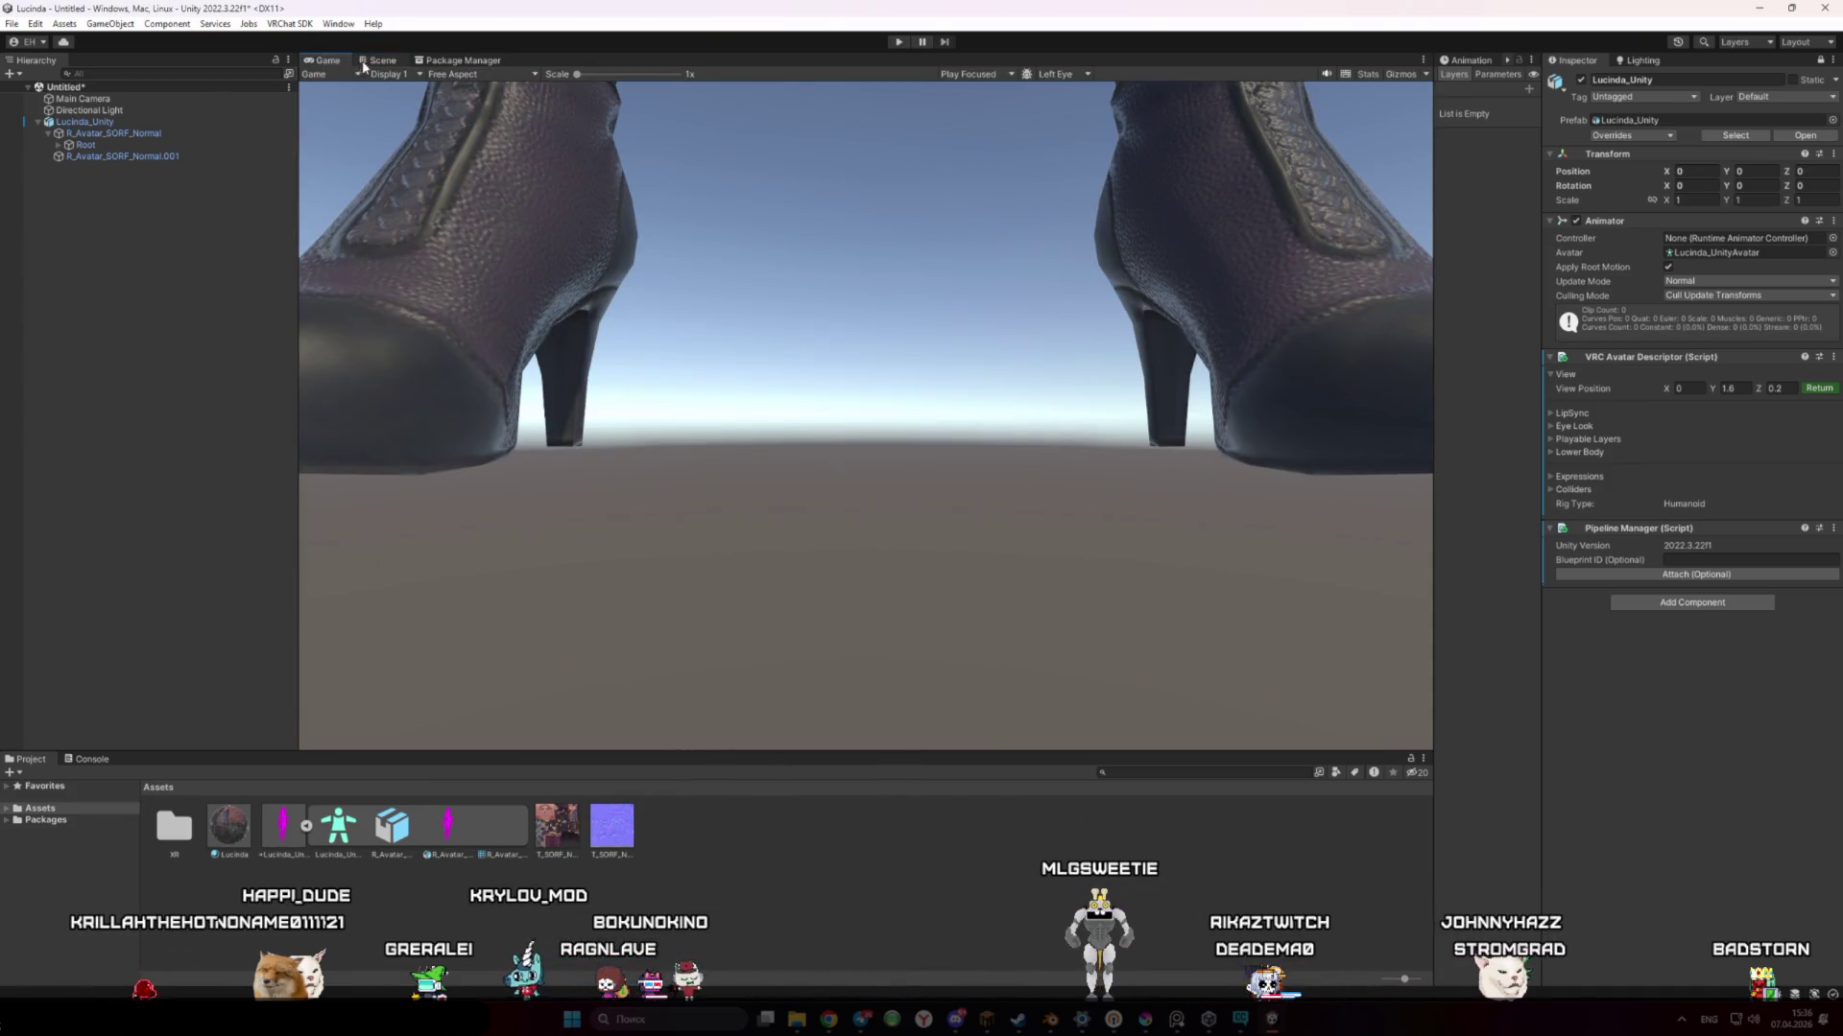
{"action": "left_click", "coordinate": [370, 60]}
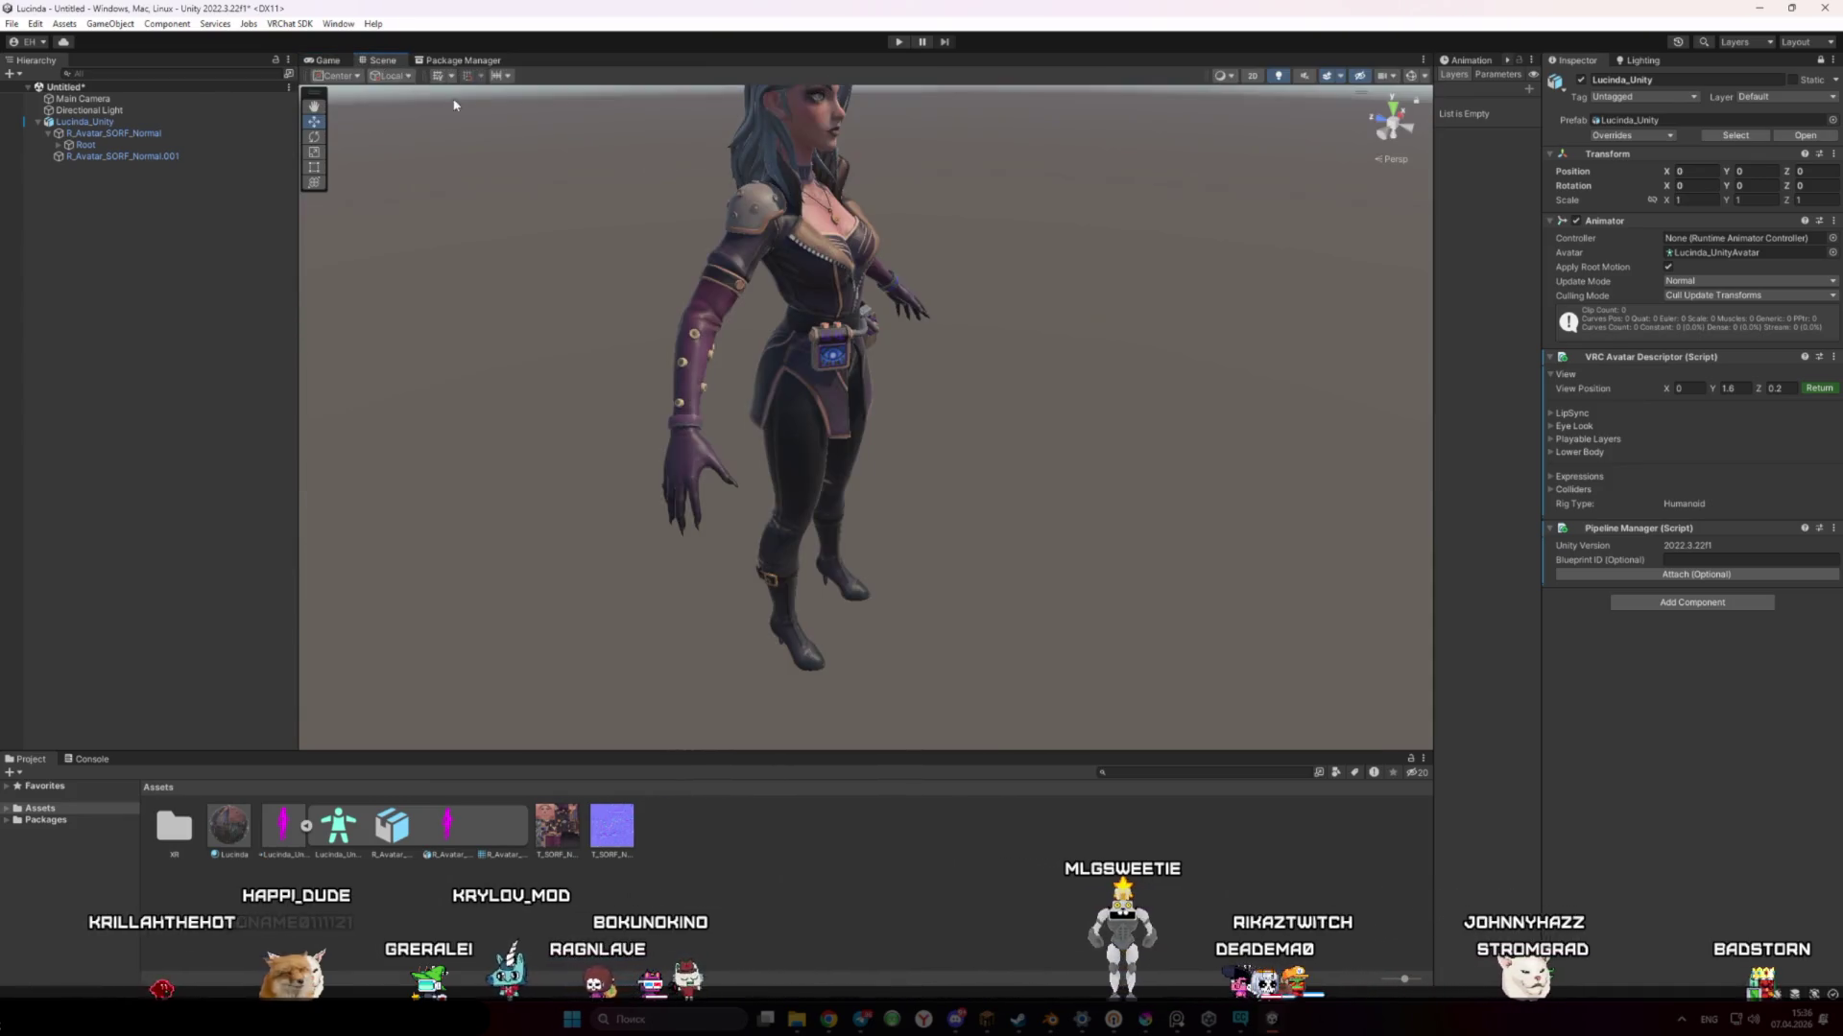
{"action": "left_click", "coordinate": [1252, 75]}
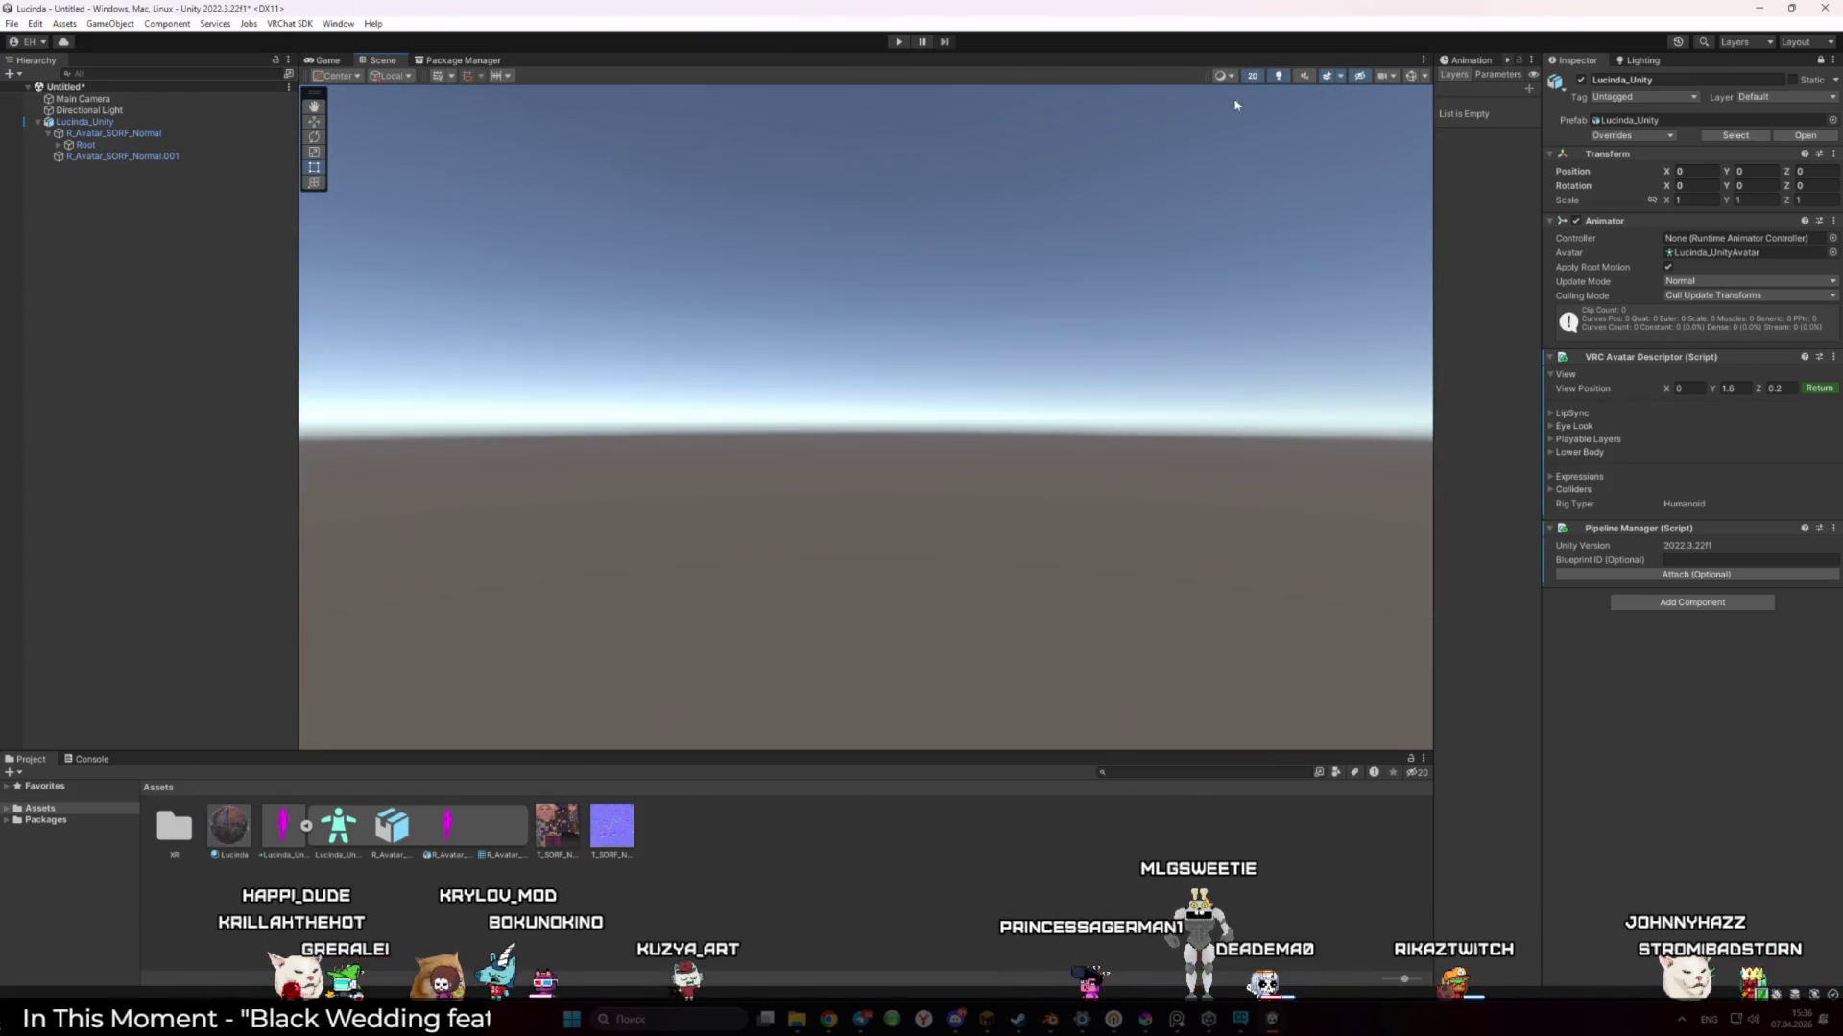
{"action": "left_click", "coordinate": [1252, 76]}
{"action": "left_click", "coordinate": [1231, 81]}
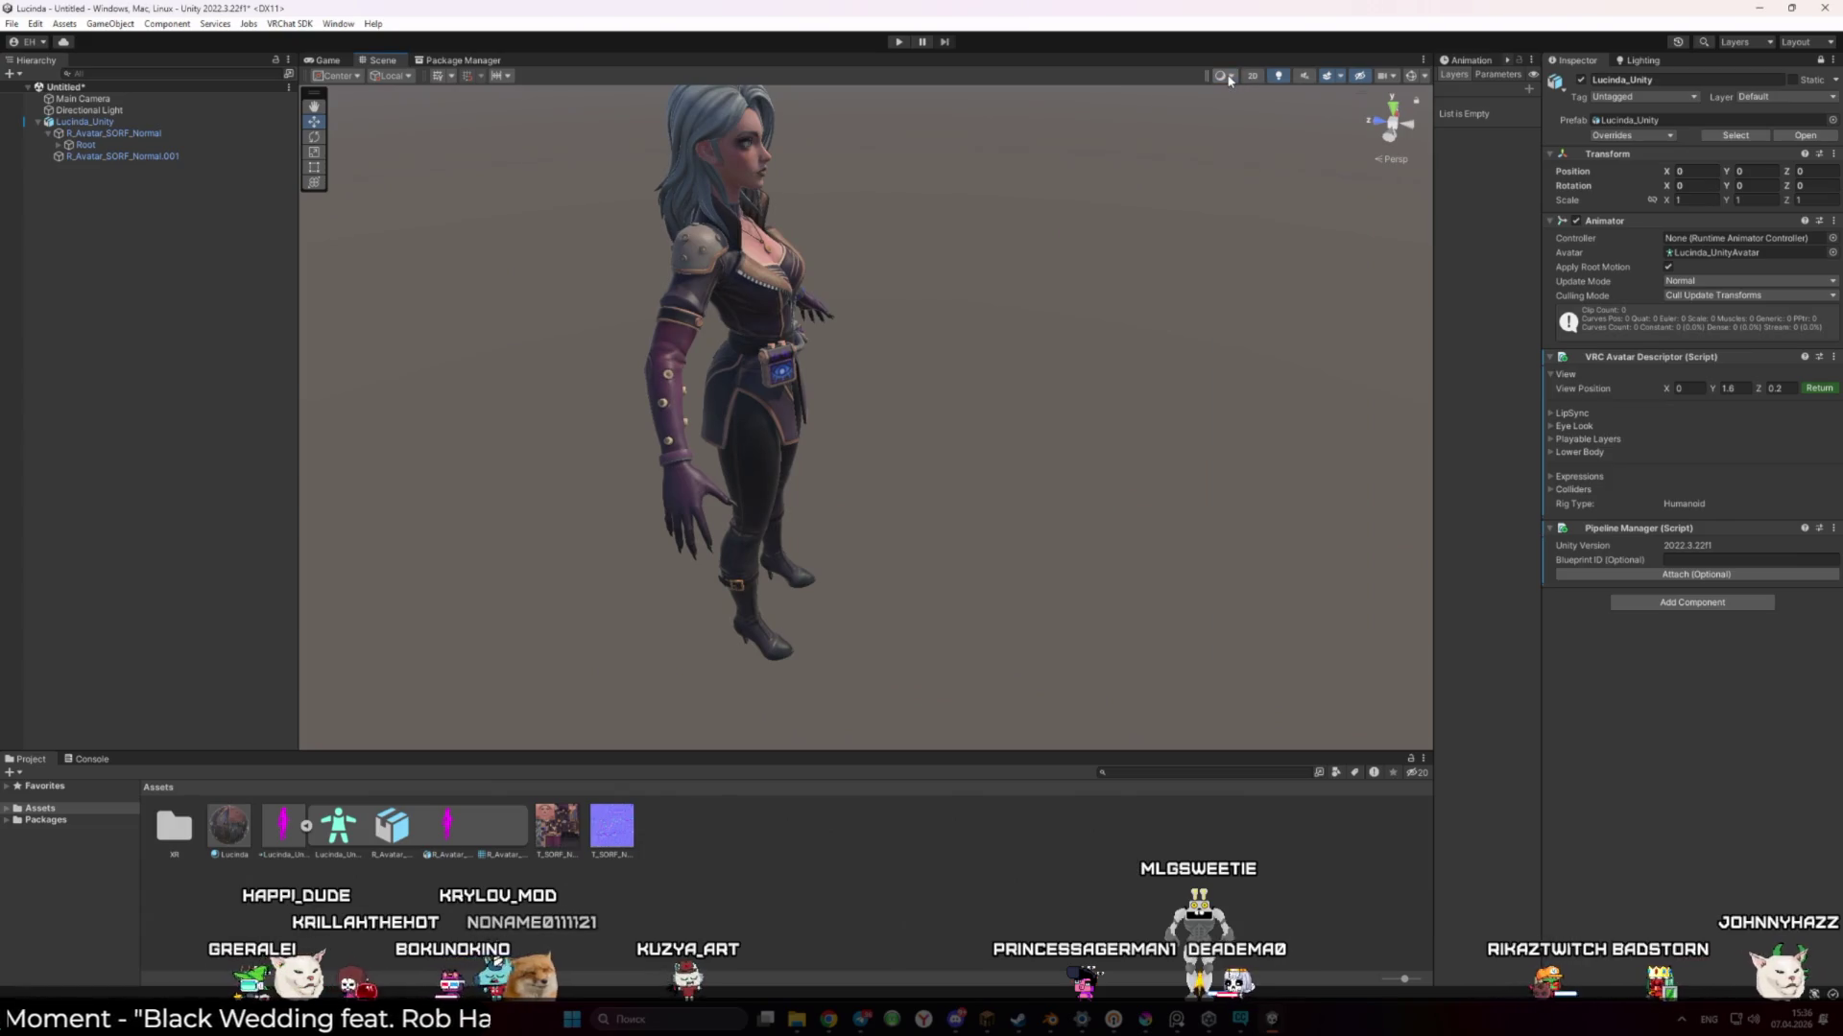
{"action": "key", "text": "alt+Tab"}
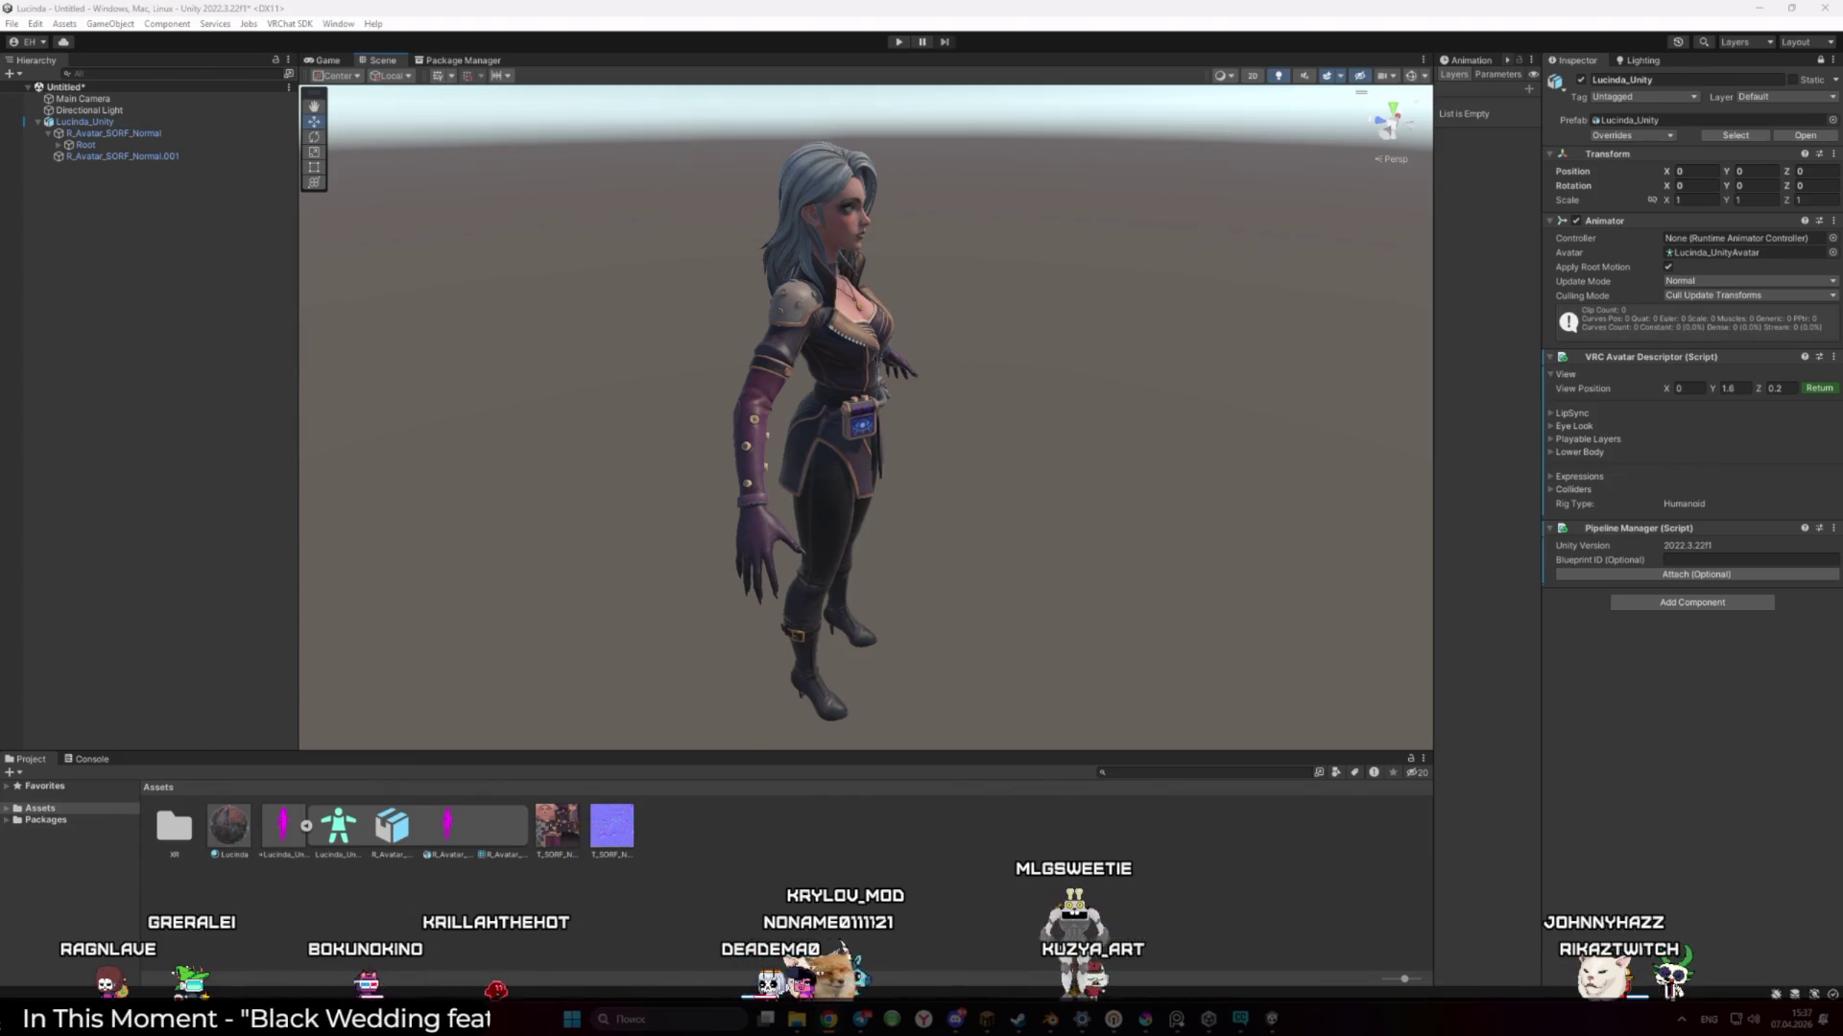
Add a Sphere to the scene and select it, facing the character's front
{"action": "right_click", "coordinate": [159, 380]}
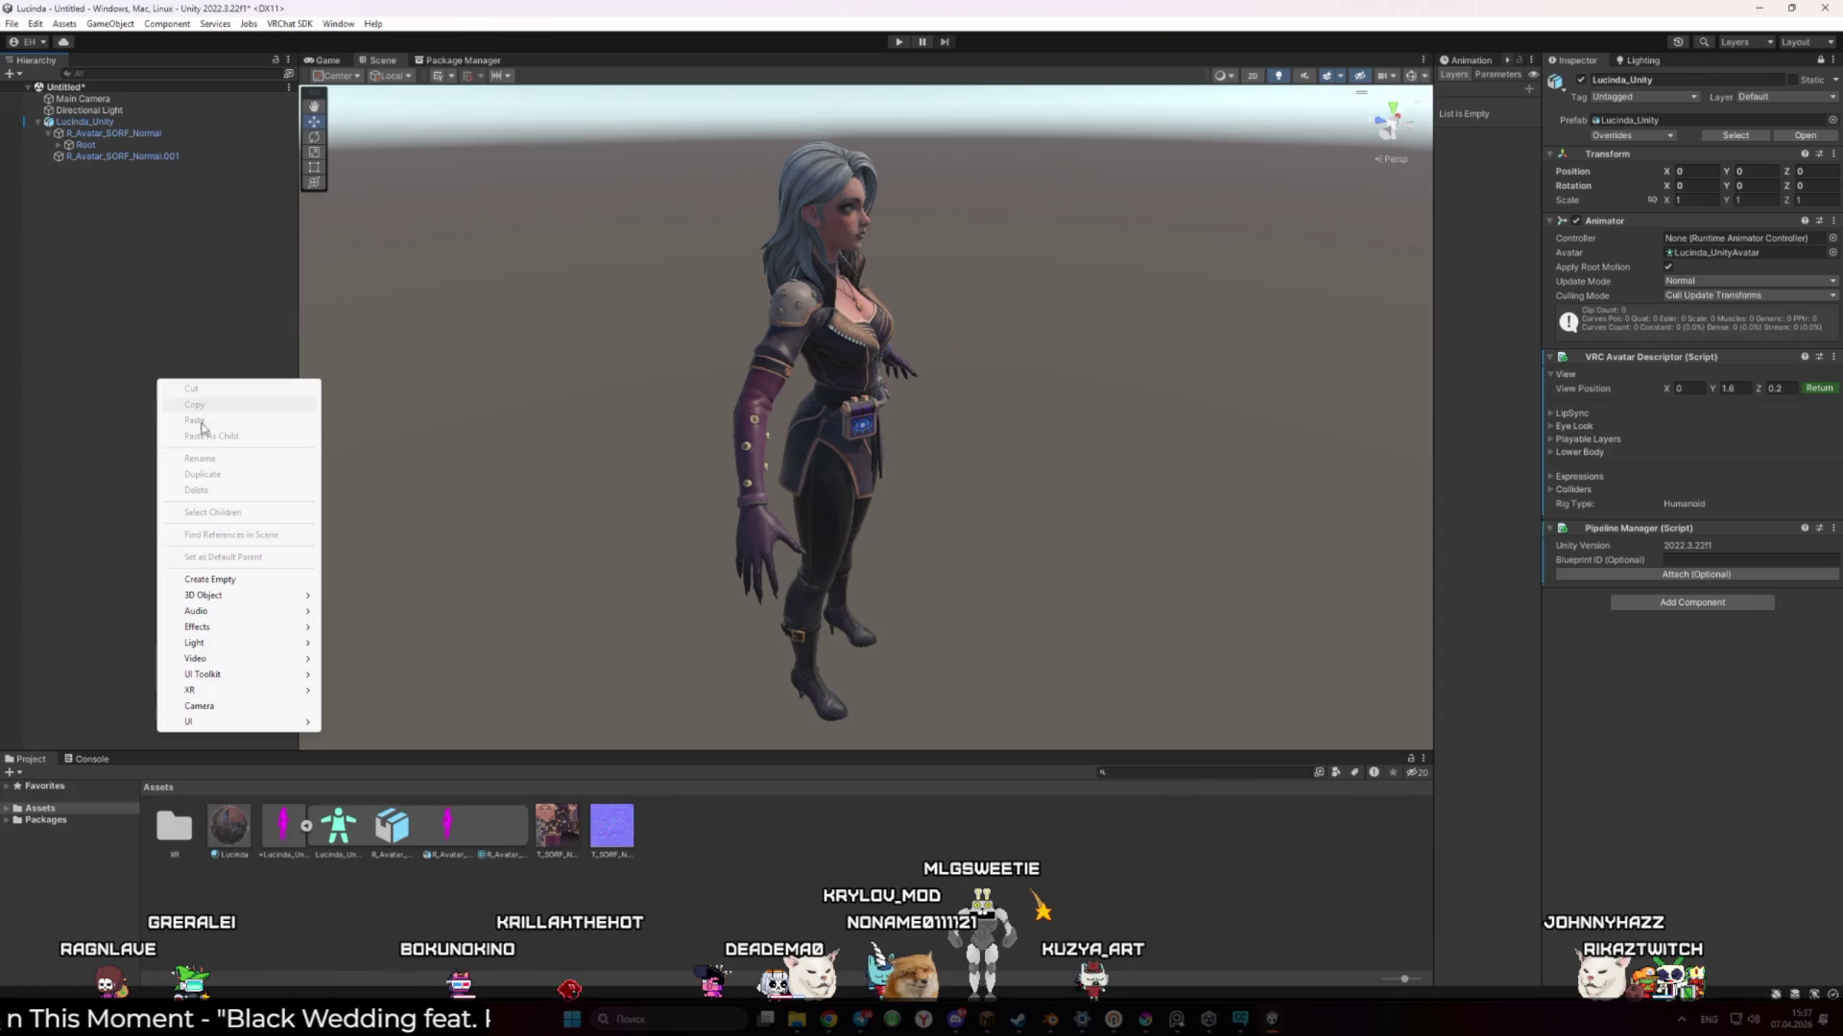
{"action": "mouse_move", "coordinate": [238, 600]}
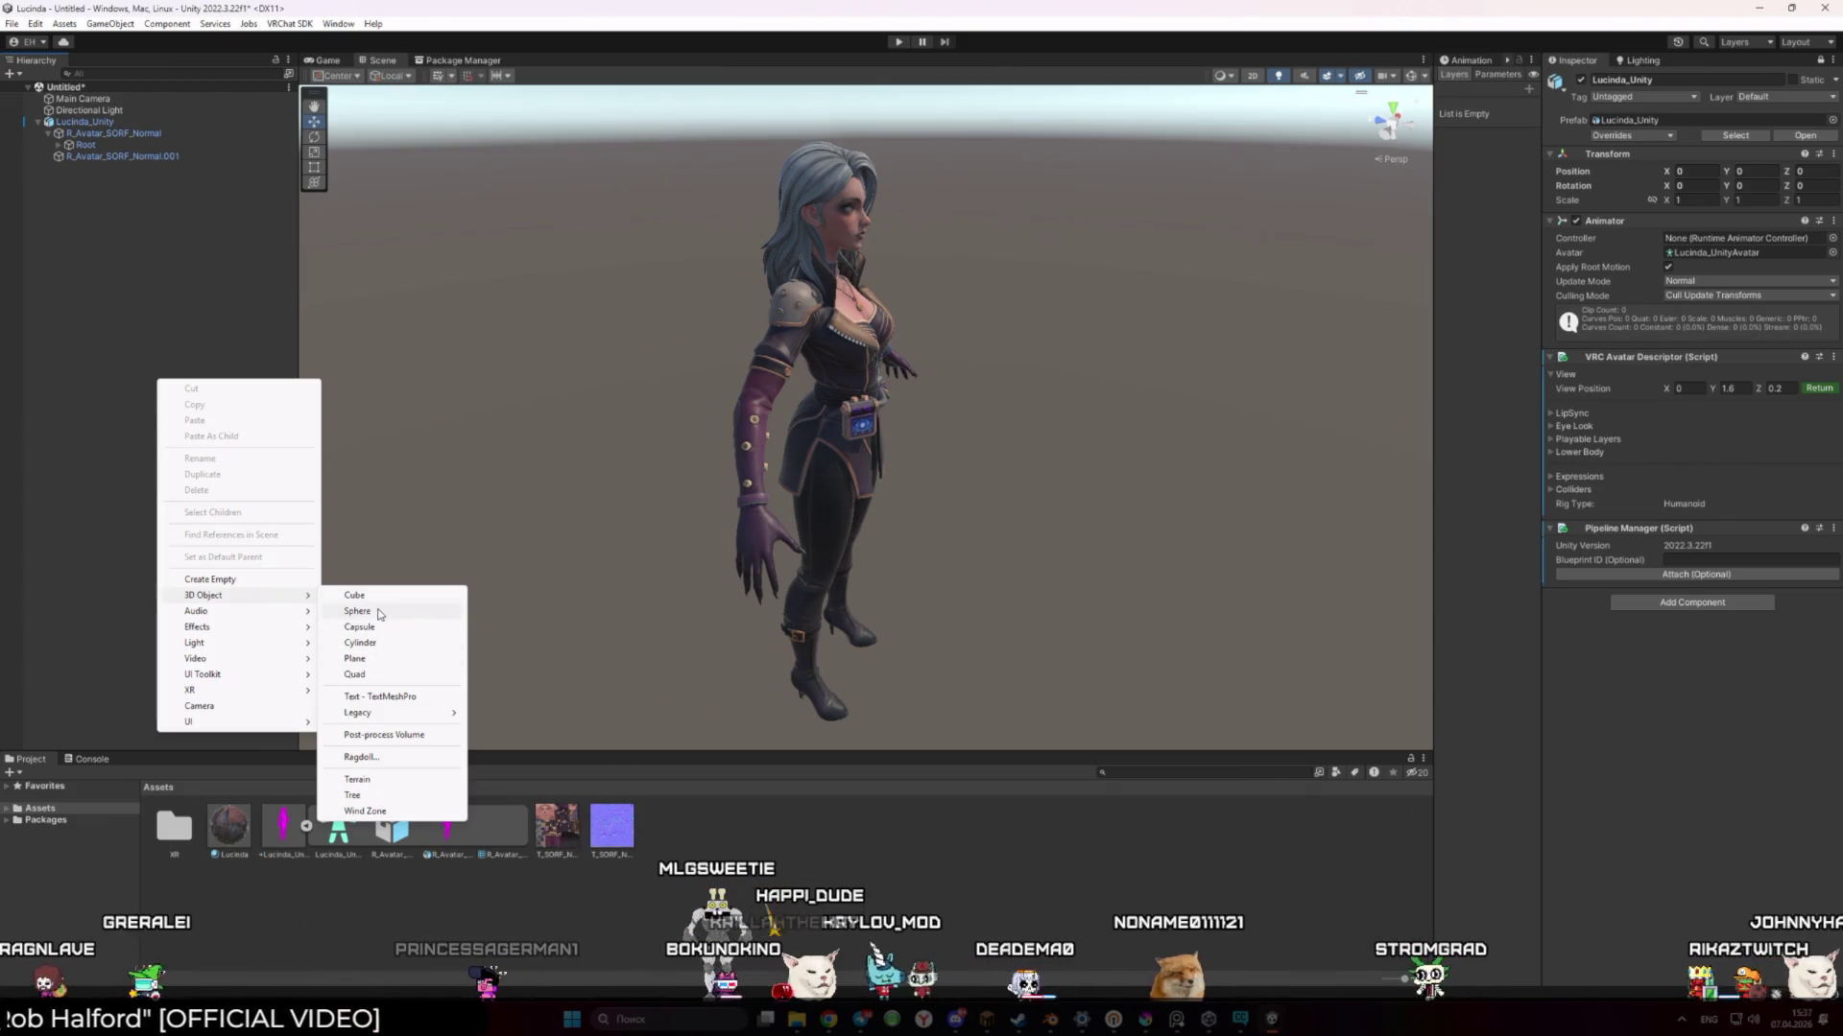
{"action": "left_click", "coordinate": [379, 613]}
{"action": "mouse_move", "coordinate": [473, 527]}
{"action": "left_mouse_down"}
{"action": "mouse_move", "coordinate": [749, 473]}
{"action": "mouse_move", "coordinate": [663, 469]}
{"action": "mouse_move", "coordinate": [526, 345]}
{"action": "left_mouse_up"}
{"action": "left_click", "coordinate": [76, 169]}
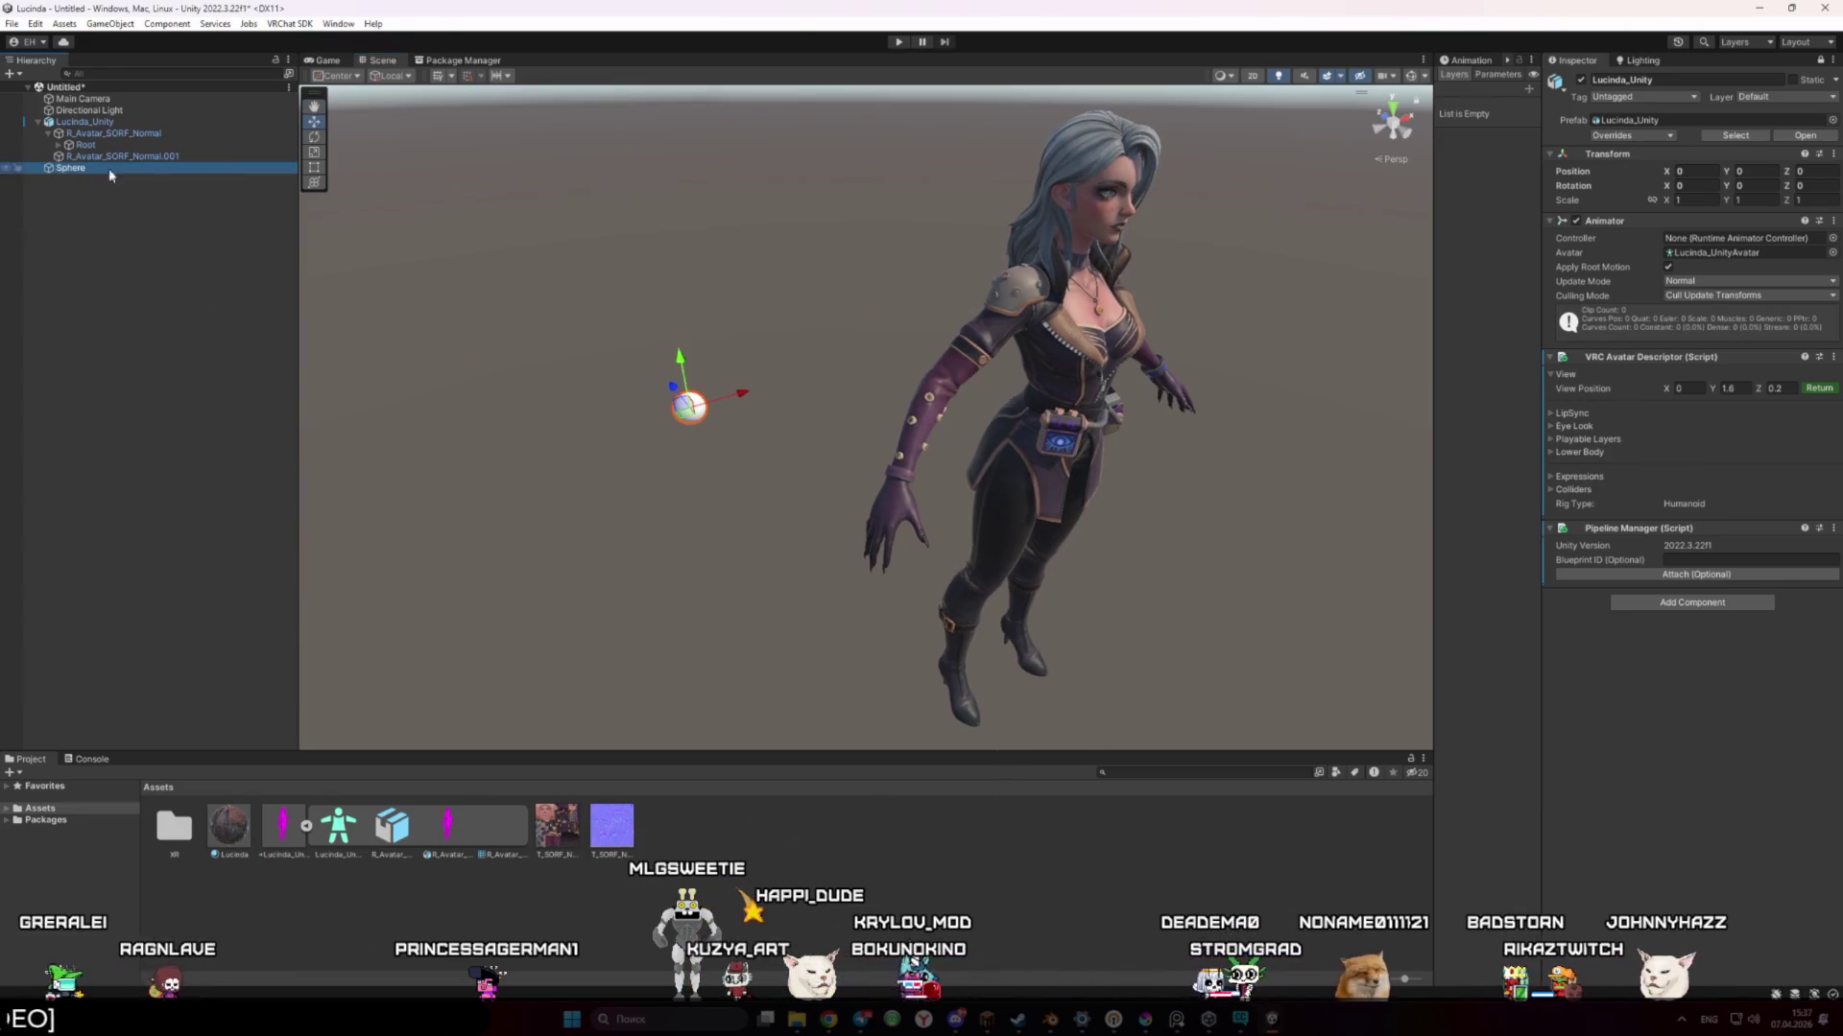
{"action": "left_click", "coordinate": [1821, 60]}
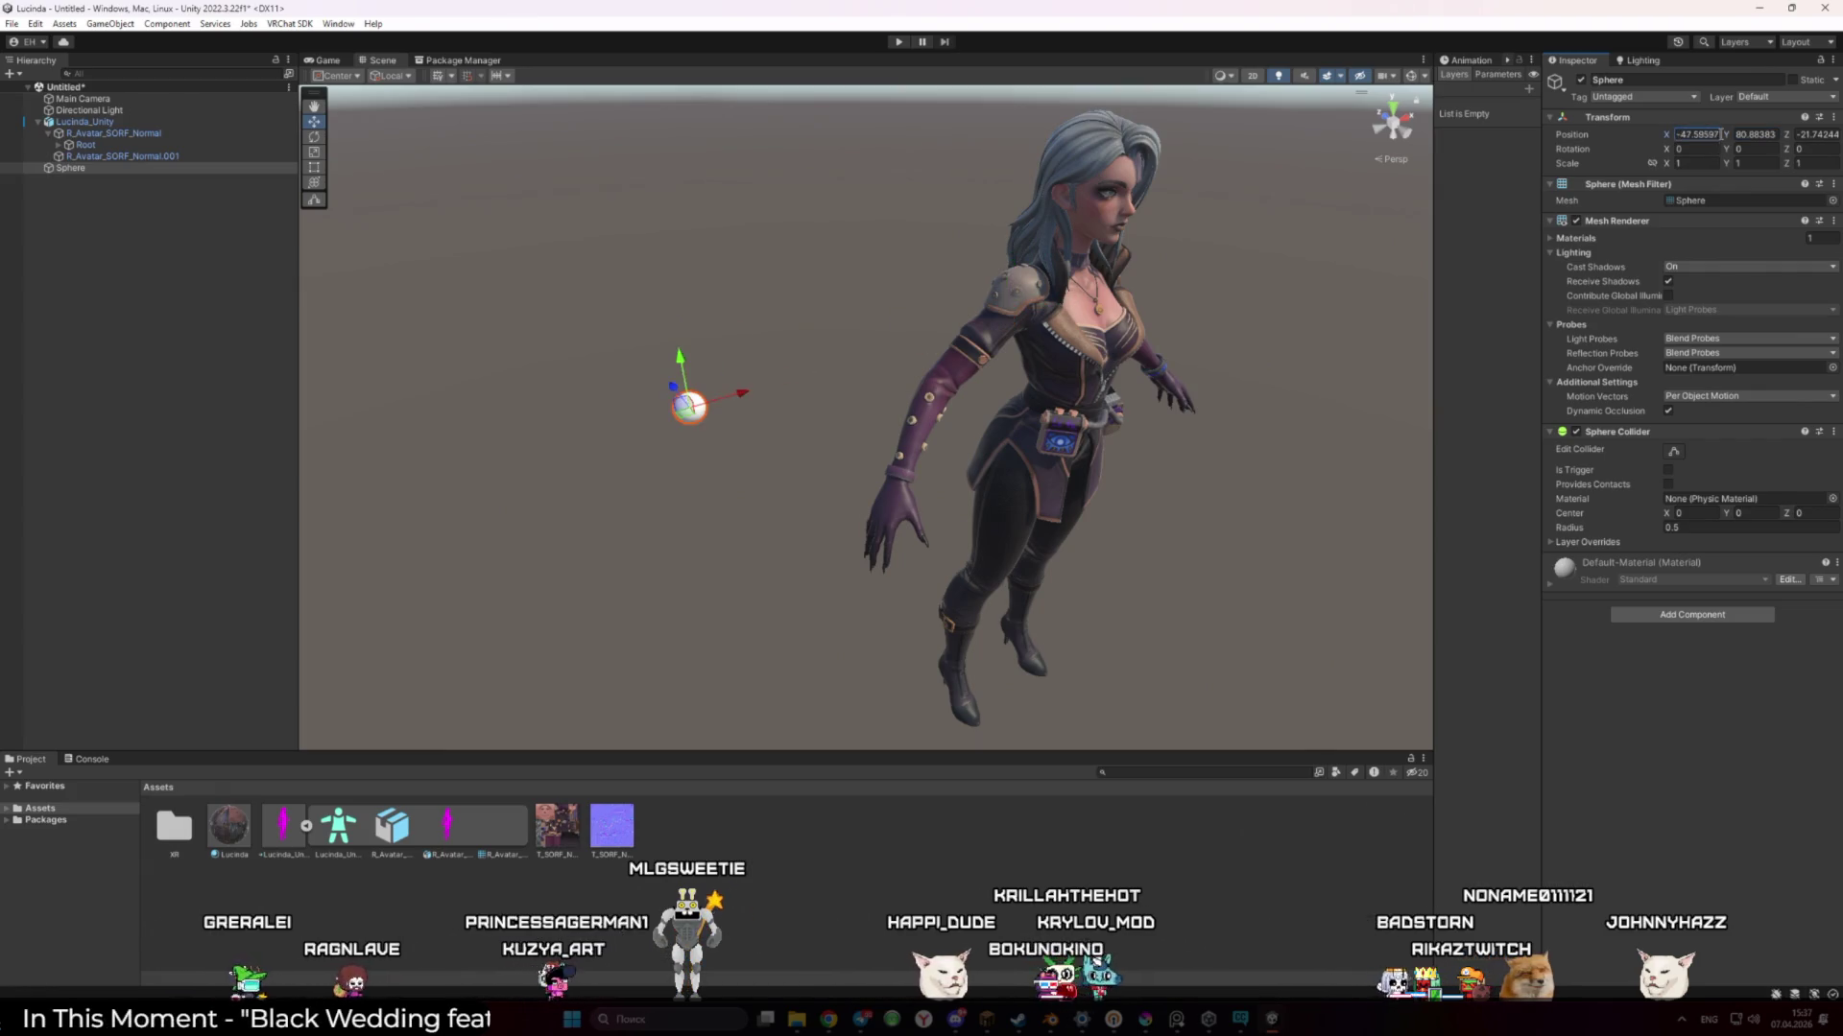
{"action": "left_click_drag", "start_coordinate": [1116, 367], "coordinate": [985, 299]}
{"action": "scroll", "coordinate": [864, 278], "scroll_direction": "up", "scroll_amount": 5}
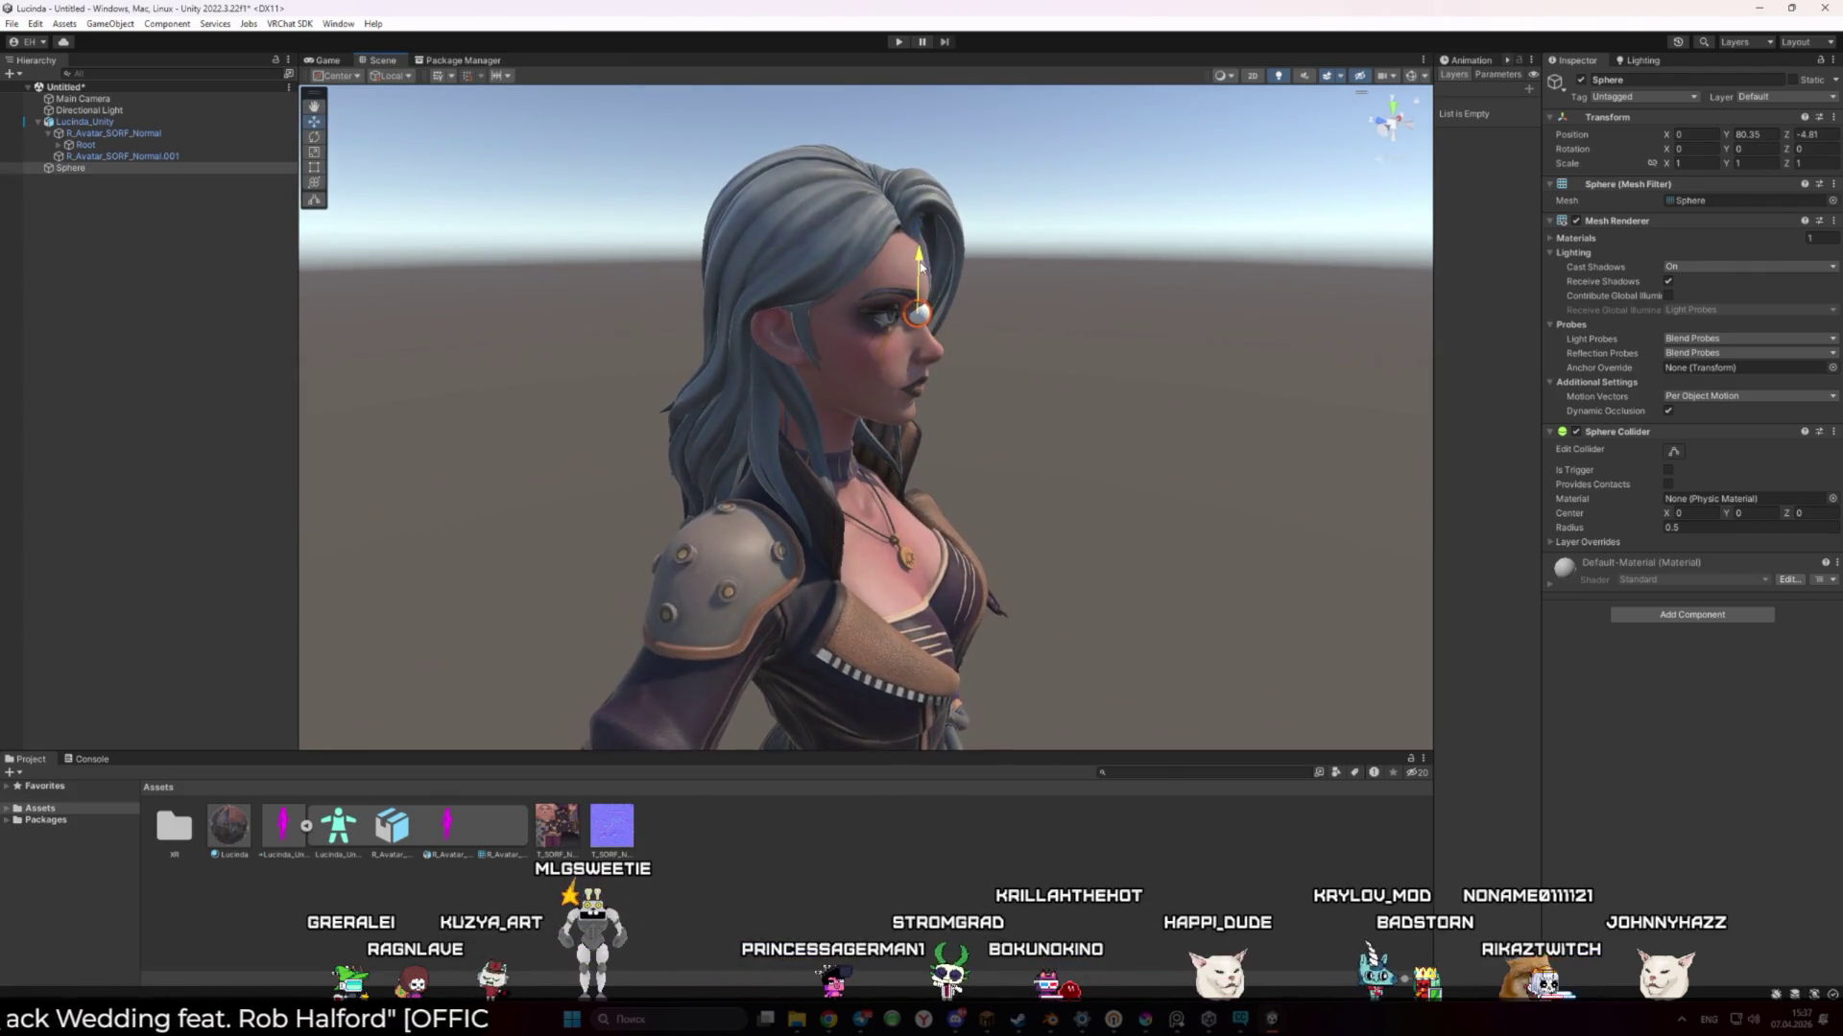
{"action": "mouse_move", "coordinate": [919, 268]}
{"action": "left_mouse_down"}
{"action": "mouse_move", "coordinate": [692, 307]}
{"action": "mouse_move", "coordinate": [643, 283]}
{"action": "left_mouse_up"}
Set the Sphere's Position Z to -4 in front of the avatar's face
{"action": "left_click", "coordinate": [1771, 135]}
{"action": "type", "text": "80"}
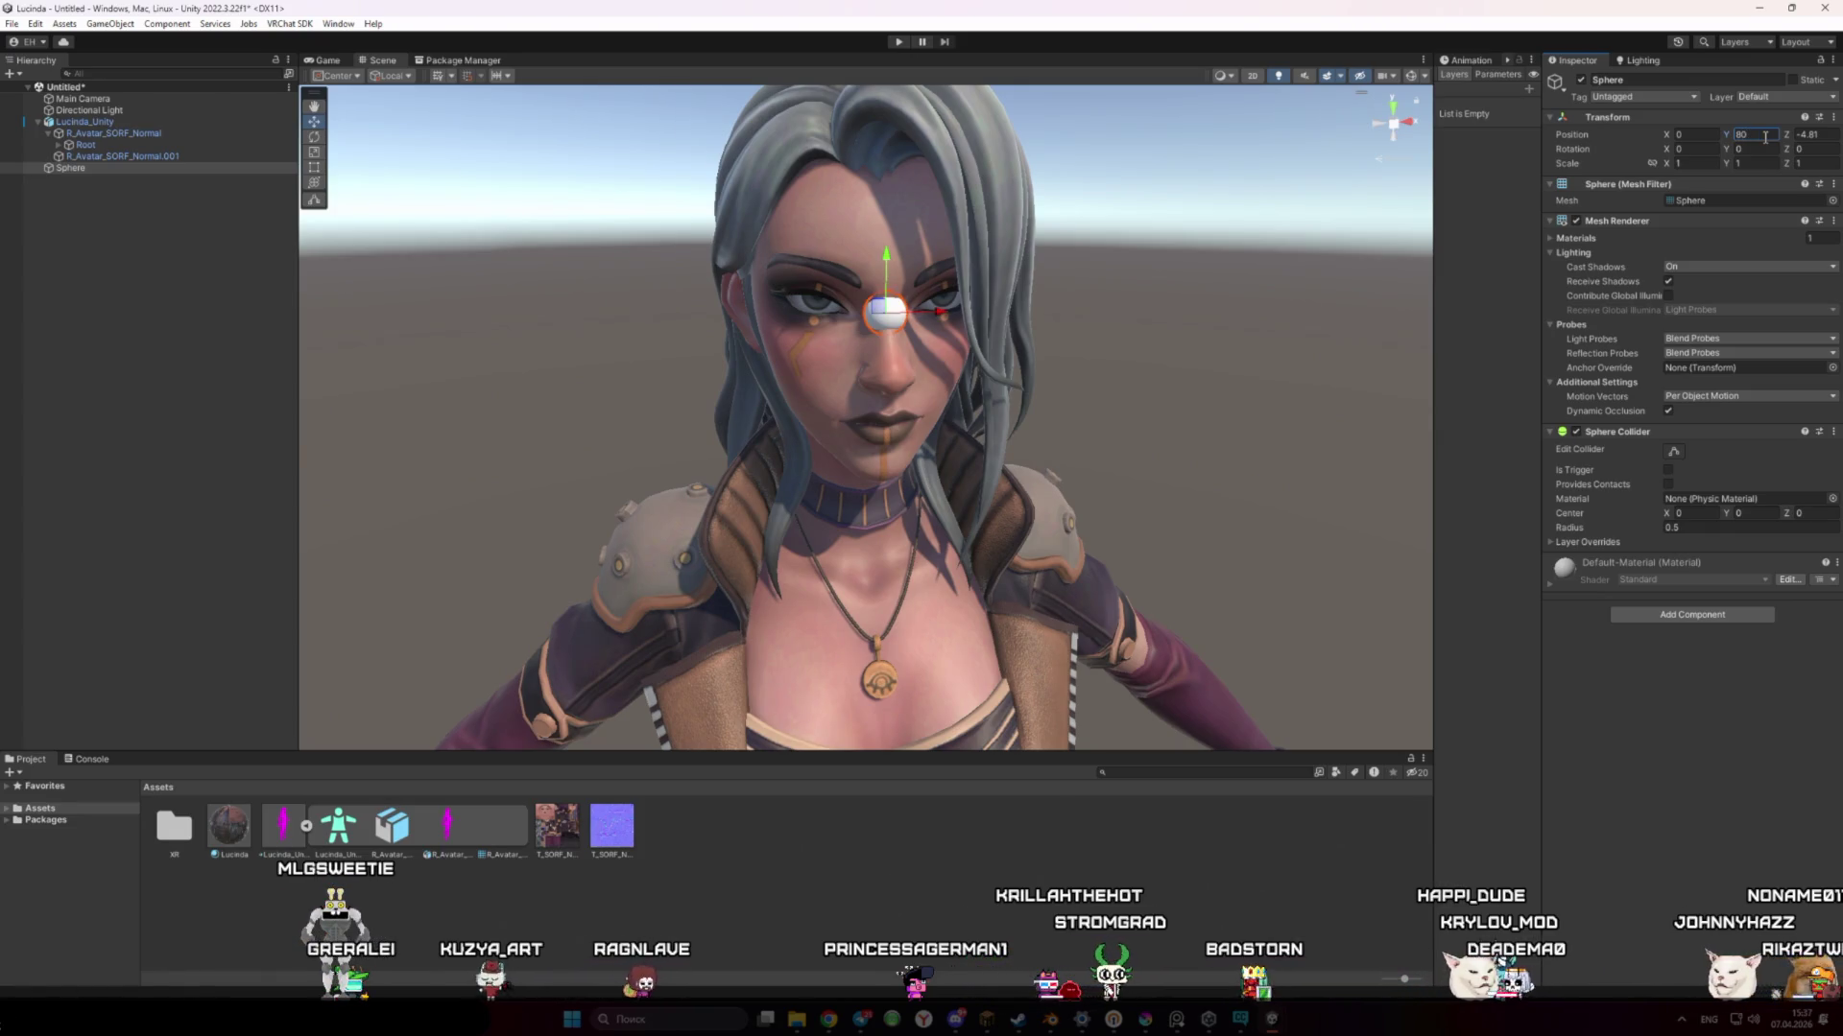
{"action": "left_click", "coordinate": [1821, 136]}
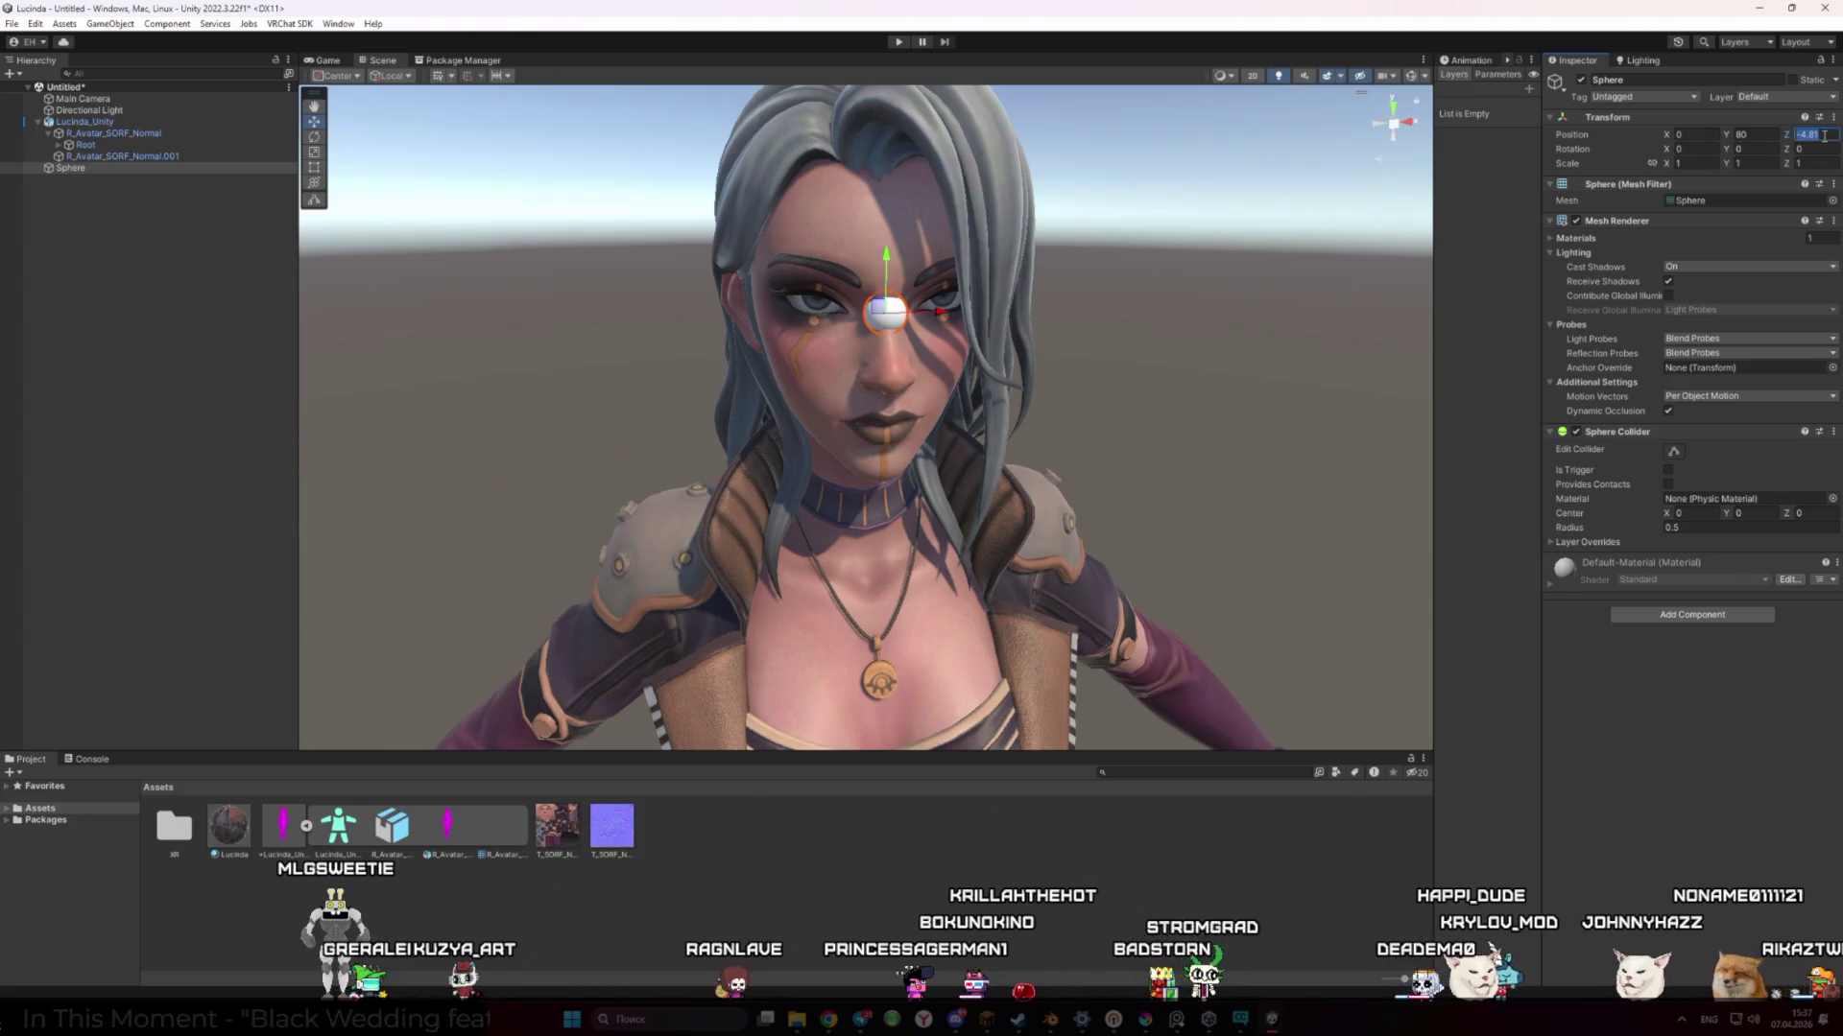
{"action": "type", "text": "-4"}
{"action": "key", "text": "Return"}
{"action": "mouse_move", "coordinate": [816, 252]}
{"action": "left_mouse_down"}
{"action": "mouse_move", "coordinate": [995, 249]}
{"action": "mouse_move", "coordinate": [923, 410]}
{"action": "left_mouse_up"}
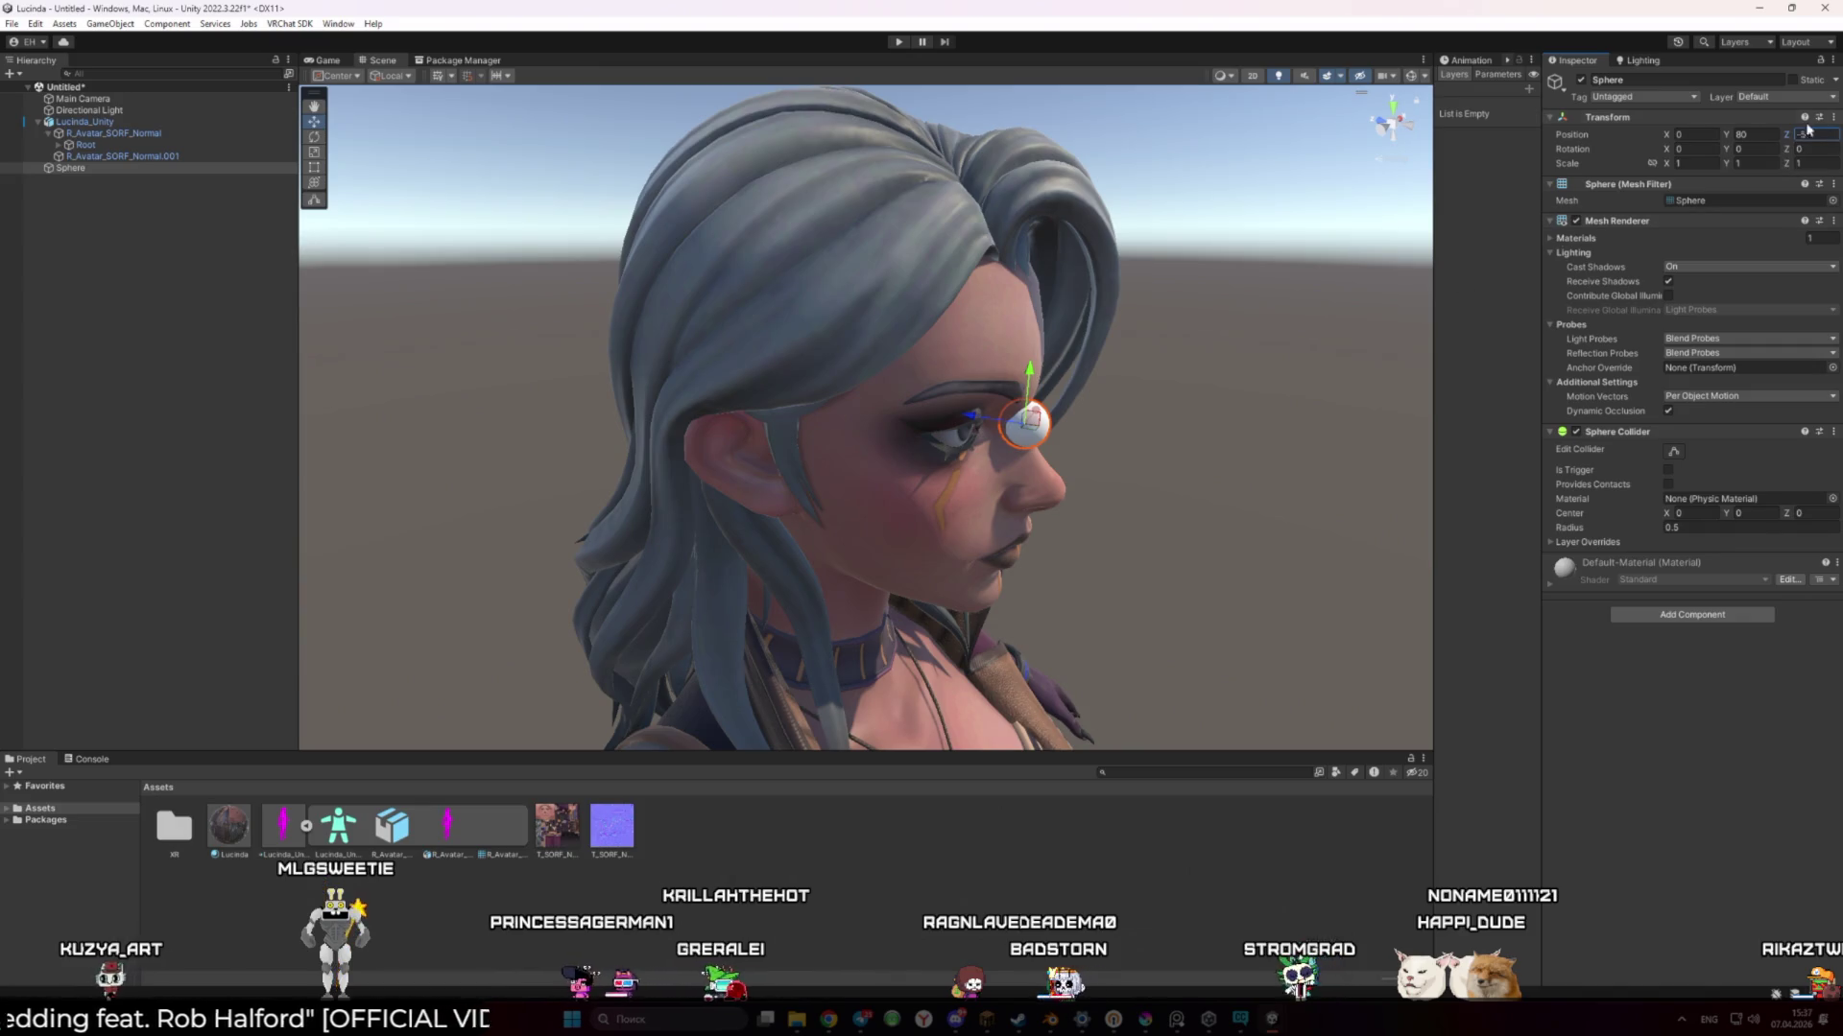
Edit Lucinda_Unity's descriptor view position height, then select the character mesh in Blender
{"action": "left_click", "coordinate": [780, 305]}
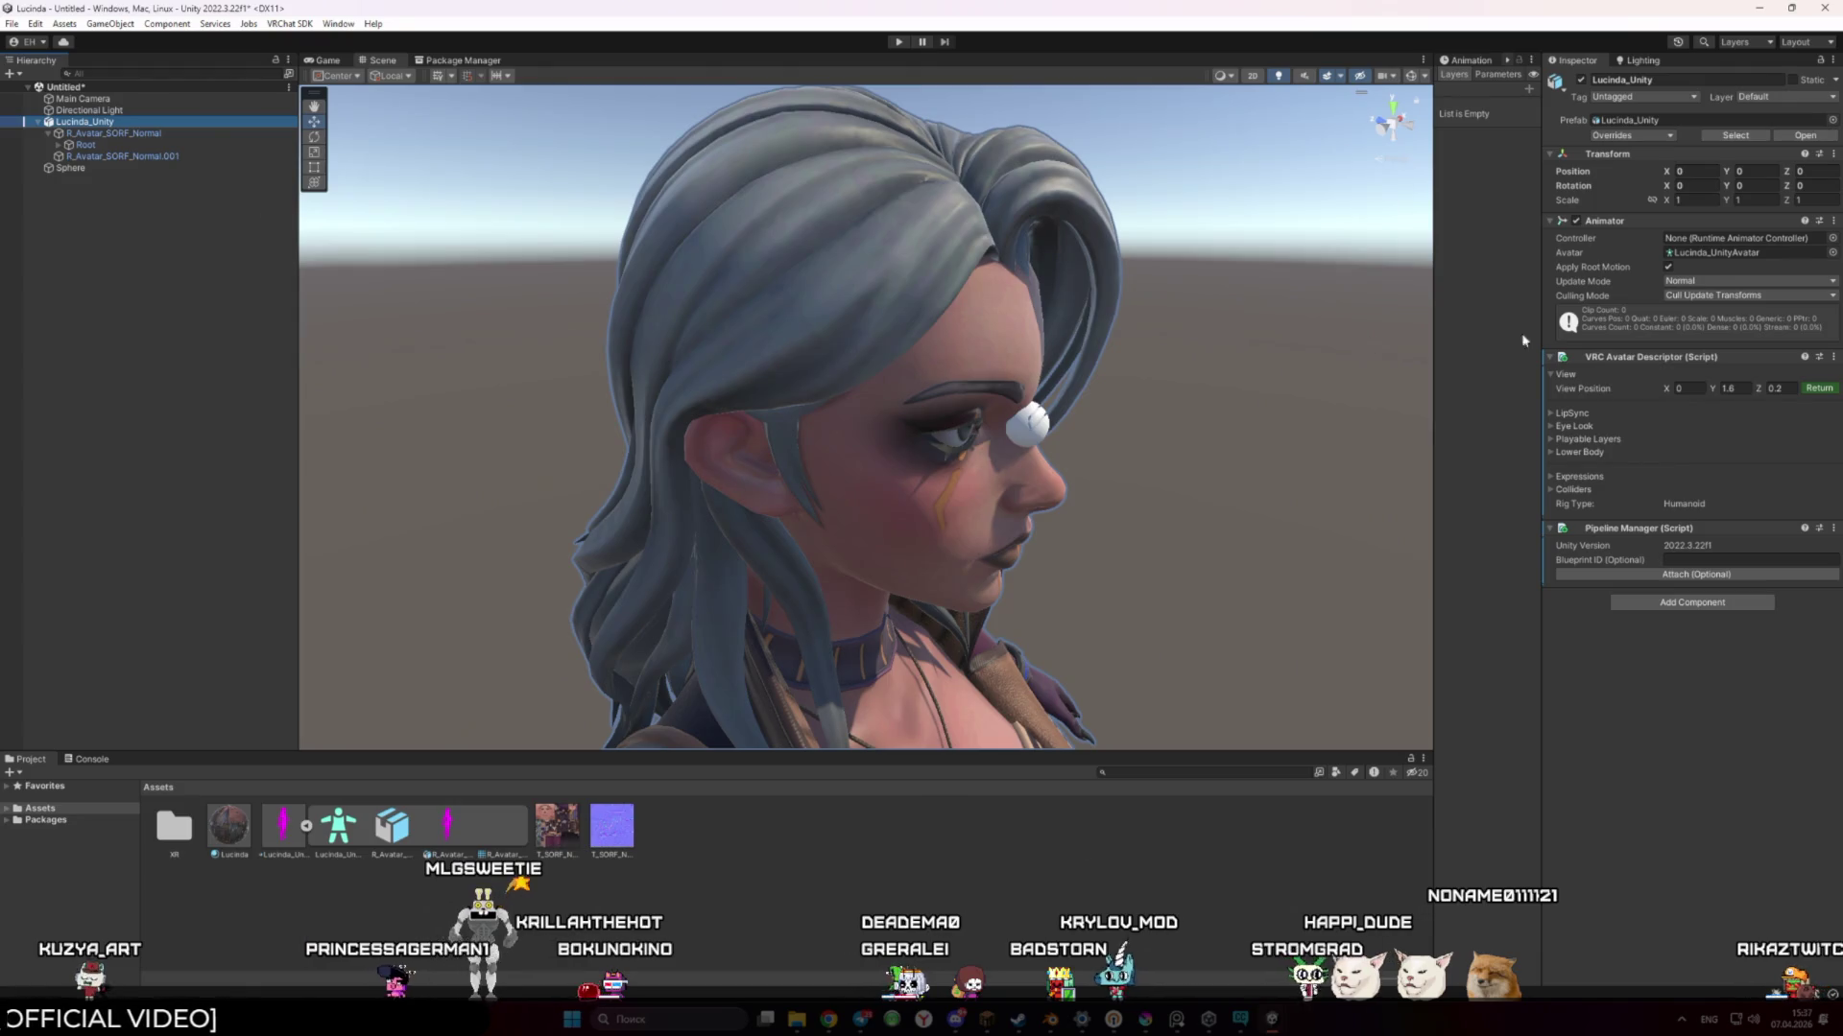
{"action": "left_click", "coordinate": [1744, 389]}
{"action": "type", "text": "80"}
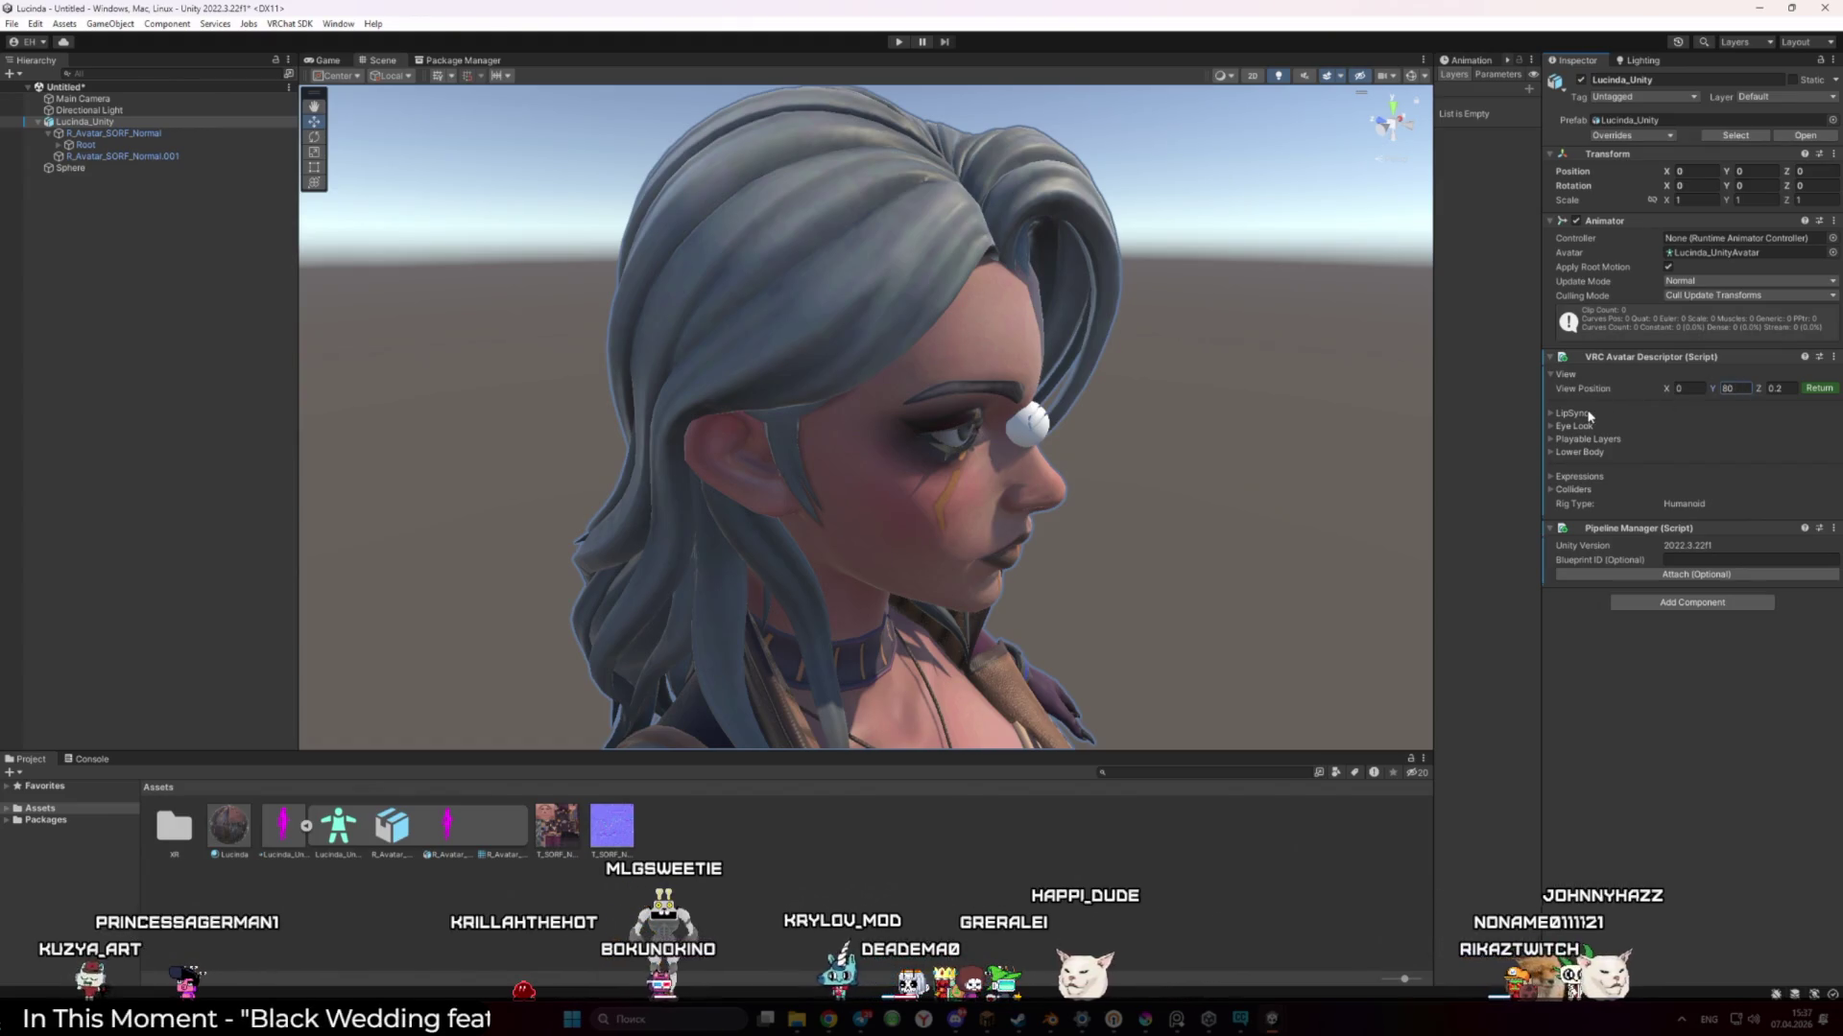
{"action": "mouse_move", "coordinate": [1177, 1019]}
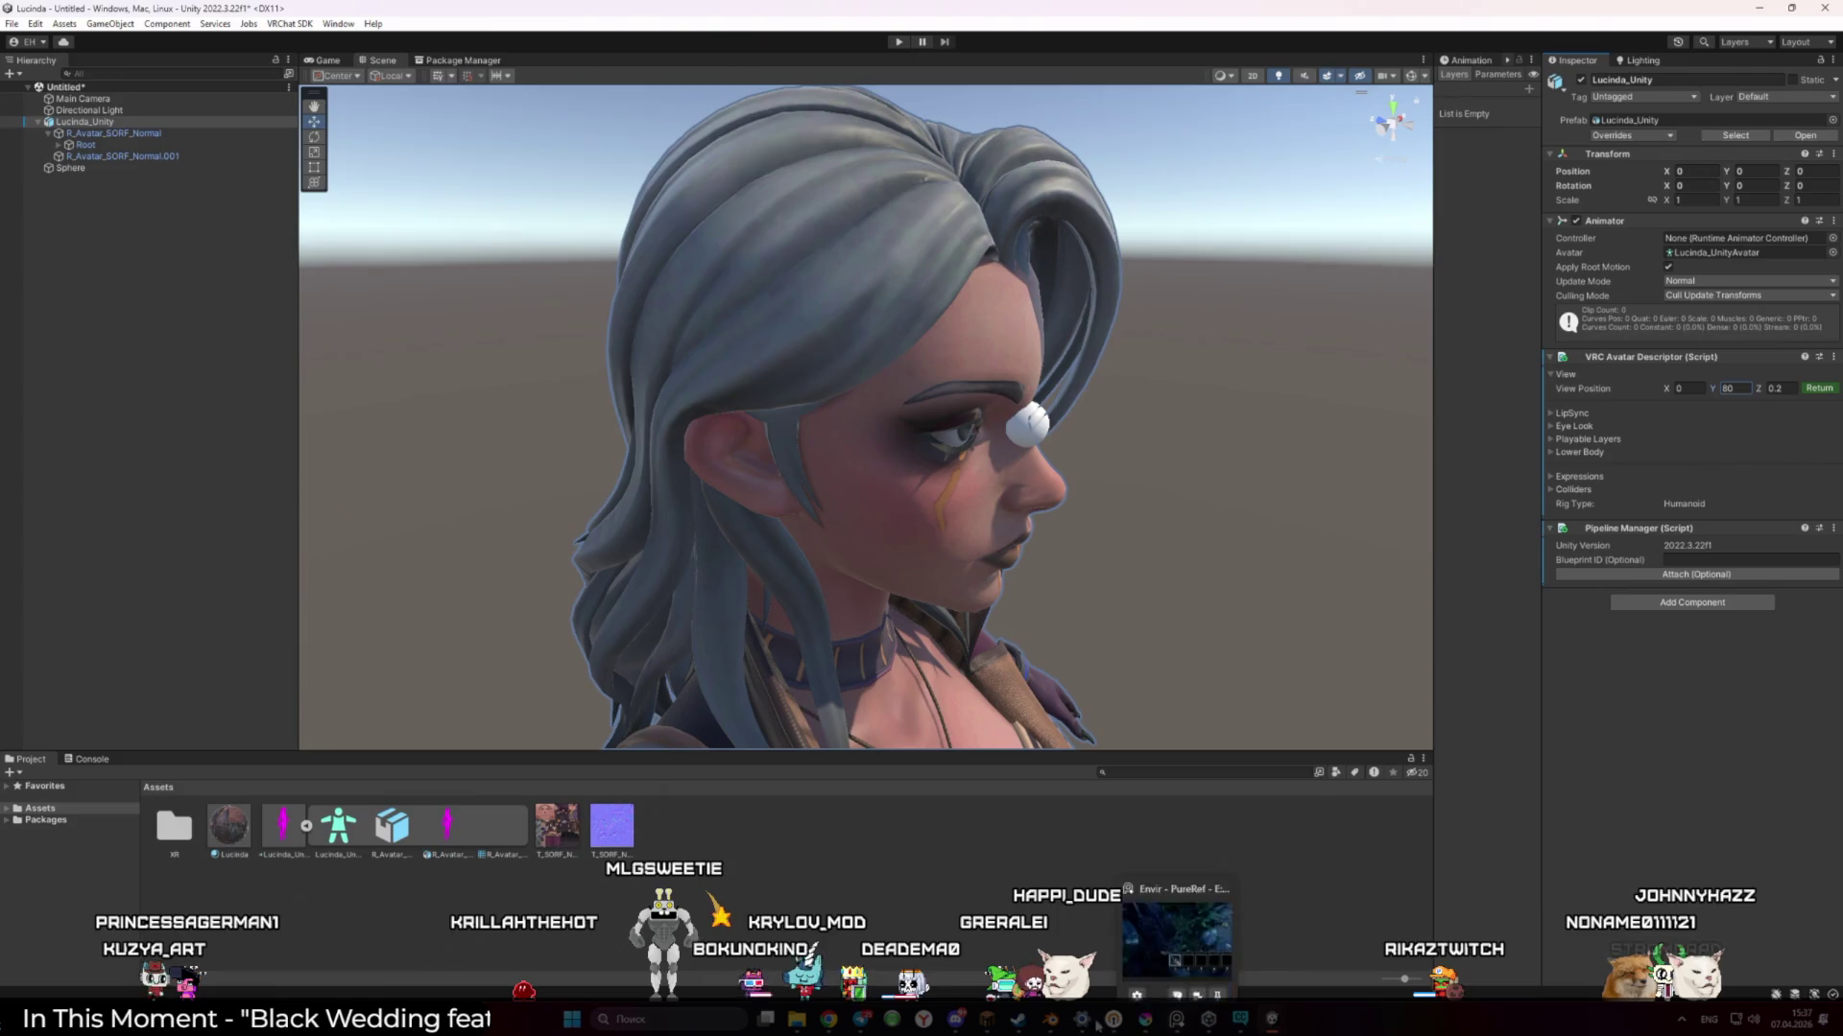
{"action": "left_click", "coordinate": [1050, 1019]}
{"action": "left_click", "coordinate": [1009, 366]}
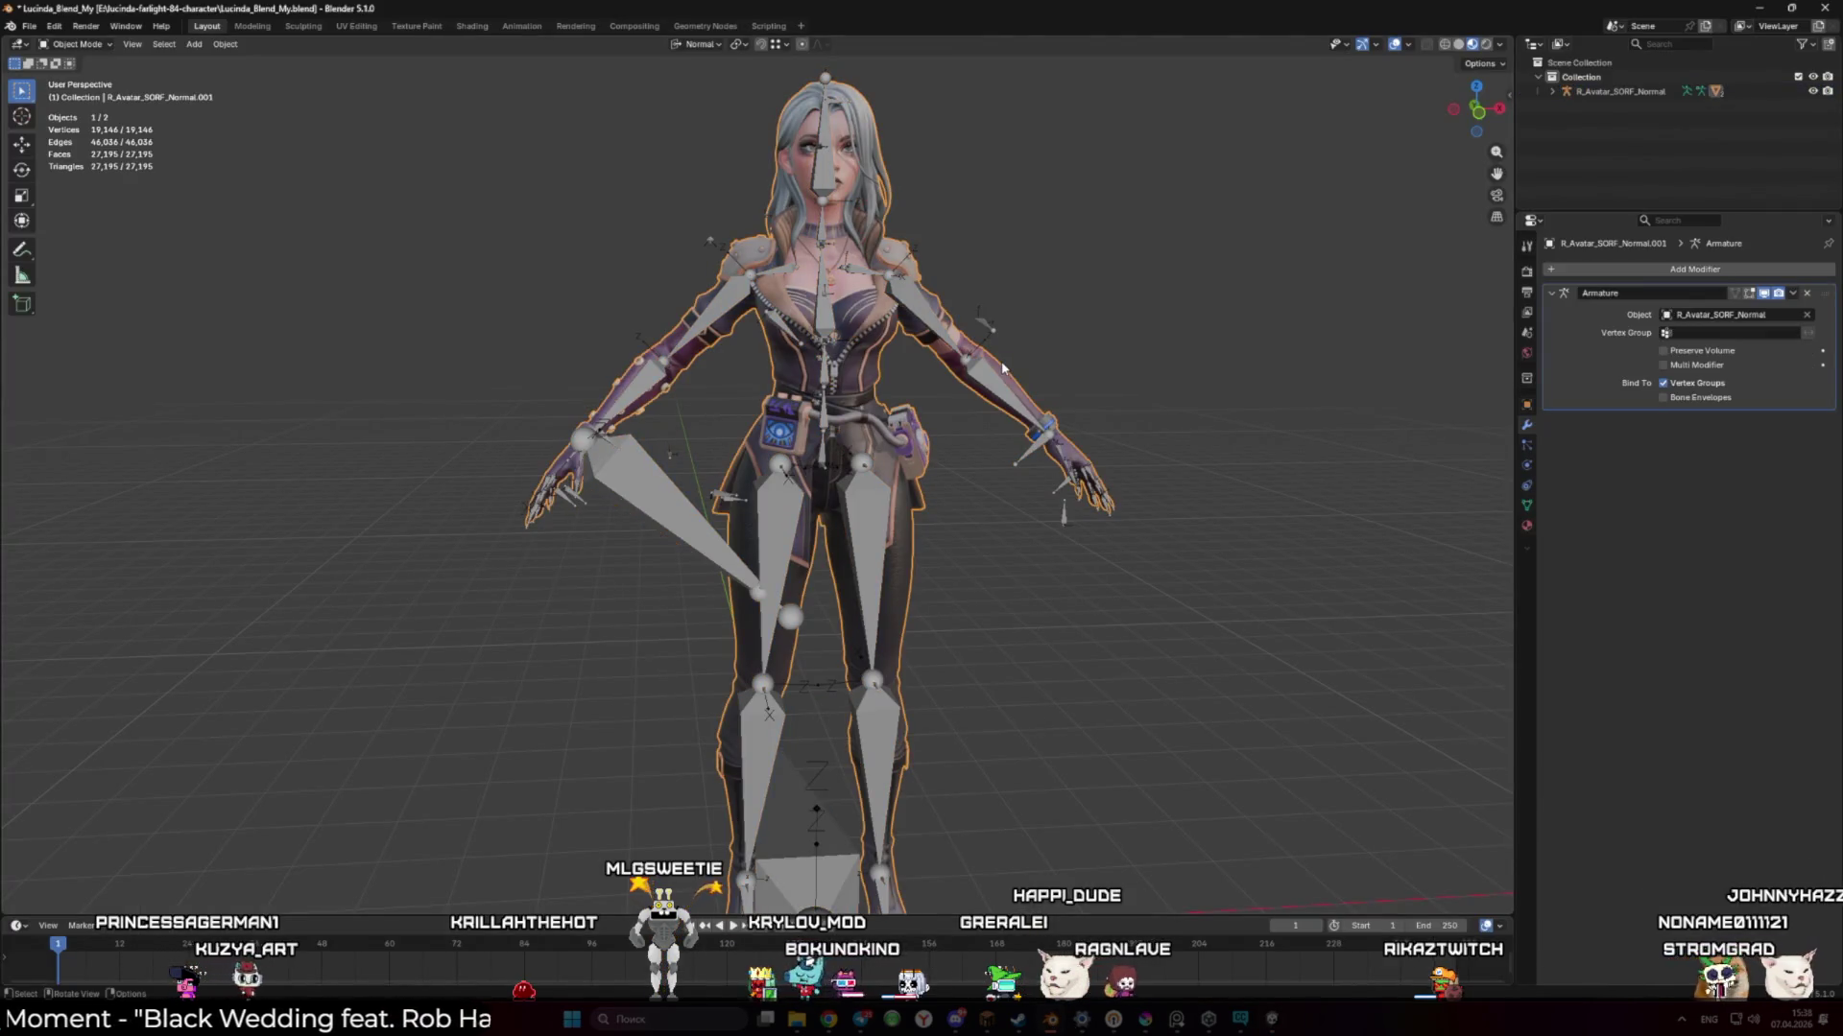
Box-select the whole character, armature and meshes, and start scaling it down
{"action": "key", "text": "n"}
{"action": "left_click", "coordinate": [1003, 384]}
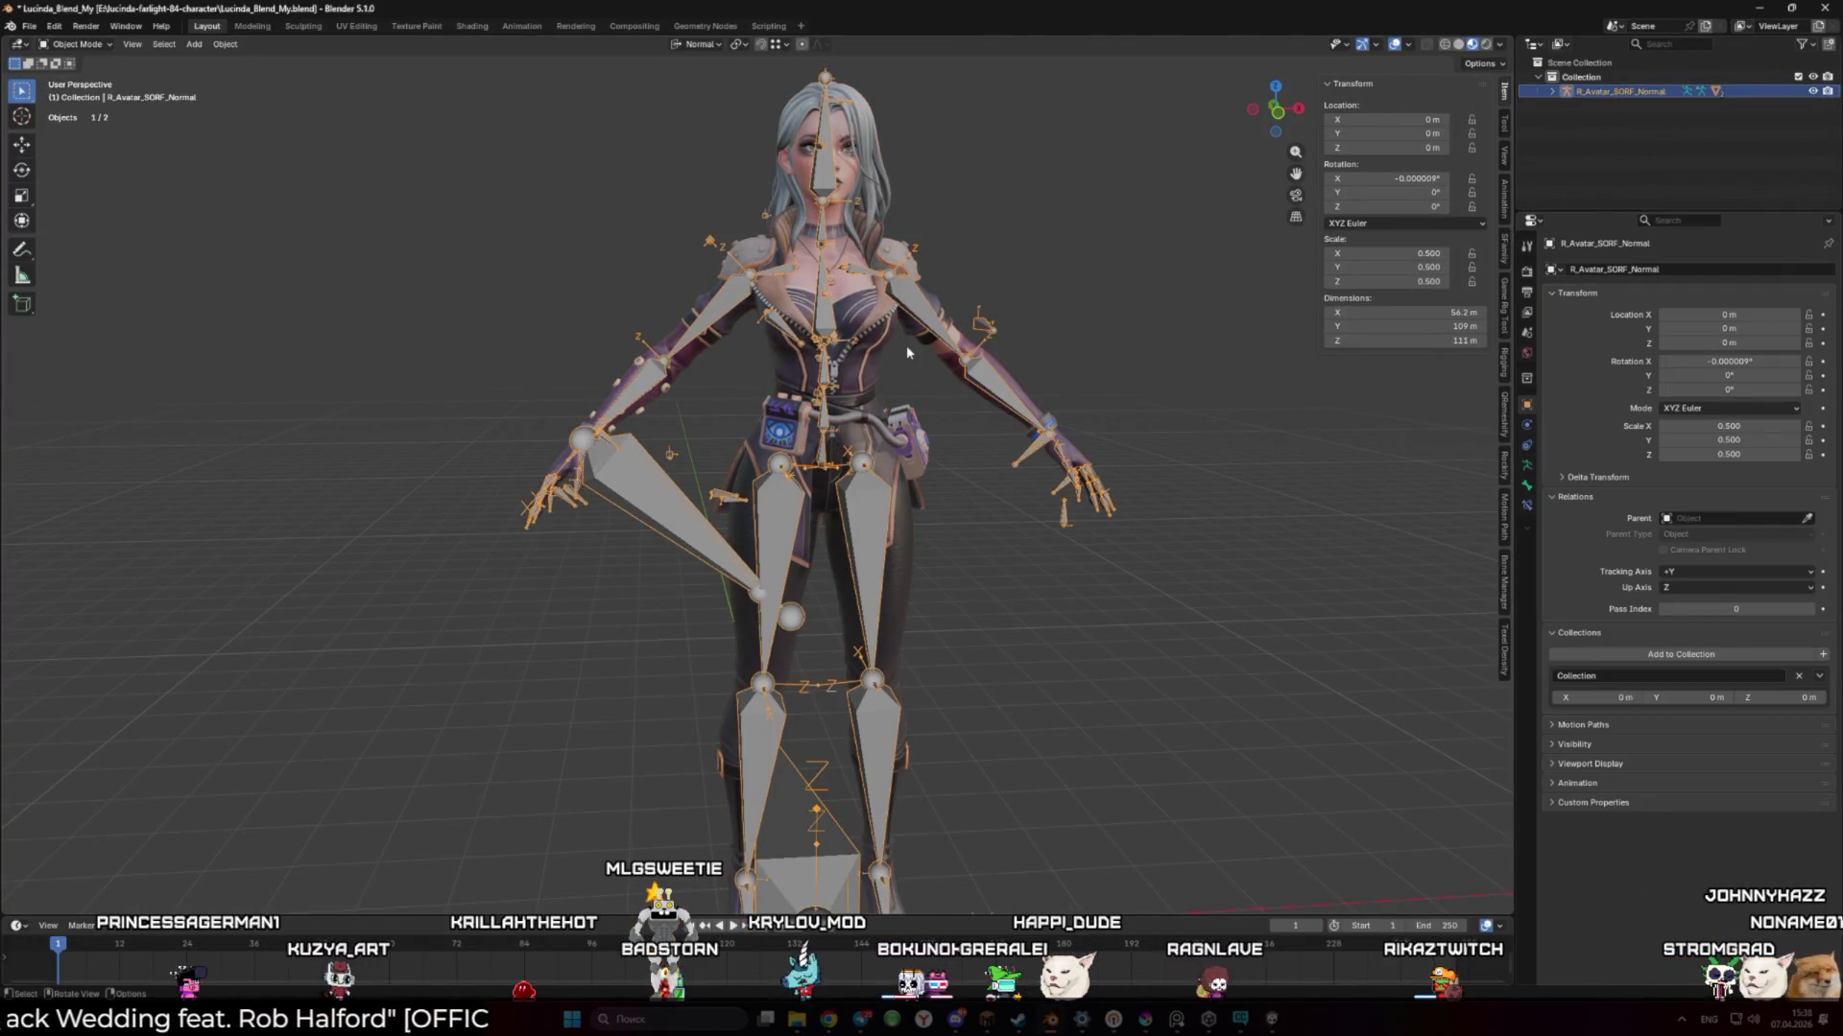
{"action": "left_click", "coordinate": [908, 352]}
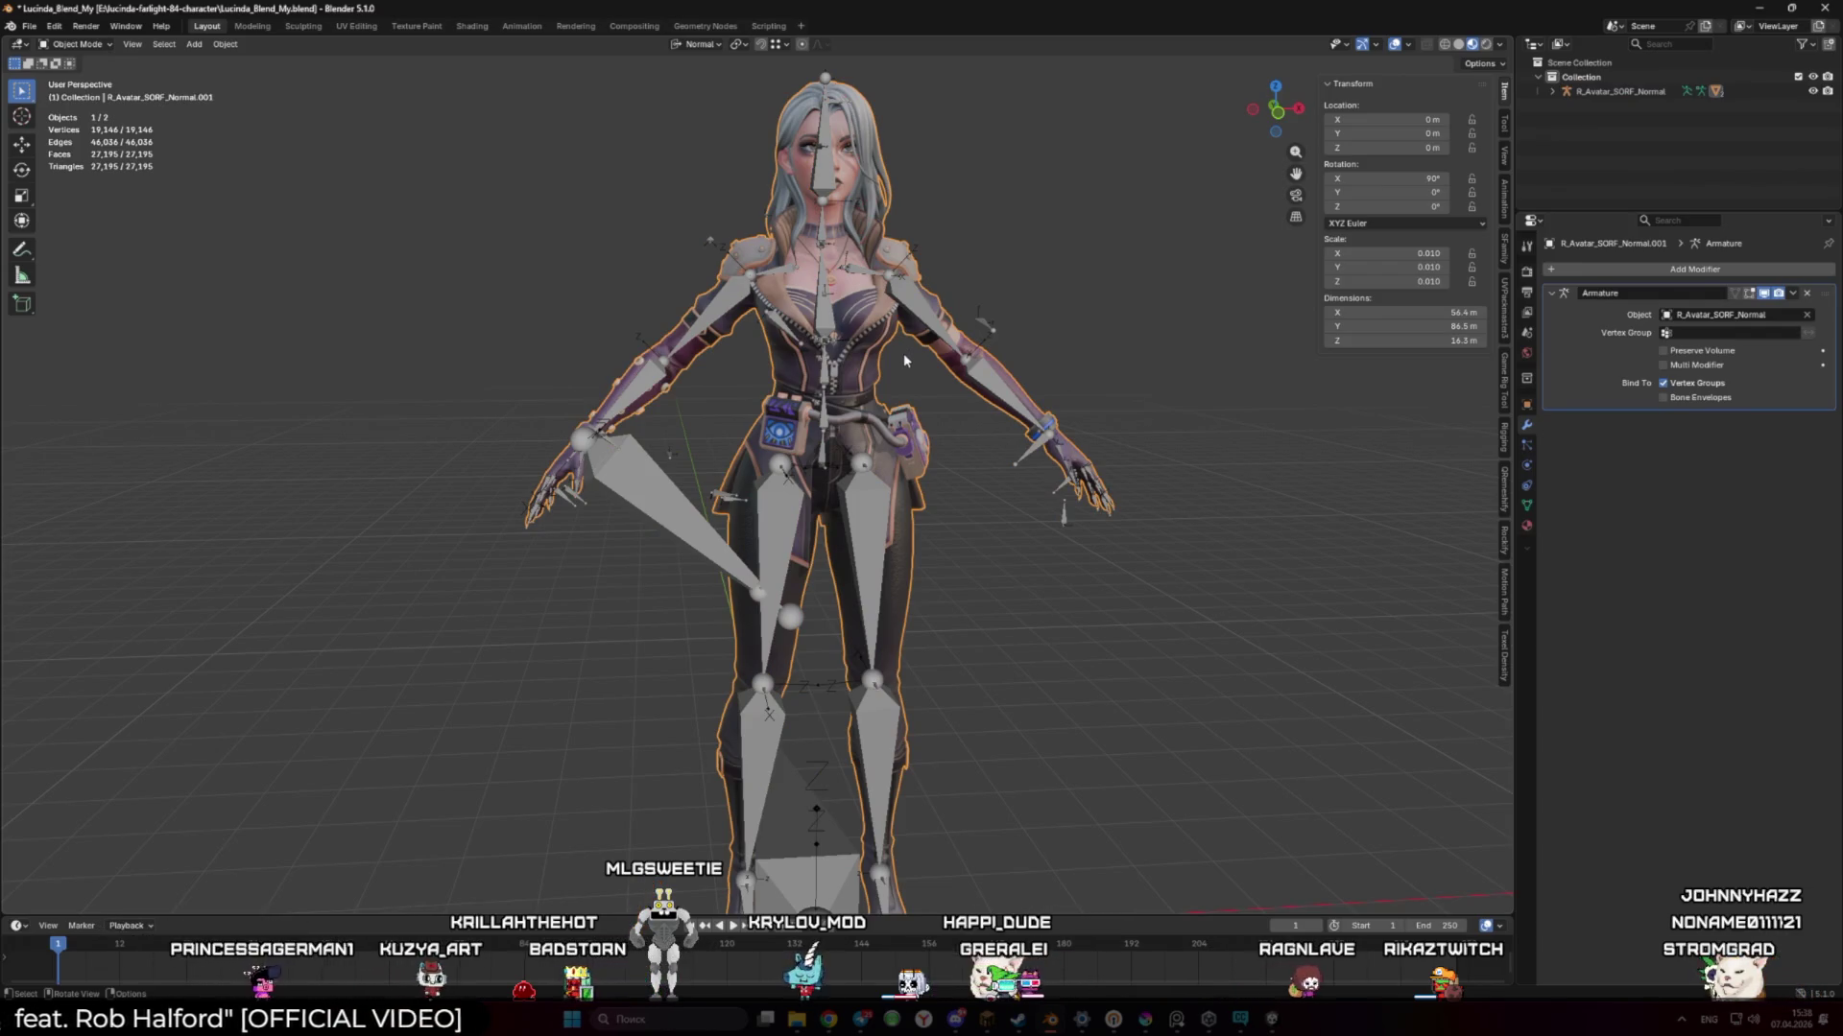
{"action": "left_click", "coordinate": [1553, 91]}
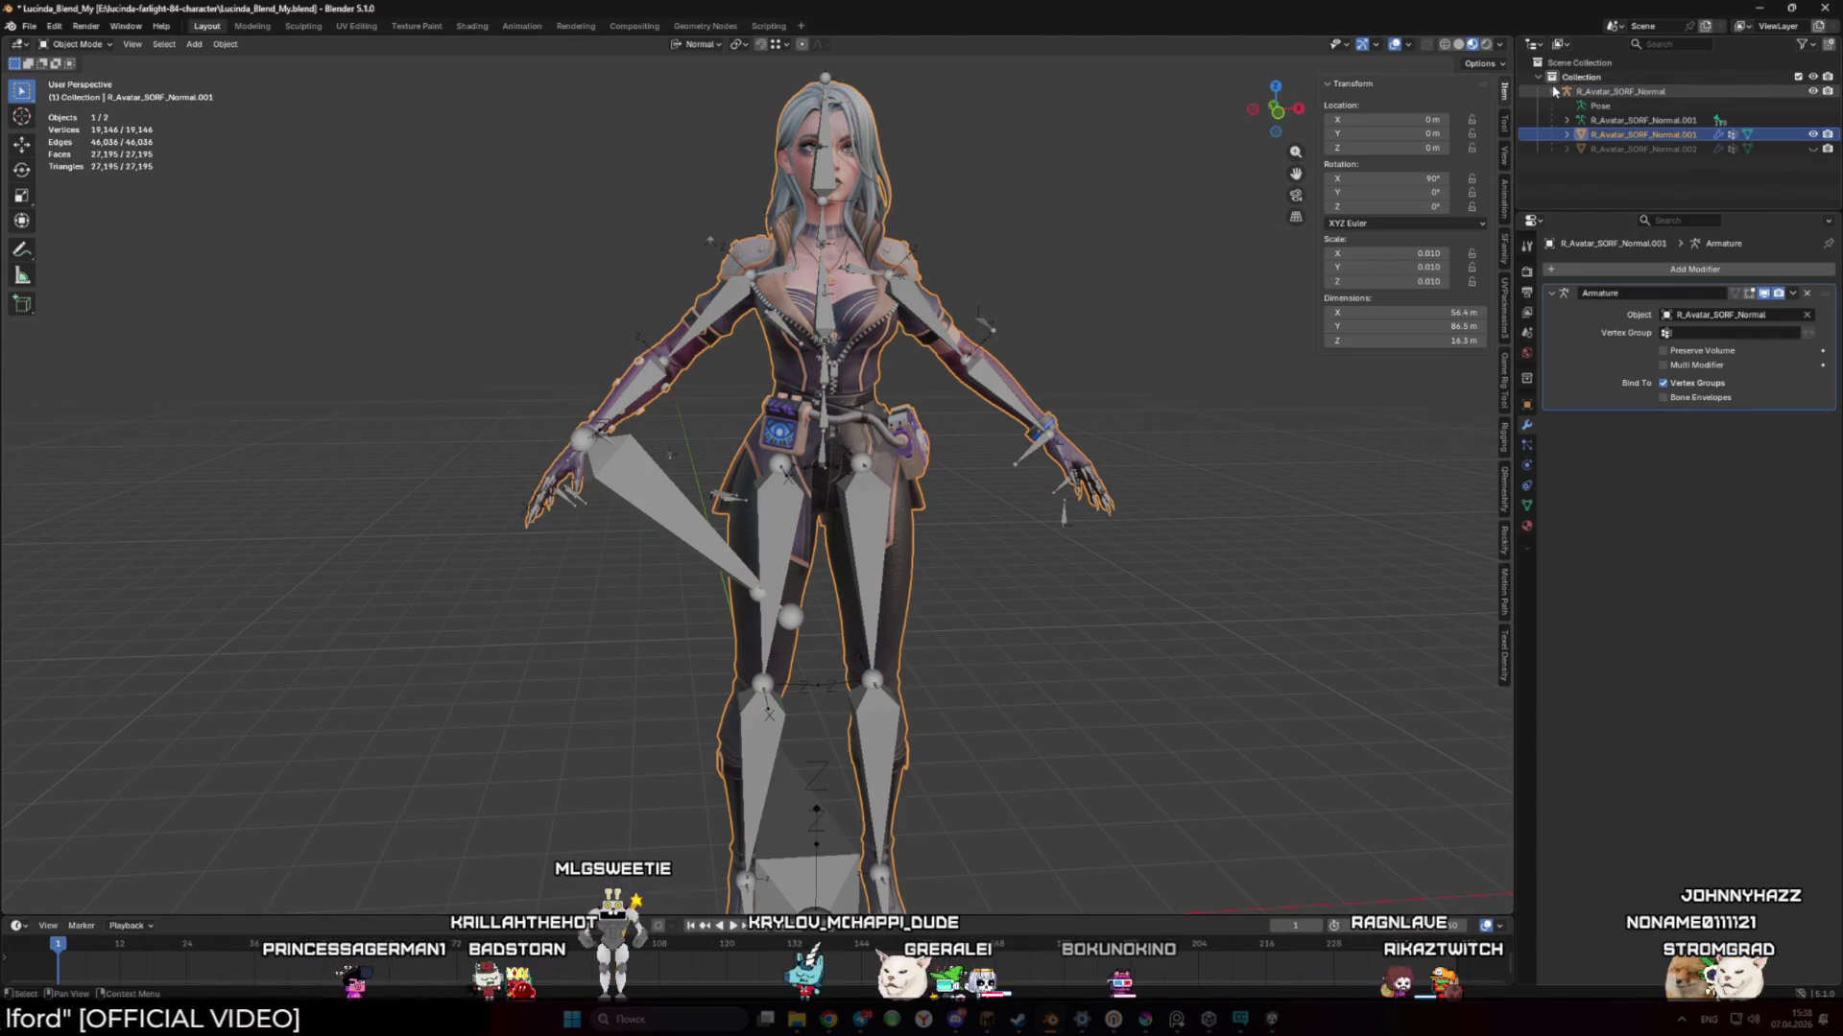
{"action": "left_click", "coordinate": [1305, 406]}
{"action": "scroll", "coordinate": [1142, 460], "scroll_direction": "down", "scroll_amount": 4}
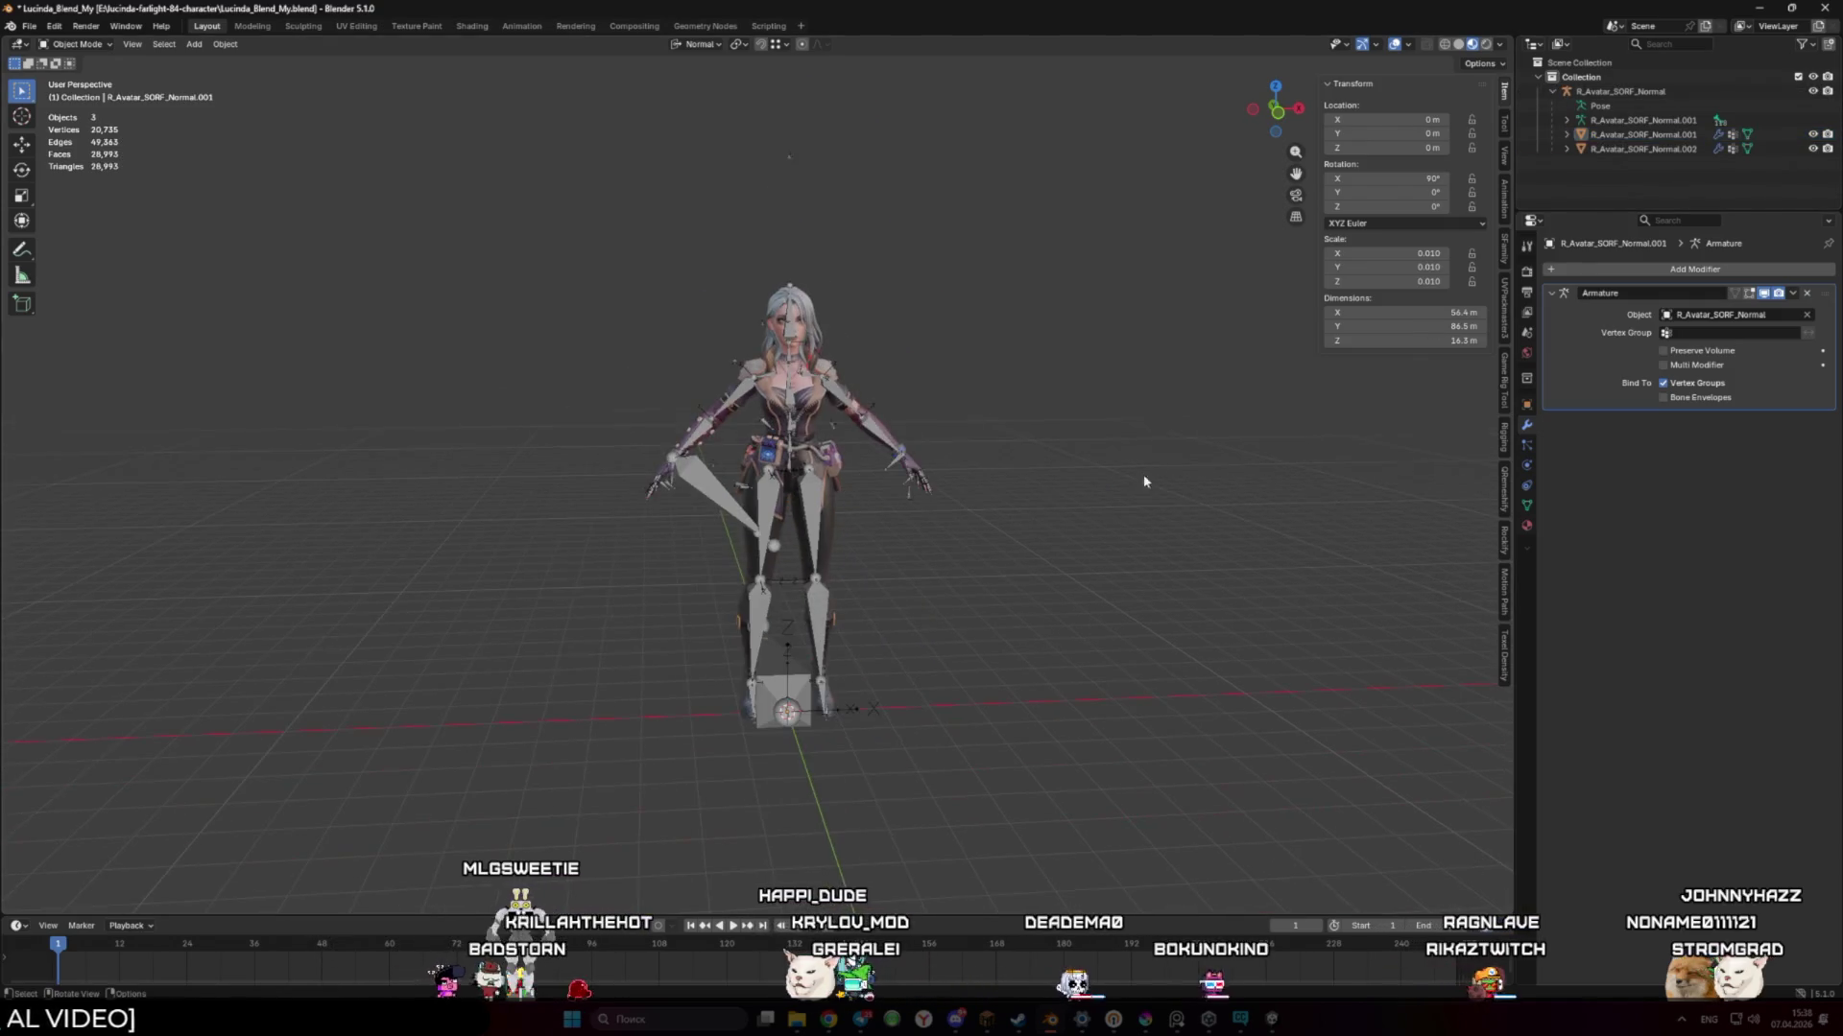
{"action": "left_click_drag", "start_coordinate": [447, 151], "coordinate": [844, 461]}
{"action": "key", "text": "s"}
Confirm the reduced size and add a 2 m reference cube at the origin, viewed from the front
{"action": "key", "text": "Escape"}
{"action": "key", "text": "shift+a"}
{"action": "left_click", "coordinate": [984, 572]}
{"action": "key", "text": "KP_1"}
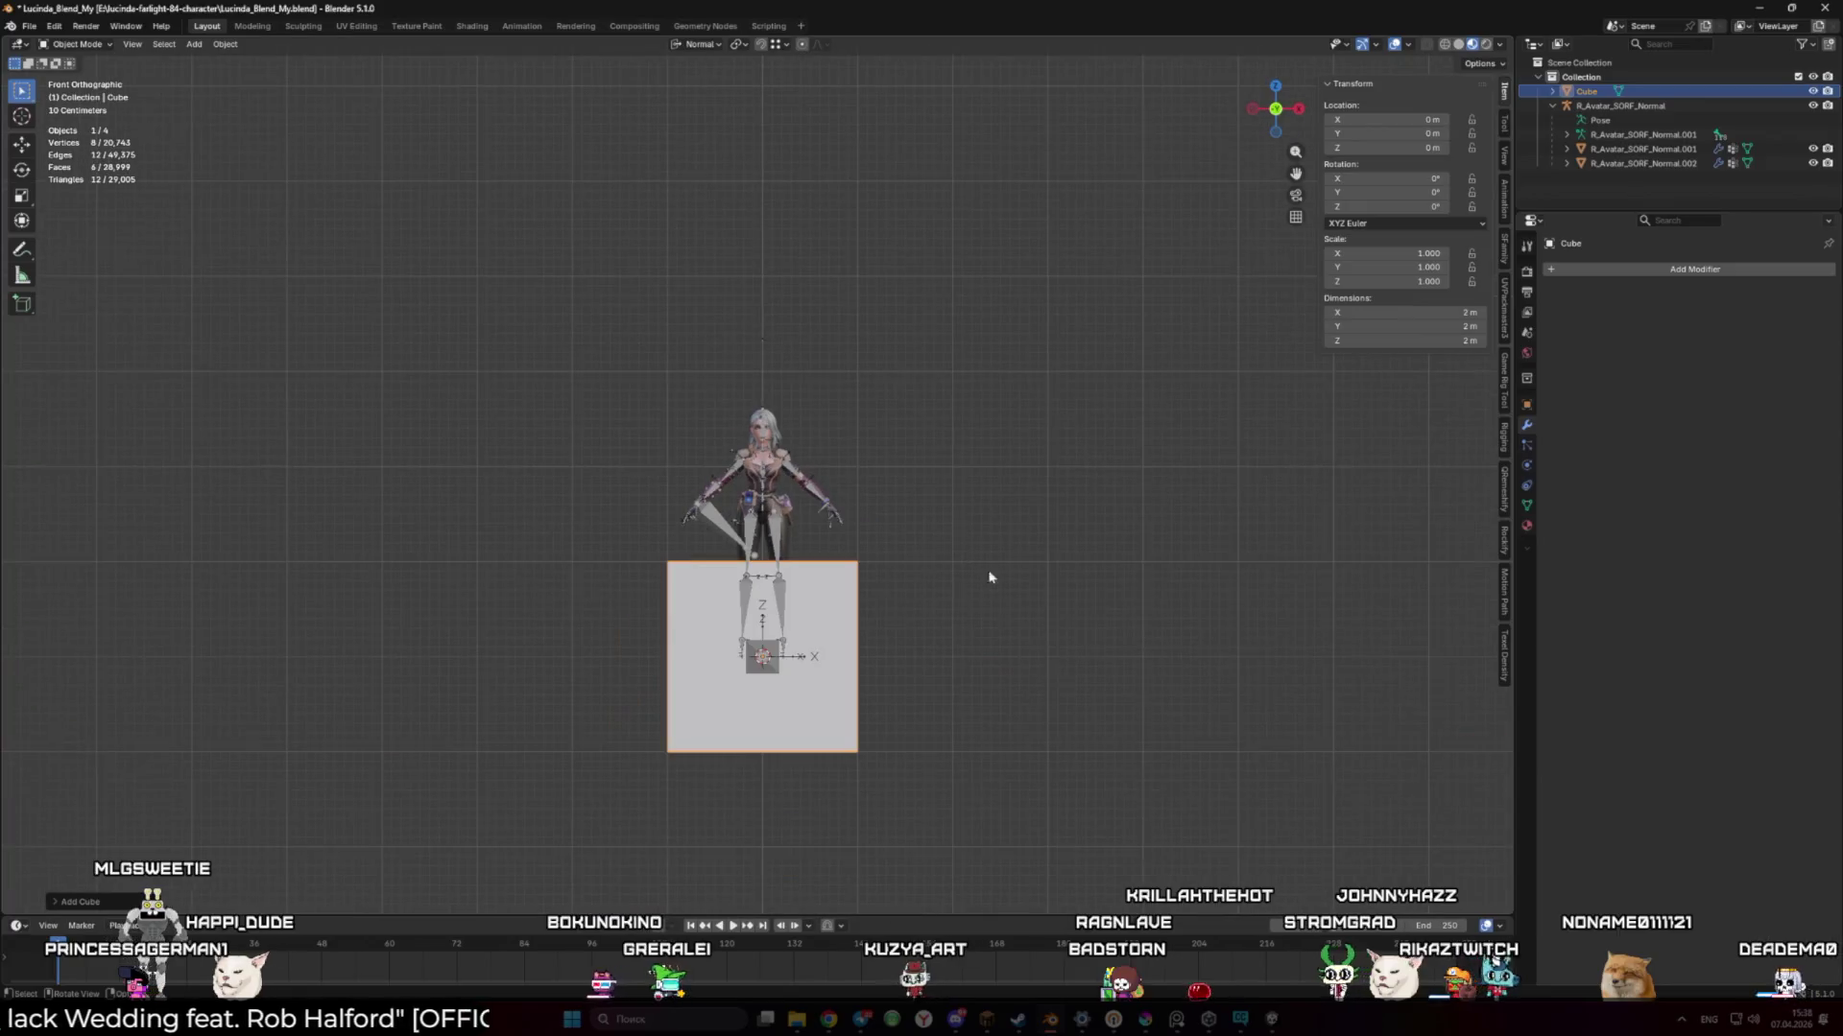
Remove the reference cube from the scene
{"action": "key", "text": "g"}
{"action": "key", "text": "z"}
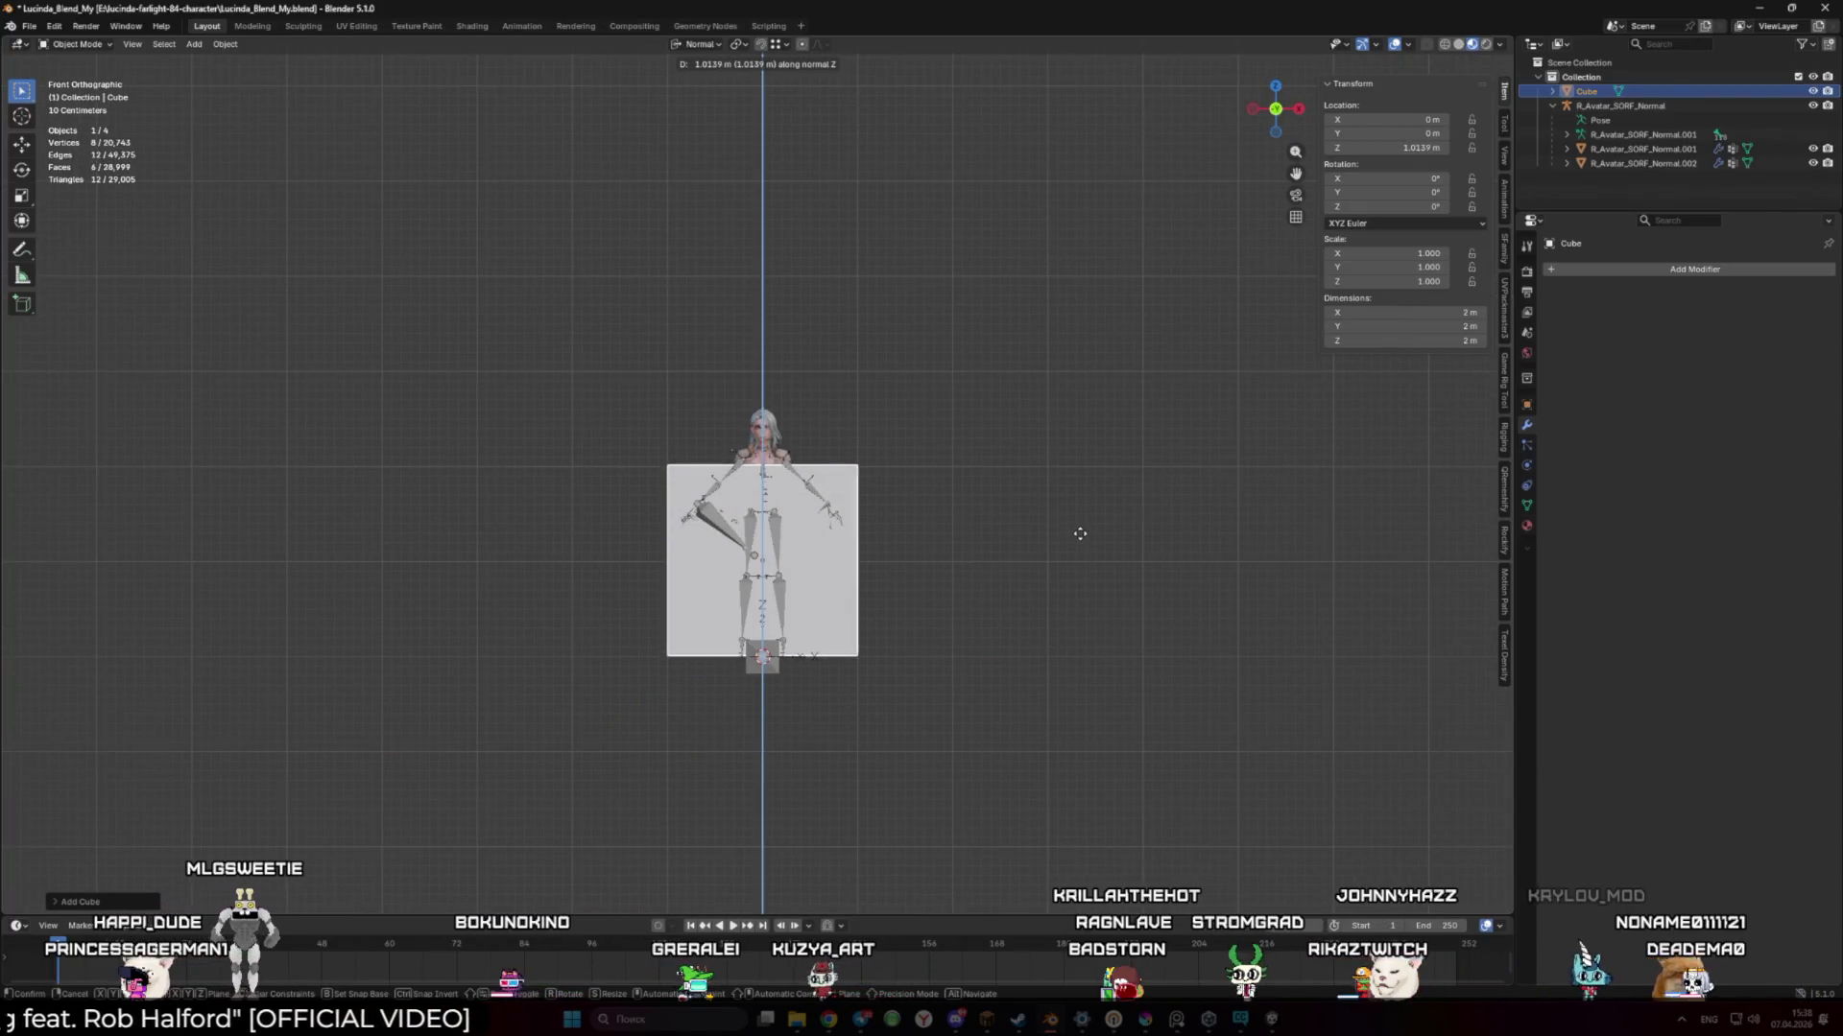
{"action": "key", "text": "Escape"}
{"action": "key", "text": "Delete"}
{"action": "left_click", "coordinate": [751, 479]}
Scale the whole character to about 0.012 and apply Rotation & Scale
{"action": "key", "text": "a"}
{"action": "scroll", "coordinate": [630, 362], "scroll_direction": "up", "scroll_amount": 7}
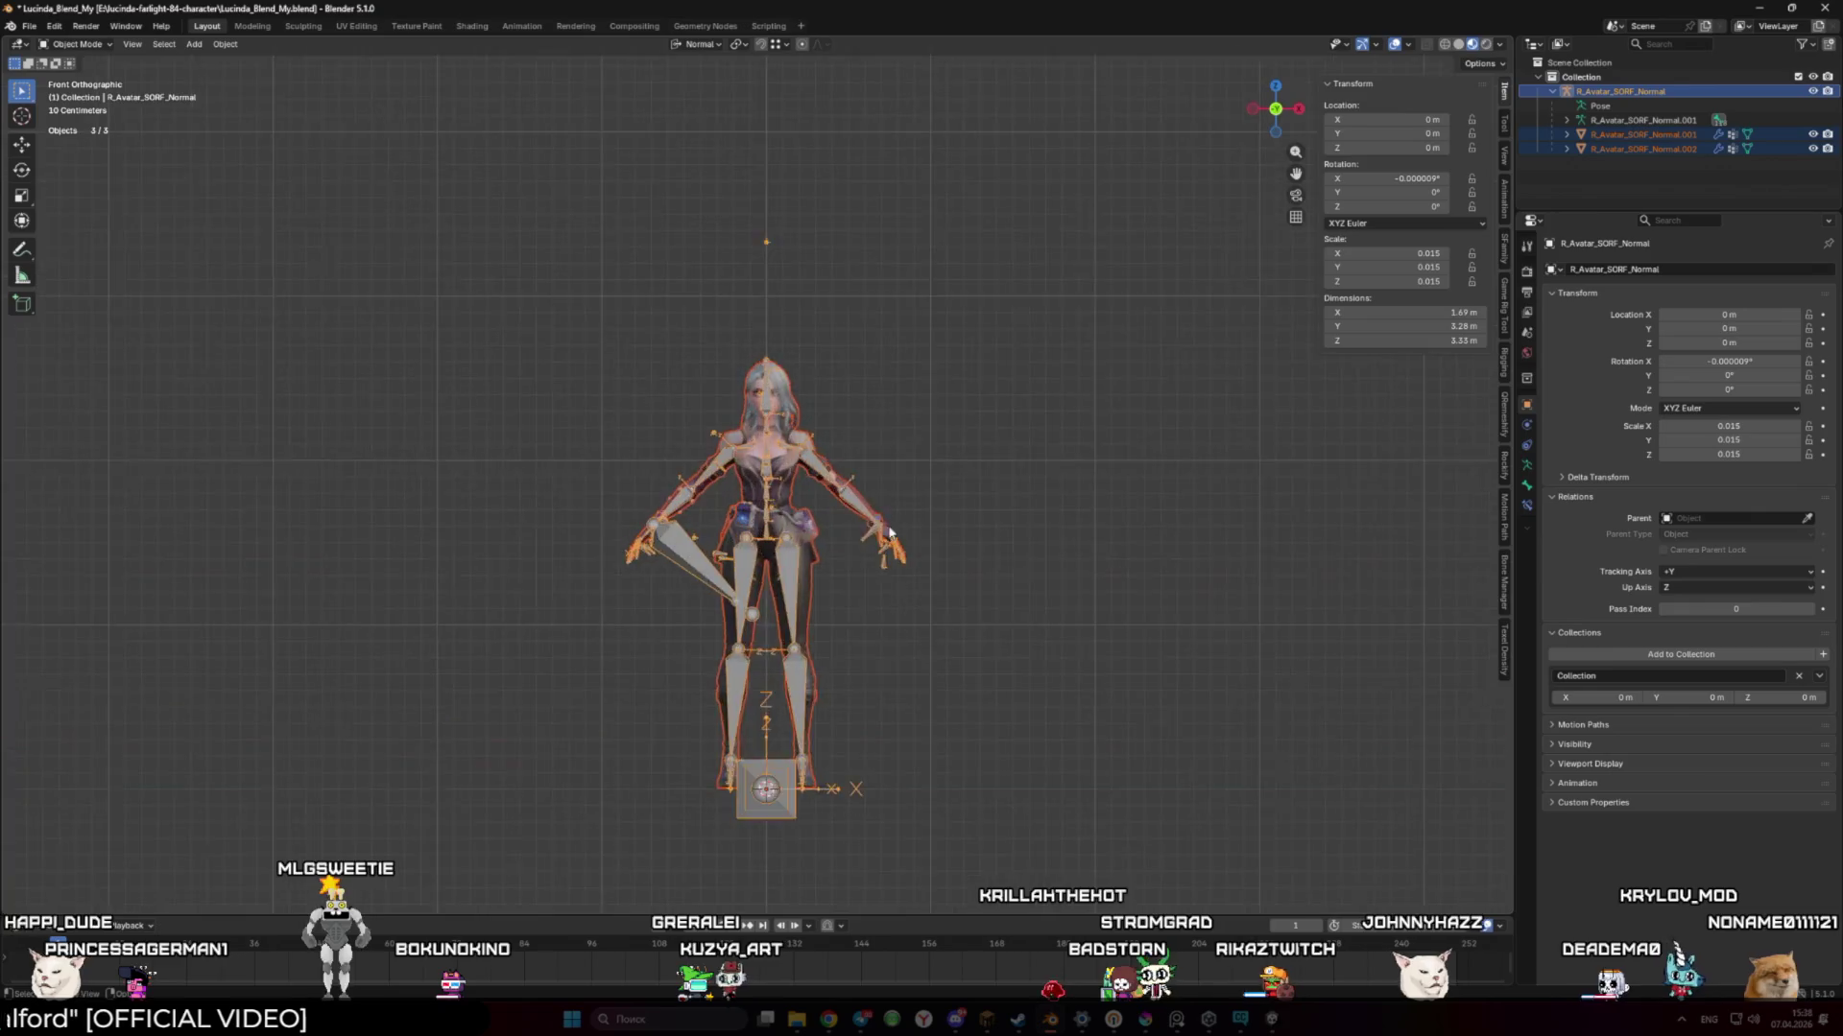
{"action": "key", "text": "s"}
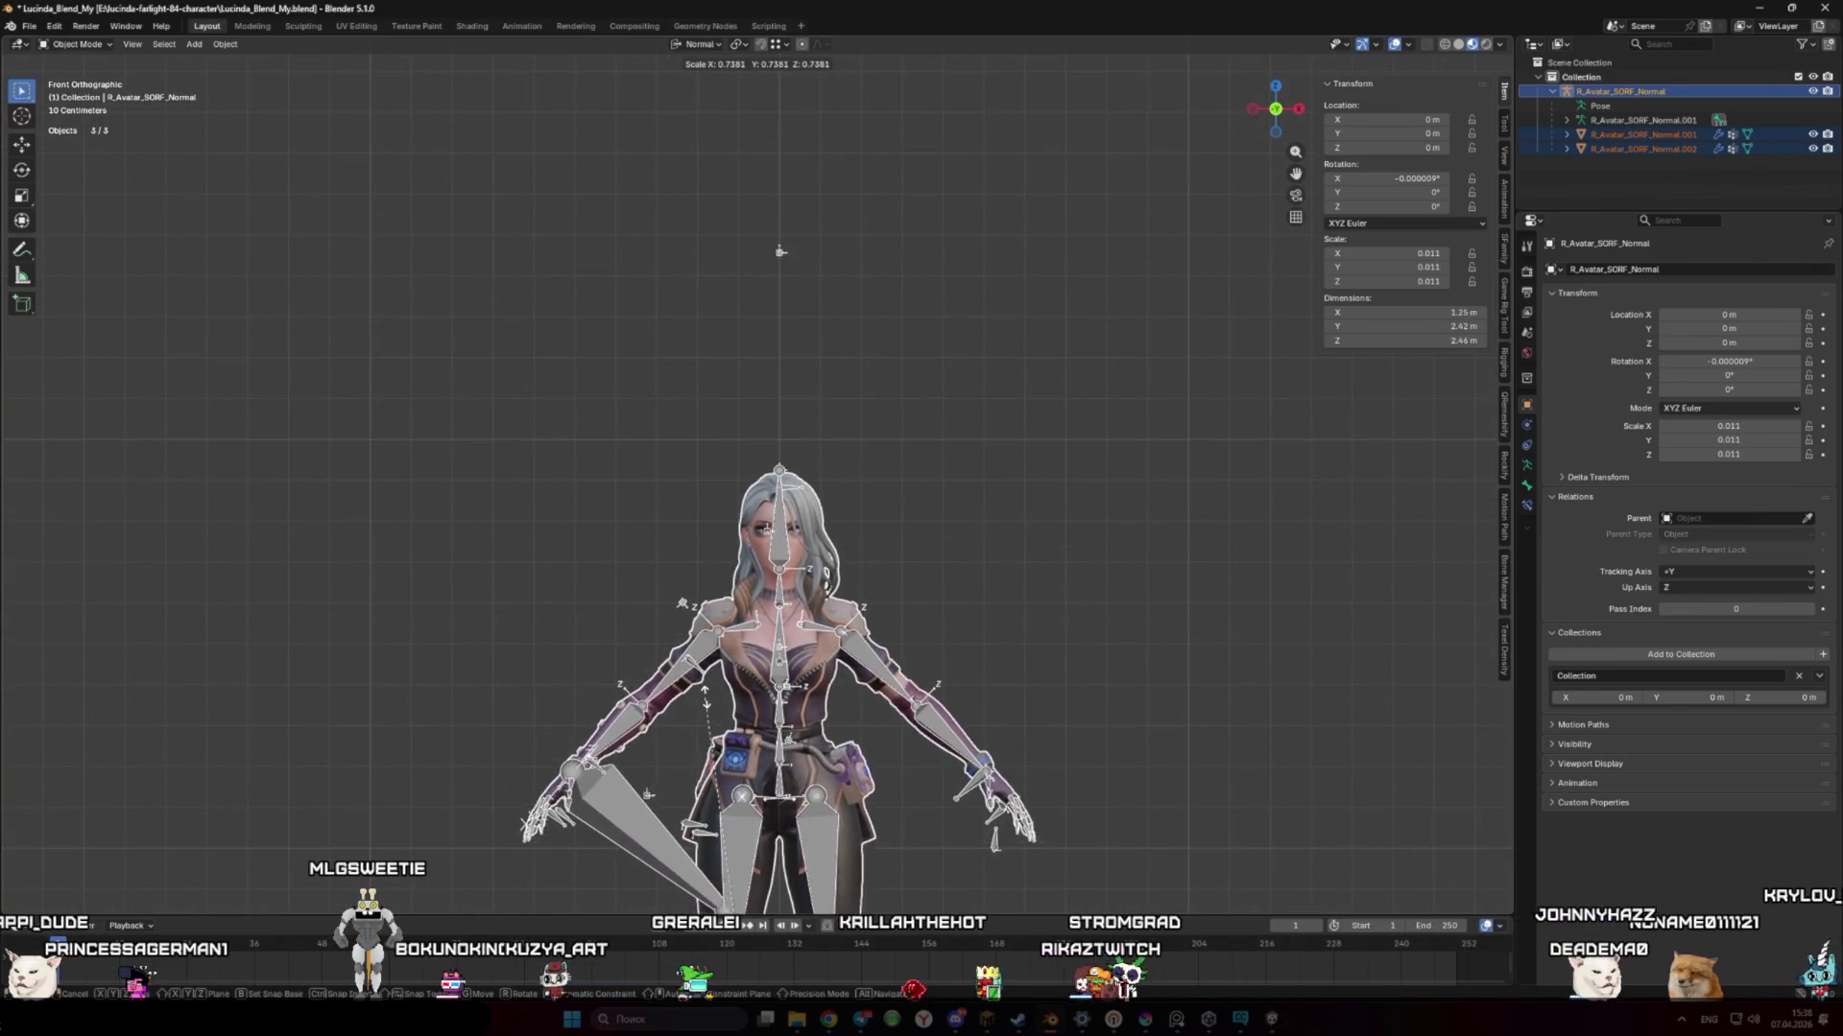
{"action": "left_click", "coordinate": [1045, 517]}
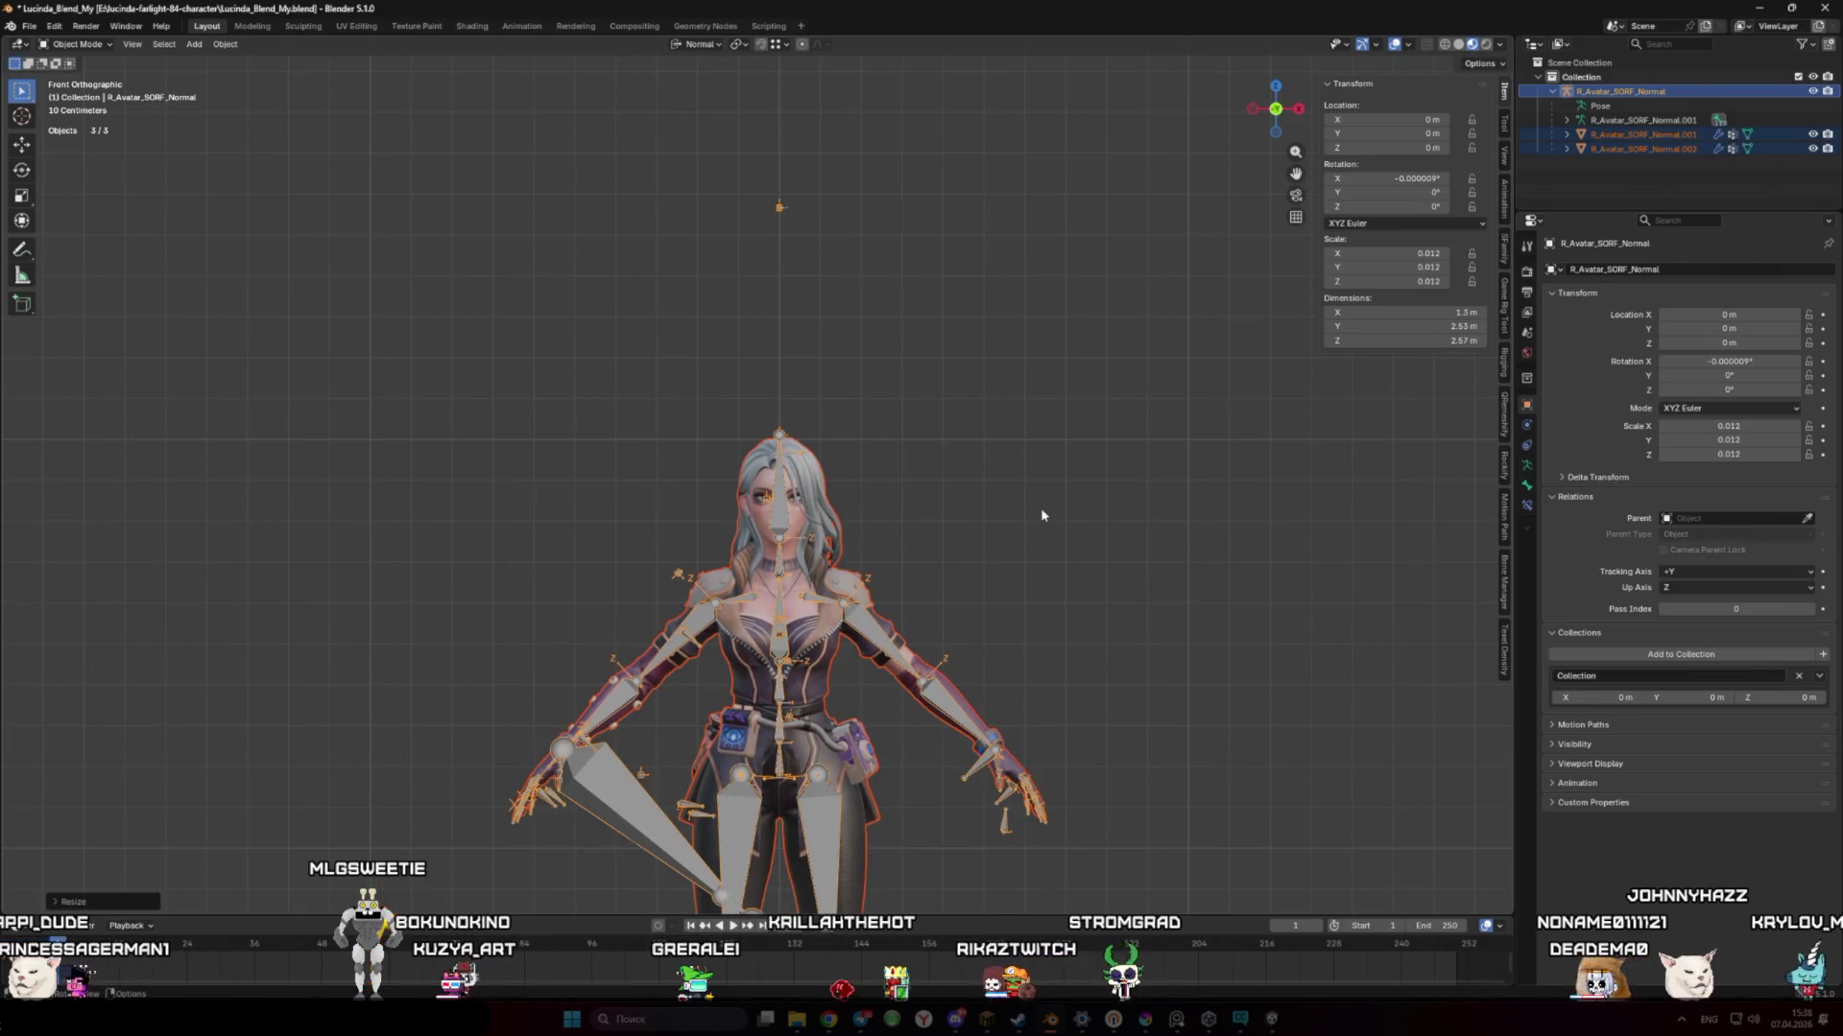
{"action": "scroll", "coordinate": [1045, 516], "scroll_direction": "down", "scroll_amount": 5}
{"action": "key", "text": "ctrl+a"}
{"action": "left_click", "coordinate": [875, 534]}
Centre the view on the character and select the R_Avatar_SORF_Normal.002 and .001 meshes
{"action": "scroll", "coordinate": [875, 534], "scroll_direction": "up", "scroll_amount": 4}
{"action": "mouse_move", "coordinate": [876, 534]}
{"action": "left_mouse_down"}
{"action": "mouse_move", "coordinate": [1012, 567]}
{"action": "mouse_move", "coordinate": [1161, 445]}
{"action": "mouse_move", "coordinate": [959, 470]}
{"action": "mouse_move", "coordinate": [885, 452]}
{"action": "left_mouse_up"}
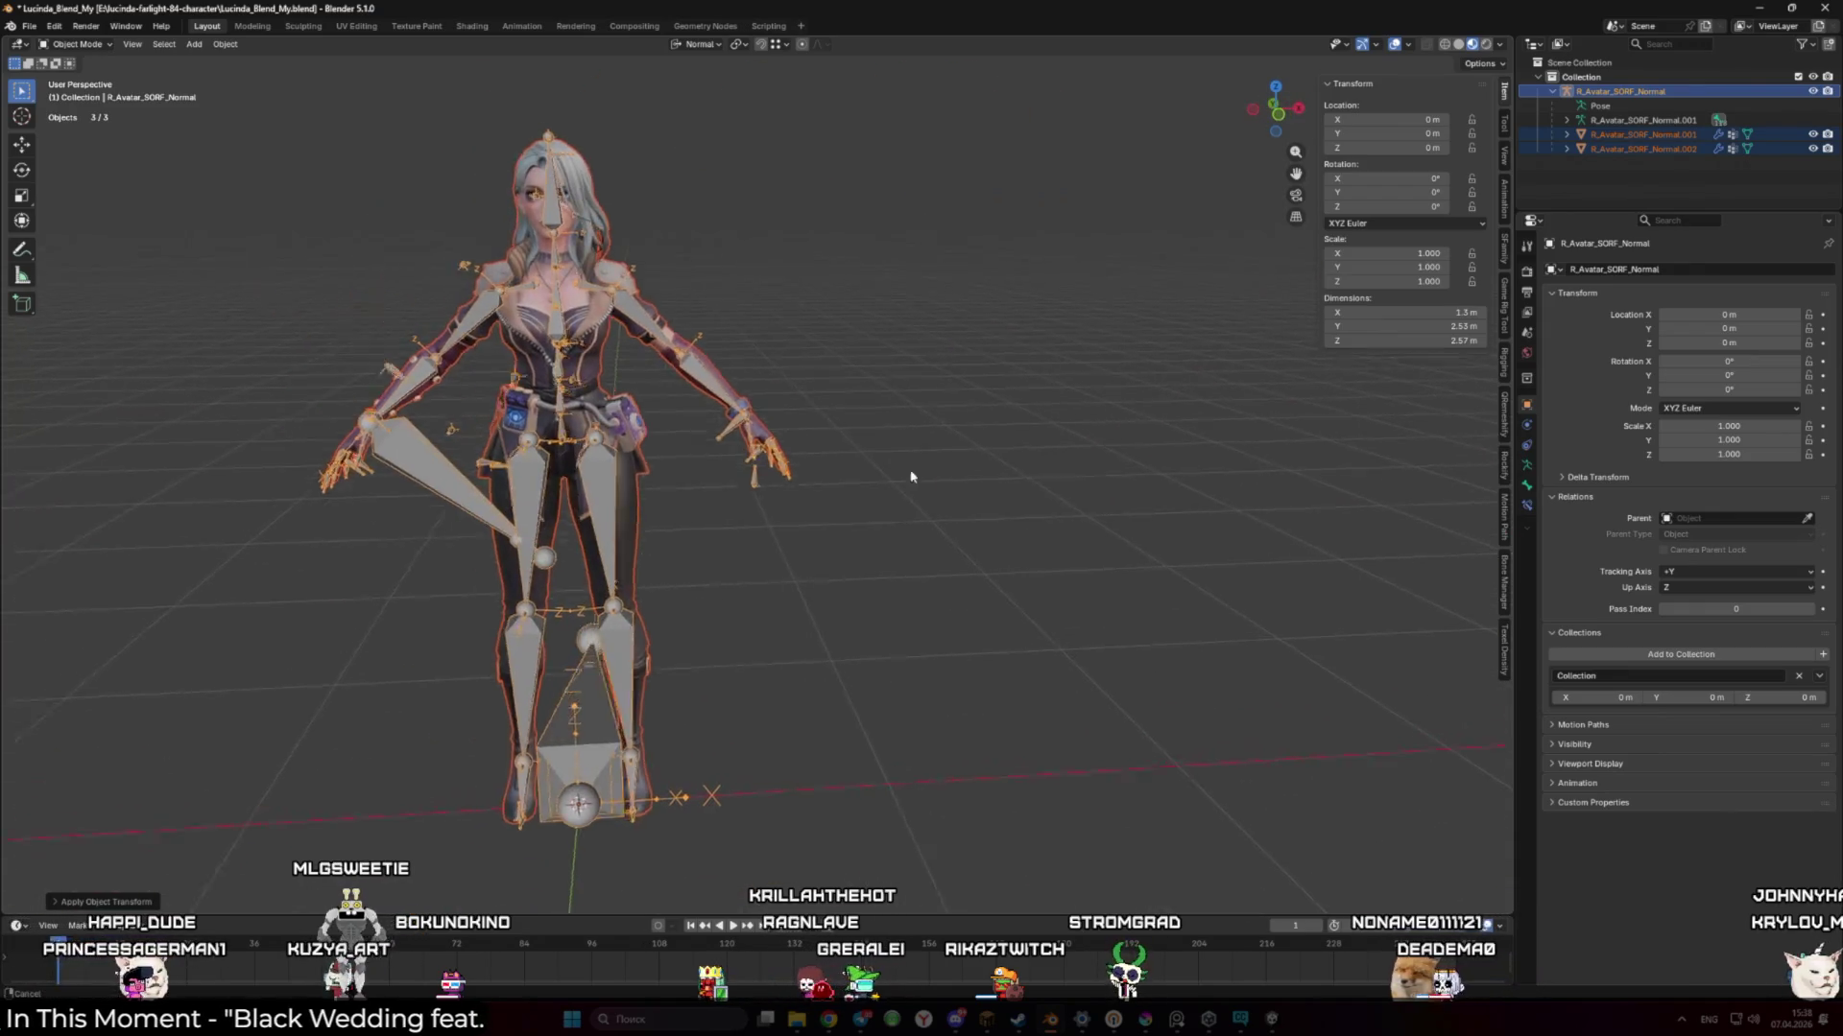
{"action": "key", "text": "shift+alt+z"}
{"action": "key", "text": "shift+alt+z"}
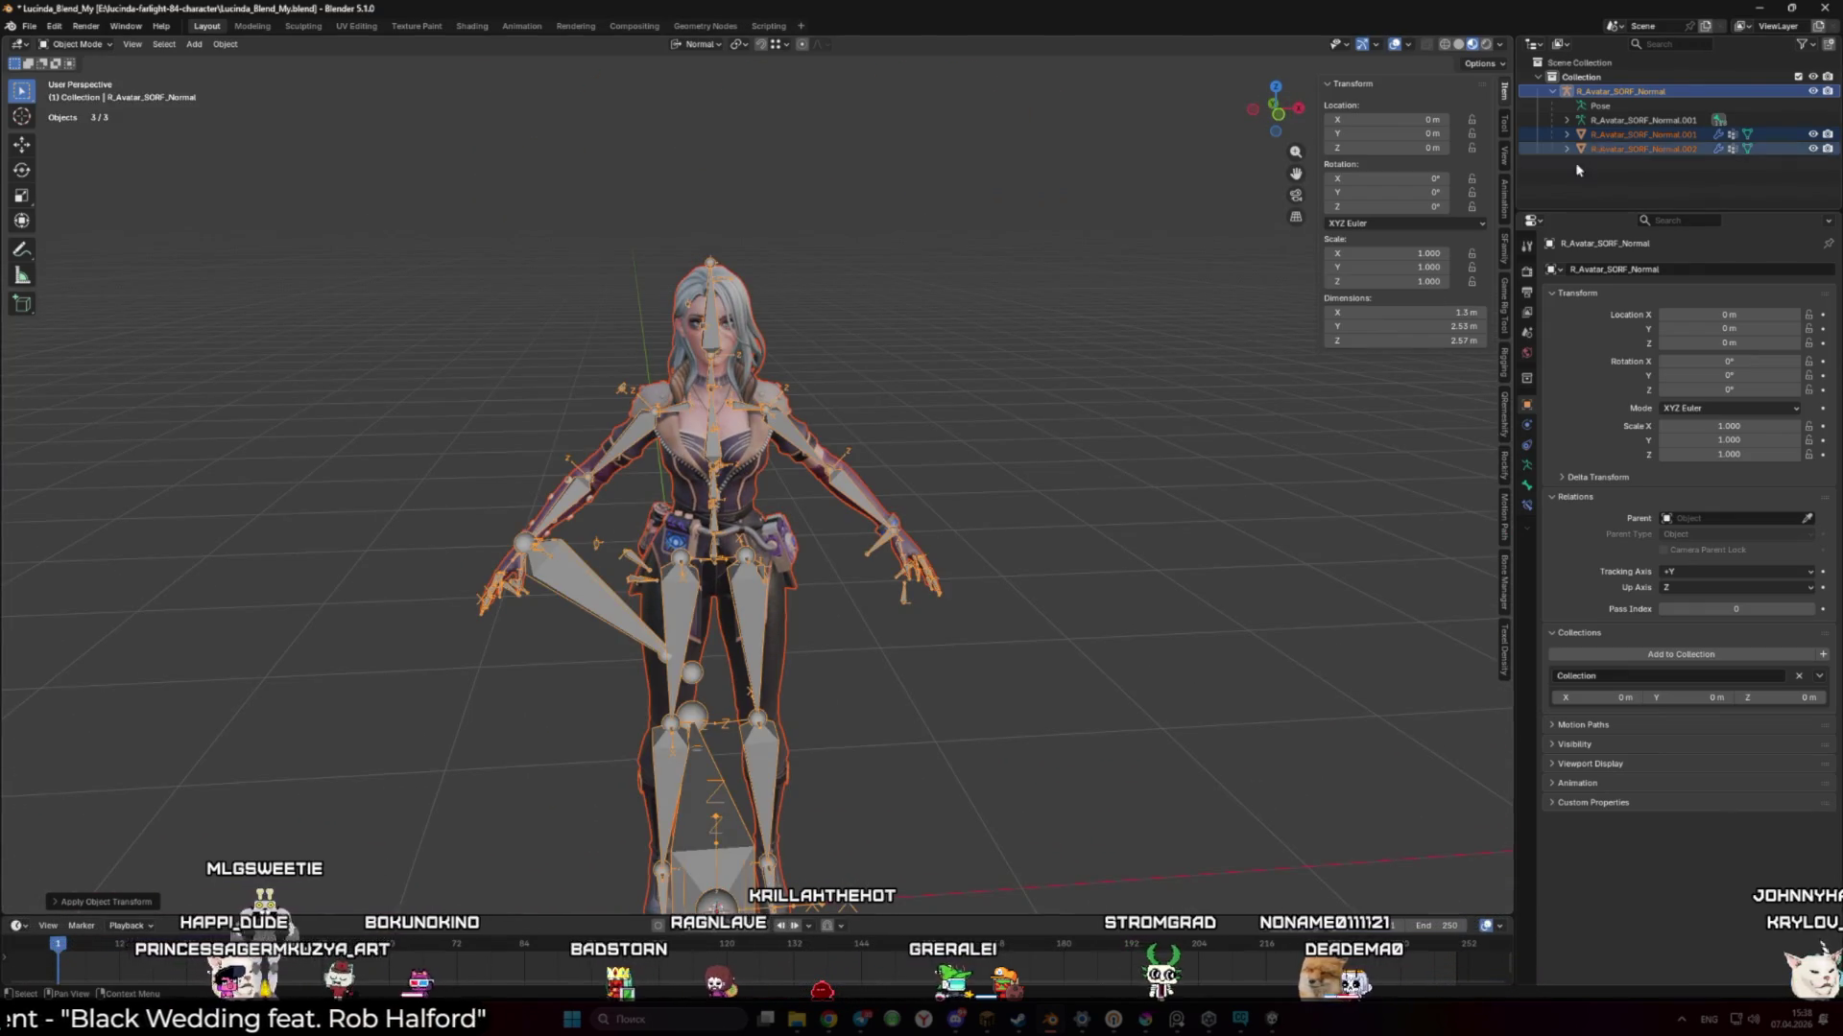
{"action": "left_click", "coordinate": [1588, 151]}
{"action": "left_click", "coordinate": [695, 496]}
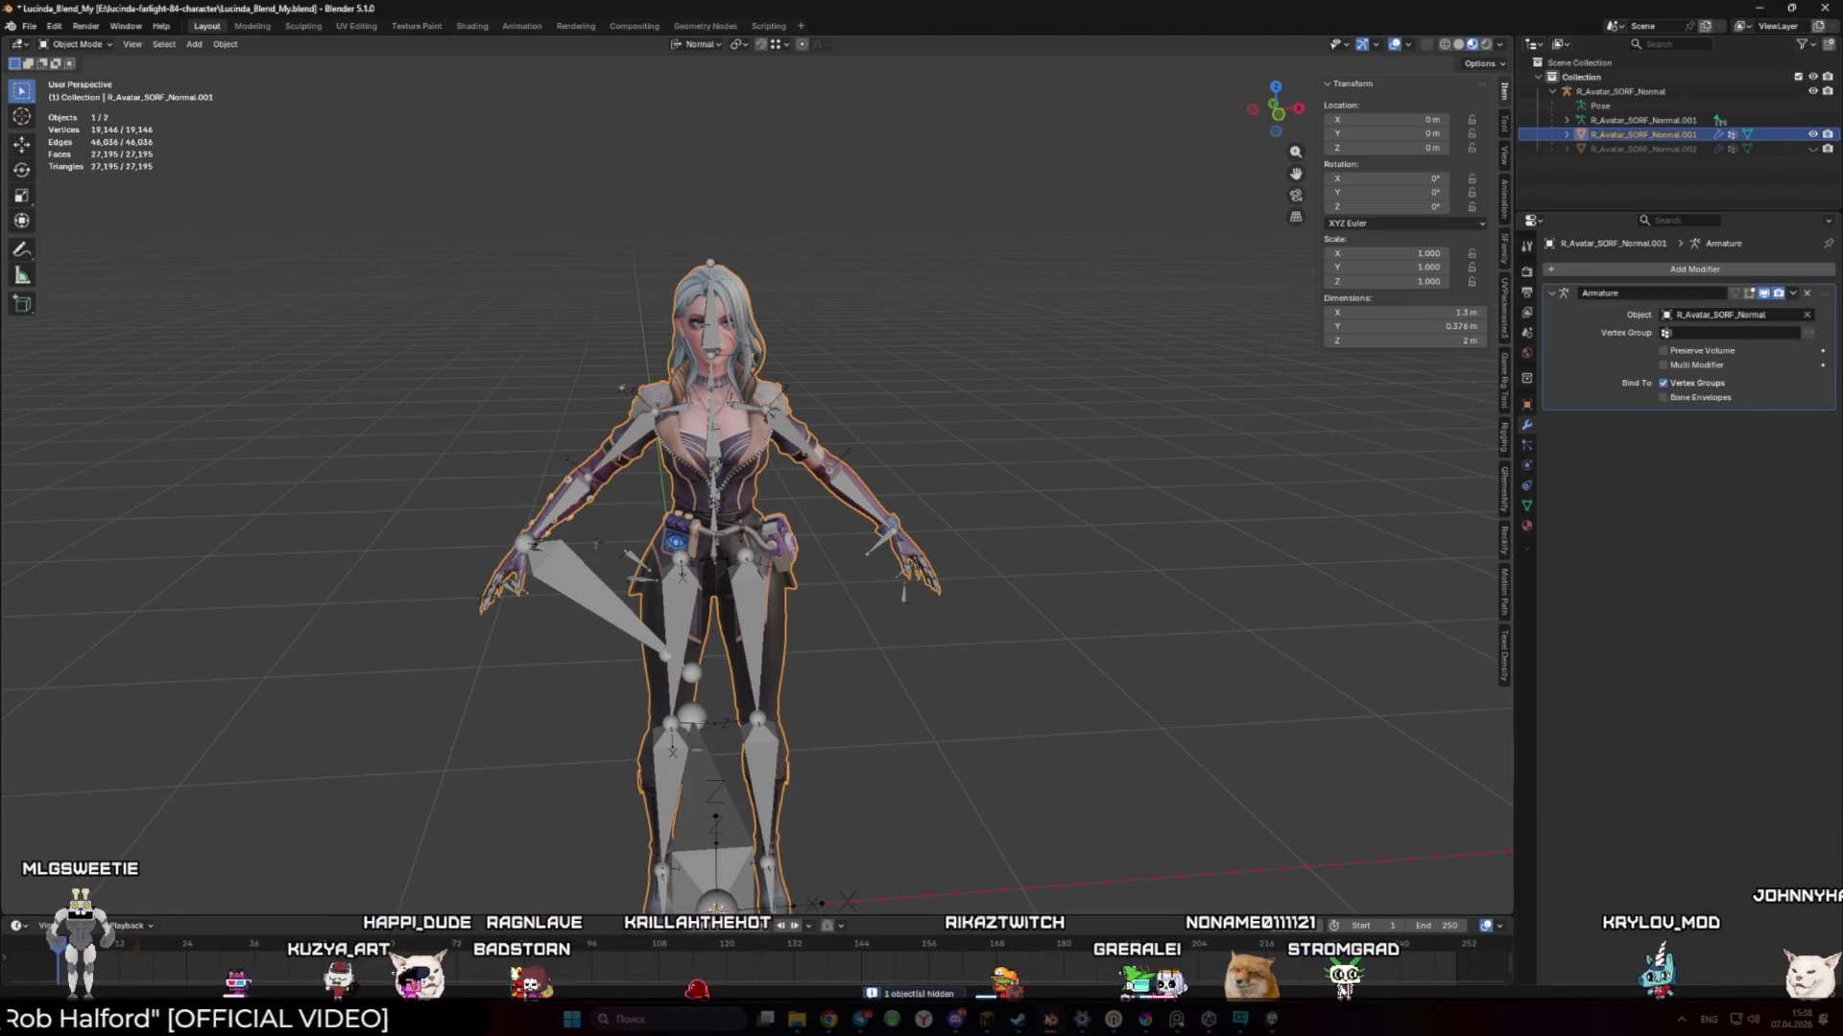
In Unity, delete the old Lucinda_Unity model asset from the Project panel, then return to Blender
{"action": "mouse_move", "coordinate": [1208, 1019]}
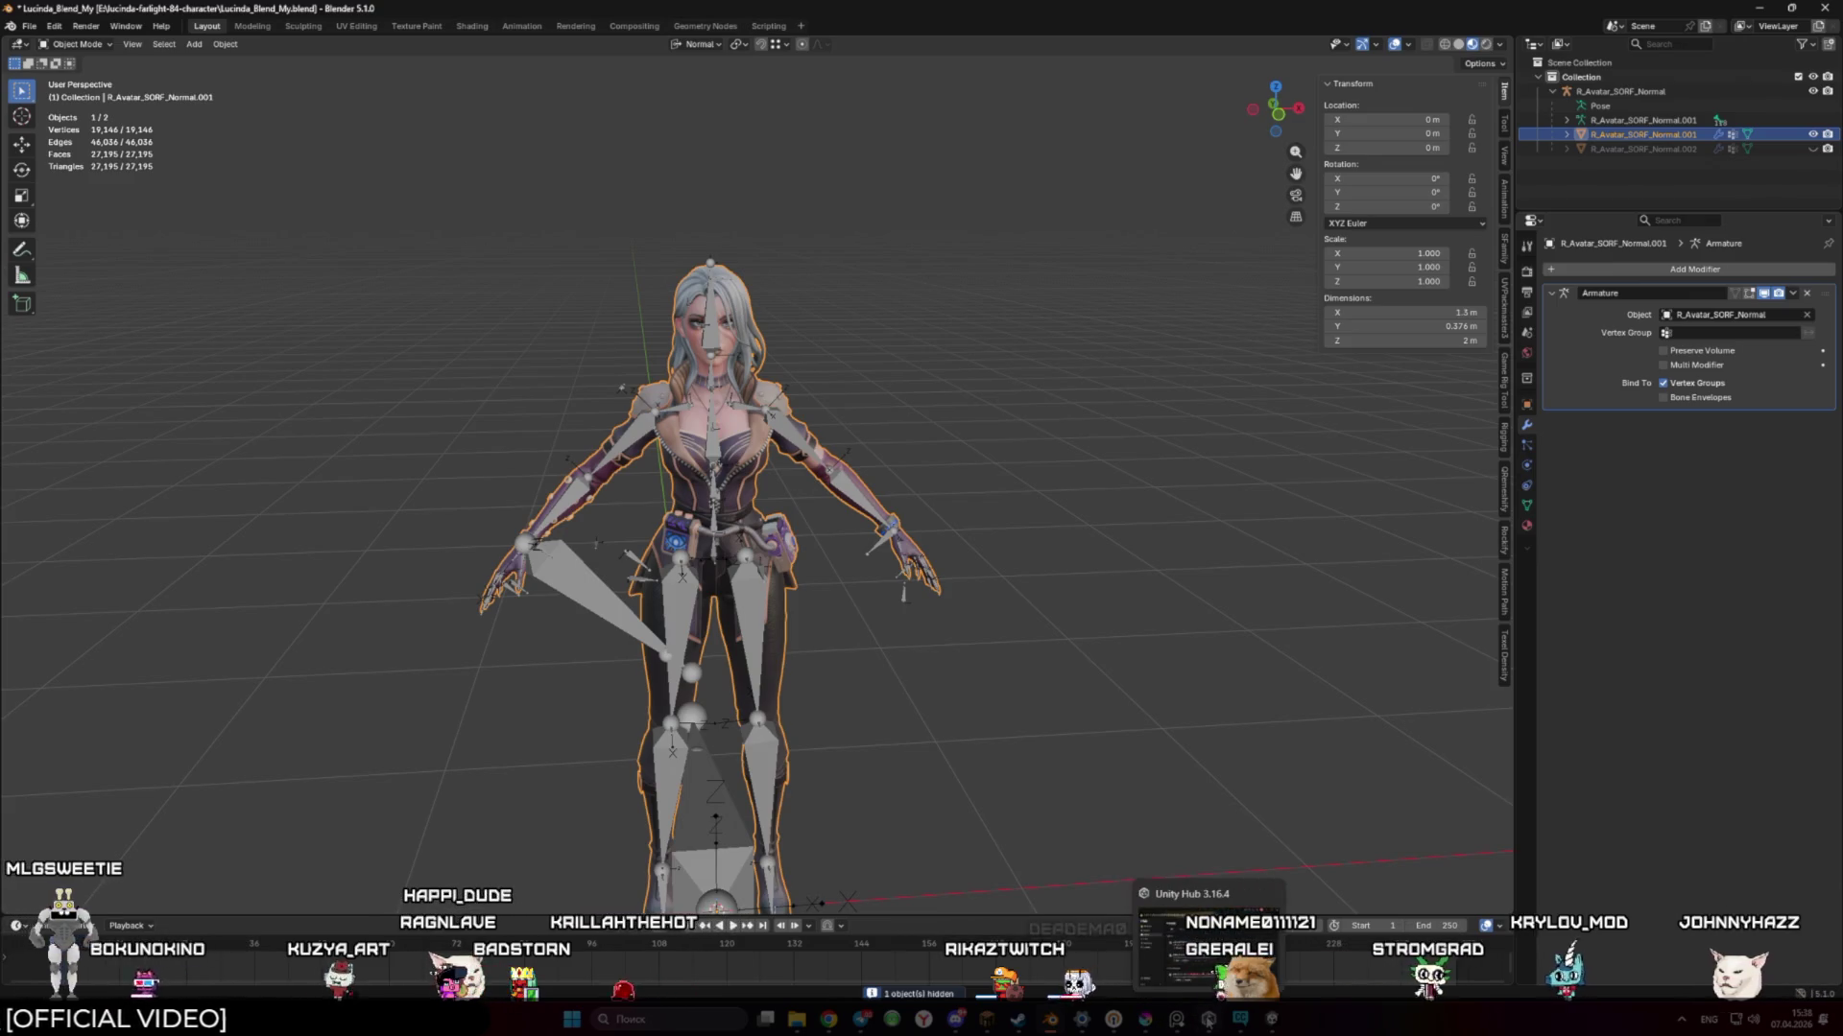
{"action": "mouse_move", "coordinate": [1275, 1025]}
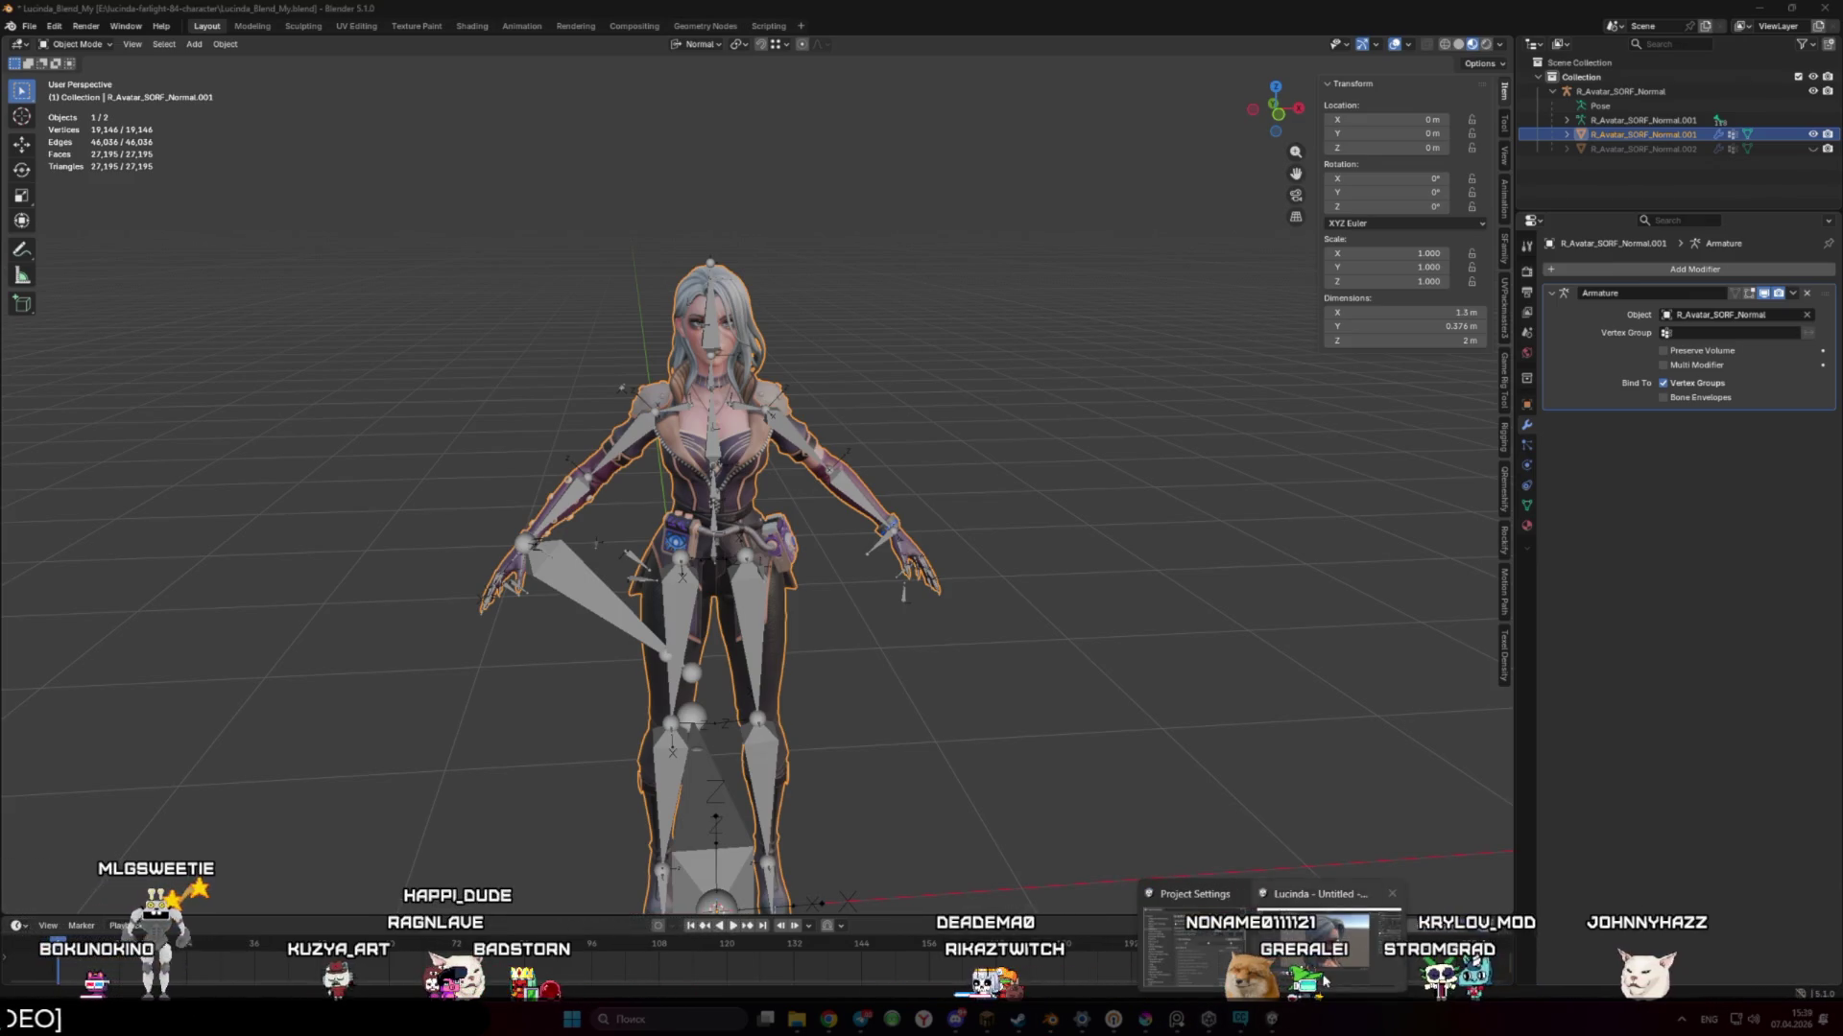
{"action": "left_click", "coordinate": [1321, 983]}
{"action": "left_click", "coordinate": [283, 825]}
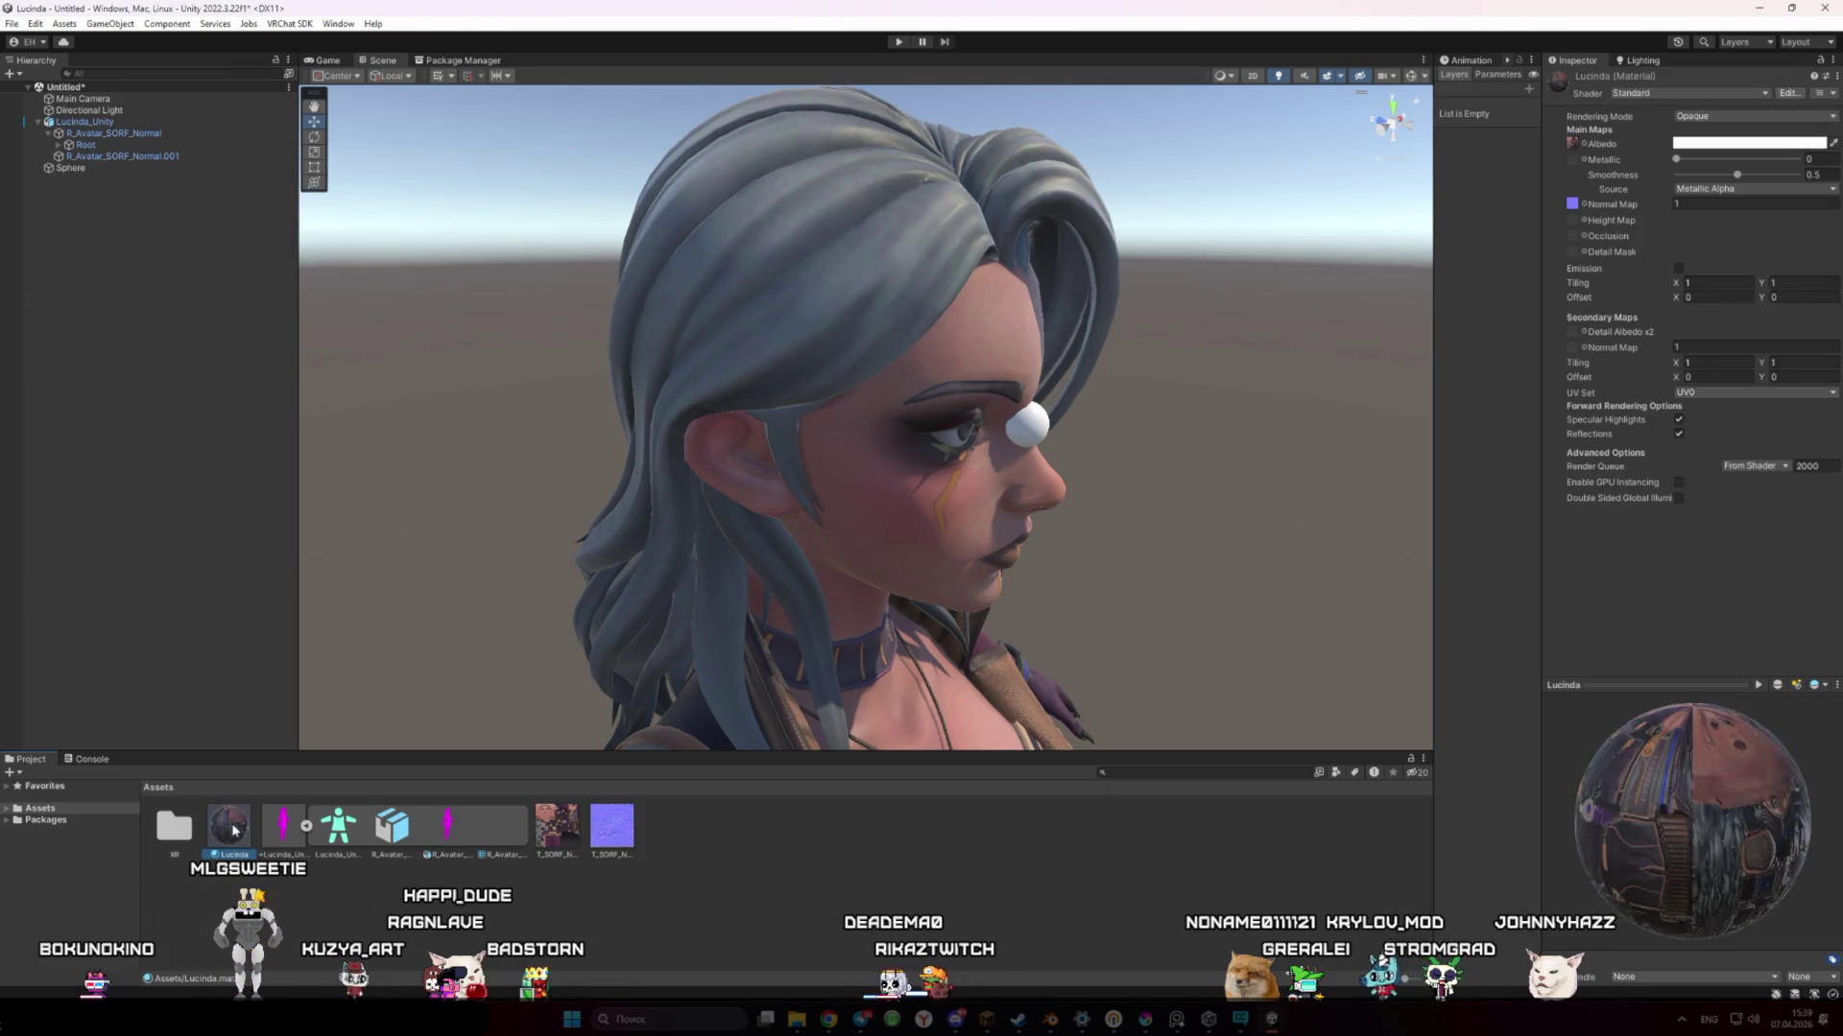
{"action": "key", "text": "Delete"}
{"action": "key", "text": "Return"}
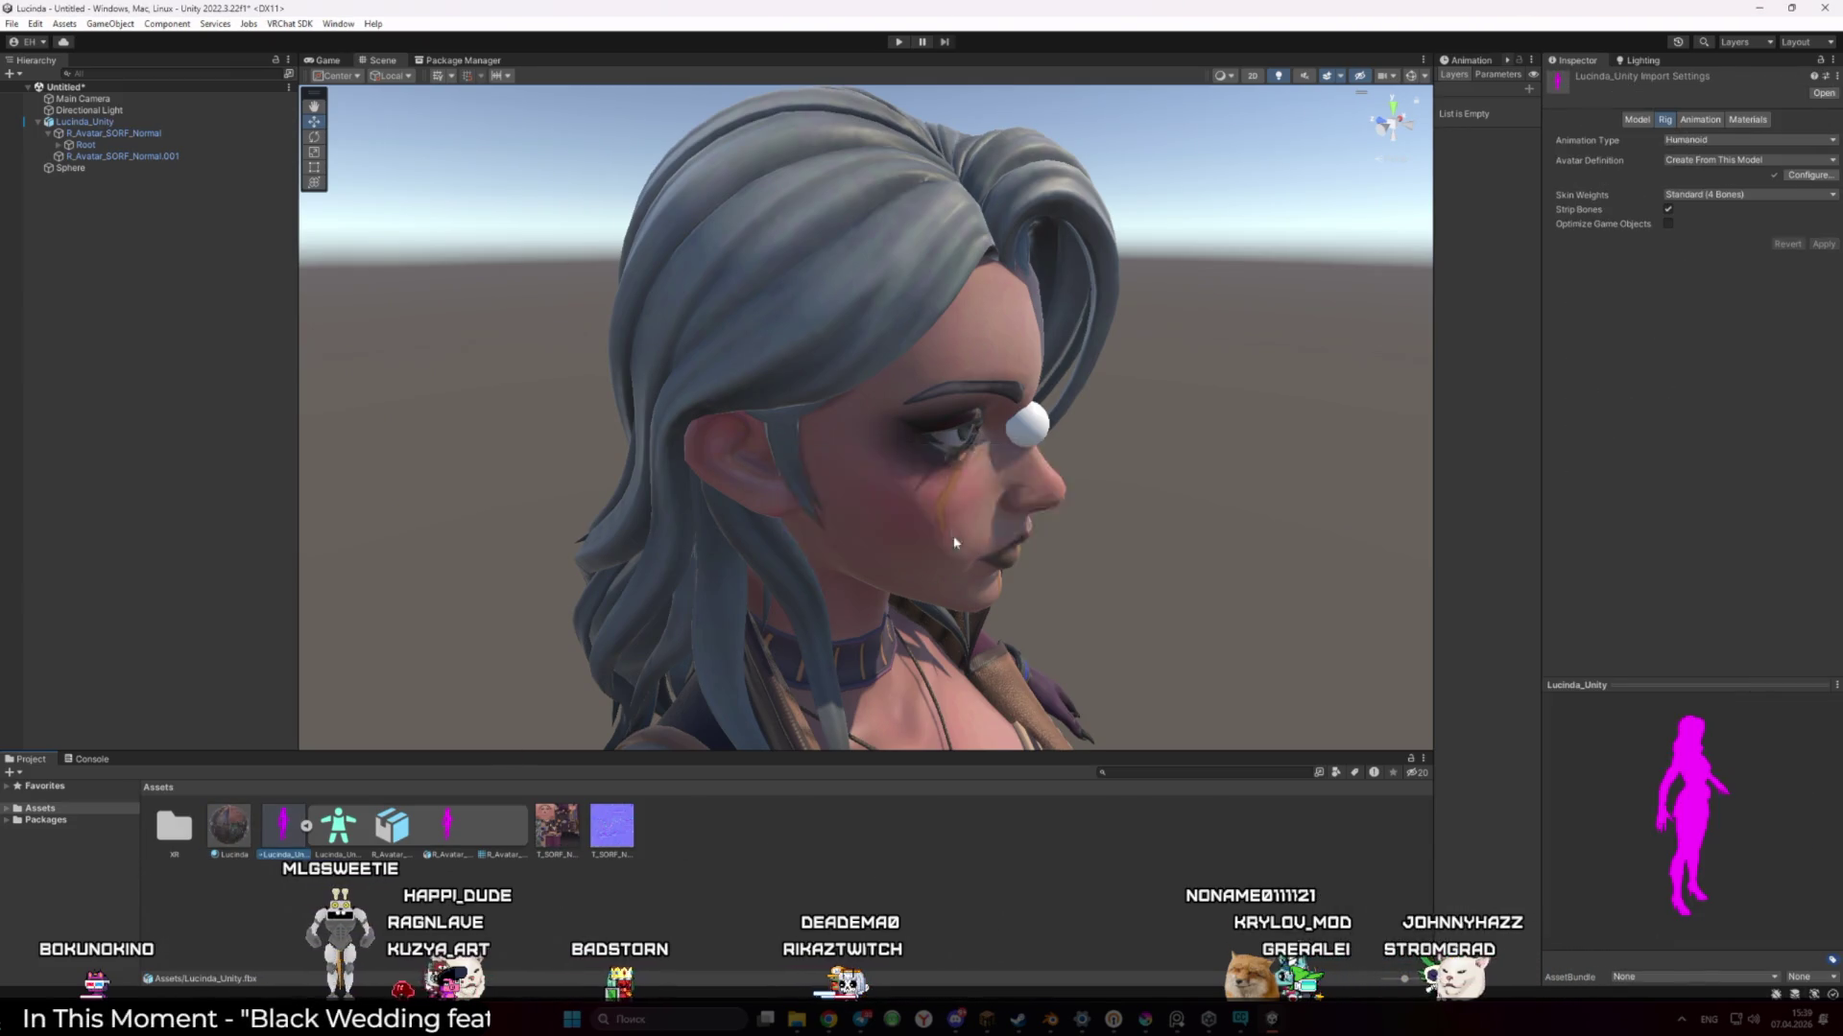
{"action": "left_click", "coordinate": [231, 828]}
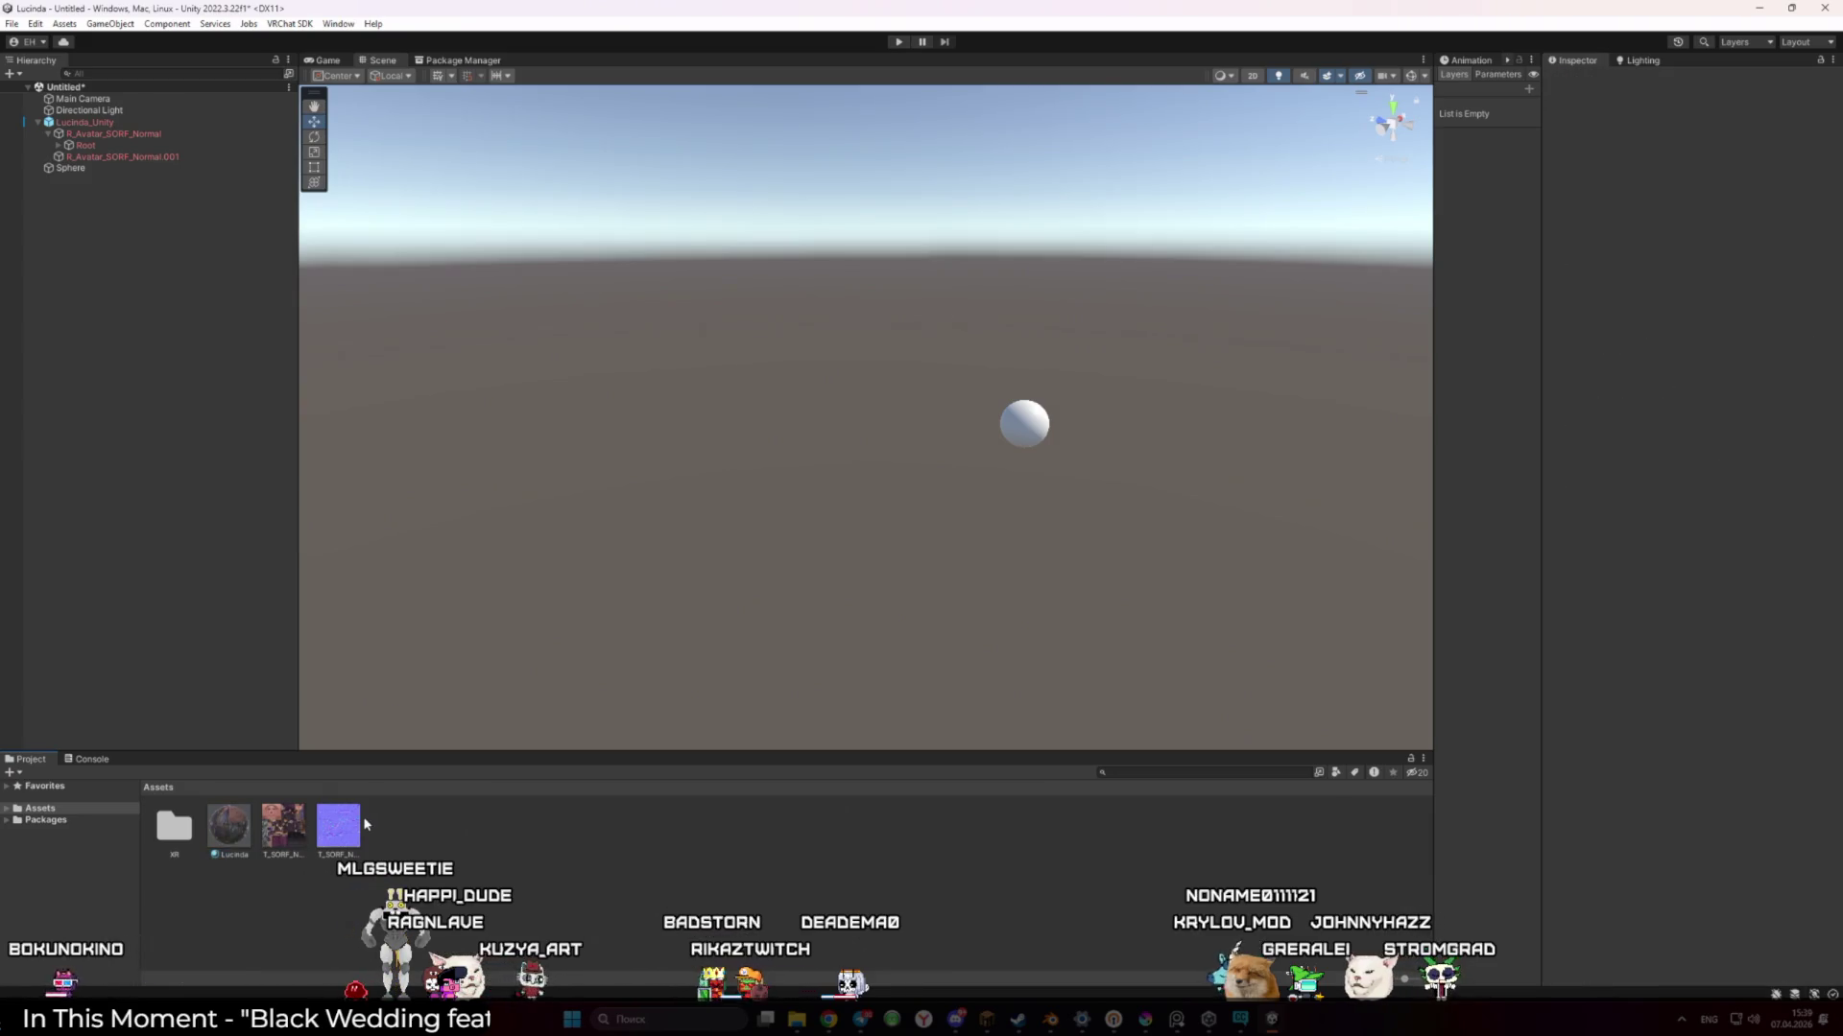
{"action": "left_click", "coordinate": [557, 856]}
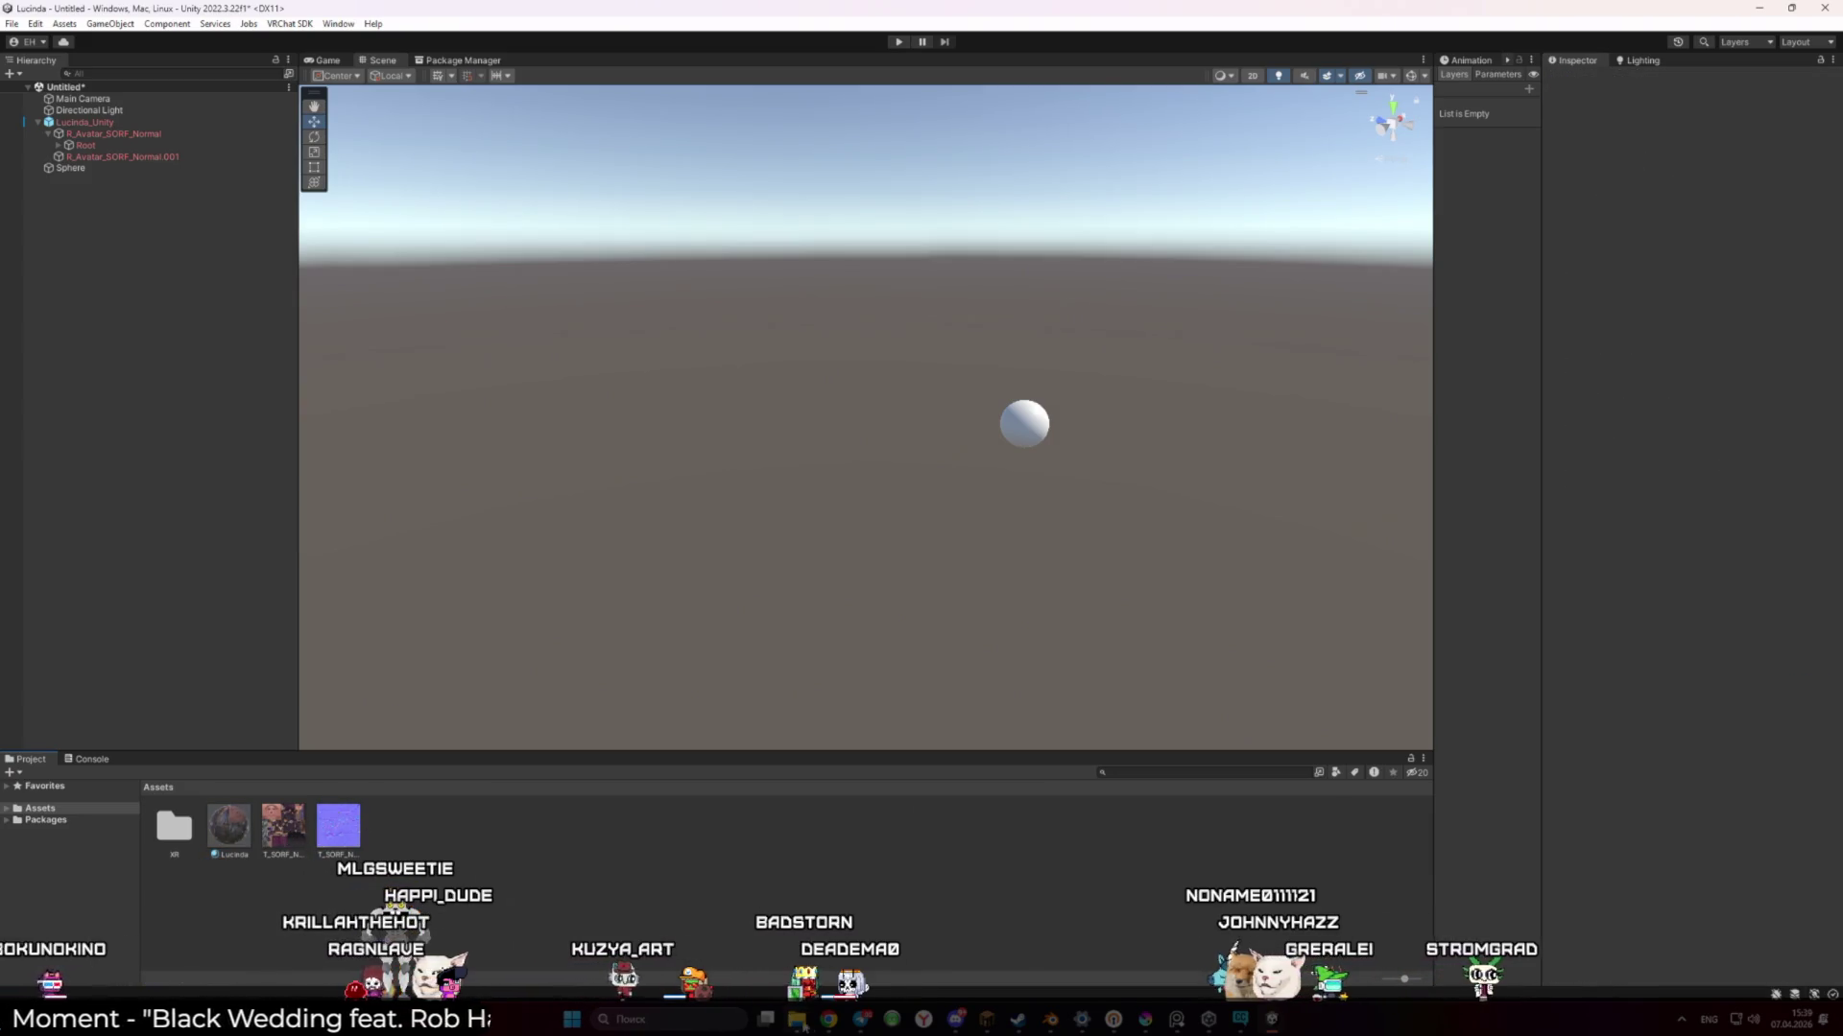
{"action": "mouse_move", "coordinate": [796, 1019]}
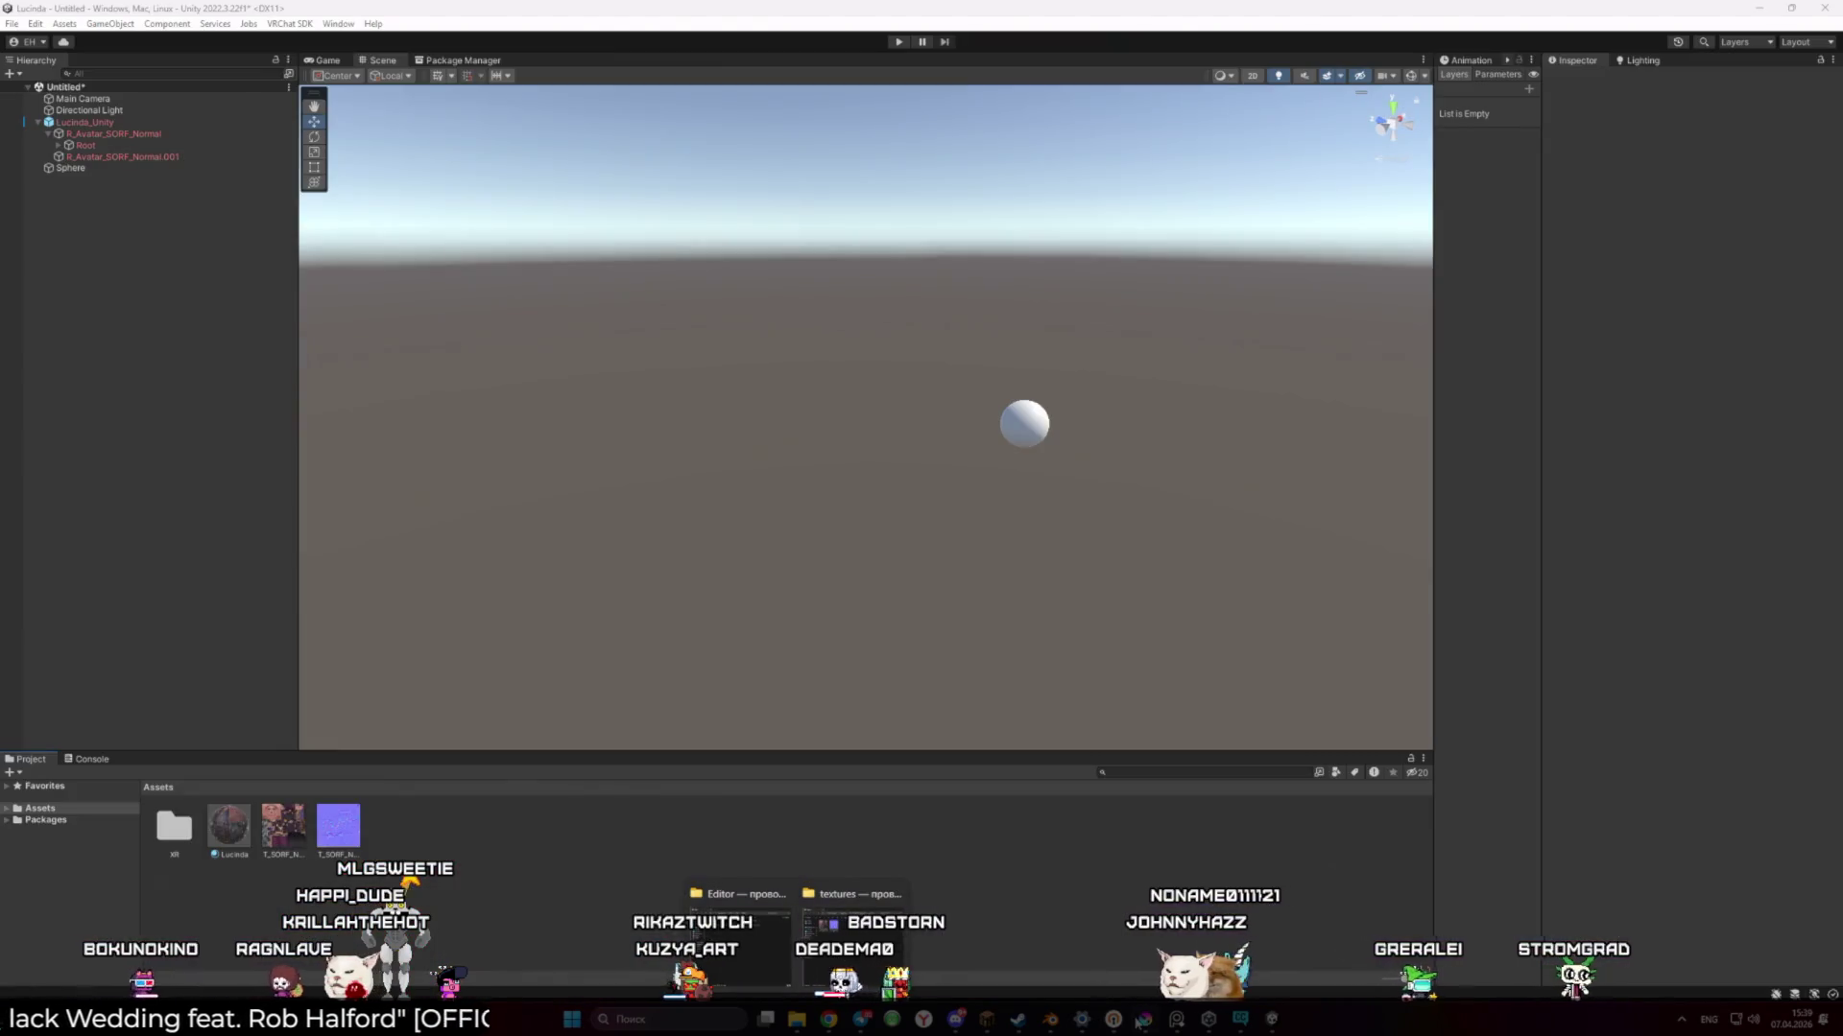
{"action": "key", "text": "alt+Tab"}
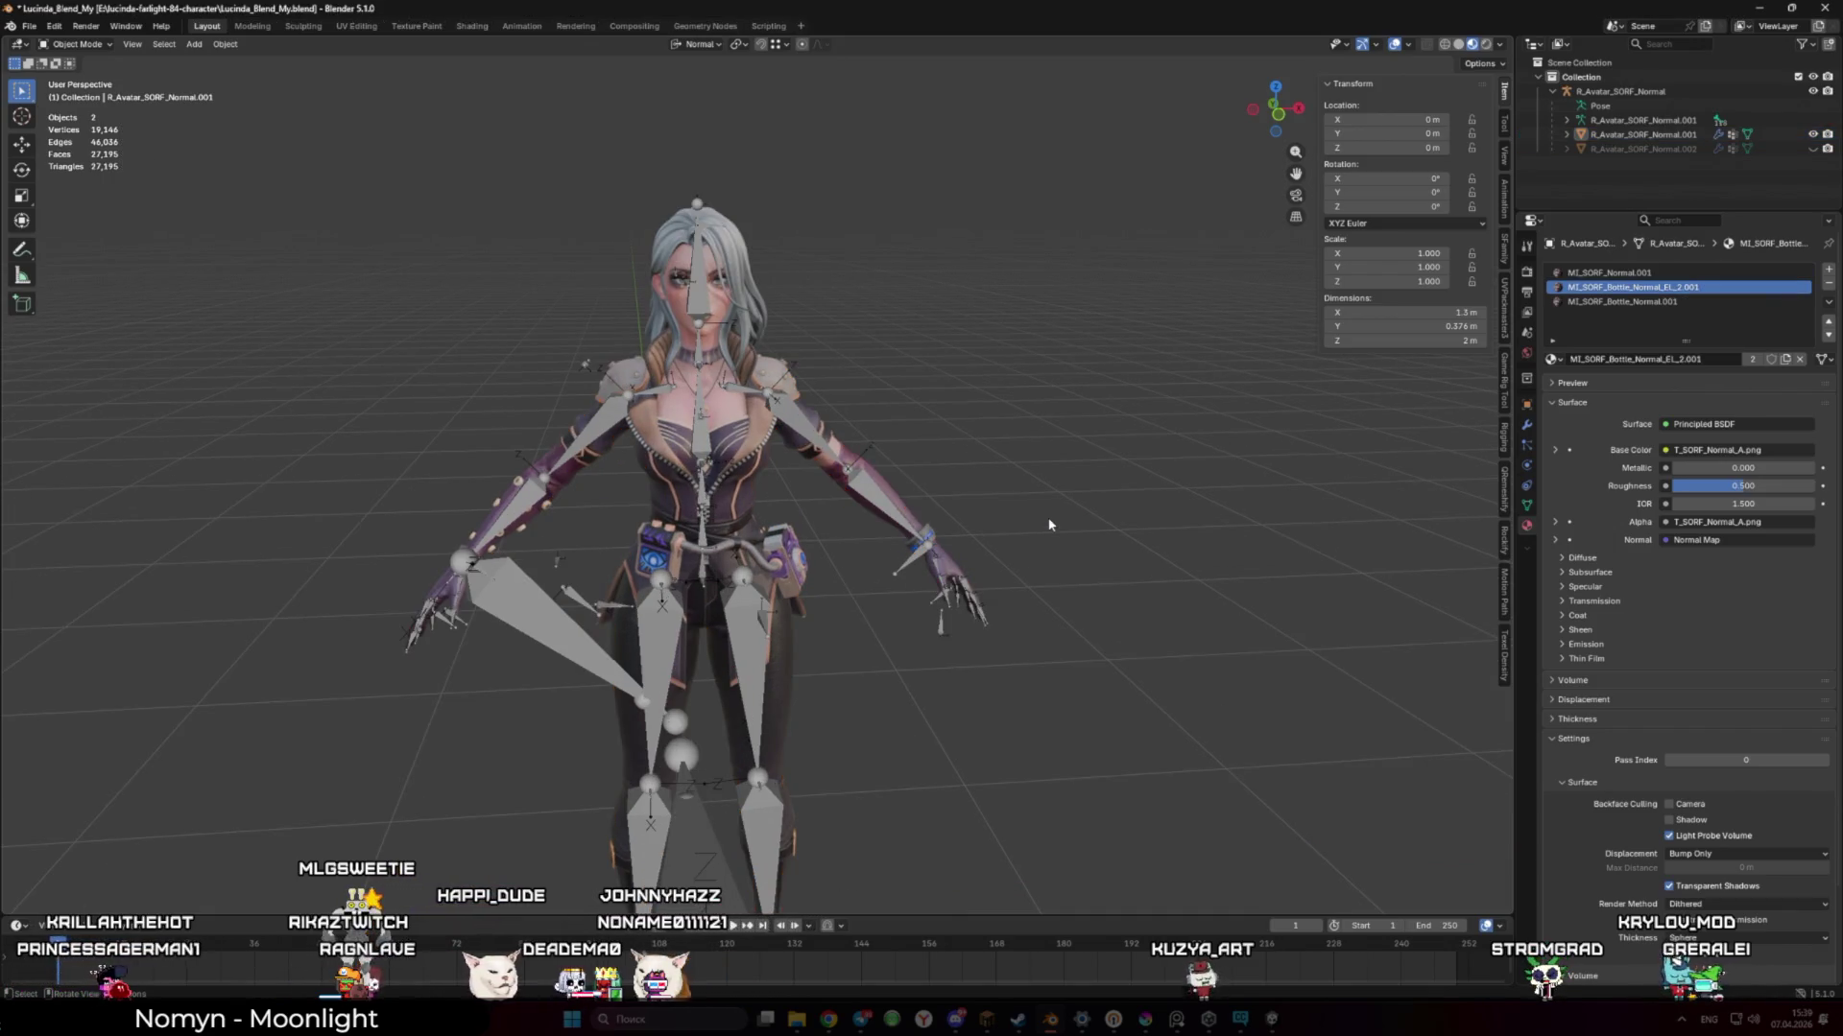
Save Lucinda_Blend_My.blend and view the character from the front
{"action": "key", "text": "ctrl+s"}
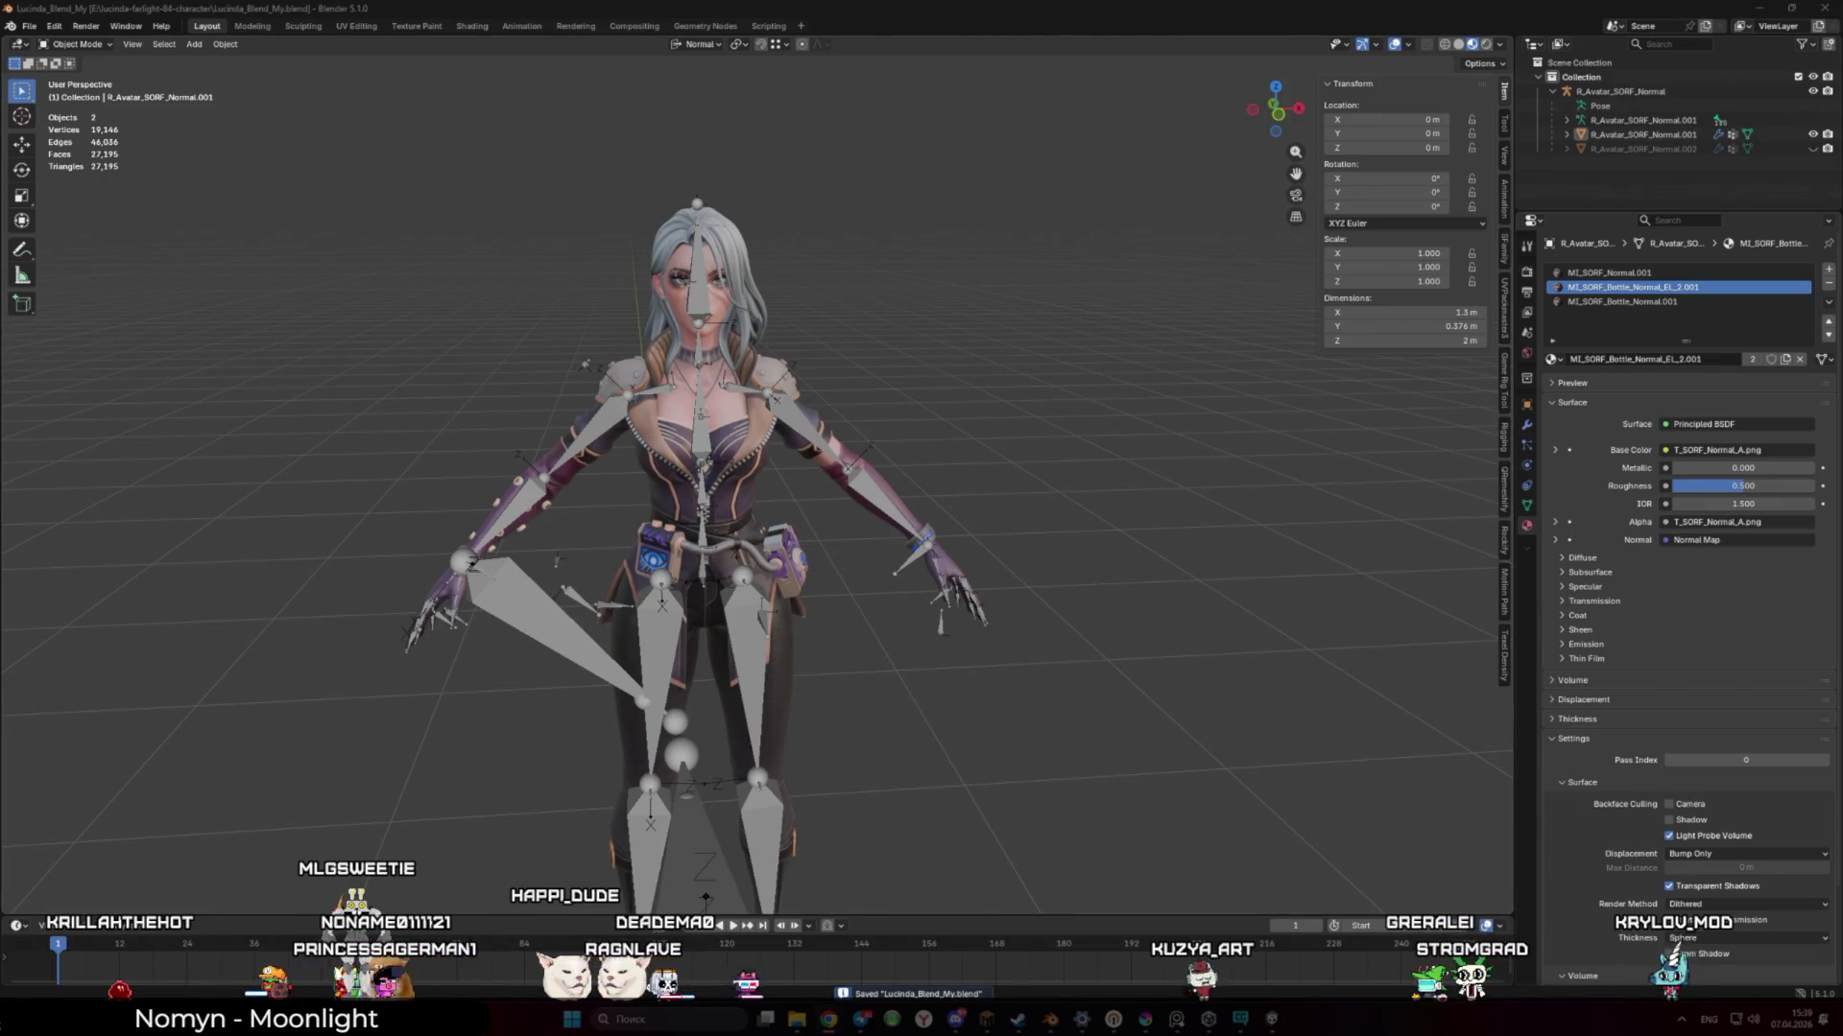
{"action": "key", "text": "KP_1"}
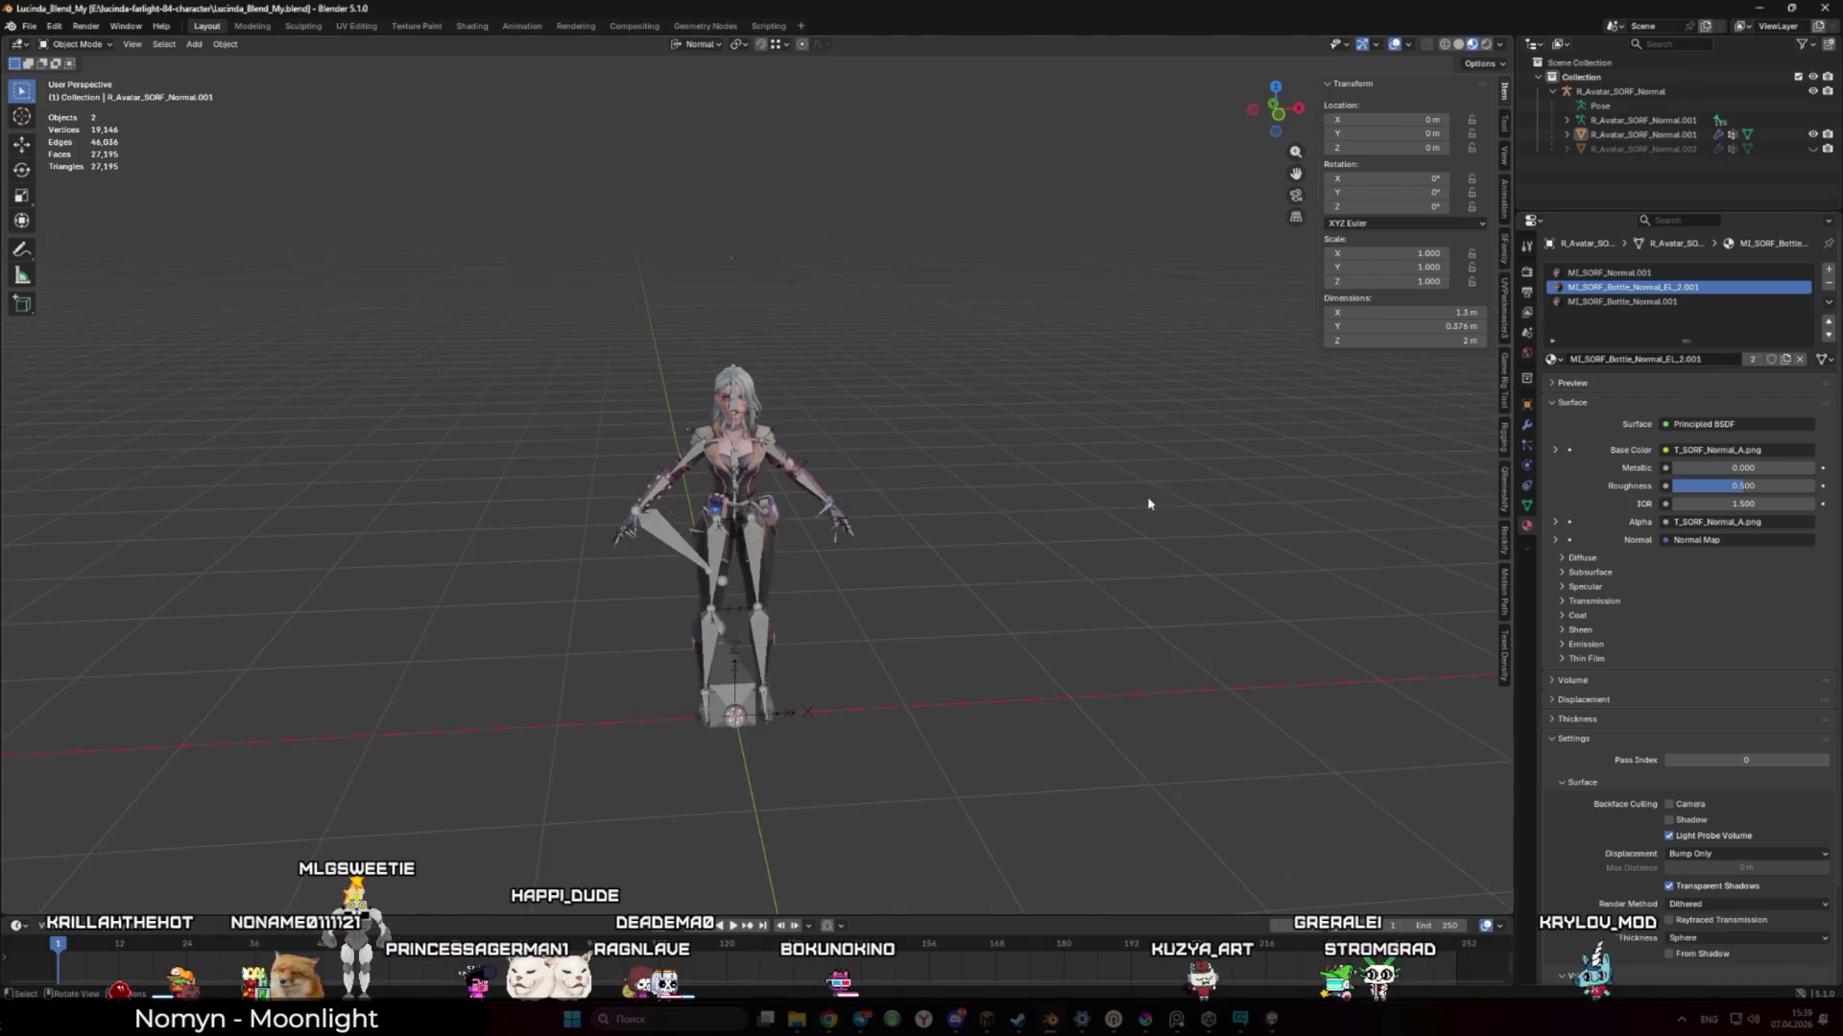
Select only the character mesh and set MI_SORF_Normal.001 as its active material slot
{"action": "scroll", "coordinate": [921, 549], "scroll_direction": "up", "scroll_amount": 4}
{"action": "scroll", "coordinate": [1026, 519], "scroll_direction": "down", "scroll_amount": 3}
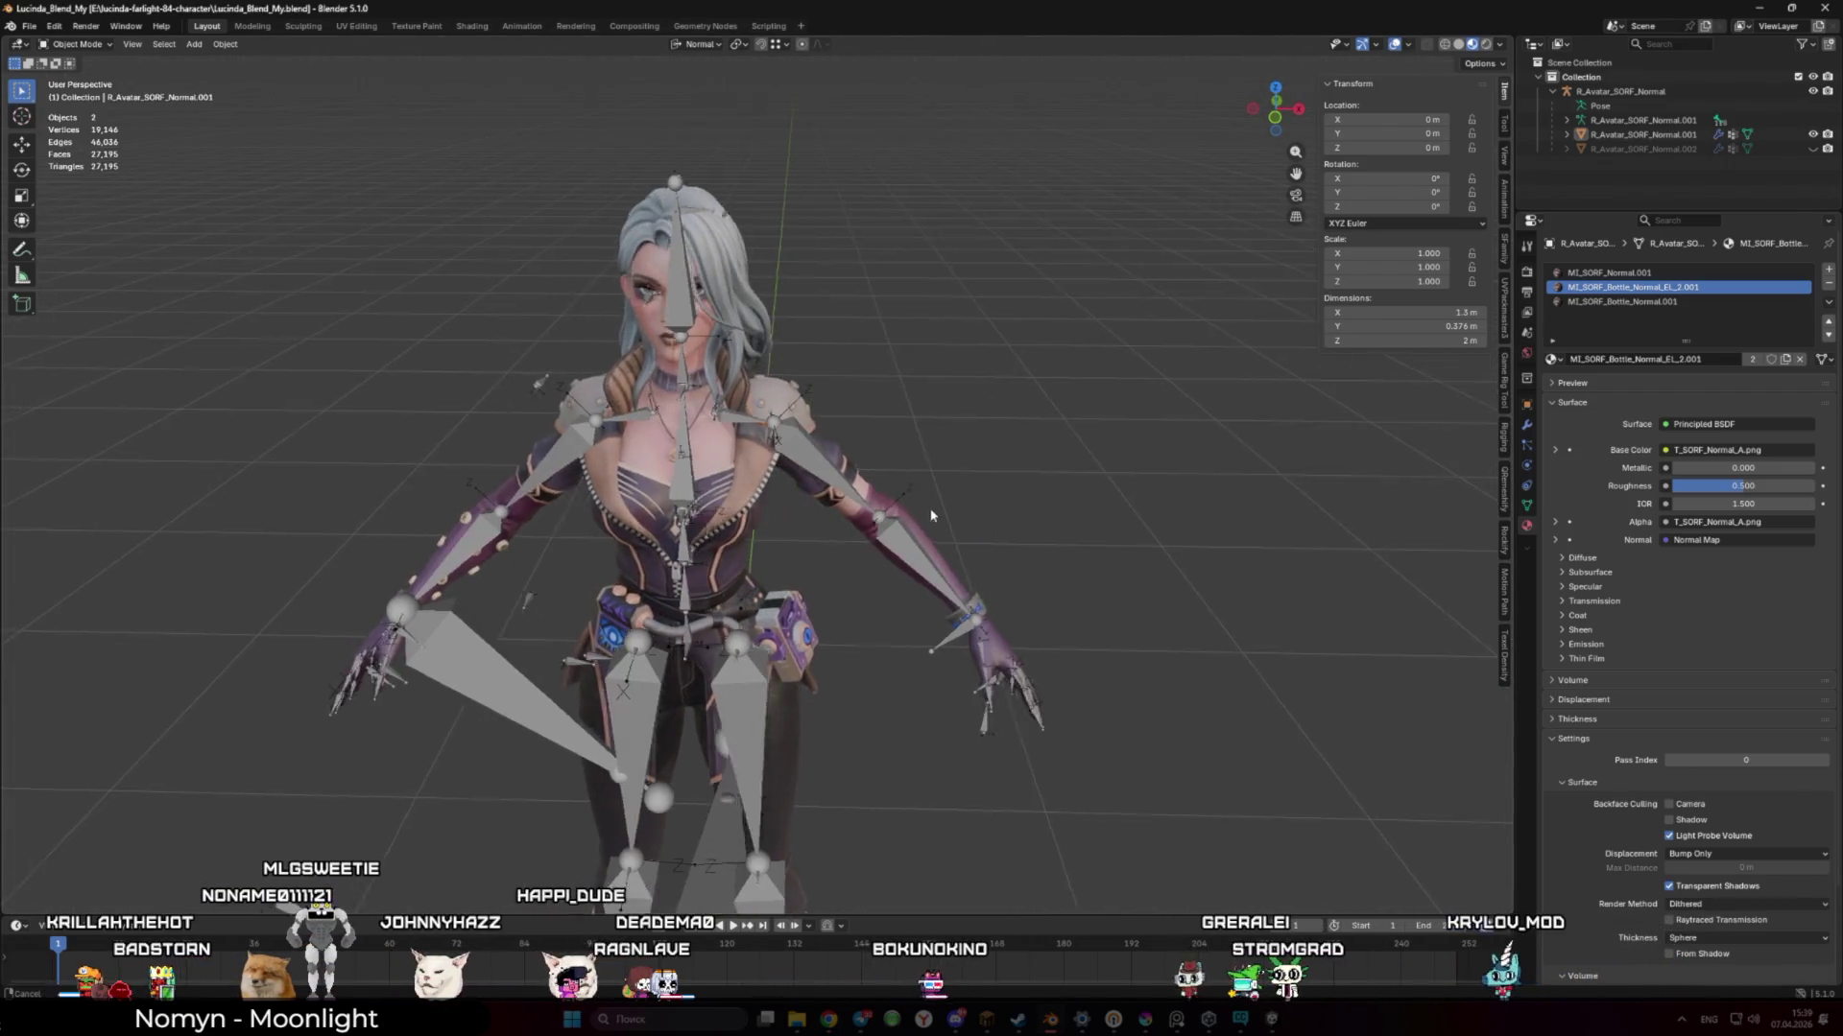
{"action": "key", "text": "shift+alt+z"}
{"action": "mouse_move", "coordinate": [1026, 518]}
{"action": "left_mouse_down"}
{"action": "mouse_move", "coordinate": [1197, 498]}
{"action": "mouse_move", "coordinate": [739, 554]}
{"action": "left_mouse_up"}
{"action": "scroll", "coordinate": [739, 554], "scroll_direction": "up", "scroll_amount": 2}
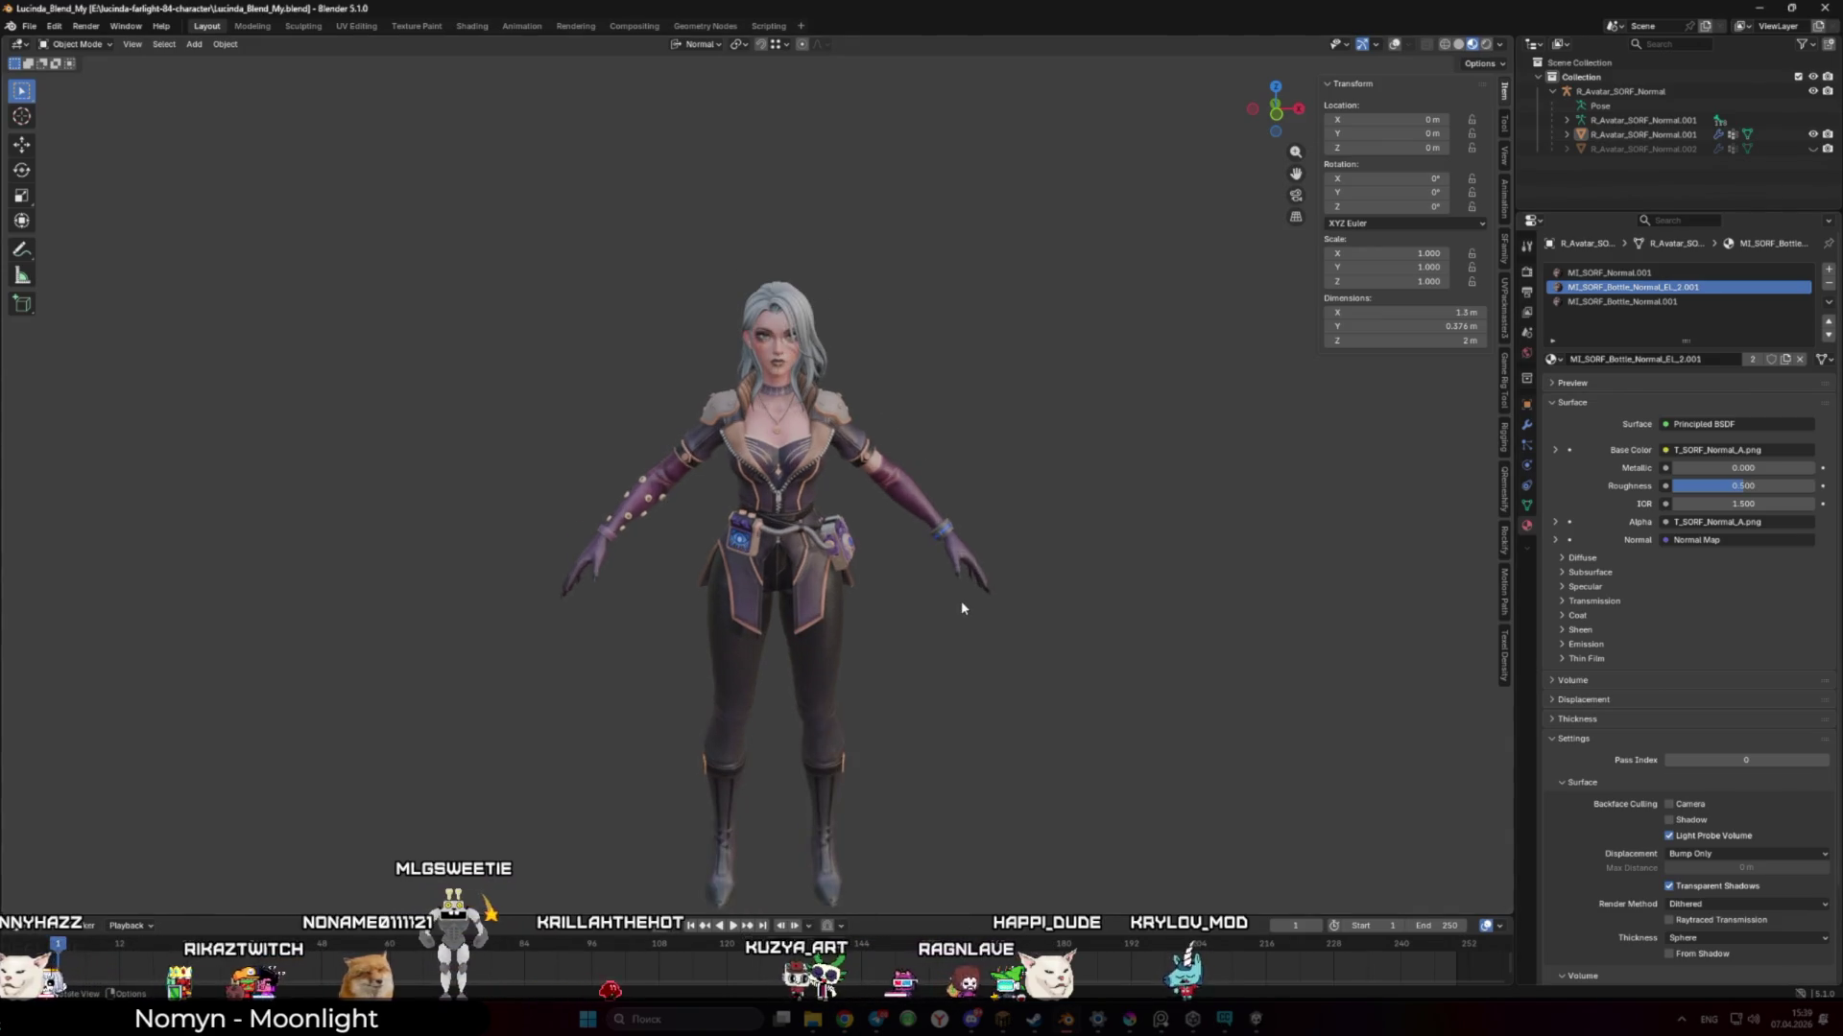
{"action": "key", "text": "shift+alt+z"}
{"action": "left_click", "coordinate": [834, 453]}
{"action": "key", "text": "a"}
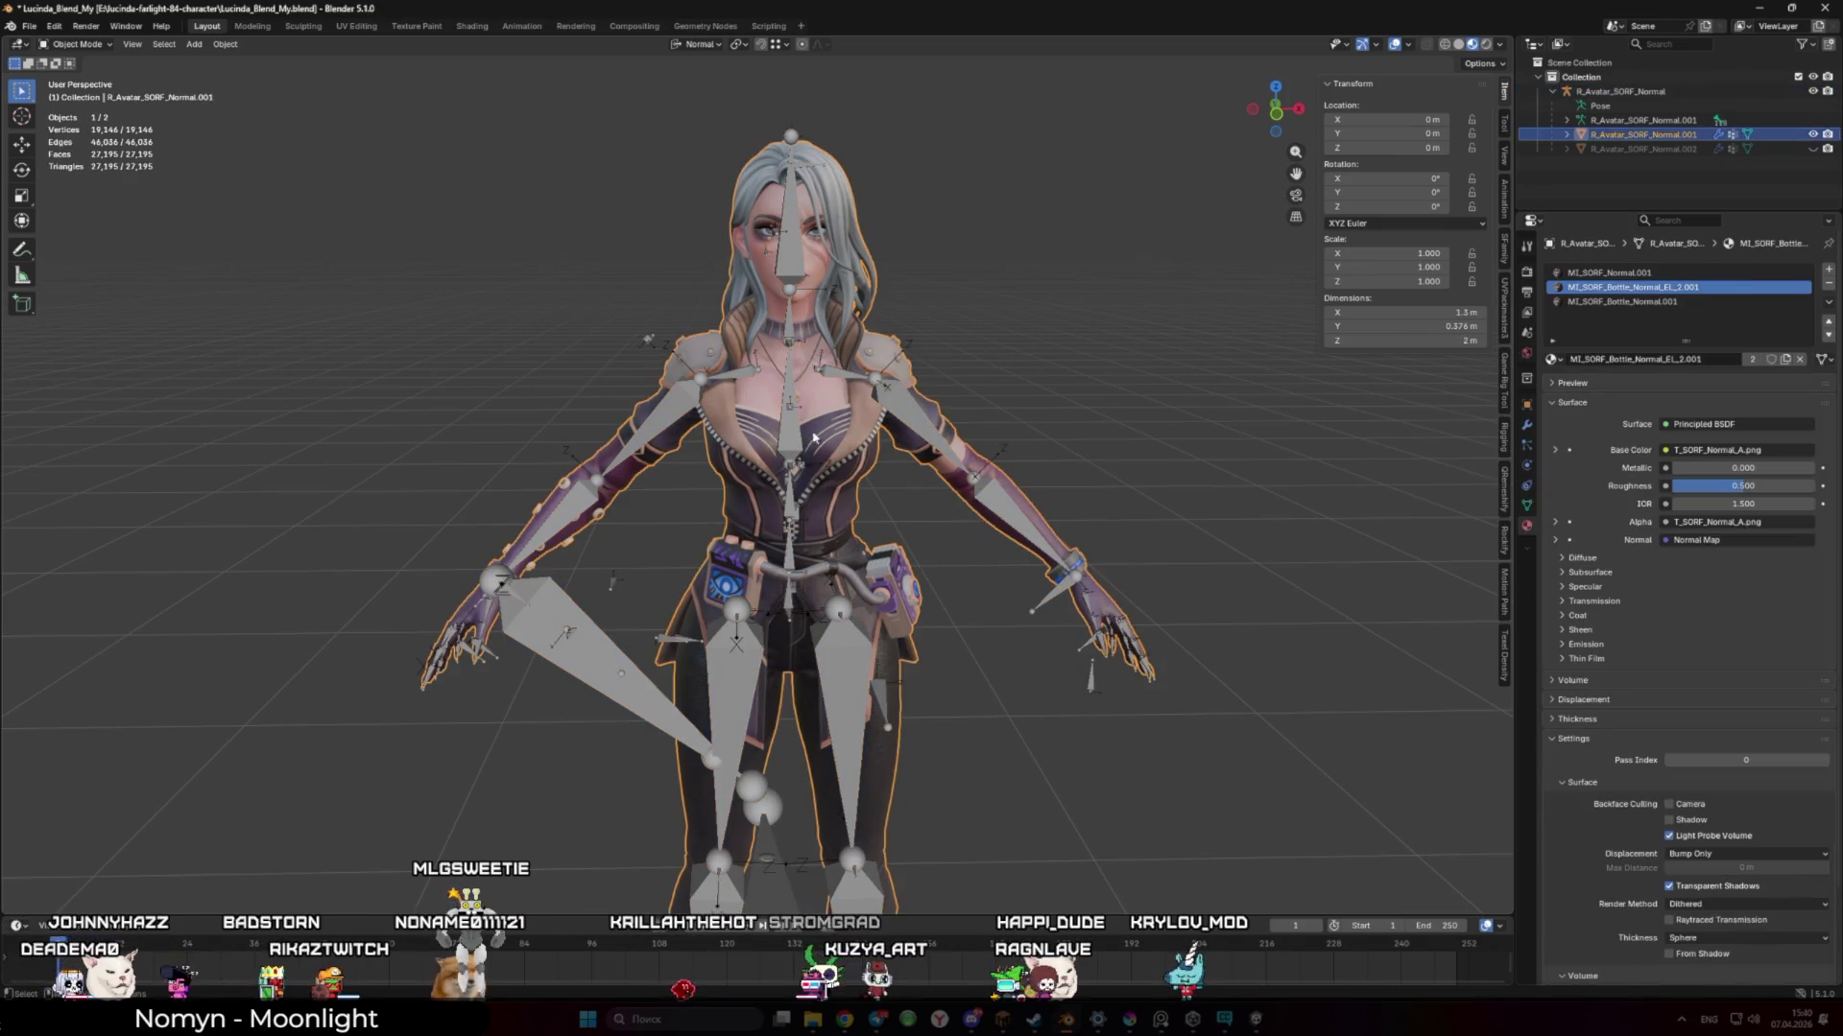
{"action": "left_click", "coordinate": [850, 427]}
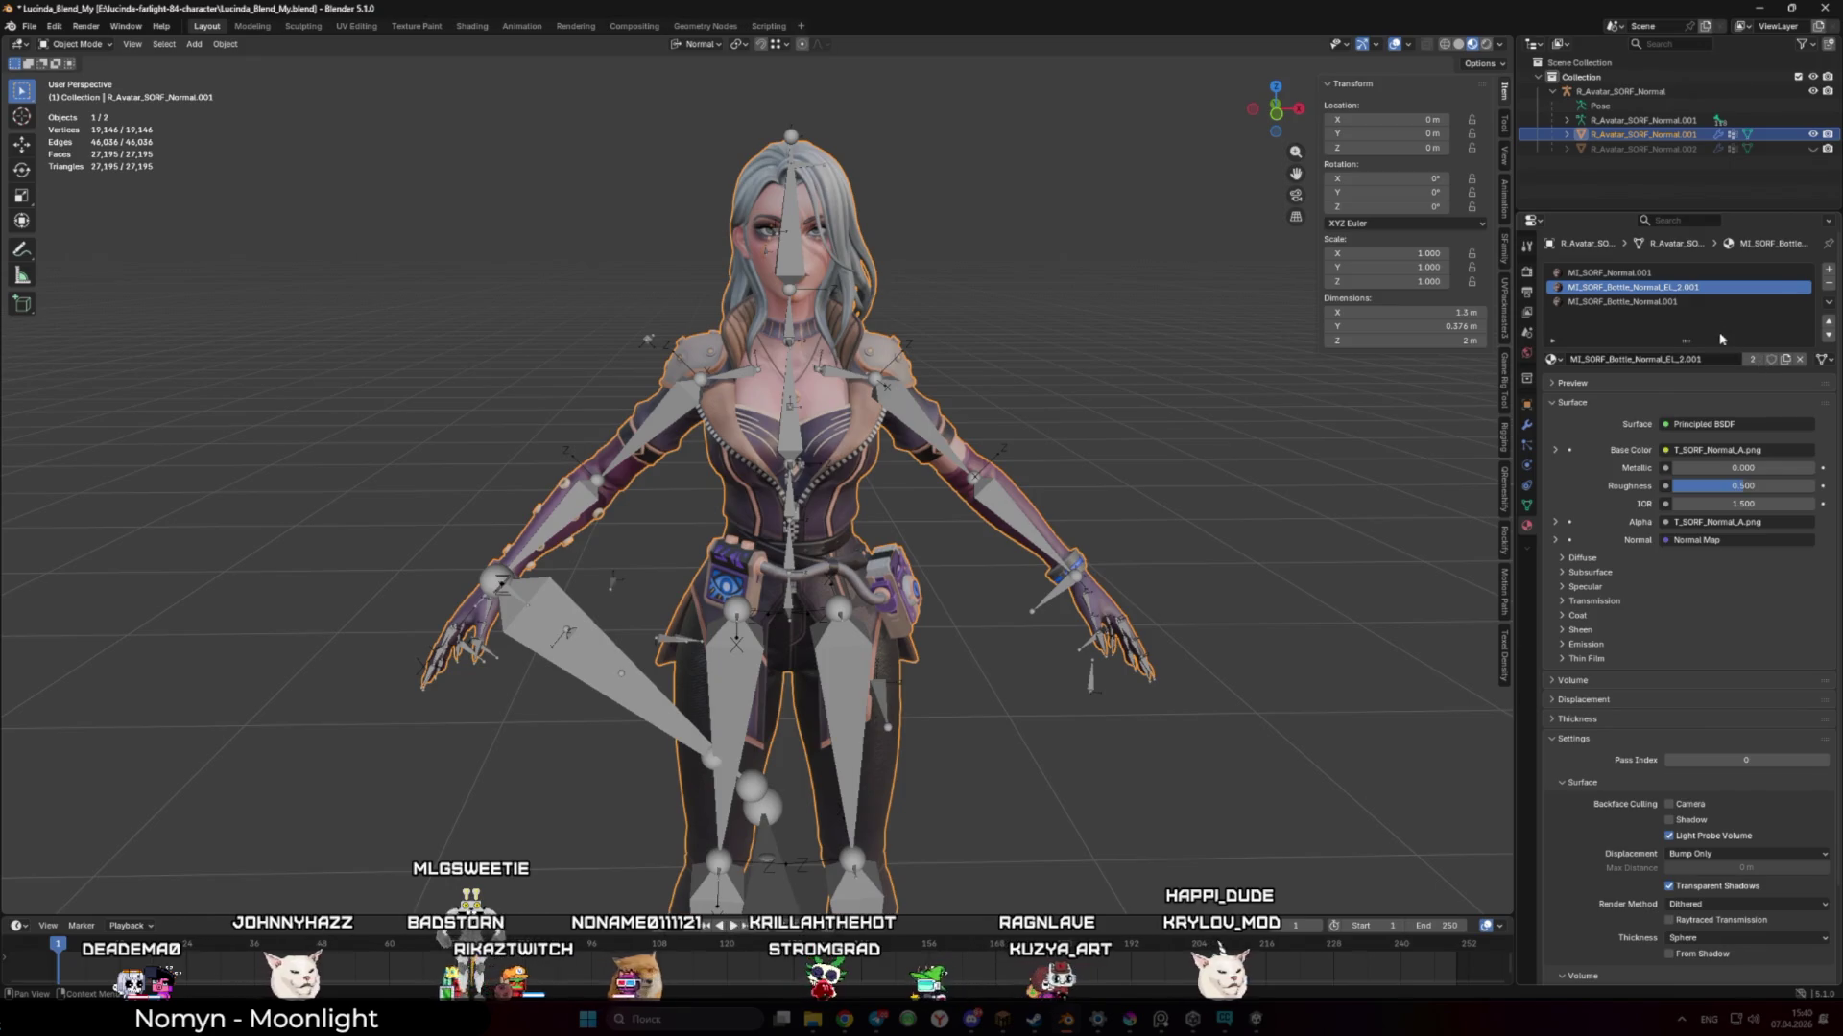
{"action": "left_click", "coordinate": [1637, 275]}
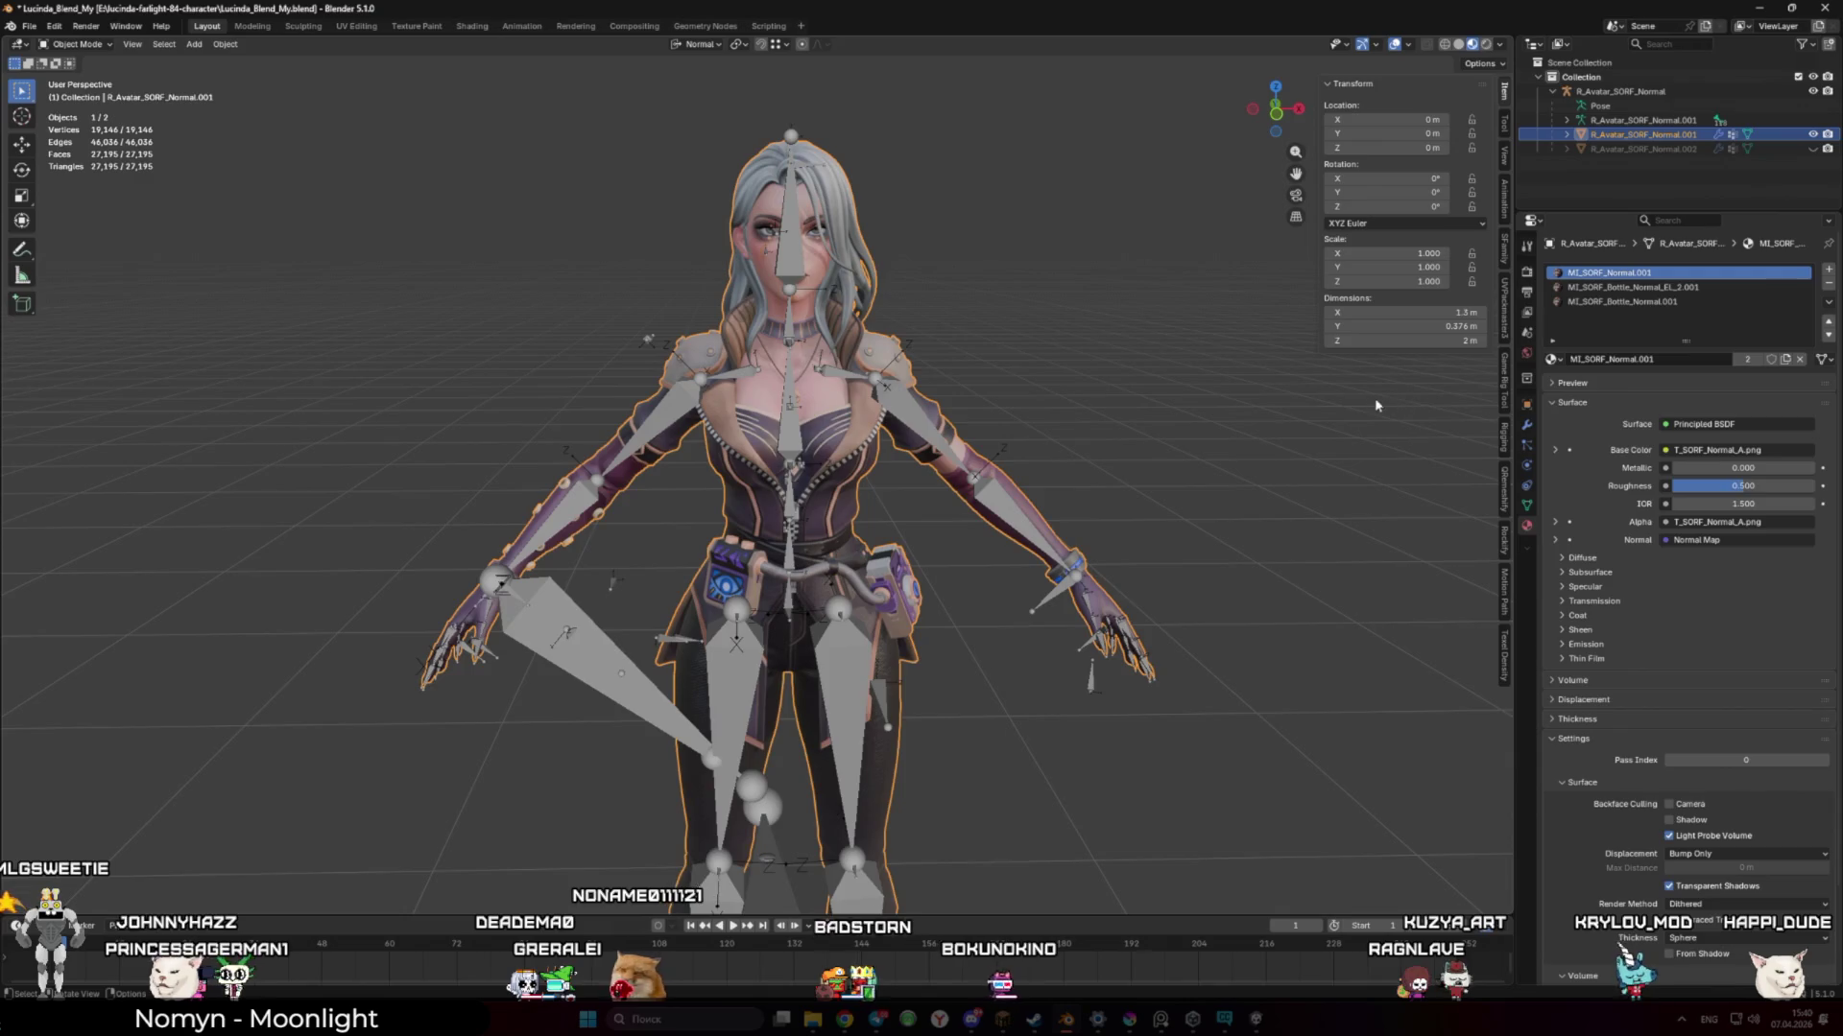
In the UV Editing workspace, box-select the hips and pick the MI_SORF_Bottle_Normal_EL_2.001 material
{"action": "left_click", "coordinate": [356, 27]}
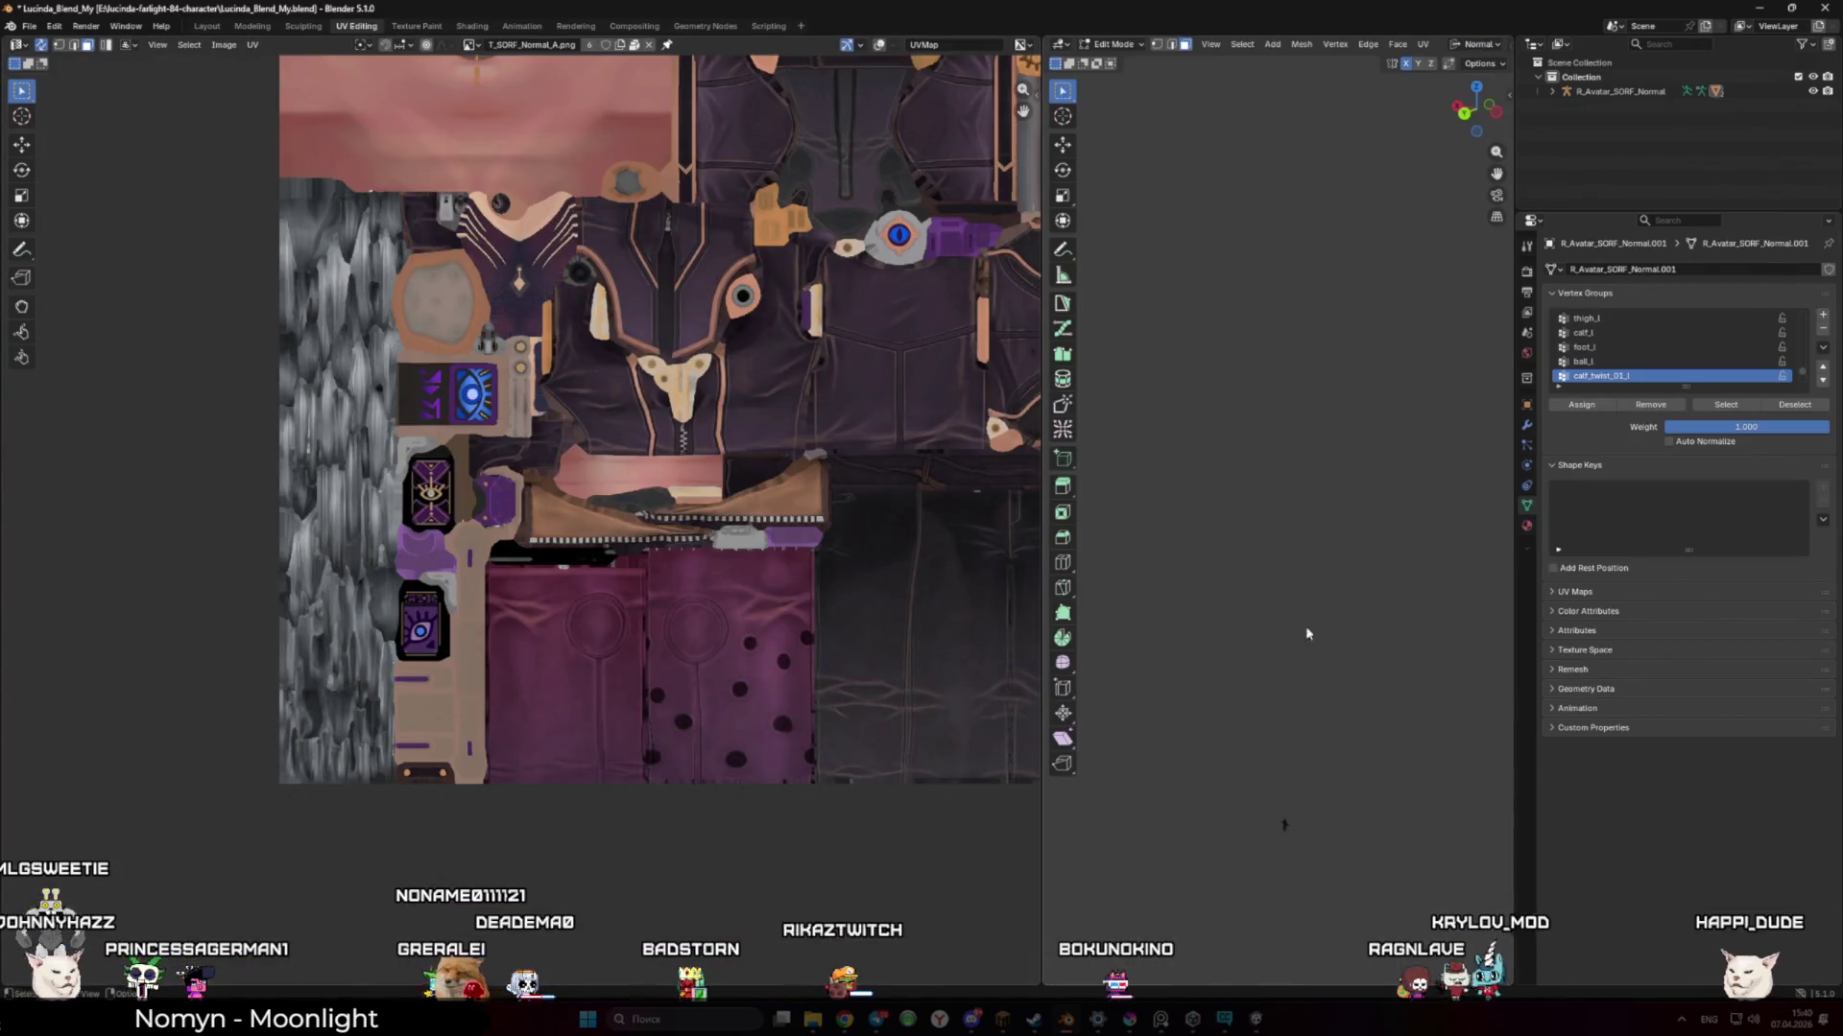
{"action": "key", "text": "Tab"}
{"action": "scroll", "coordinate": [600, 607], "scroll_direction": "down", "scroll_amount": 3}
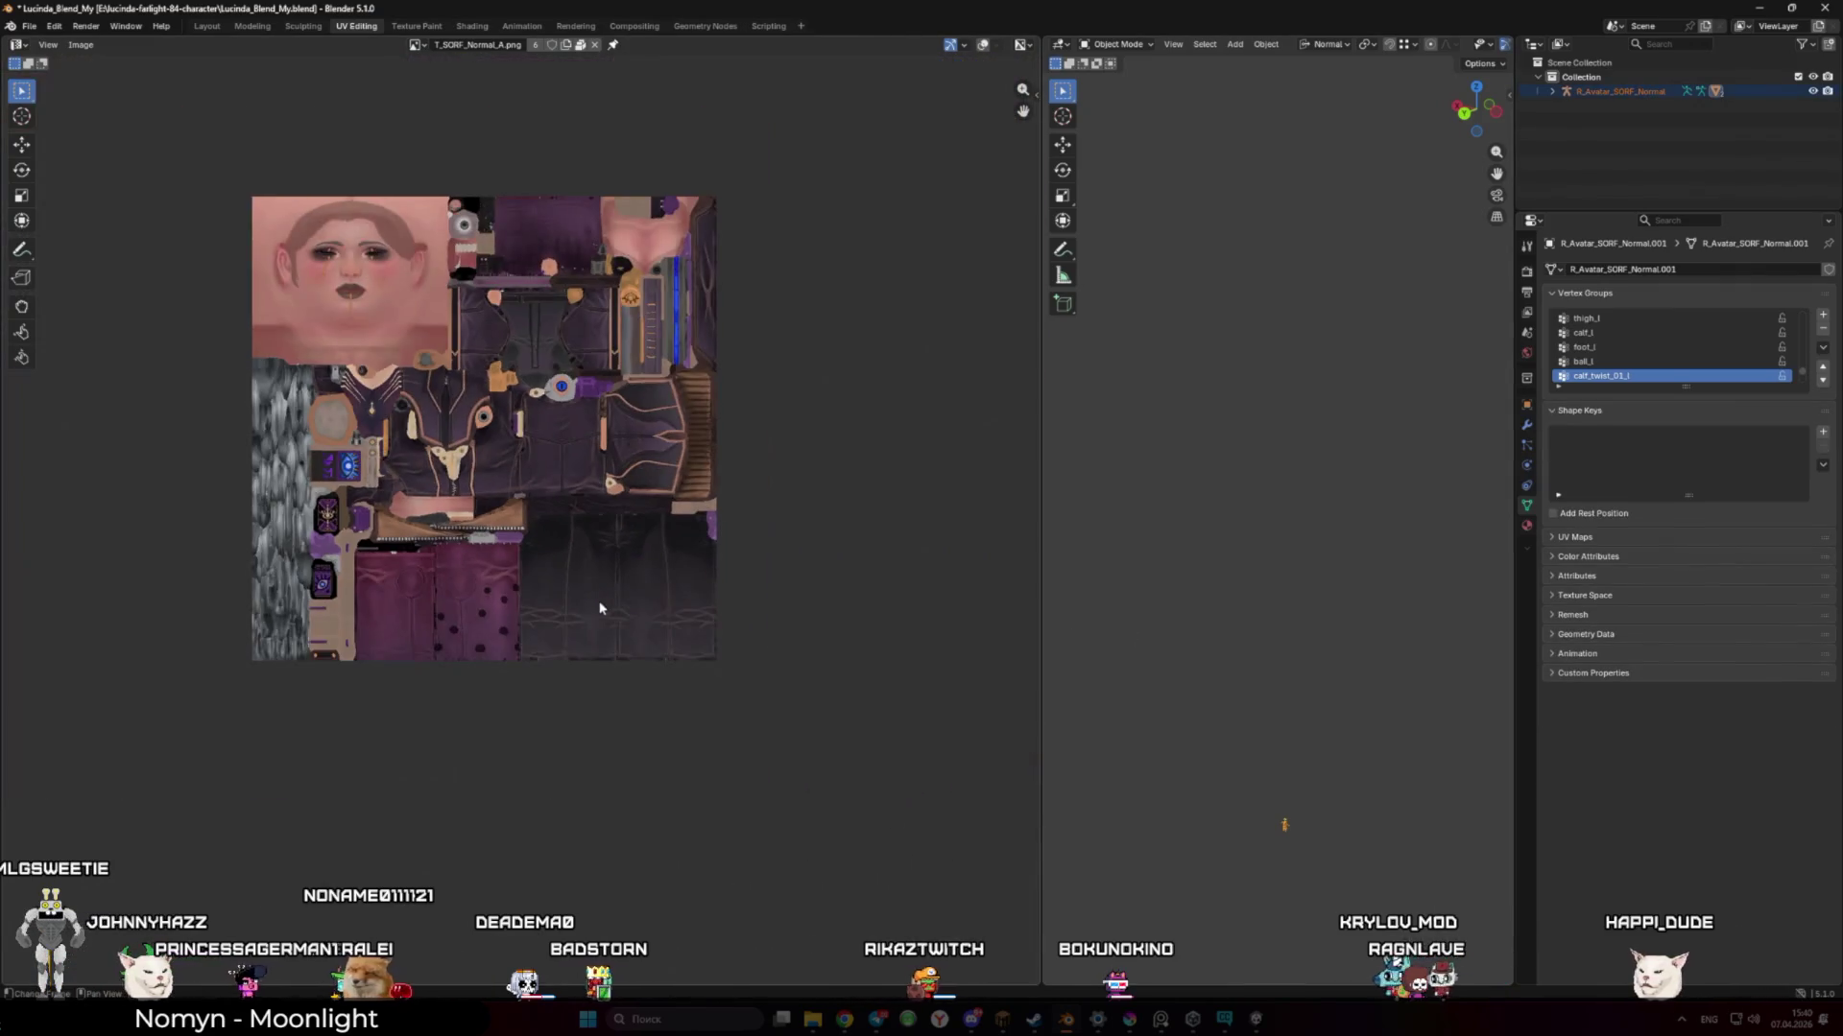
{"action": "key", "text": "KP_Decimal"}
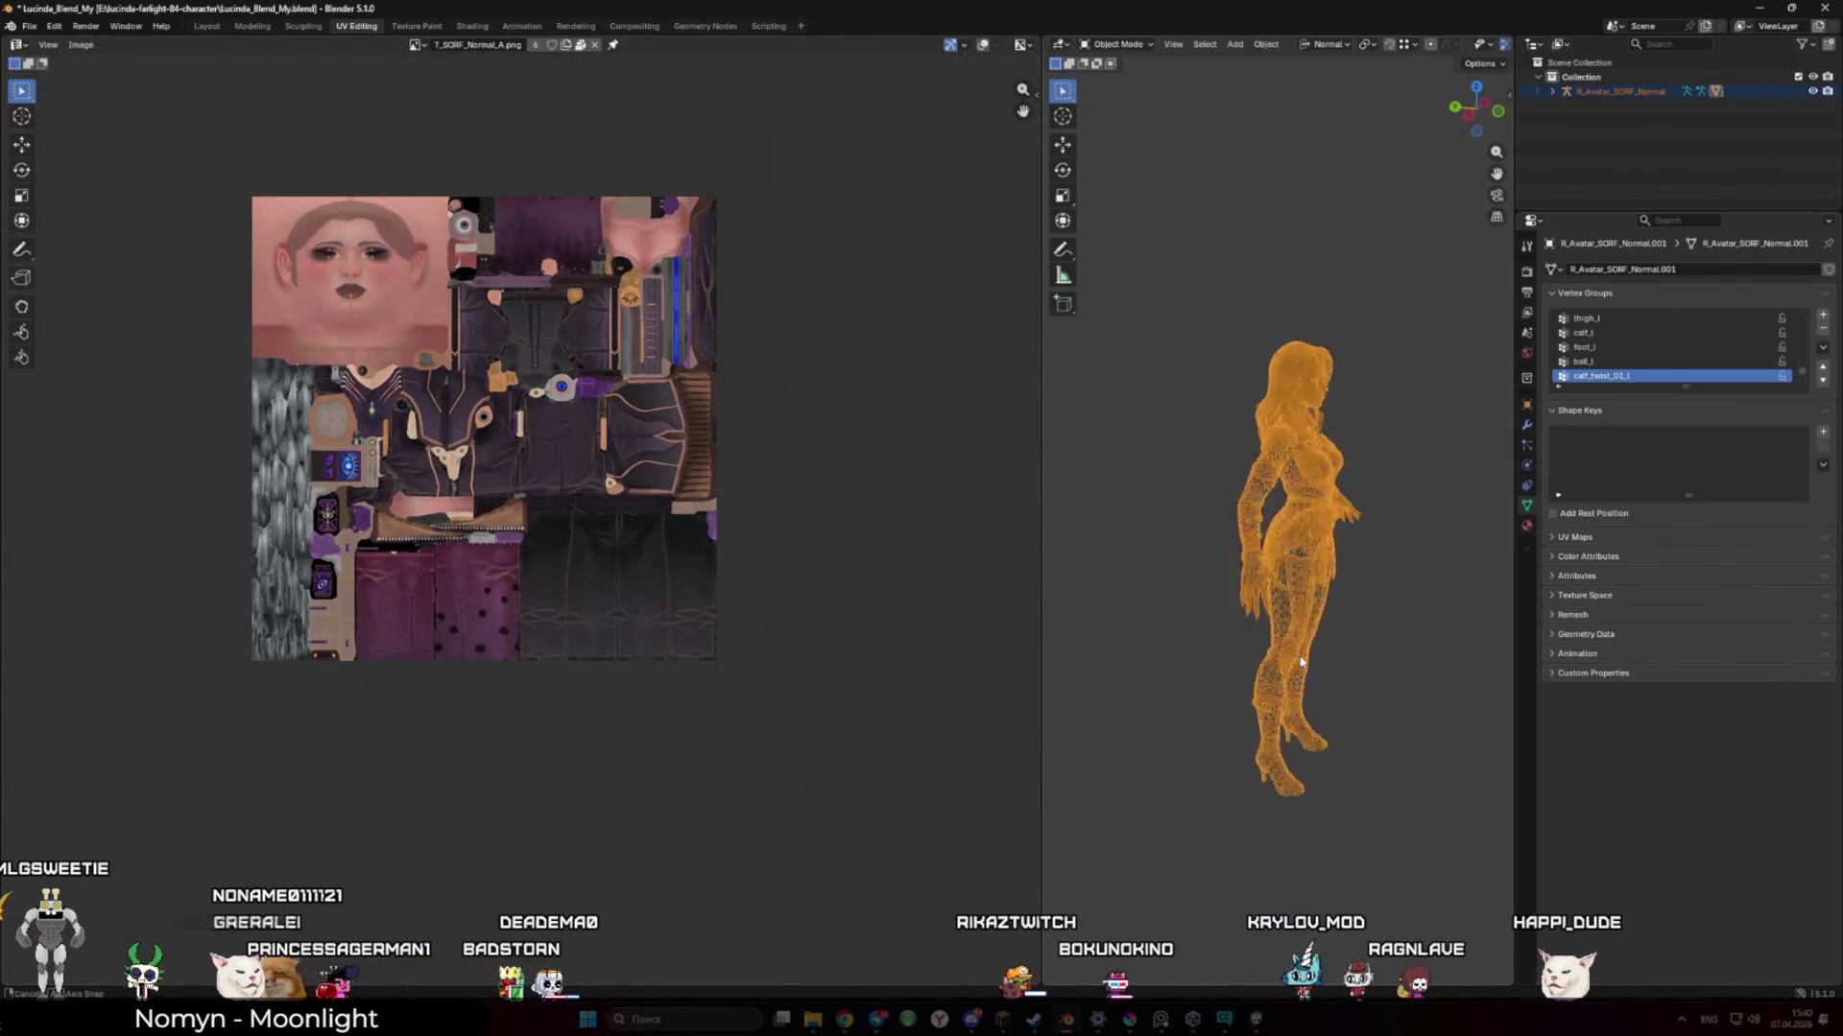
{"action": "key", "text": "Tab"}
{"action": "key", "text": "Tab"}
{"action": "key", "text": "Tab"}
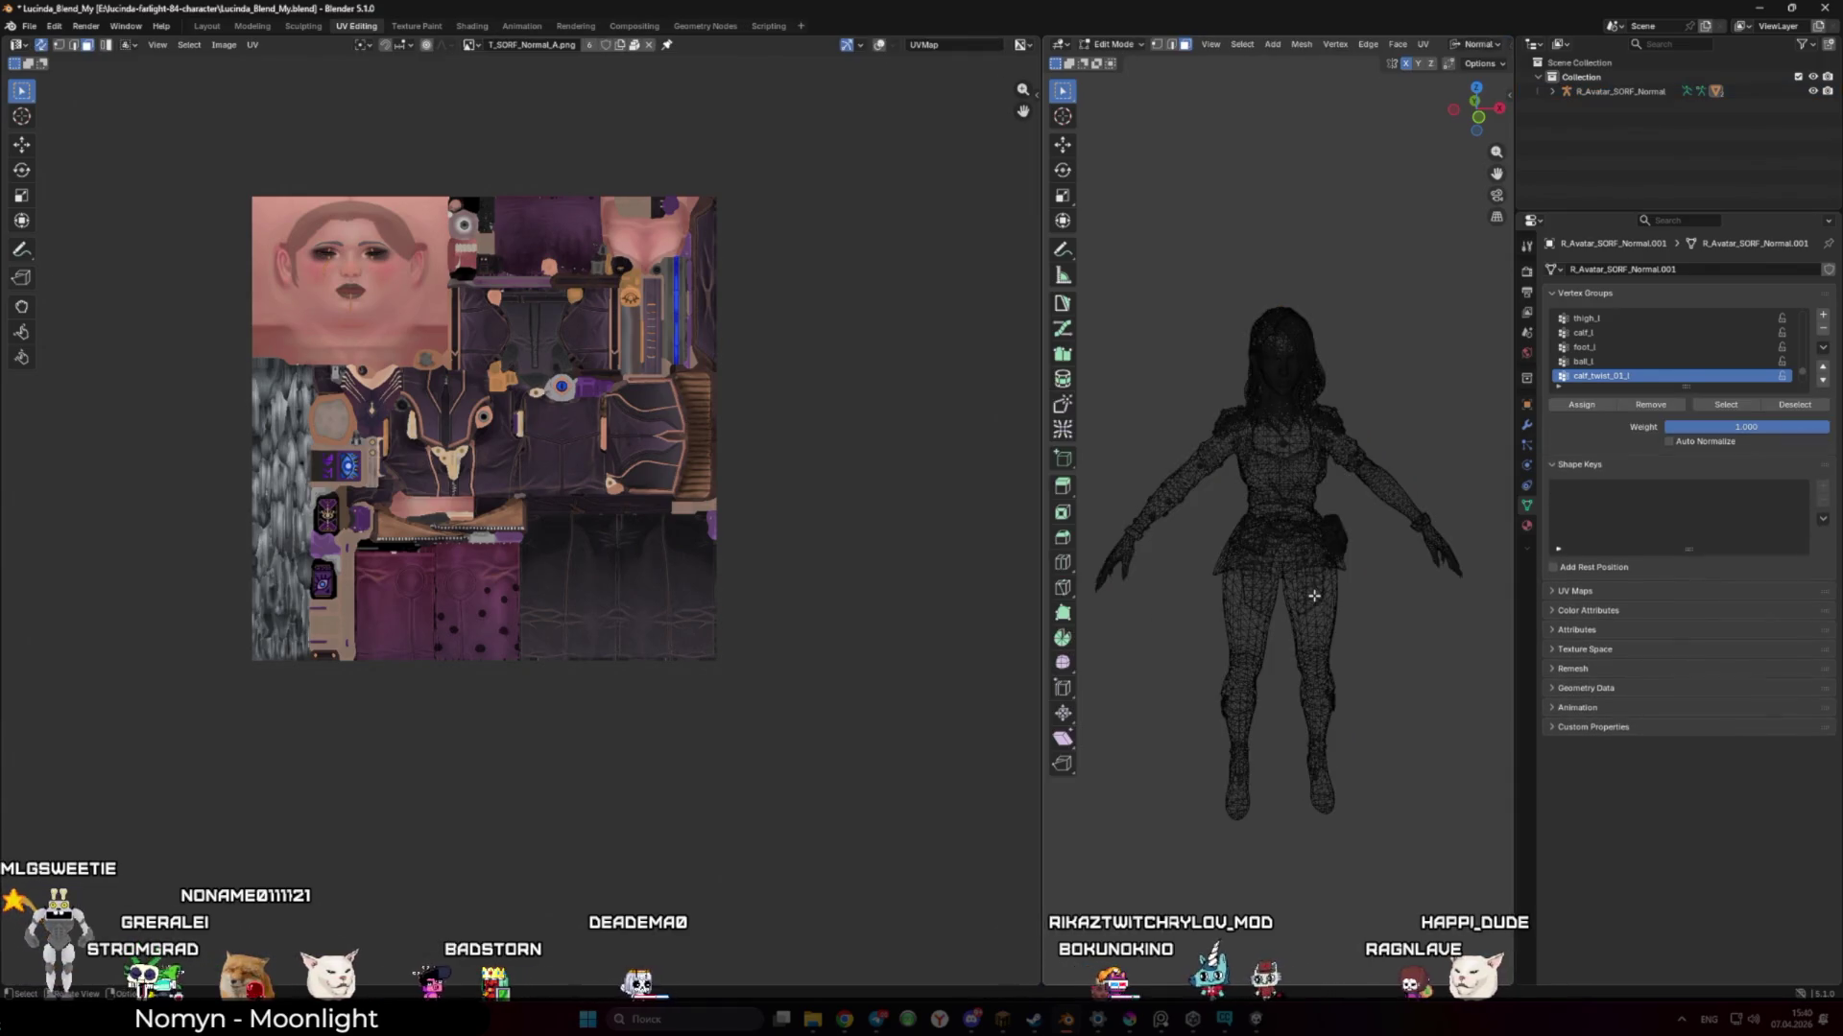
{"action": "left_click_drag", "start_coordinate": [1394, 629], "coordinate": [1246, 566]}
{"action": "scroll", "coordinate": [1247, 566], "scroll_direction": "up", "scroll_amount": 3}
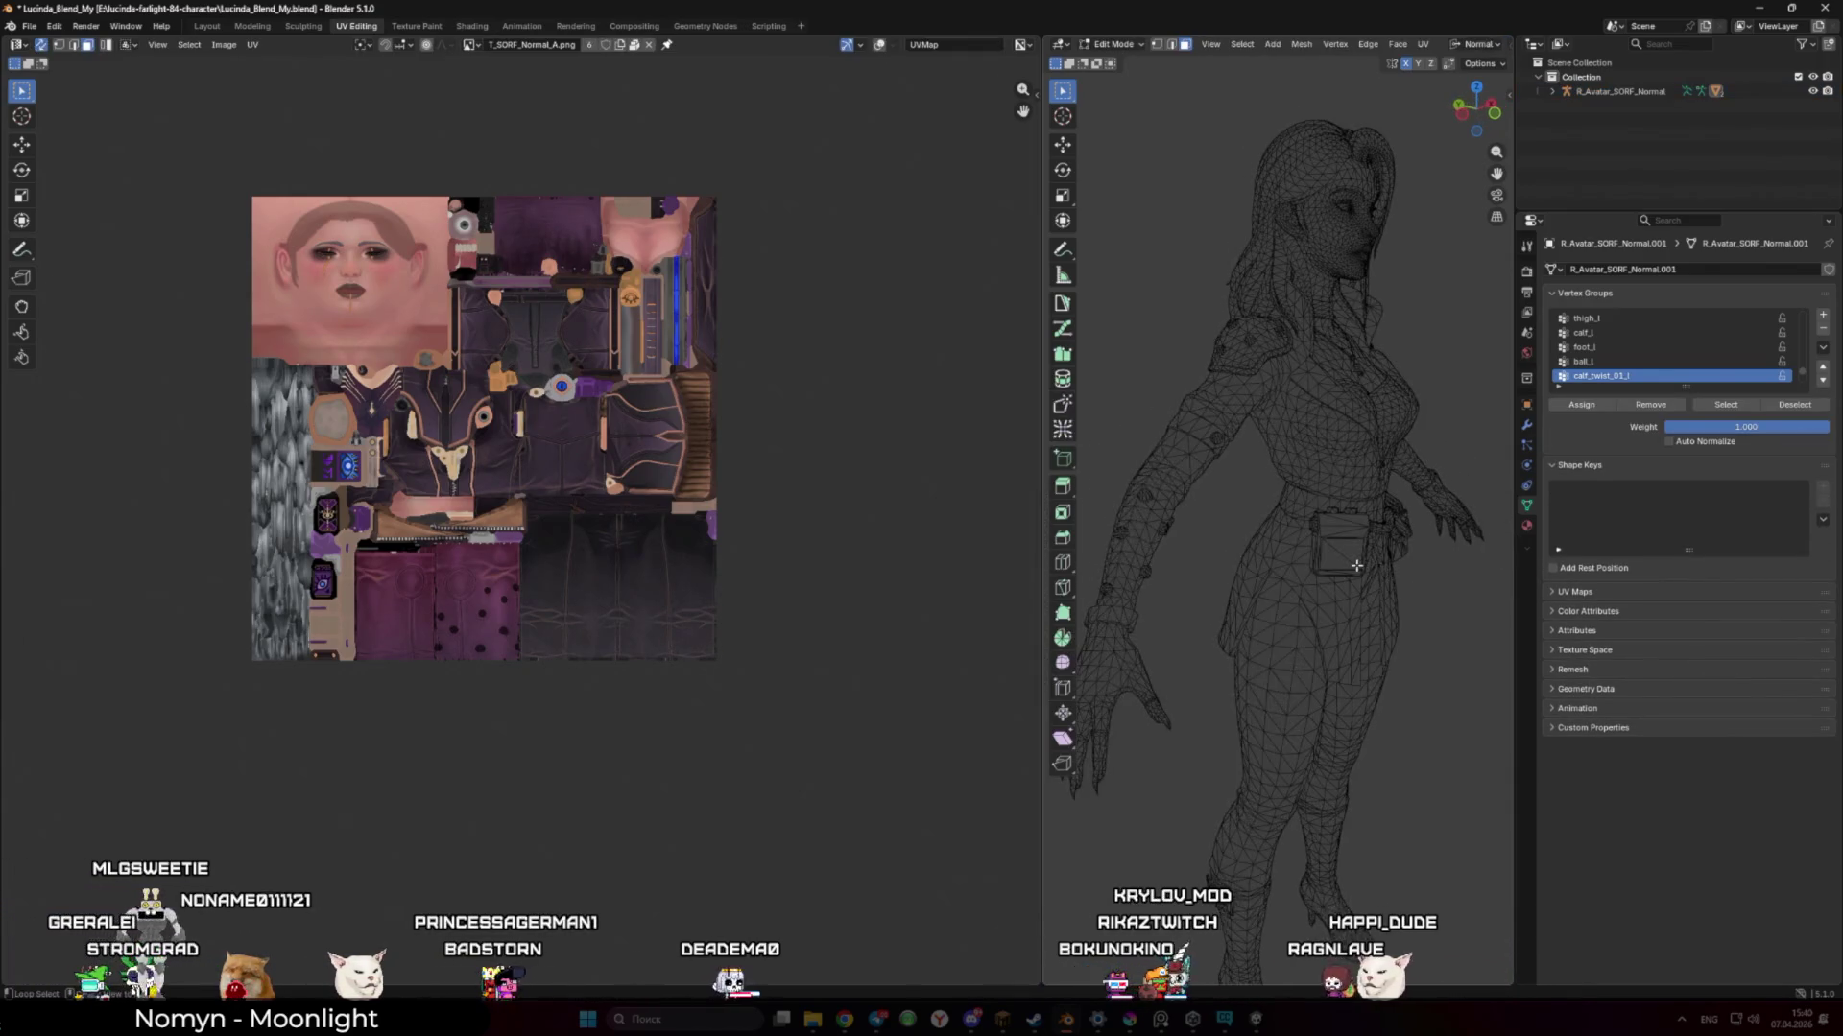
{"action": "key", "text": "Tab"}
{"action": "key", "text": "Tab"}
{"action": "key", "text": "Tab"}
{"action": "key", "text": "Tab"}
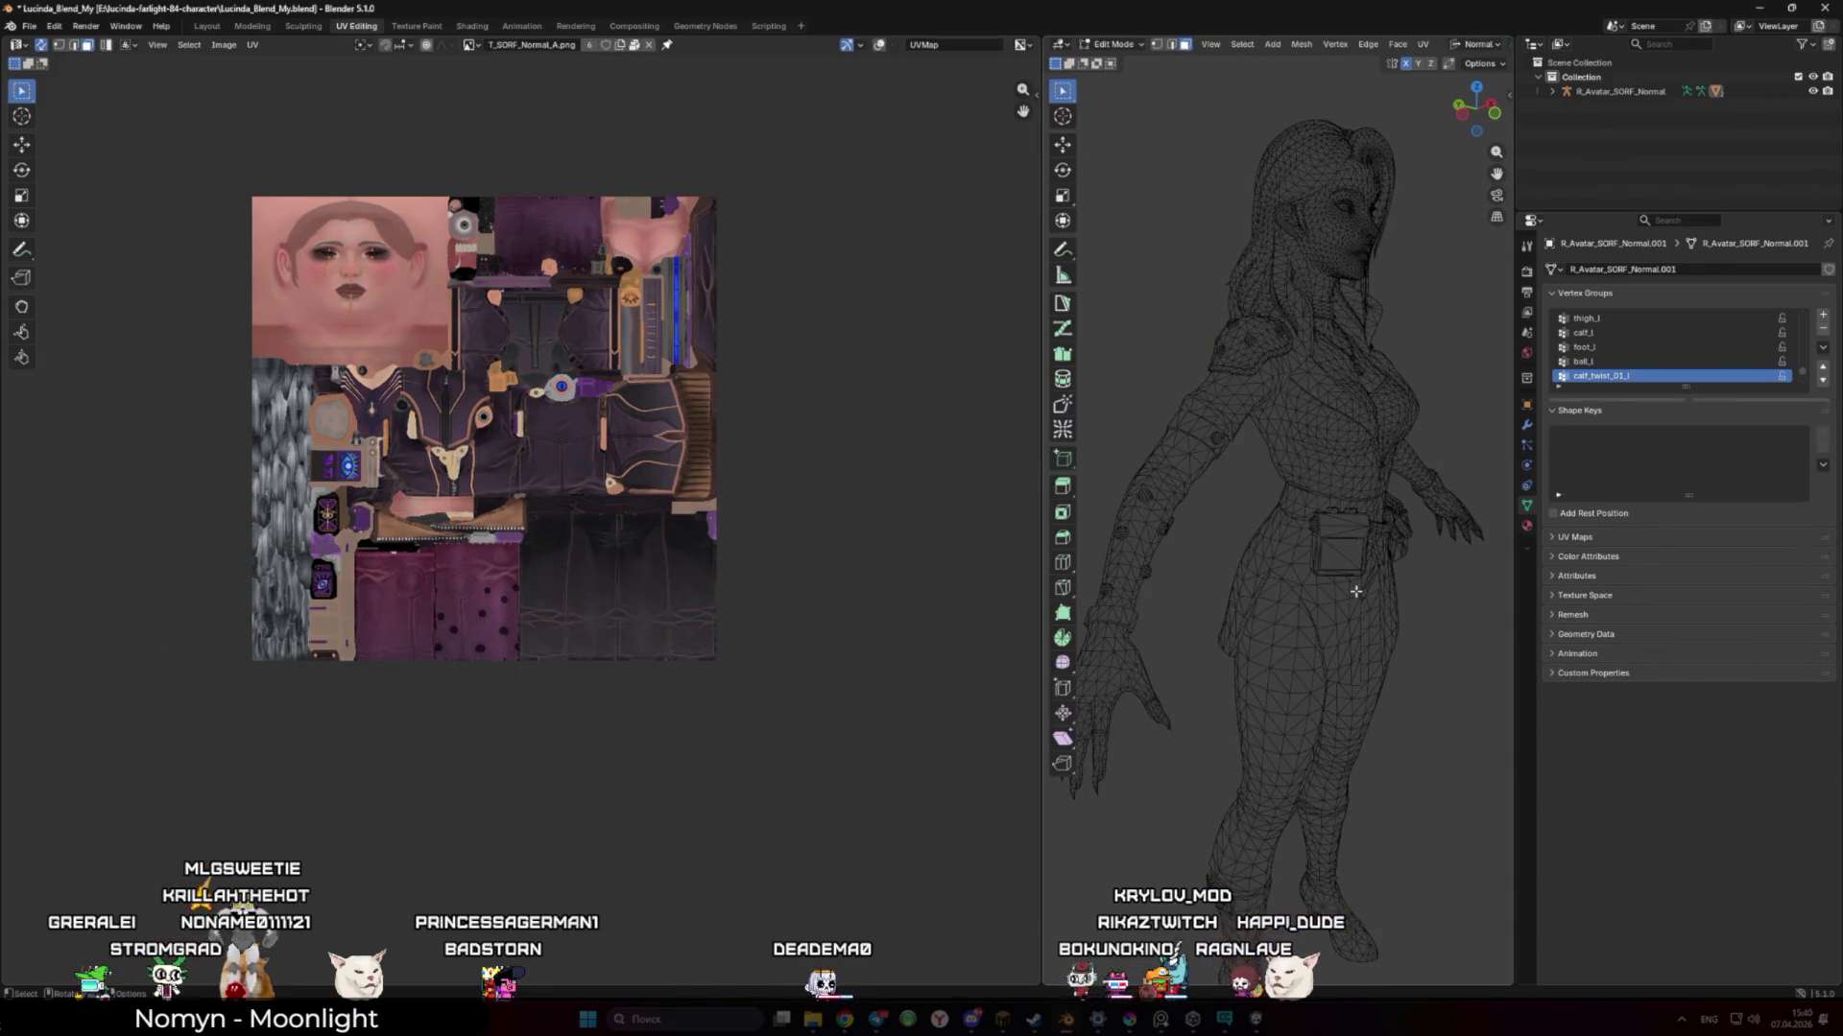
{"action": "left_click_drag", "start_coordinate": [1380, 588], "coordinate": [1146, 460]}
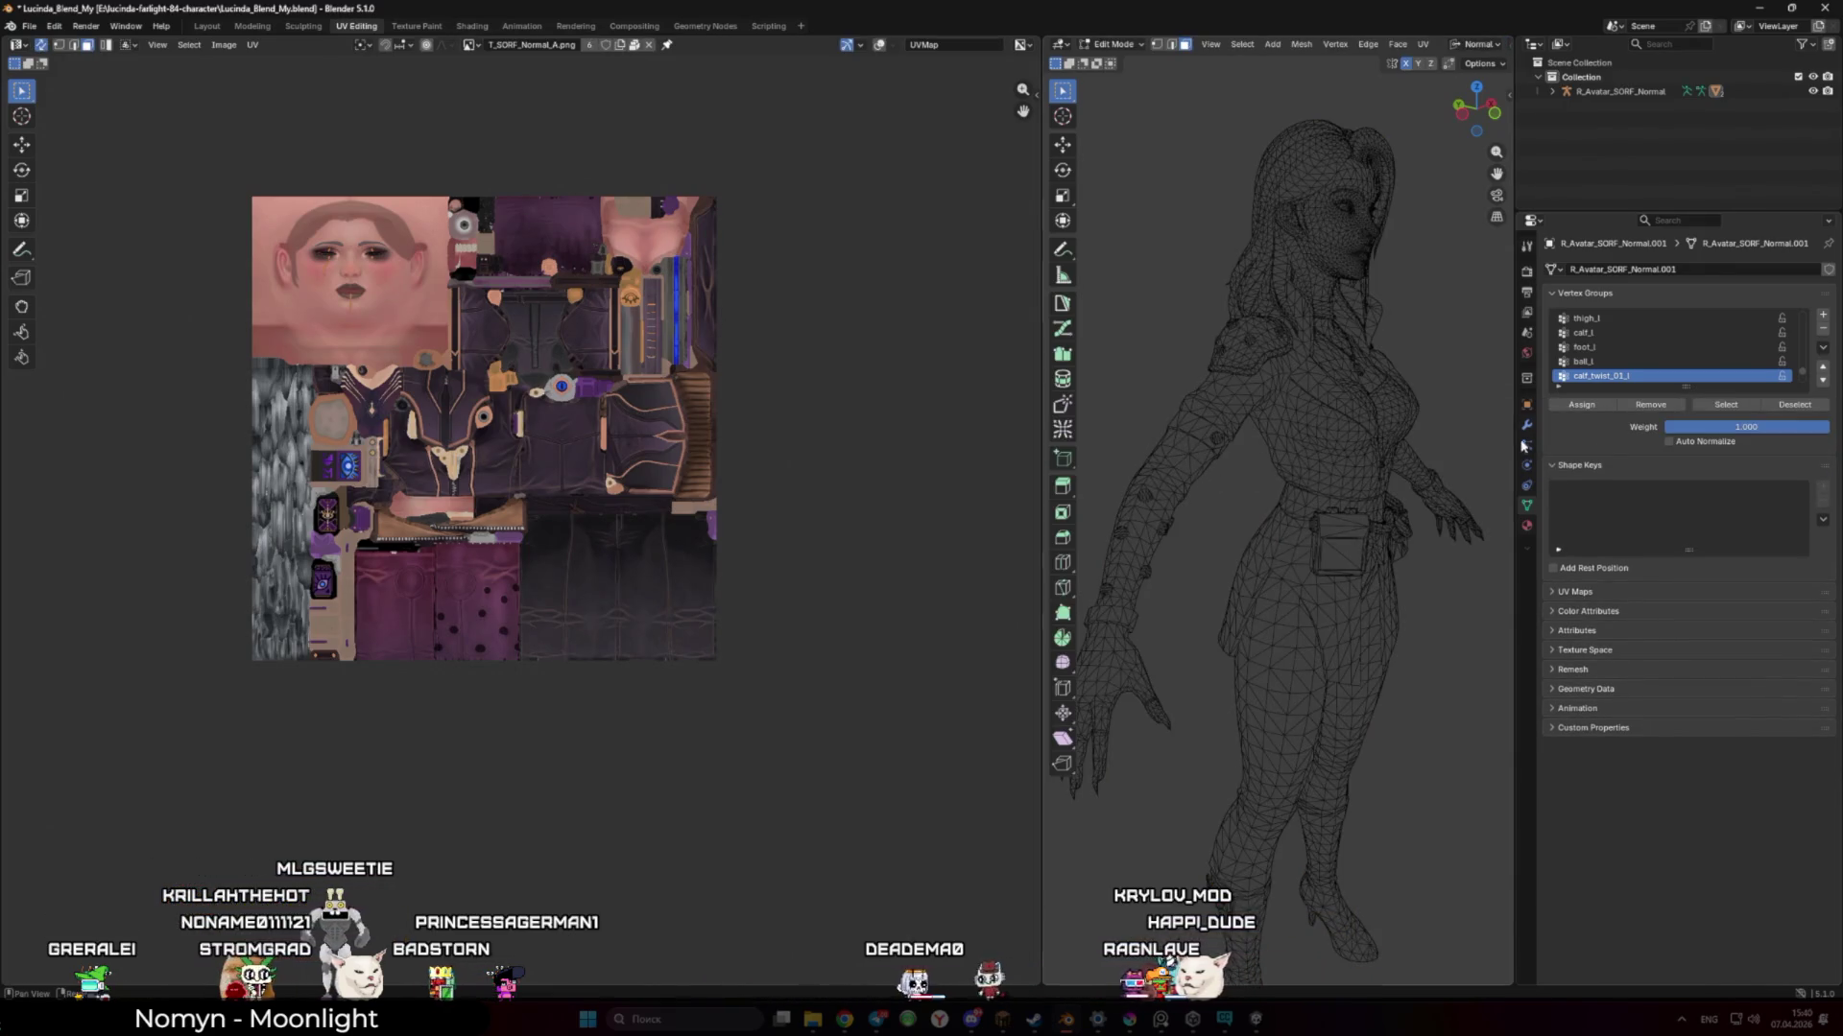
{"action": "left_click", "coordinate": [1527, 527]}
{"action": "left_click", "coordinate": [1622, 287]}
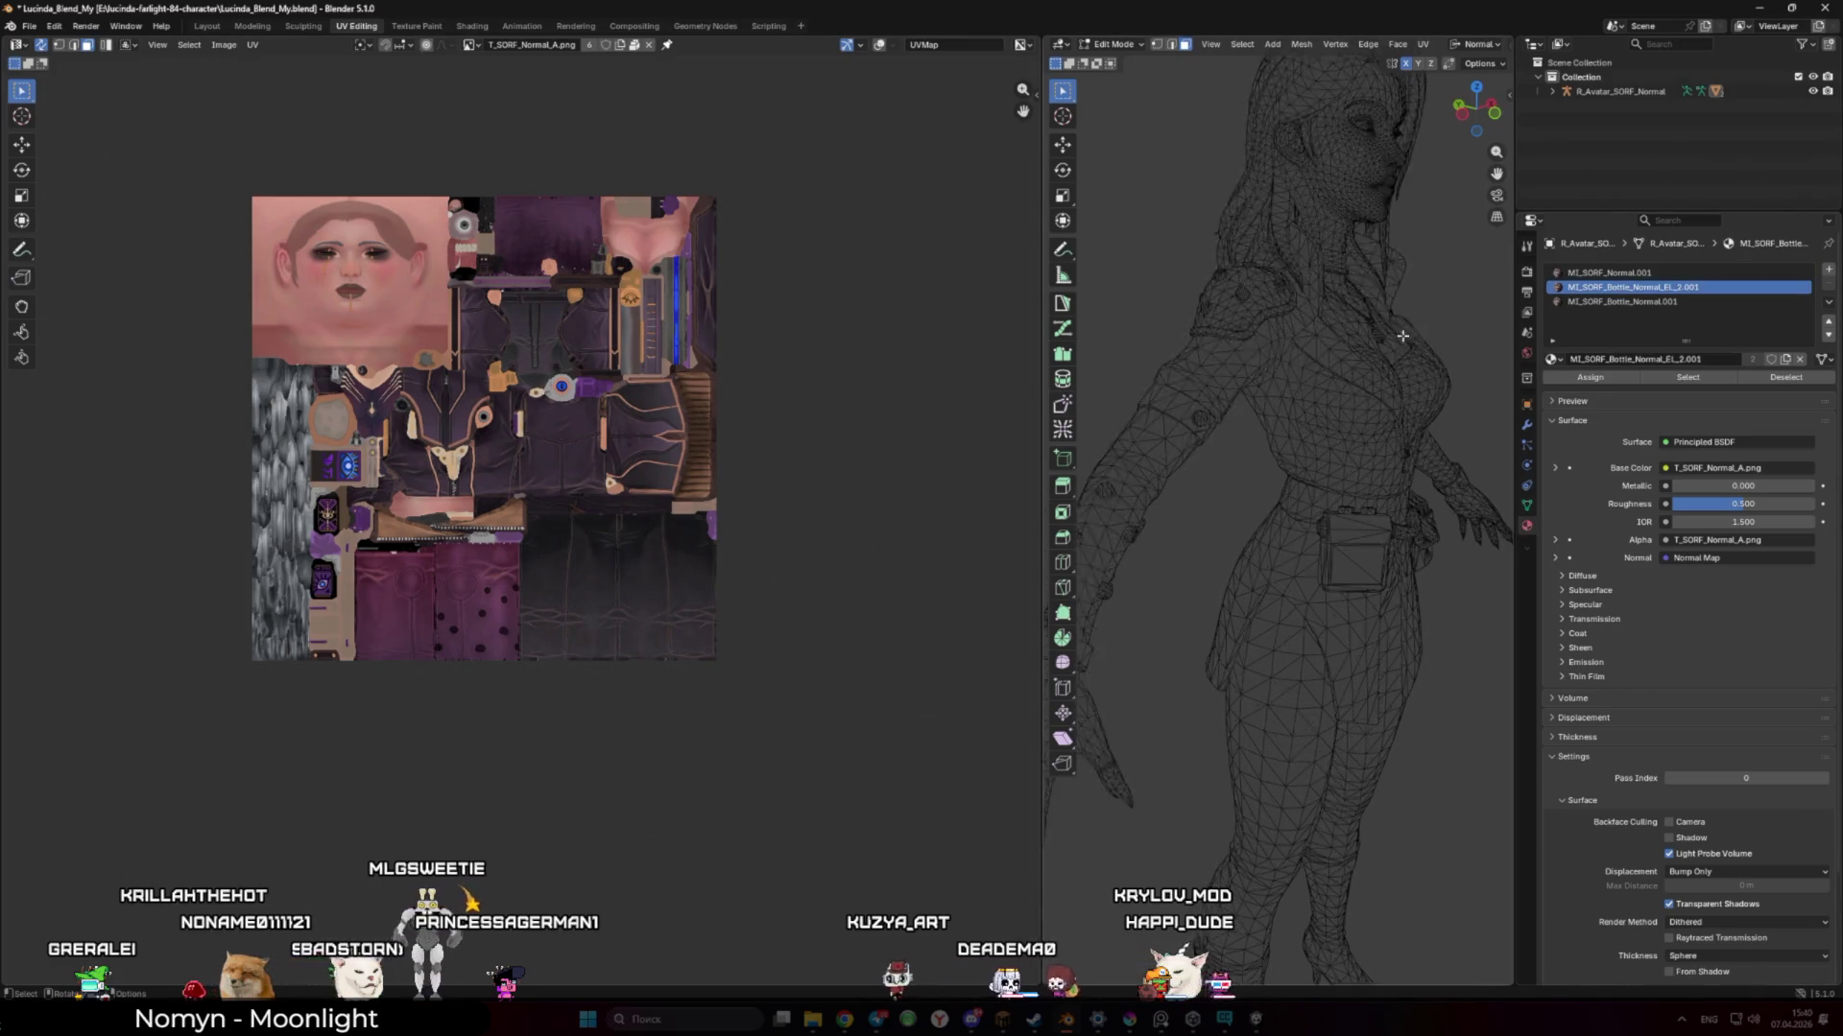
{"action": "left_click_drag", "start_coordinate": [1038, 203], "coordinate": [712, 206]}
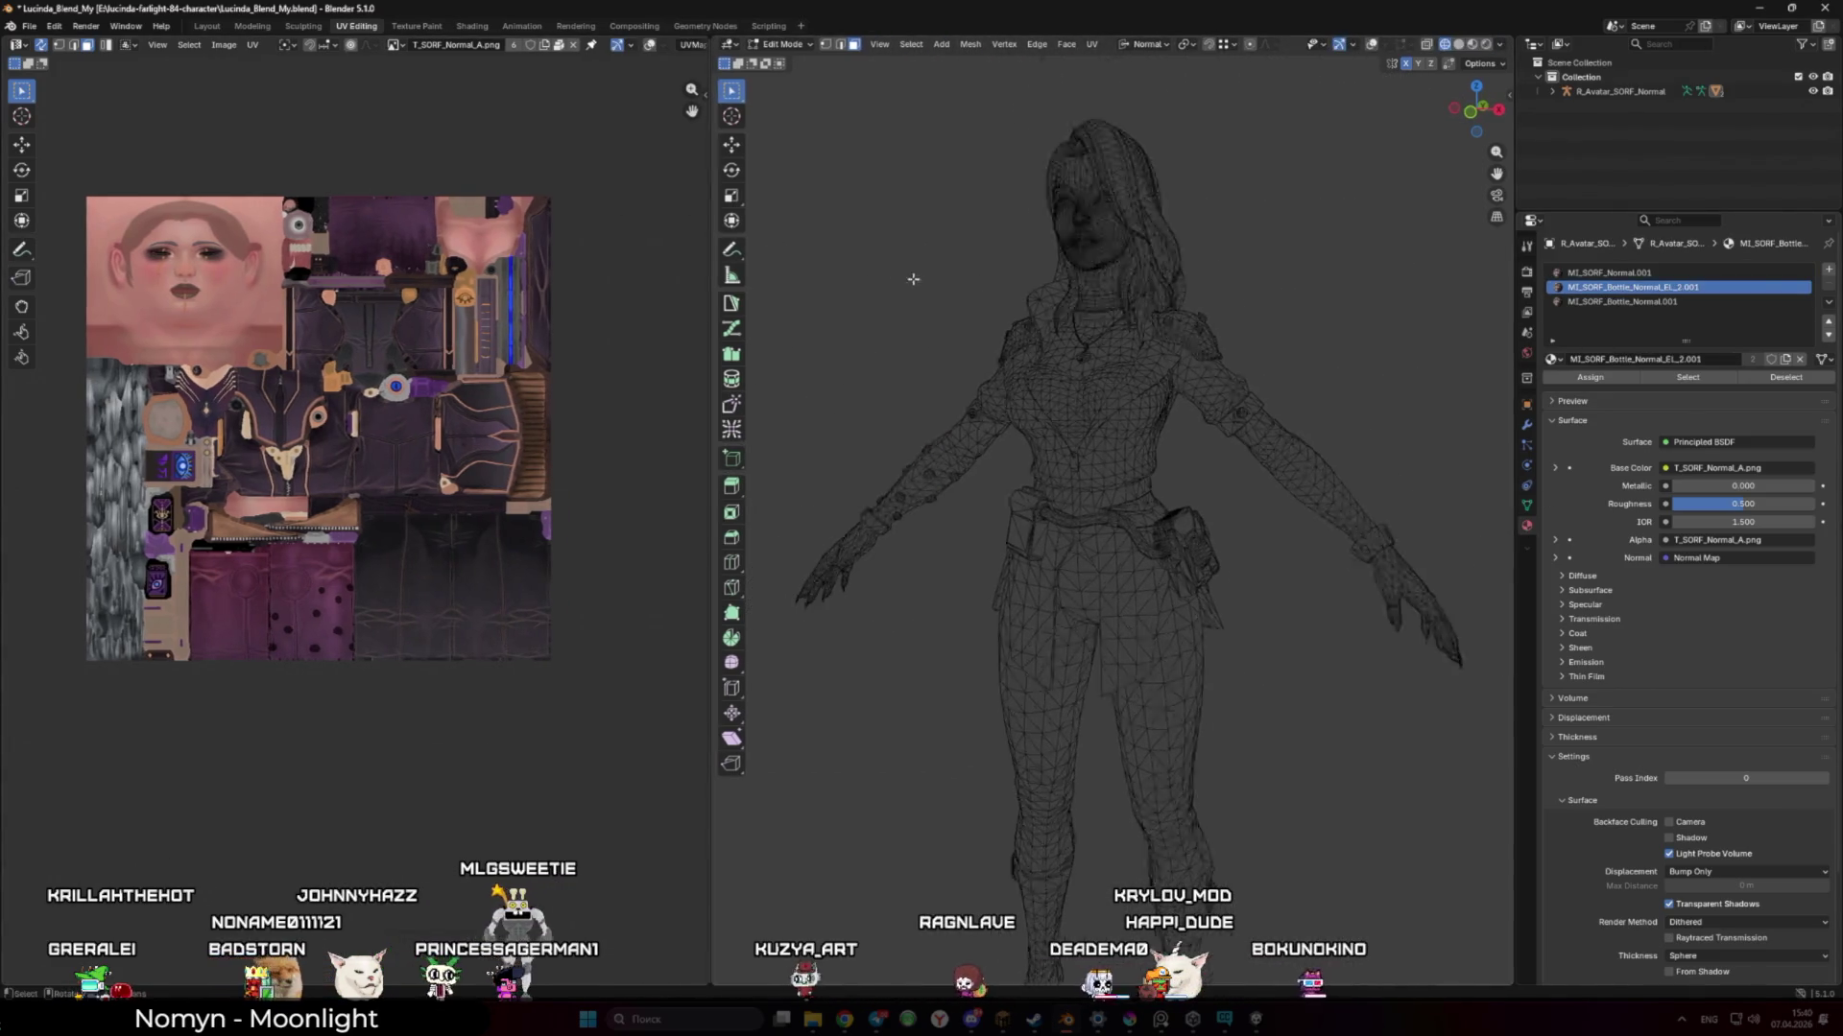
In solid shading, select the entire mesh and all its UVs over the T_SORF_Normal_A.png texture
{"action": "key", "text": "Tab"}
{"action": "key", "text": "shift+z"}
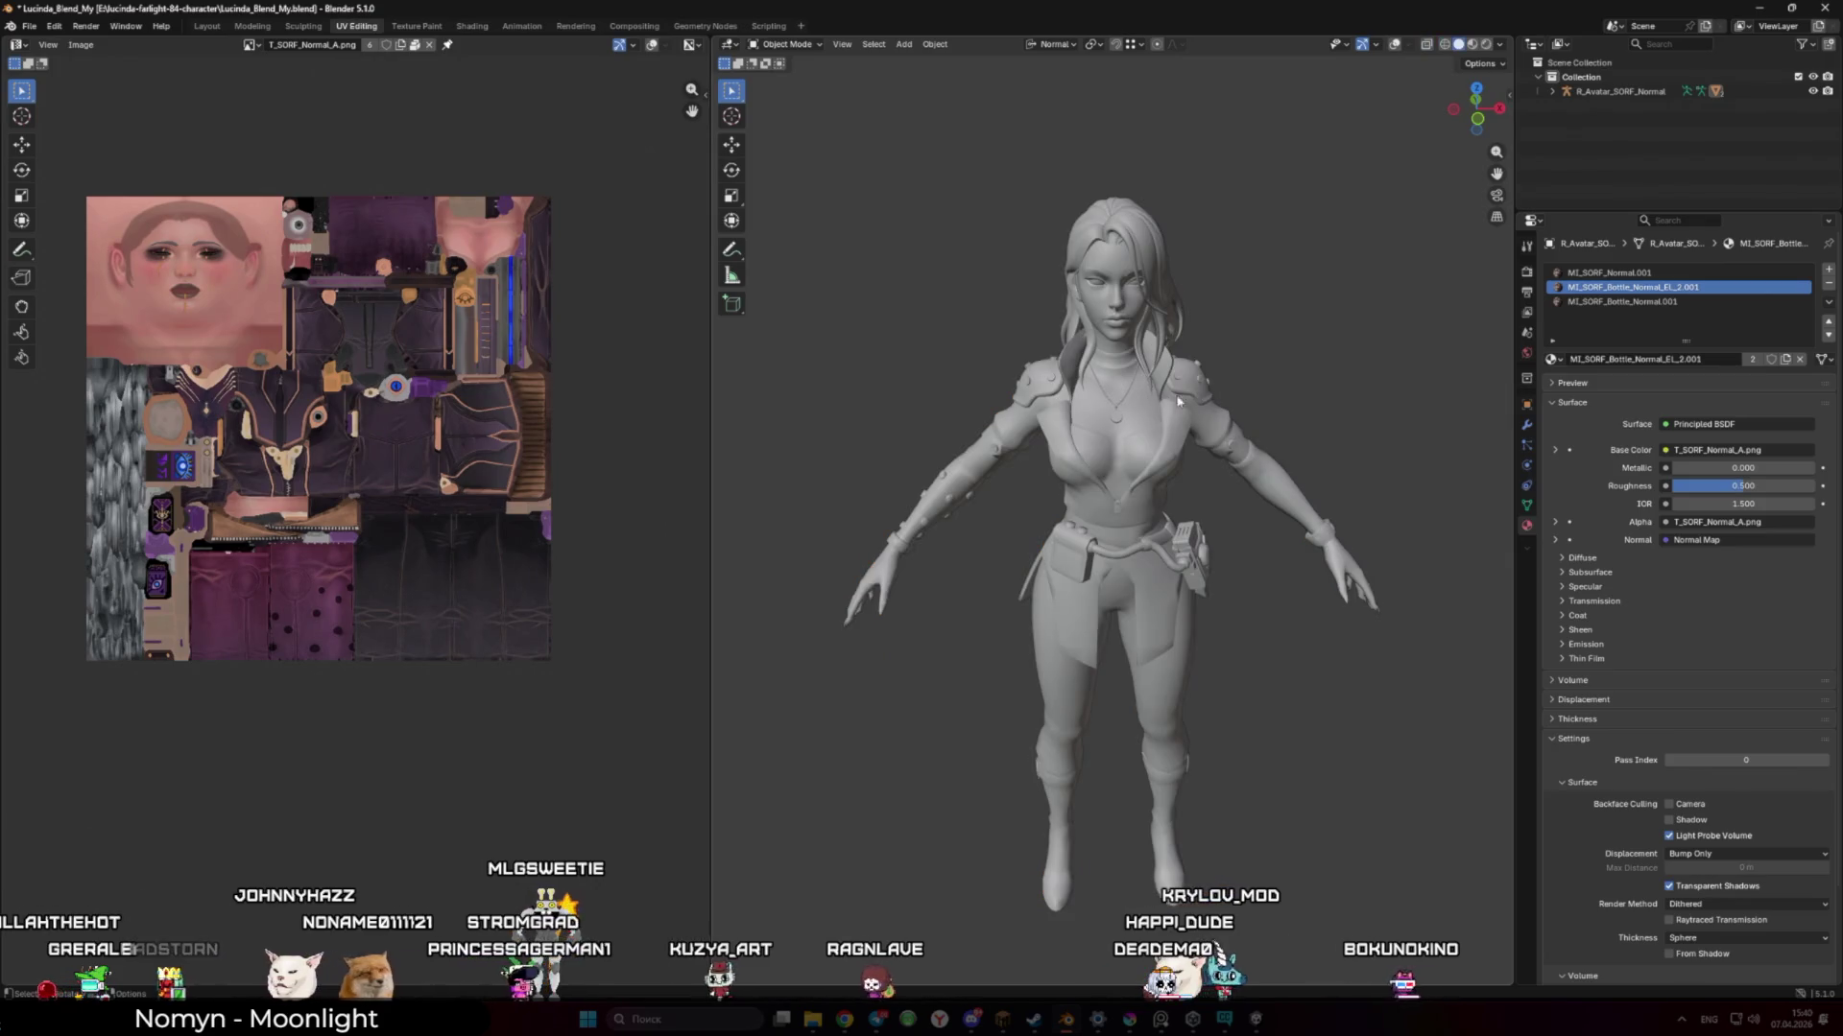
{"action": "scroll", "coordinate": [1199, 393], "scroll_direction": "up", "scroll_amount": 3}
{"action": "key", "text": "Tab"}
{"action": "key", "text": "alt+a"}
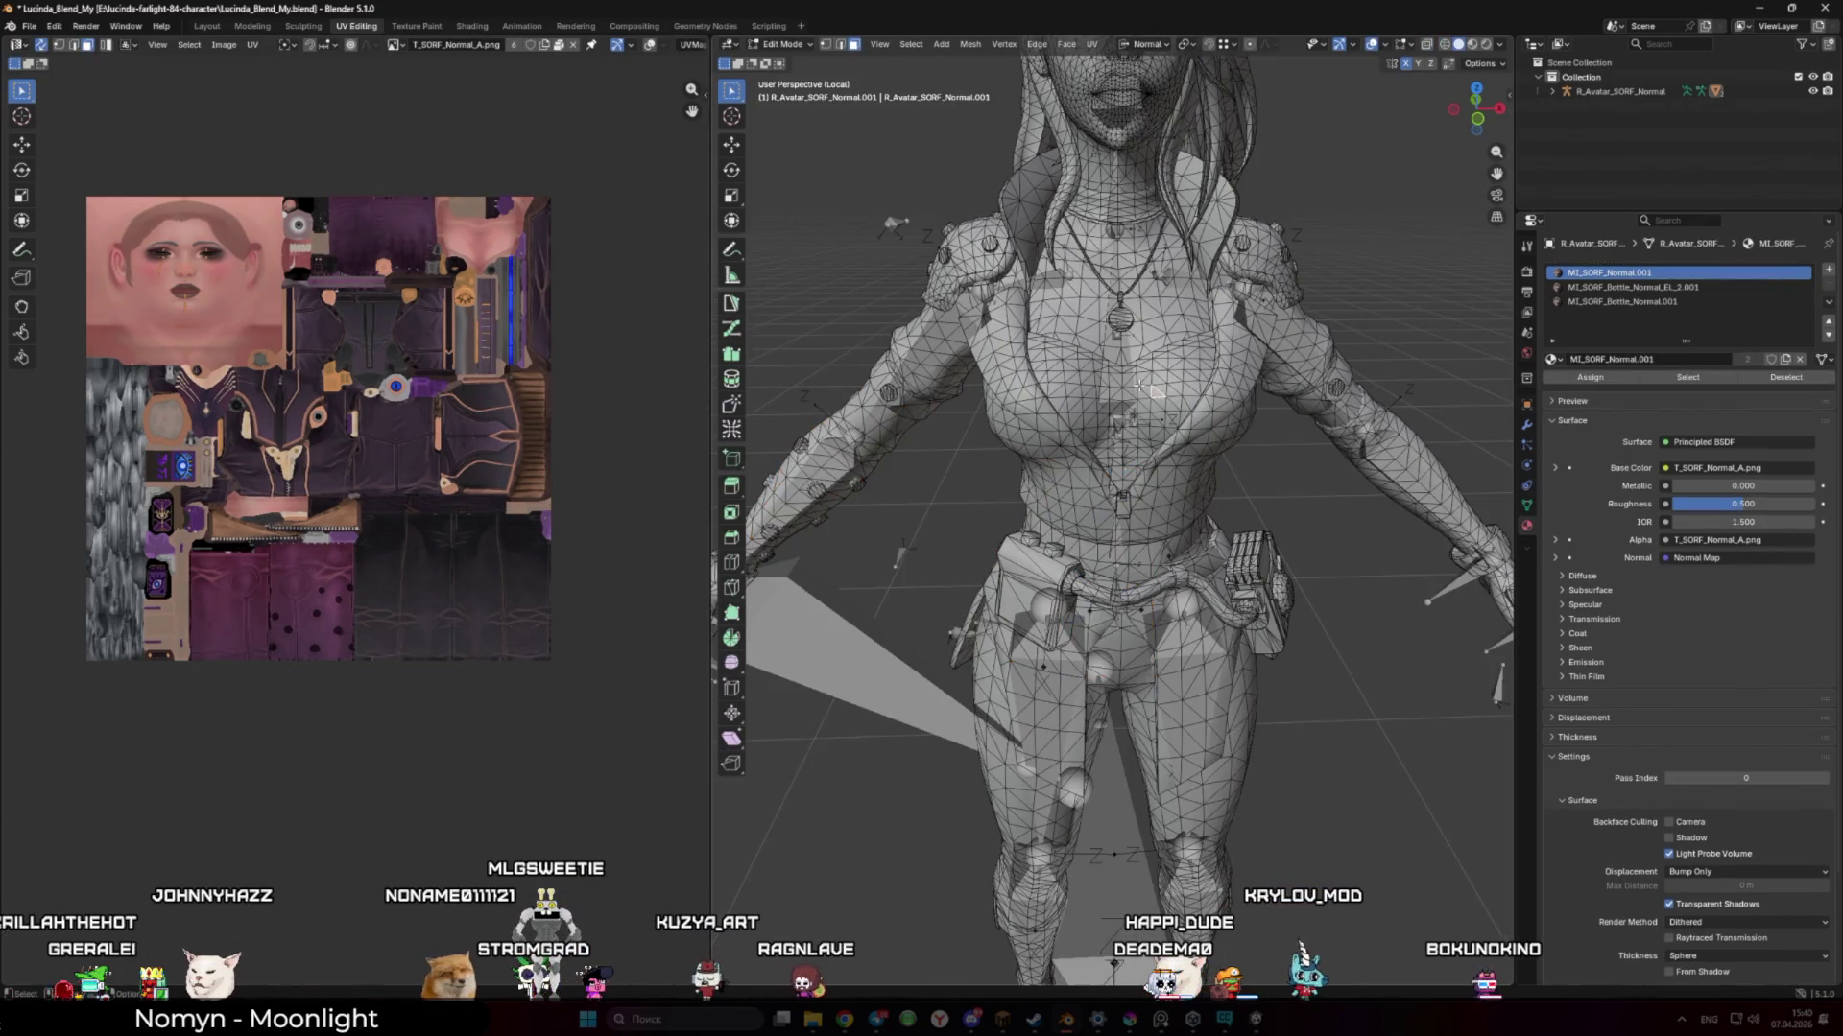
{"action": "key", "text": "a"}
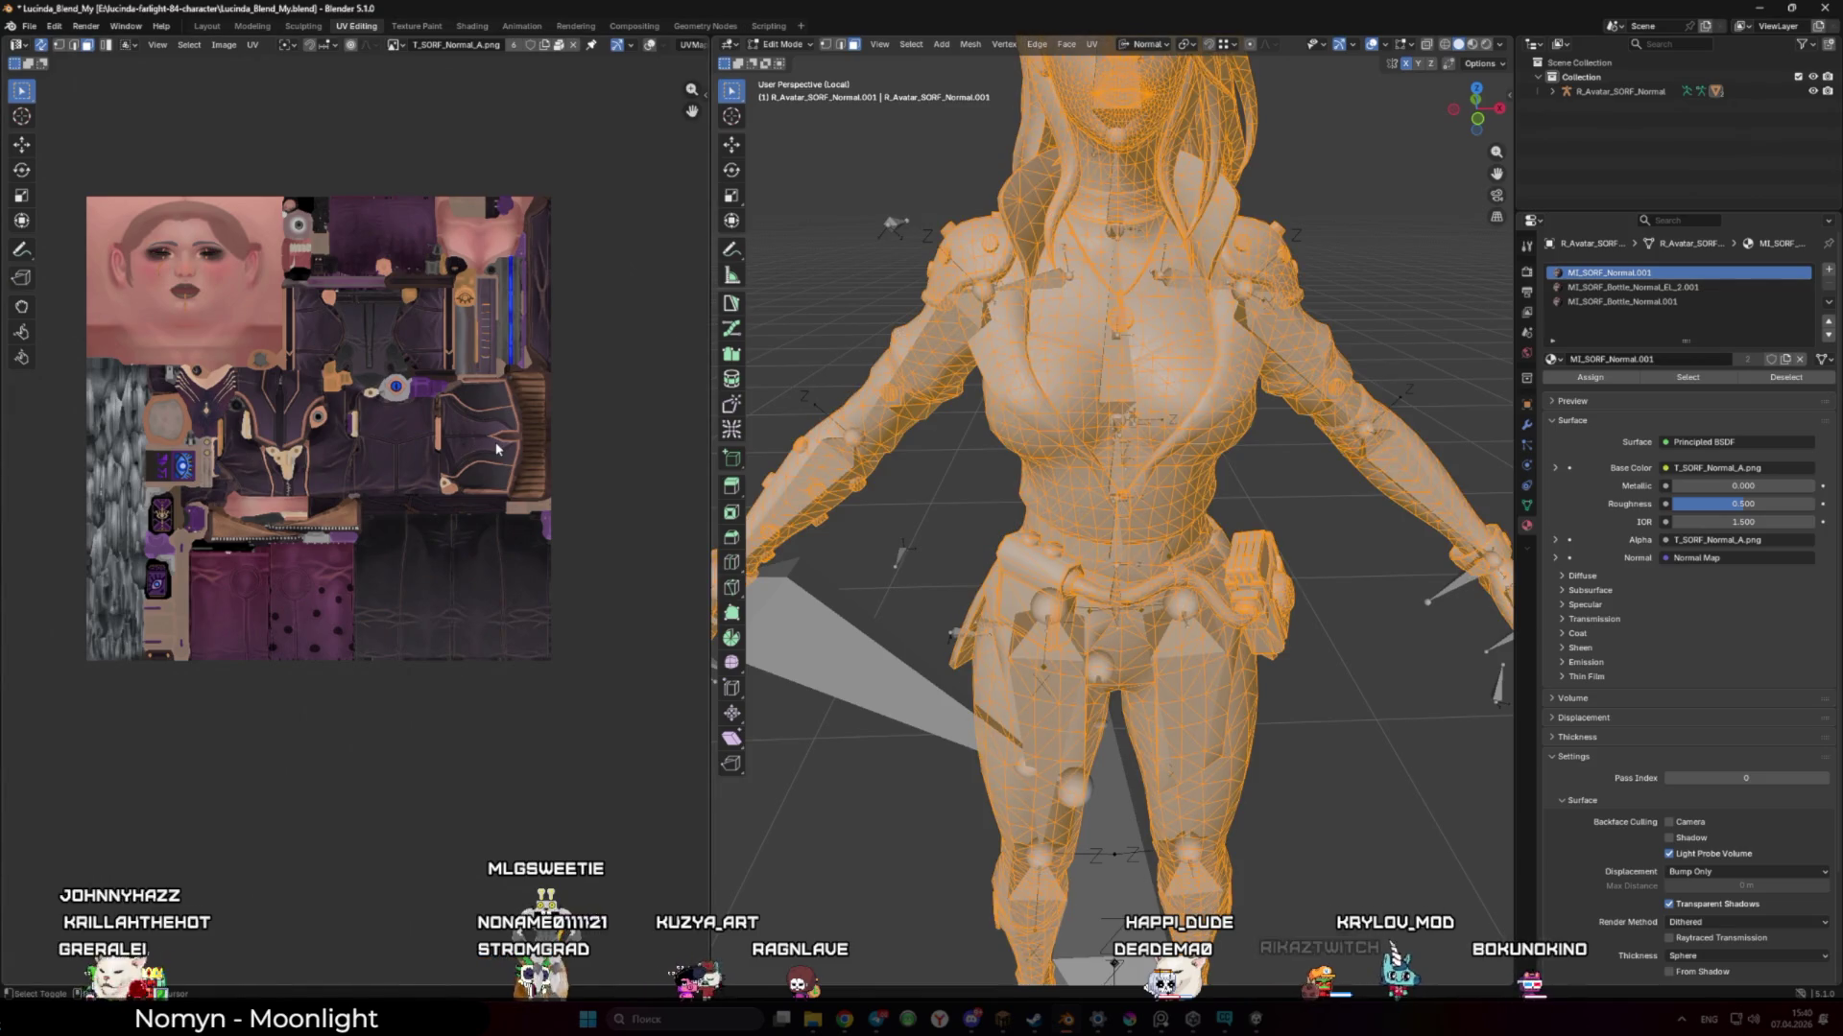
{"action": "key", "text": "a"}
{"action": "scroll", "coordinate": [410, 396], "scroll_direction": "up", "scroll_amount": 2}
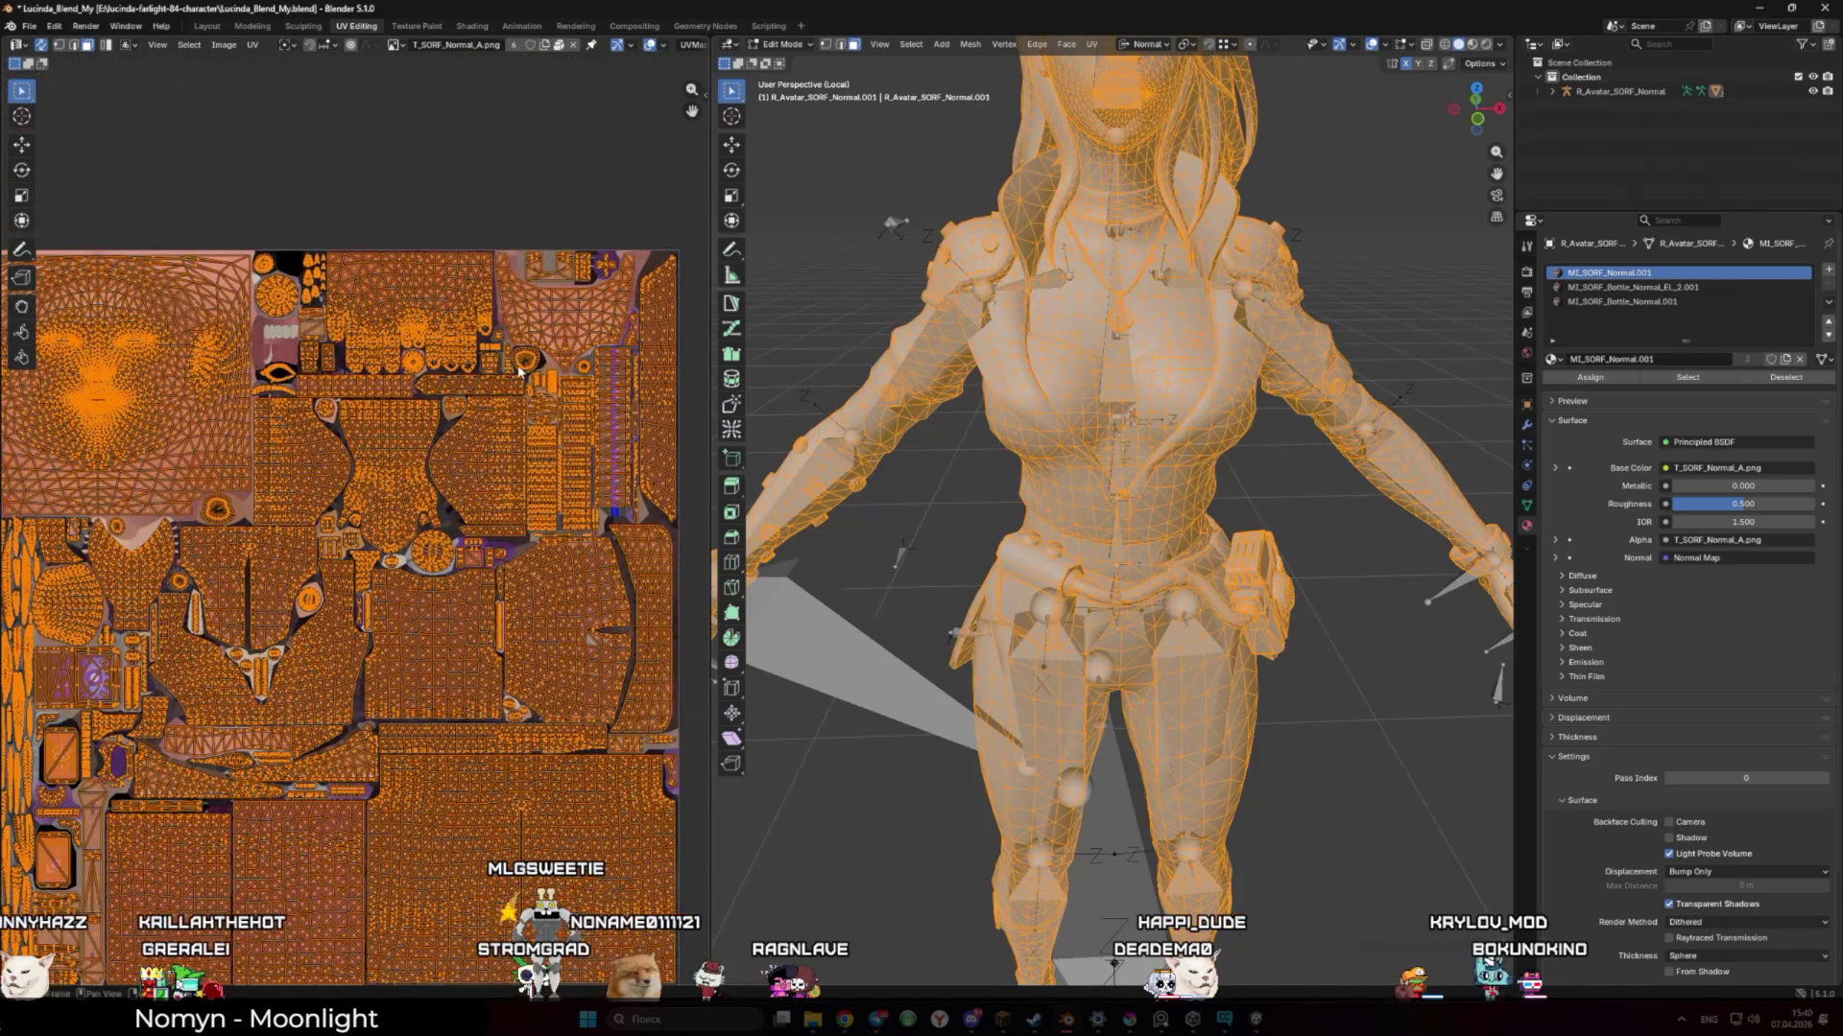
{"action": "scroll", "coordinate": [432, 495], "scroll_direction": "up", "scroll_amount": 3}
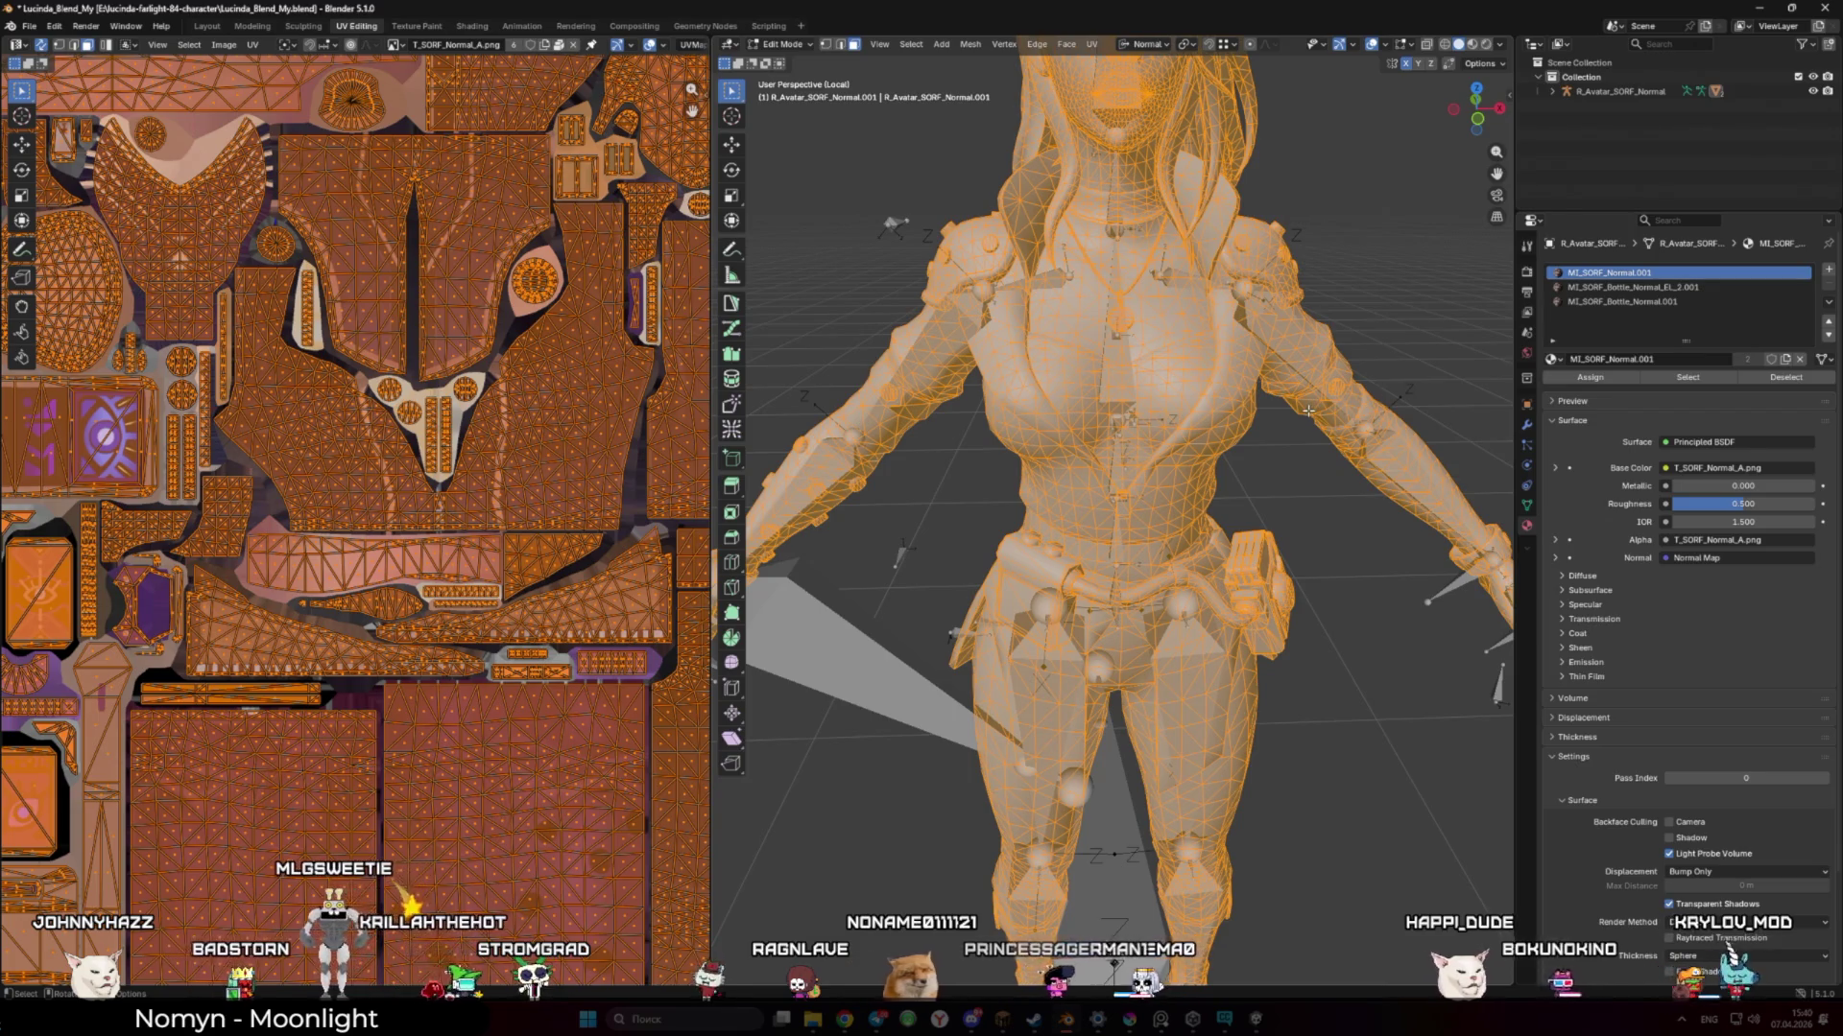
{"action": "key", "text": "Tab"}
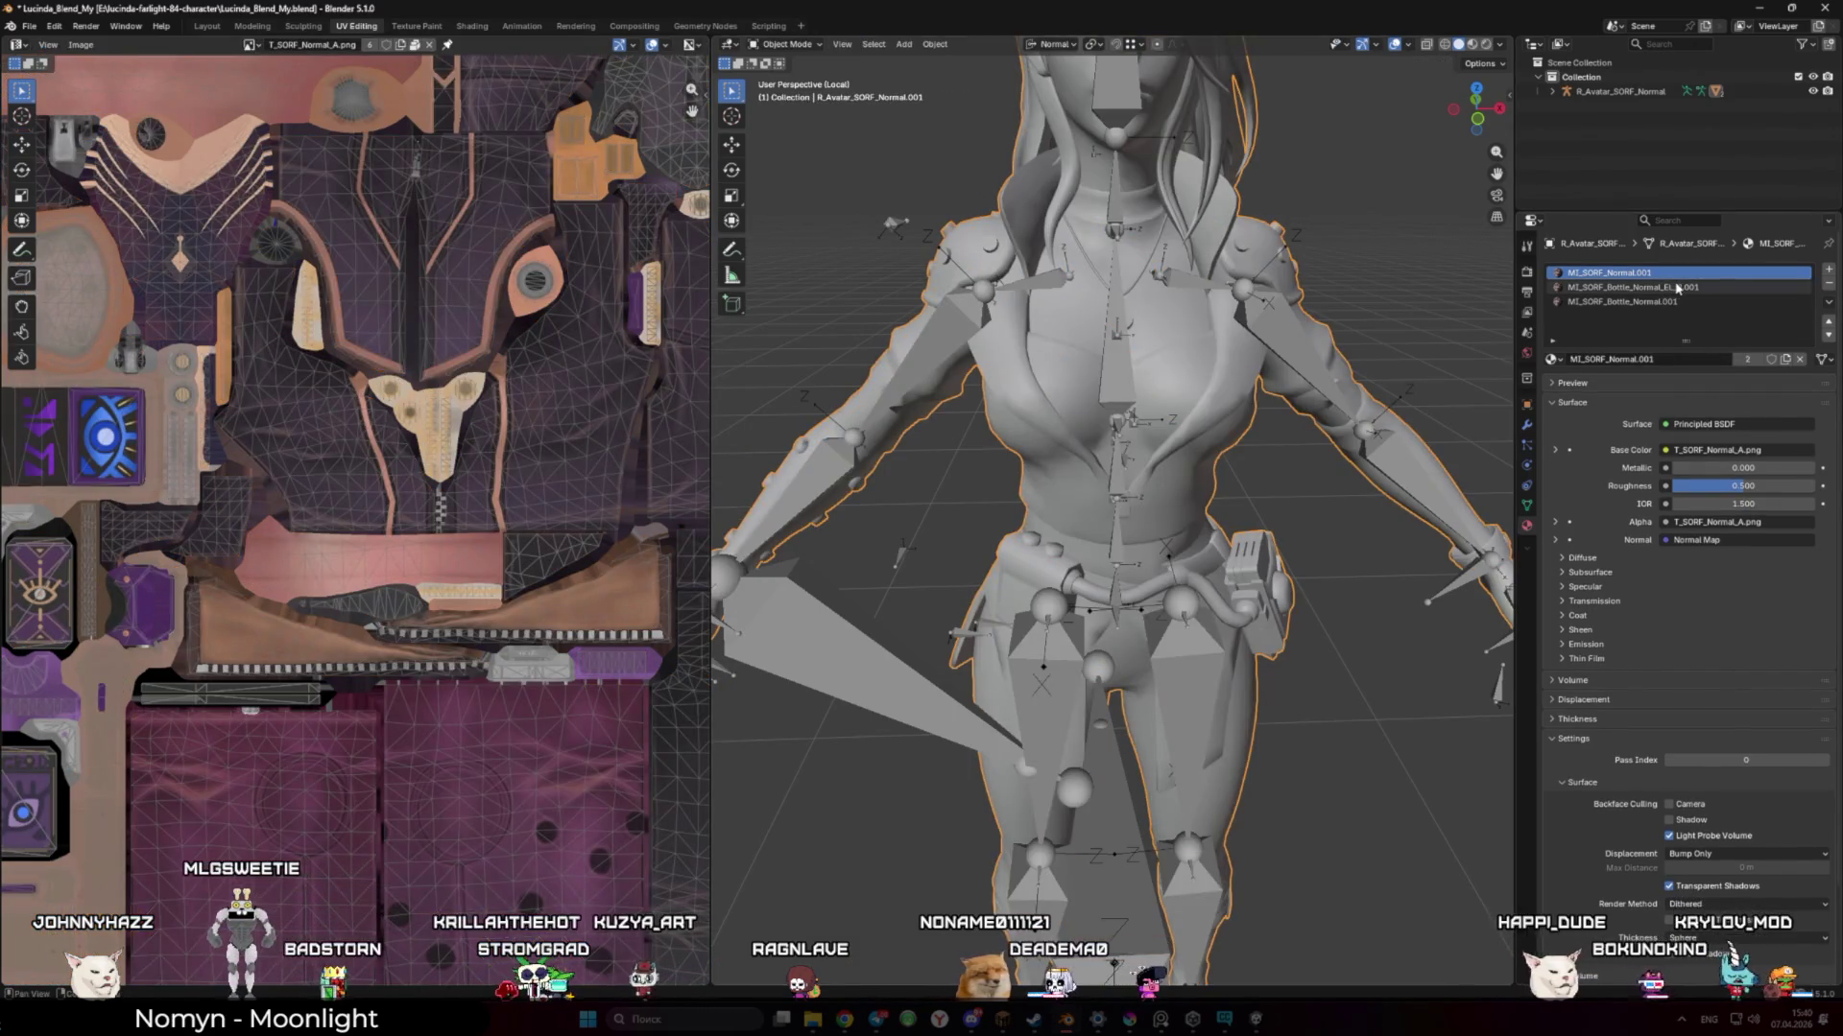
Delete the MI_SORF_Bottle_Normal_EL_2.001 slot, rename the remaining material Lucinda_M, save, and return to Layout
{"action": "left_click", "coordinate": [1828, 284]}
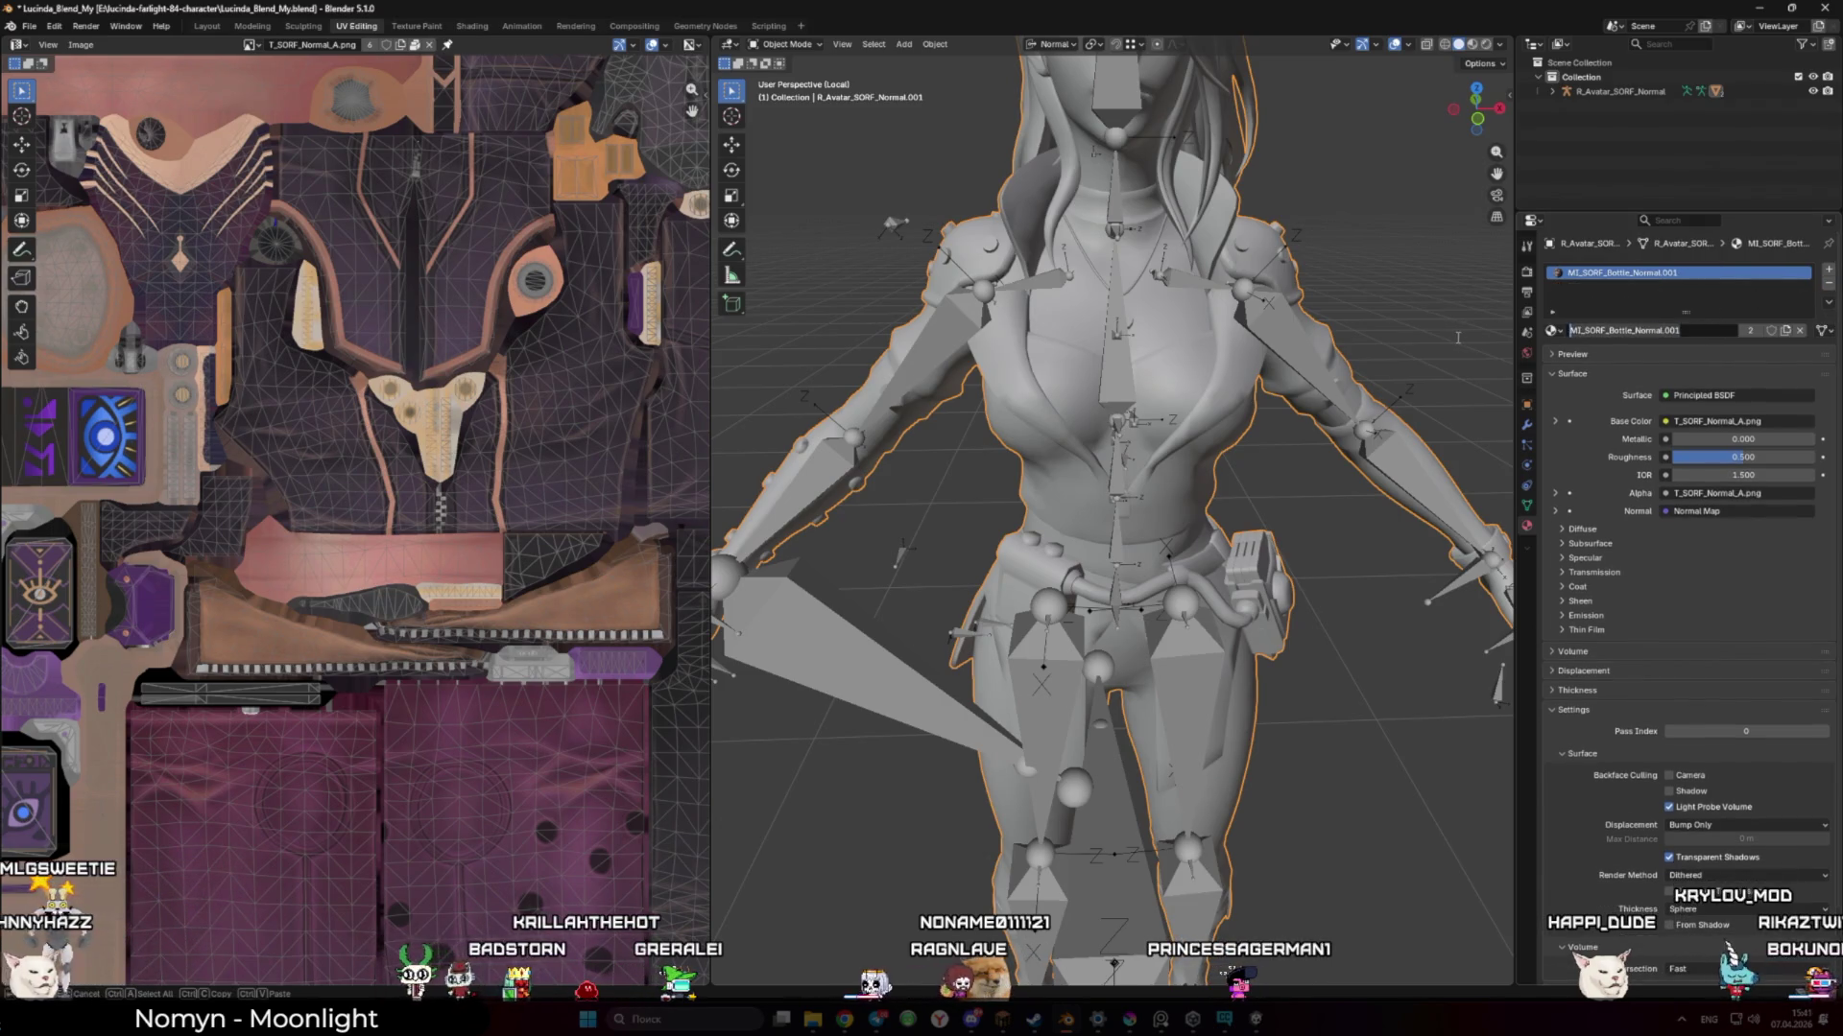
{"action": "type", "text": "Lucinda_"}
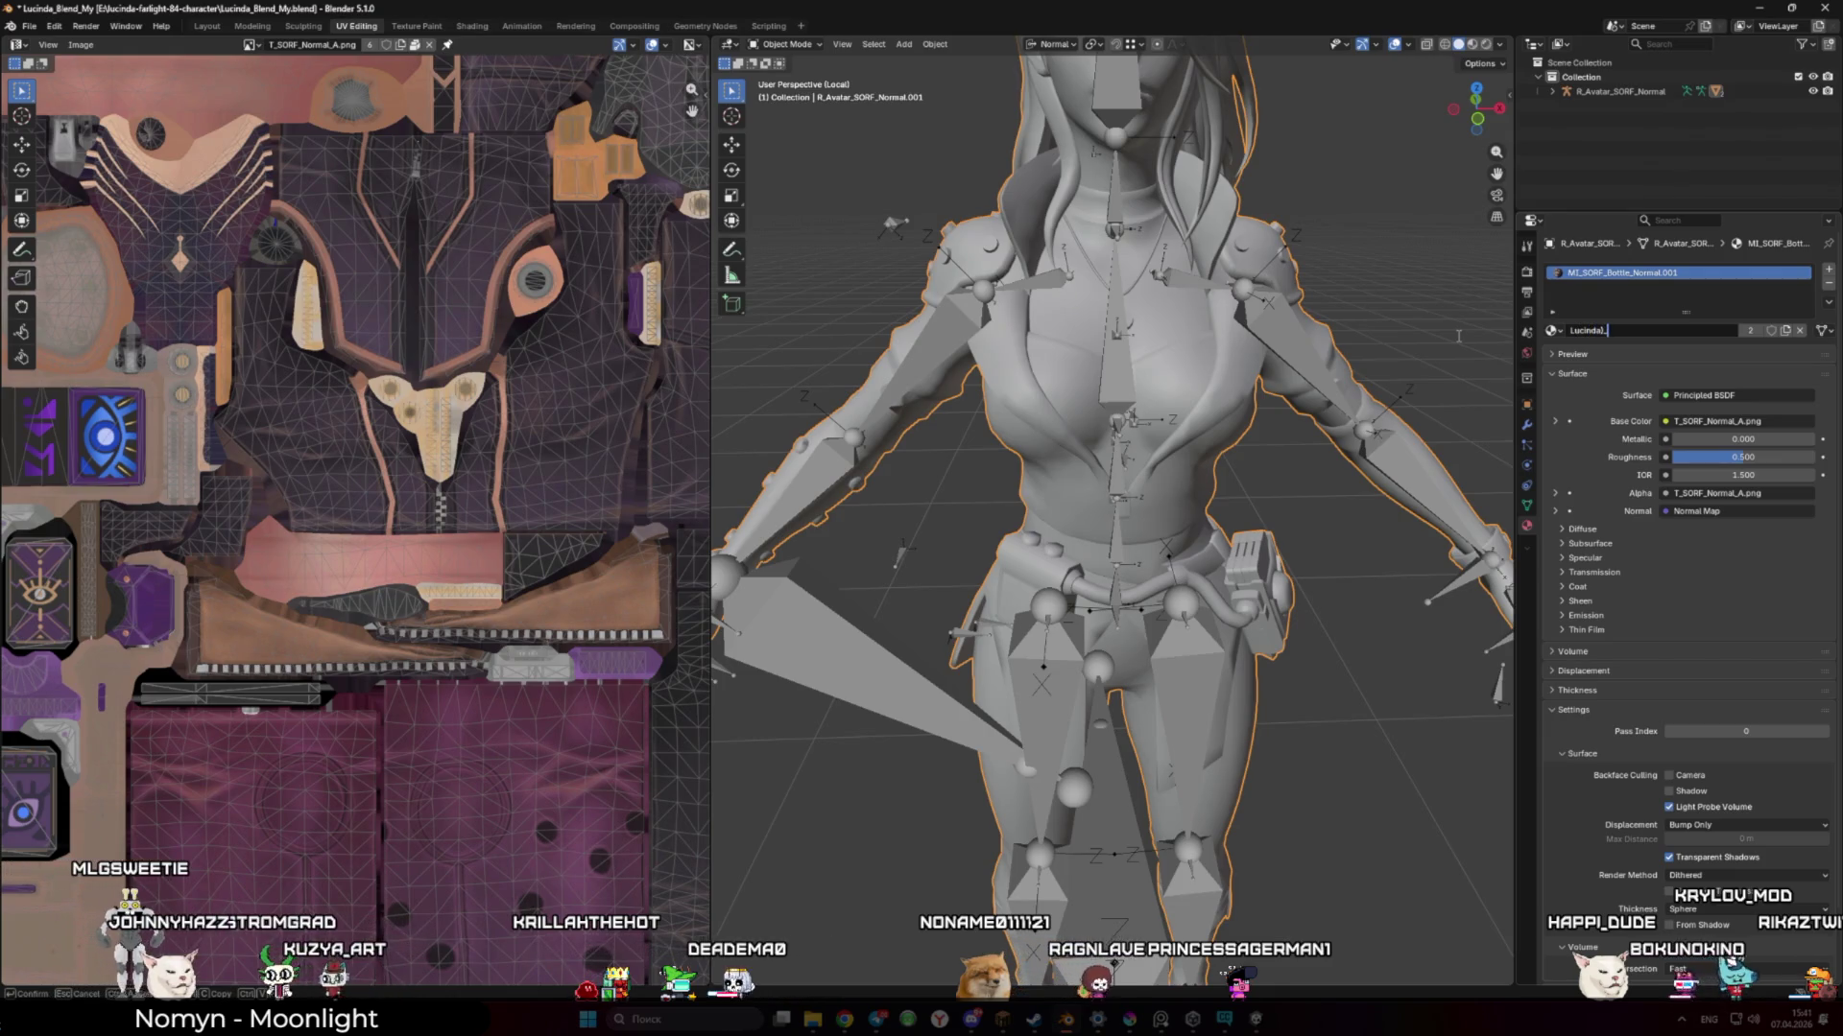
{"action": "key", "text": "BackSpace"}
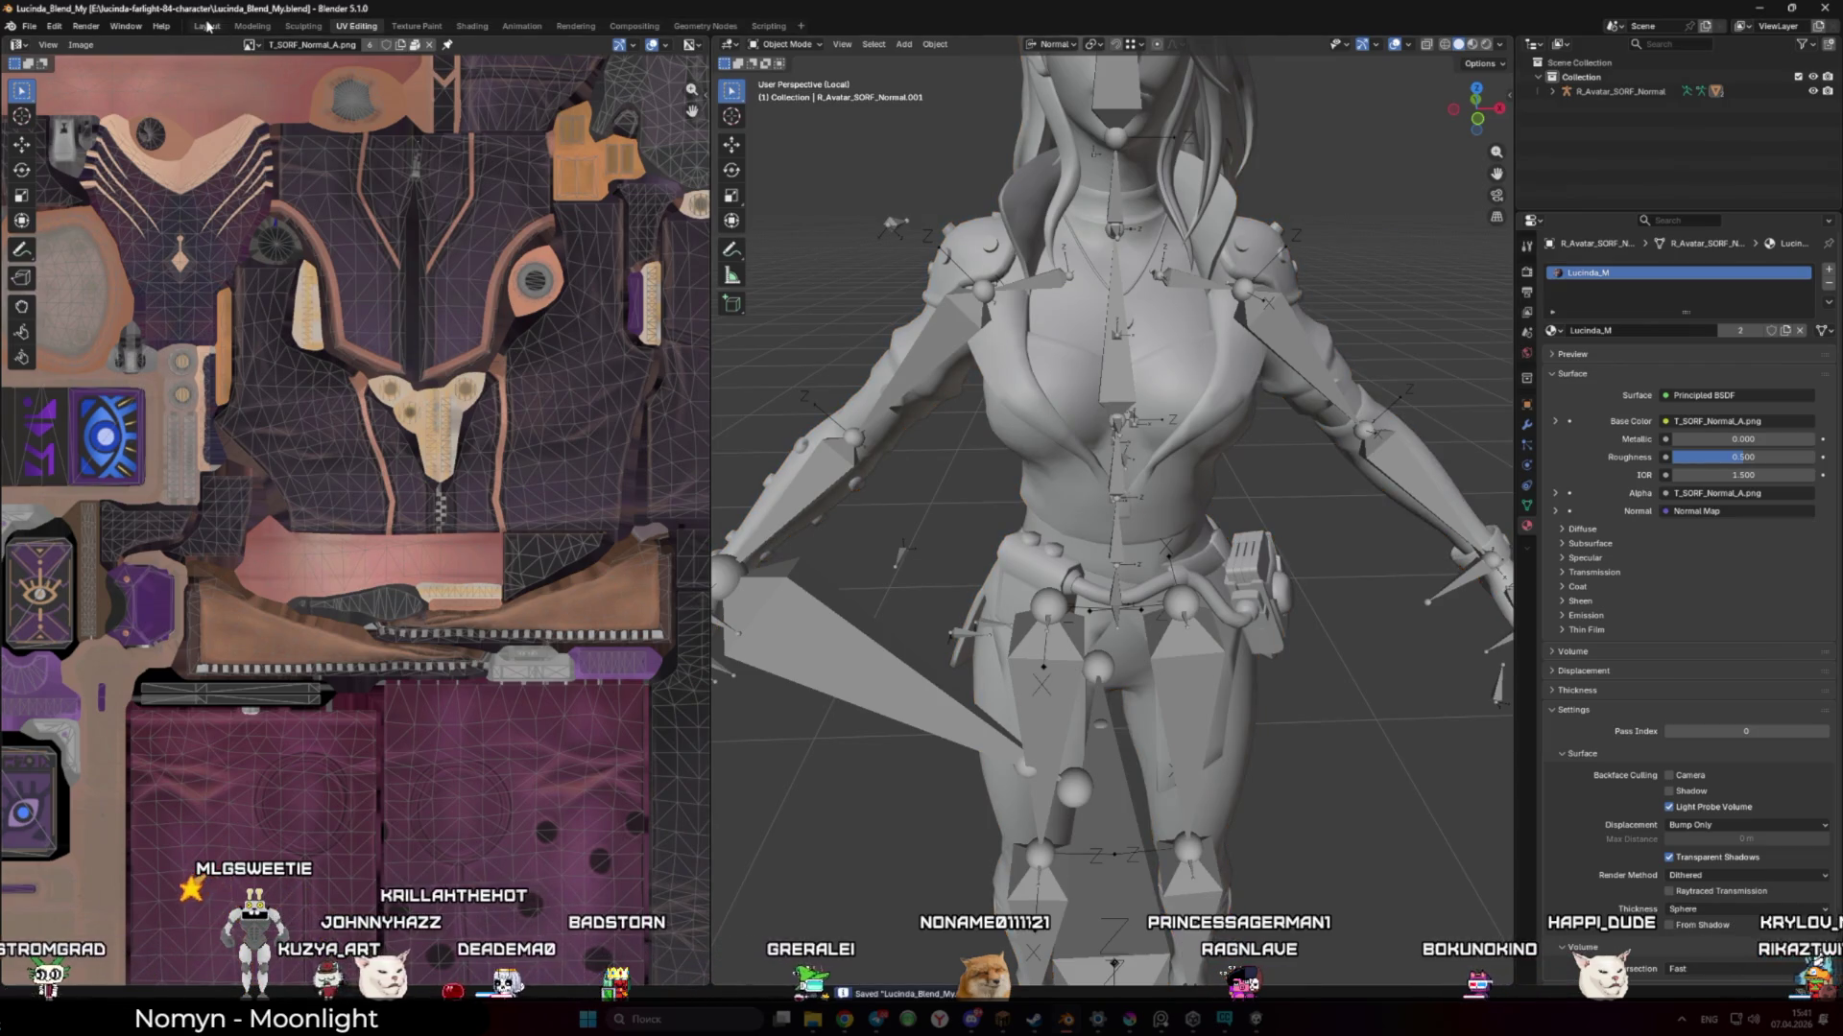
{"action": "left_click", "coordinate": [208, 26]}
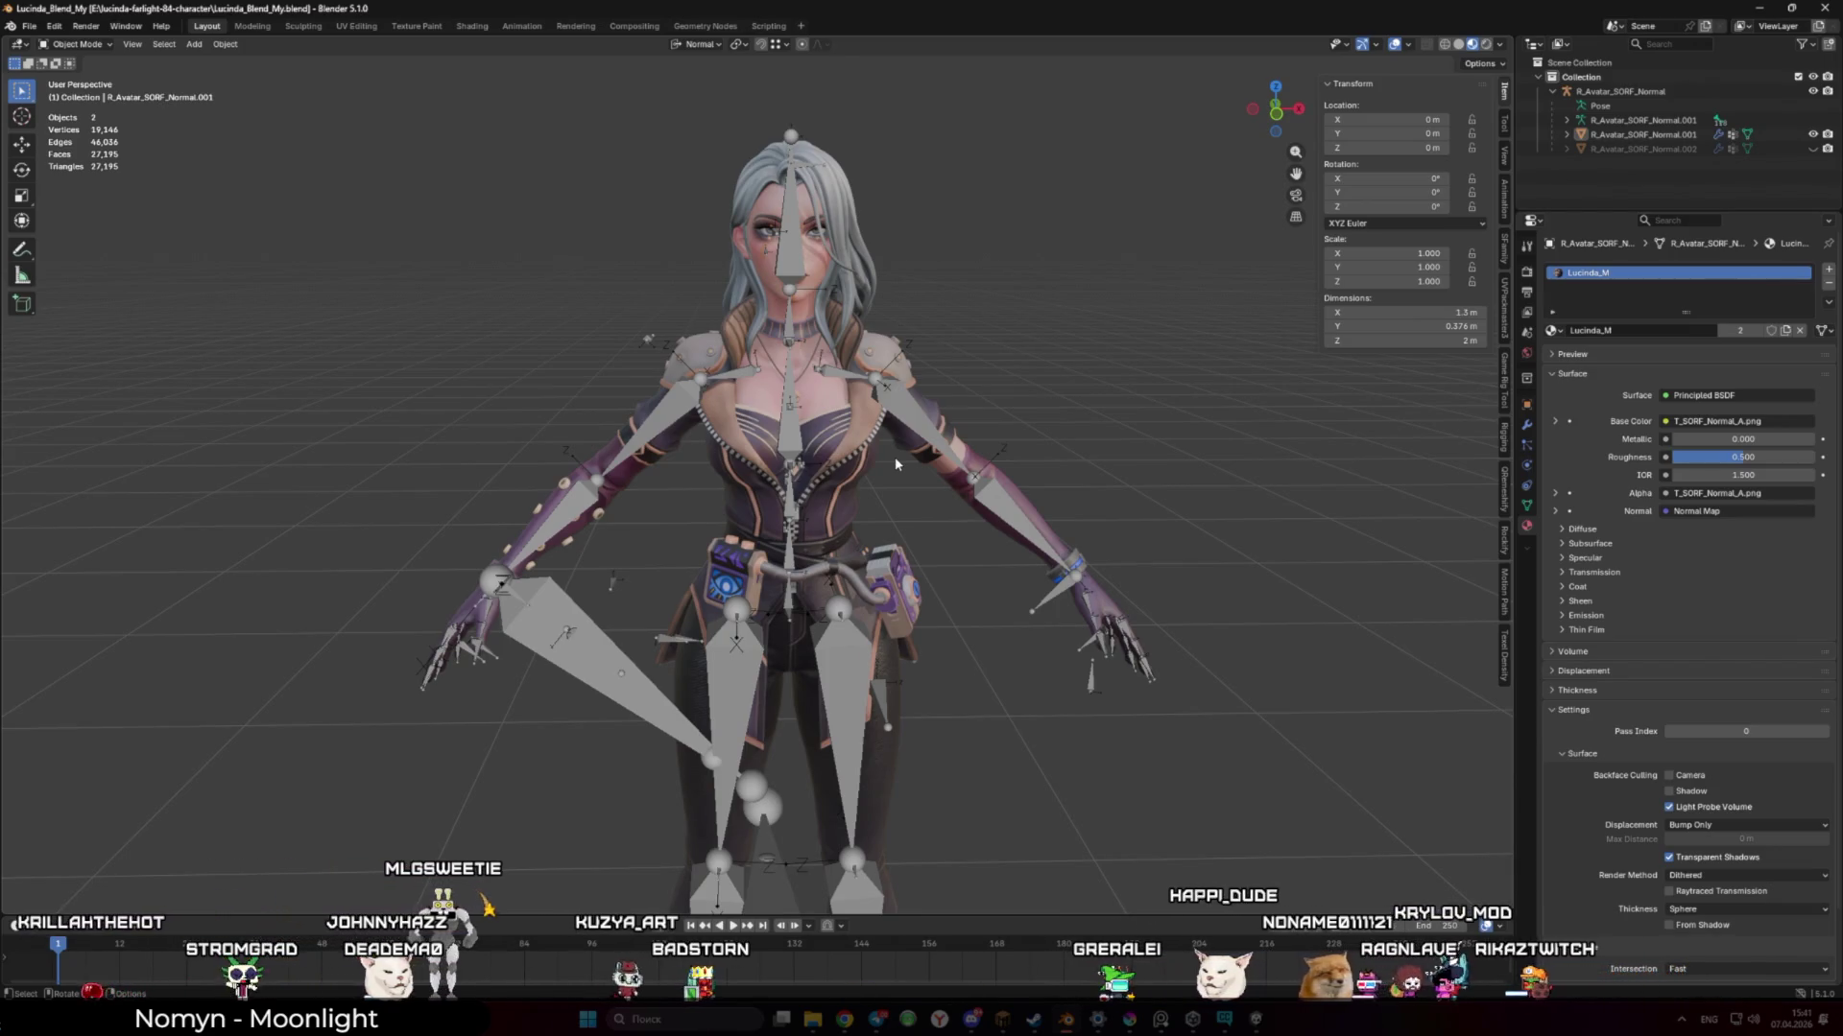
Export the selected character mesh and armature to FBX with the UnityExport preset, overwriting Lucinda_Unity.fbx
{"action": "left_click", "coordinate": [806, 432]}
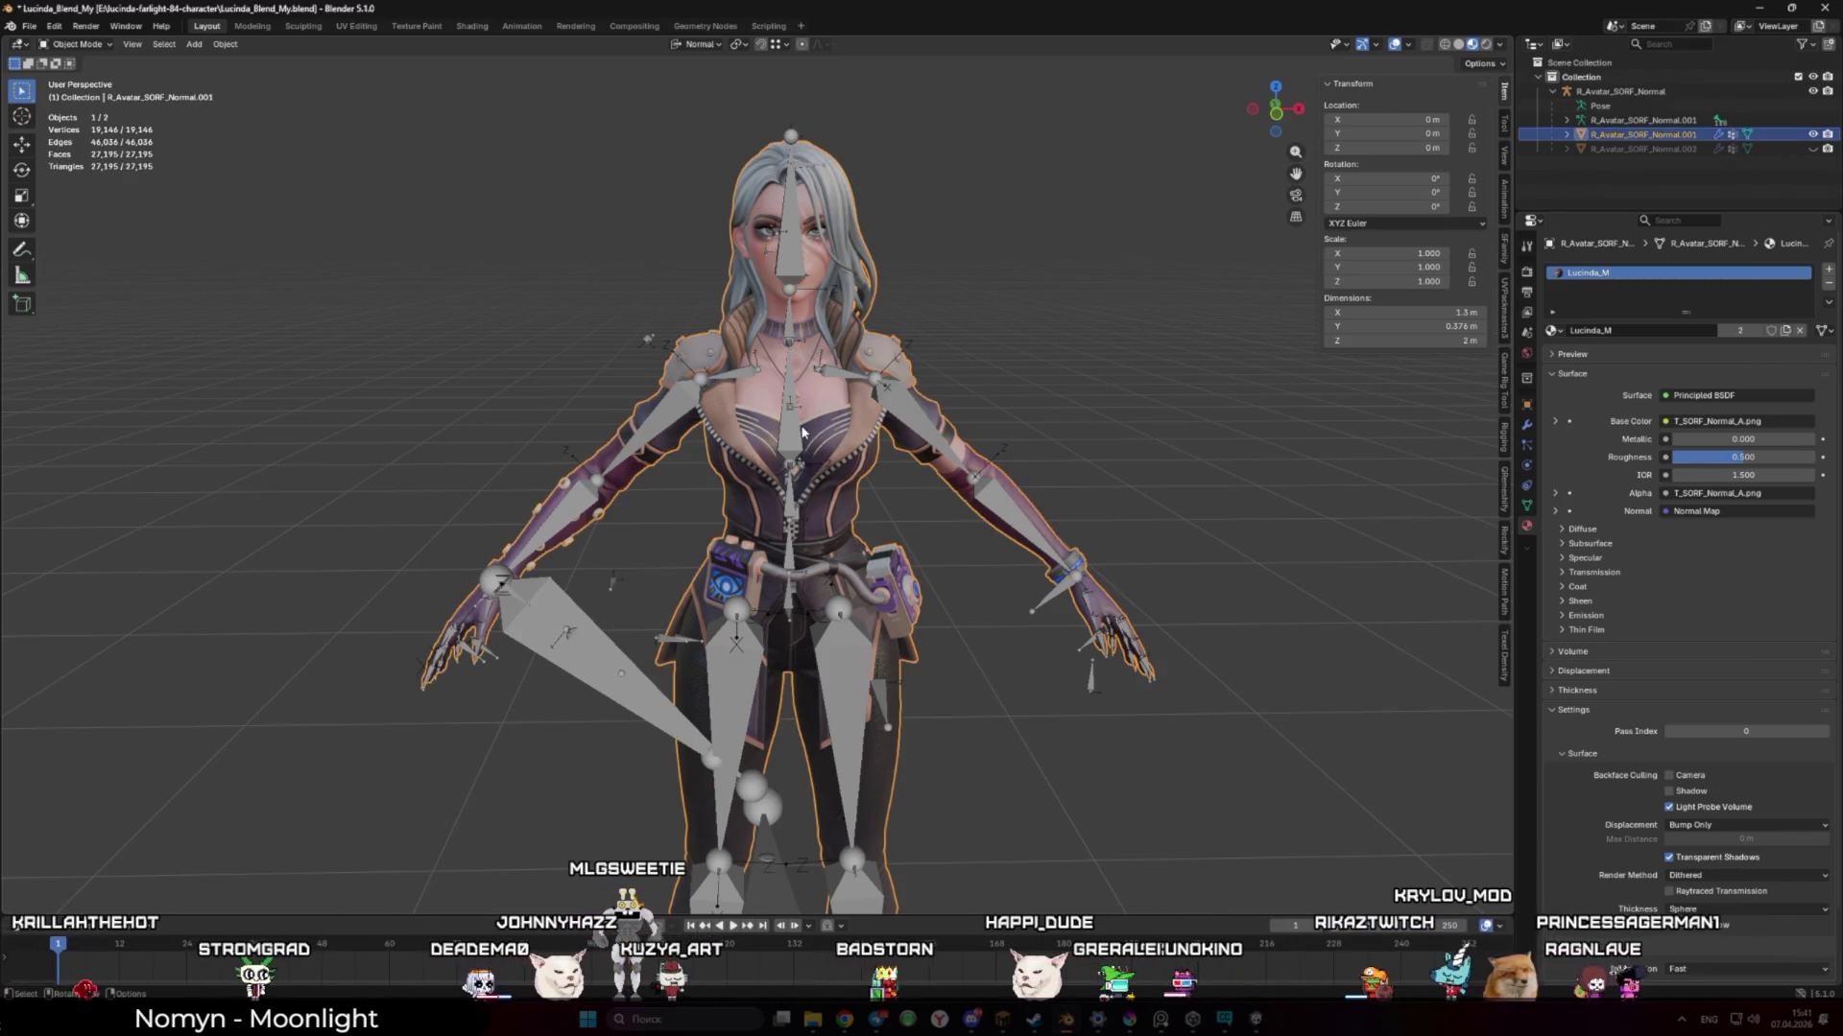
{"action": "left_click", "coordinate": [787, 434], "text": "shift"}
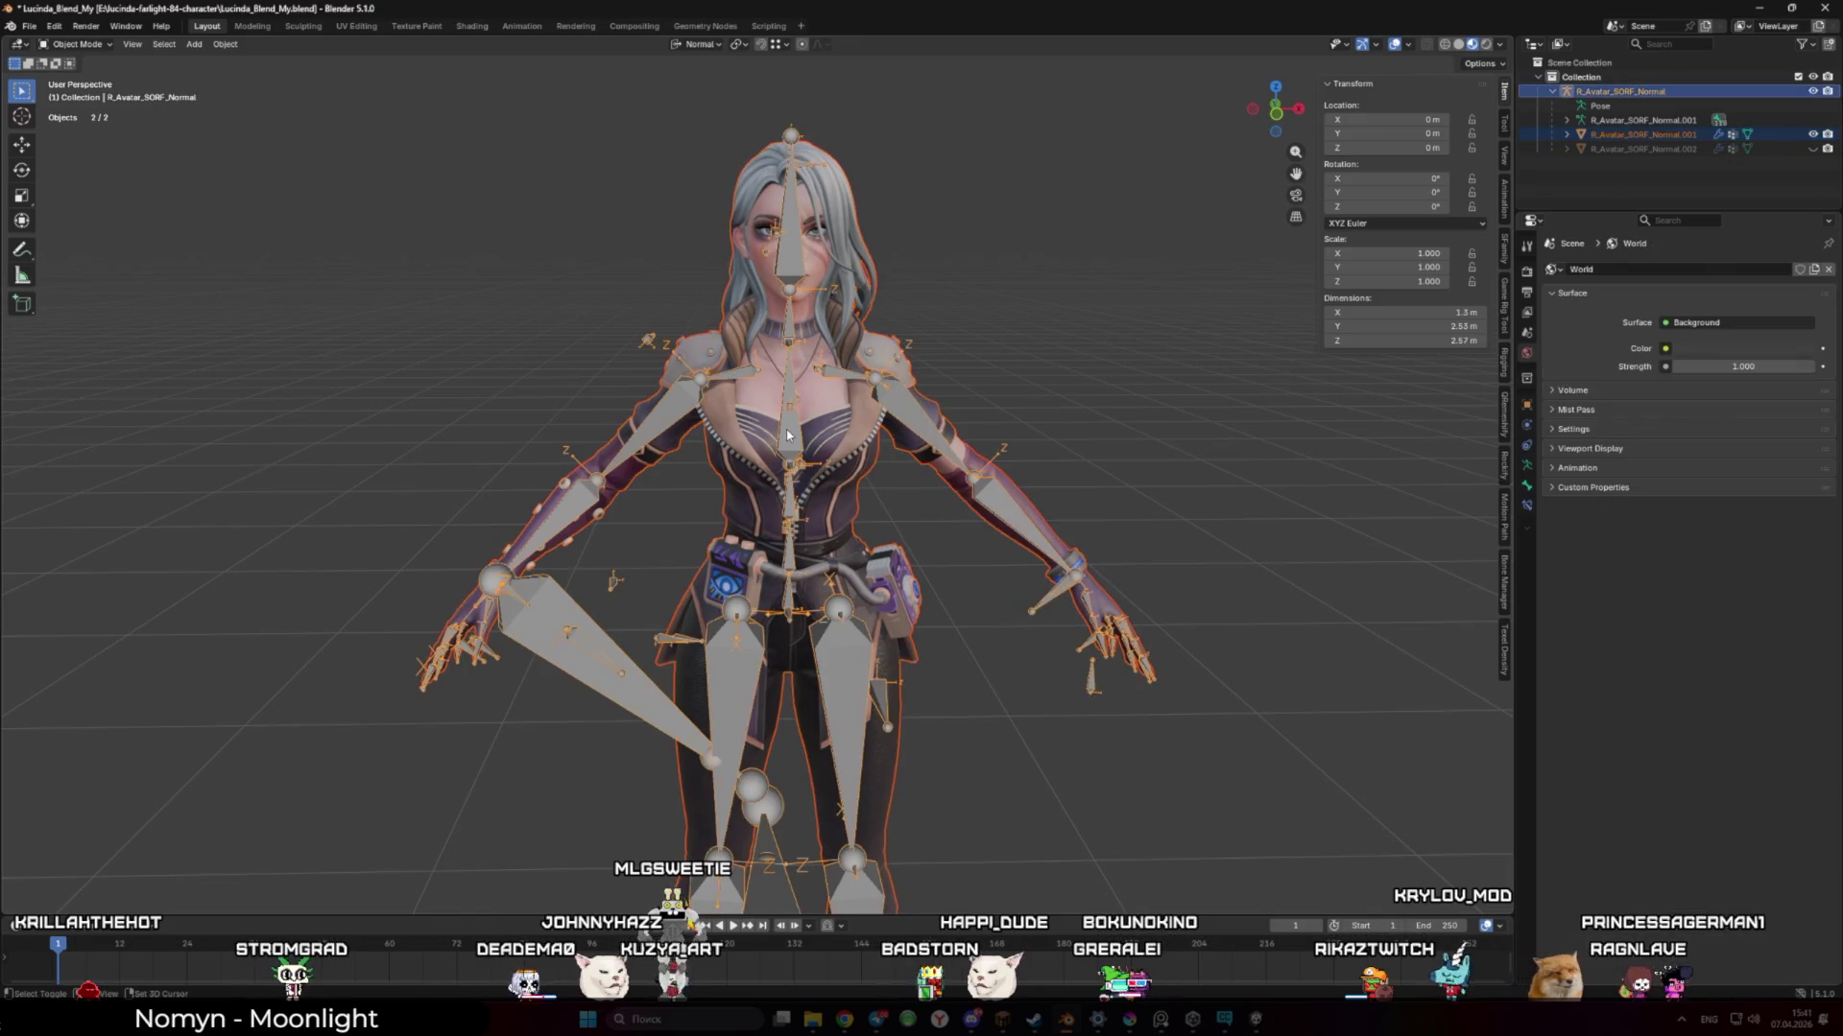
{"action": "left_click", "coordinate": [26, 30]}
{"action": "mouse_move", "coordinate": [86, 251]}
{"action": "left_click", "coordinate": [215, 368]}
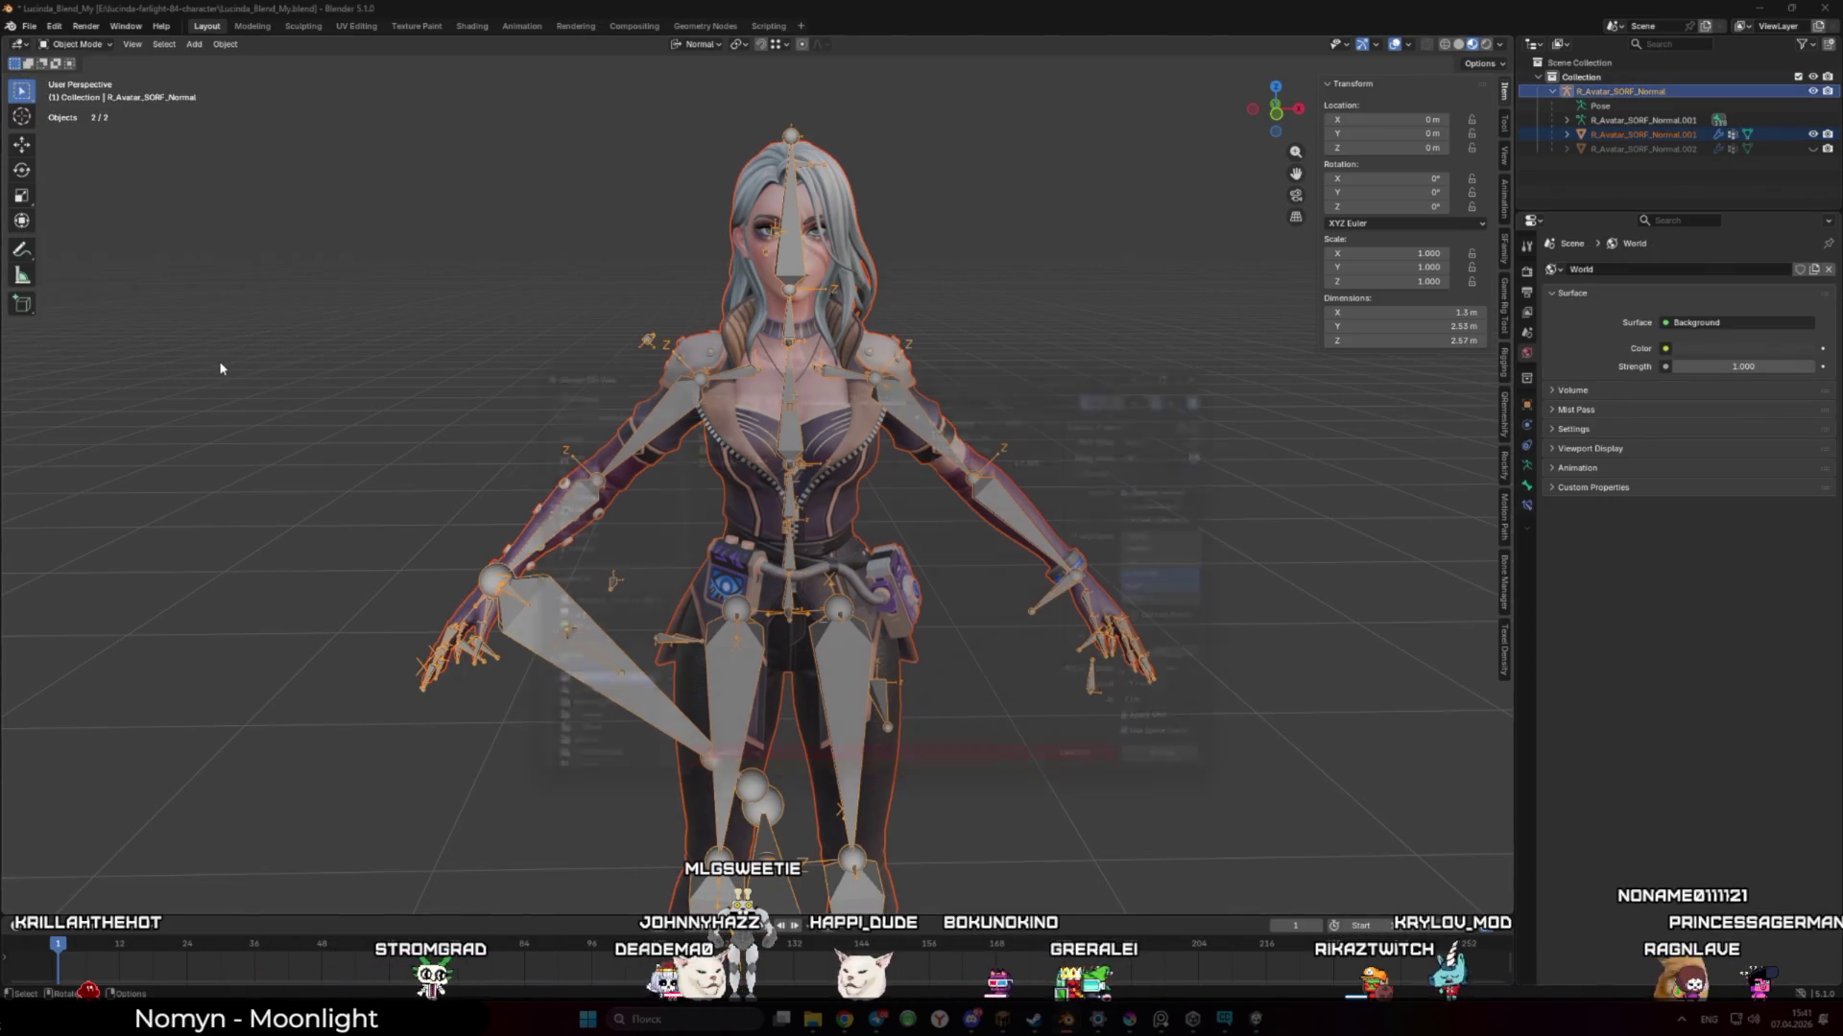
{"action": "left_click", "coordinate": [1162, 410]}
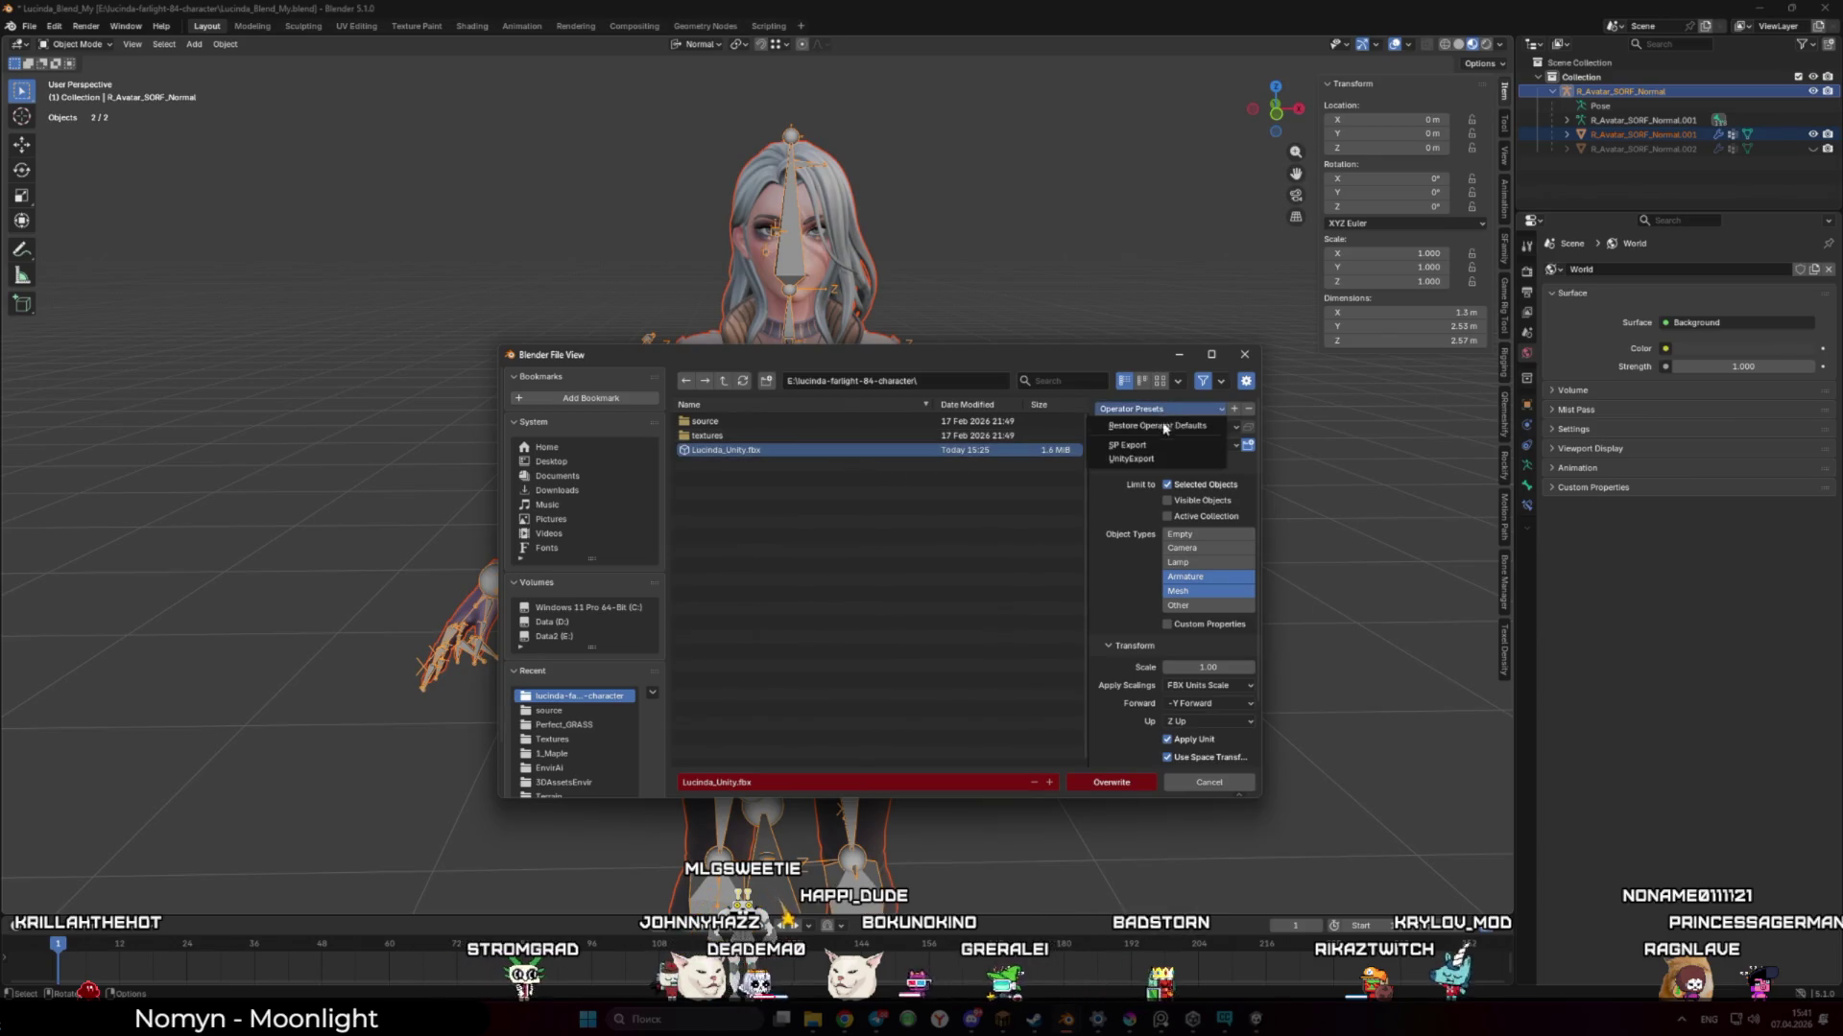
{"action": "left_click", "coordinate": [1130, 459]}
{"action": "left_click", "coordinate": [1147, 783]}
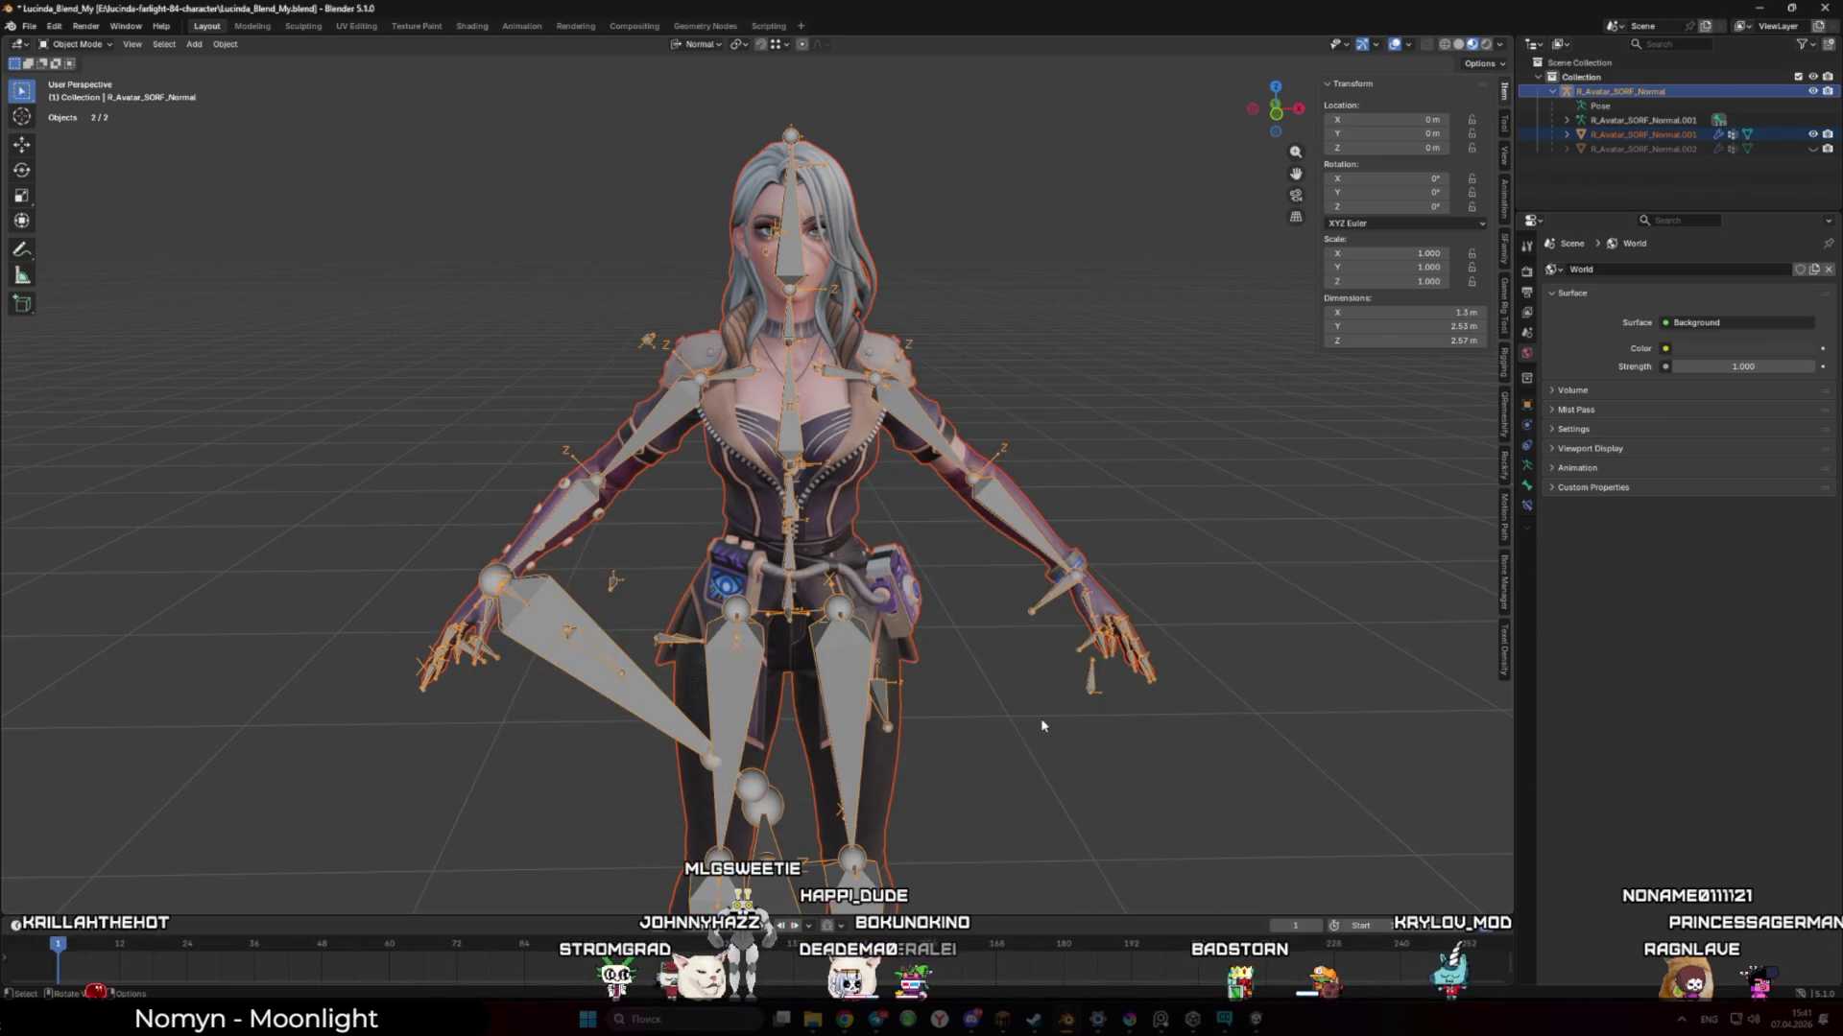
{"action": "left_click", "coordinate": [1255, 1021]}
Replace the placeholder sphere and the old Lucinda_Unity object with a fresh Lucinda_Unity instance
{"action": "mouse_move", "coordinate": [813, 1021]}
{"action": "mouse_move", "coordinate": [859, 972]}
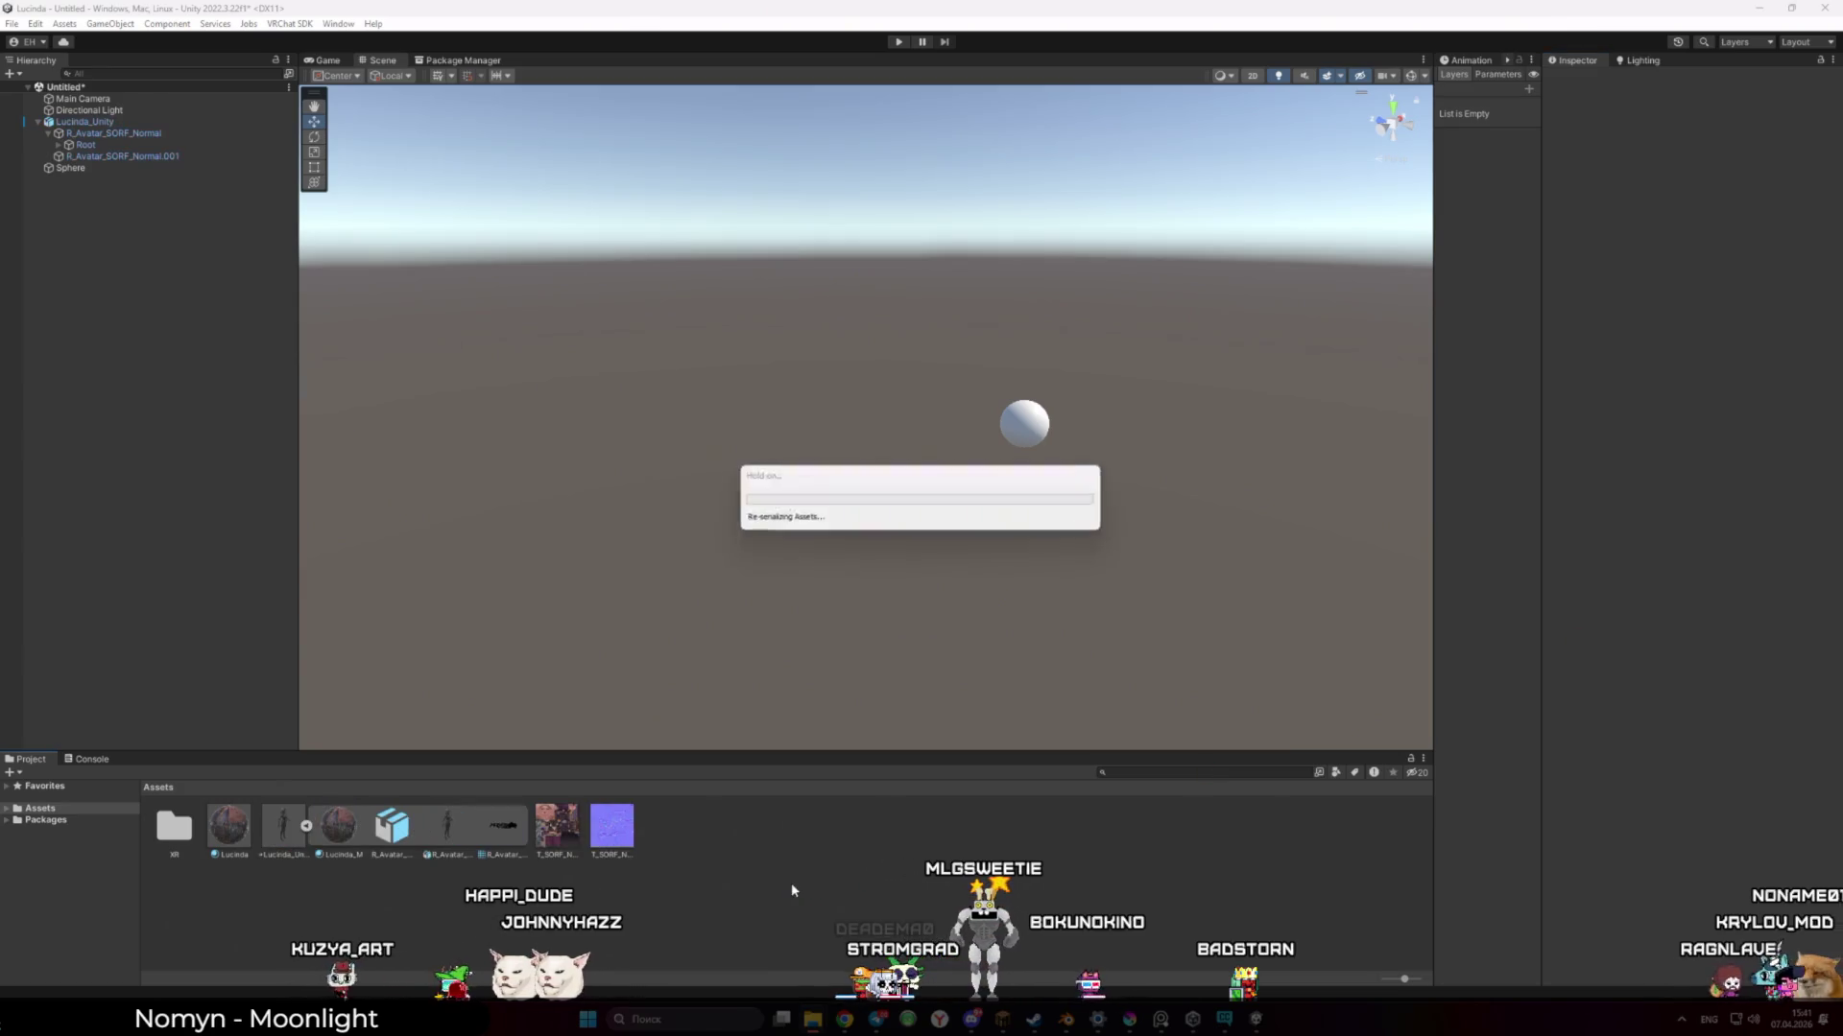
{"action": "left_click", "coordinate": [1003, 428]}
{"action": "key", "text": "Delete"}
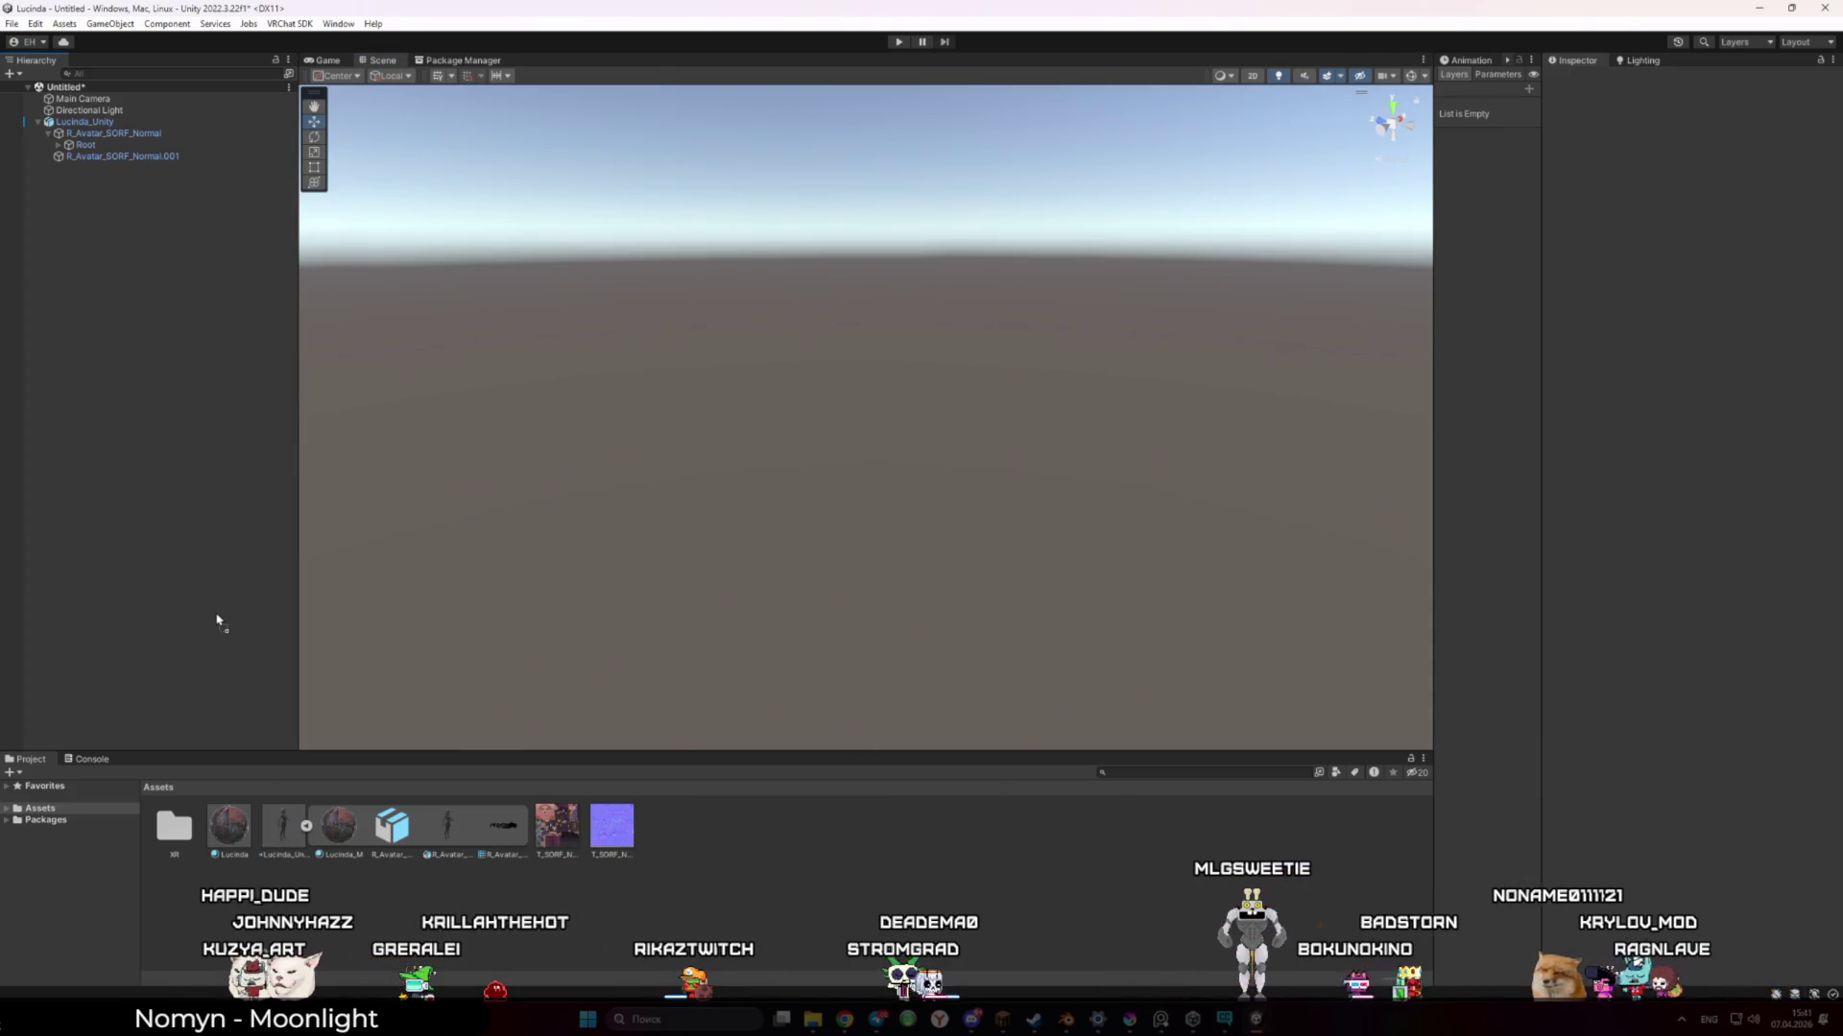
{"action": "left_click_drag", "start_coordinate": [277, 844], "coordinate": [215, 619]}
{"action": "left_click", "coordinate": [100, 123]}
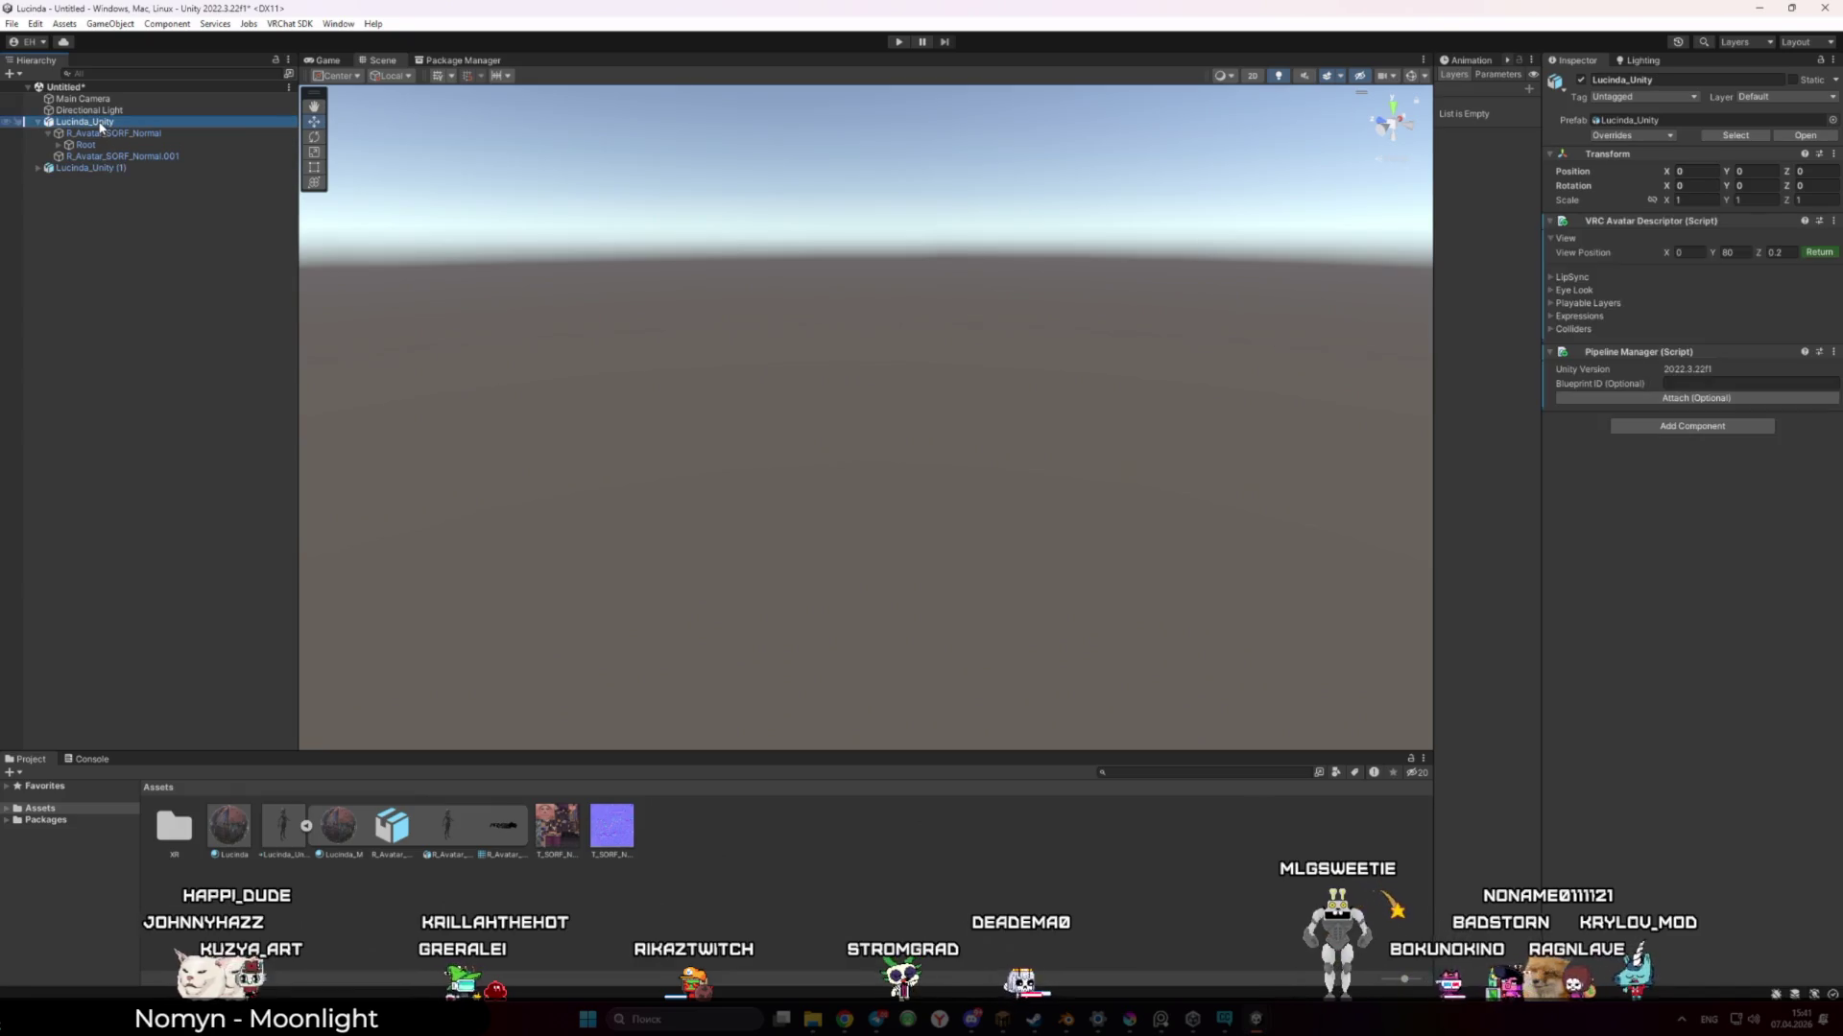
{"action": "key", "text": "Delete"}
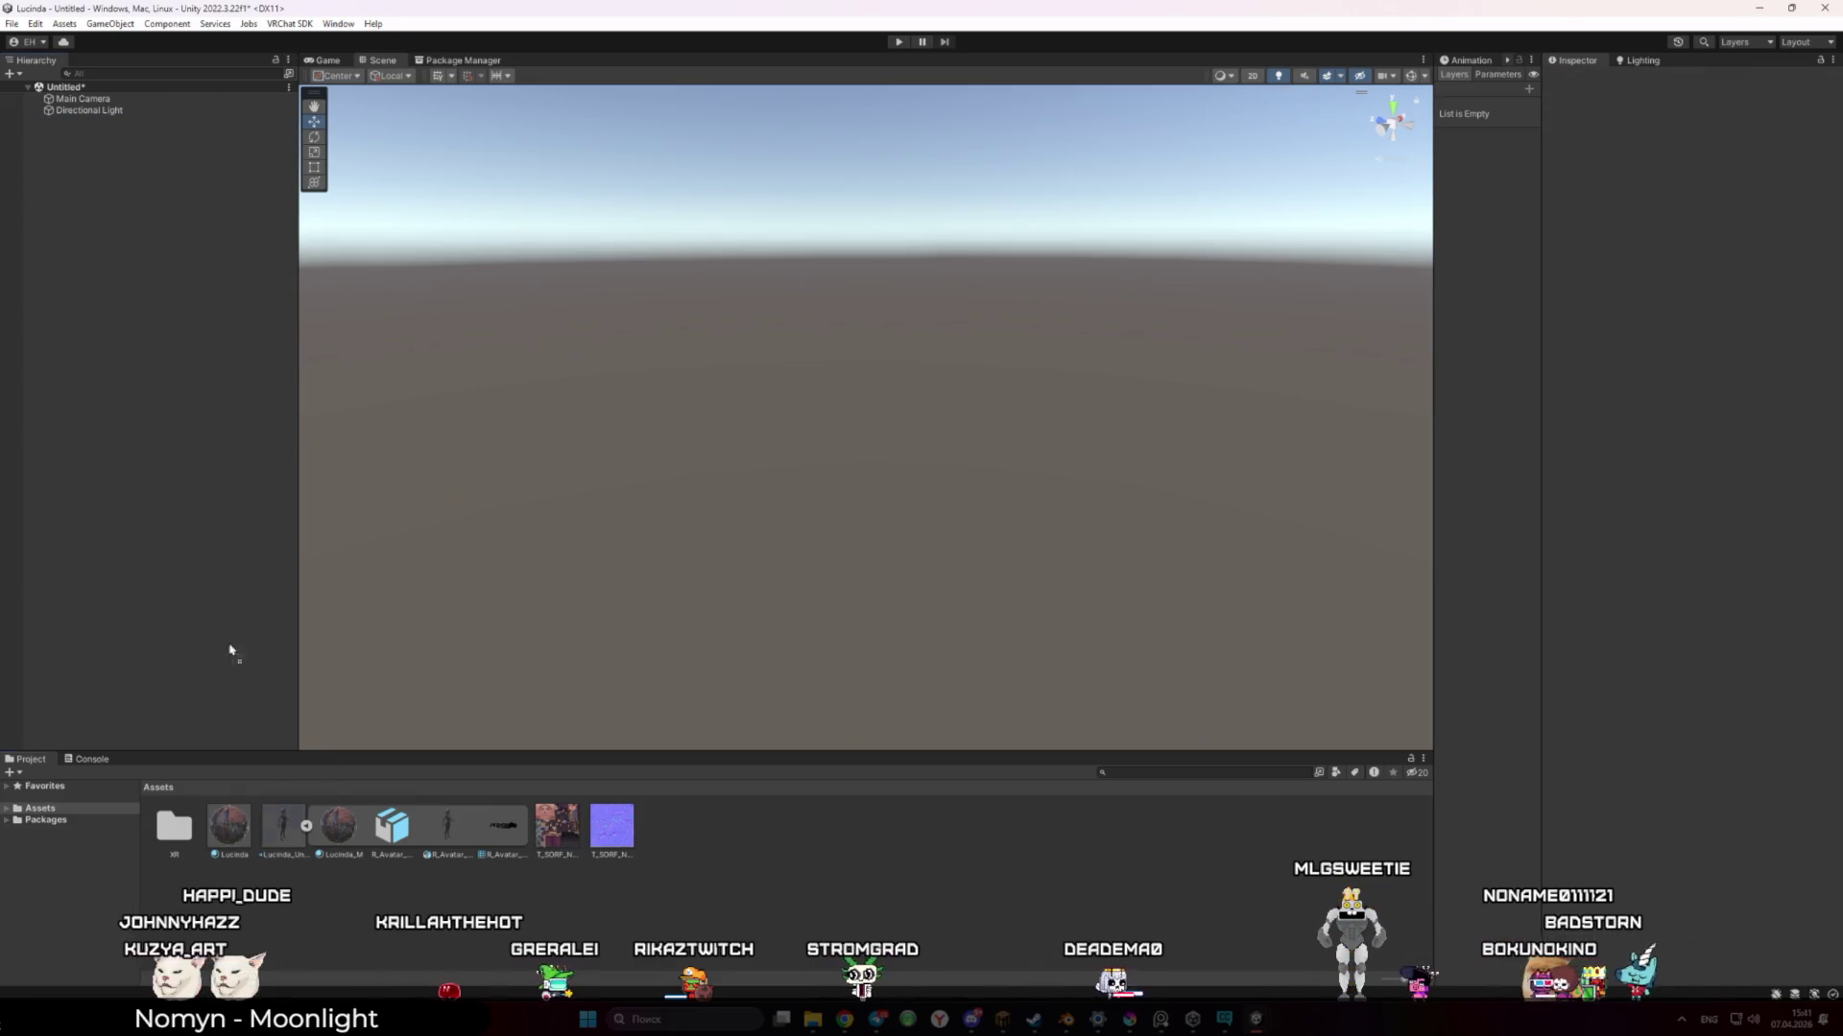
Check the new avatar in the Game view, then frame it in the Scene view
{"action": "left_click", "coordinate": [341, 60]}
{"action": "left_click", "coordinate": [381, 60]}
{"action": "left_click_drag", "start_coordinate": [658, 233], "coordinate": [932, 458]}
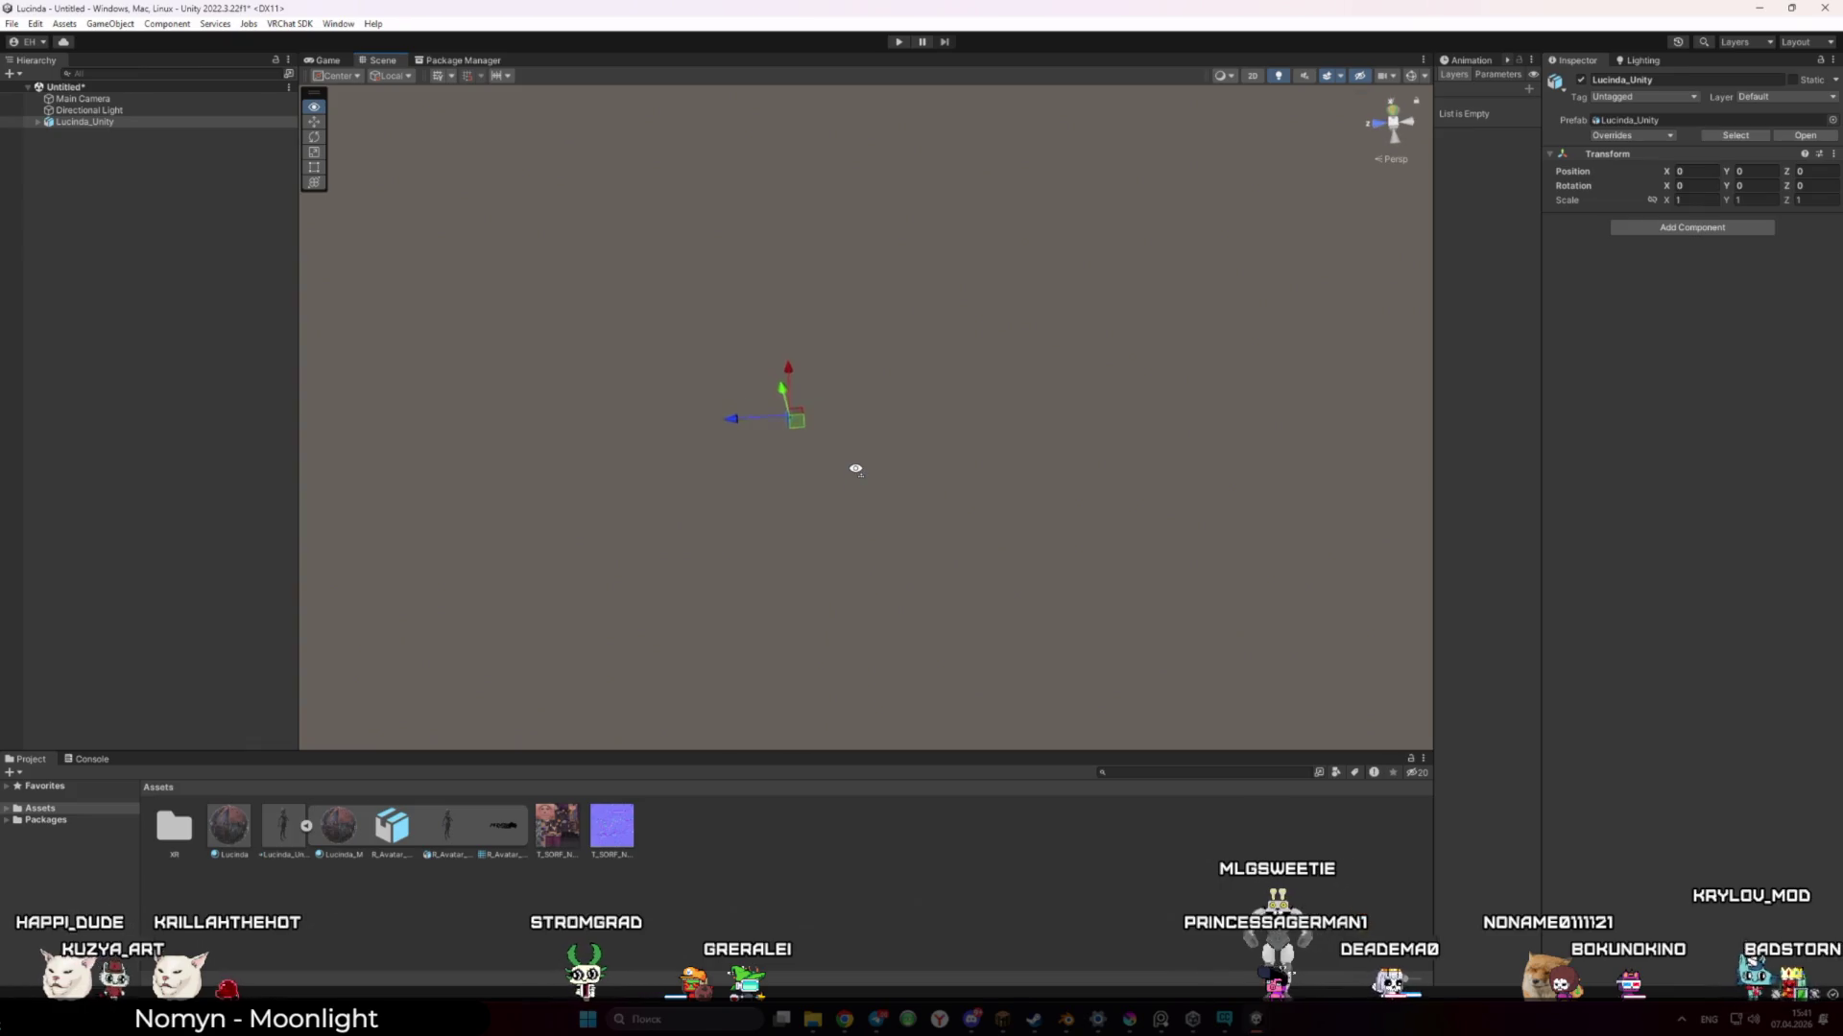
{"action": "mouse_move", "coordinate": [824, 467]}
{"action": "left_mouse_down"}
{"action": "mouse_move", "coordinate": [794, 412]}
{"action": "mouse_move", "coordinate": [745, 394]}
{"action": "mouse_move", "coordinate": [781, 374]}
{"action": "mouse_move", "coordinate": [1049, 374]}
{"action": "mouse_move", "coordinate": [1030, 315]}
{"action": "mouse_move", "coordinate": [1204, 302]}
{"action": "left_mouse_up"}
{"action": "key", "text": "f"}
{"action": "scroll", "coordinate": [1205, 317], "scroll_direction": "up", "scroll_amount": 3}
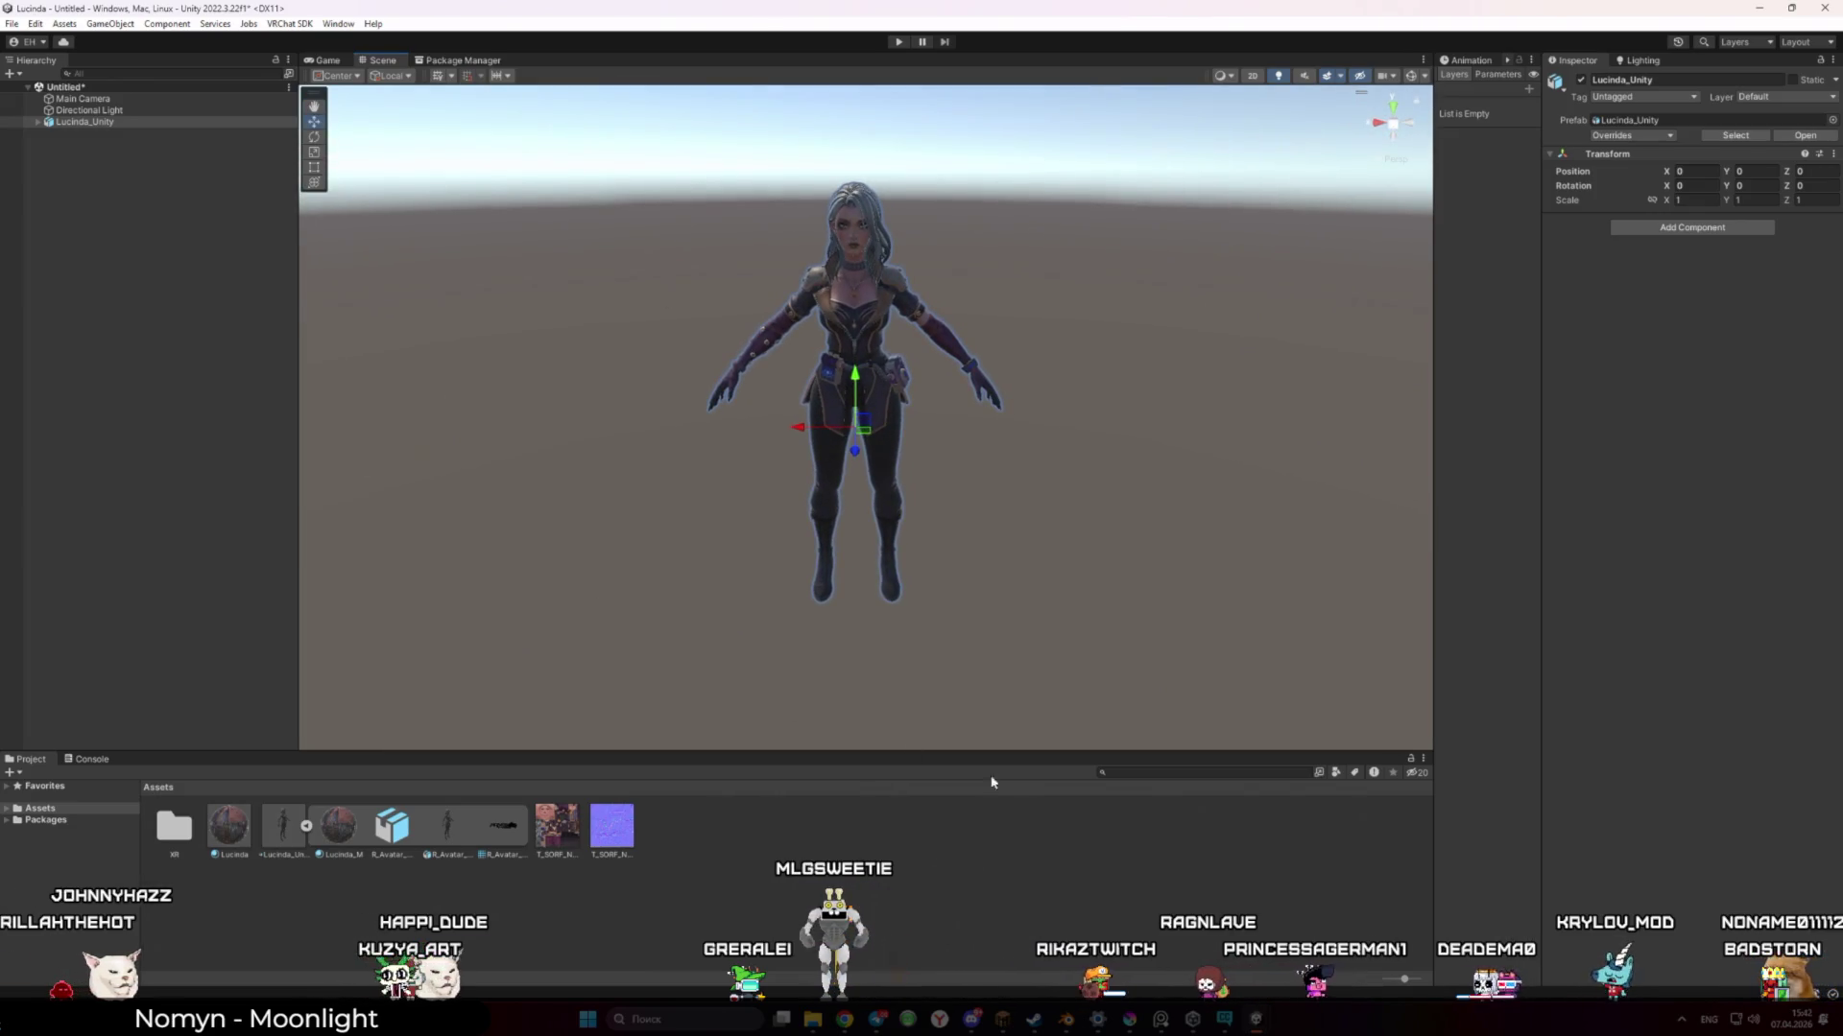
Select the Lucinda_Unity model asset to show its Import Settings in the Inspector
{"action": "left_click", "coordinate": [1077, 1019]}
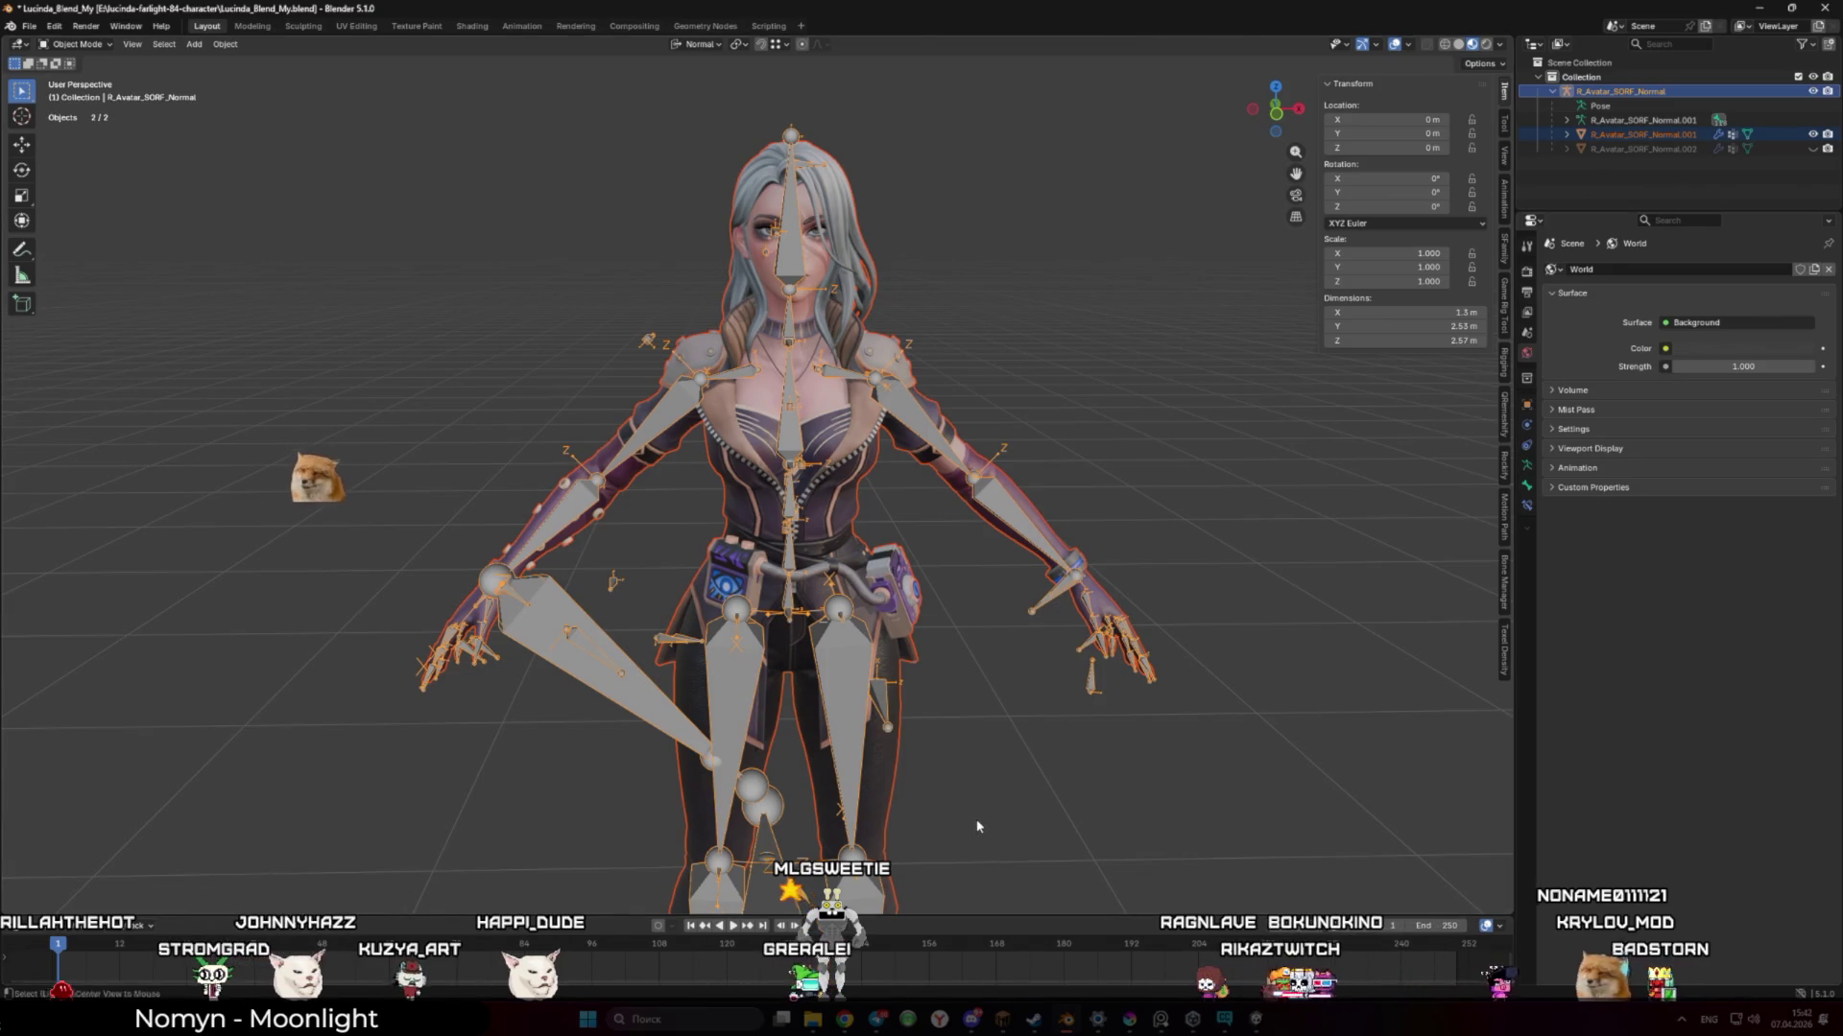
{"action": "key", "text": "alt+Tab"}
{"action": "left_click", "coordinate": [283, 835]}
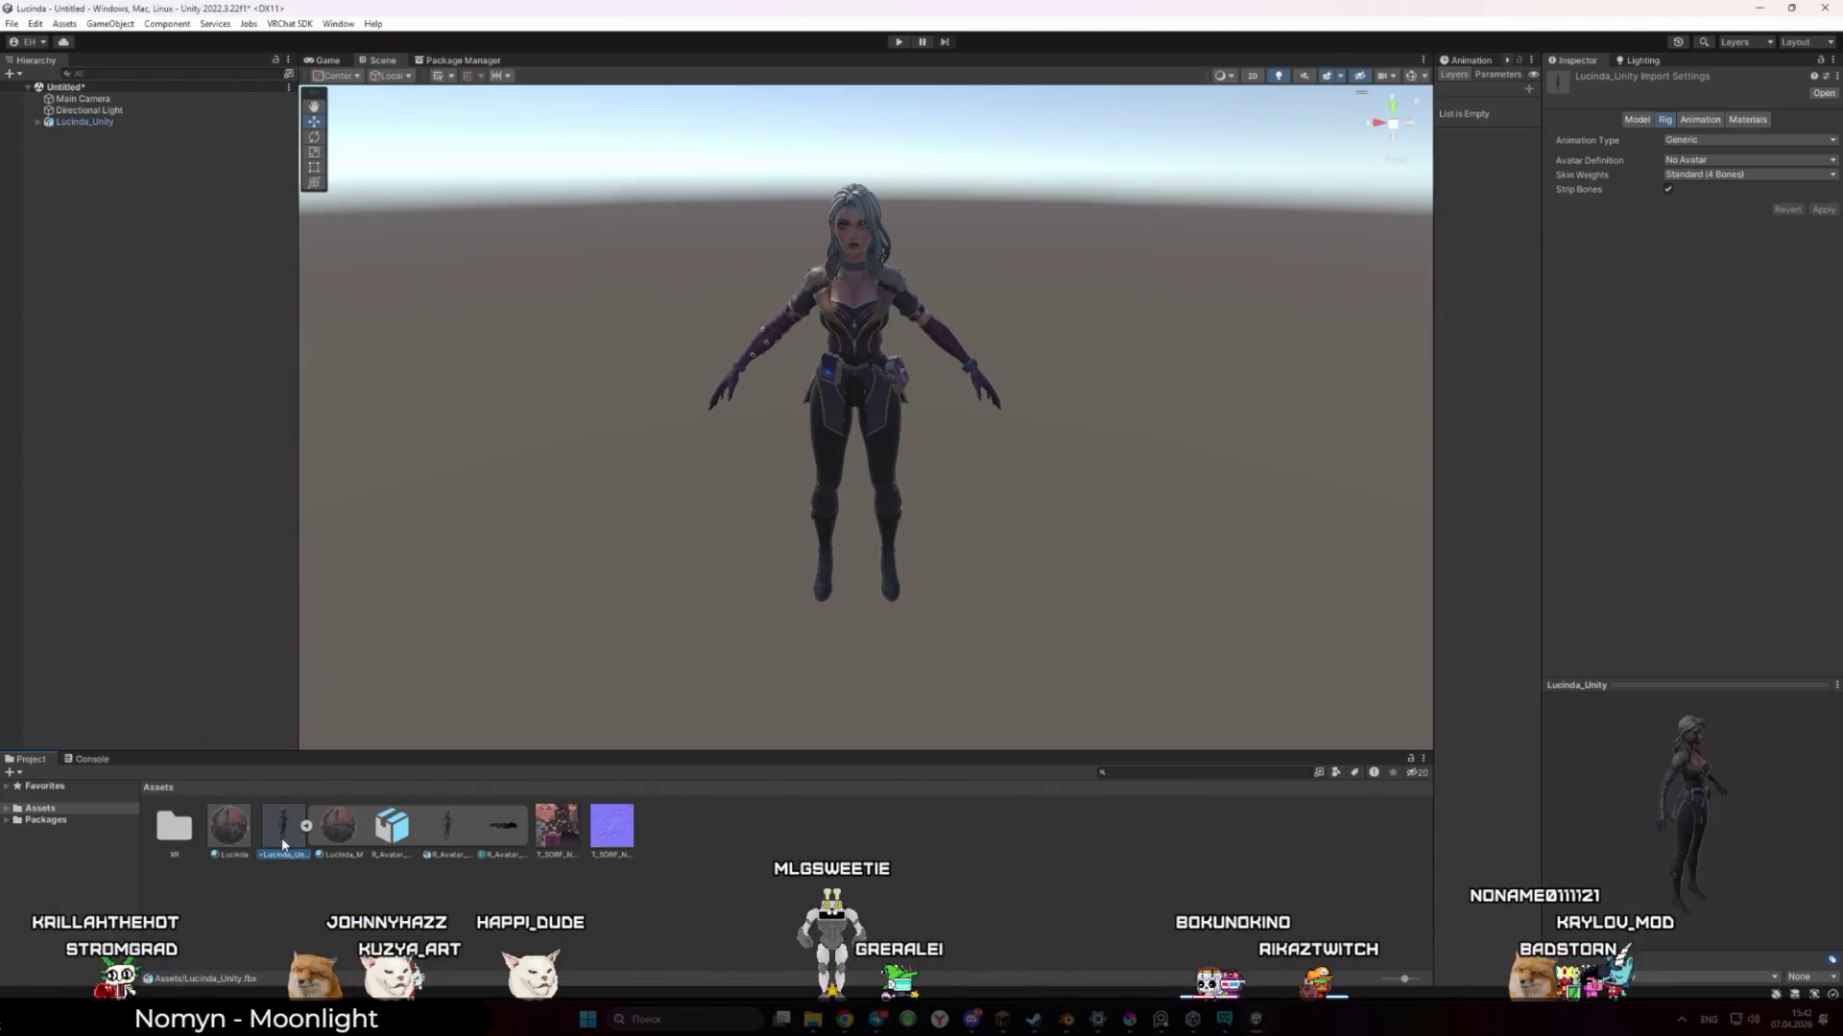
Enable Bake Axis Conversion in the Model import settings and apply
{"action": "left_click", "coordinate": [1696, 121]}
{"action": "left_click", "coordinate": [1637, 119]}
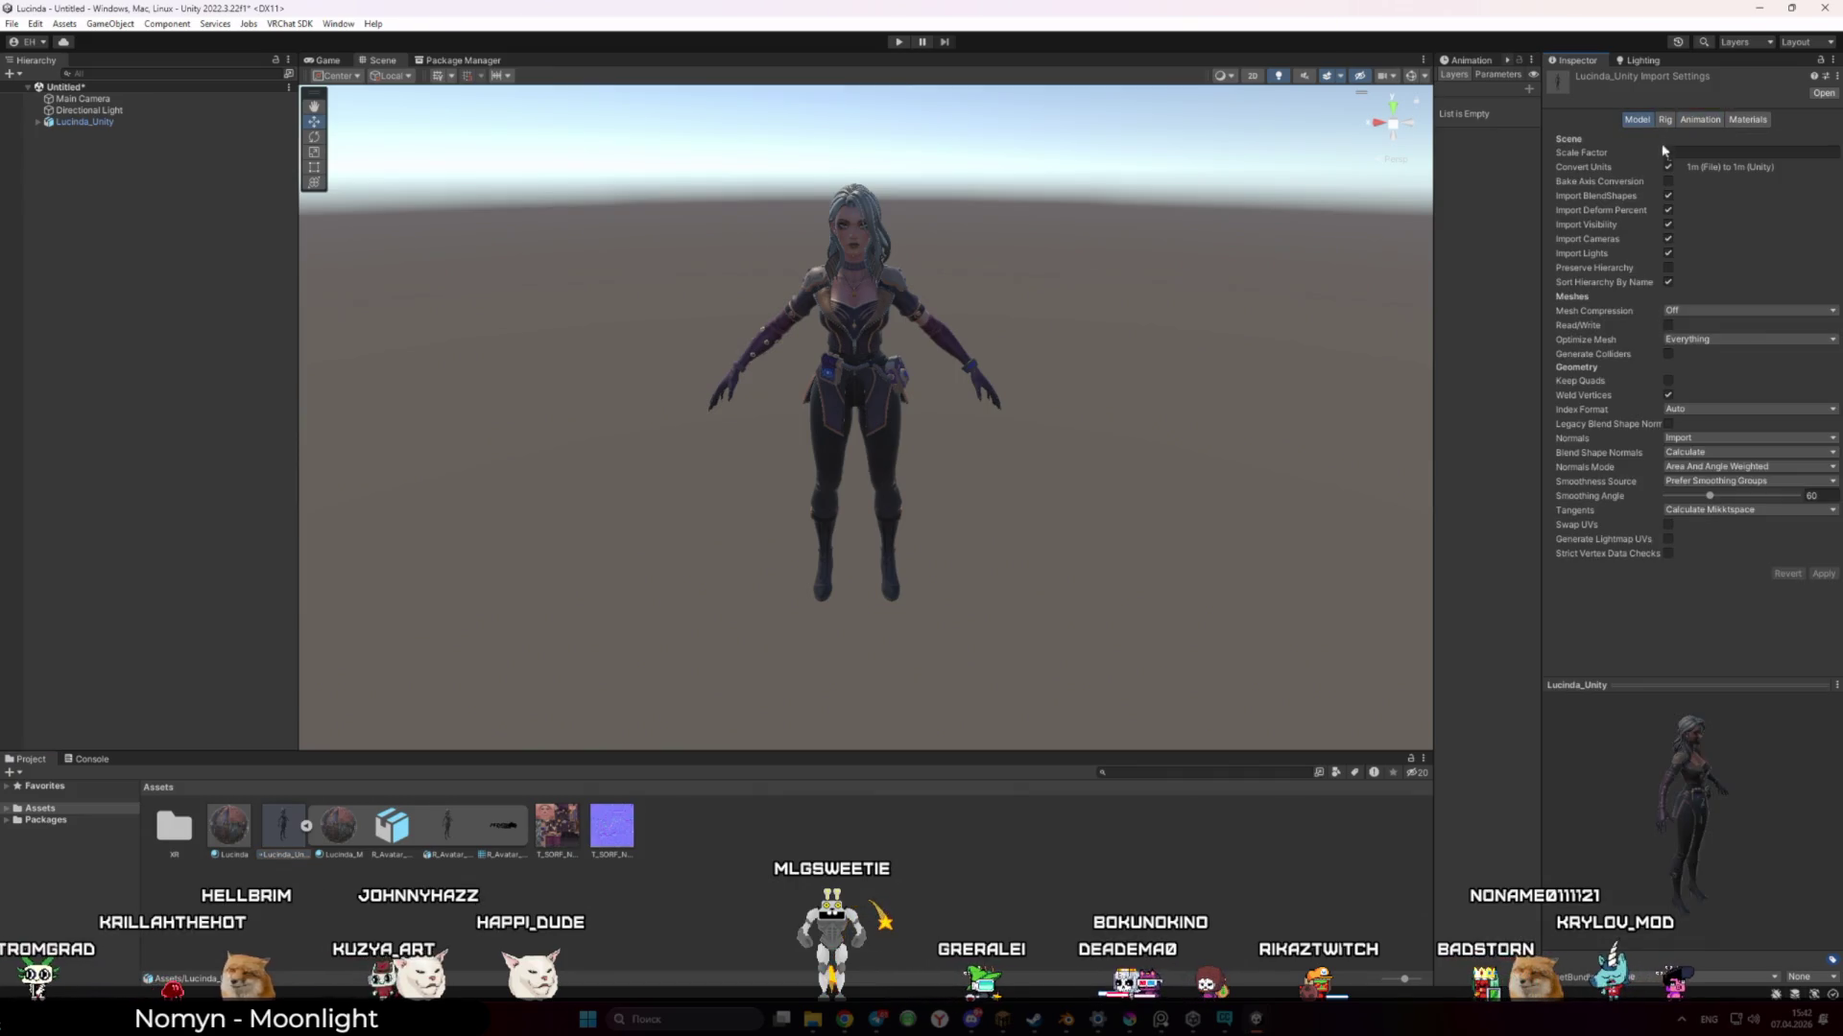
{"action": "left_click", "coordinate": [1823, 574]}
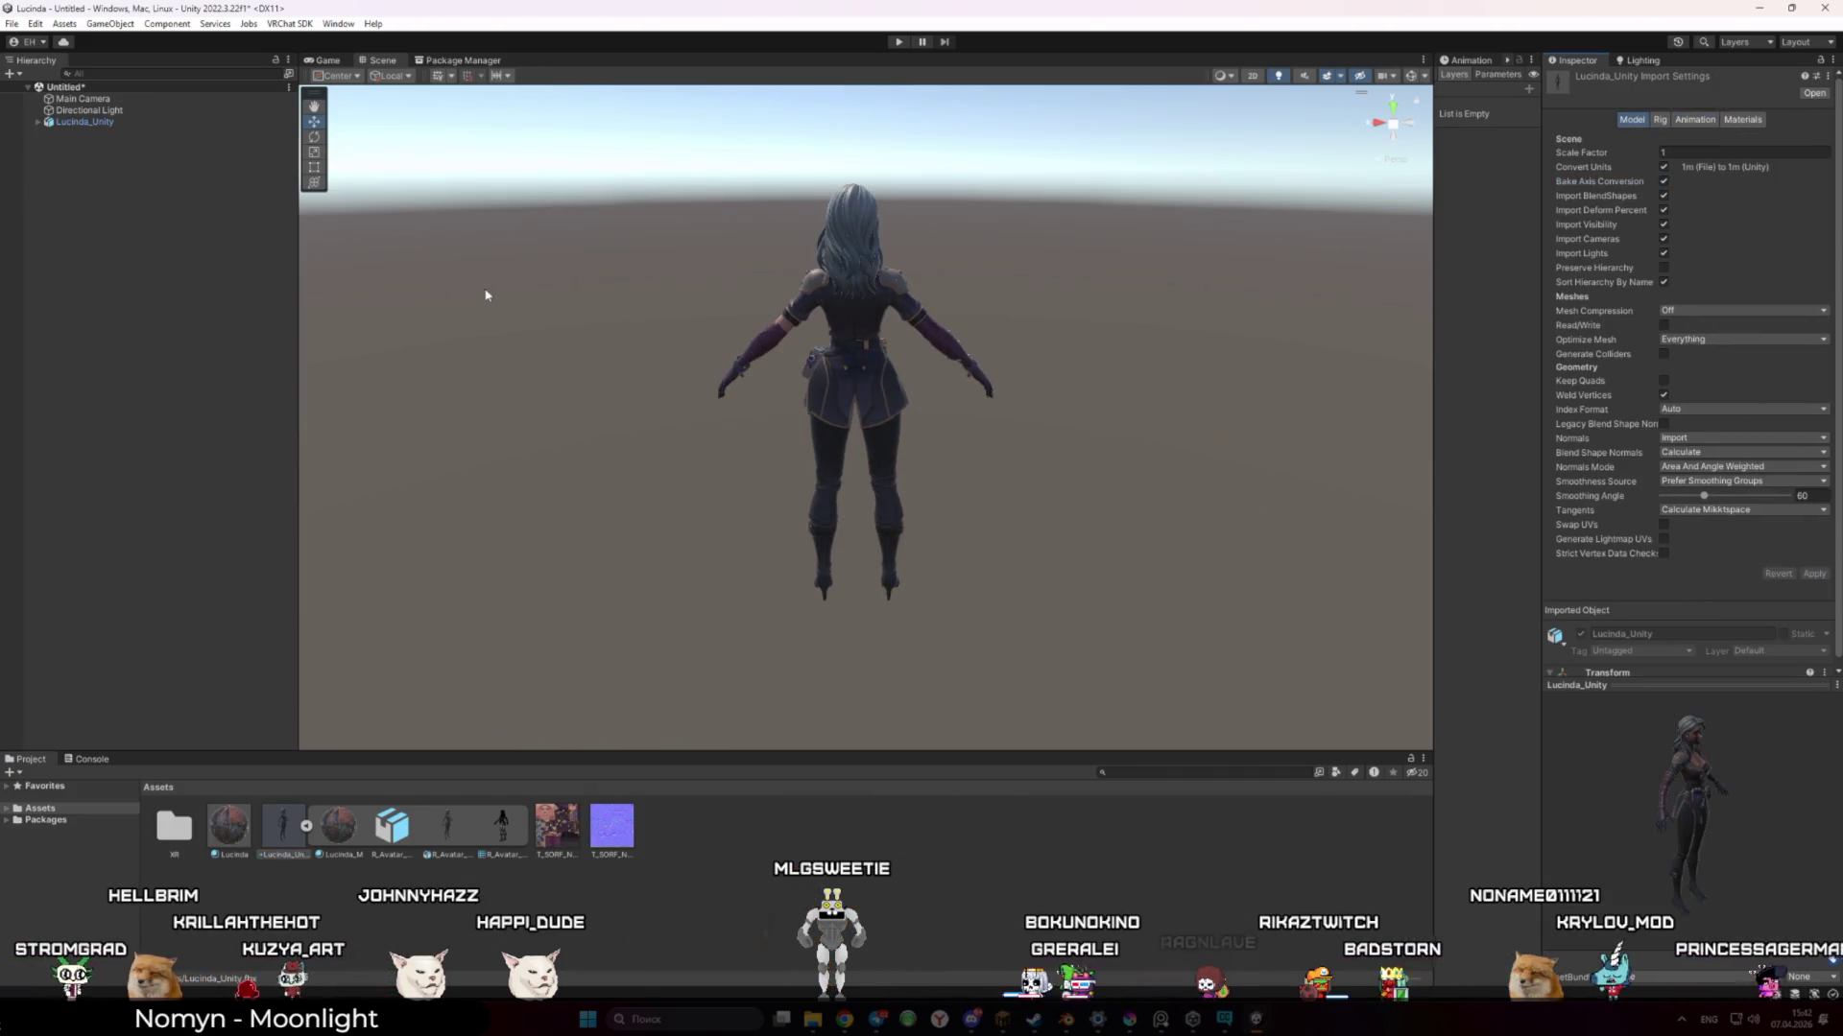
Set the rig Animation Type to Humanoid, apply, and inspect the reimported character
{"action": "left_click", "coordinate": [1661, 122]}
{"action": "left_click", "coordinate": [1694, 141]}
{"action": "left_click", "coordinate": [1699, 205]}
{"action": "left_click", "coordinate": [1830, 258]}
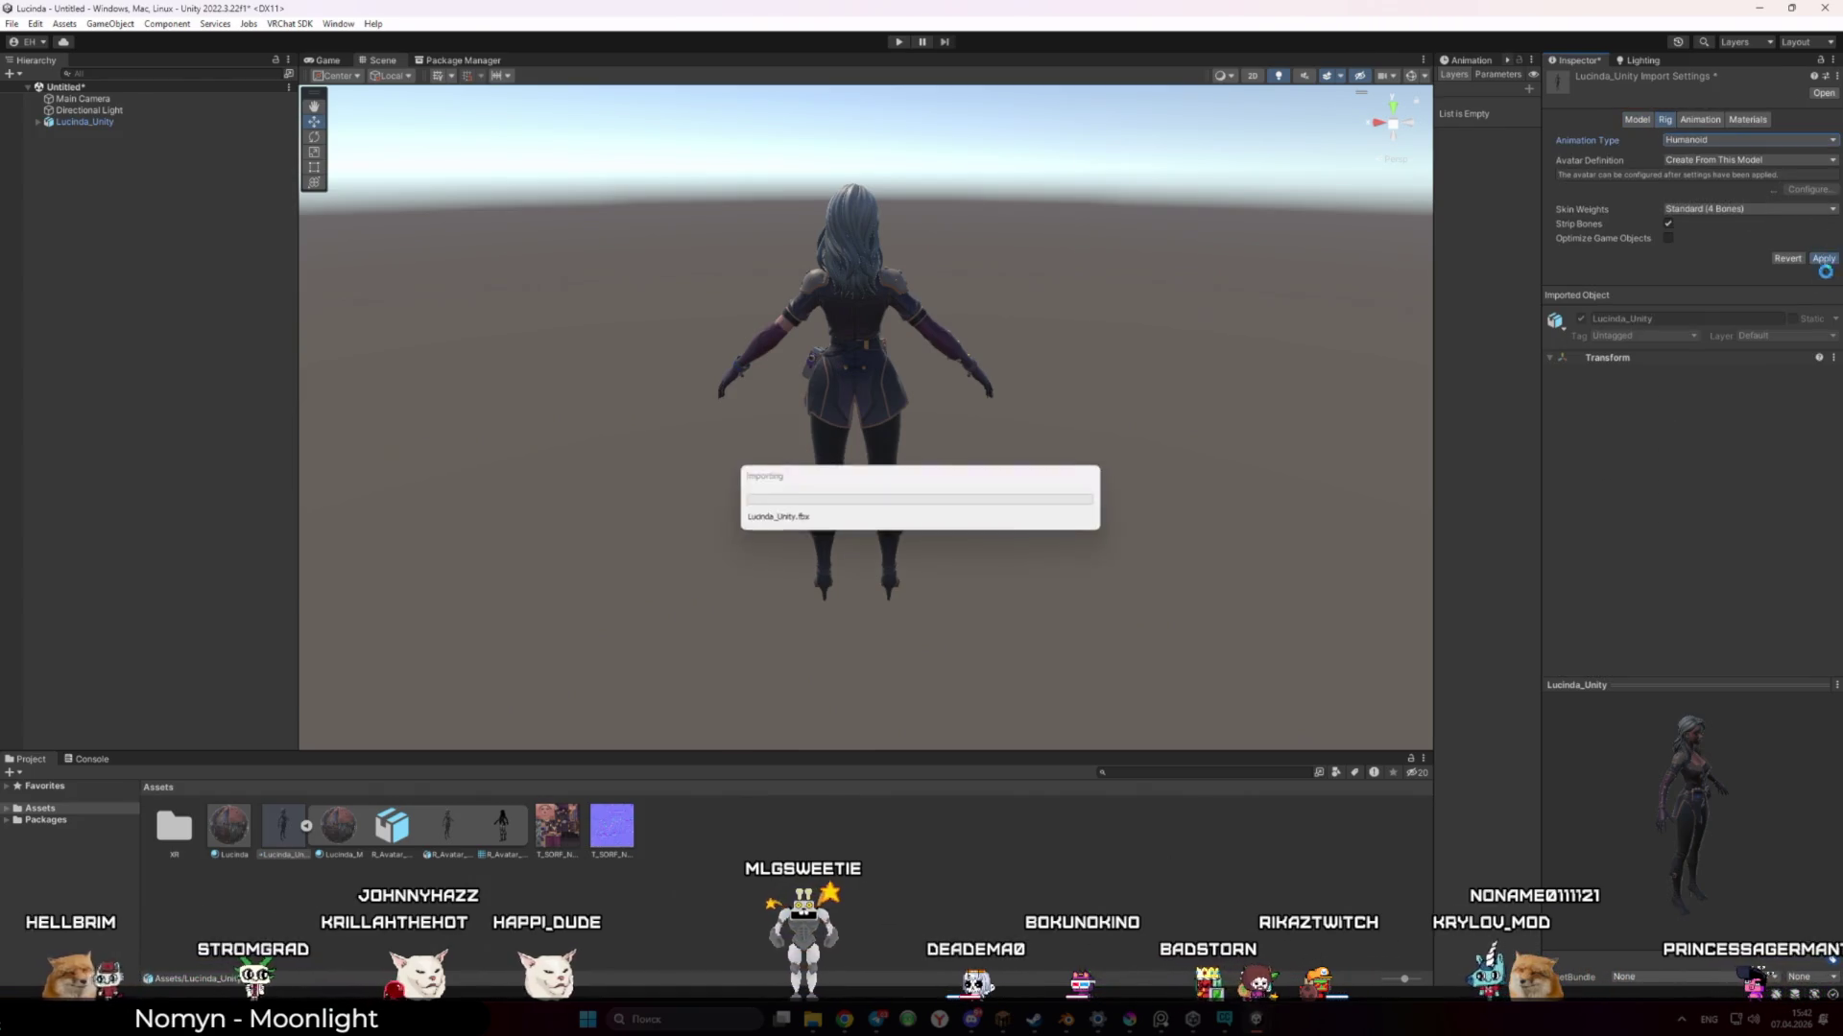
{"action": "left_click_drag", "start_coordinate": [1132, 391], "coordinate": [595, 368]}
{"action": "scroll", "coordinate": [556, 379], "scroll_direction": "up", "scroll_amount": 5}
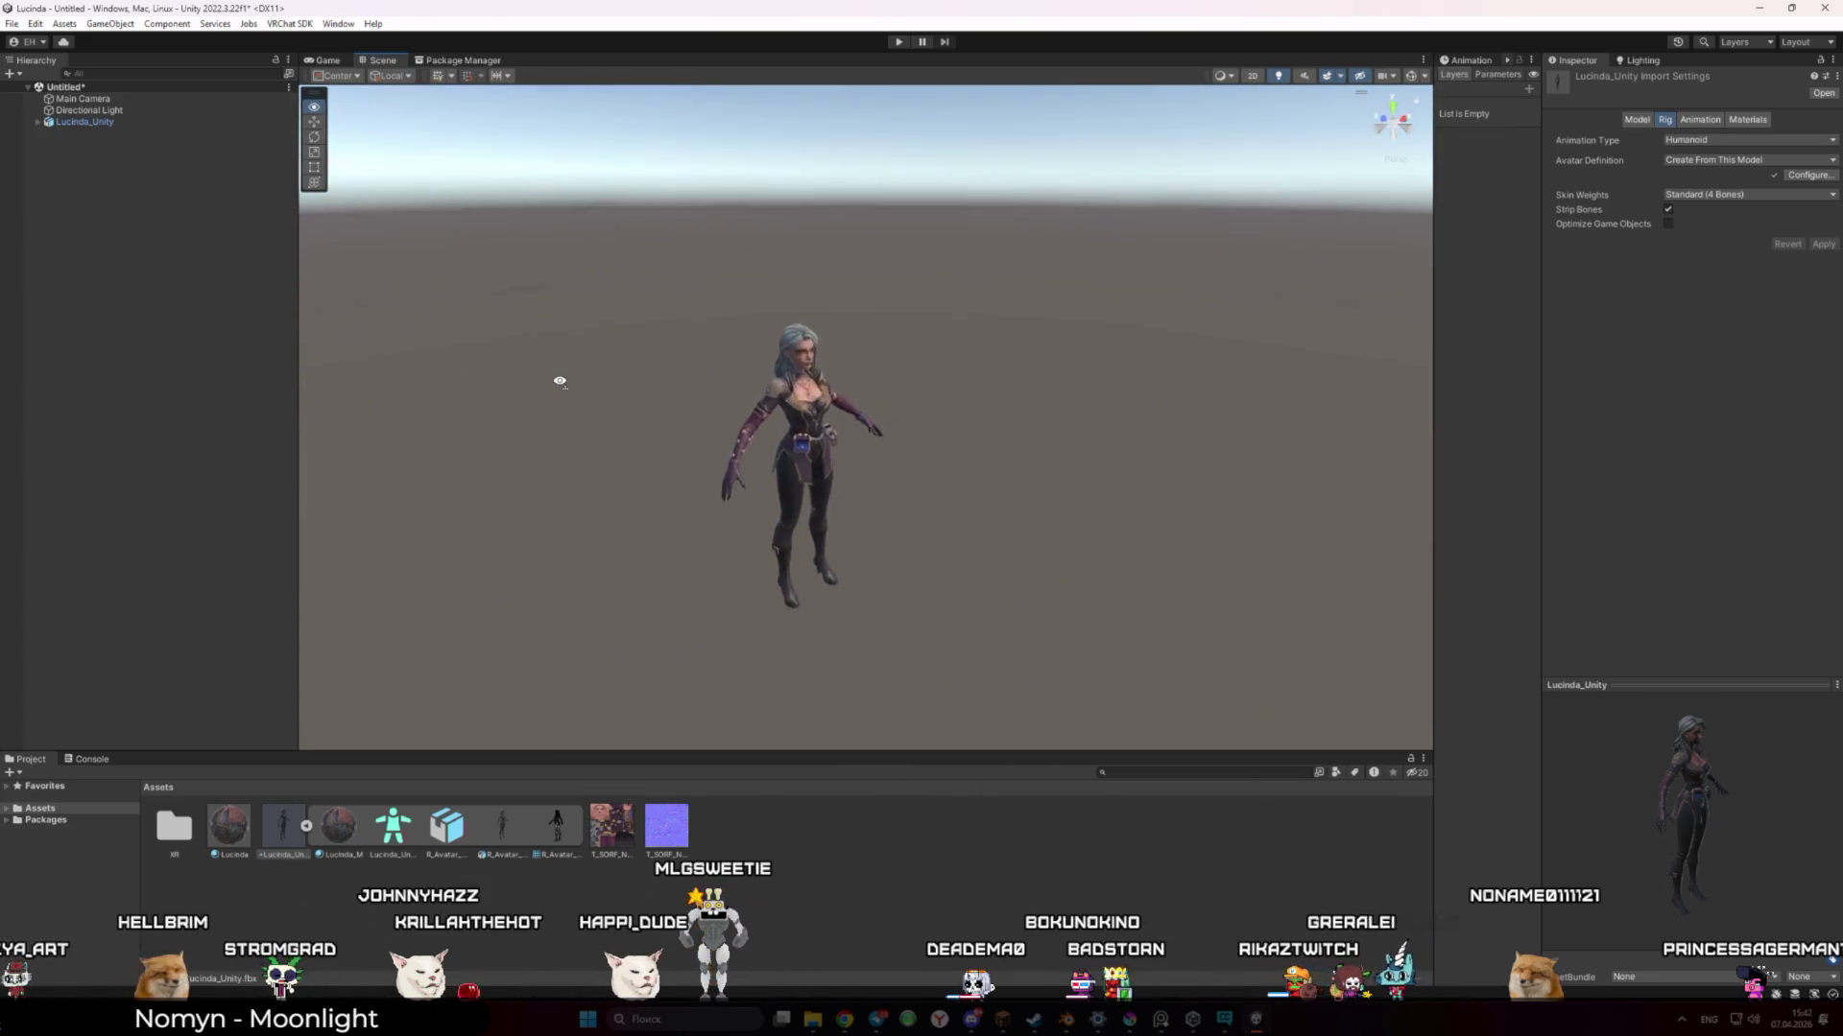
{"action": "scroll", "coordinate": [522, 374], "scroll_direction": "down", "scroll_amount": 2}
{"action": "left_click", "coordinate": [229, 808]}
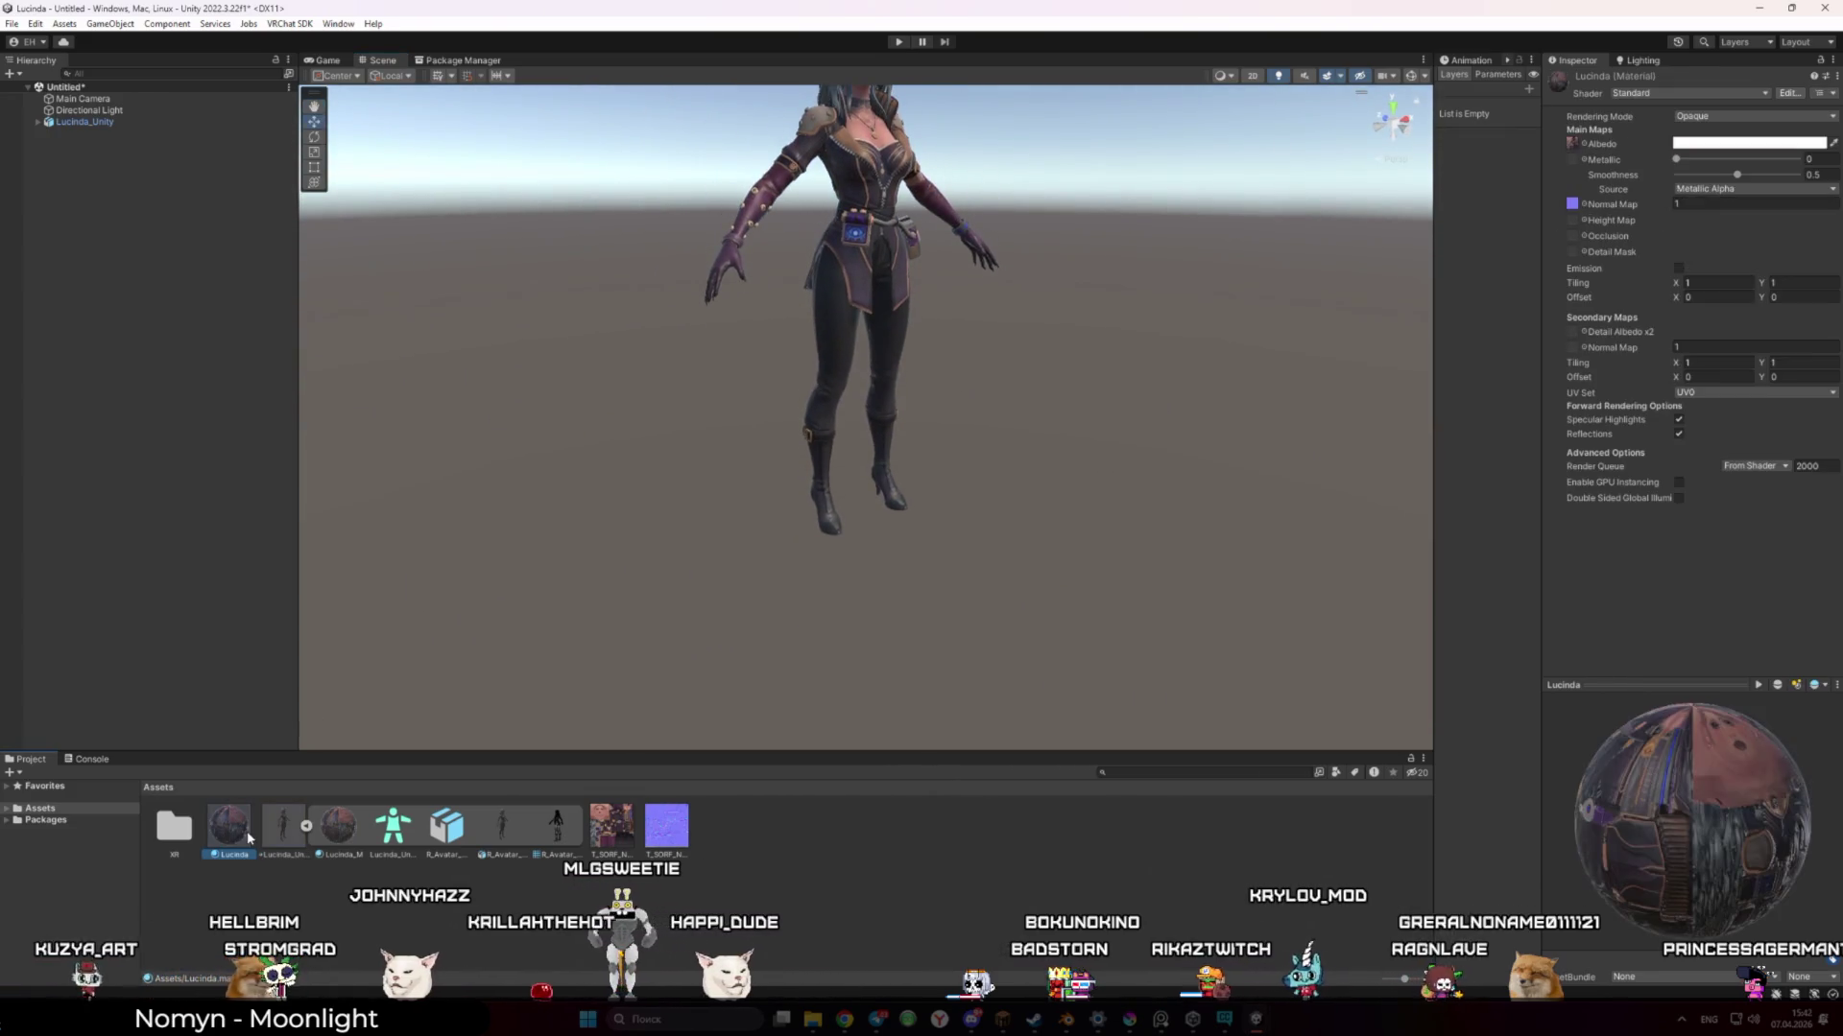
Delete the old Lucinda material from the project
{"action": "key", "text": "Delete"}
{"action": "left_click", "coordinate": [962, 536]}
{"action": "mouse_move", "coordinate": [930, 502]}
{"action": "left_mouse_down"}
{"action": "mouse_move", "coordinate": [798, 431]}
{"action": "mouse_move", "coordinate": [738, 432]}
{"action": "left_mouse_up"}
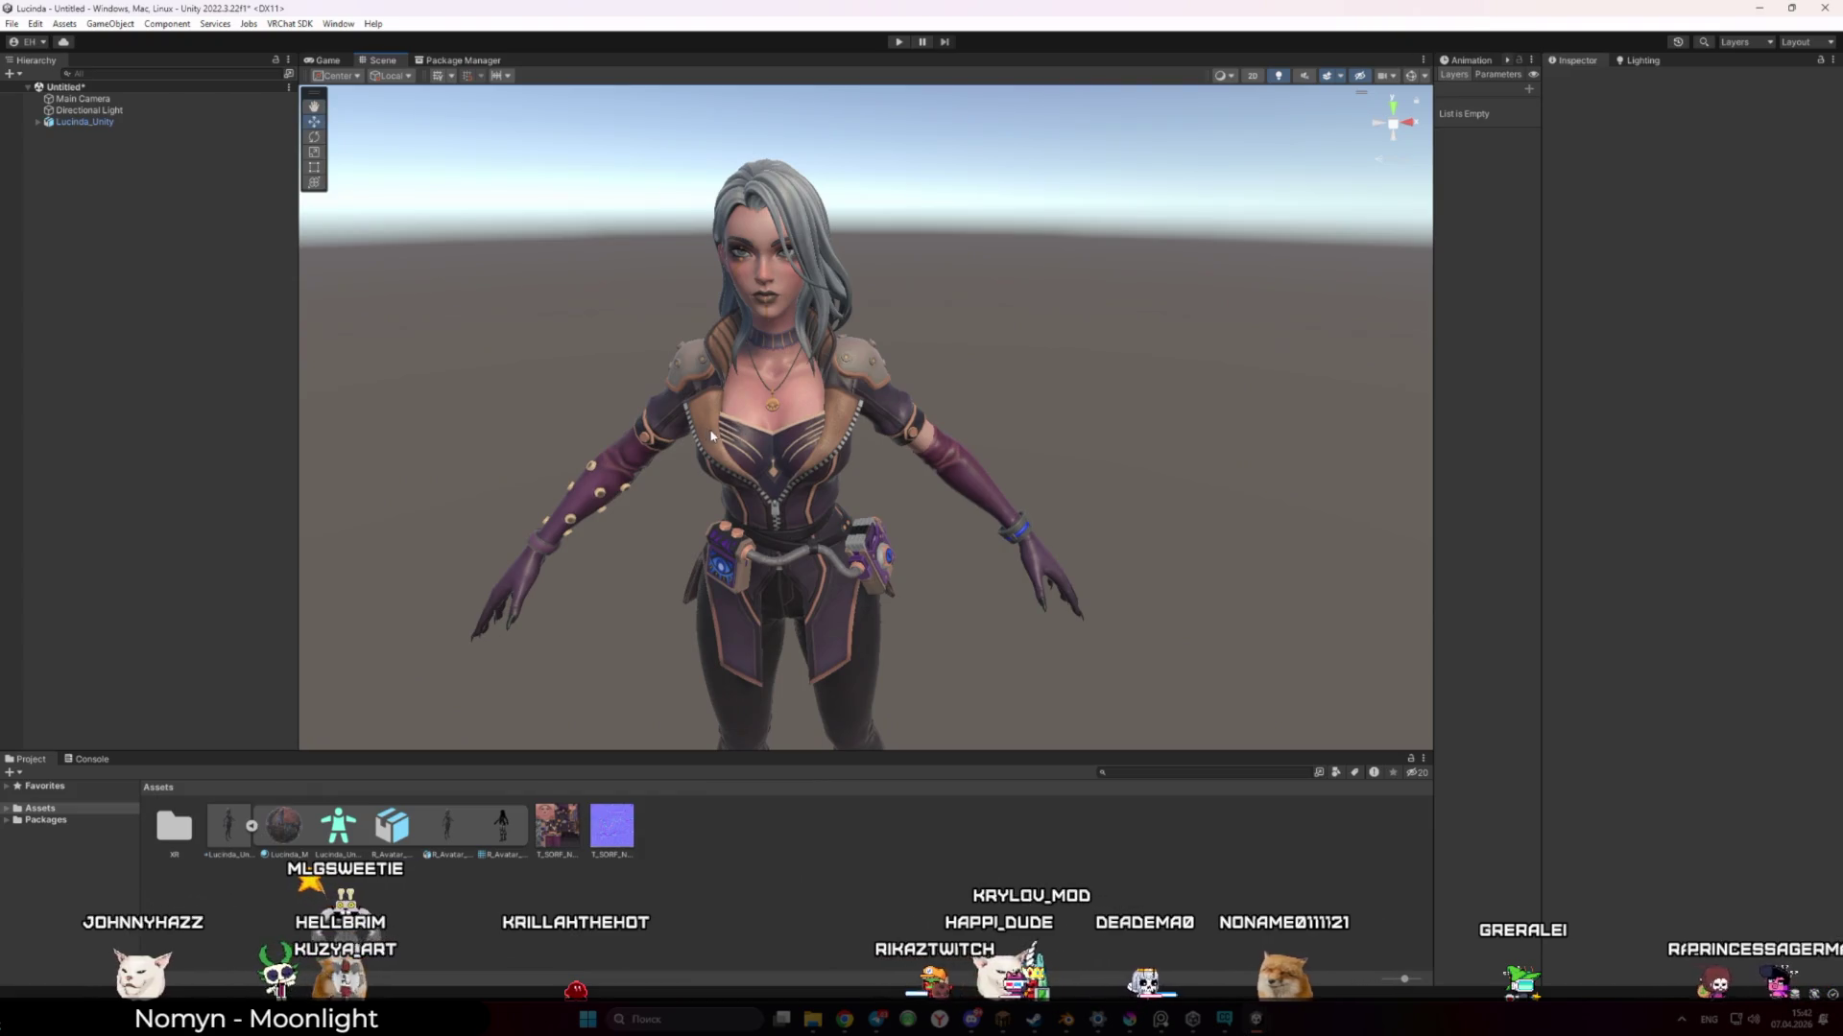
{"action": "left_click_drag", "start_coordinate": [672, 355], "coordinate": [640, 351]}
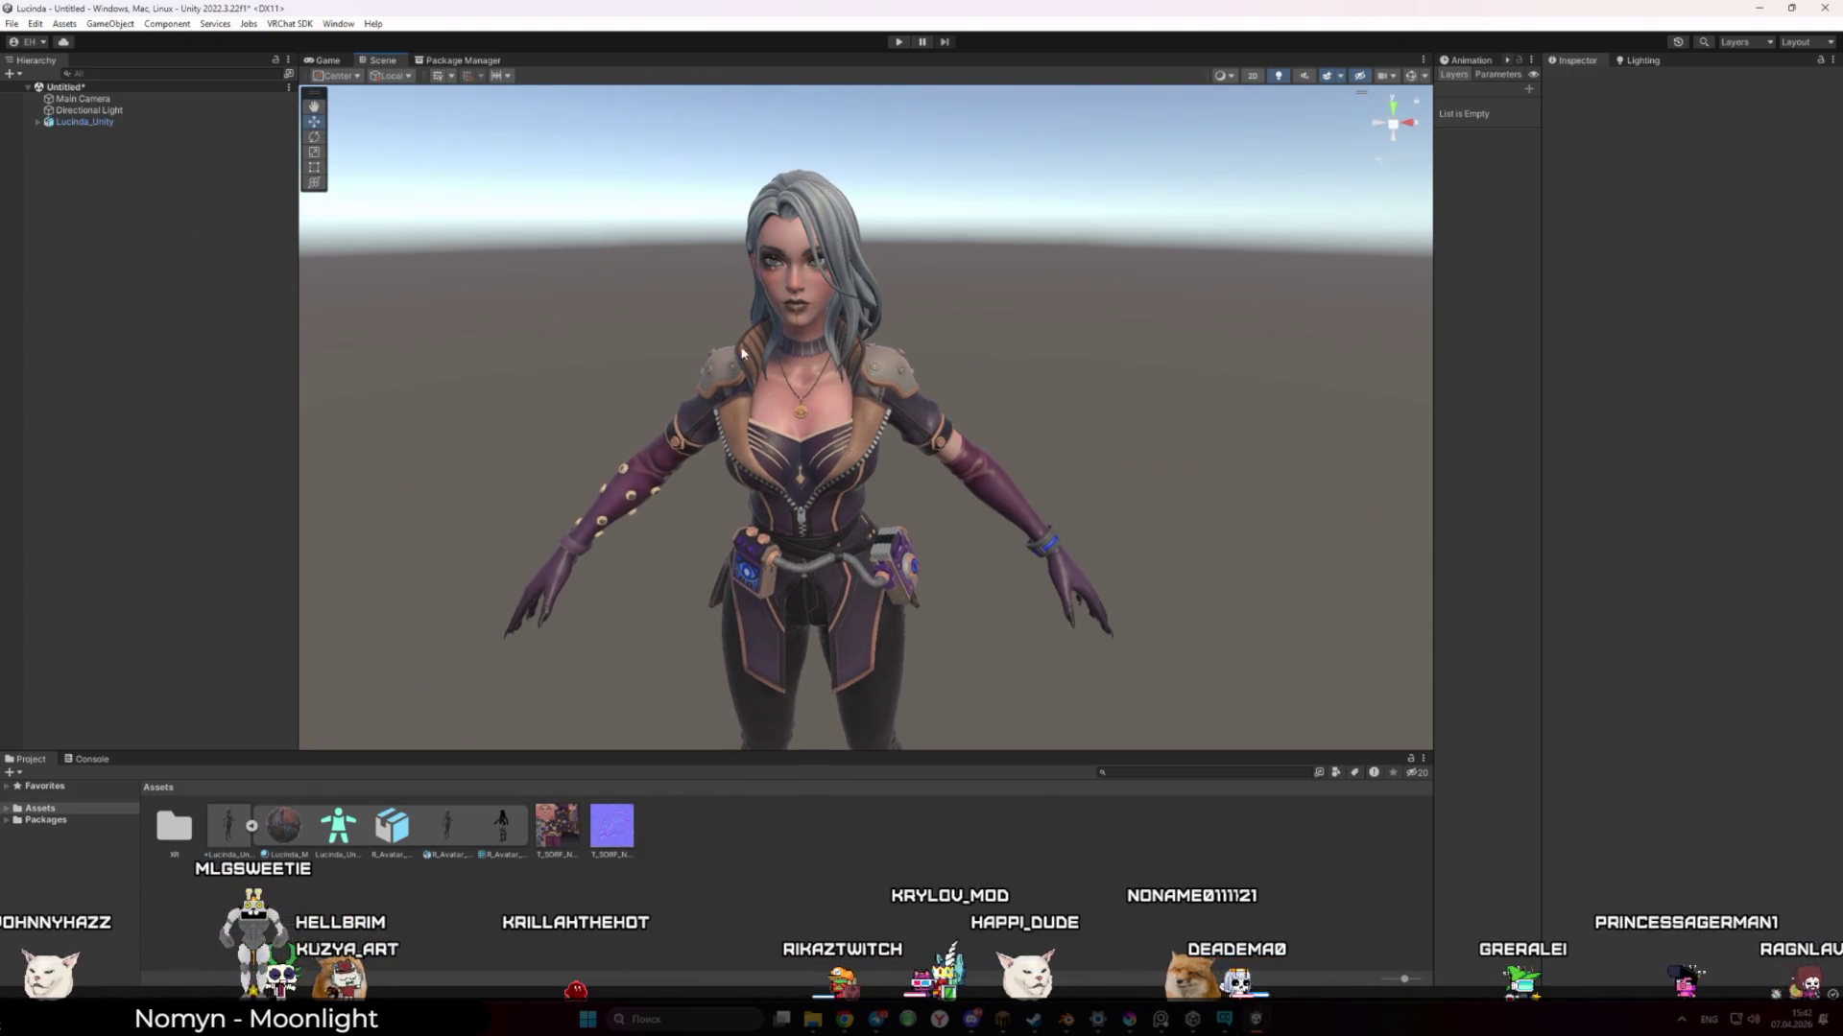
{"action": "scroll", "coordinate": [868, 281], "scroll_direction": "up", "scroll_amount": 6}
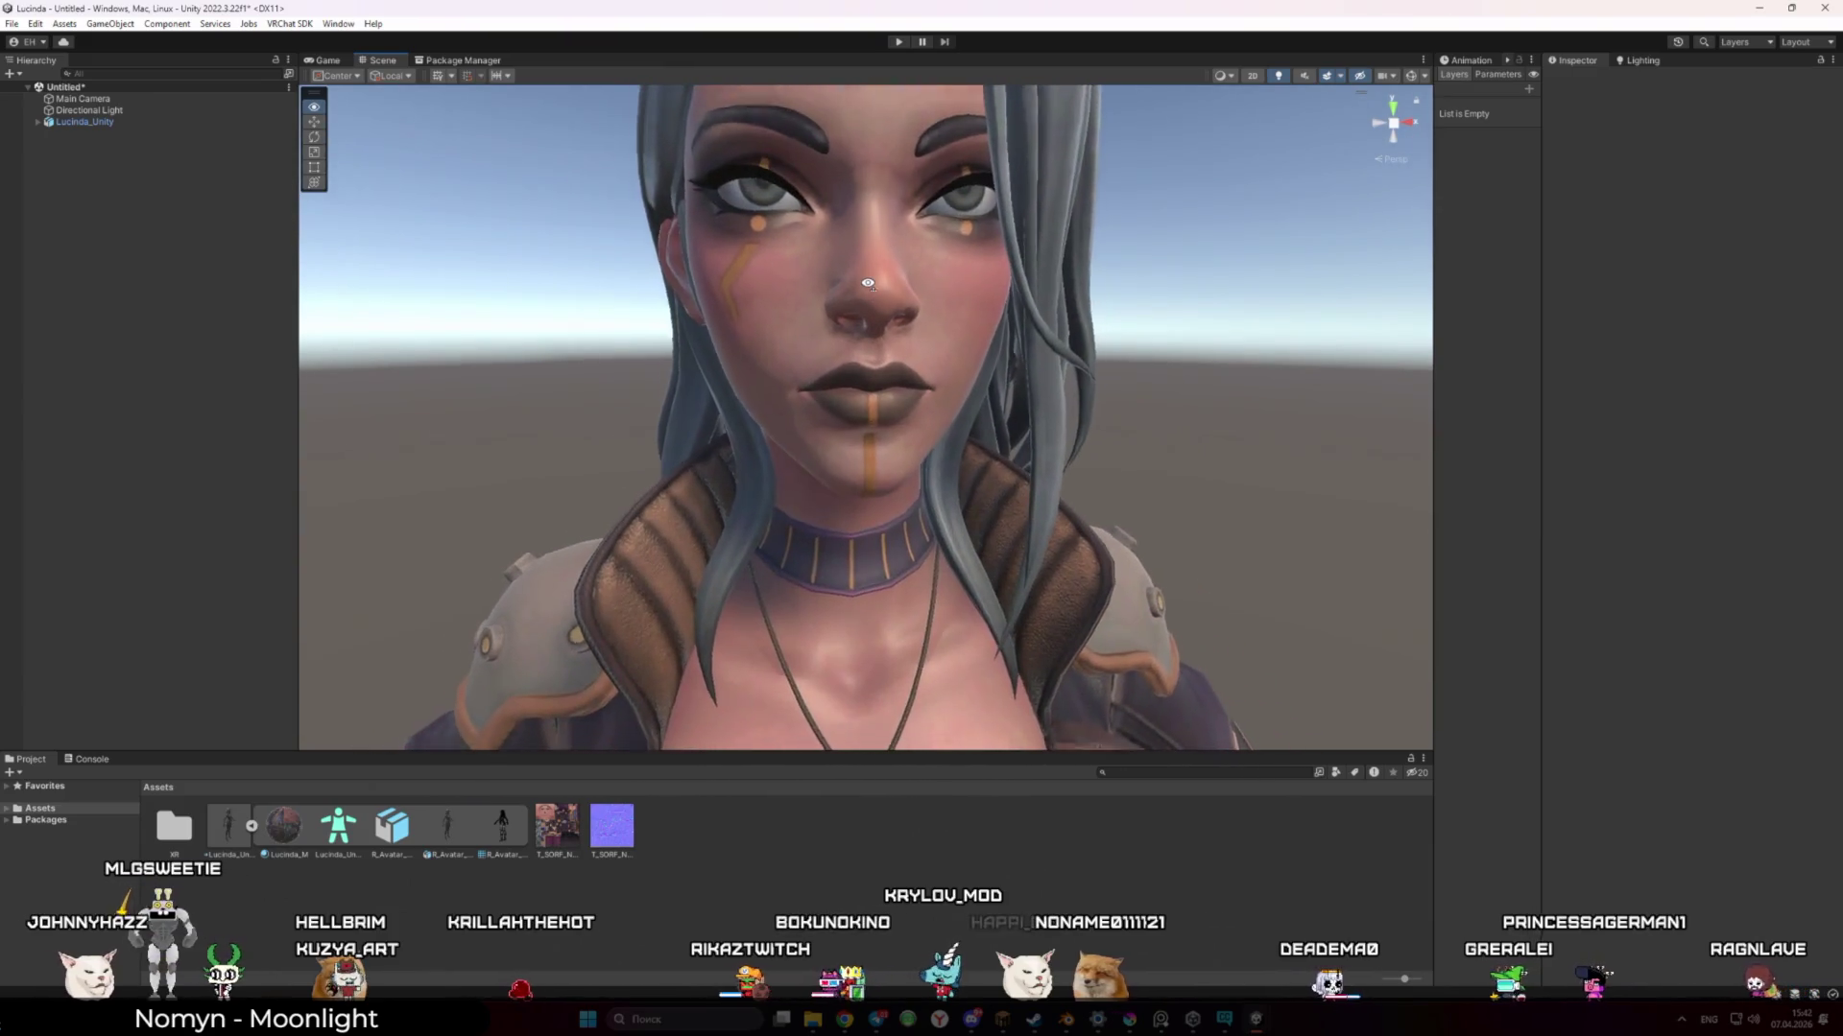
{"action": "scroll", "coordinate": [869, 281], "scroll_direction": "down", "scroll_amount": 8}
{"action": "scroll", "coordinate": [863, 347], "scroll_direction": "up", "scroll_amount": 3}
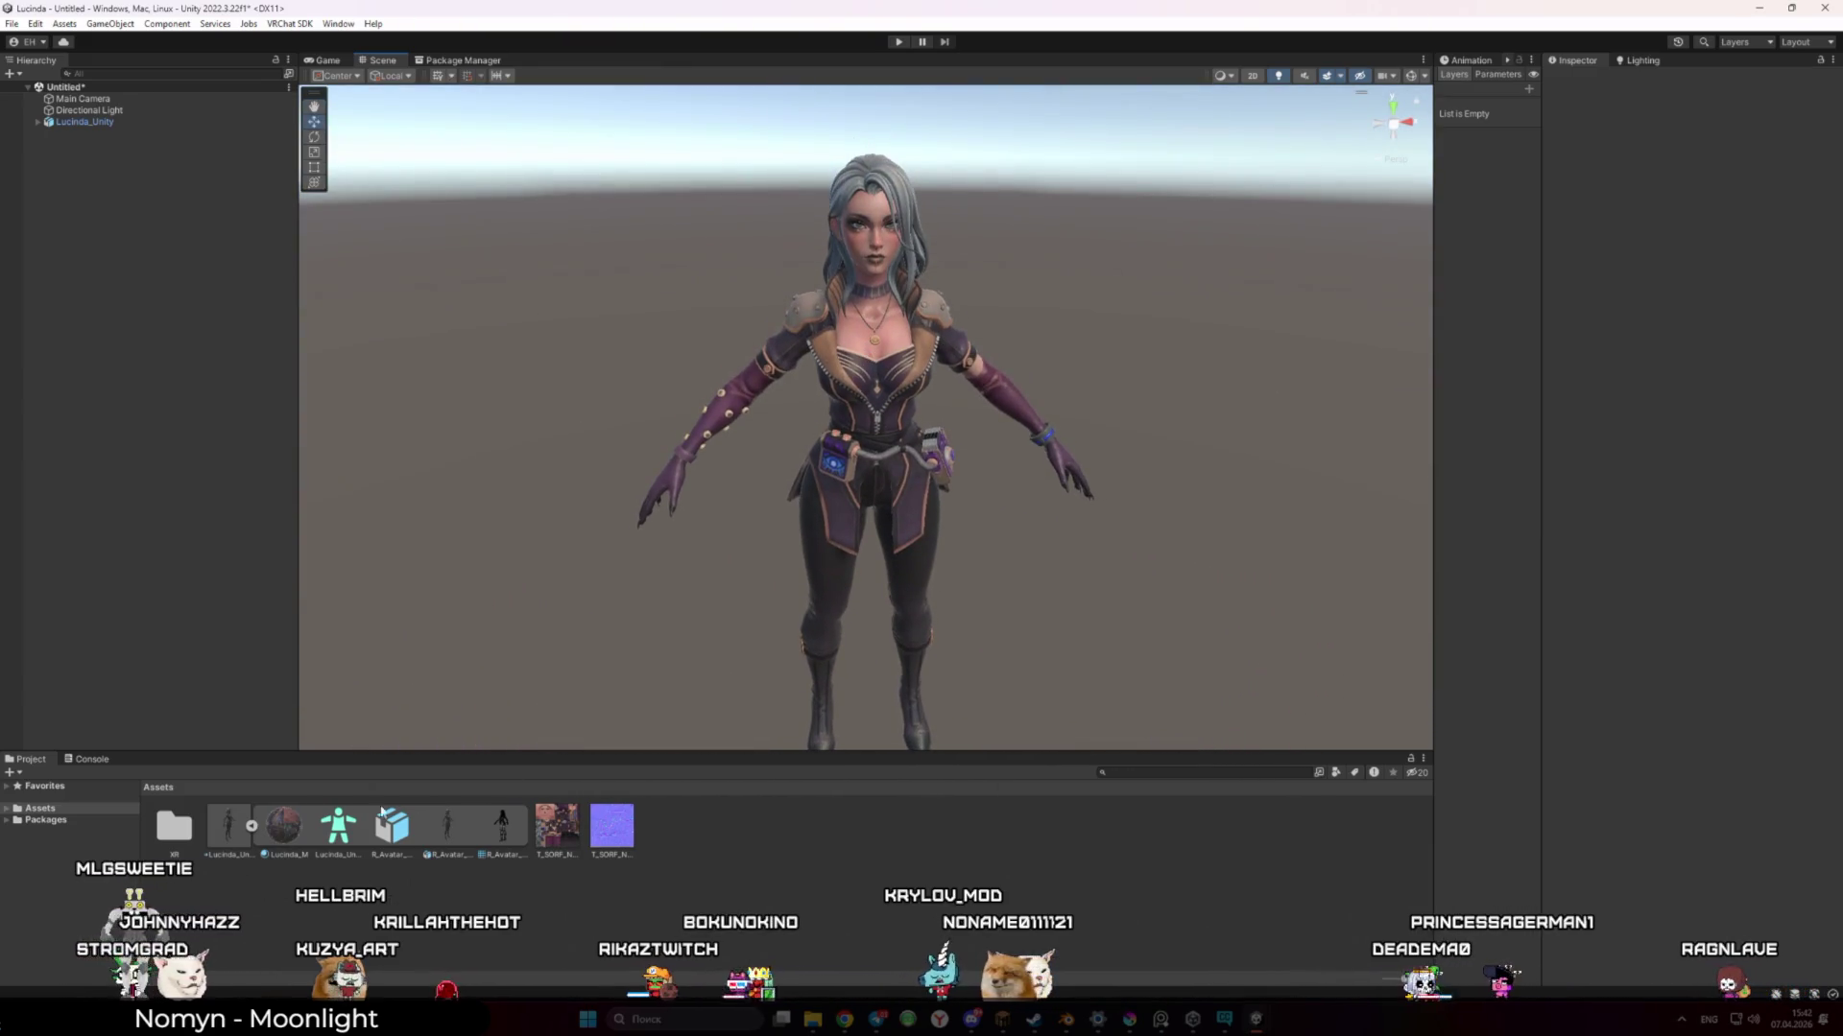
Extract the model's materials into the project folder, producing Lucinda_M
{"action": "left_click", "coordinate": [283, 825]}
{"action": "left_click", "coordinate": [1098, 796]}
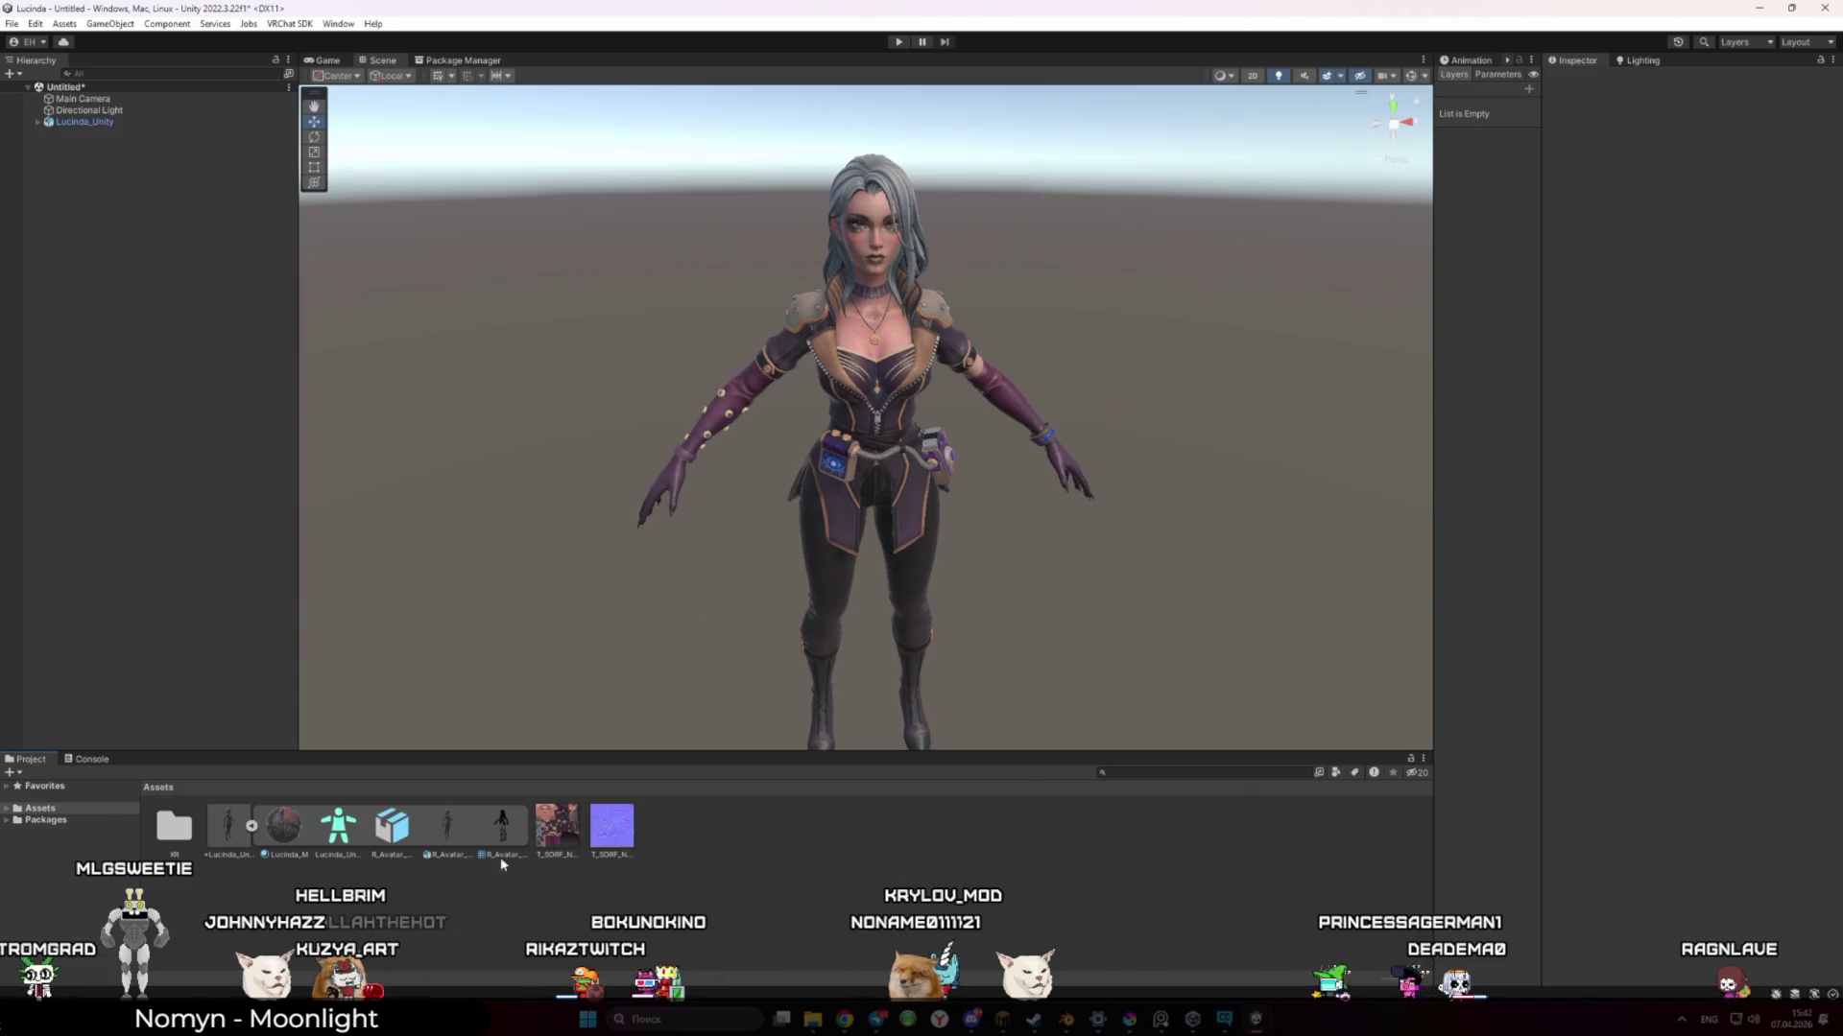
{"action": "right_click", "coordinate": [278, 827]}
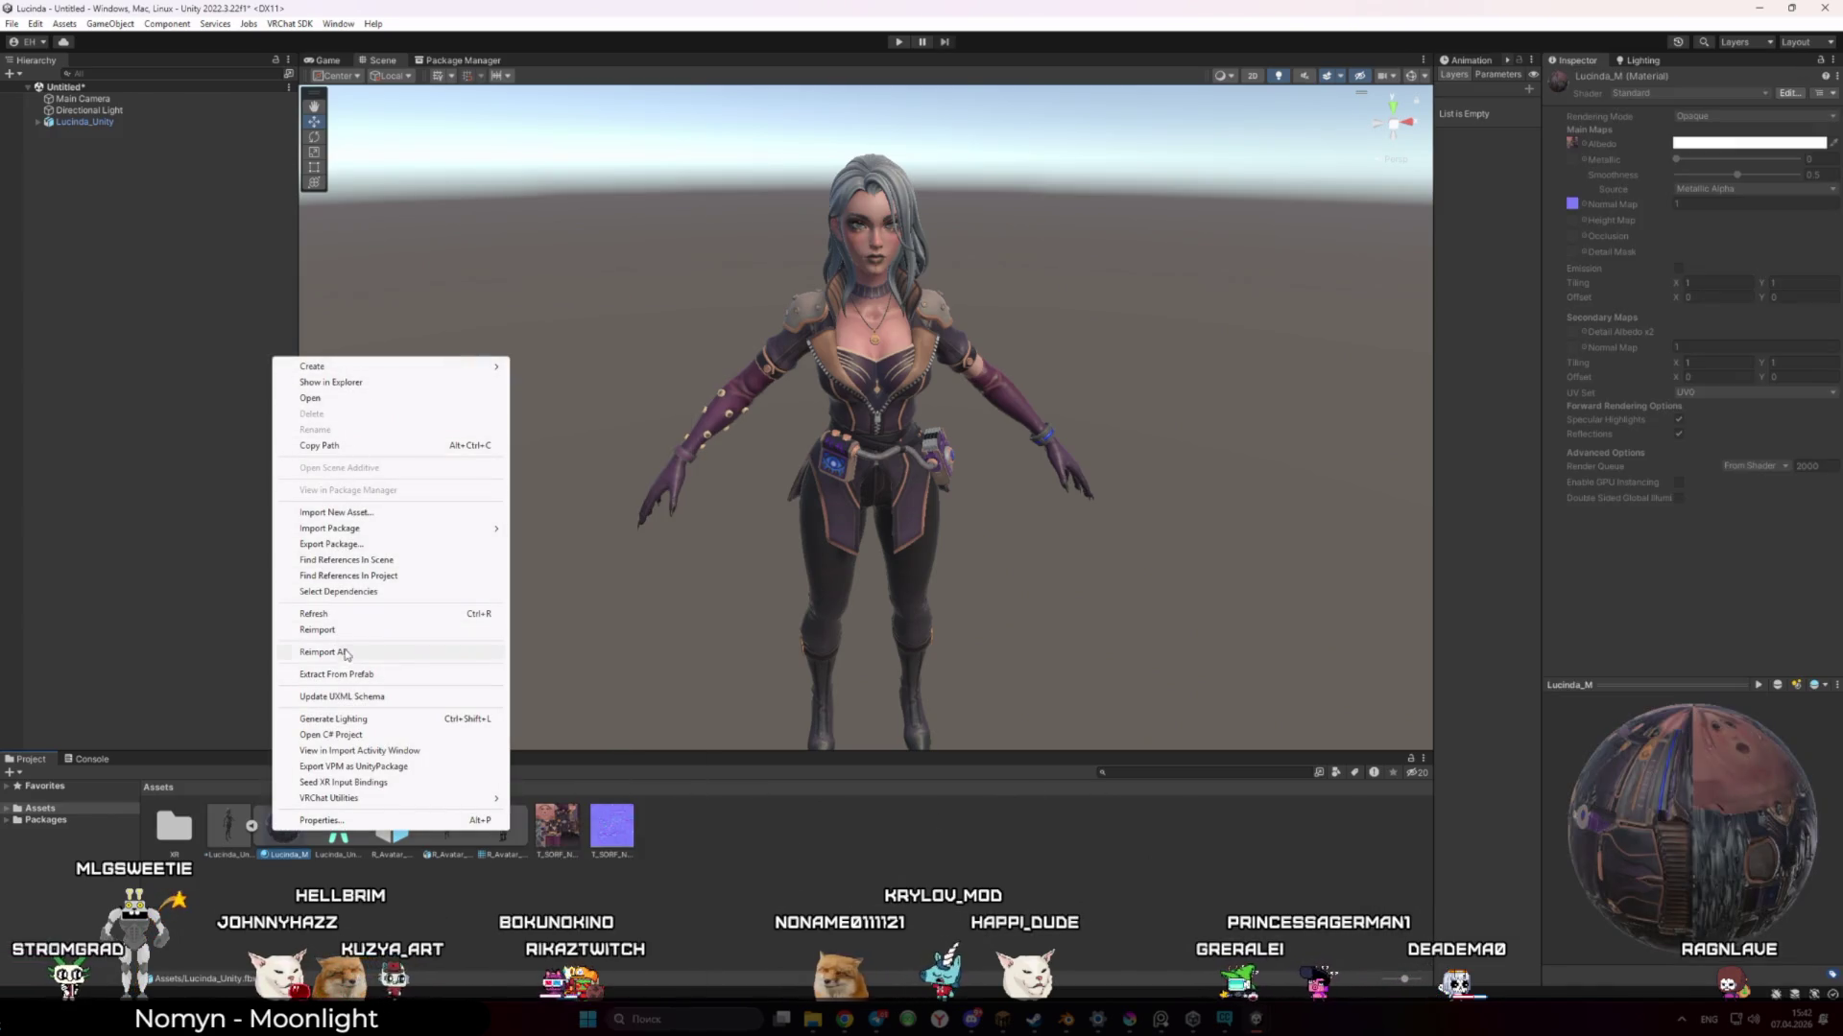
{"action": "left_click", "coordinate": [362, 675]}
{"action": "left_click", "coordinate": [1295, 756]}
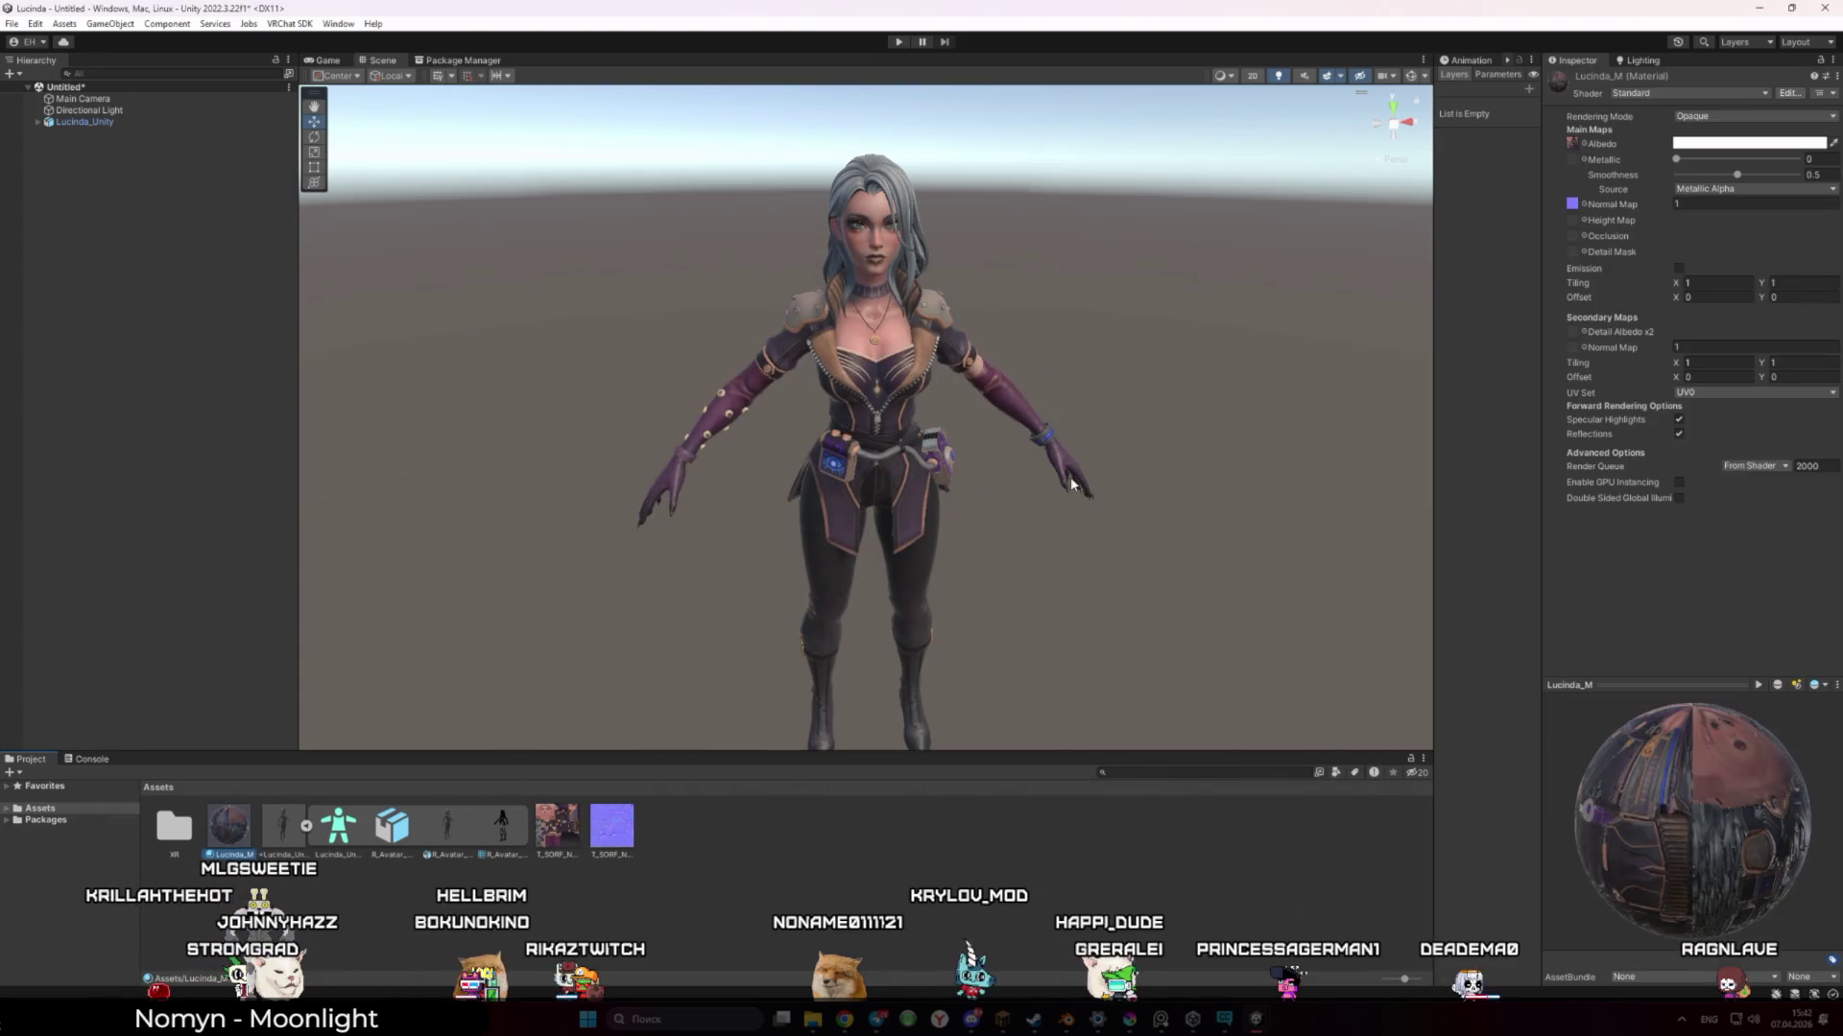
Set Lucinda_M Metallic to 0, keep Smoothness 0.5, and test Normal Map strength 0 before restoring 1
{"action": "mouse_move", "coordinate": [1740, 165]}
{"action": "left_mouse_down"}
{"action": "mouse_move", "coordinate": [1675, 159]}
{"action": "mouse_move", "coordinate": [1828, 182]}
{"action": "mouse_move", "coordinate": [1617, 172]}
{"action": "left_mouse_up"}
{"action": "key", "text": "ctrl+z"}
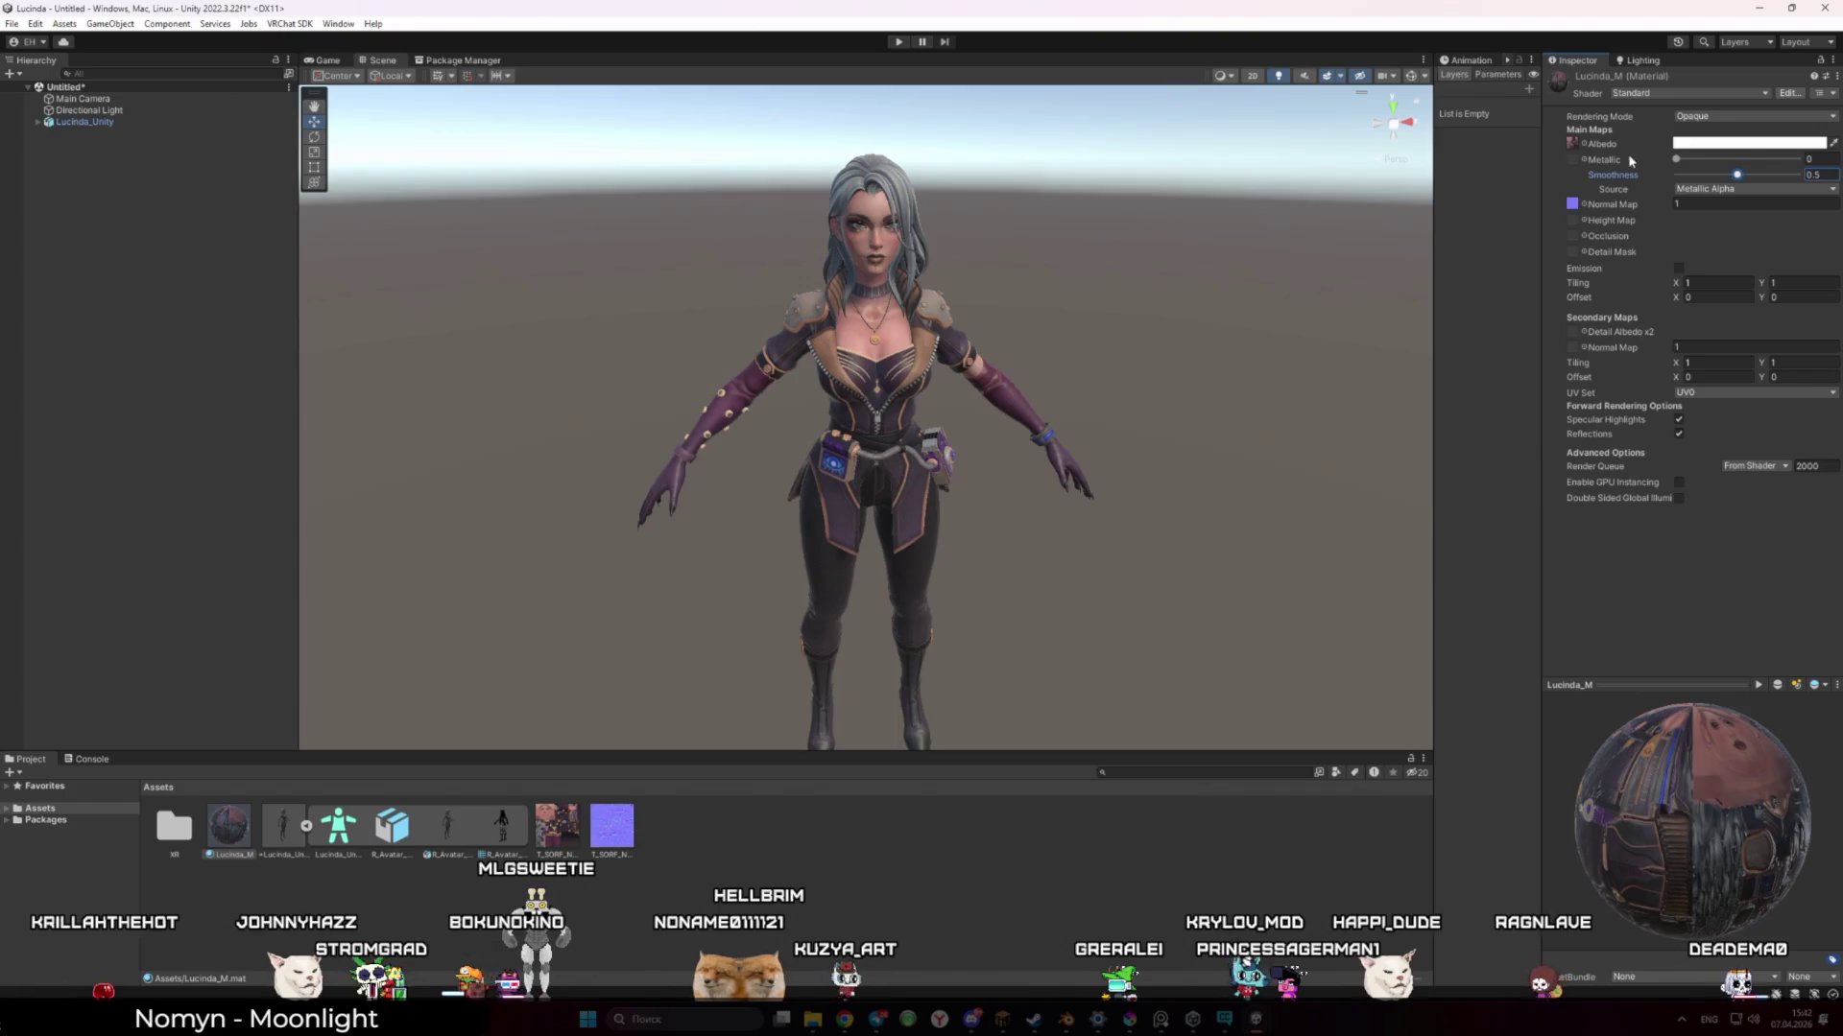
{"action": "left_click", "coordinate": [1677, 203]}
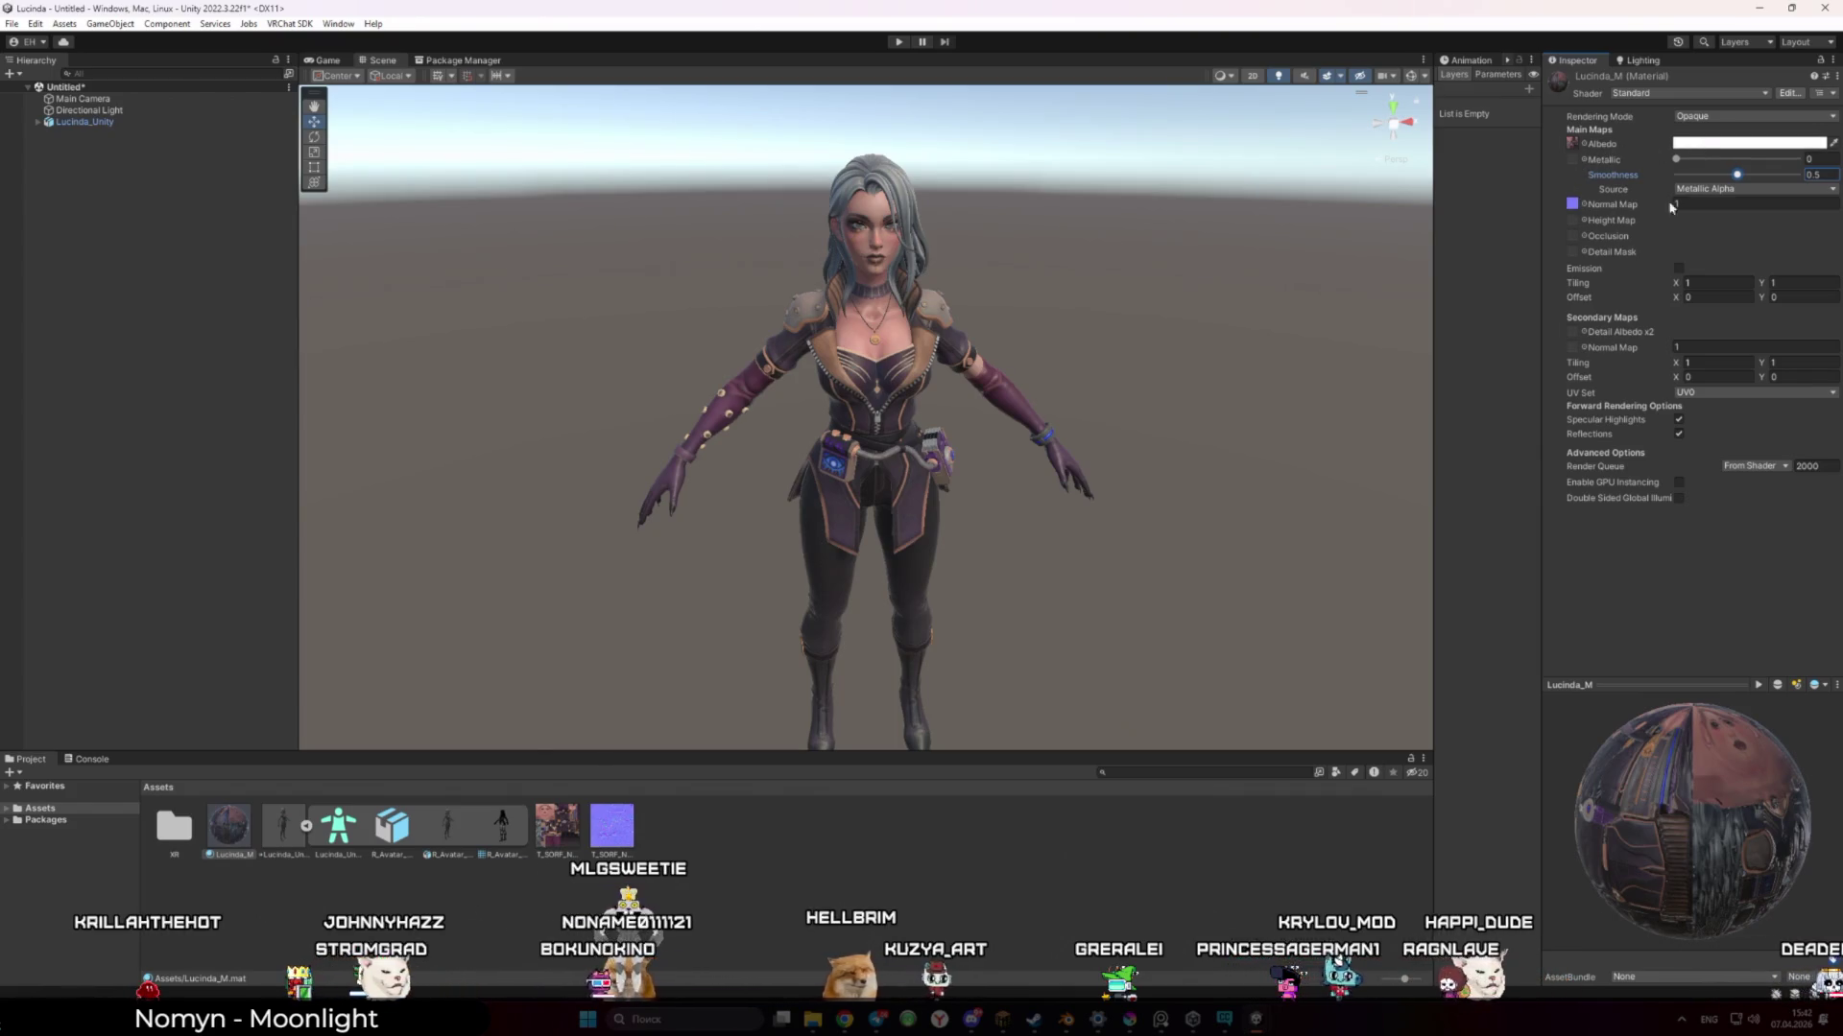
{"action": "type", "text": "0"}
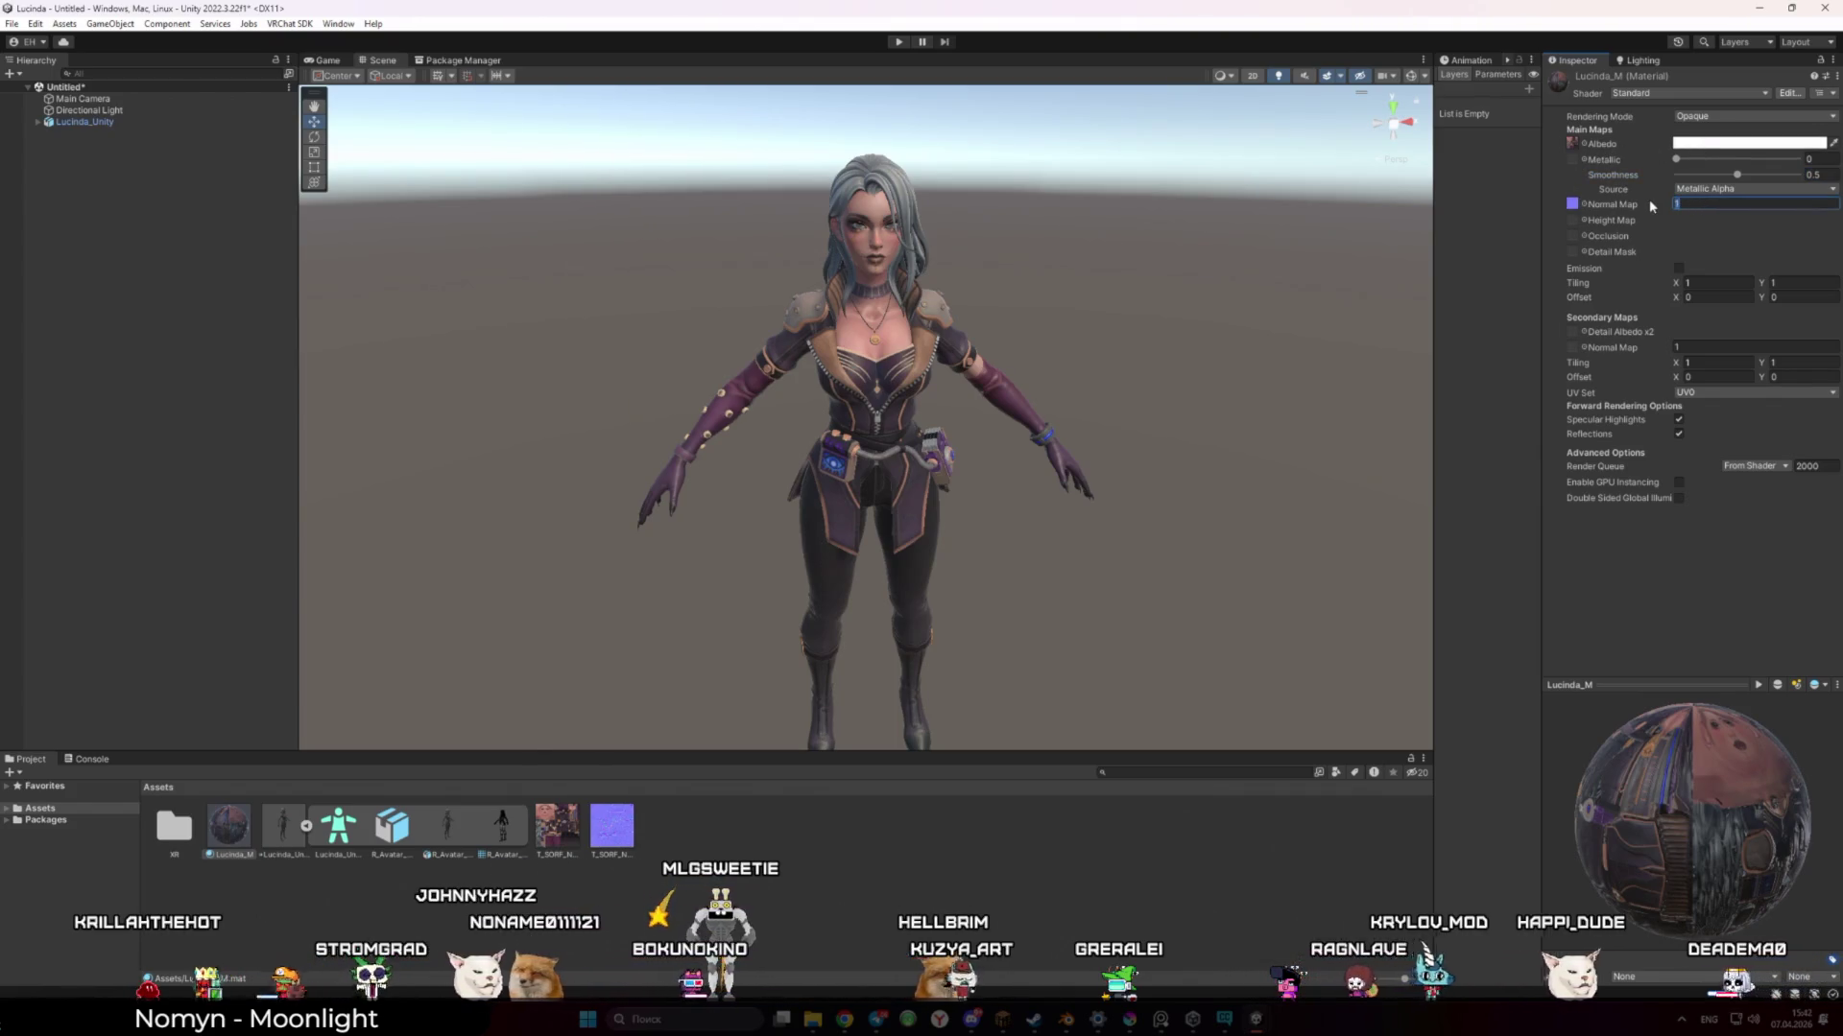
{"action": "left_click_drag", "start_coordinate": [1123, 288], "coordinate": [1135, 283]}
{"action": "scroll", "coordinate": [1145, 289], "scroll_direction": "up", "scroll_amount": 3}
{"action": "scroll", "coordinate": [1142, 286], "scroll_direction": "down", "scroll_amount": 3}
{"action": "scroll", "coordinate": [1137, 281], "scroll_direction": "up", "scroll_amount": 6}
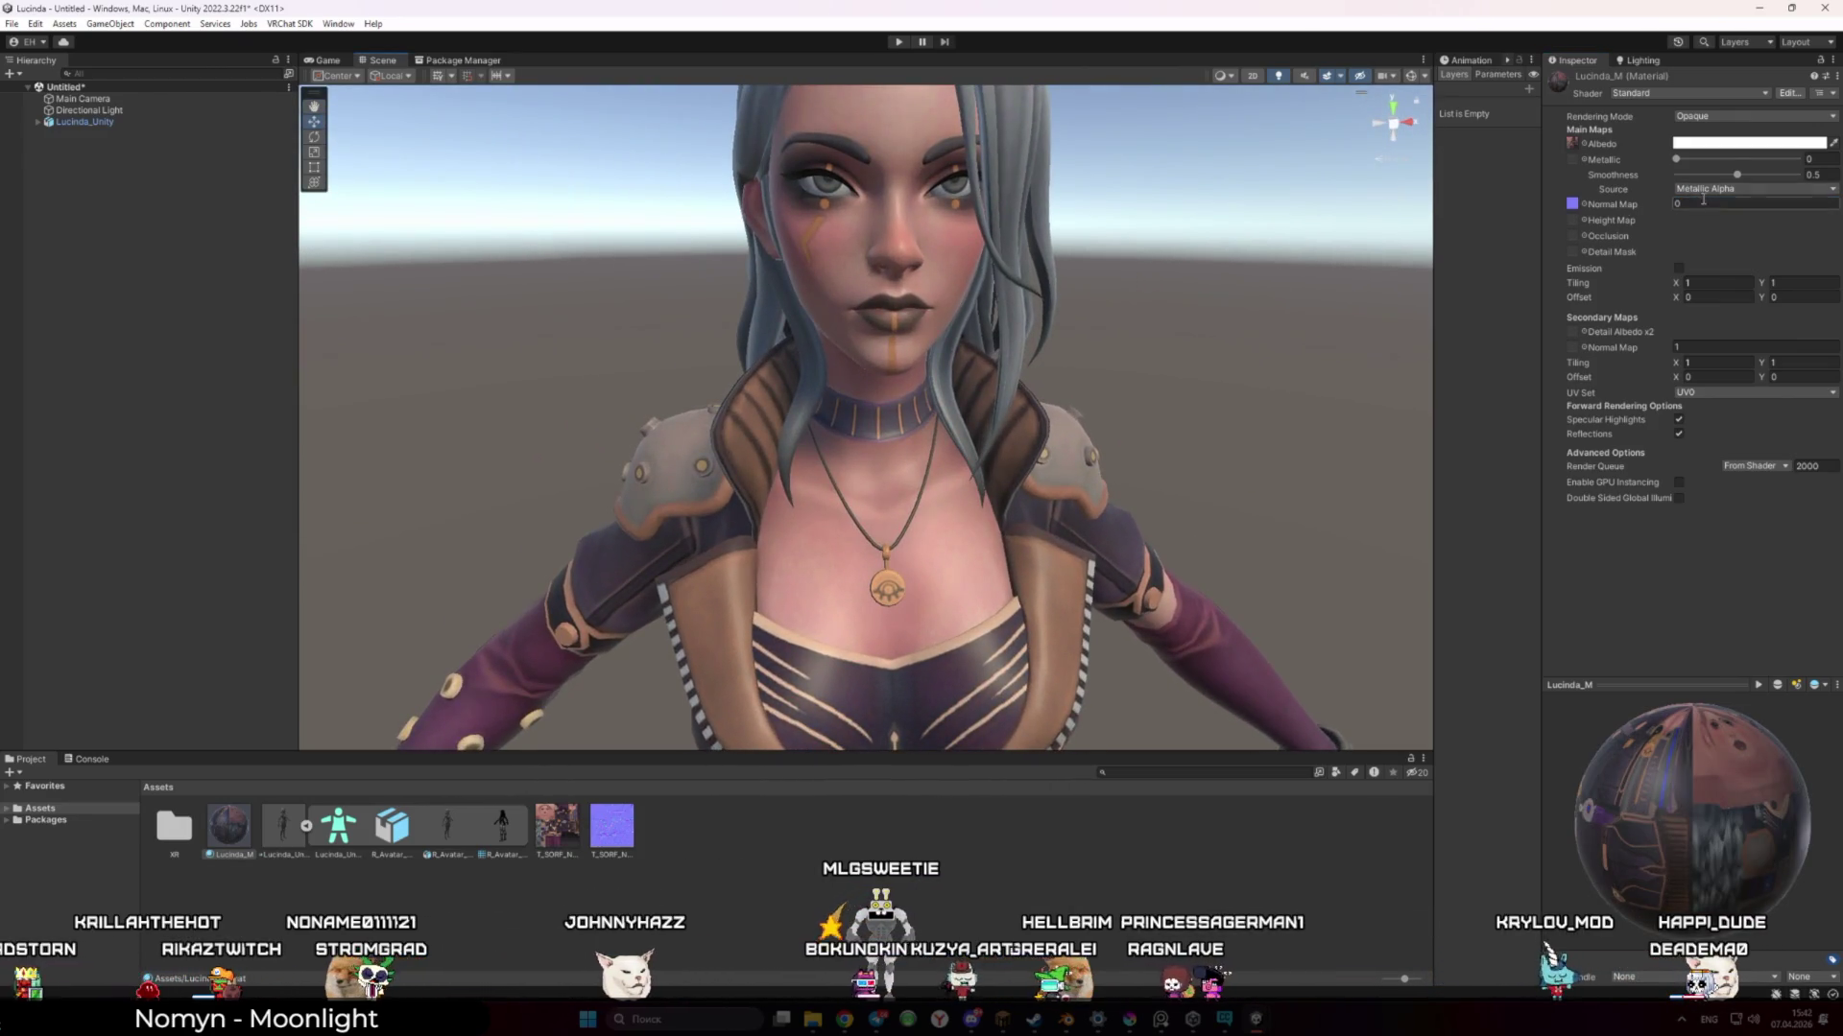
{"action": "left_click", "coordinate": [1702, 202]}
{"action": "type", "text": "1"}
{"action": "left_click", "coordinate": [1304, 293]}
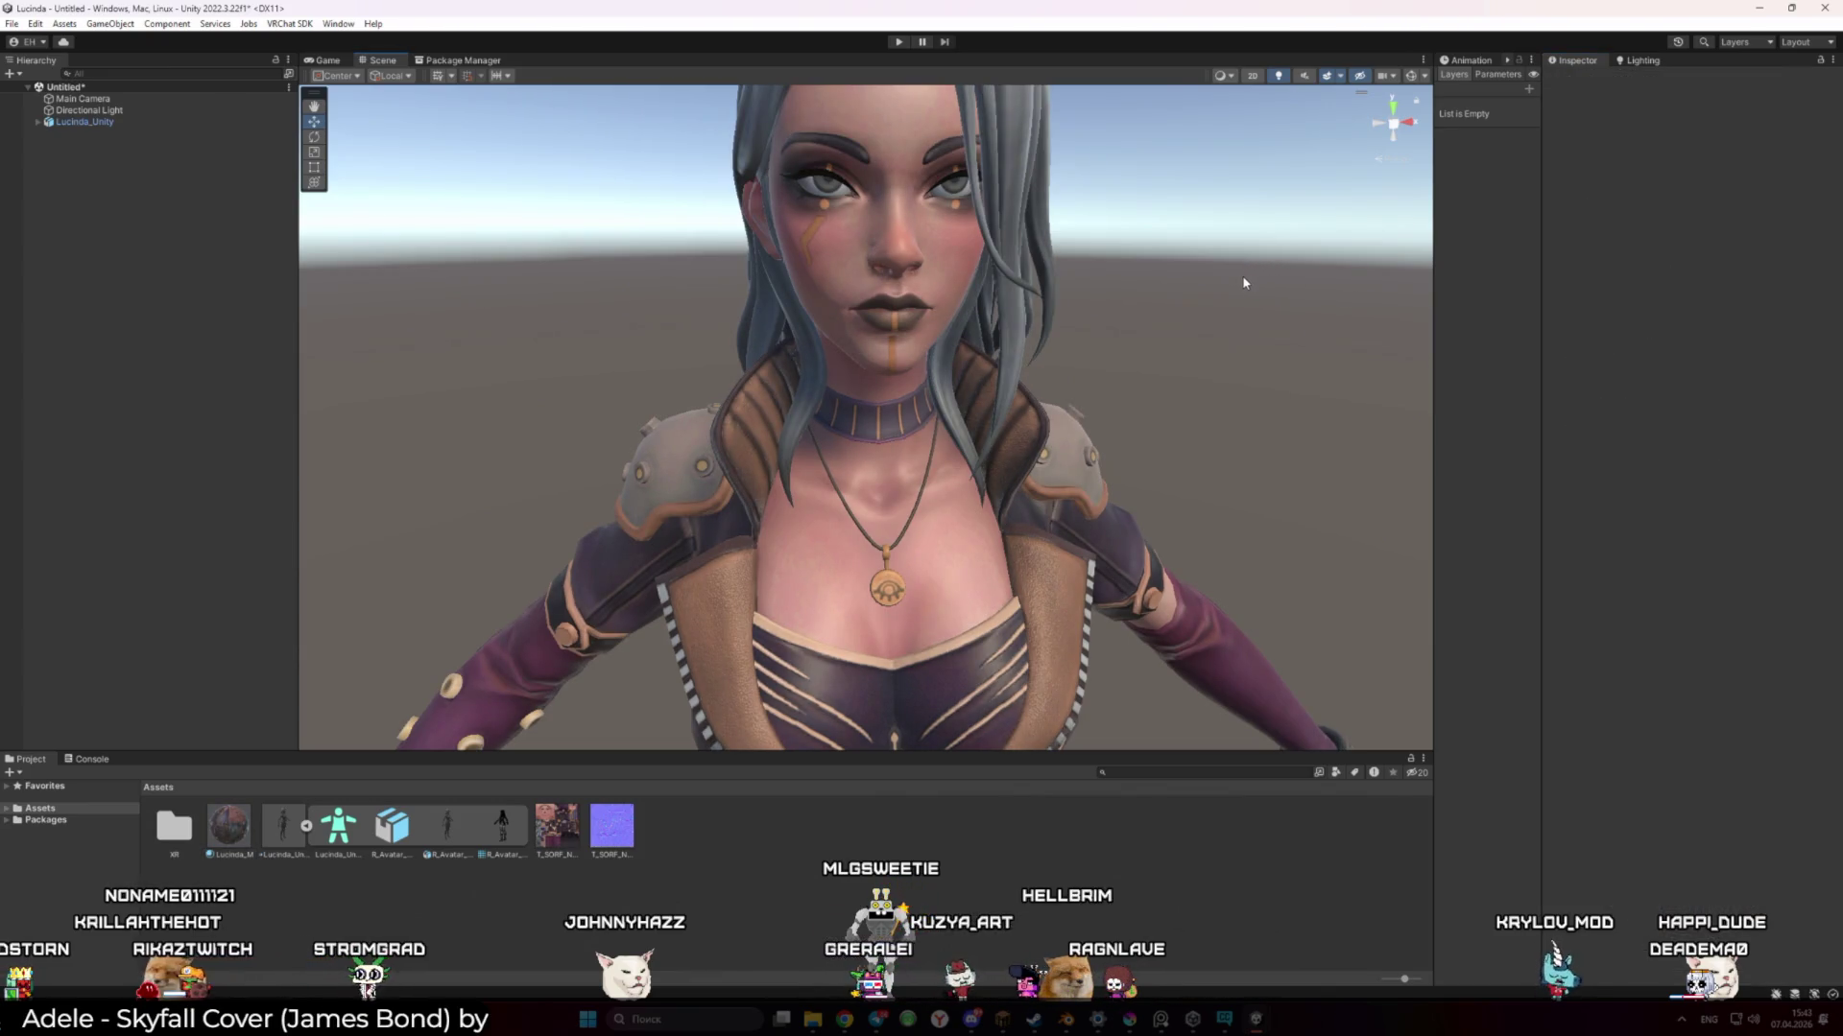
{"action": "left_click", "coordinate": [1069, 1019]}
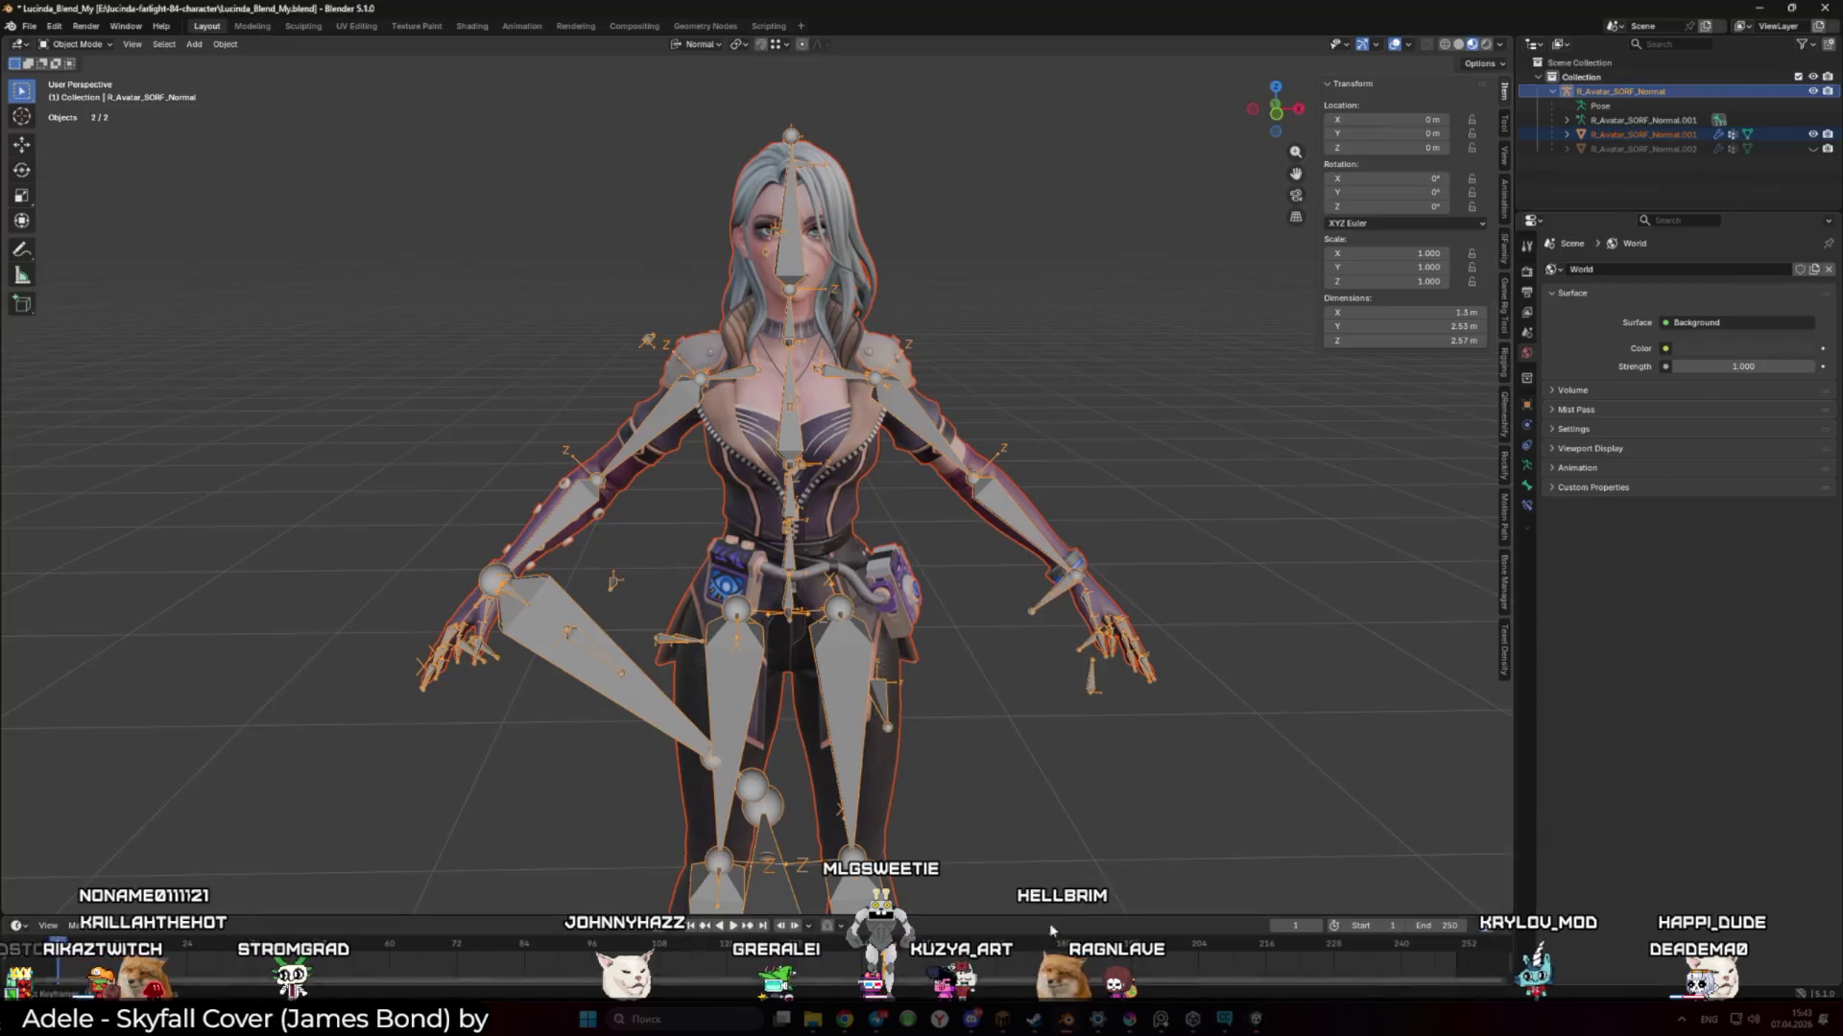
Deselect the armature so its bones hide, and zoom in on the character's head
{"action": "left_click", "coordinate": [1000, 387]}
{"action": "scroll", "coordinate": [1004, 413], "scroll_direction": "up", "scroll_amount": 5}
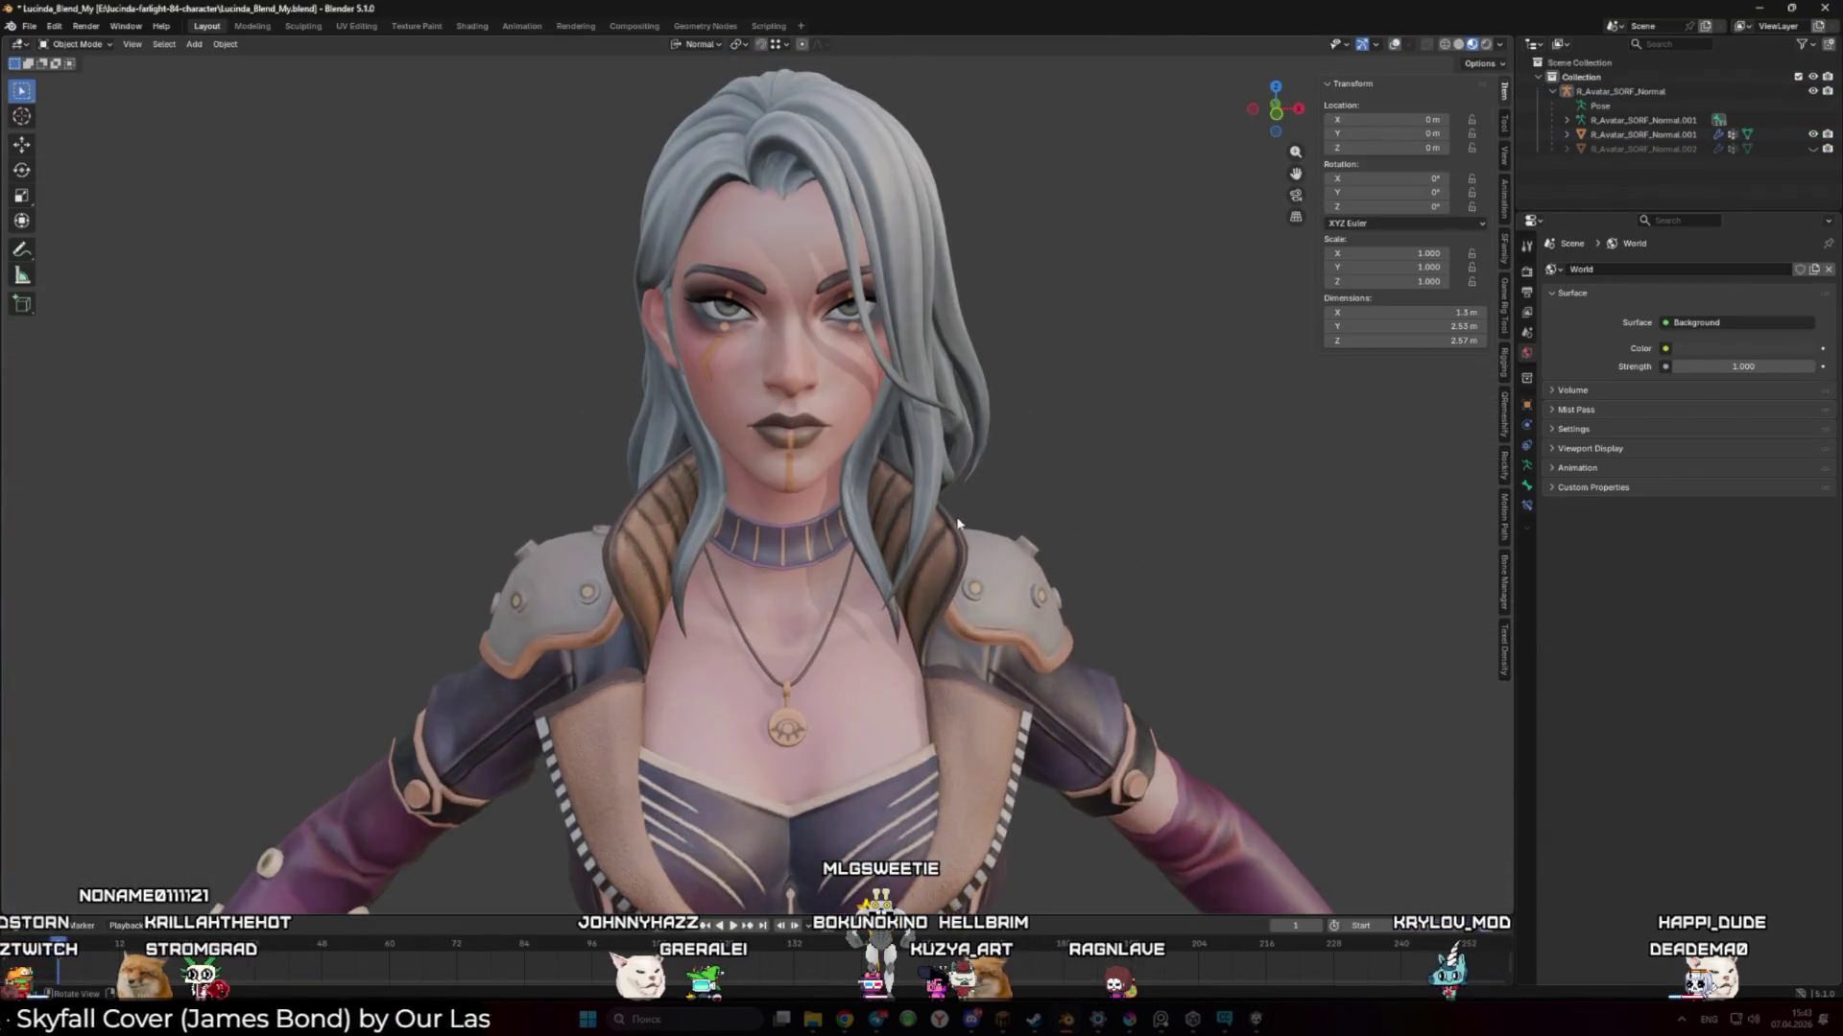
{"action": "mouse_move", "coordinate": [939, 512]}
{"action": "left_mouse_down"}
{"action": "mouse_move", "coordinate": [1024, 506]}
{"action": "mouse_move", "coordinate": [921, 575]}
{"action": "left_mouse_up"}
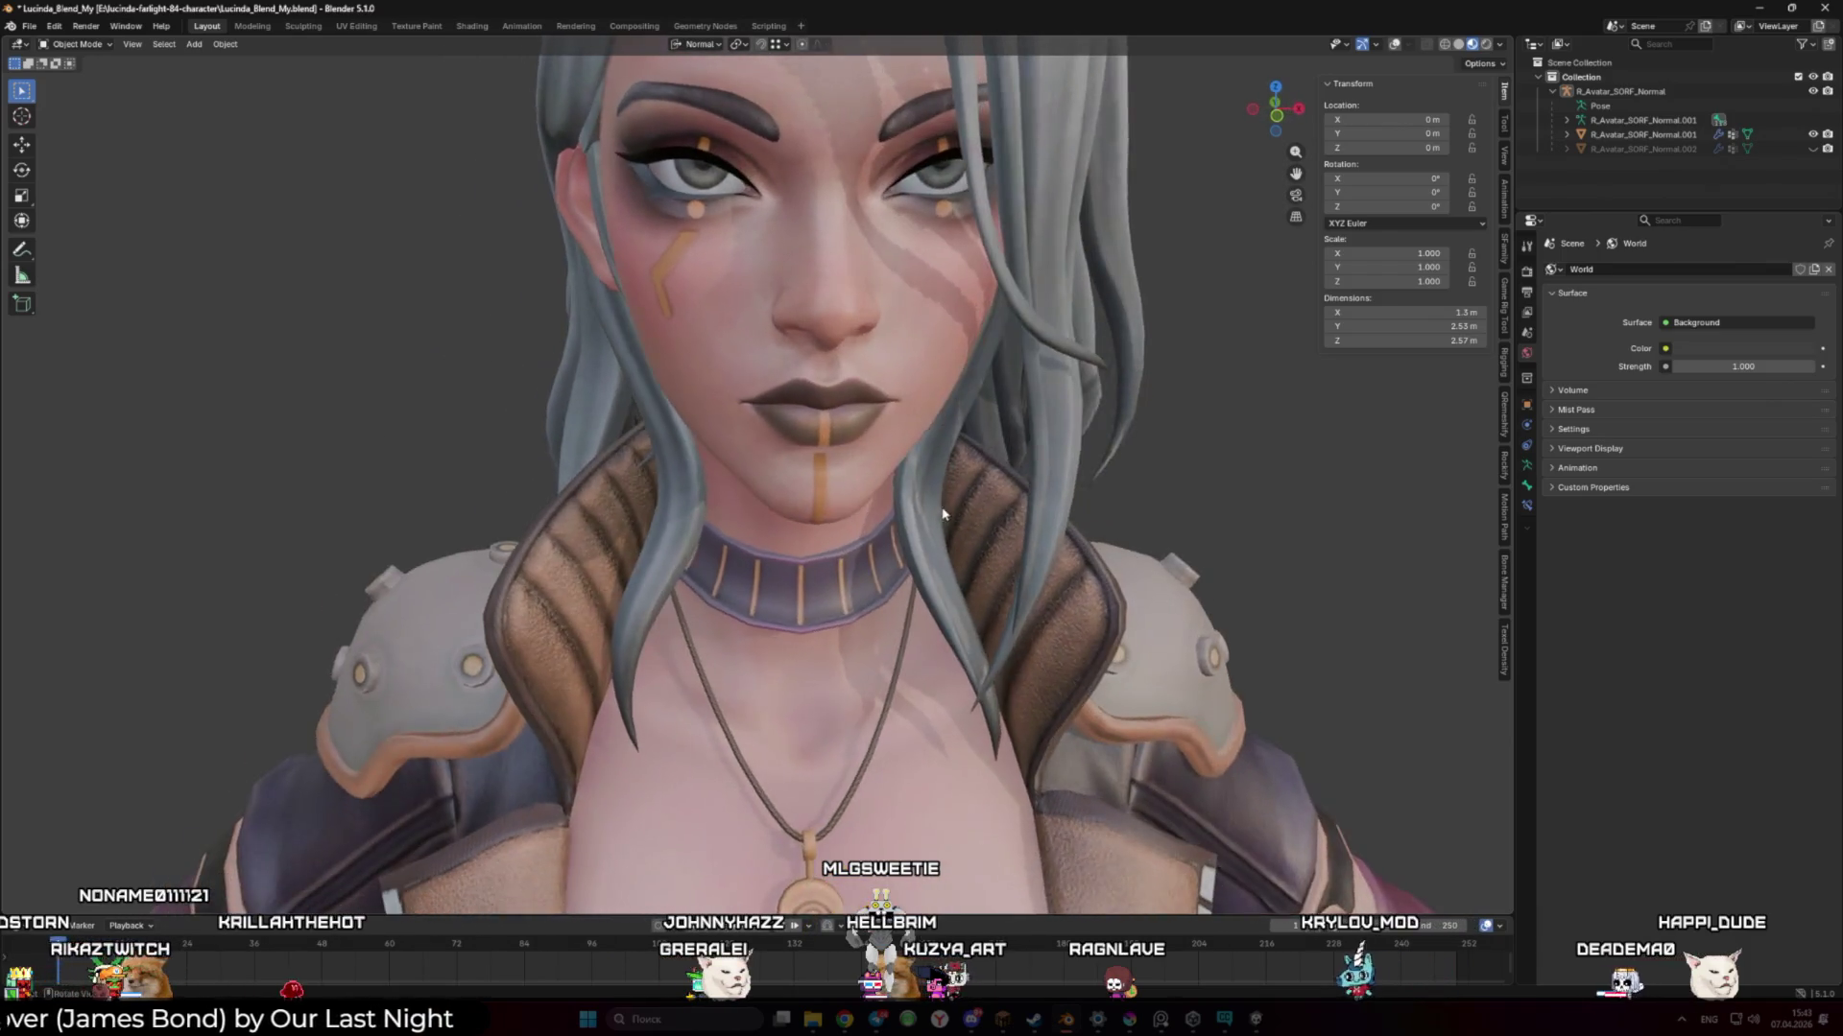
{"action": "scroll", "coordinate": [919, 592], "scroll_direction": "up", "scroll_amount": 2}
{"action": "scroll", "coordinate": [919, 591], "scroll_direction": "up", "scroll_amount": 2}
Compare Rendered and Material Preview shading on the character, then return to Unity
{"action": "left_click", "coordinate": [1484, 45]}
{"action": "left_click", "coordinate": [1471, 45]}
{"action": "left_click", "coordinate": [1484, 44]}
{"action": "left_click", "coordinate": [1471, 44]}
{"action": "left_click", "coordinate": [1458, 44]}
{"action": "scroll", "coordinate": [1056, 336], "scroll_direction": "down", "scroll_amount": 4}
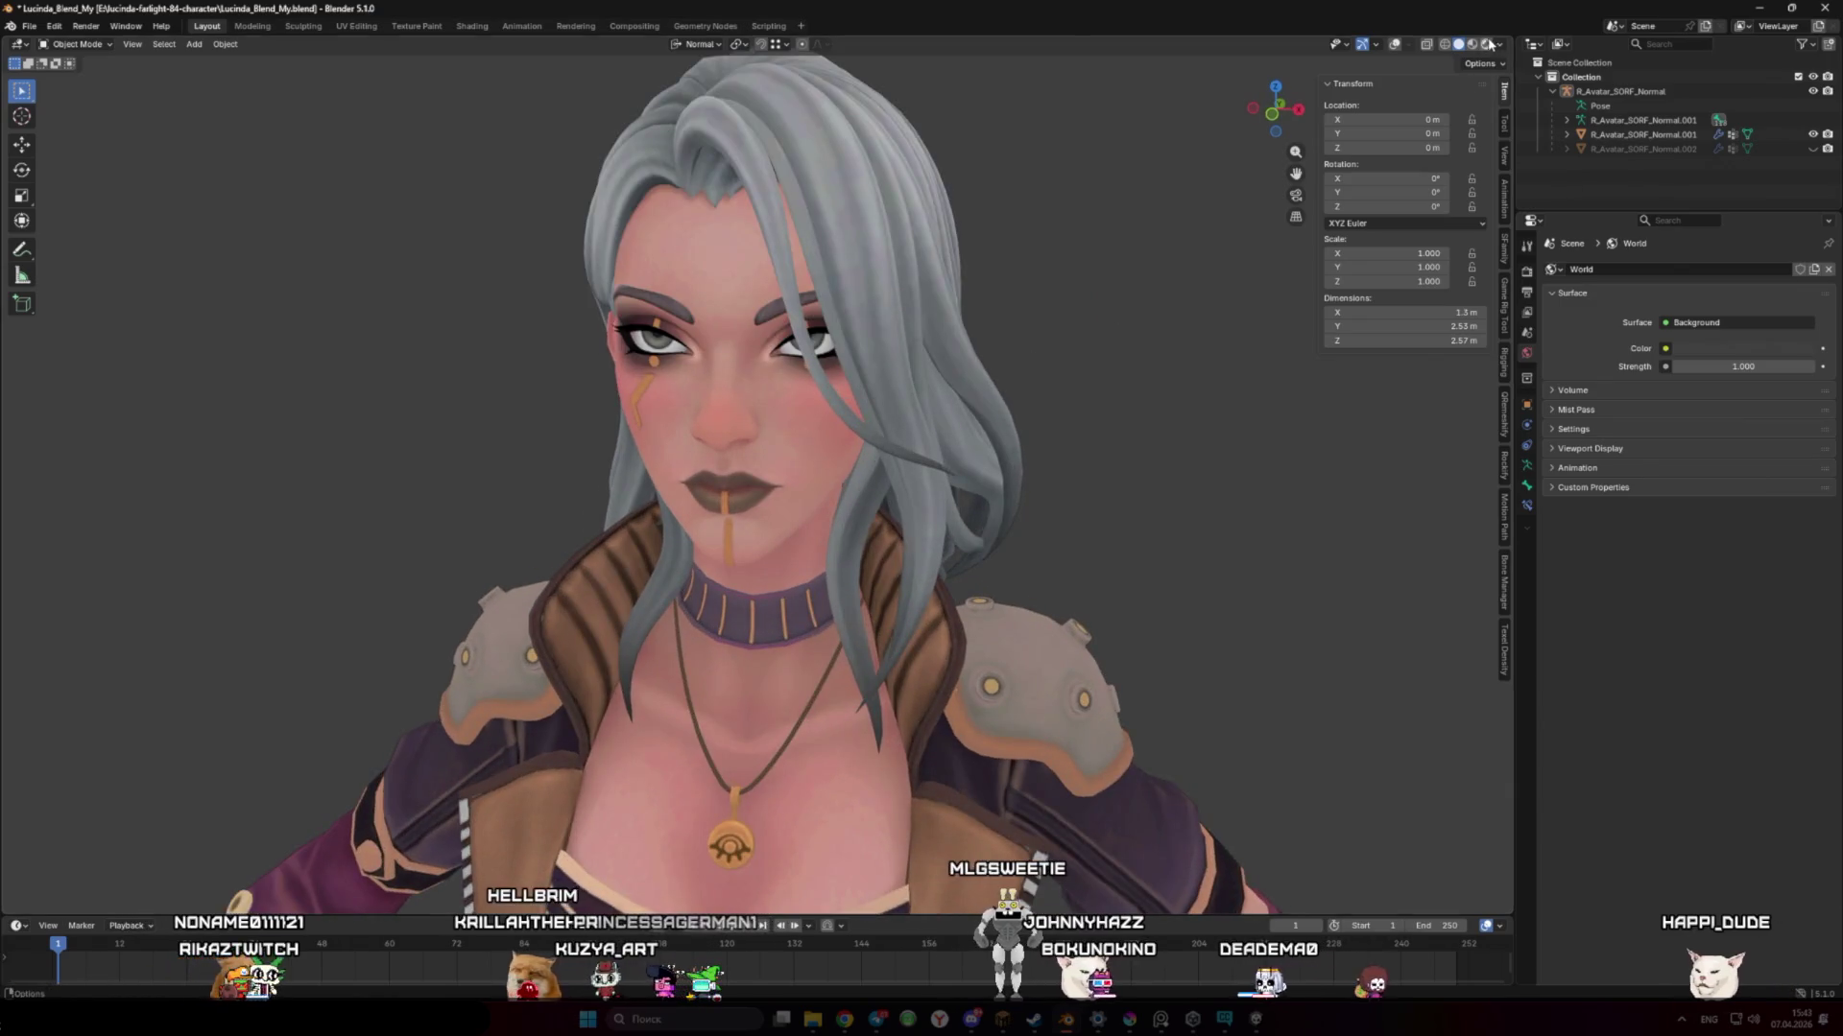
{"action": "key", "text": "alt+Tab"}
{"action": "mouse_move", "coordinate": [946, 350]}
{"action": "left_mouse_down"}
{"action": "mouse_move", "coordinate": [967, 370]}
{"action": "mouse_move", "coordinate": [981, 354]}
{"action": "mouse_move", "coordinate": [962, 373]}
{"action": "left_mouse_up"}
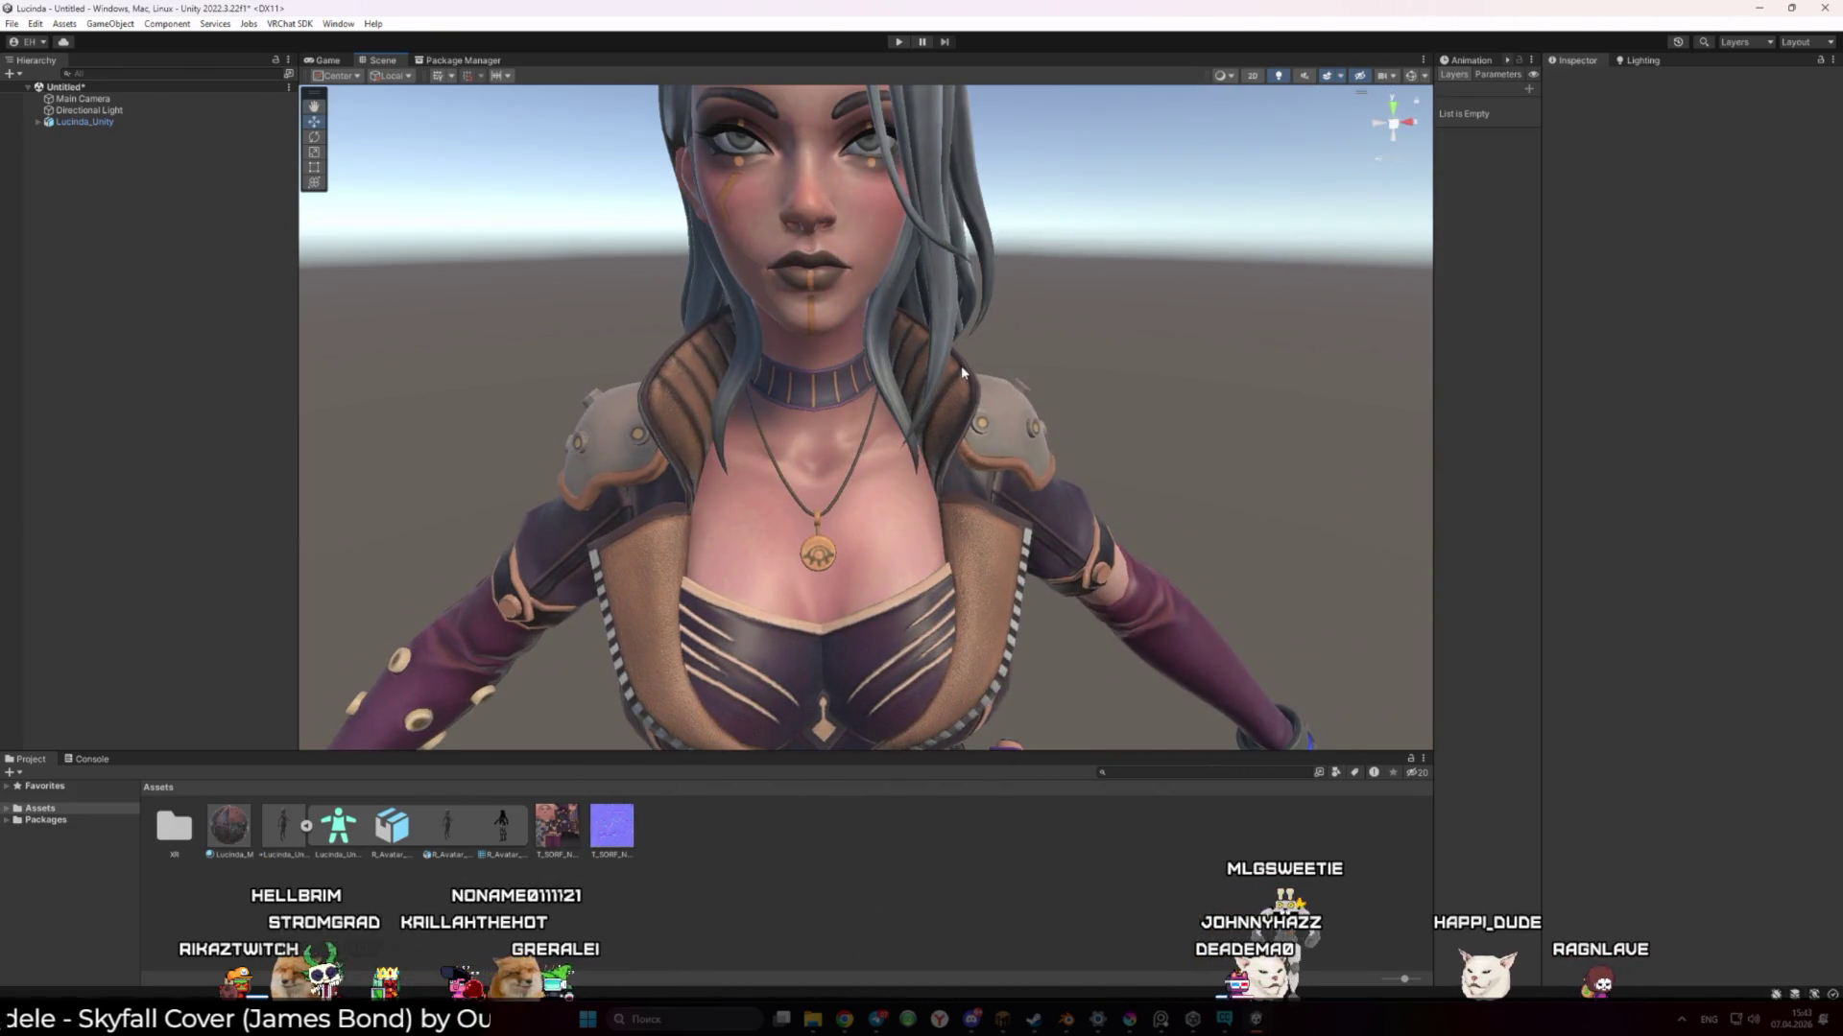
Keep T_SORF_Normal_N as a Normal map texture, flip its green channel, and apply
{"action": "right_click", "coordinate": [893, 852]}
{"action": "left_click", "coordinate": [850, 891]}
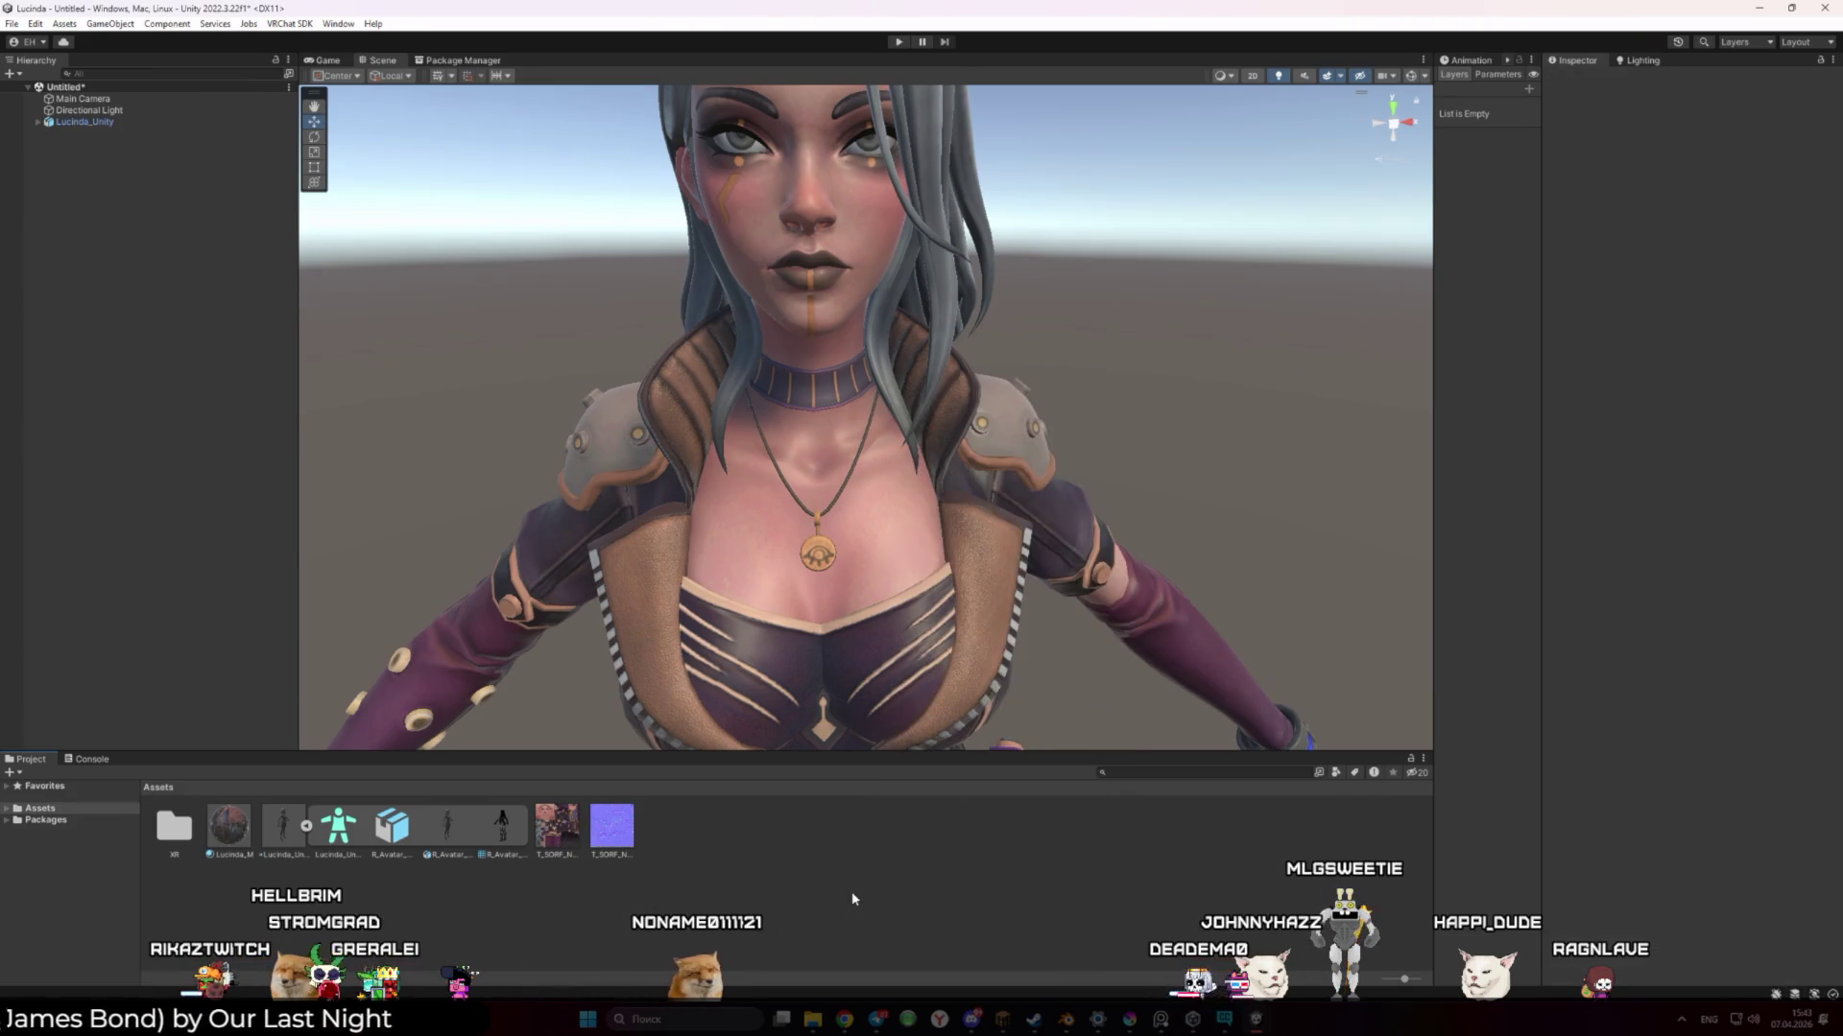
{"action": "left_click", "coordinate": [619, 828]}
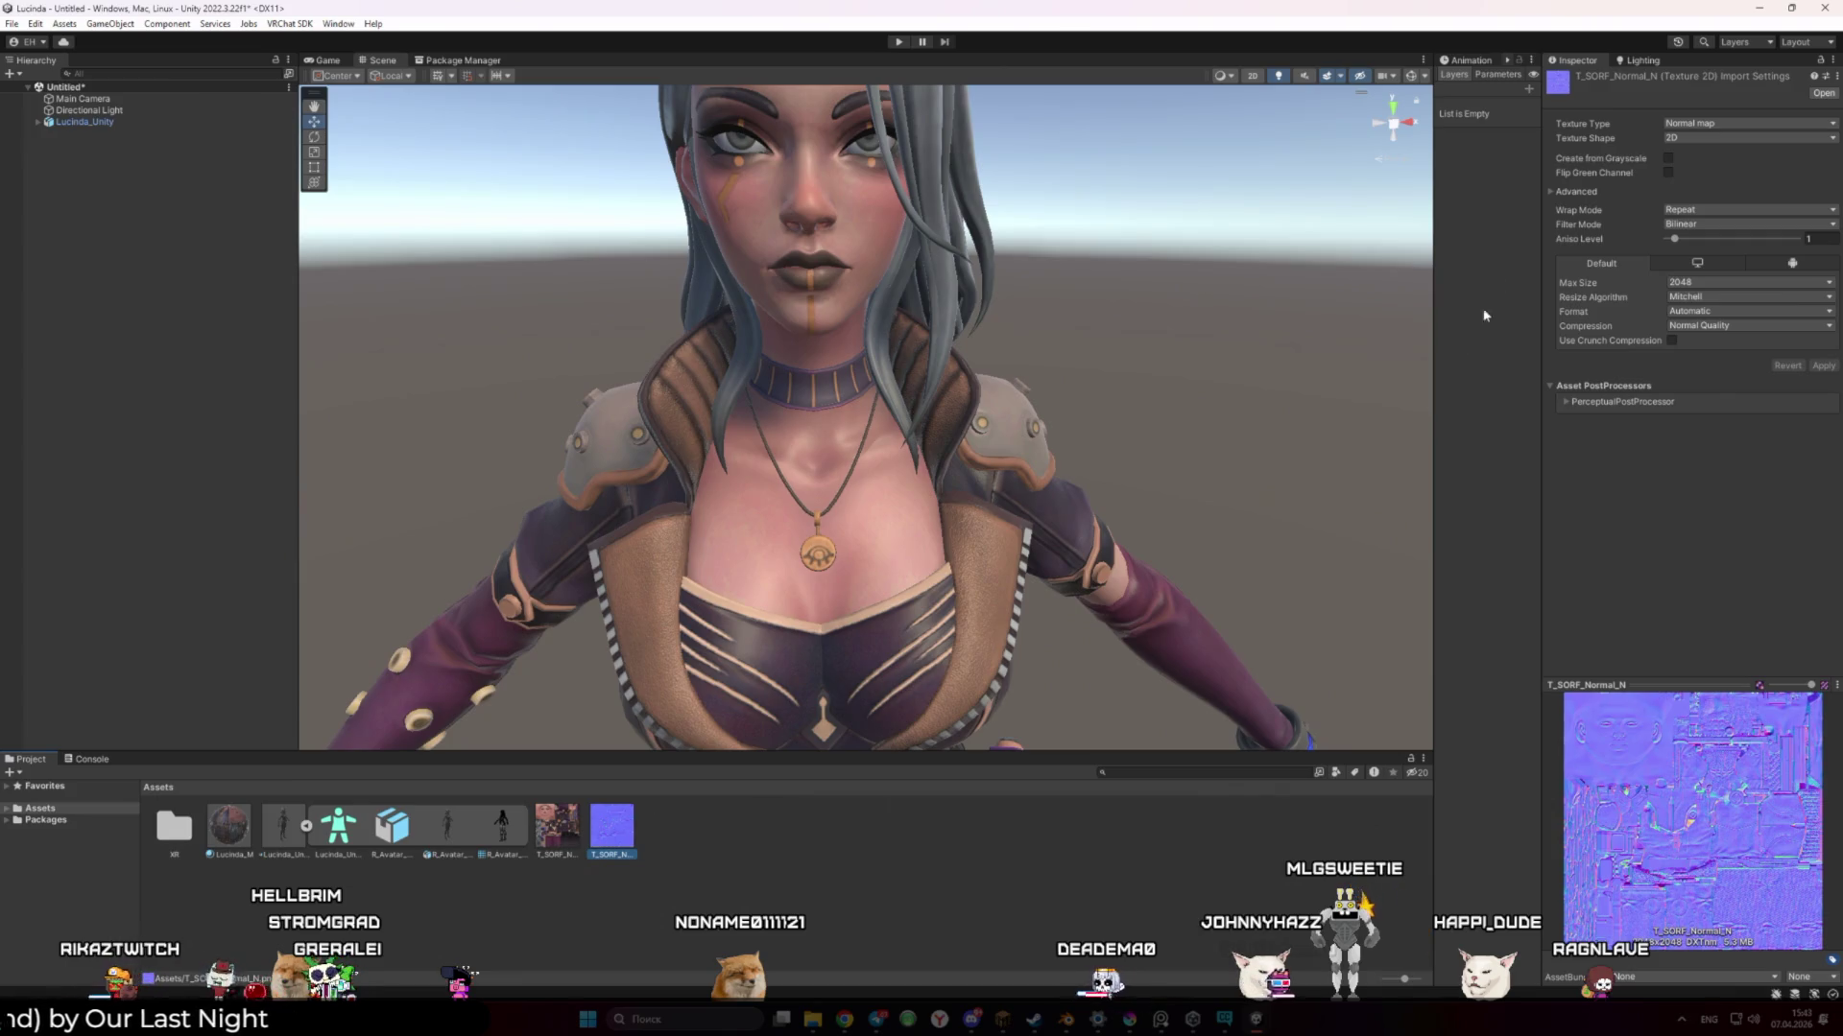
{"action": "left_click", "coordinate": [1681, 127]}
{"action": "left_click", "coordinate": [1667, 146]}
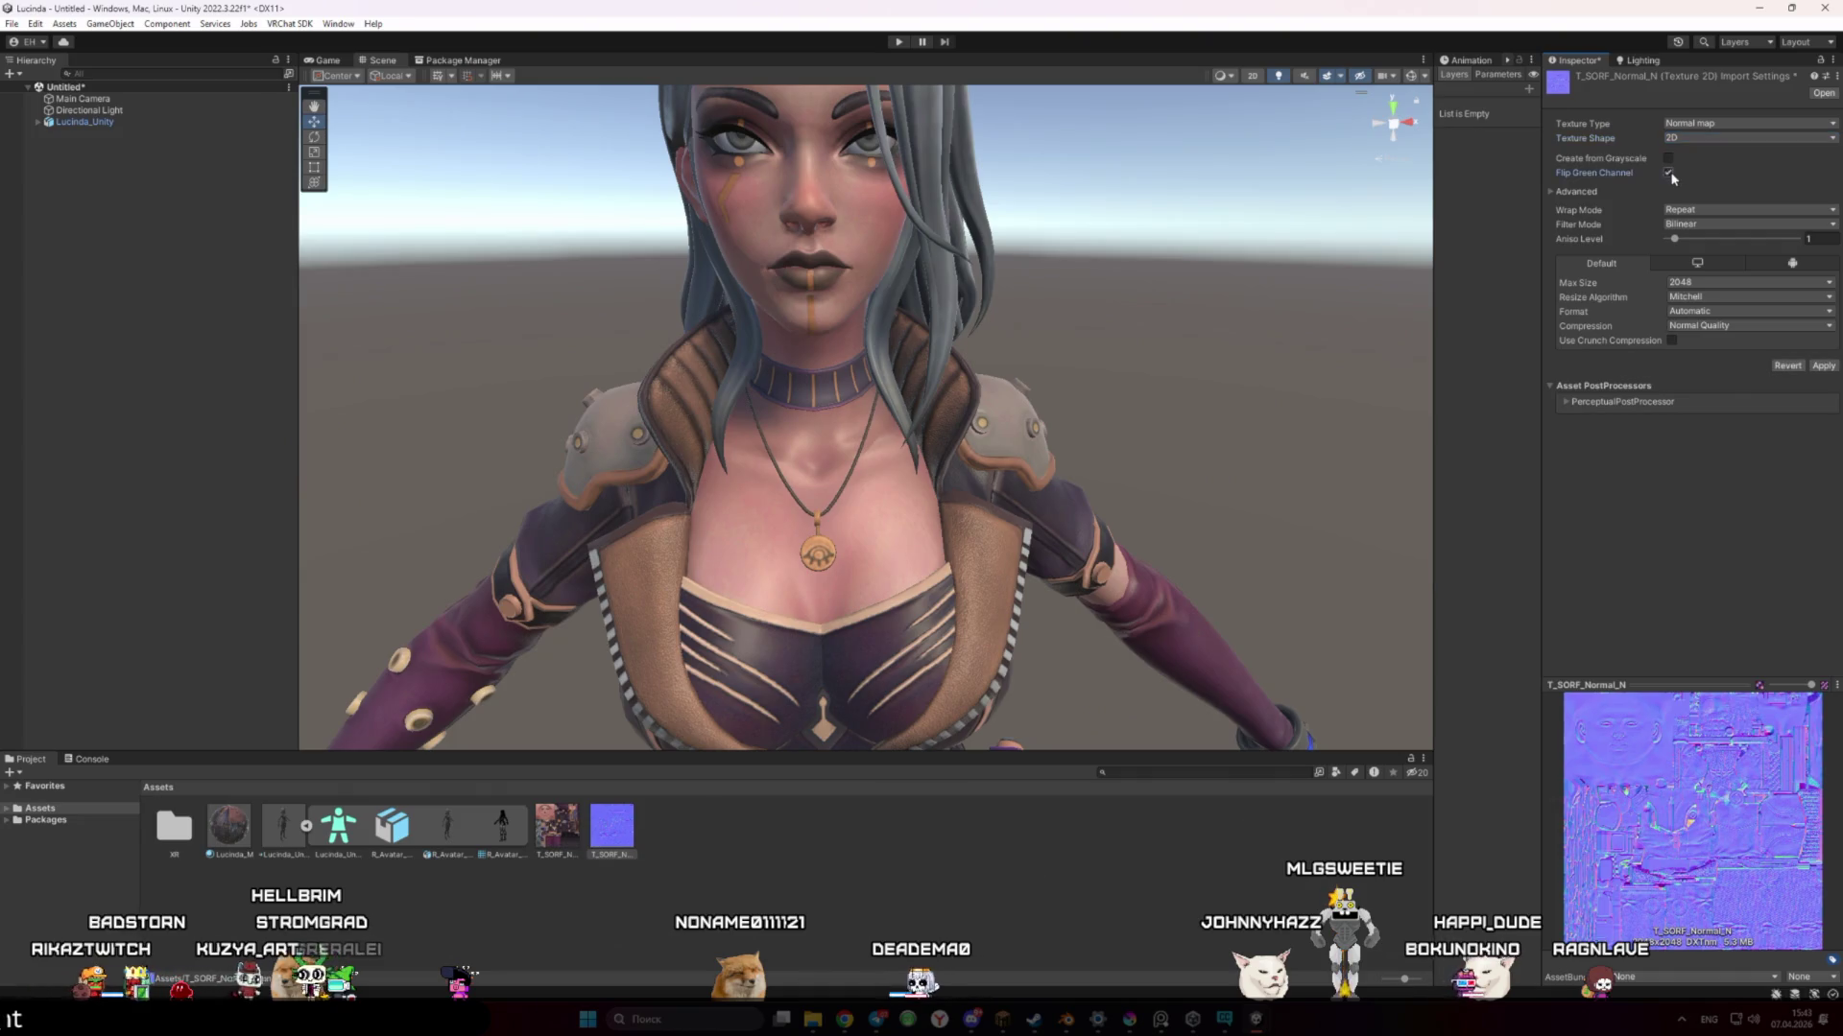
{"action": "left_click", "coordinate": [1823, 366]}
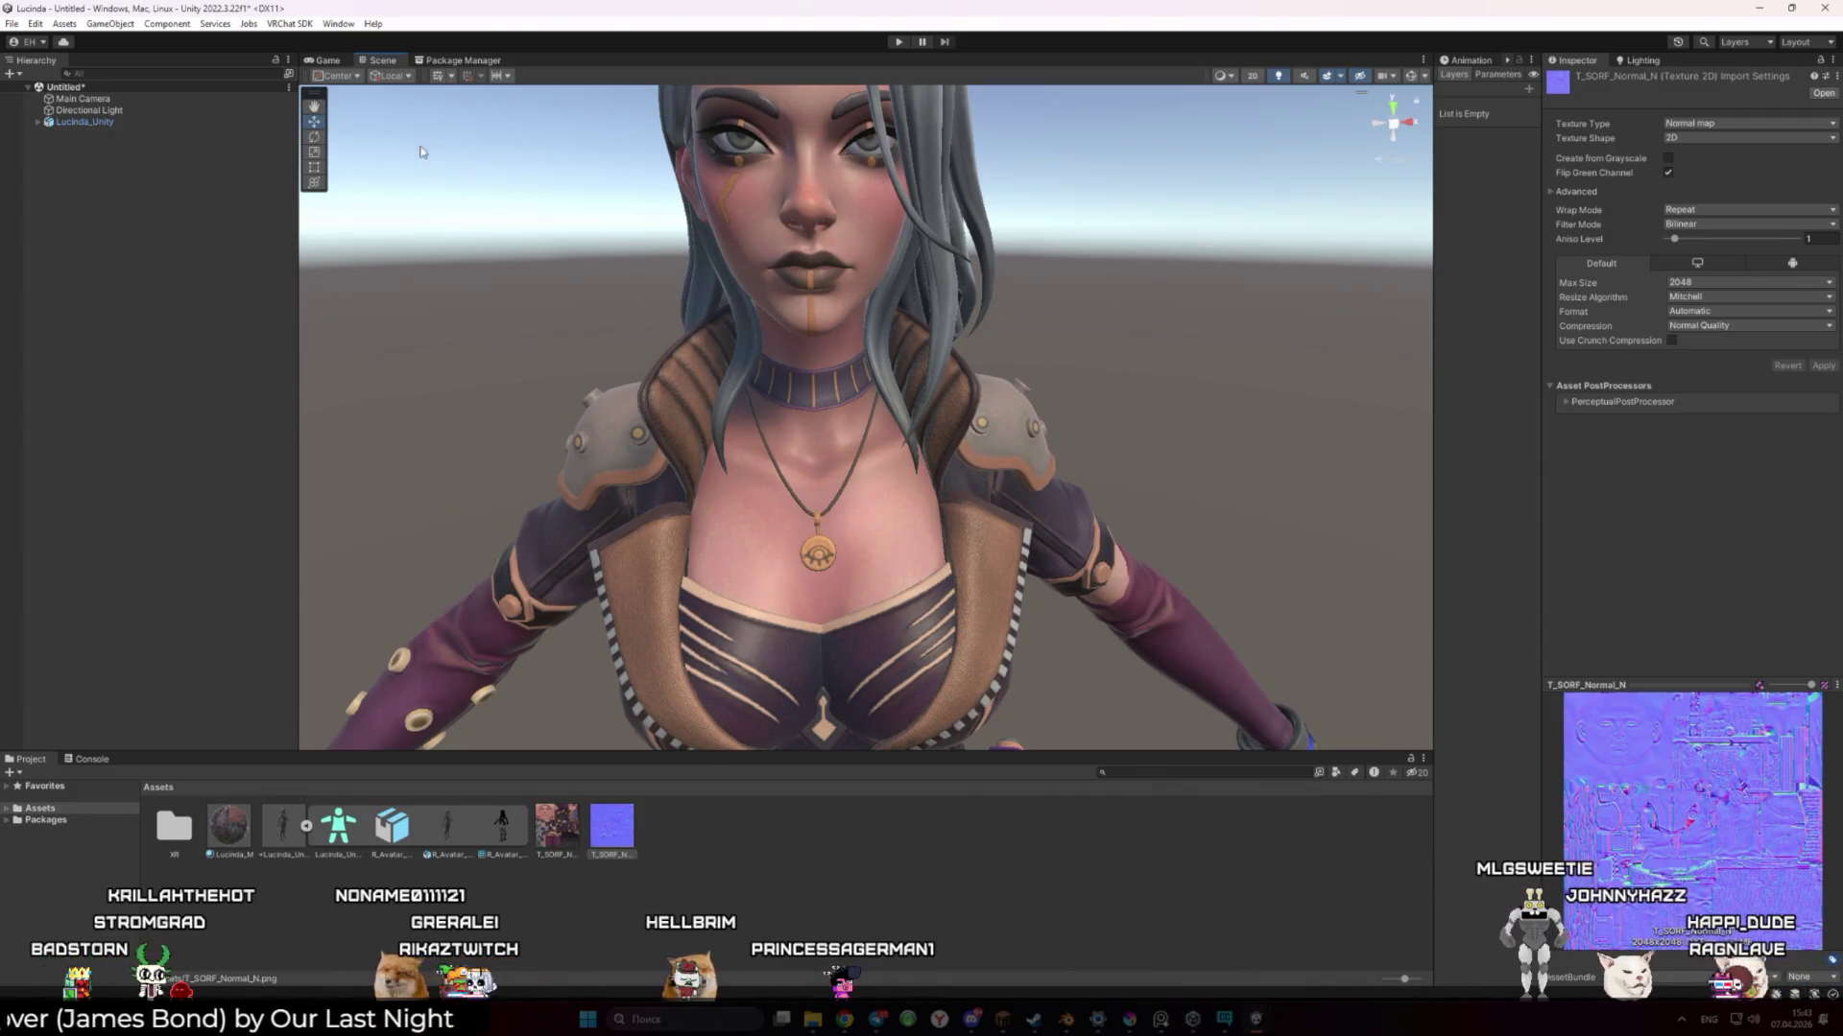
Preview the Game view, fly the Scene camera to a full-body avatar view, and deselect the texture
{"action": "left_click", "coordinate": [329, 61]}
{"action": "left_click", "coordinate": [383, 60]}
{"action": "scroll", "coordinate": [853, 221], "scroll_direction": "down", "scroll_amount": 10}
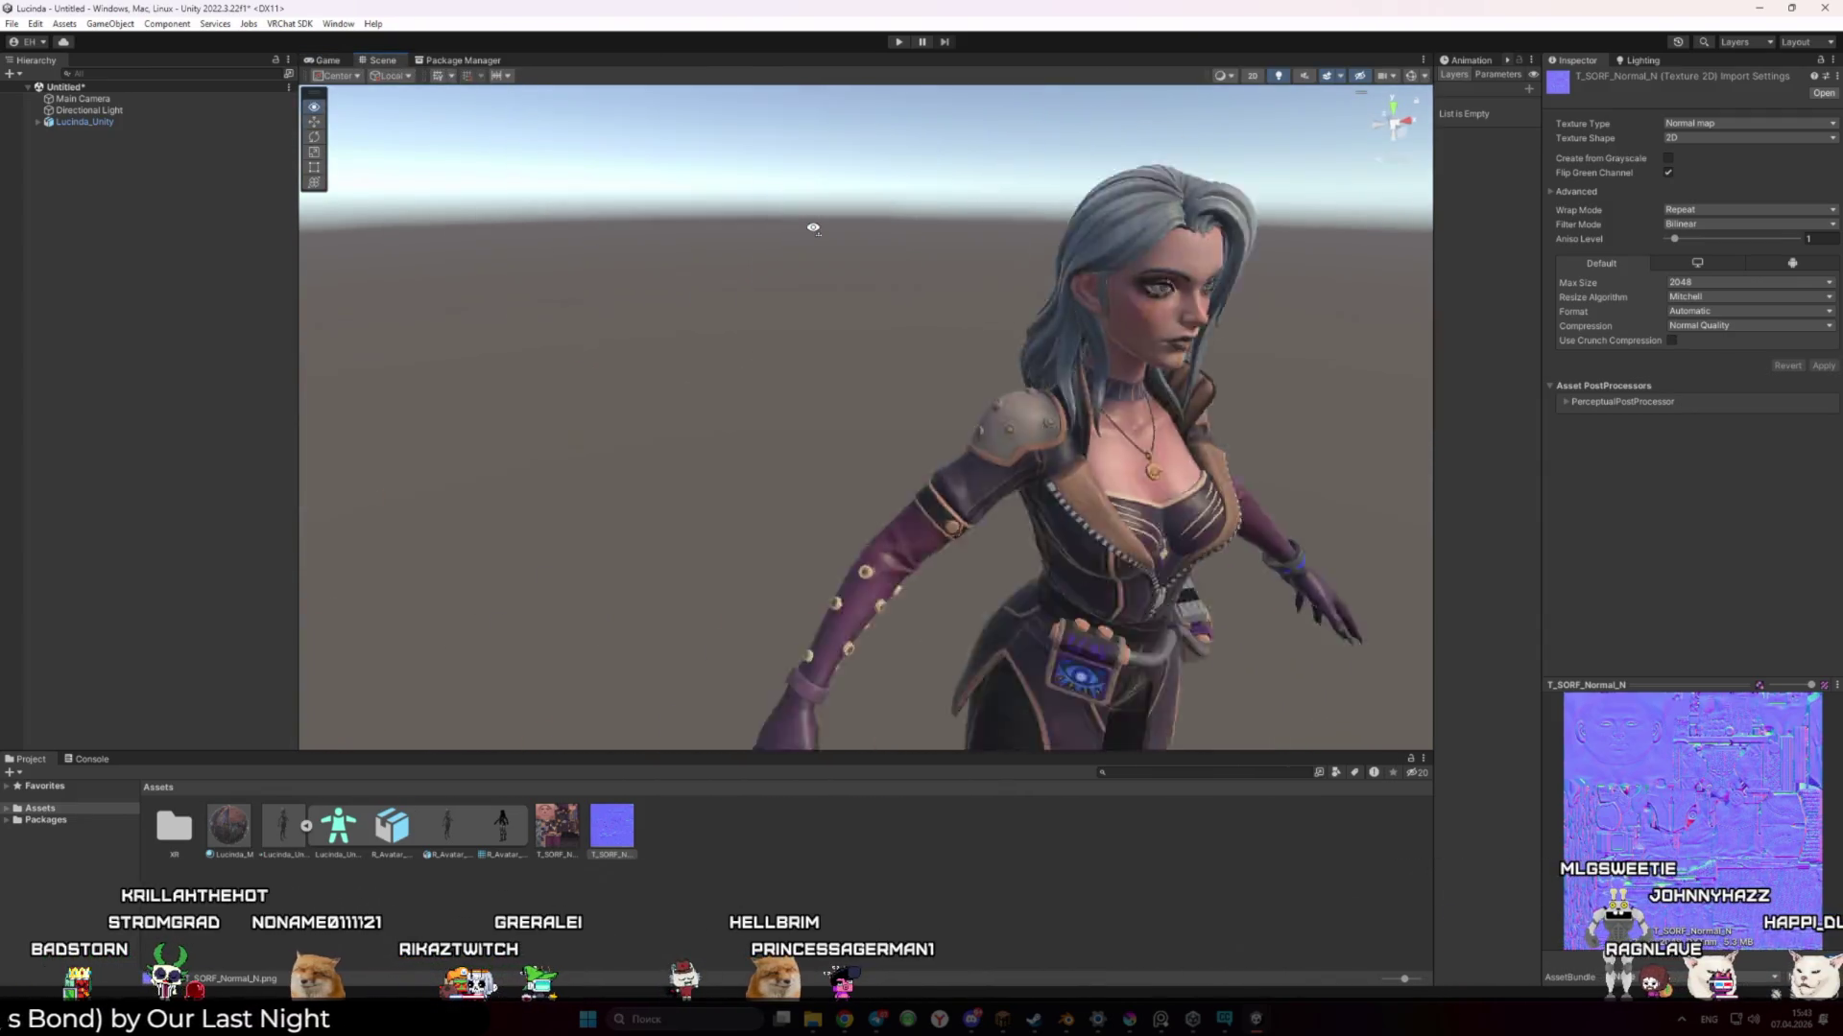
{"action": "key", "text": "w"}
{"action": "scroll", "coordinate": [859, 216], "scroll_direction": "down", "scroll_amount": 5}
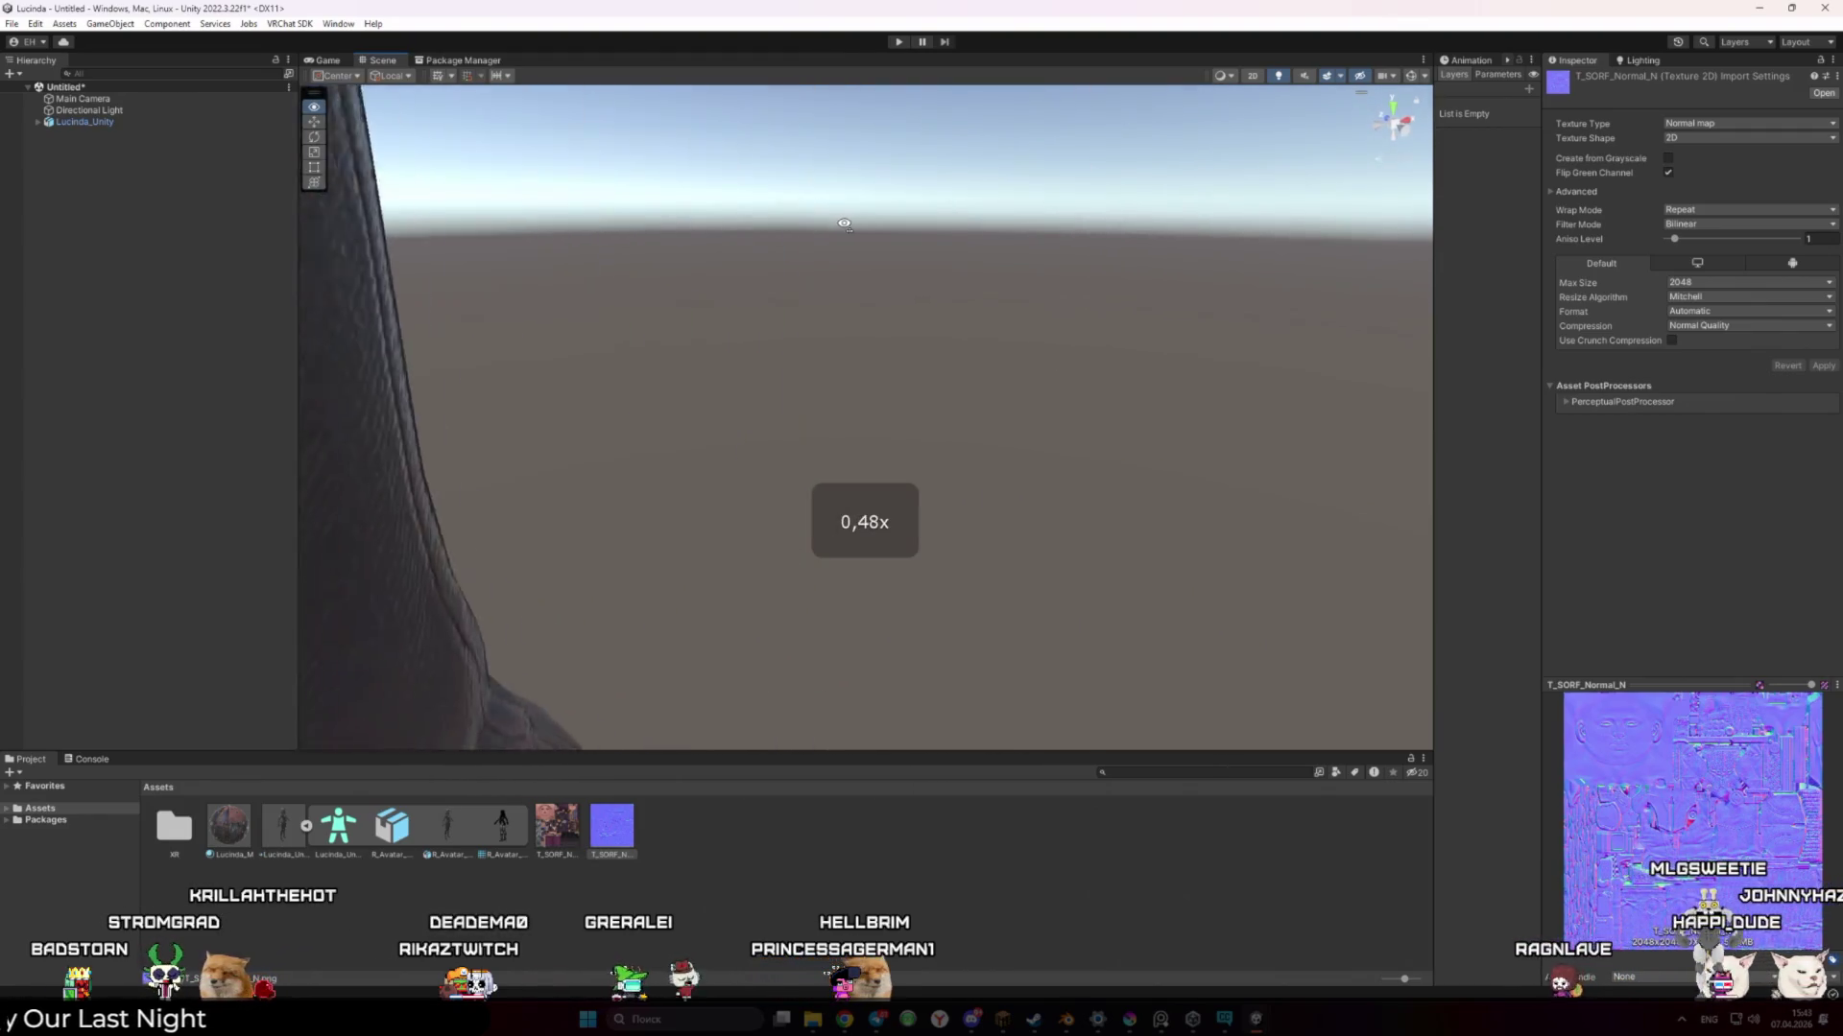
{"action": "key", "text": "s"}
{"action": "scroll", "coordinate": [809, 222], "scroll_direction": "down", "scroll_amount": 3}
{"action": "key", "text": "w"}
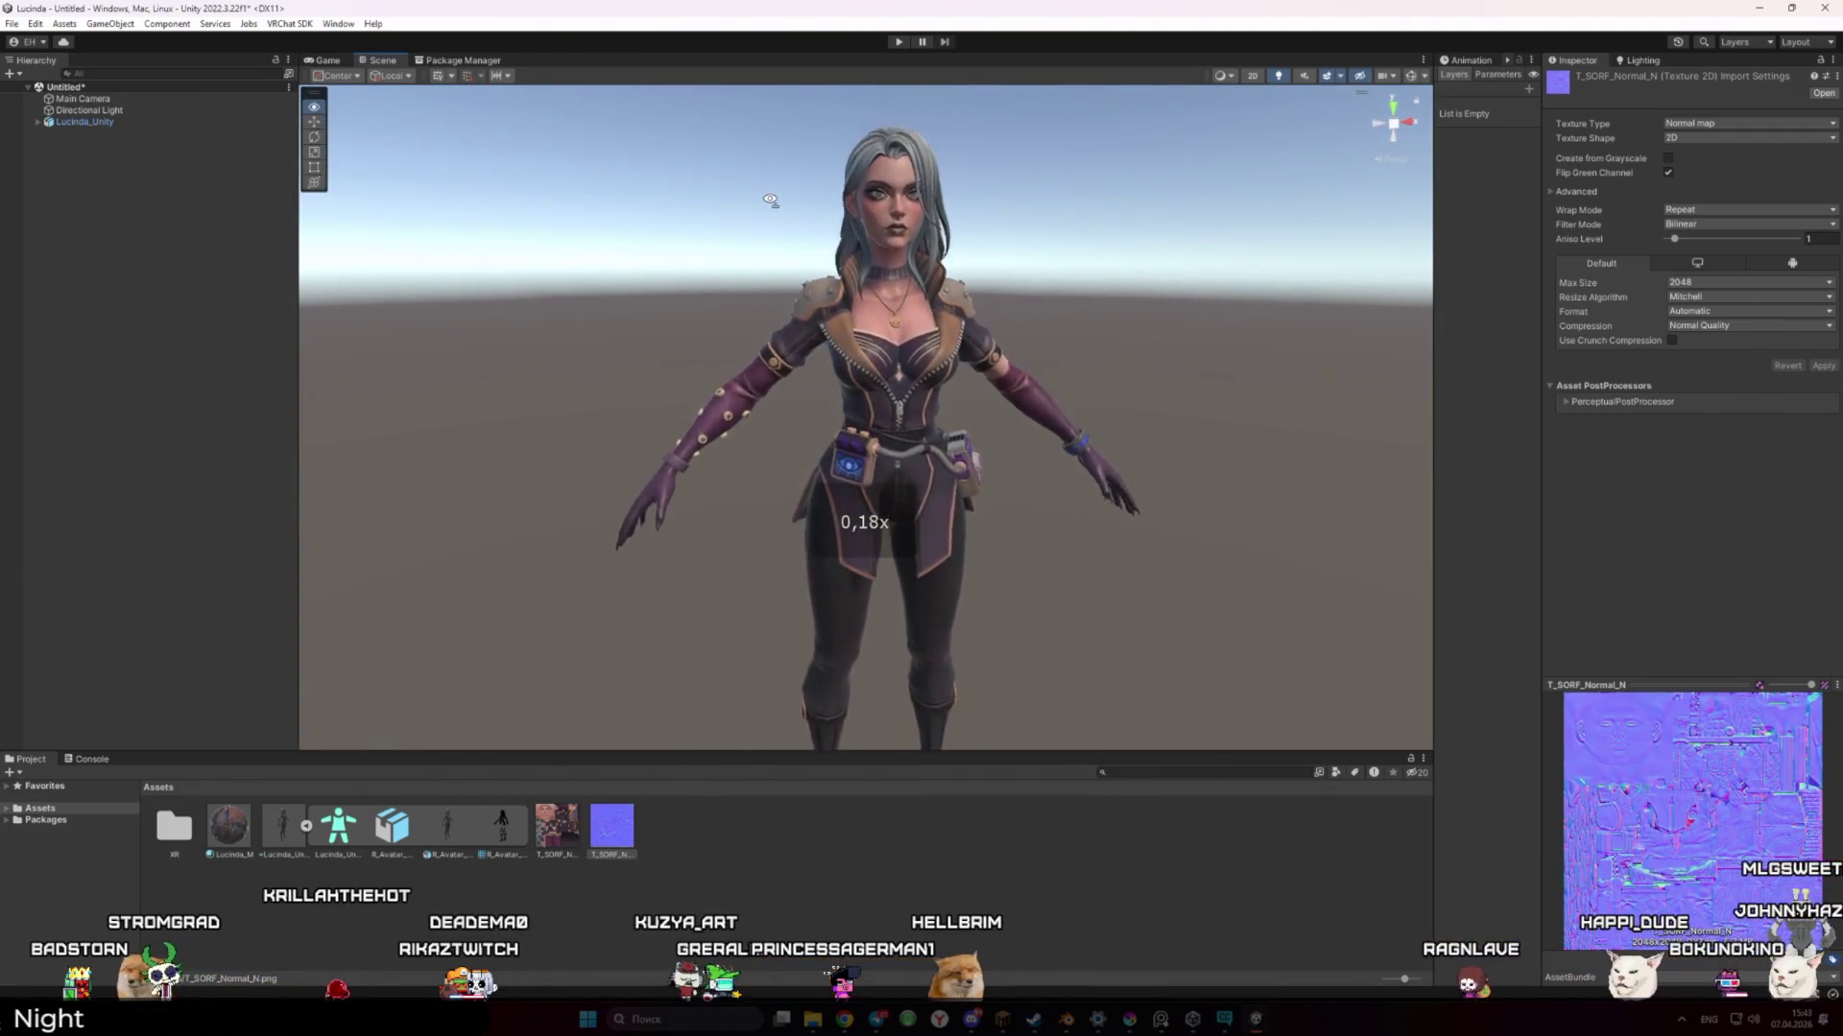
{"action": "key", "text": "s"}
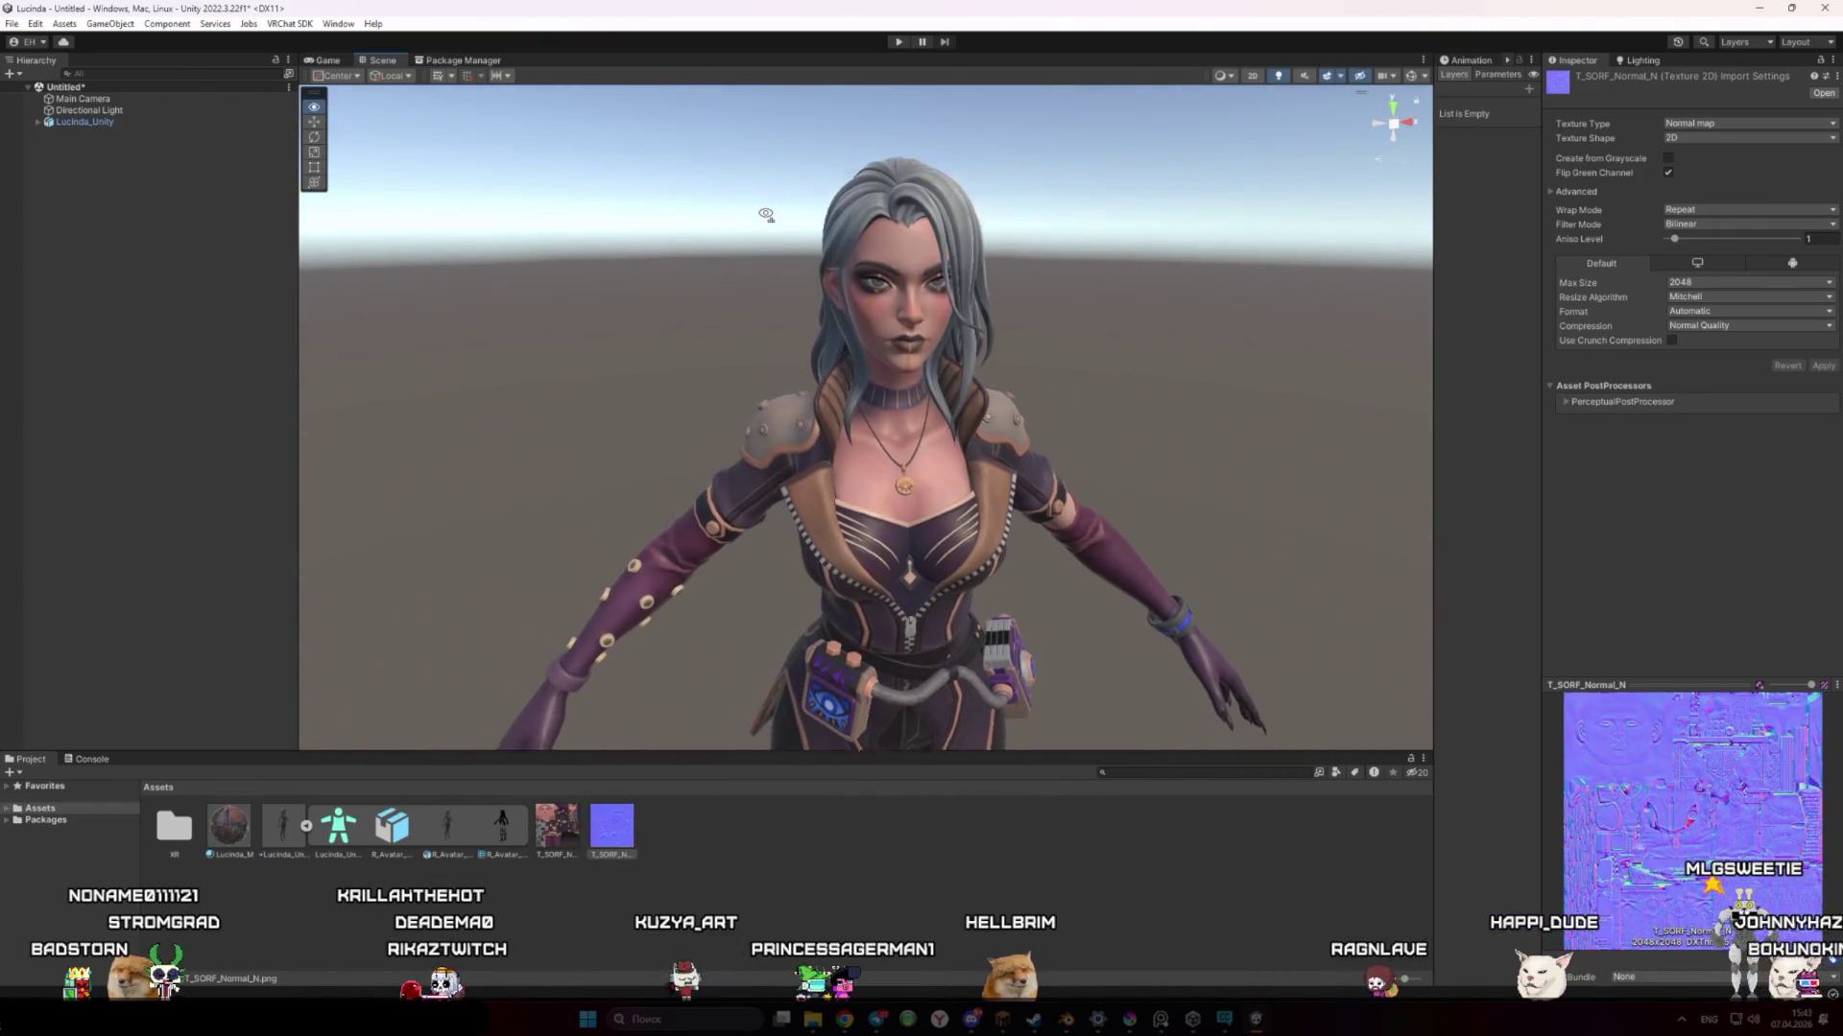
{"action": "right_click", "coordinate": [765, 213]}
{"action": "left_click", "coordinate": [858, 837]}
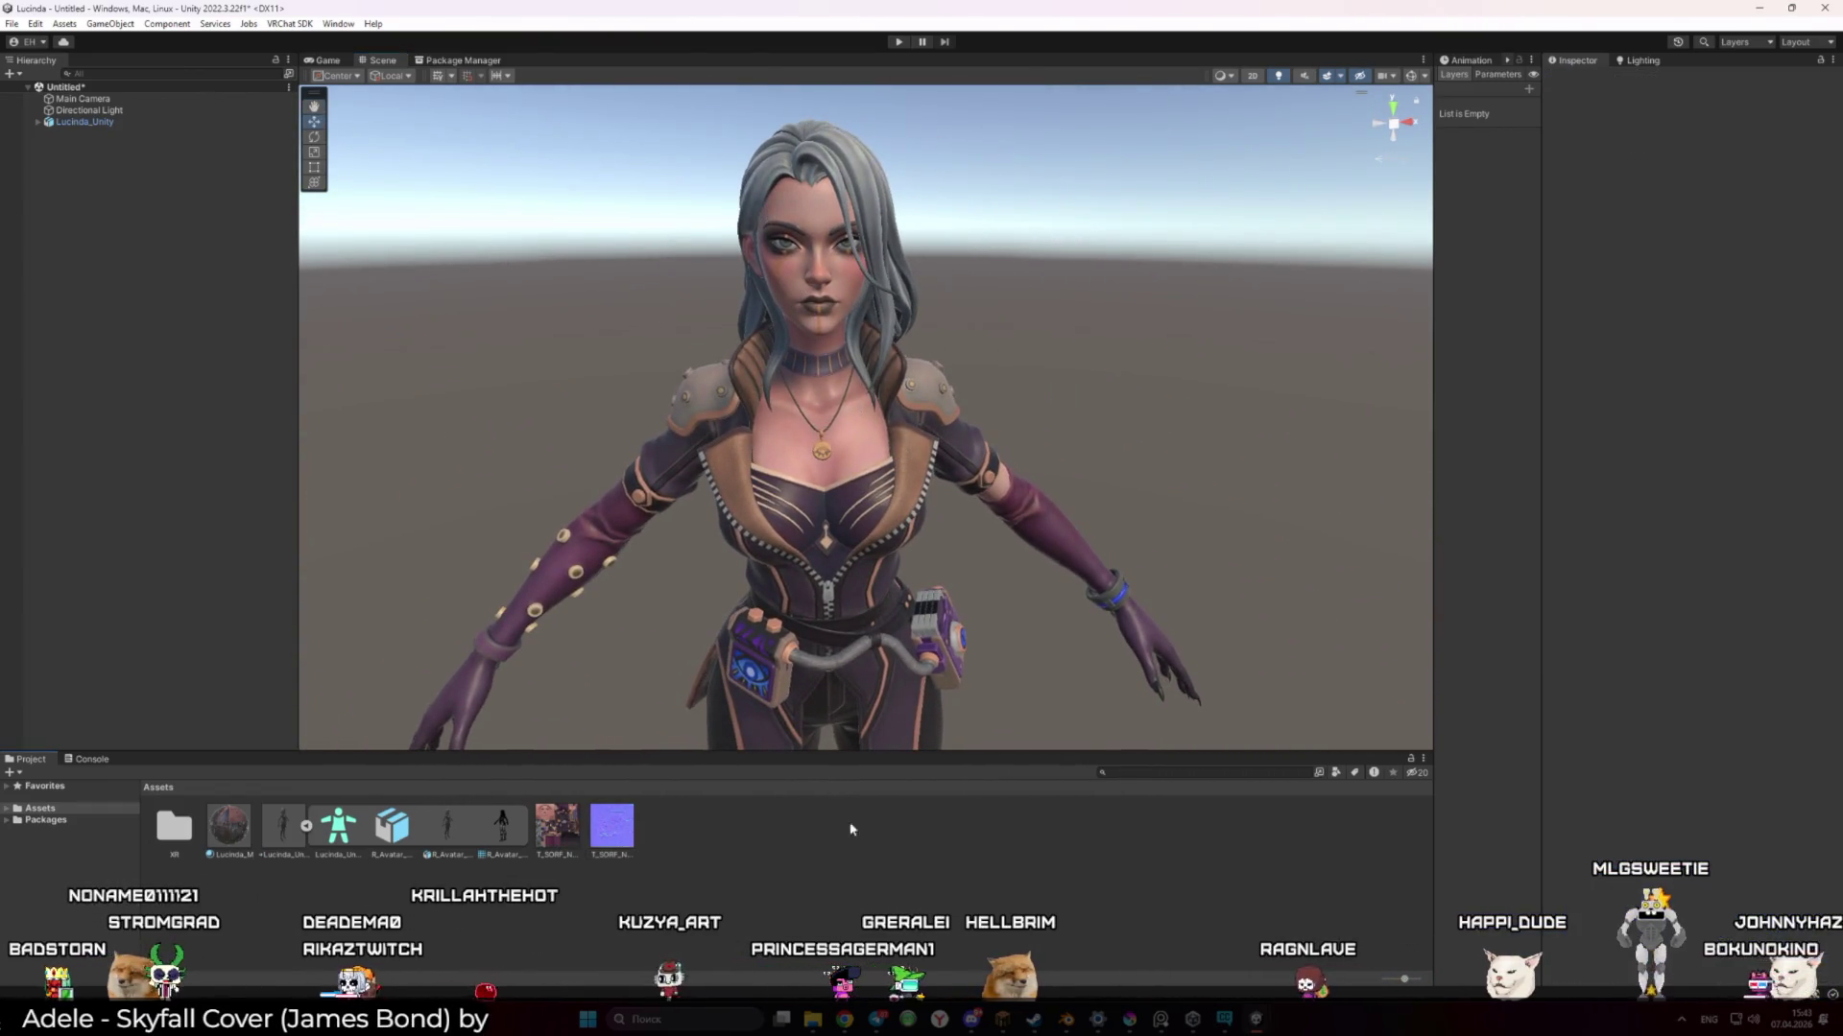
Add a VRC Avatar Descriptor to Lucinda_Unity with view position 0, 1.6, 0.2, then select its model asset
{"action": "left_click", "coordinate": [86, 122]}
{"action": "left_click", "coordinate": [1733, 364]}
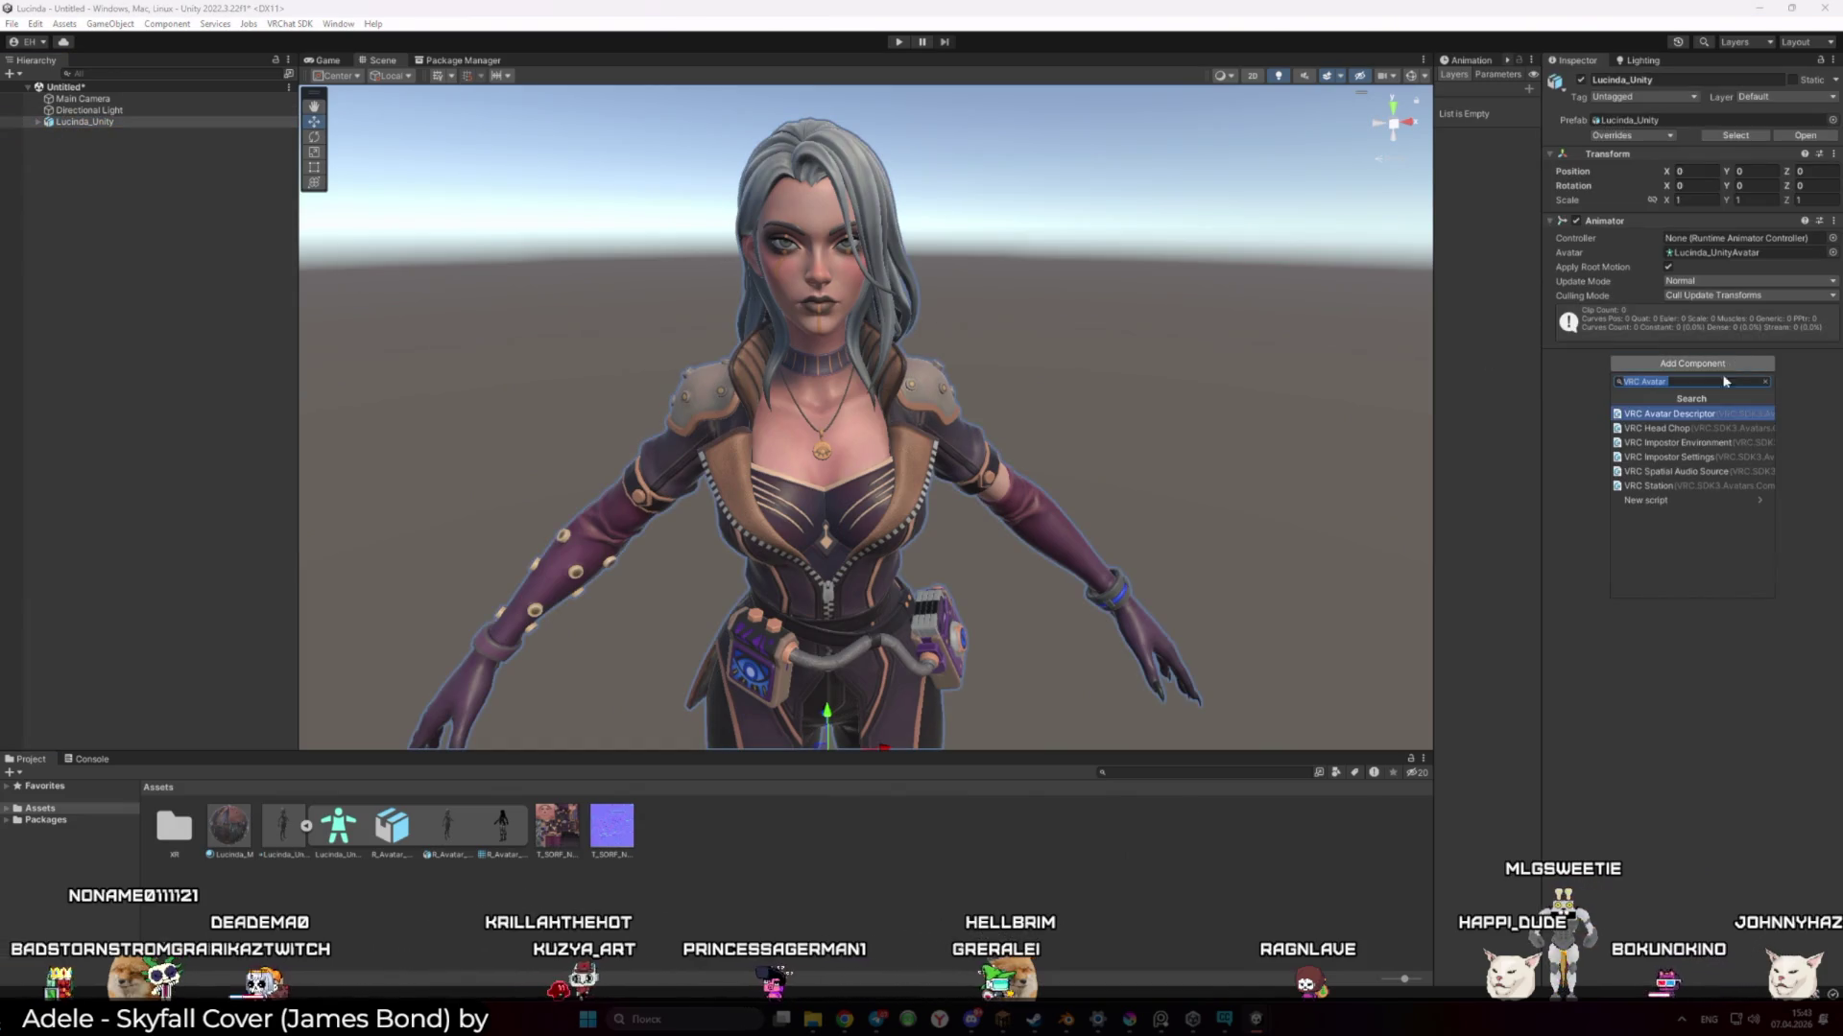
{"action": "left_click", "coordinate": [1670, 413]}
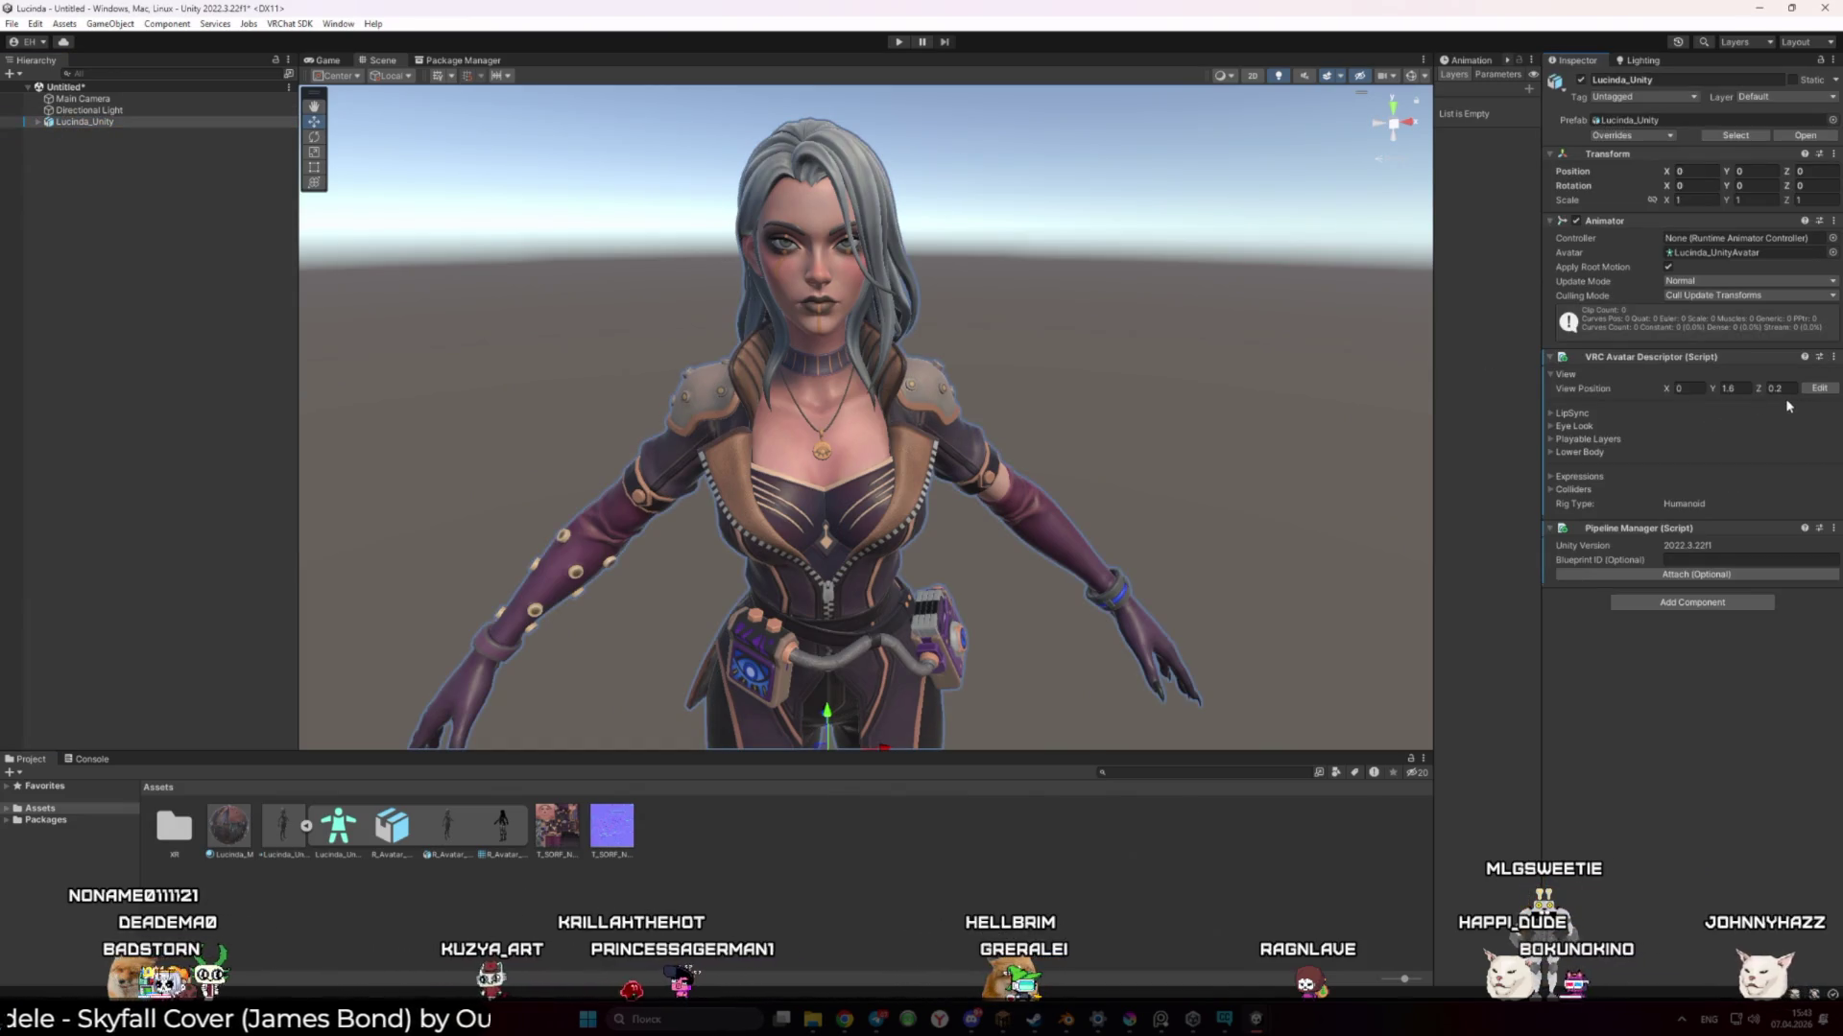
{"action": "left_click", "coordinate": [1819, 389]}
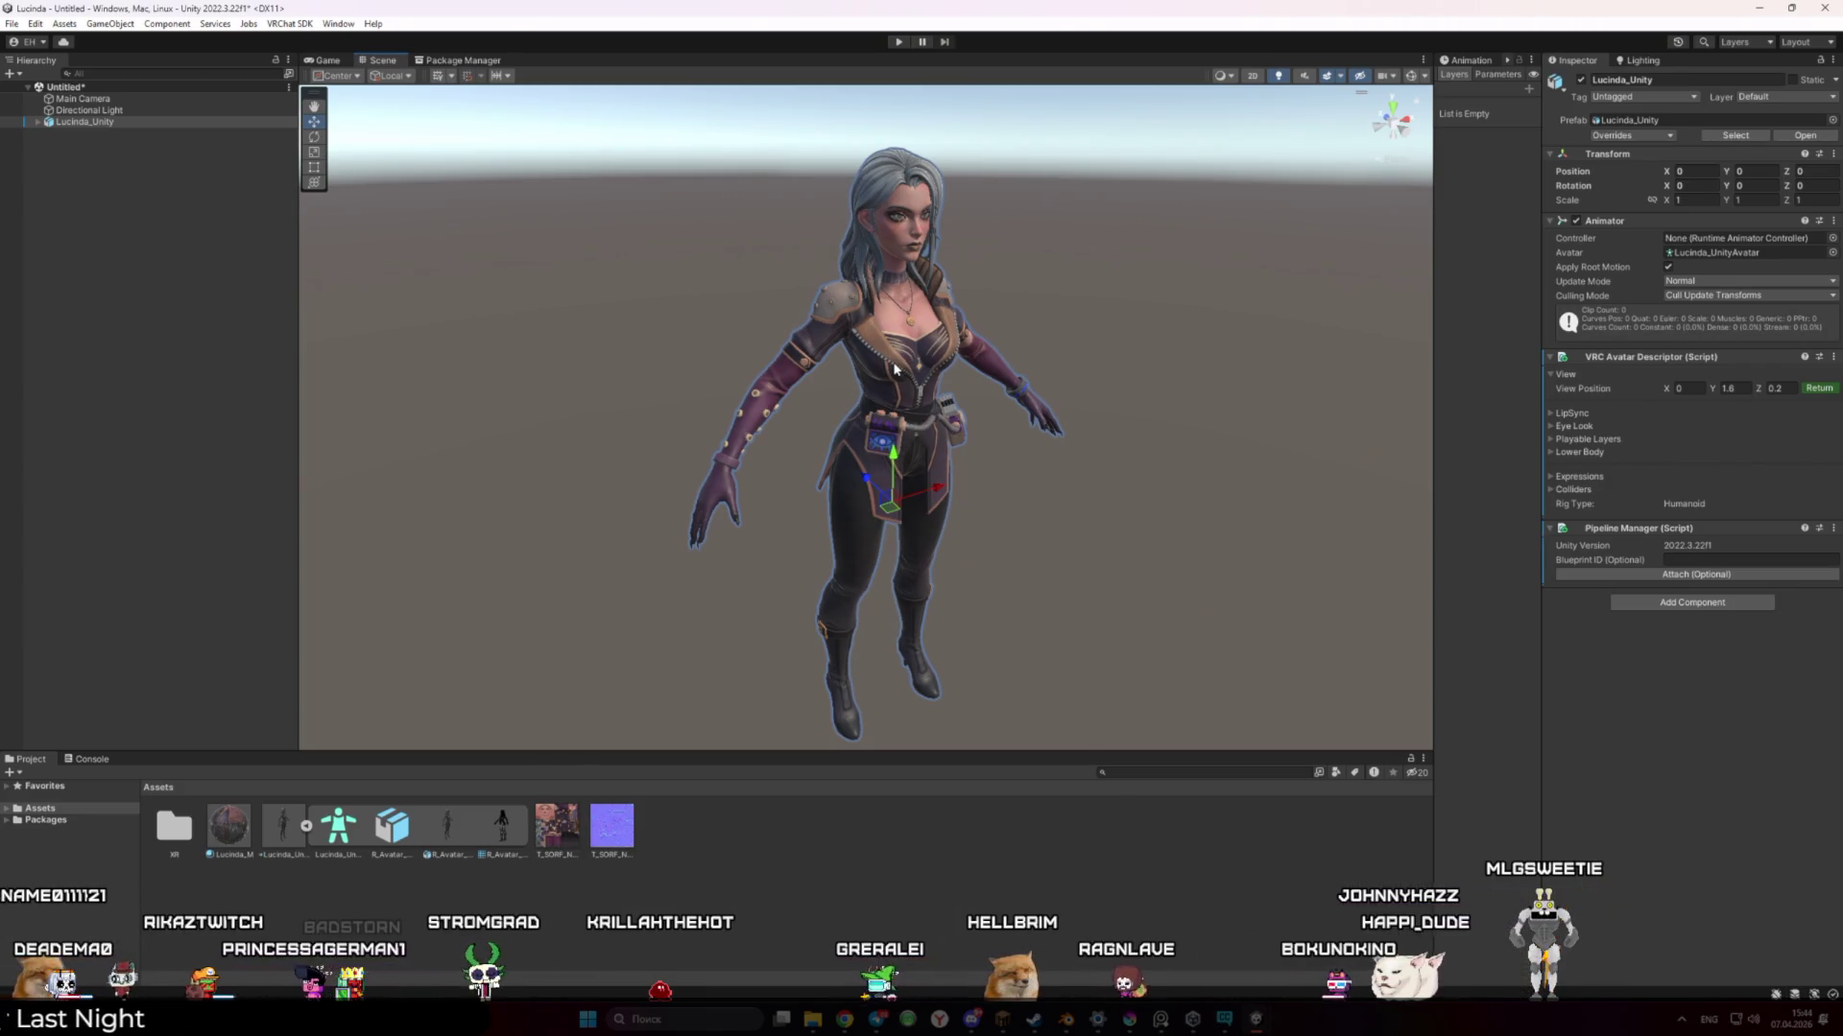
{"action": "left_click", "coordinate": [1817, 389]}
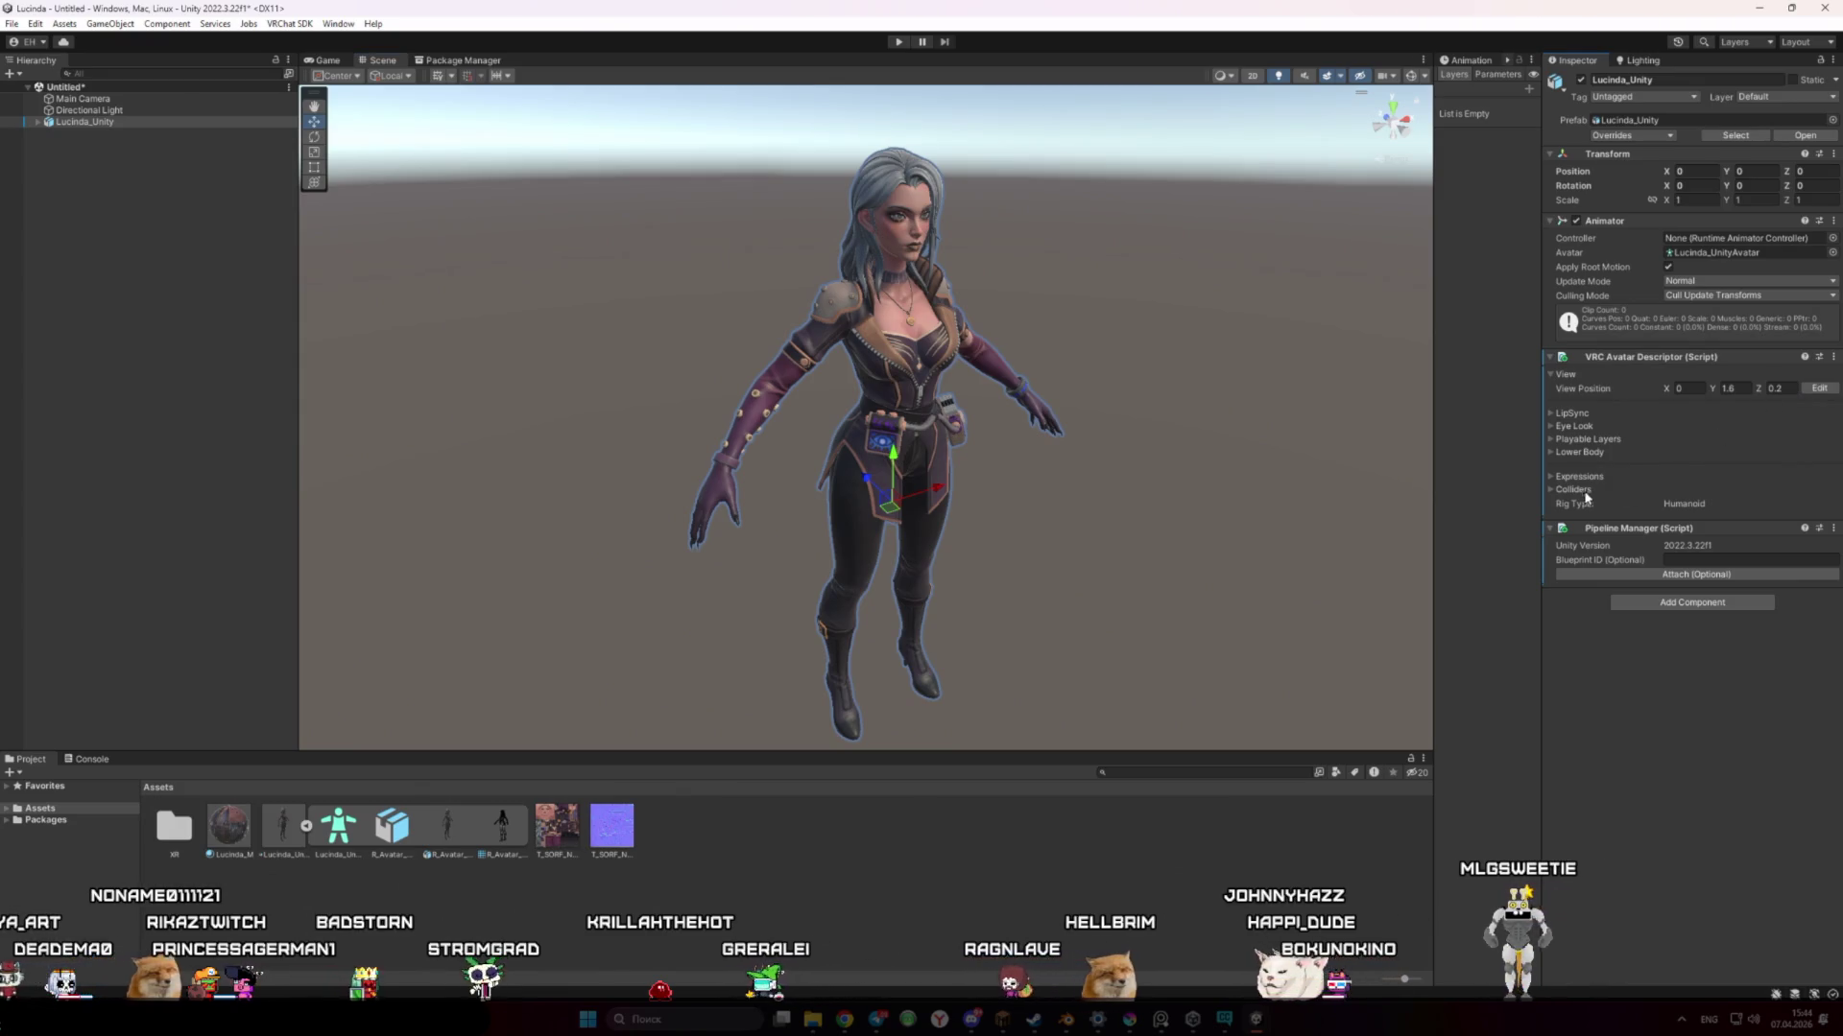
{"action": "left_click", "coordinate": [285, 823]}
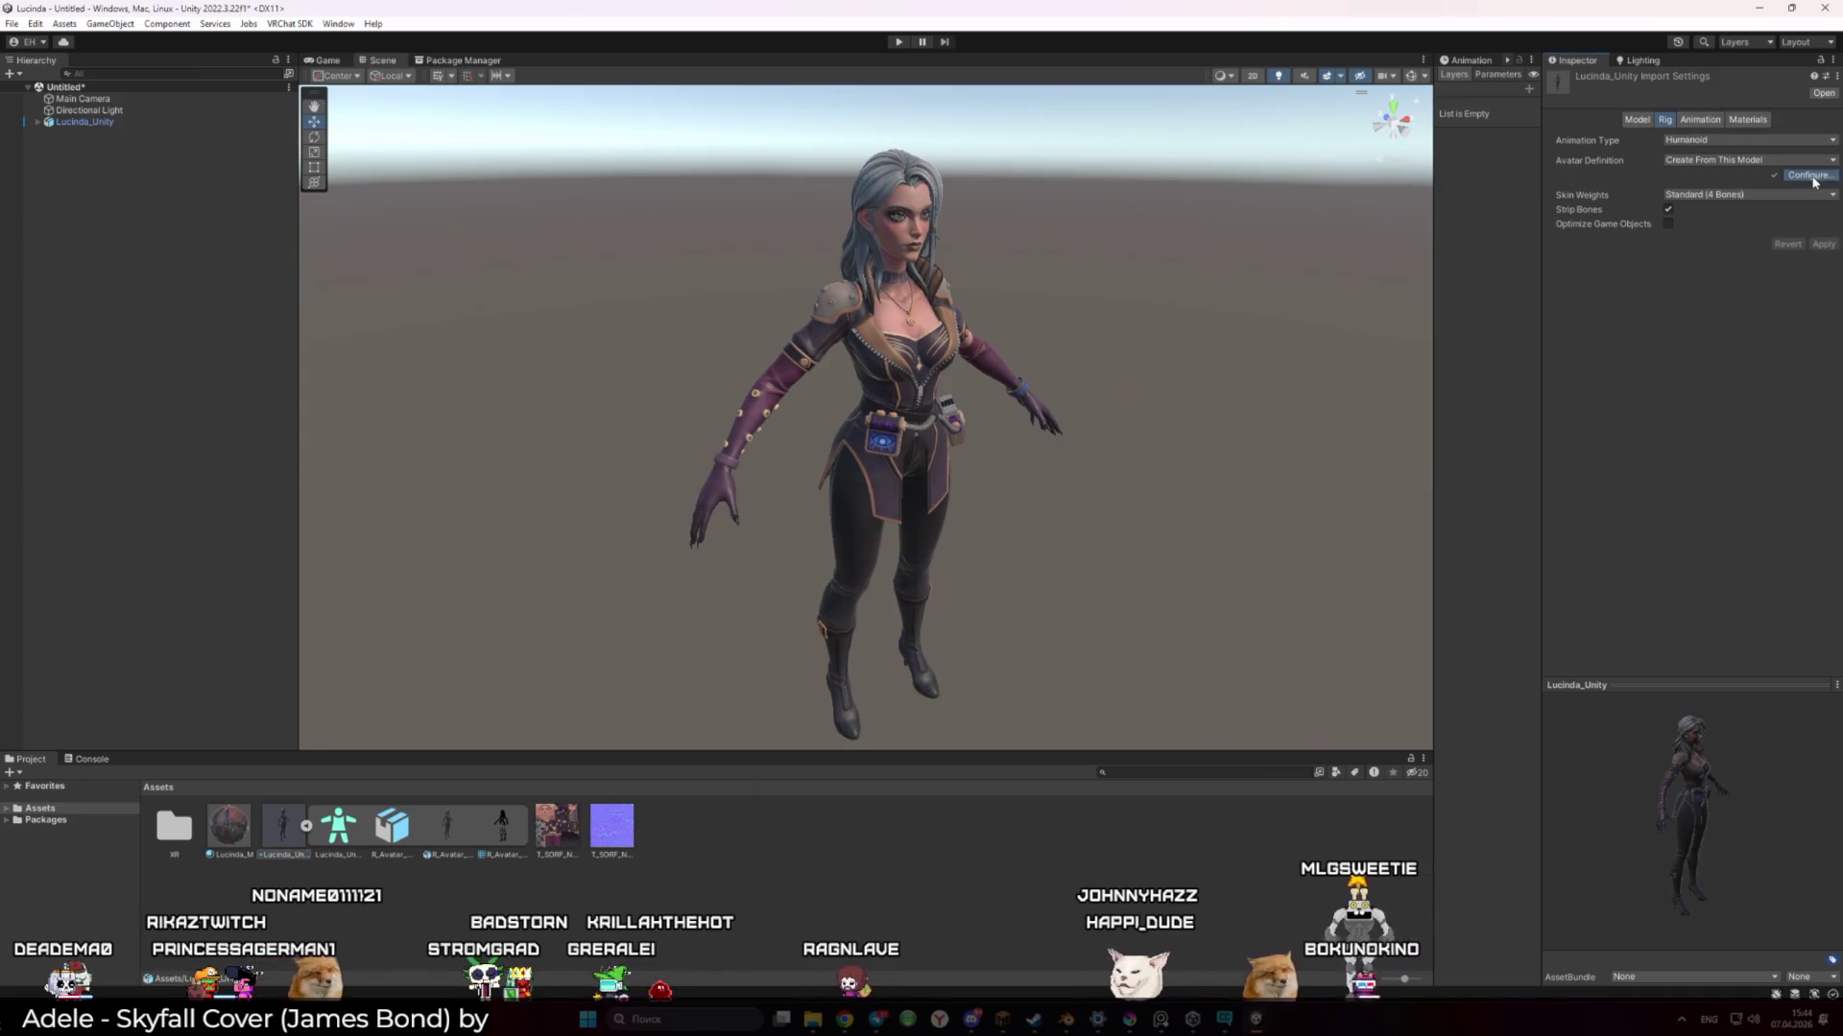
Review the Humanoid rig's bone mapping in Configure, checking Scene and Game views, then close it with Done
{"action": "left_click", "coordinate": [1813, 178]}
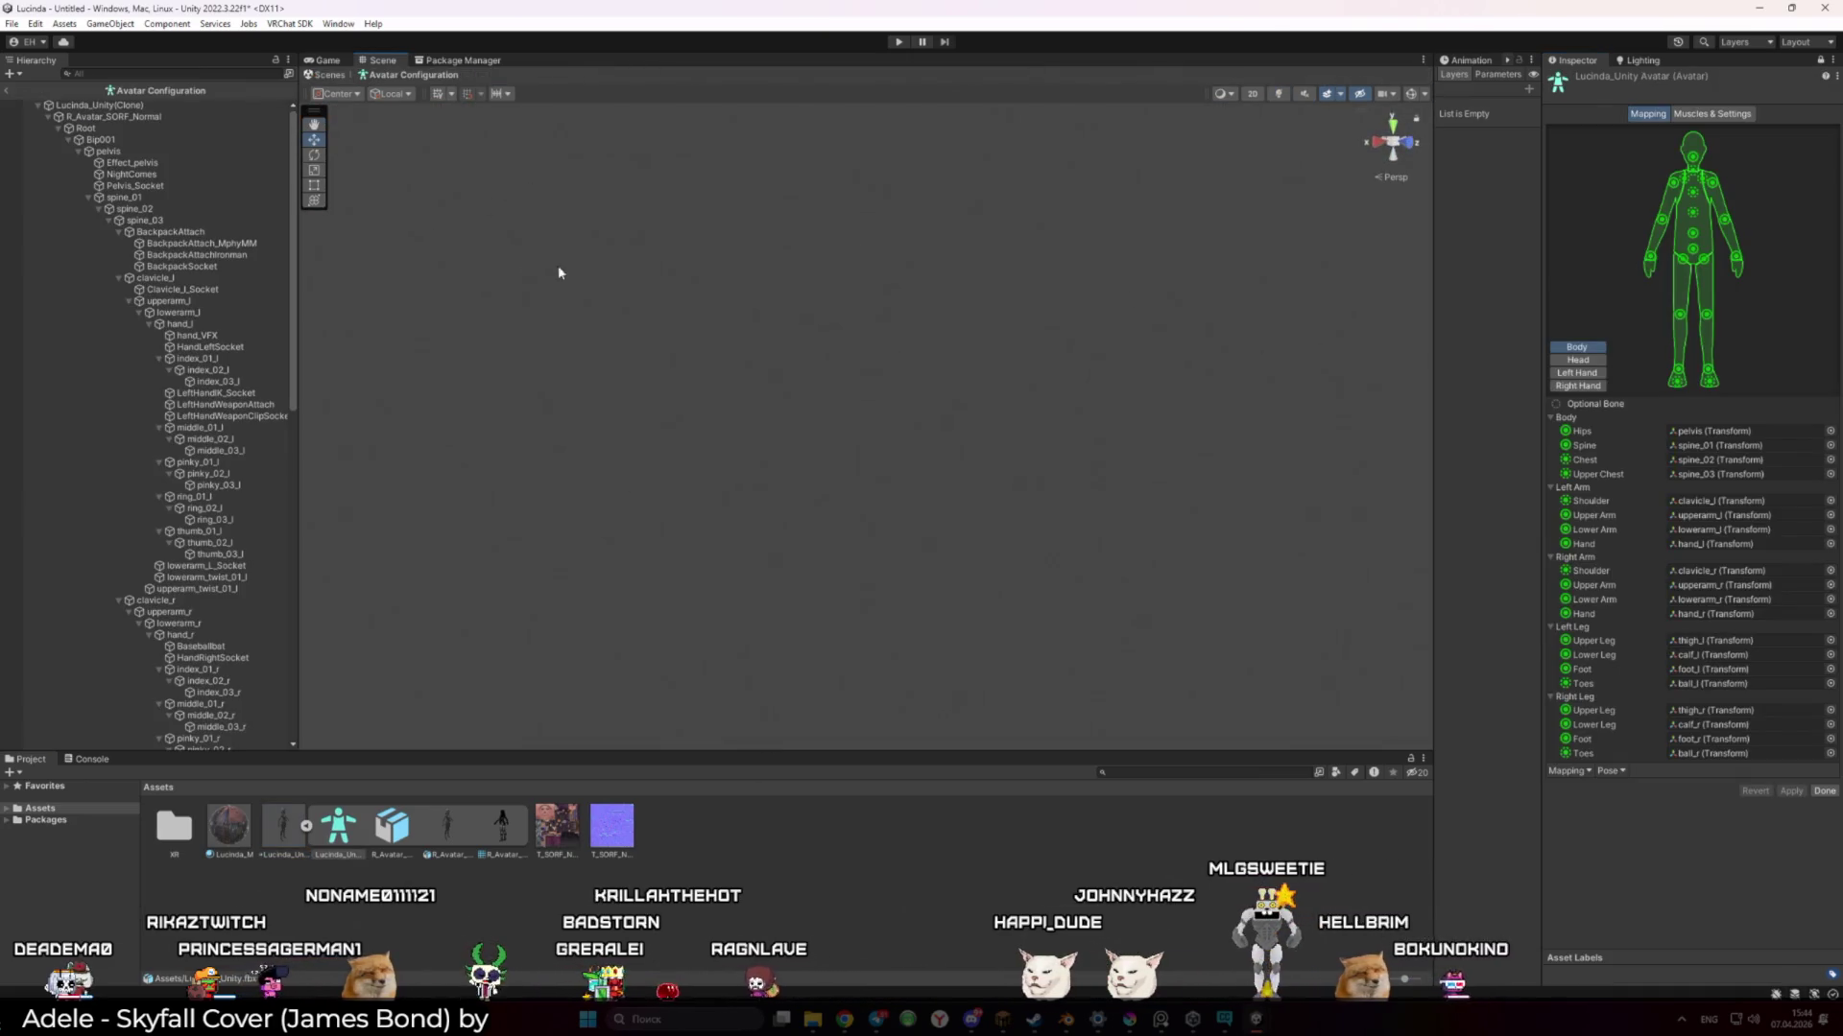
{"action": "left_click", "coordinate": [99, 104]}
{"action": "key", "text": "f"}
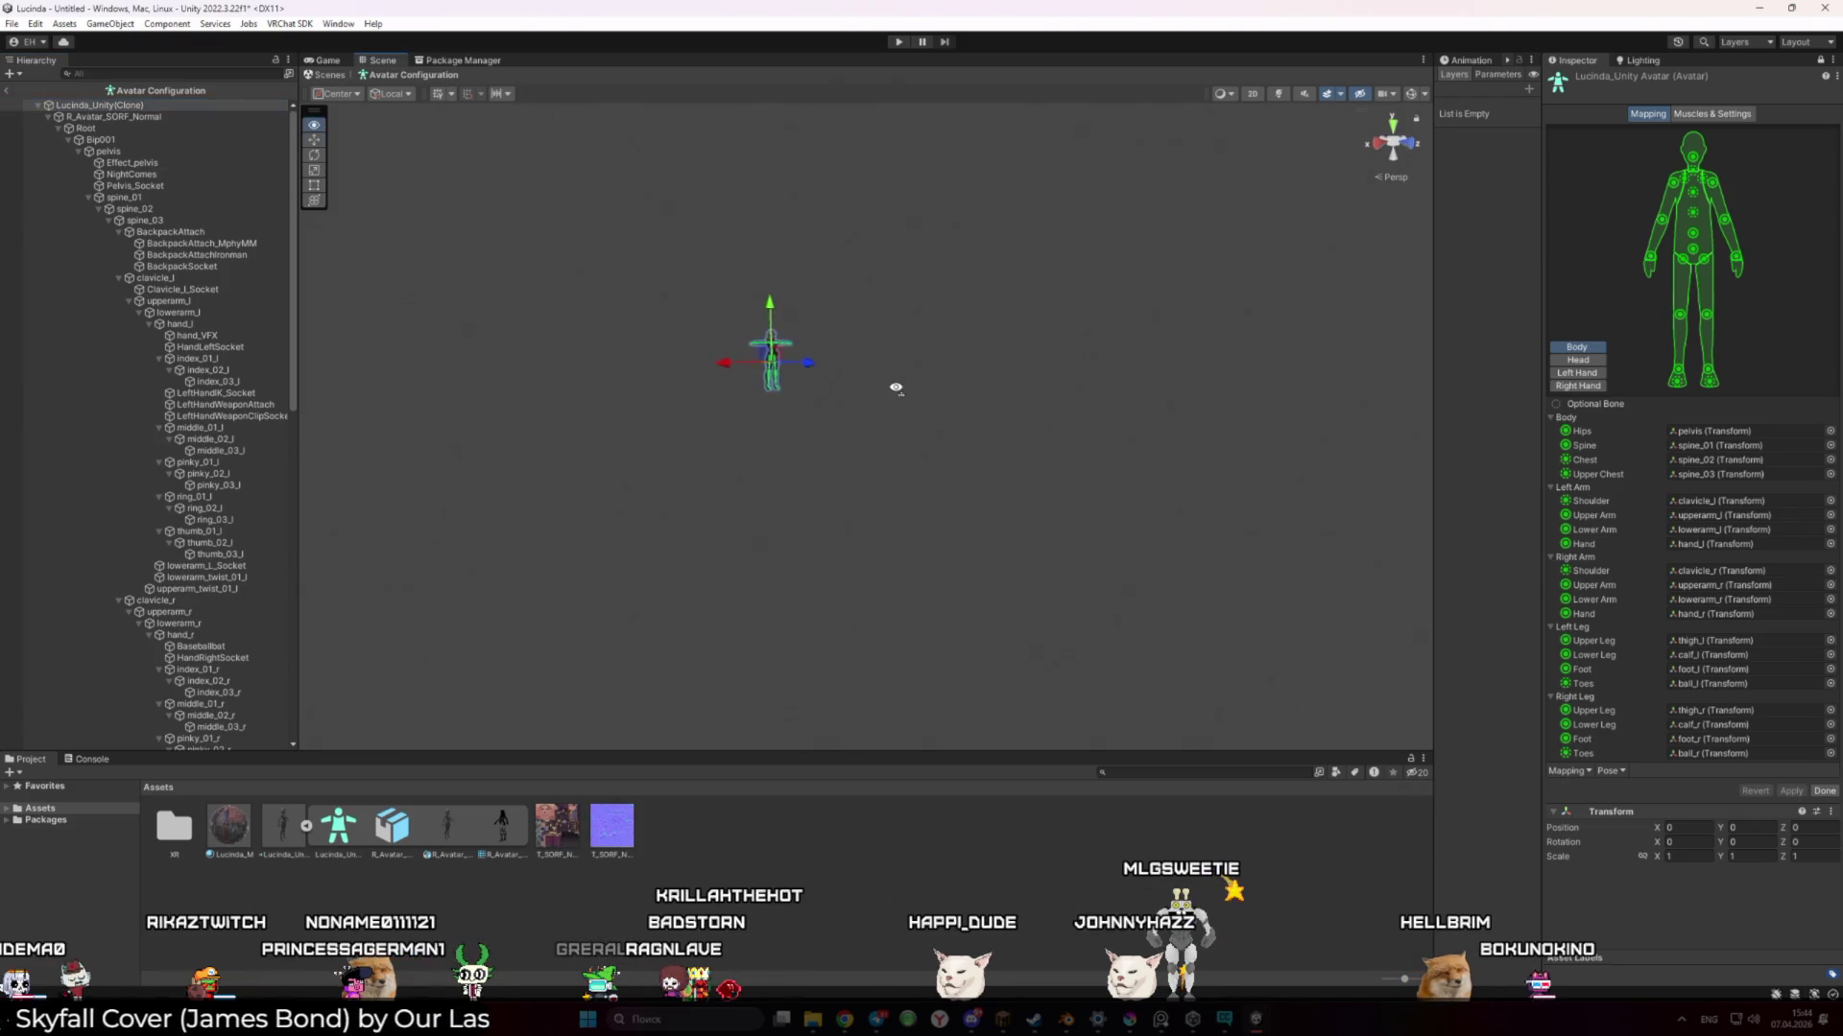
{"action": "left_click", "coordinate": [874, 364]}
{"action": "scroll", "coordinate": [881, 396], "scroll_direction": "up", "scroll_amount": 10}
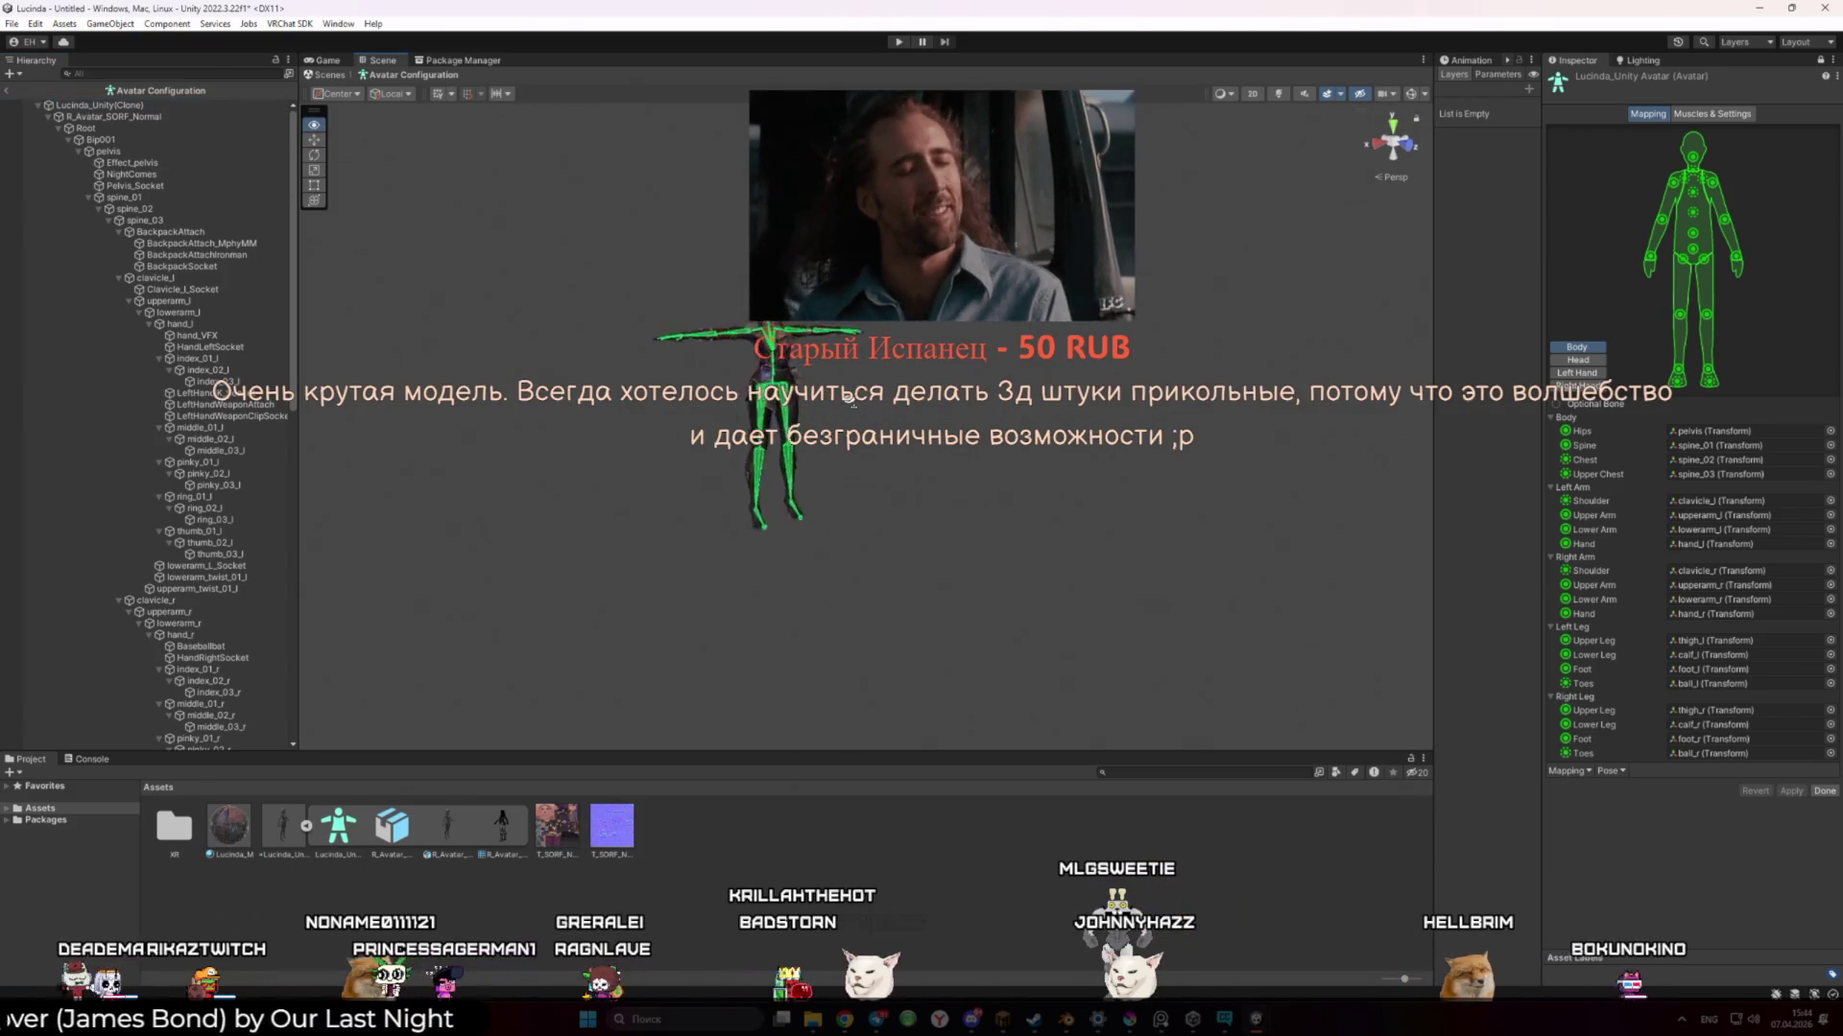
{"action": "scroll", "coordinate": [881, 396], "scroll_direction": "up", "scroll_amount": 3}
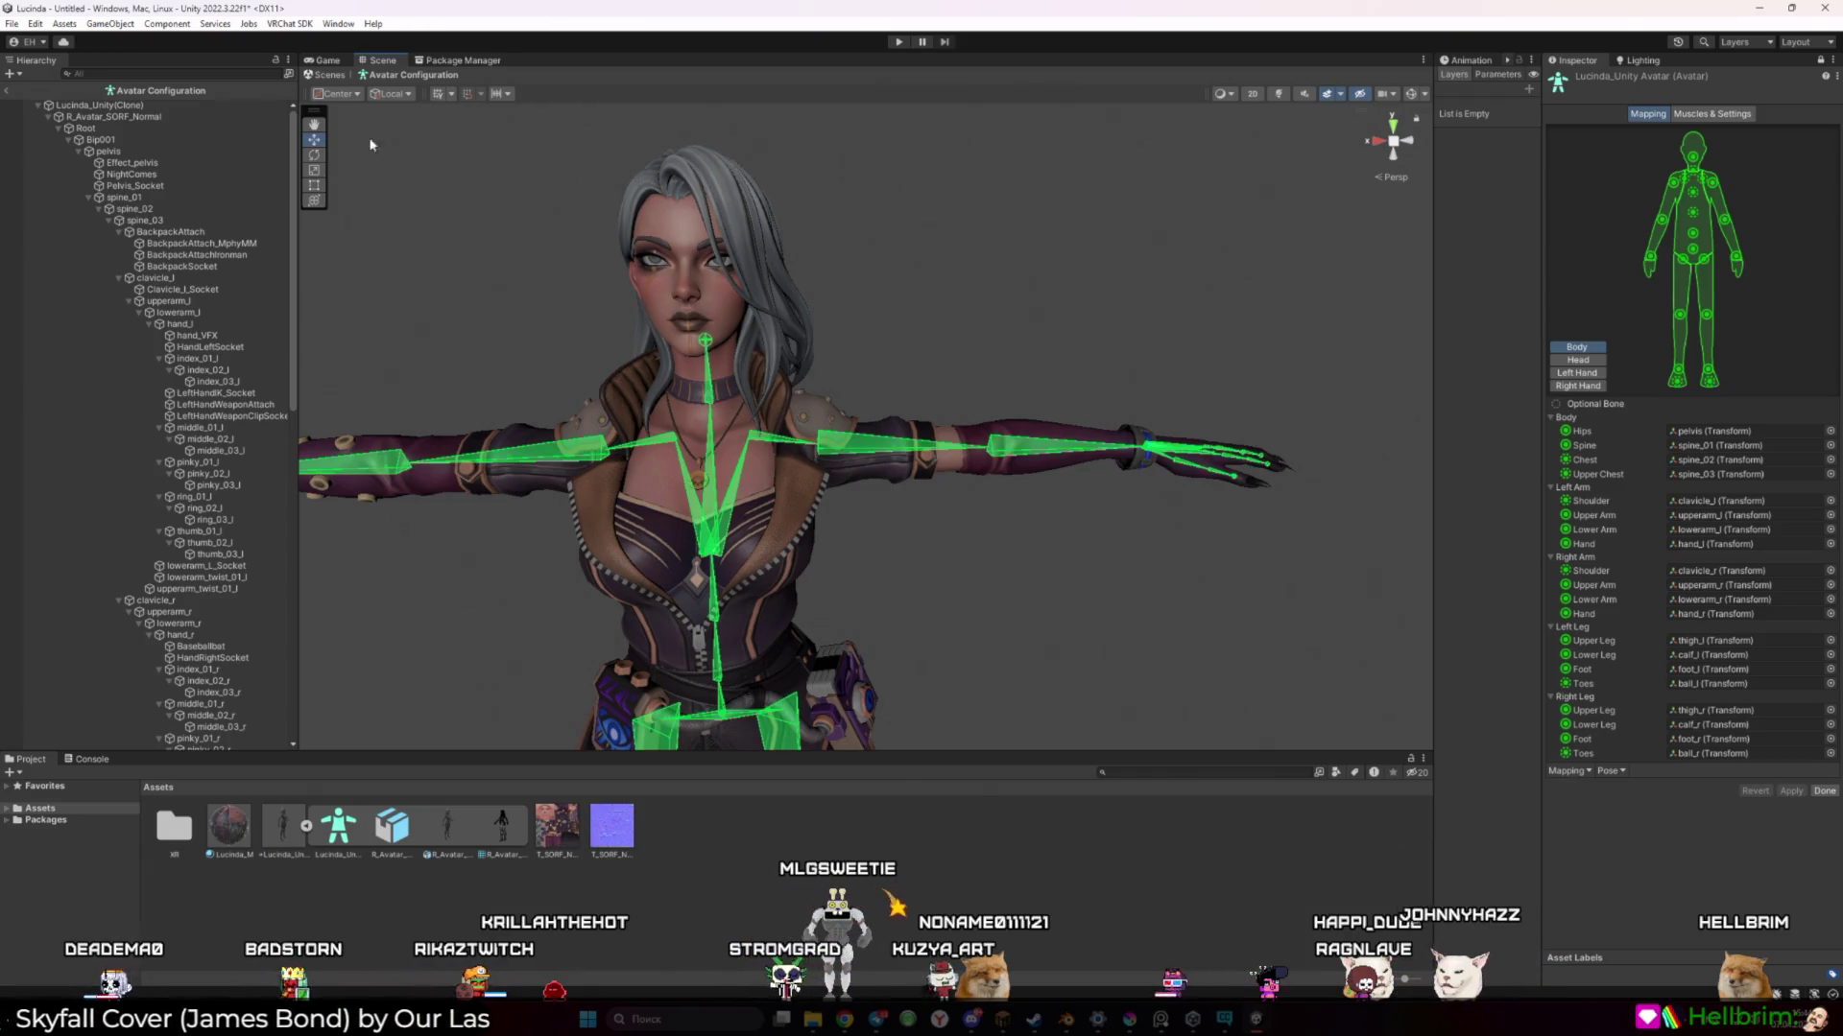
{"action": "left_click", "coordinate": [329, 59]}
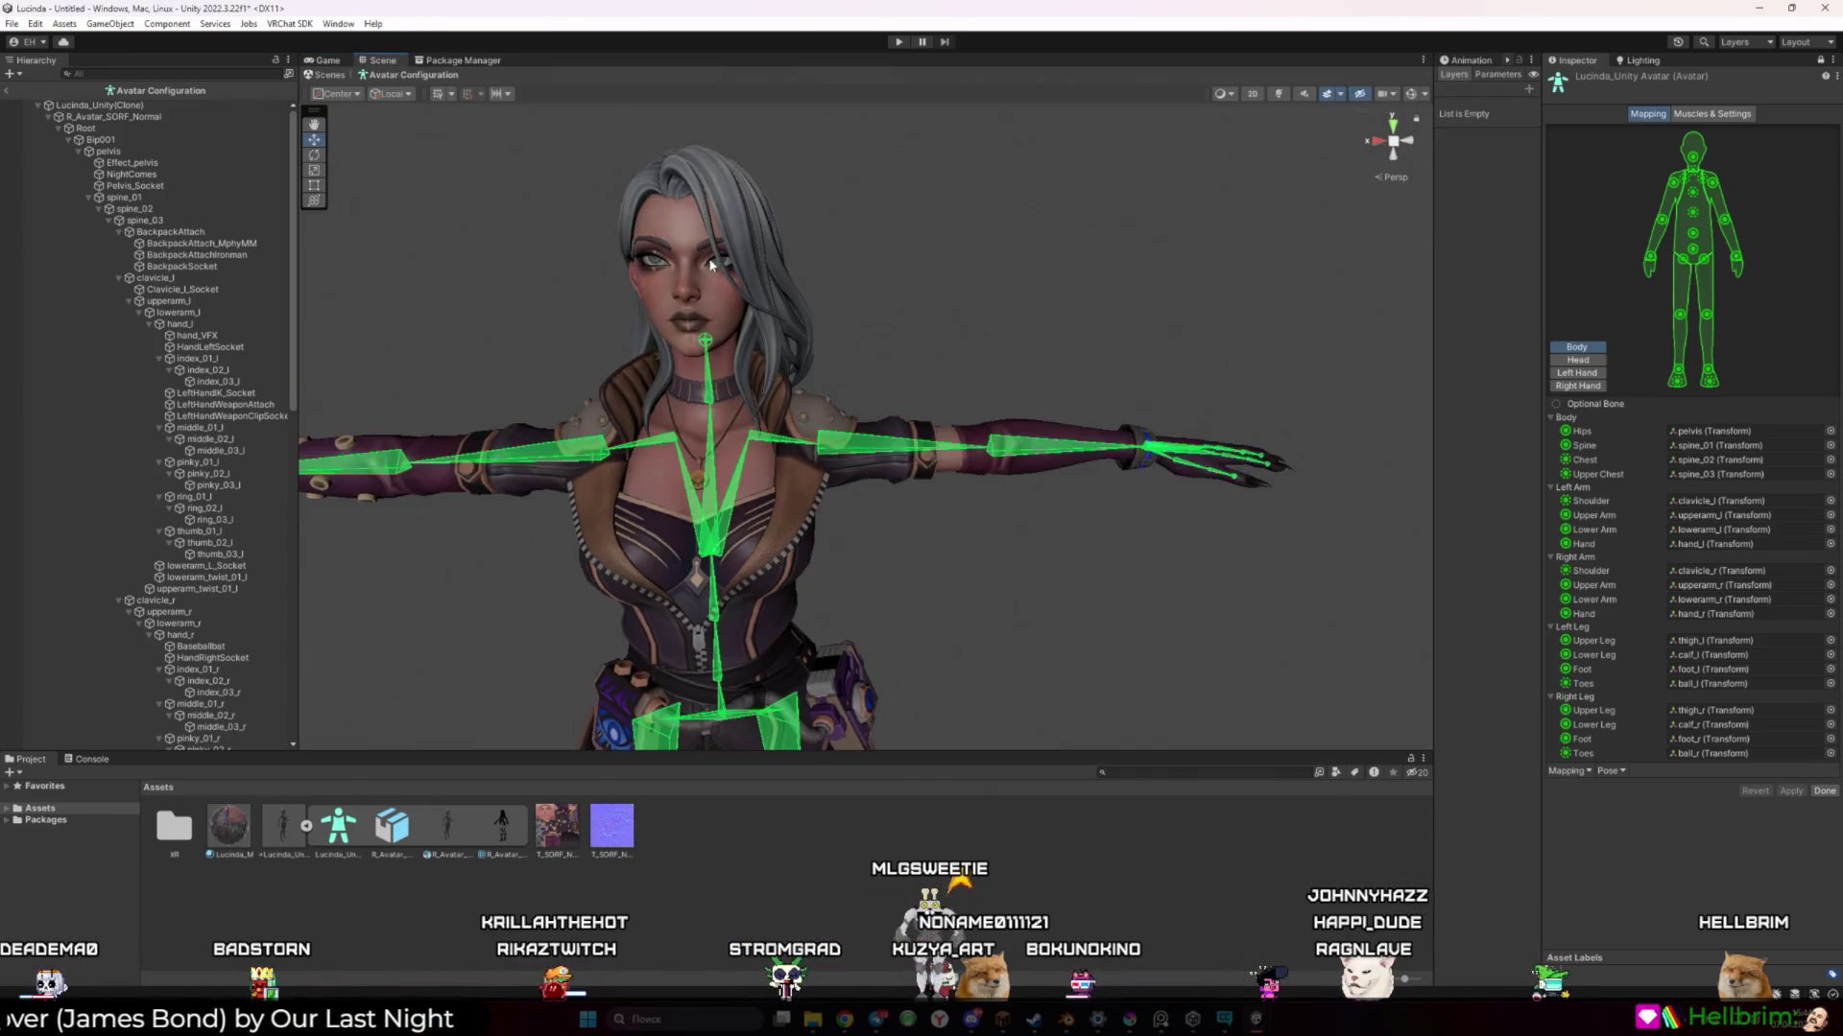
{"action": "left_click_drag", "start_coordinate": [873, 299], "coordinate": [874, 304]}
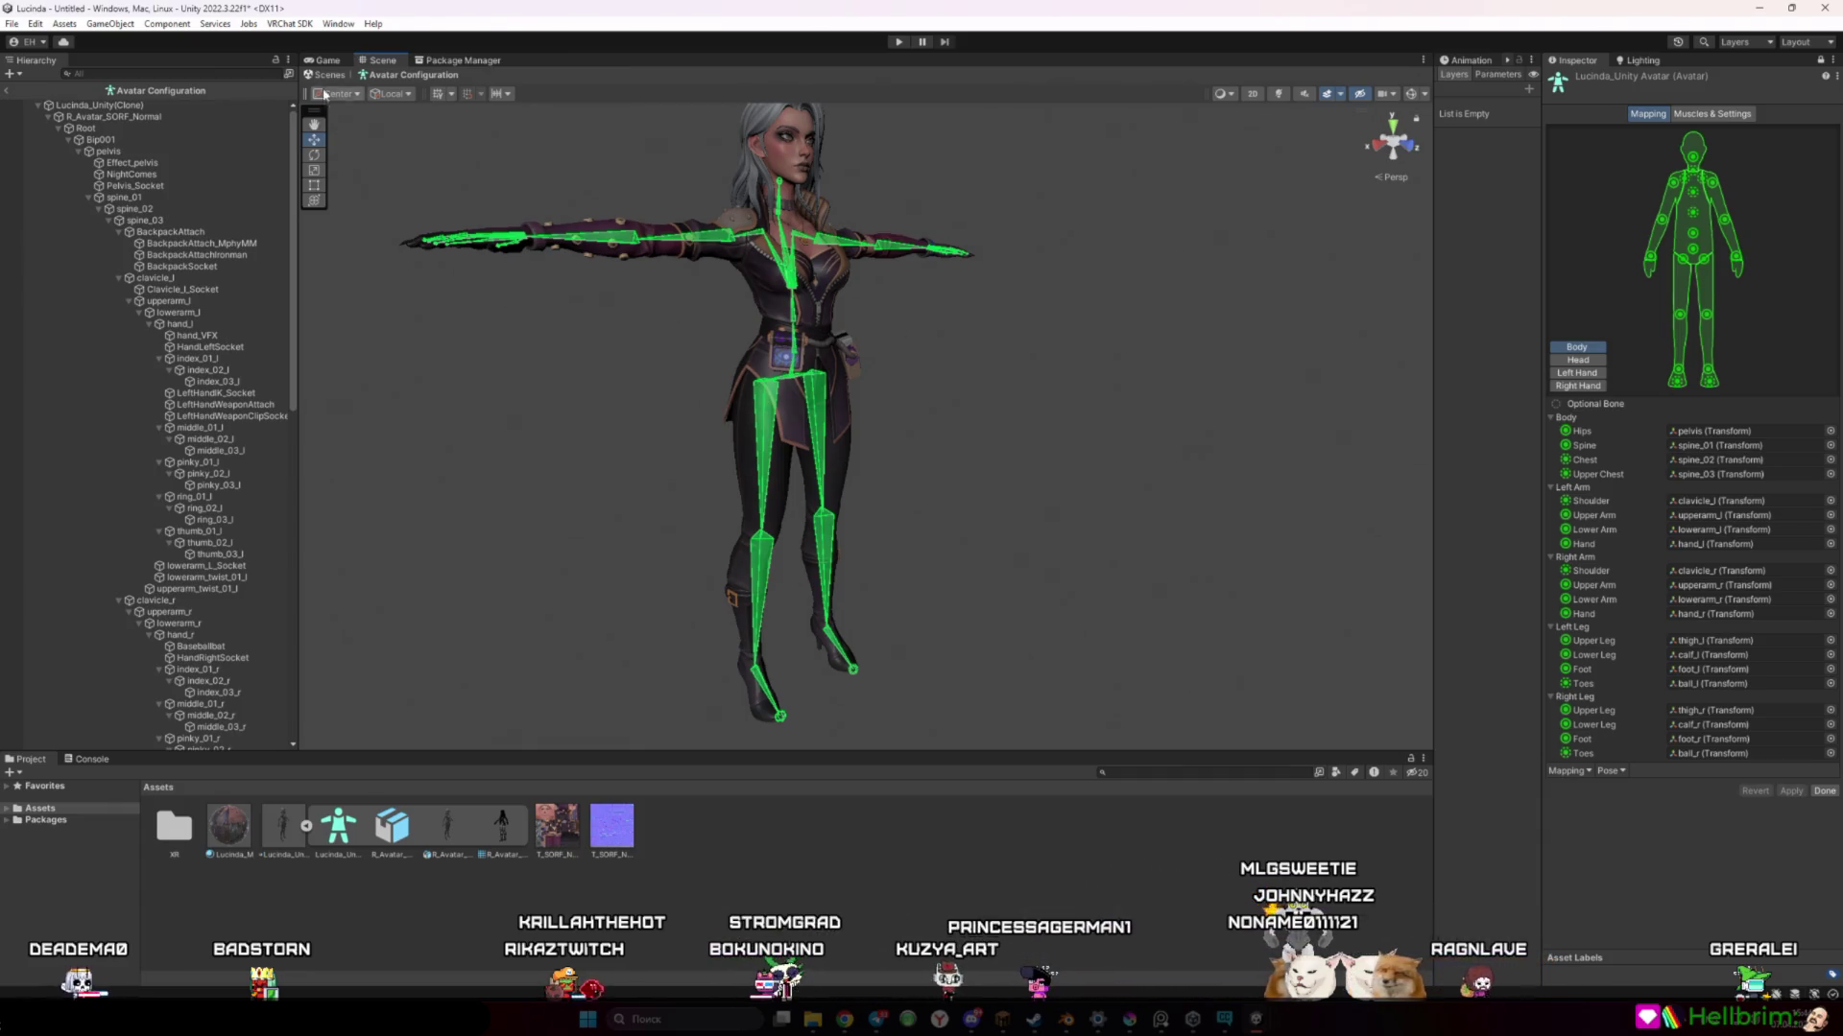
{"action": "key", "text": "ctrl+2"}
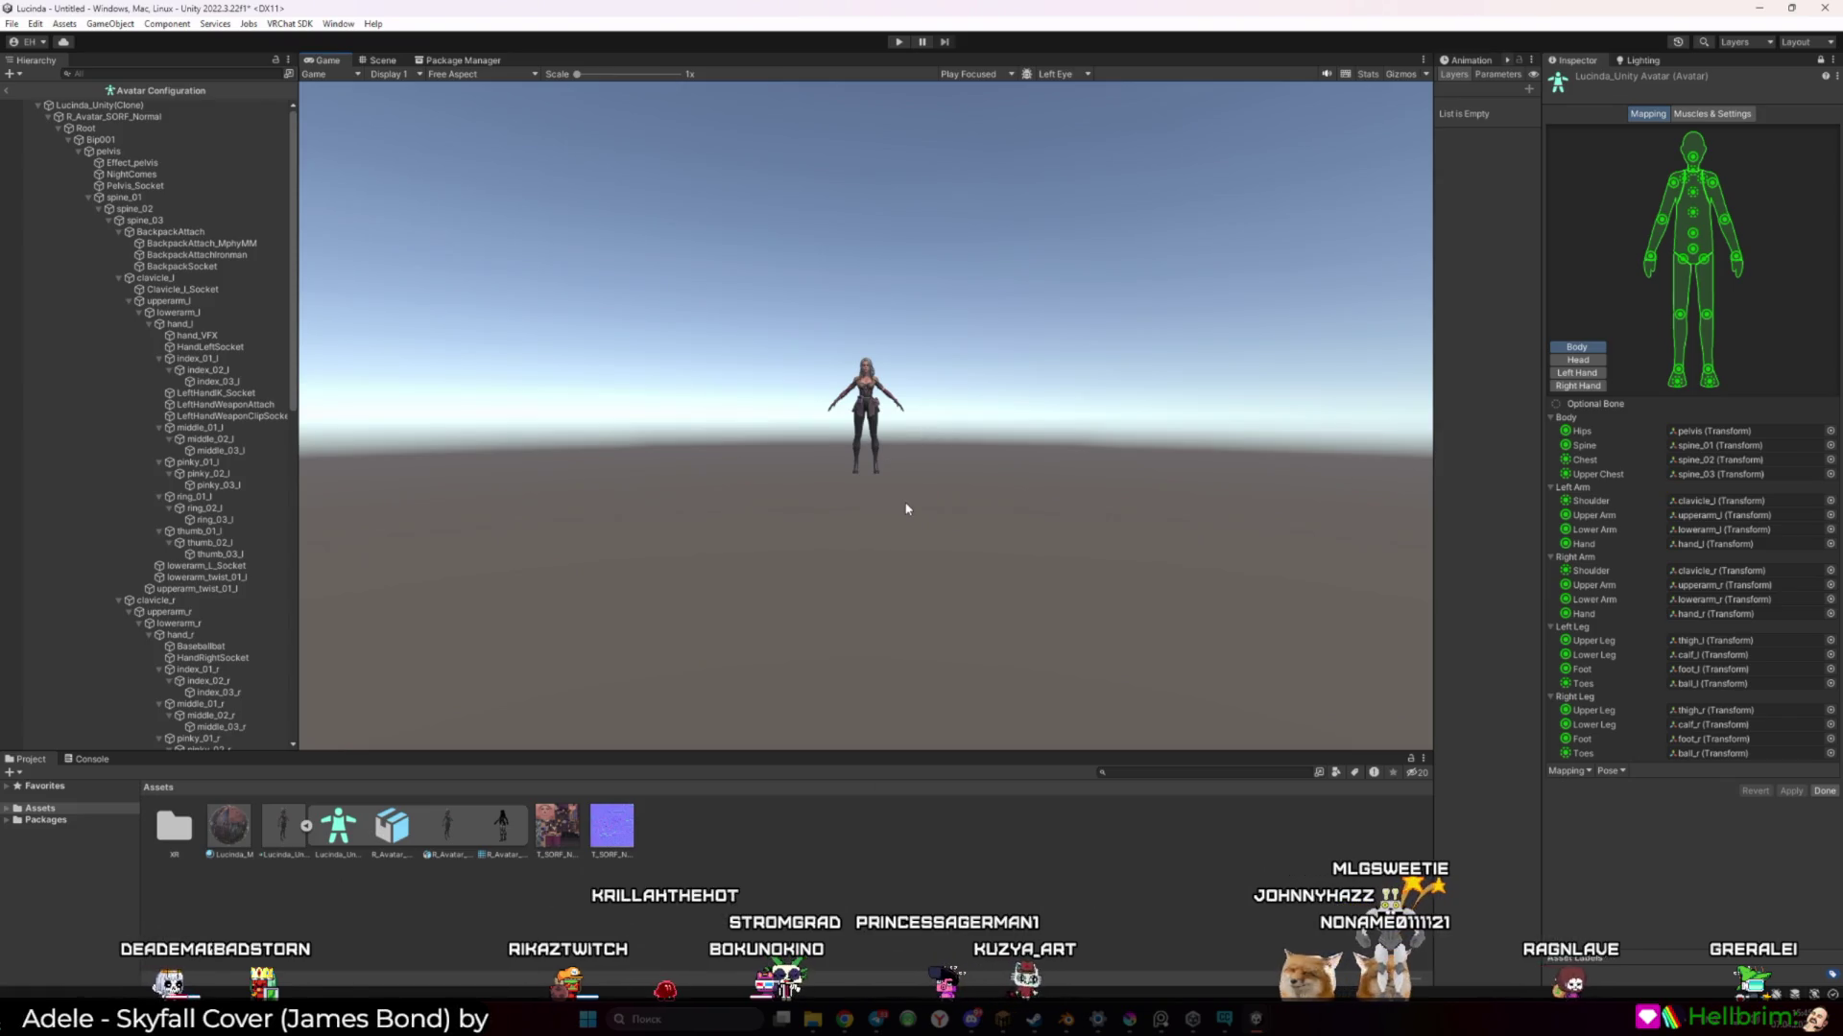
{"action": "left_click", "coordinate": [12, 93]}
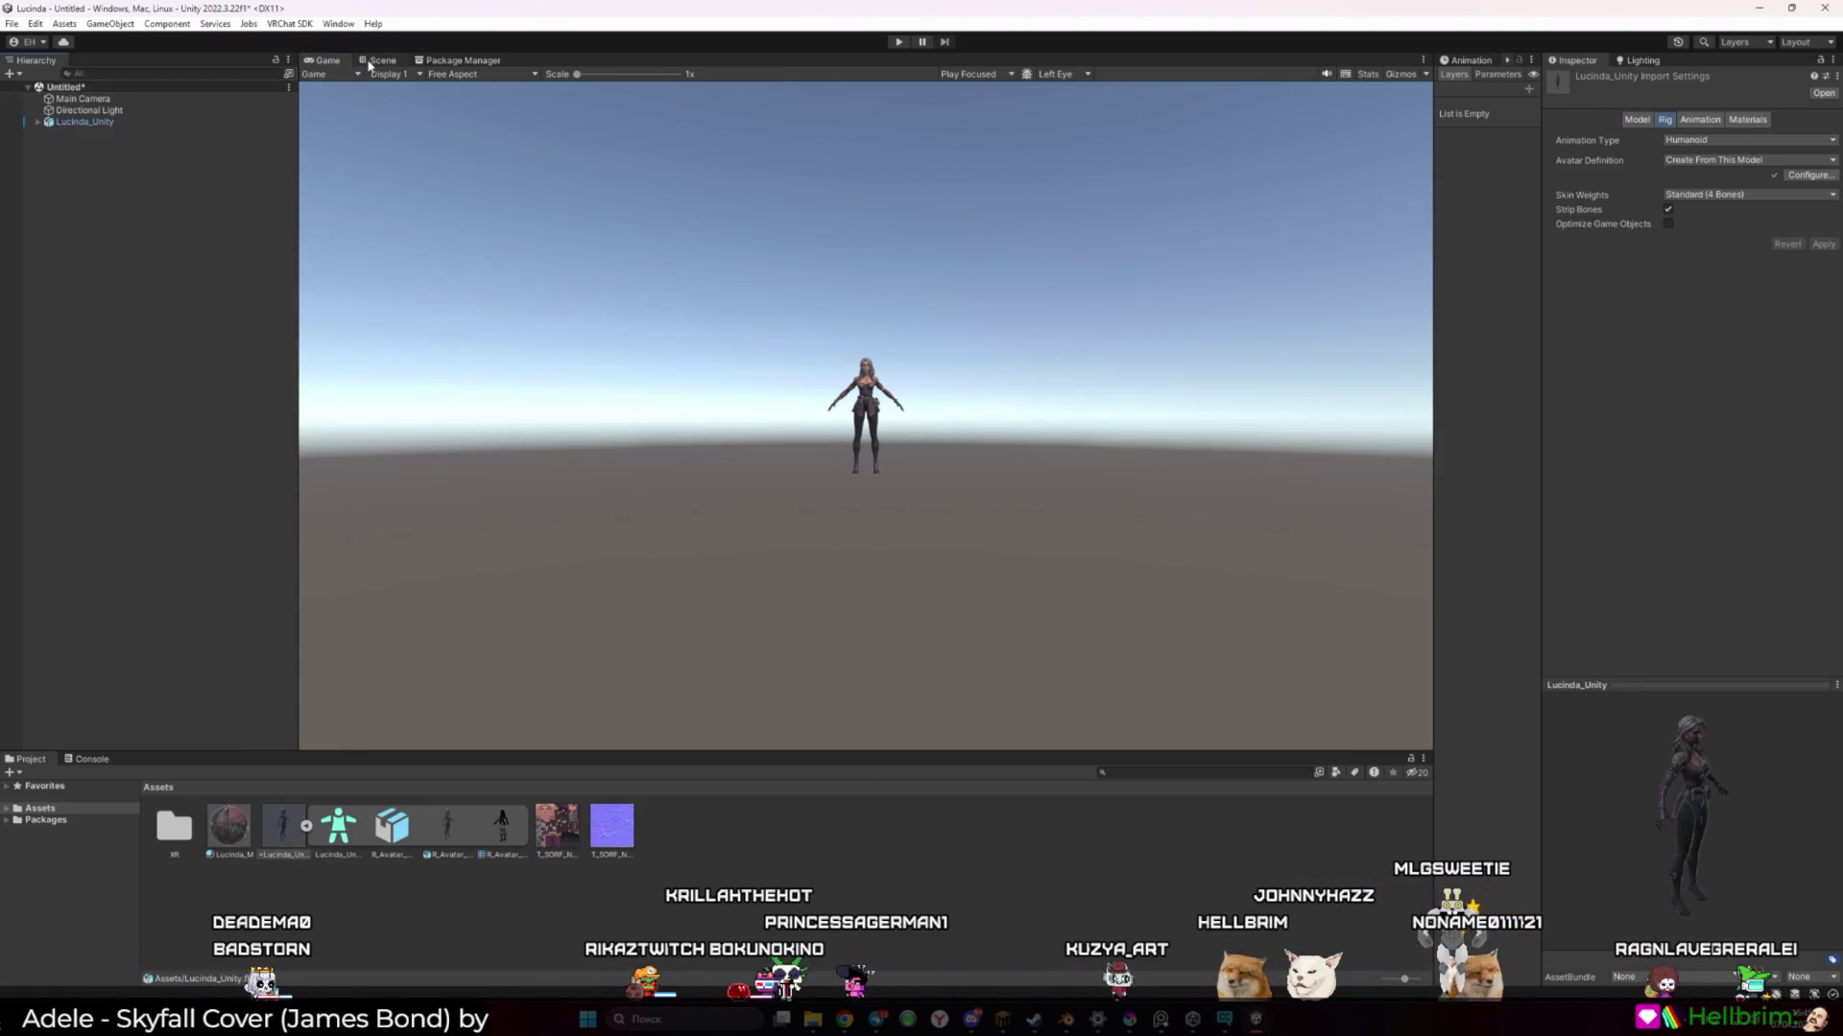
Rename Lucinda_Unity's children Arm_Lucinda and Mesh_Lucinda, then start Play mode with Ctrl+P
{"action": "left_click", "coordinate": [37, 124]}
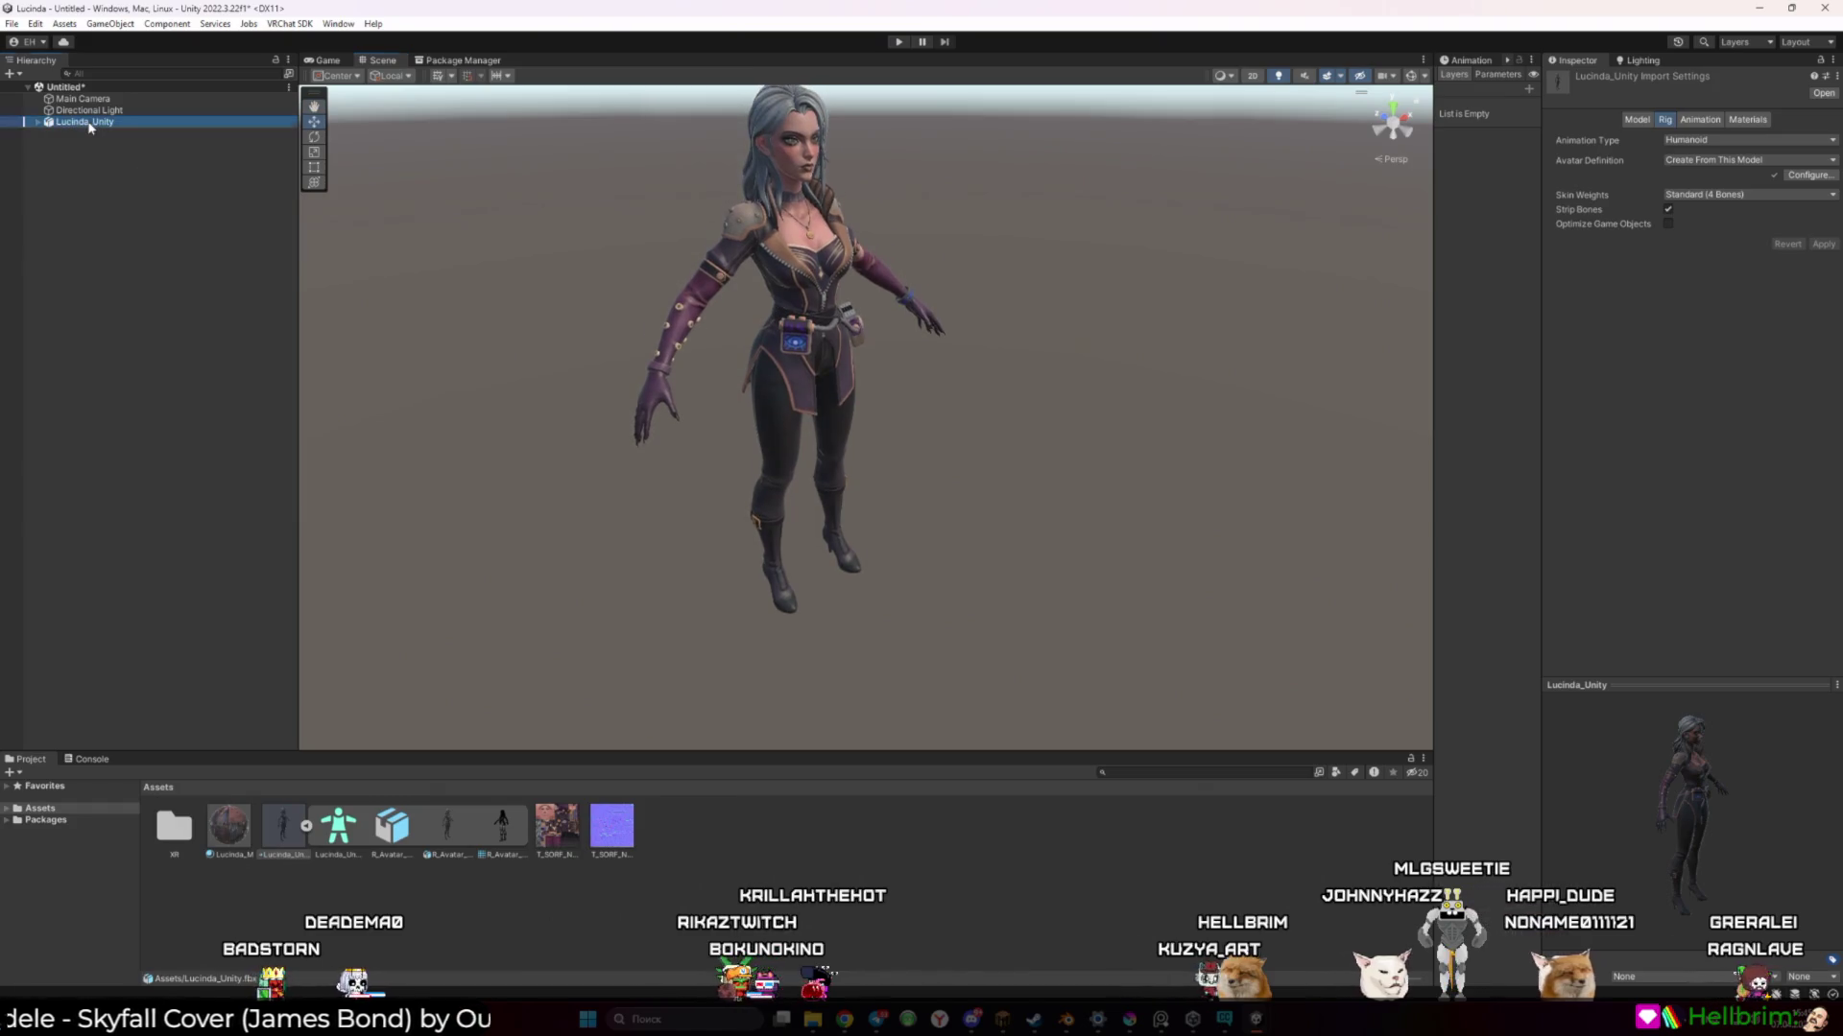
{"action": "left_click", "coordinate": [36, 122]}
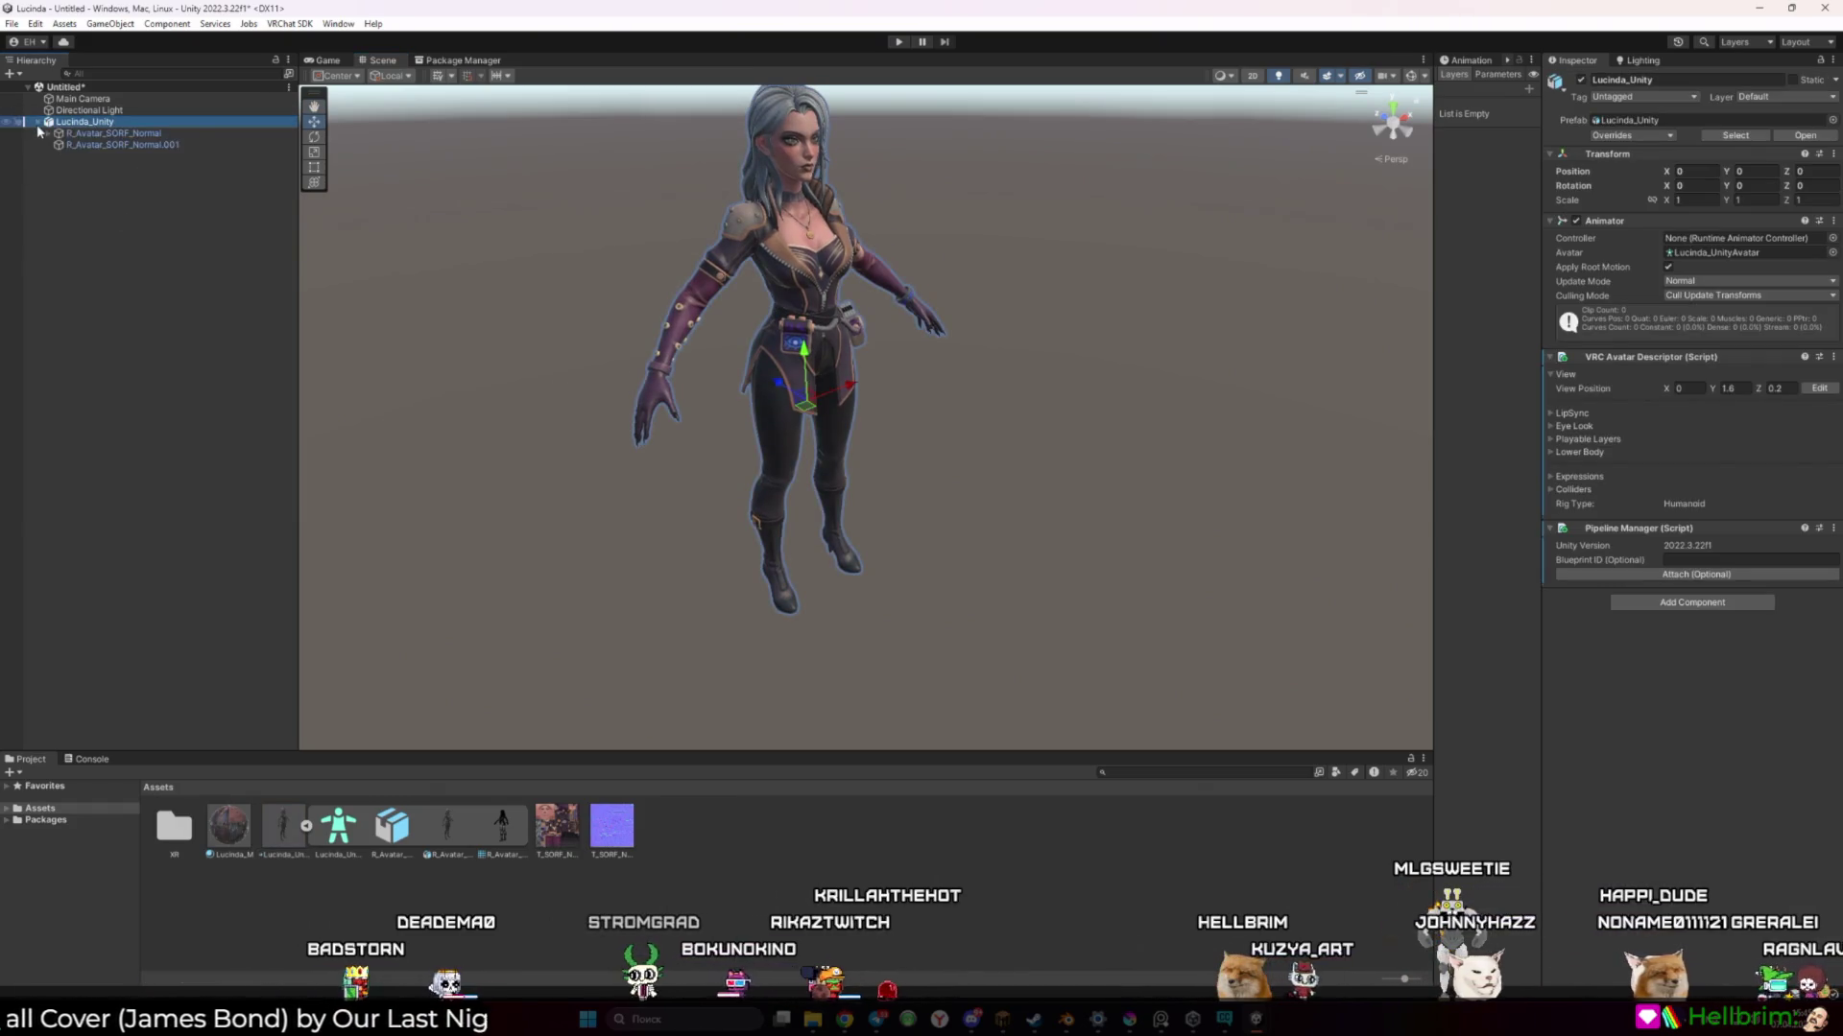
{"action": "left_click", "coordinate": [135, 144]}
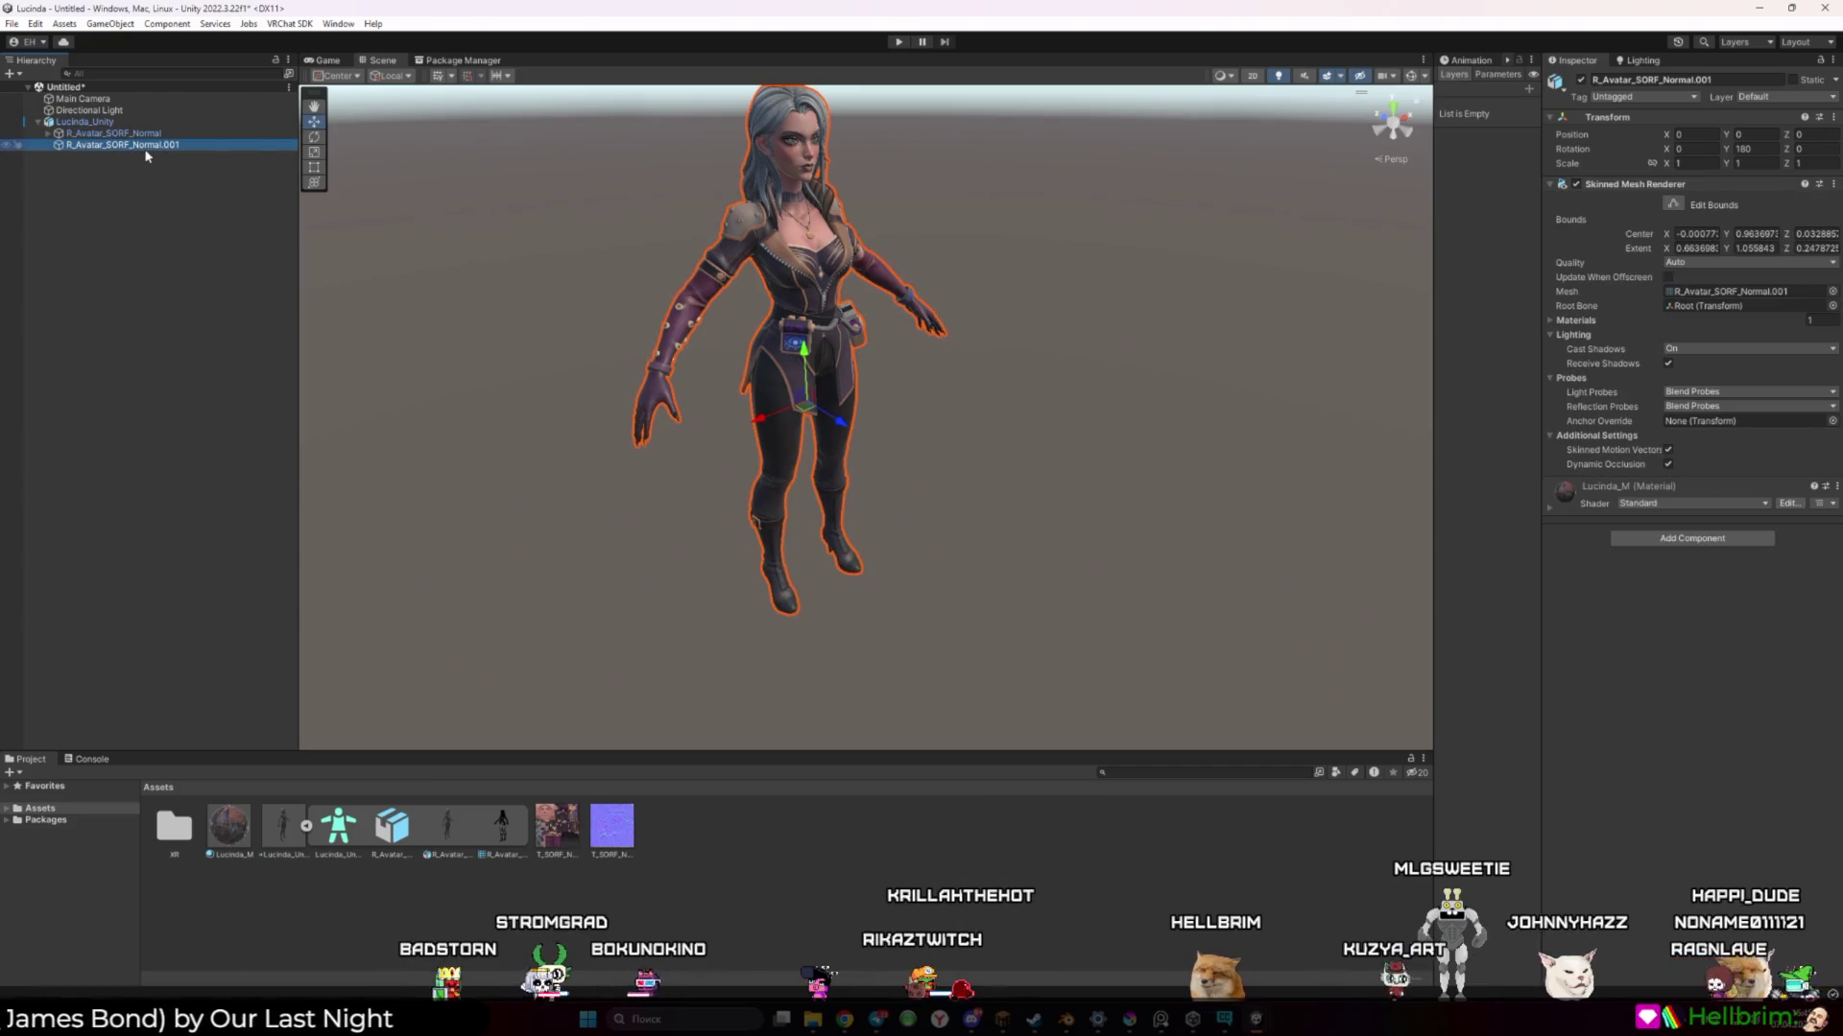
{"action": "left_click", "coordinate": [169, 145]}
{"action": "type", "text": "Arm_Lucinda"}
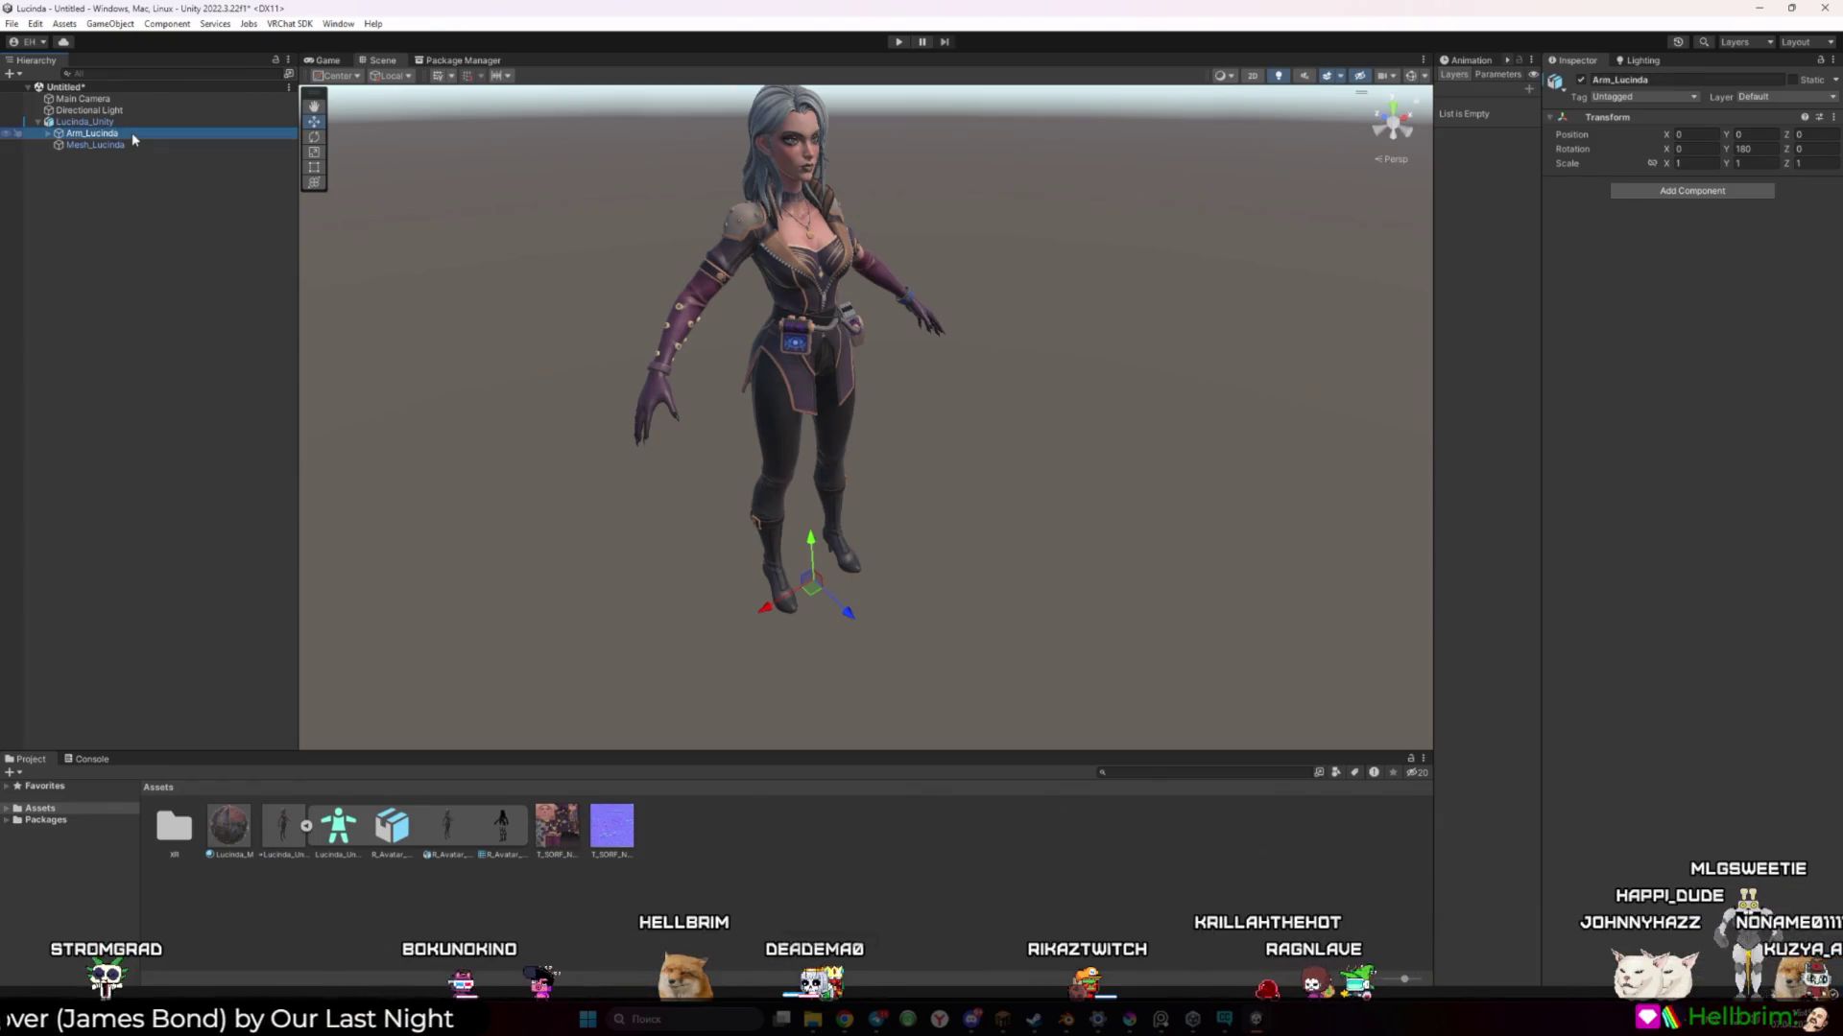
{"action": "left_click", "coordinate": [862, 613]}
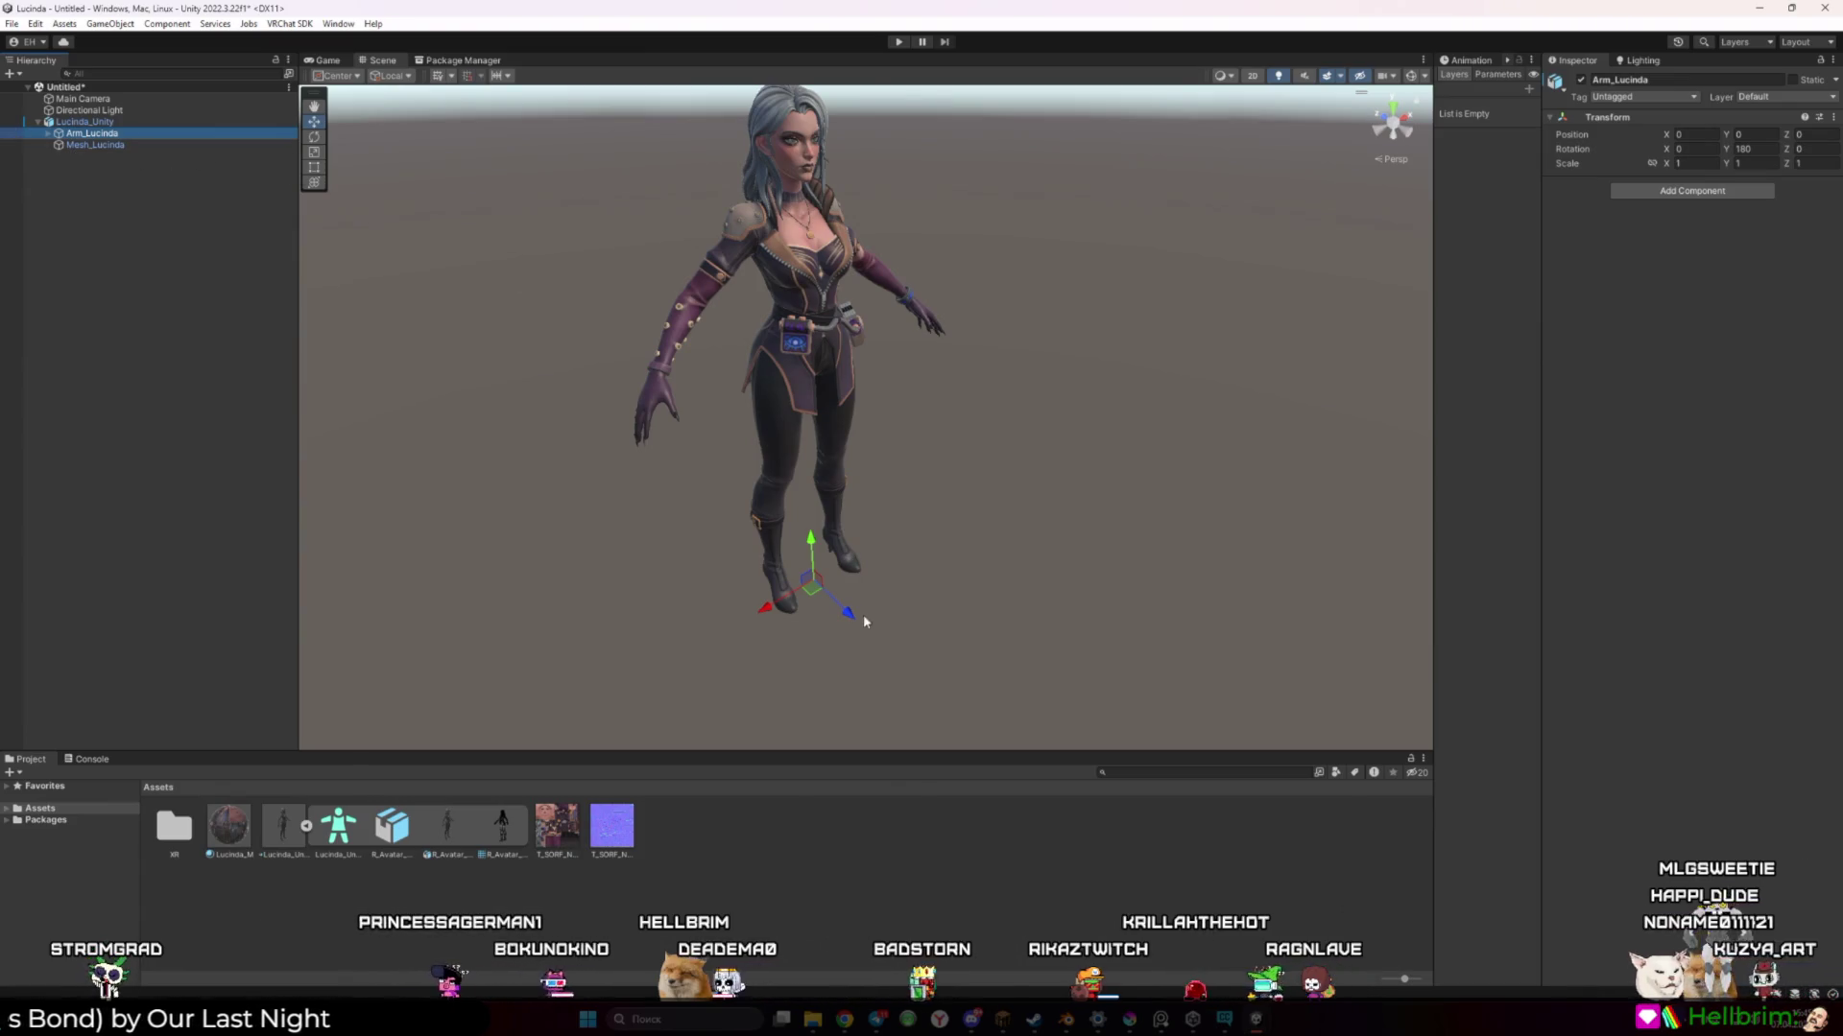
{"action": "left_click", "coordinate": [121, 123]}
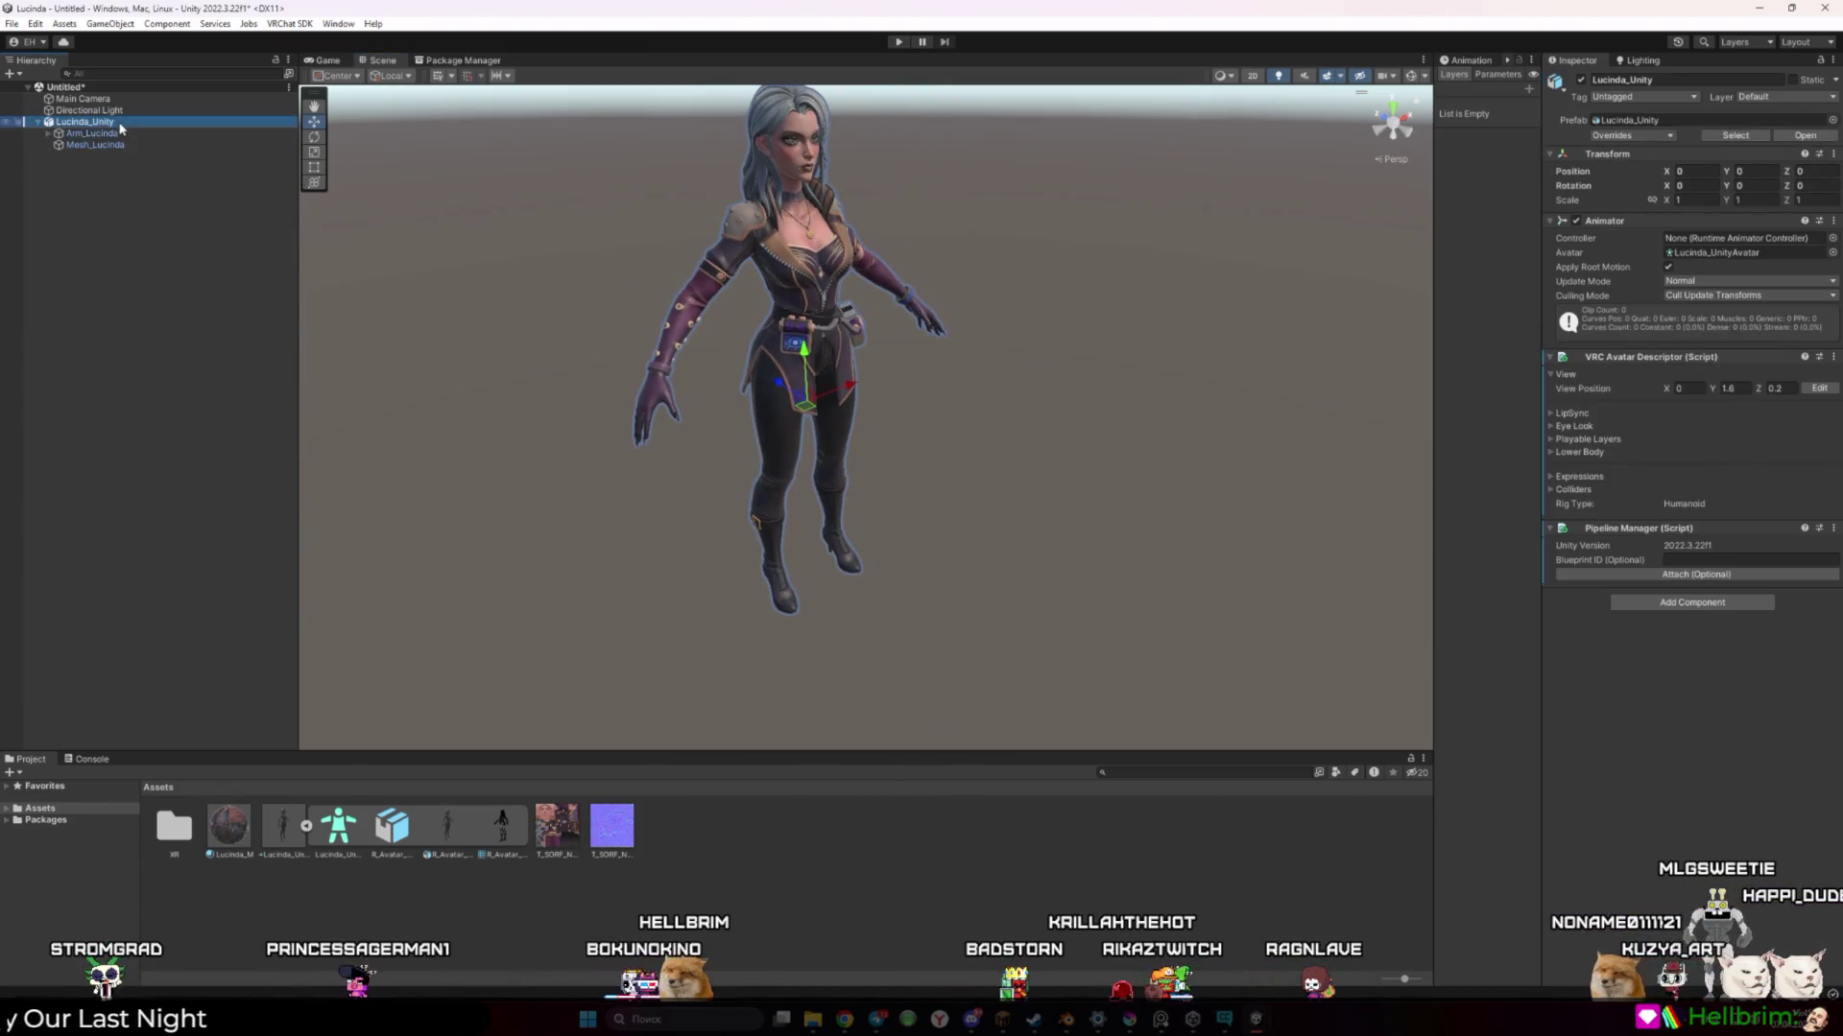
{"action": "left_click", "coordinate": [1555, 719]}
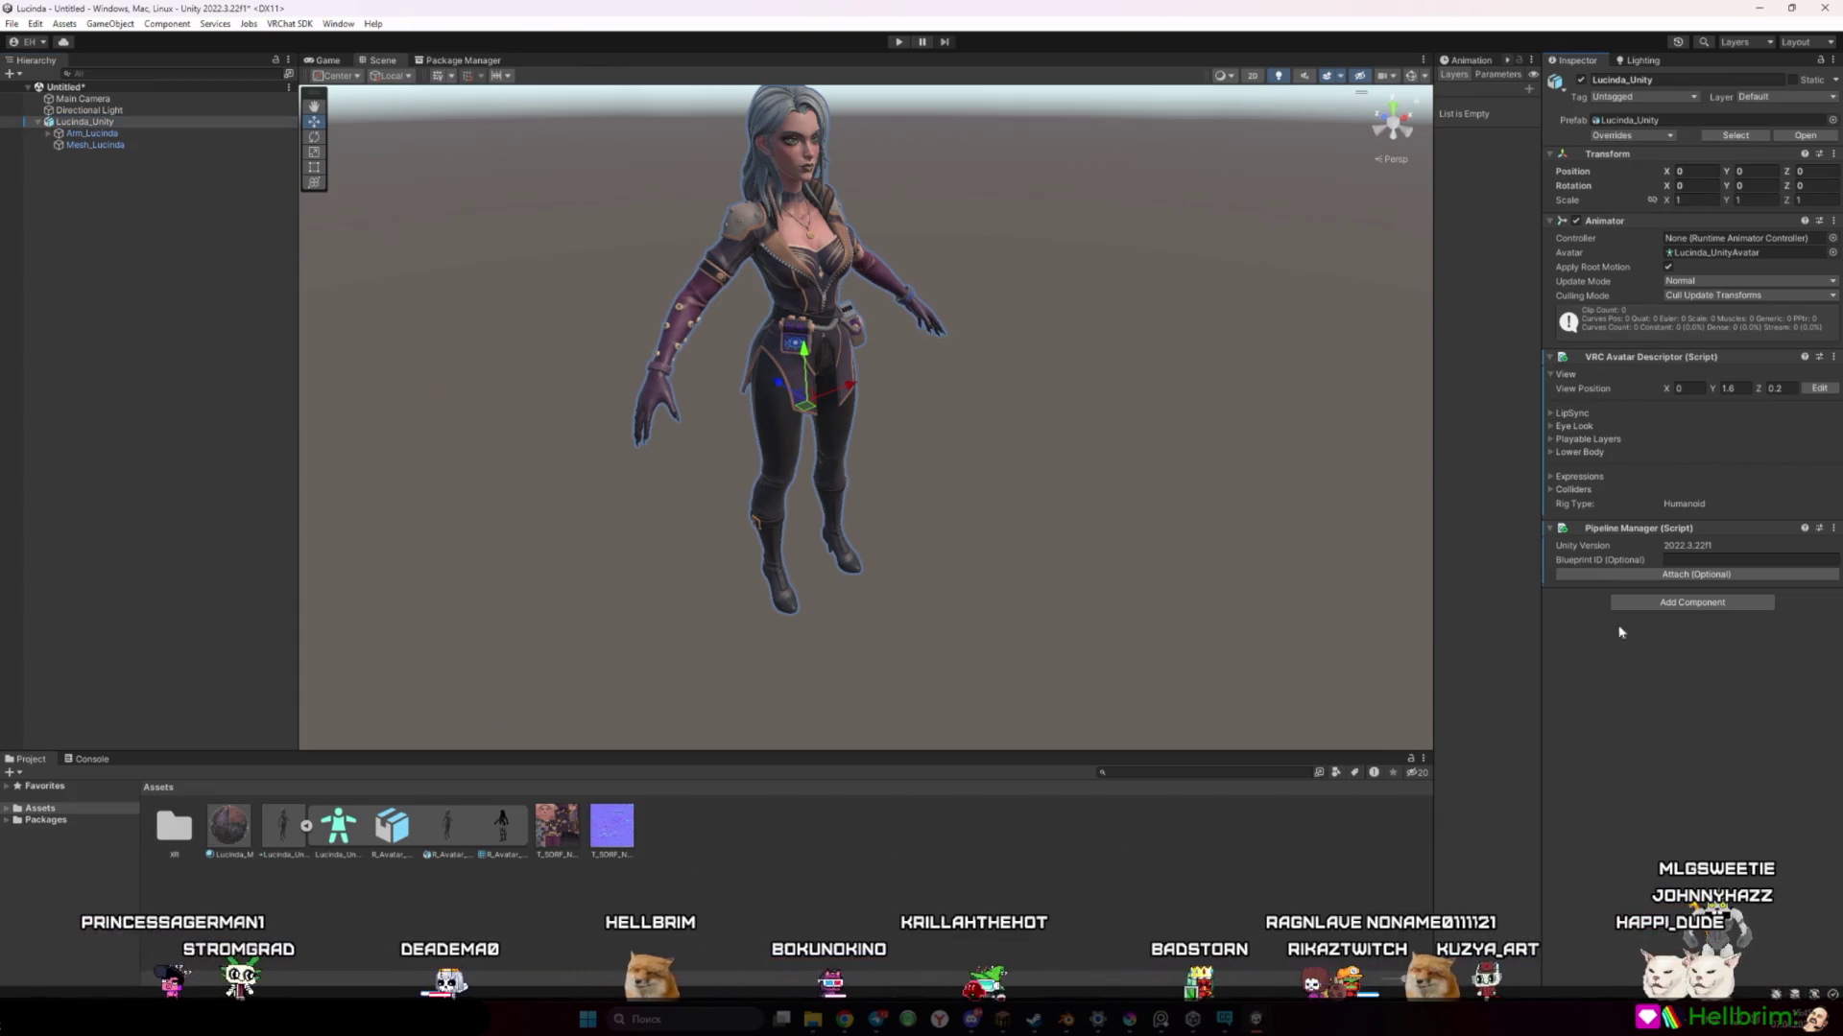
{"action": "key", "text": "ctrl+p"}
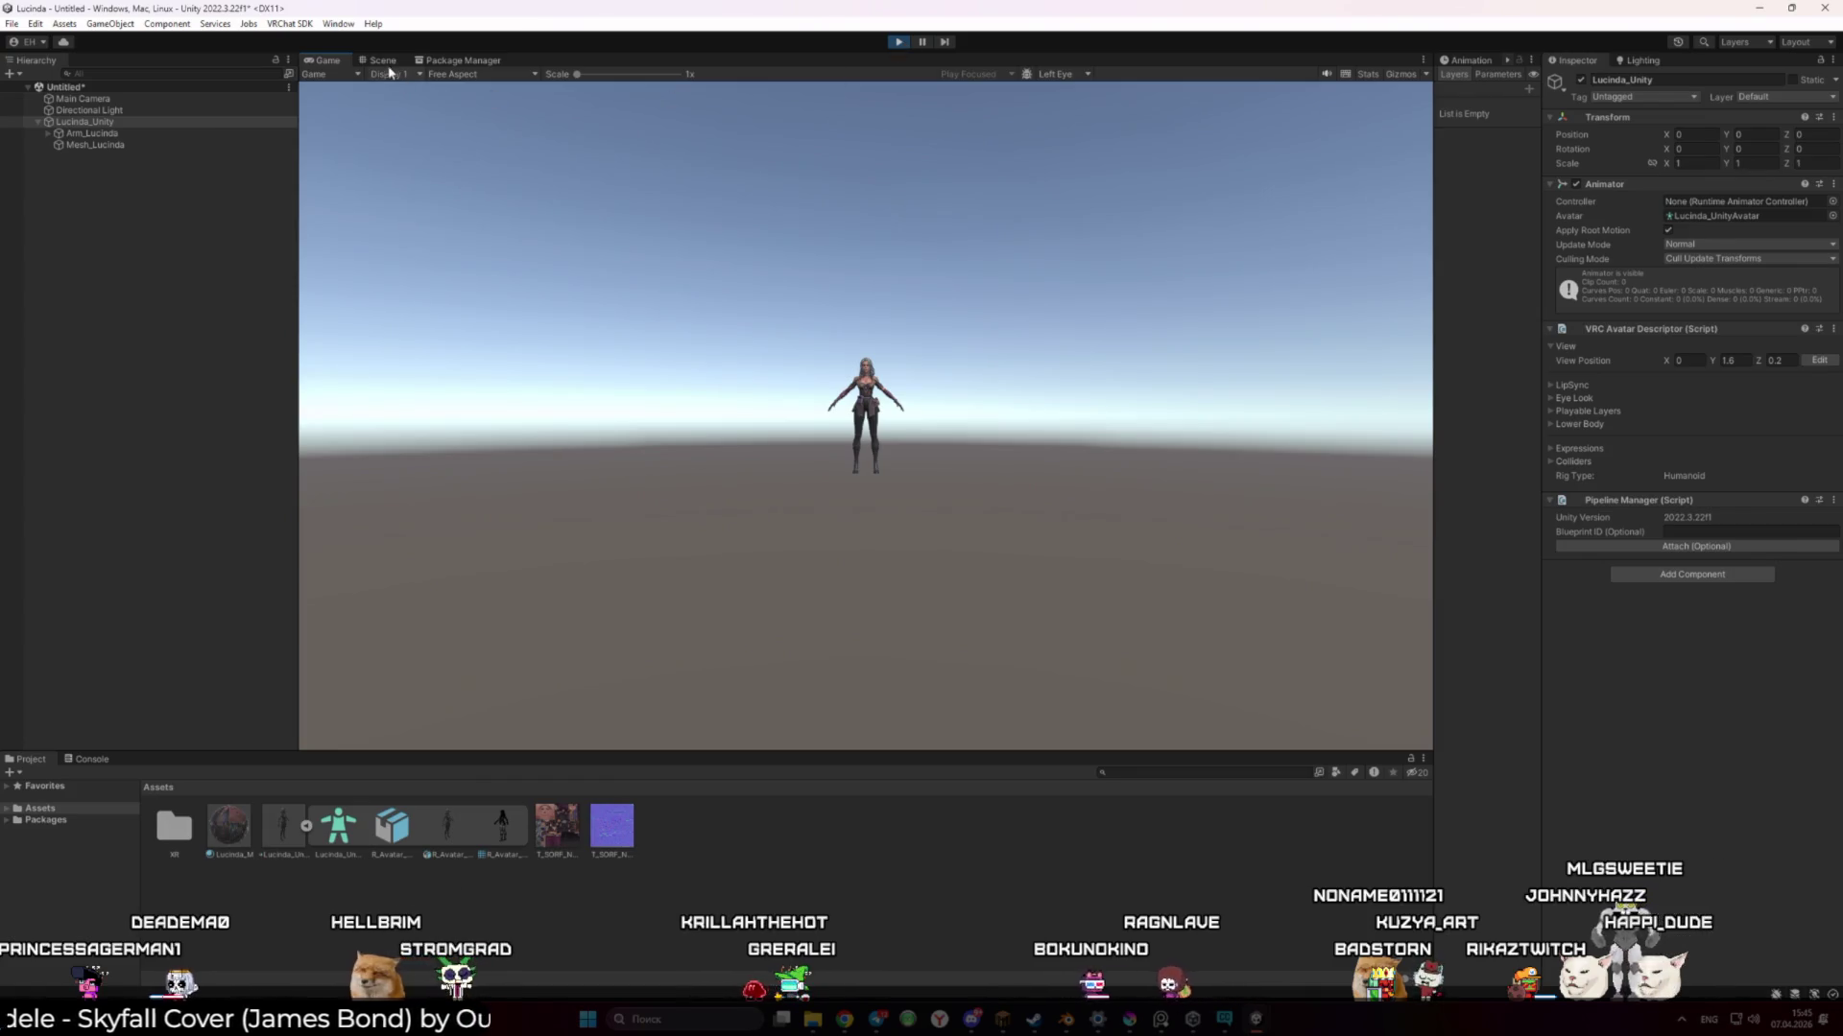
Stop Play mode in the Scene view and toggle the avatar's Eye Look on, then back off
{"action": "left_click", "coordinate": [382, 61]}
{"action": "left_click", "coordinate": [919, 42]}
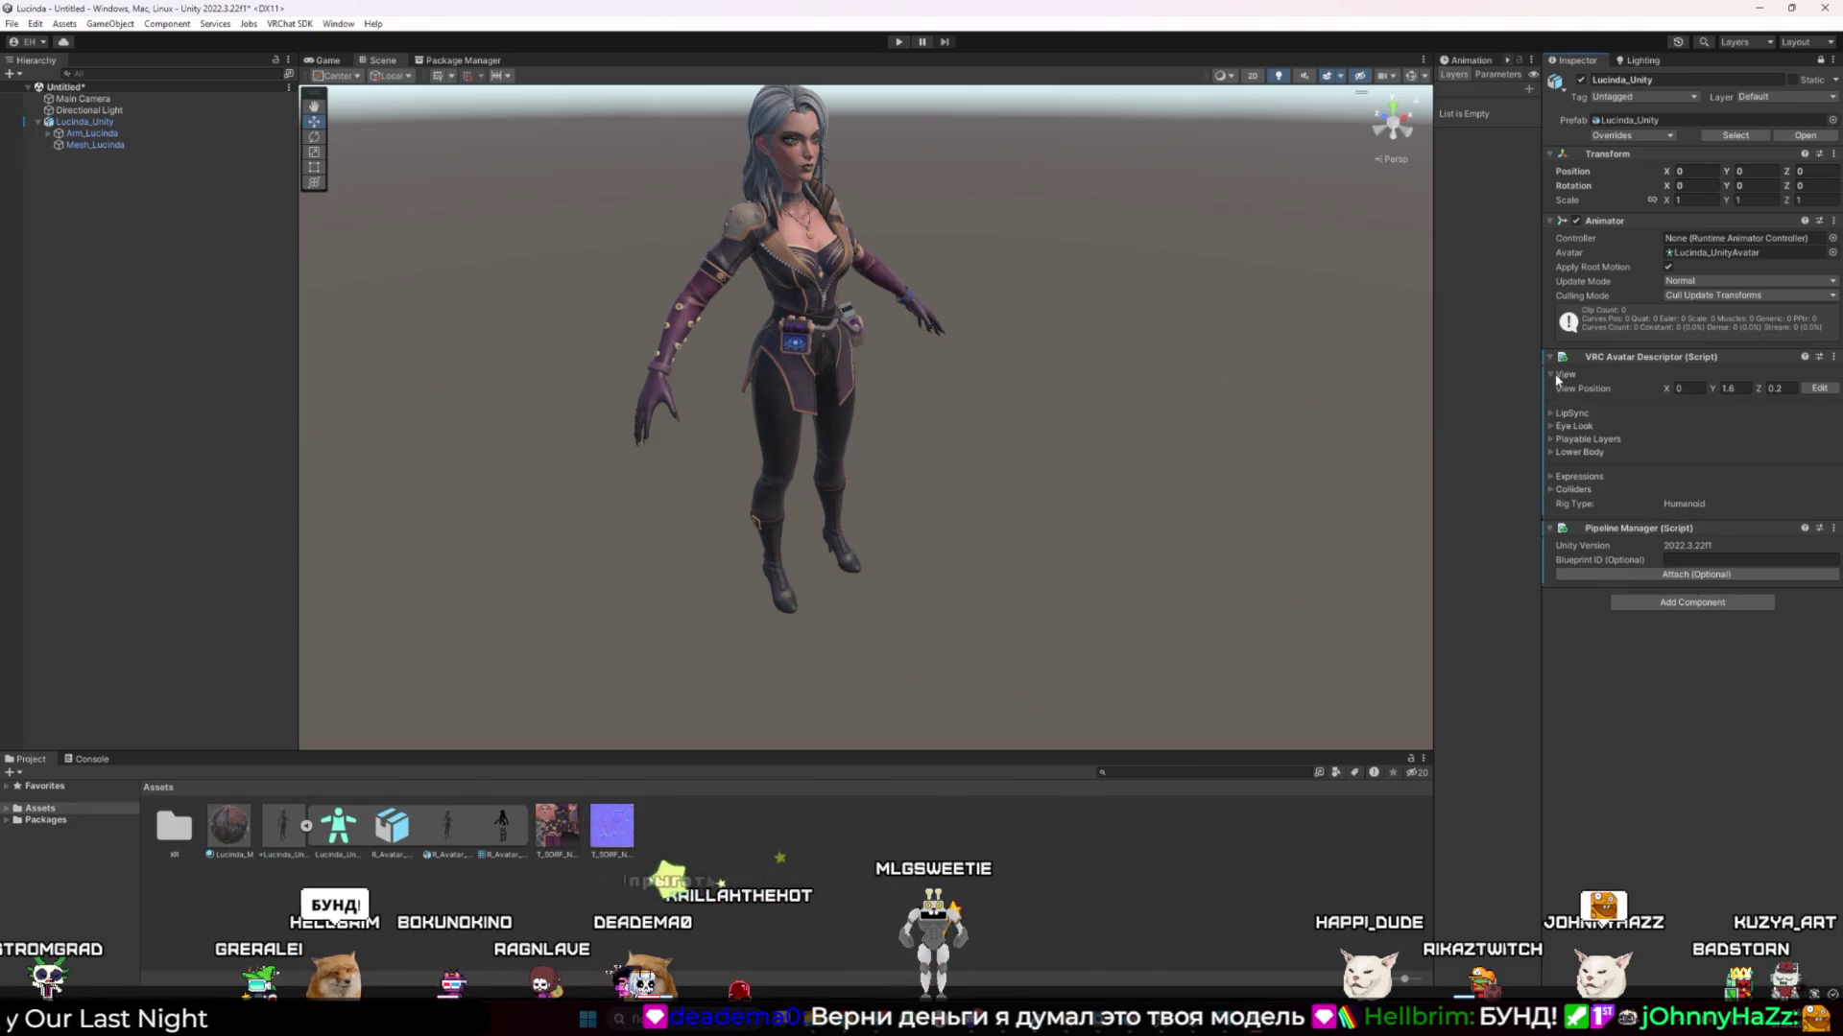
{"action": "left_click", "coordinate": [1553, 427]}
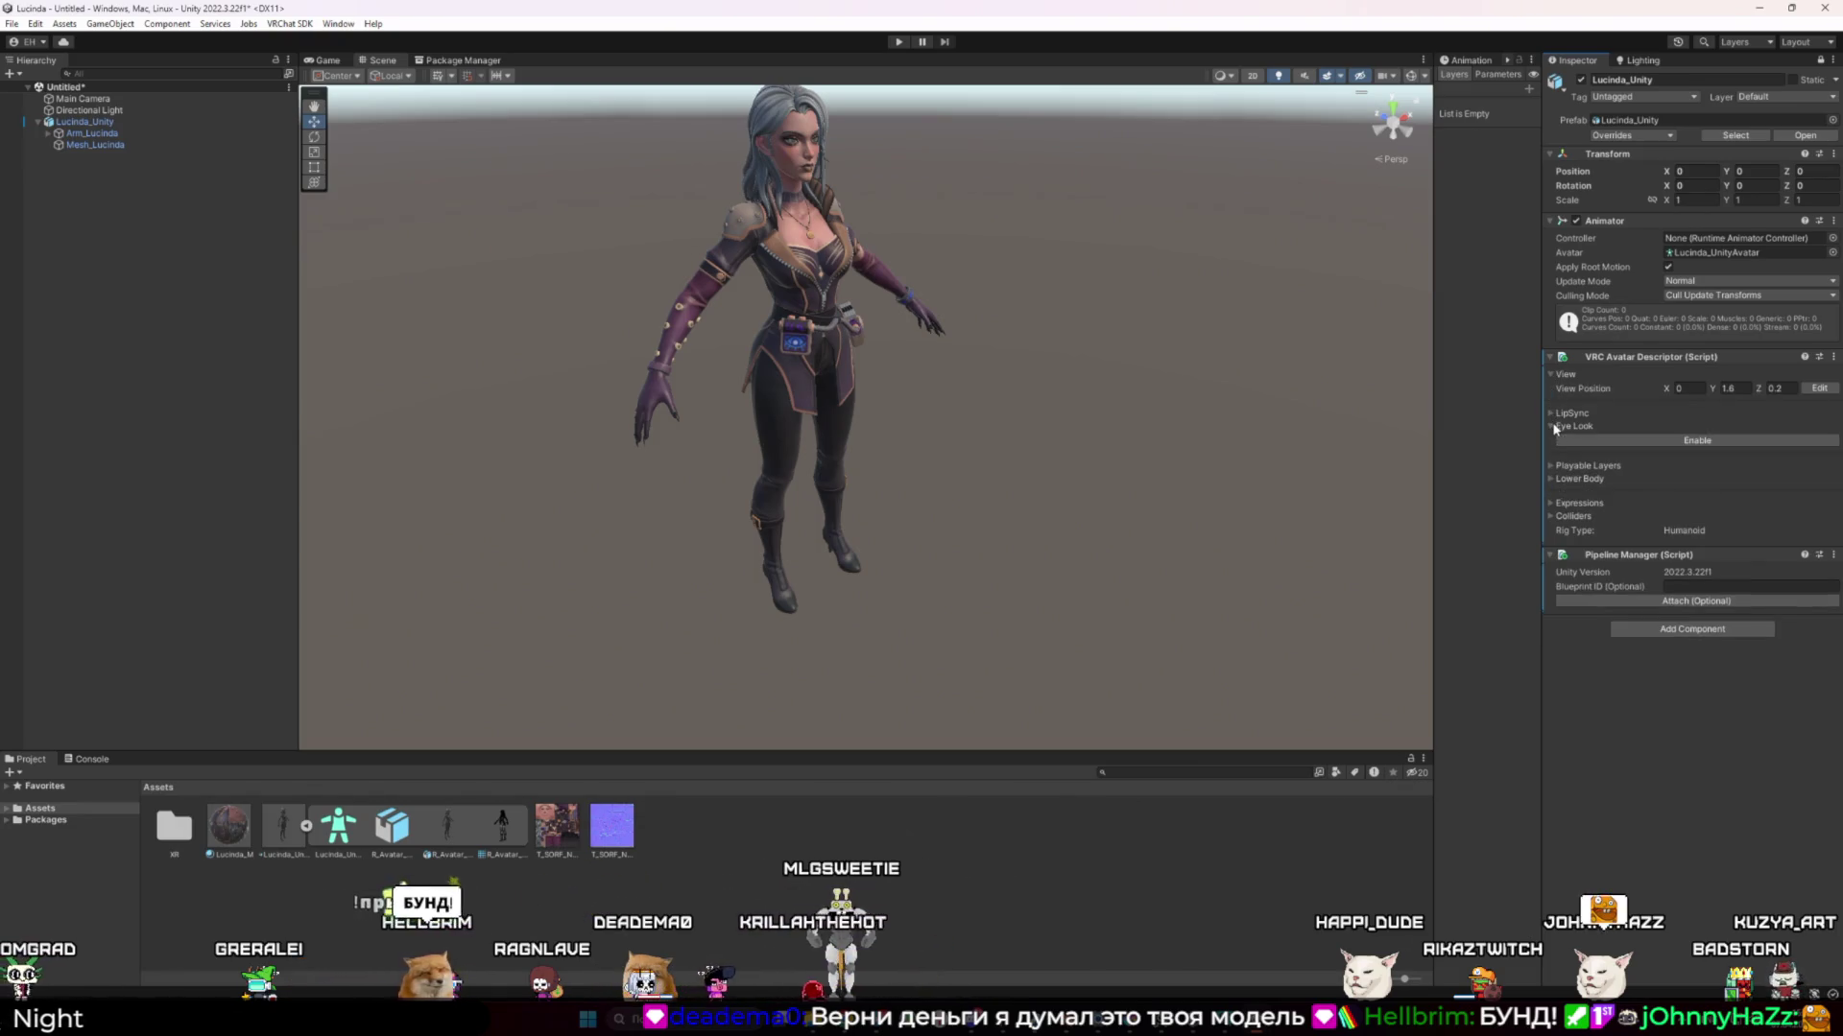
{"action": "left_click", "coordinate": [1687, 443]}
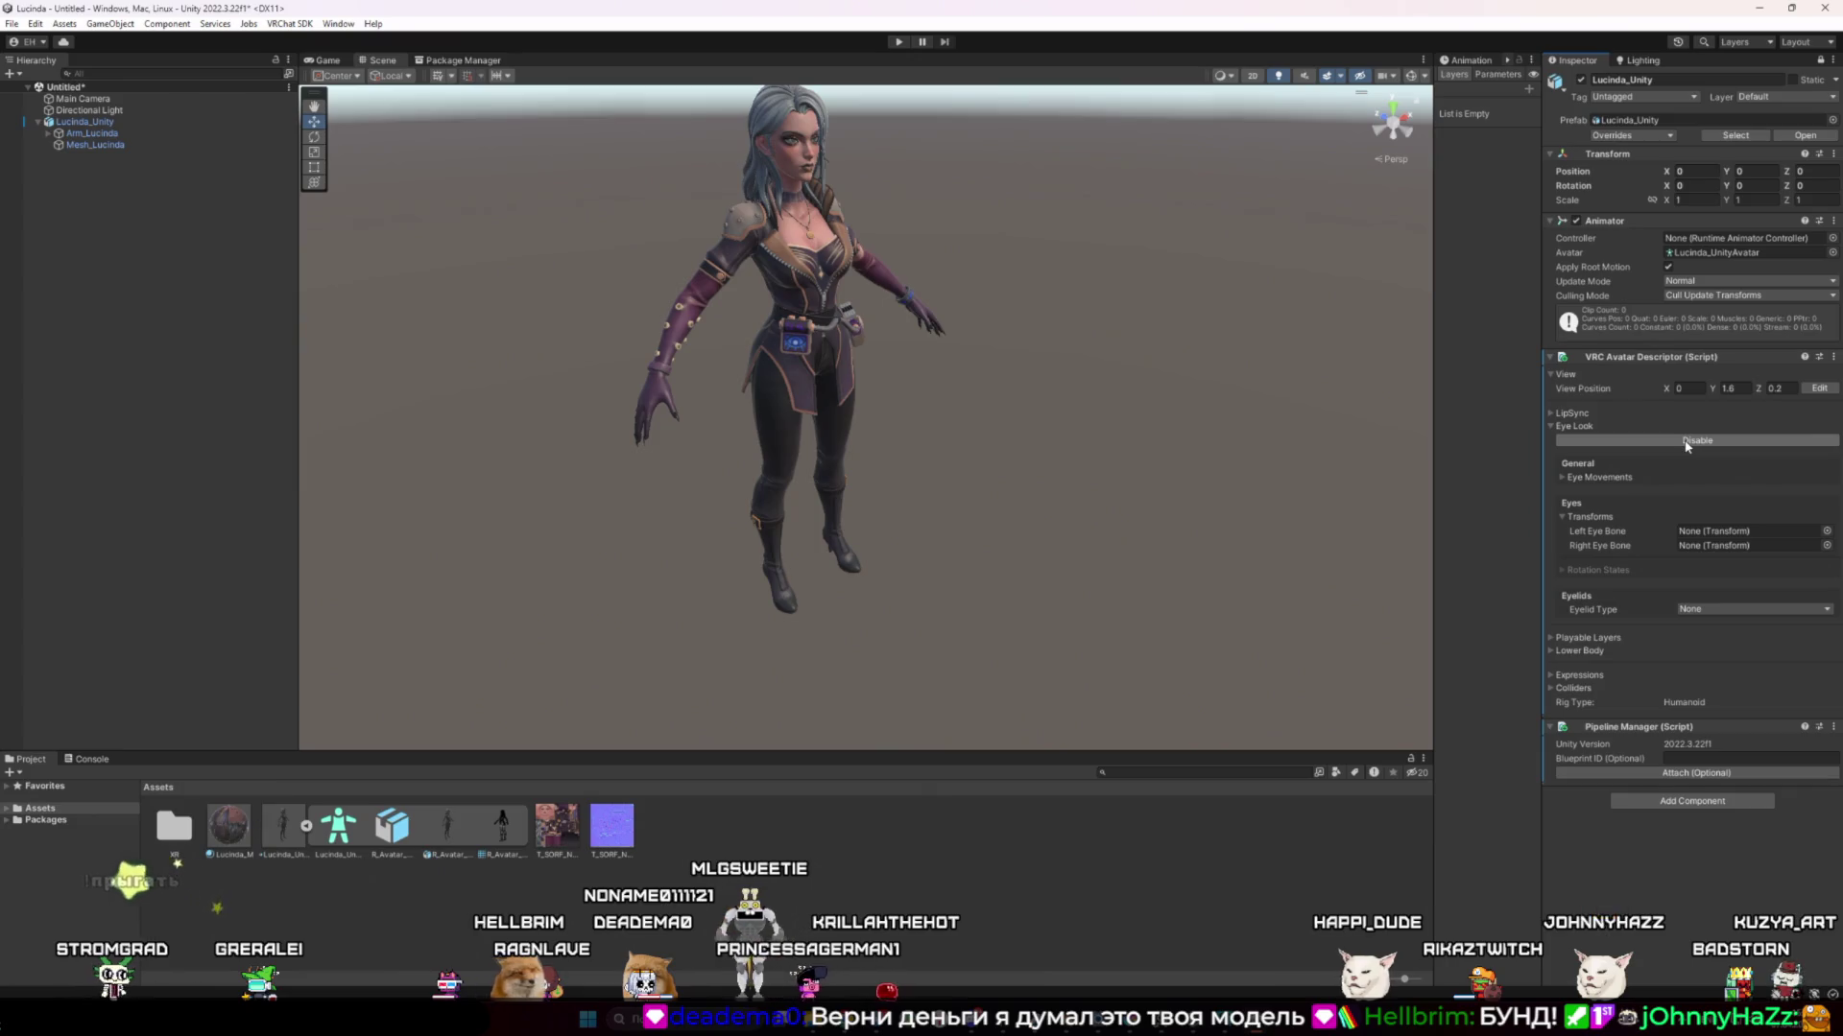
{"action": "left_click", "coordinate": [1554, 426]}
{"action": "left_click", "coordinate": [1556, 414]}
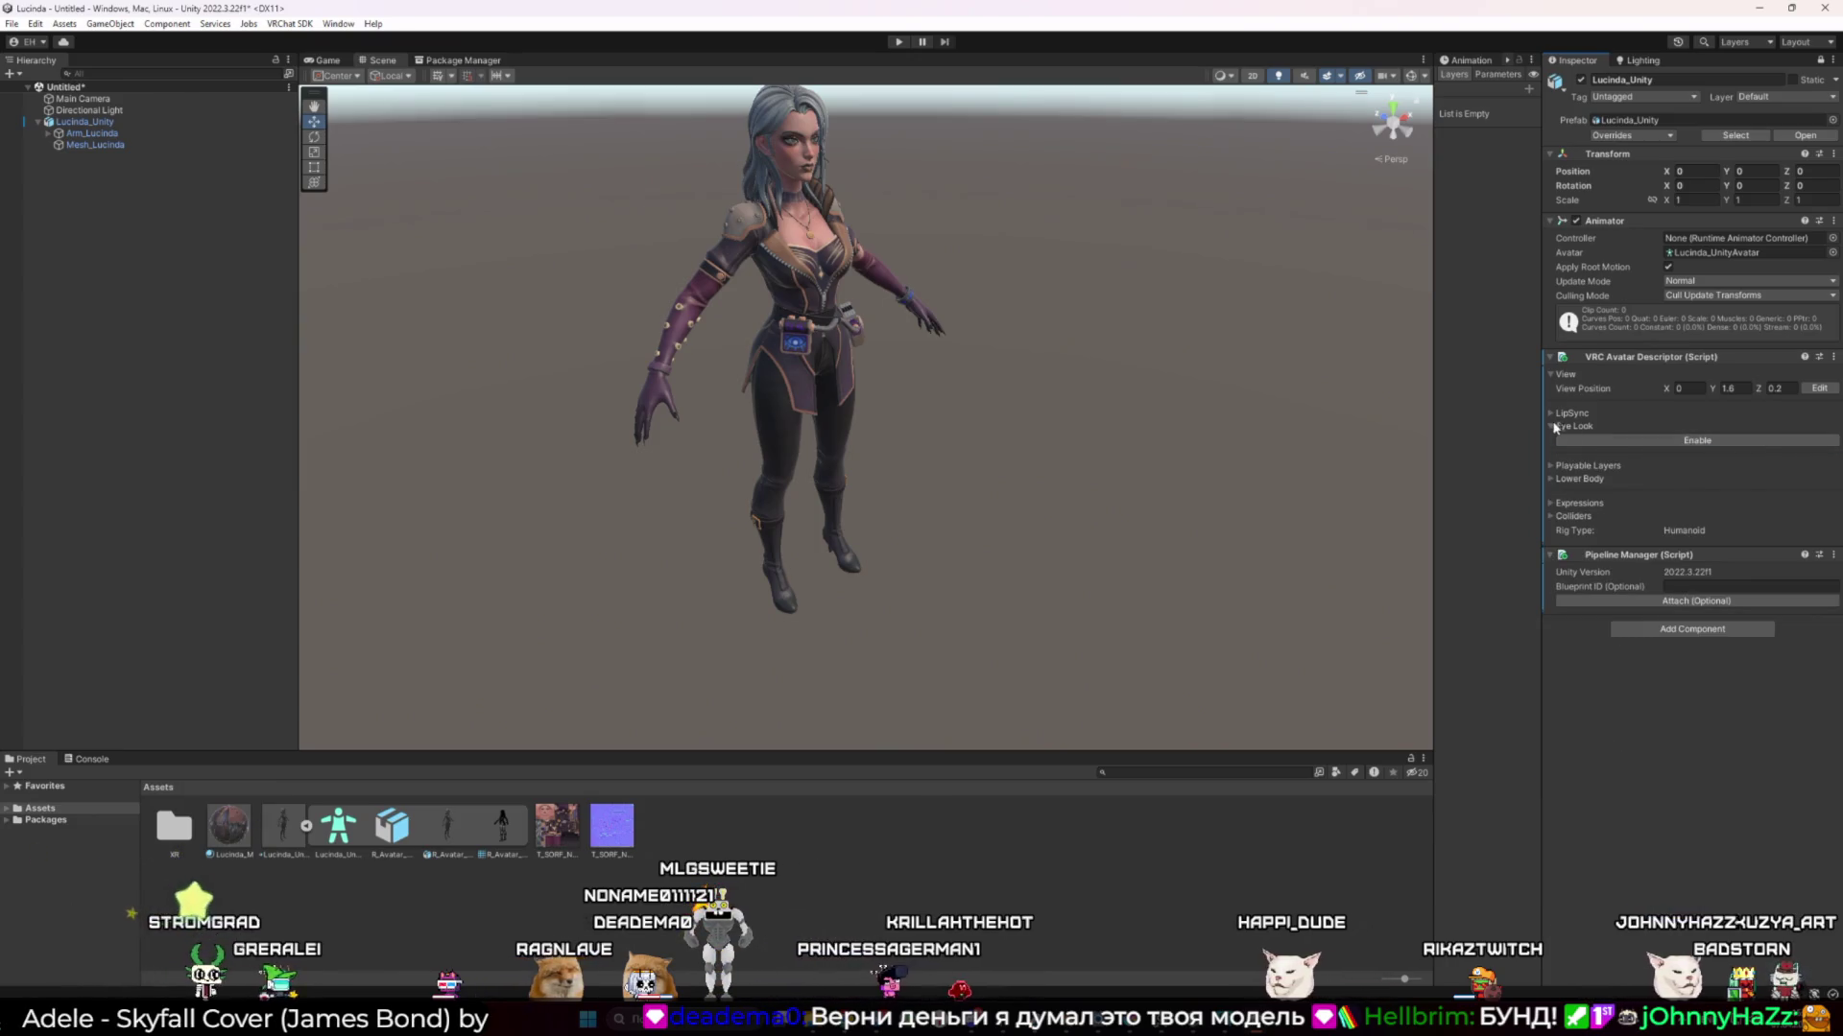
{"action": "left_click", "coordinate": [1556, 413]}
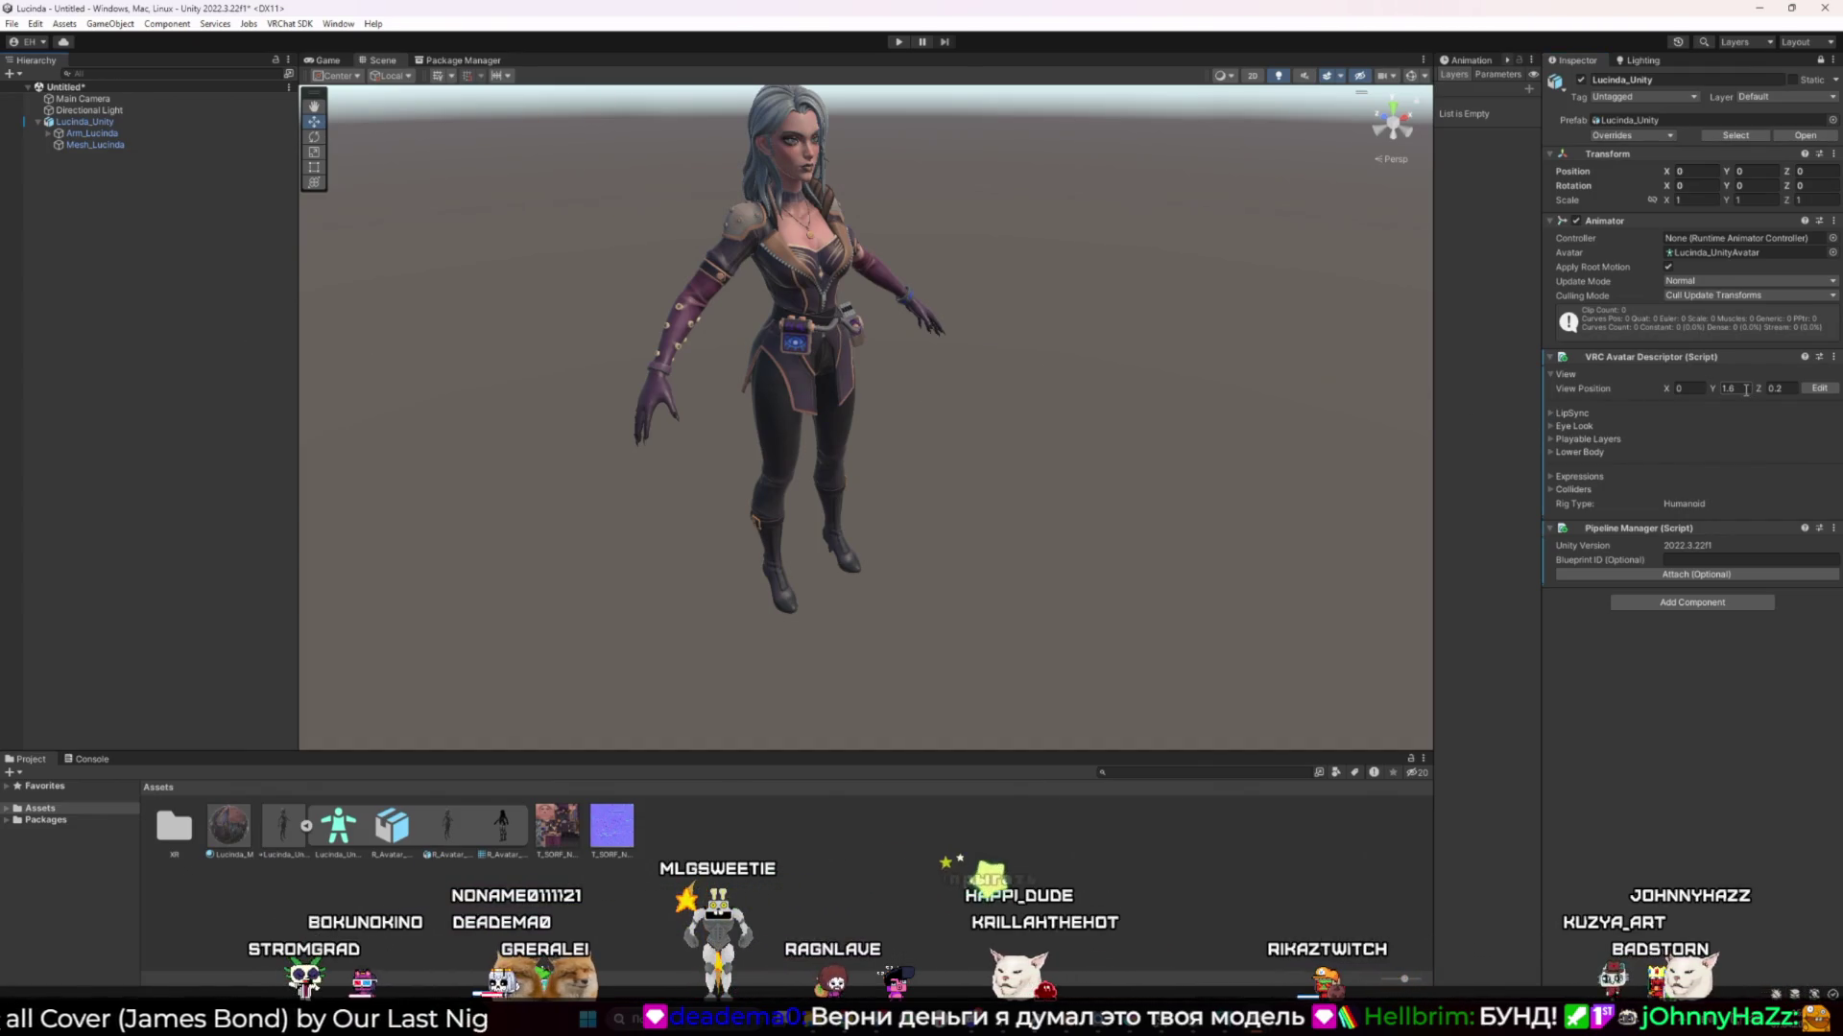
{"action": "right_click", "coordinate": [135, 265]}
Create a new empty GameObject in the scene and select it
{"action": "mouse_move", "coordinate": [236, 480]}
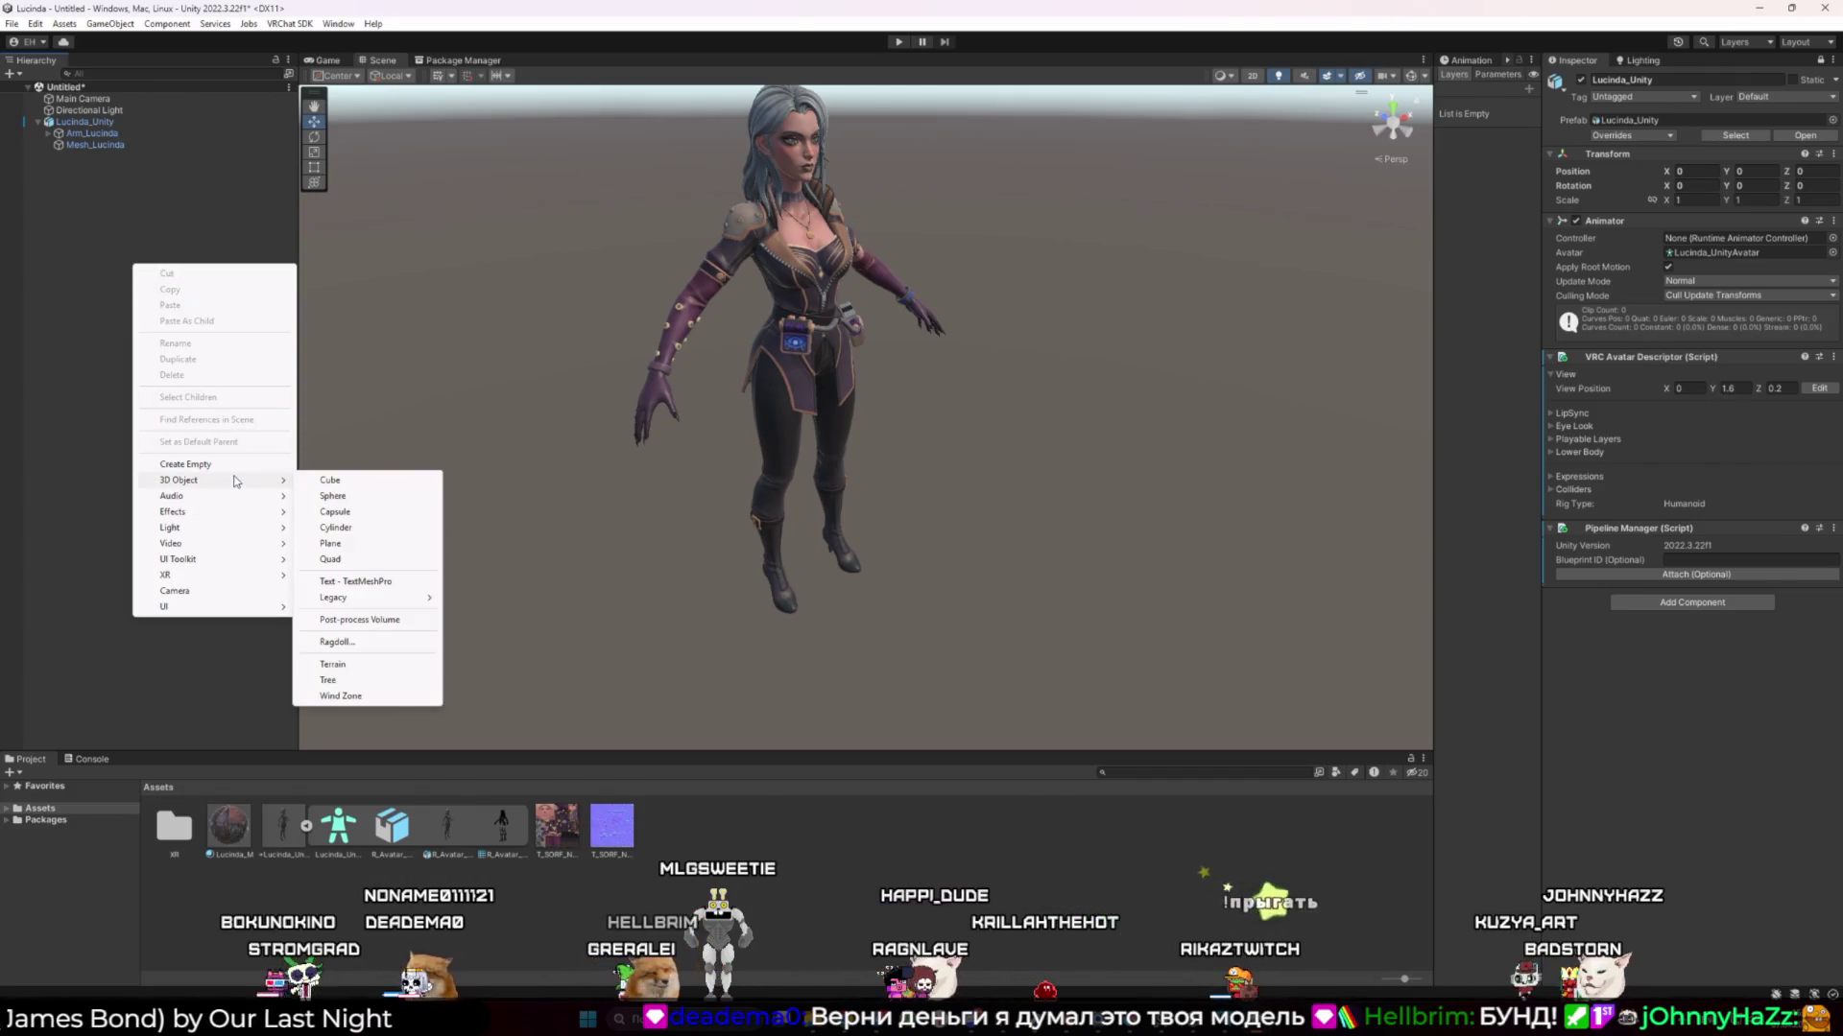
{"action": "left_click", "coordinate": [186, 464]}
{"action": "left_click", "coordinate": [230, 427]}
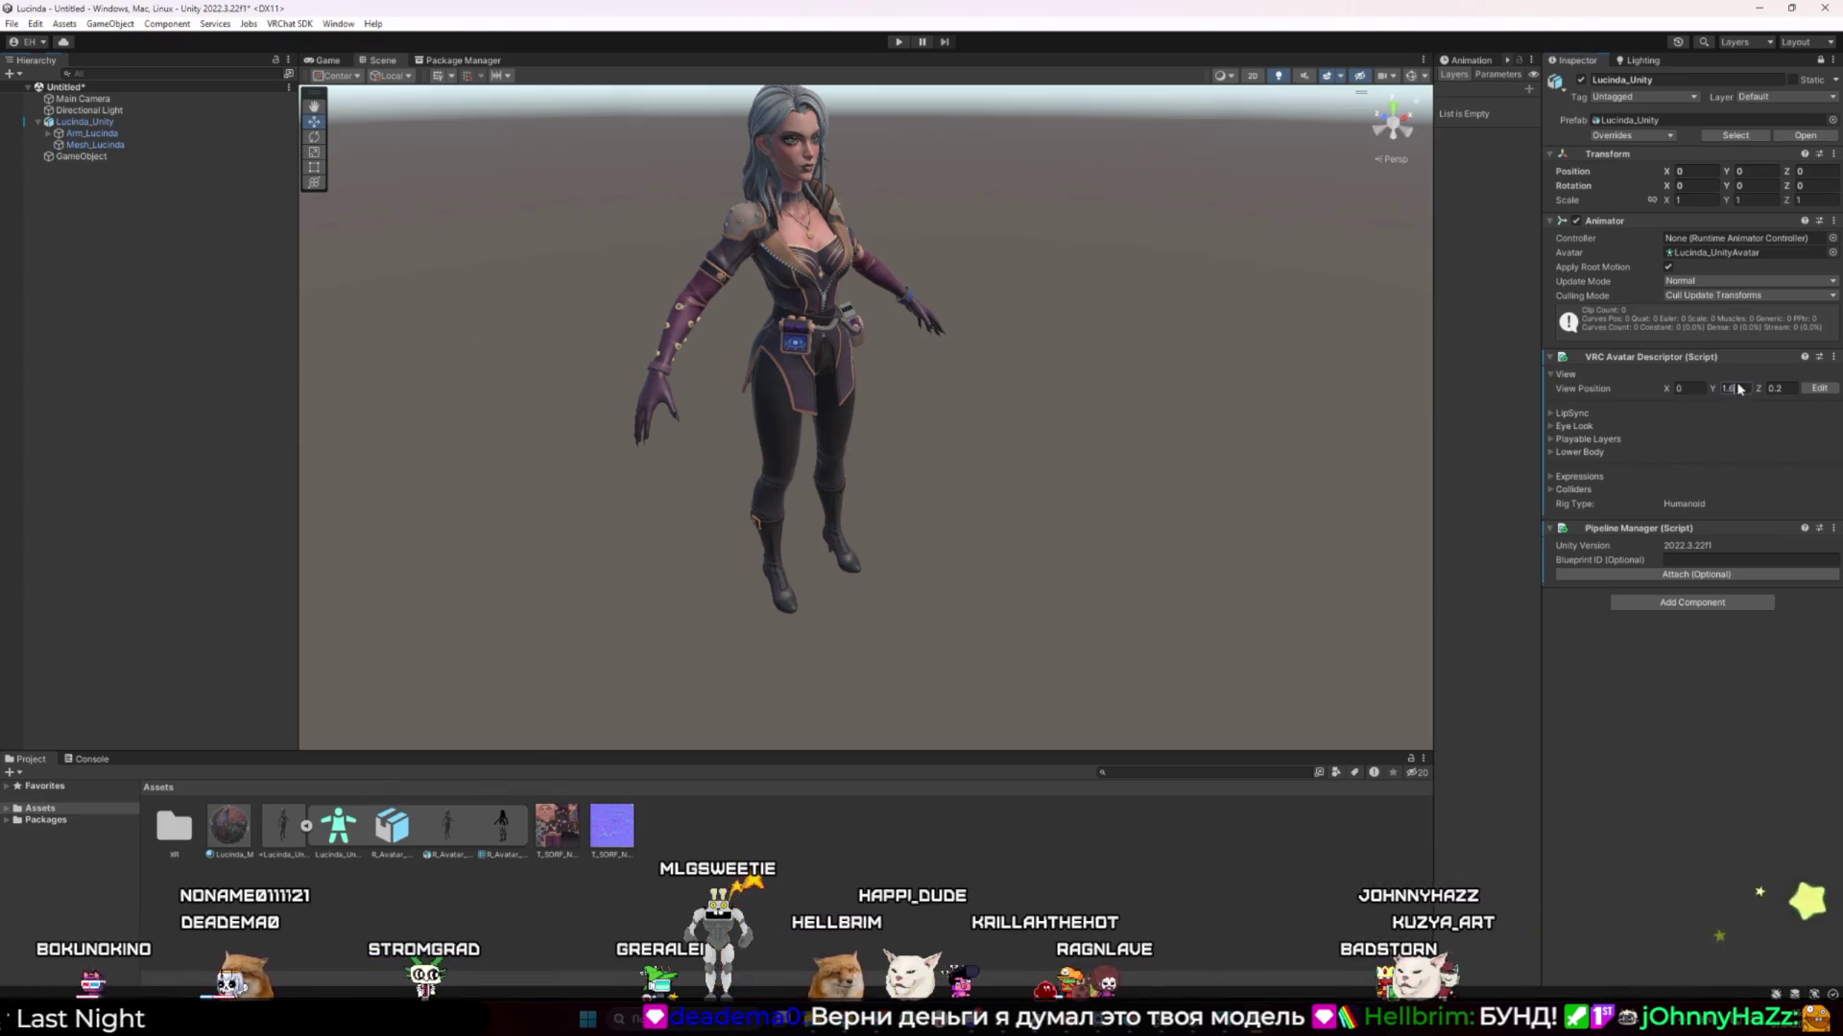
{"action": "key", "text": "Return"}
{"action": "left_click", "coordinate": [235, 156]}
Enter 1.6 and an X position of 0 for the GameObject, undoing a 6.27 Z entry
{"action": "left_click", "coordinate": [1820, 61]}
{"action": "type", "text": "1.6"}
{"action": "left_click", "coordinate": [1717, 135]}
{"action": "type", "text": "0"}
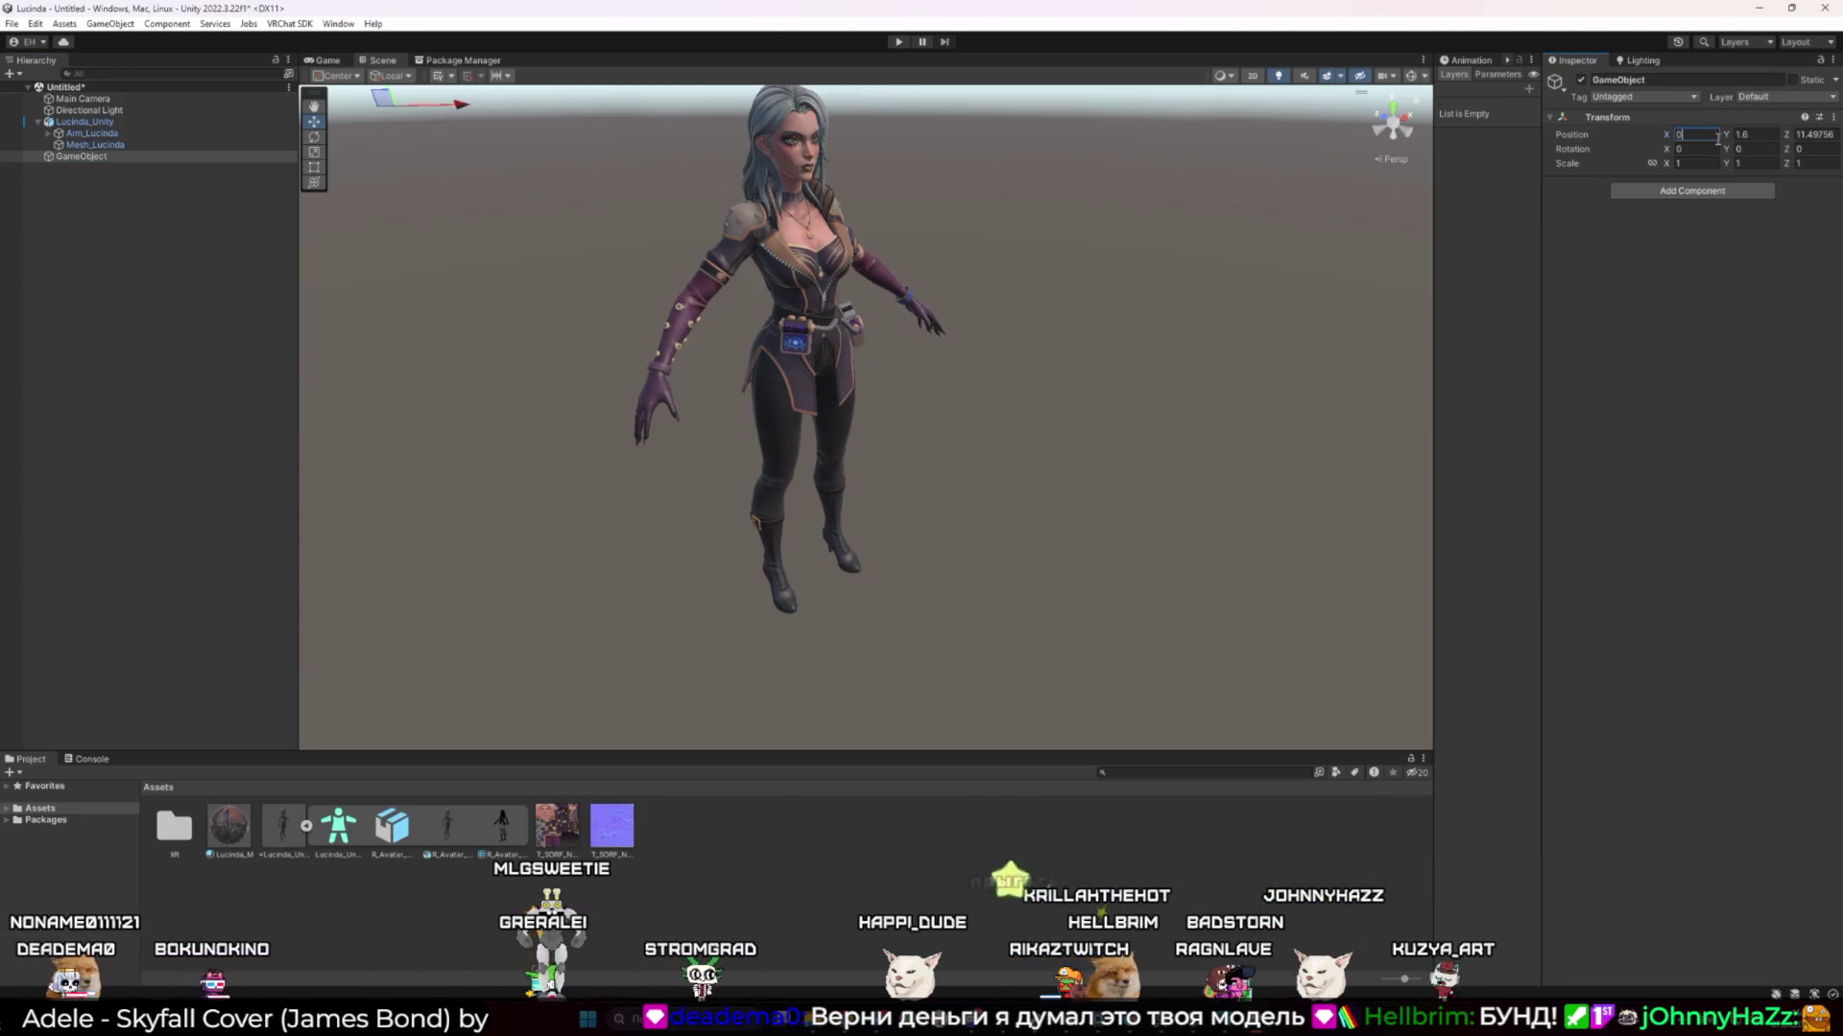
{"action": "key", "text": "Return"}
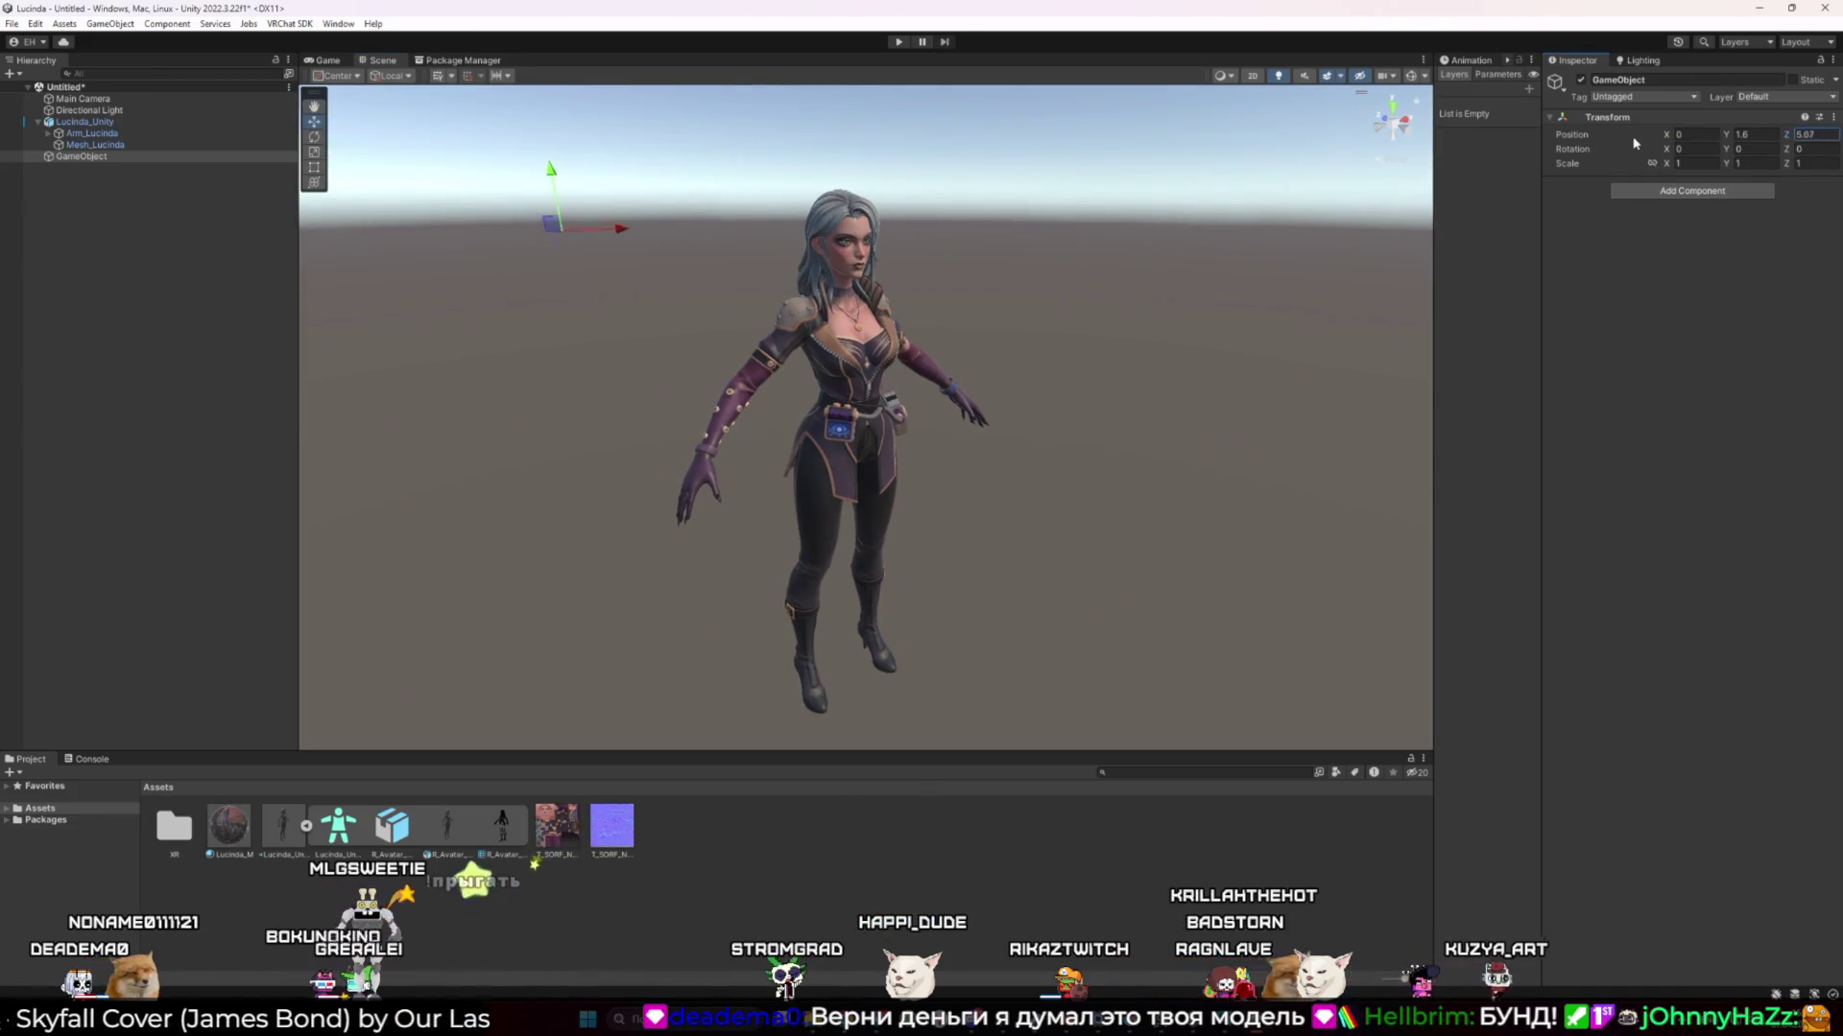
{"action": "key", "text": "shift+Tab"}
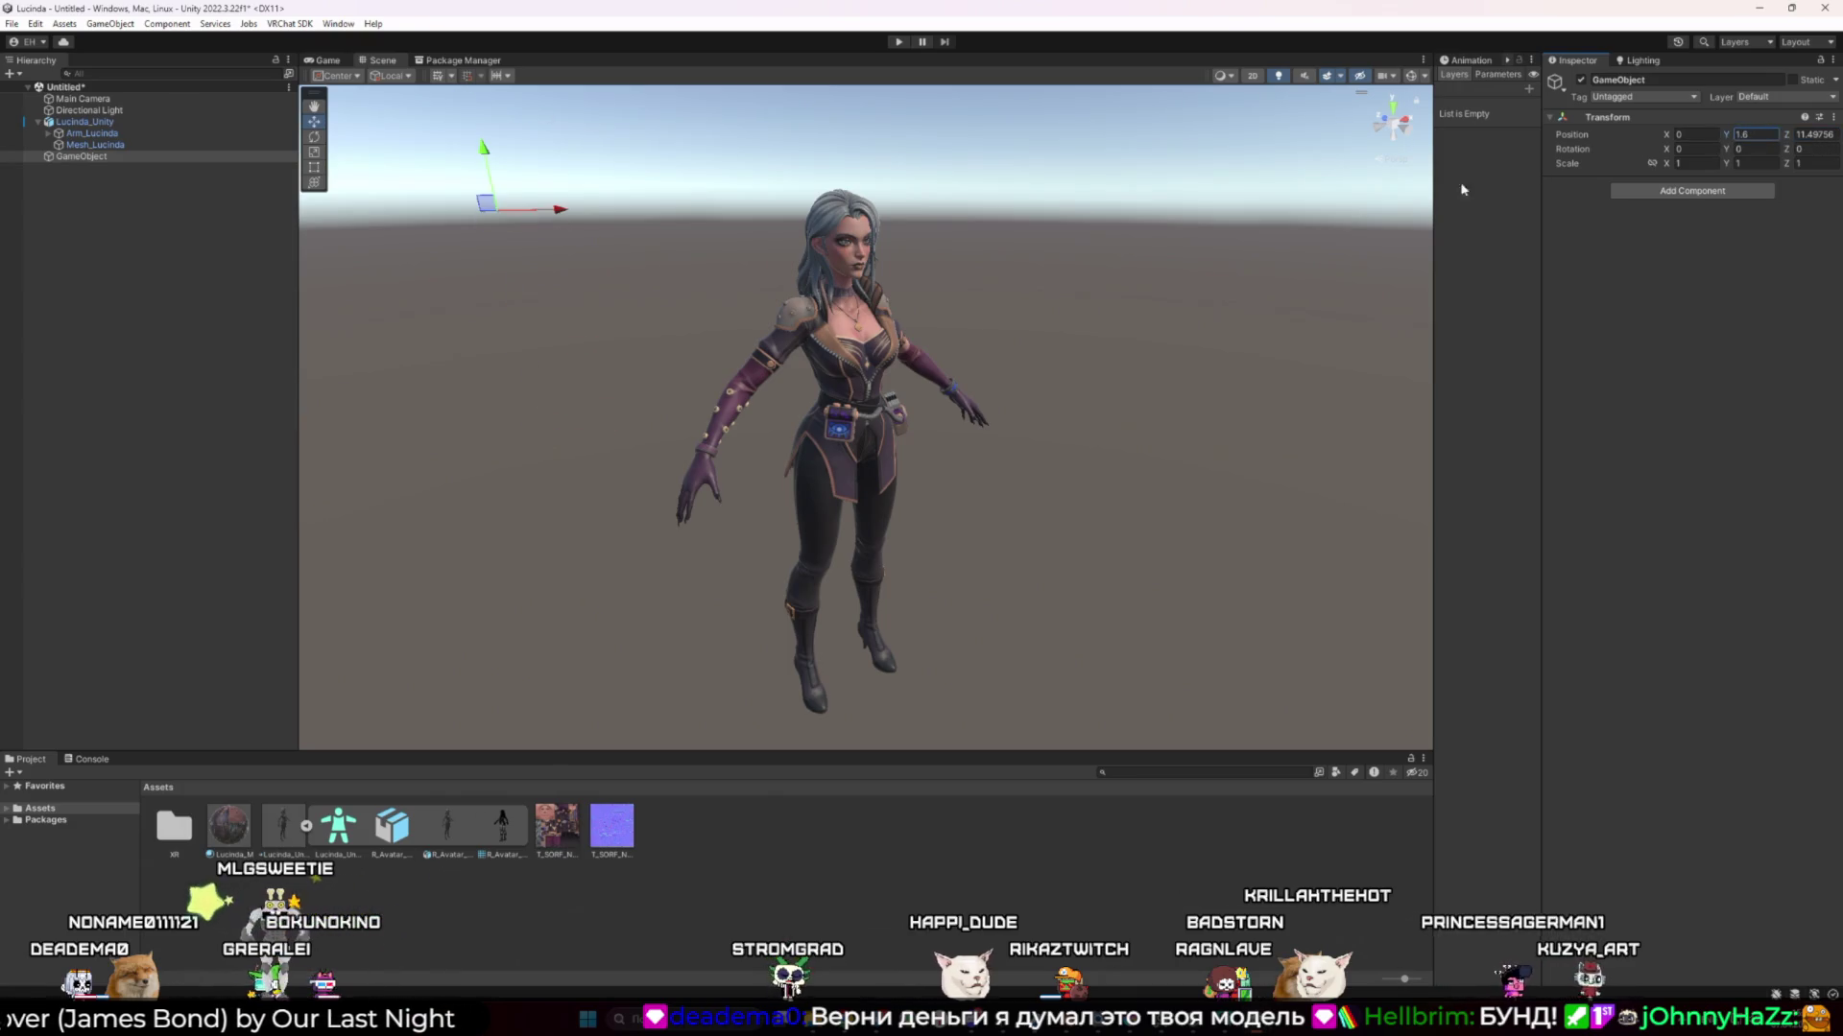
{"action": "key", "text": "Tab"}
{"action": "type", "text": "6.27"}
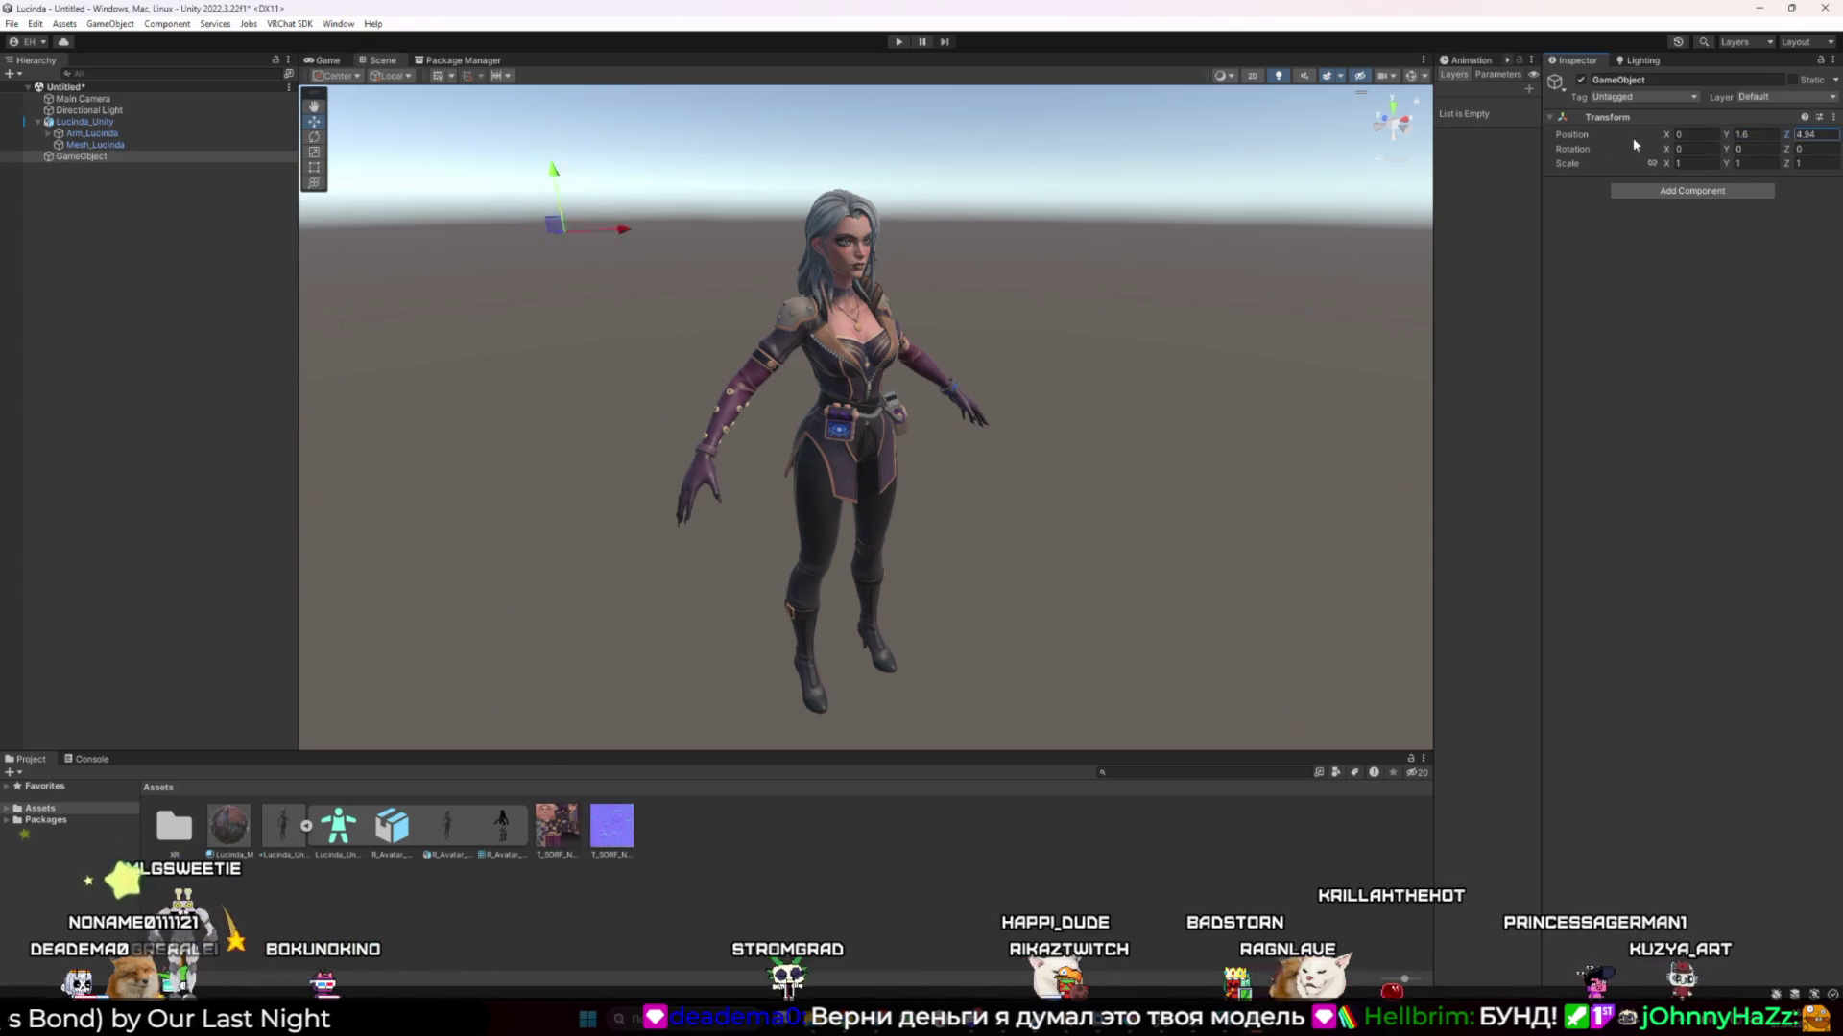
{"action": "key", "text": "ctrl+z"}
{"action": "key", "text": "f"}
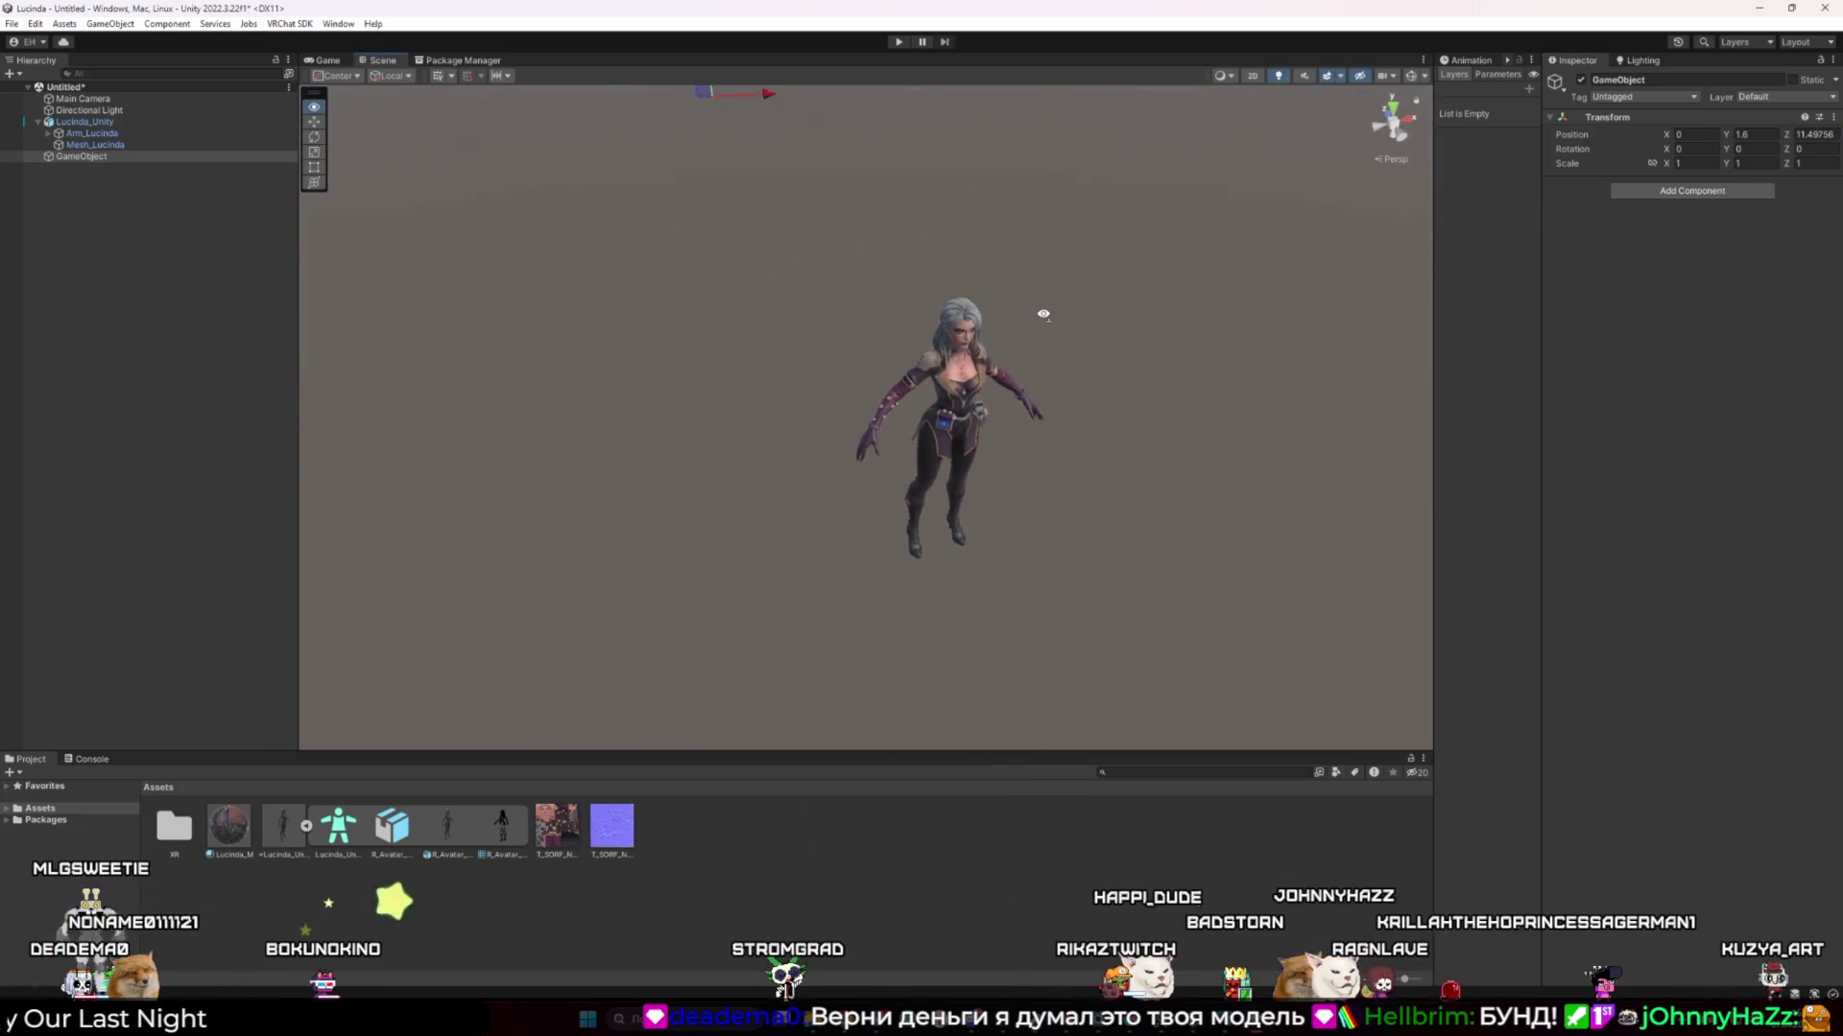
Reselect the GameObject, set its Z position to 0.2, and orbit to check it against the face
{"action": "left_click", "coordinate": [96, 122]}
{"action": "left_click", "coordinate": [116, 157]}
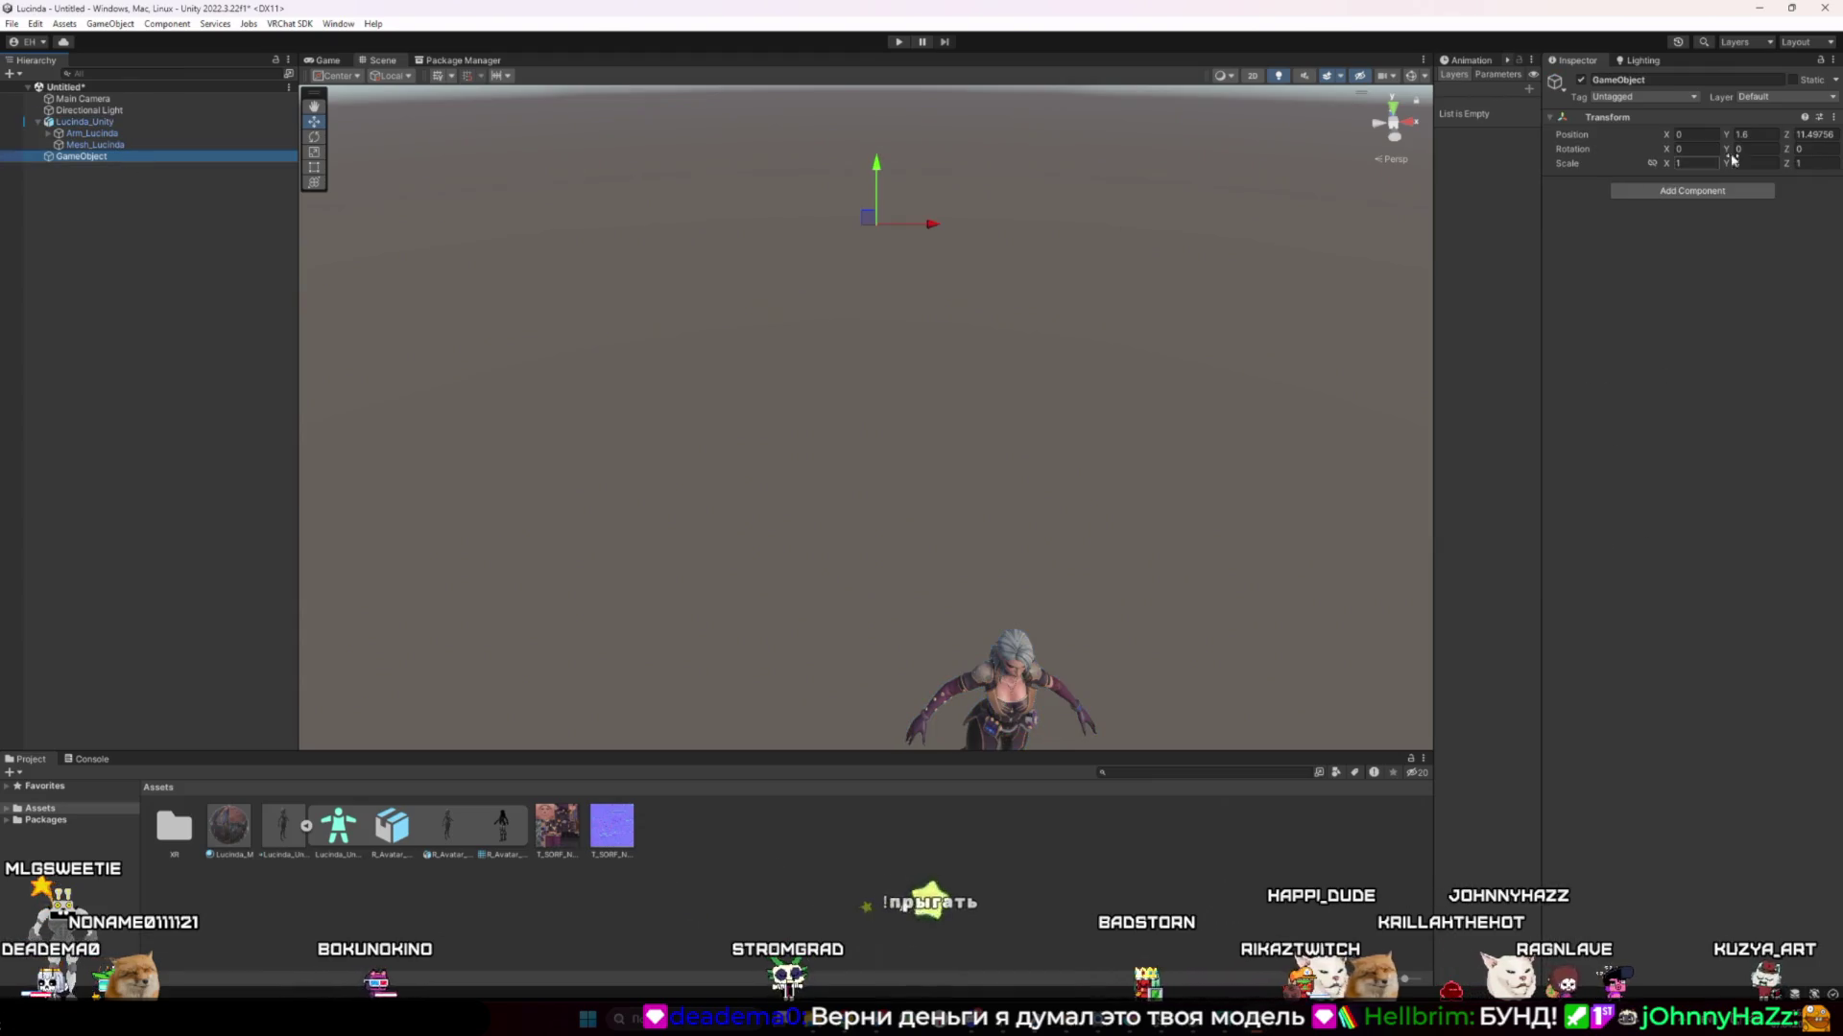
{"action": "double_click", "coordinate": [1813, 135]}
{"action": "type", "text": "0.2"}
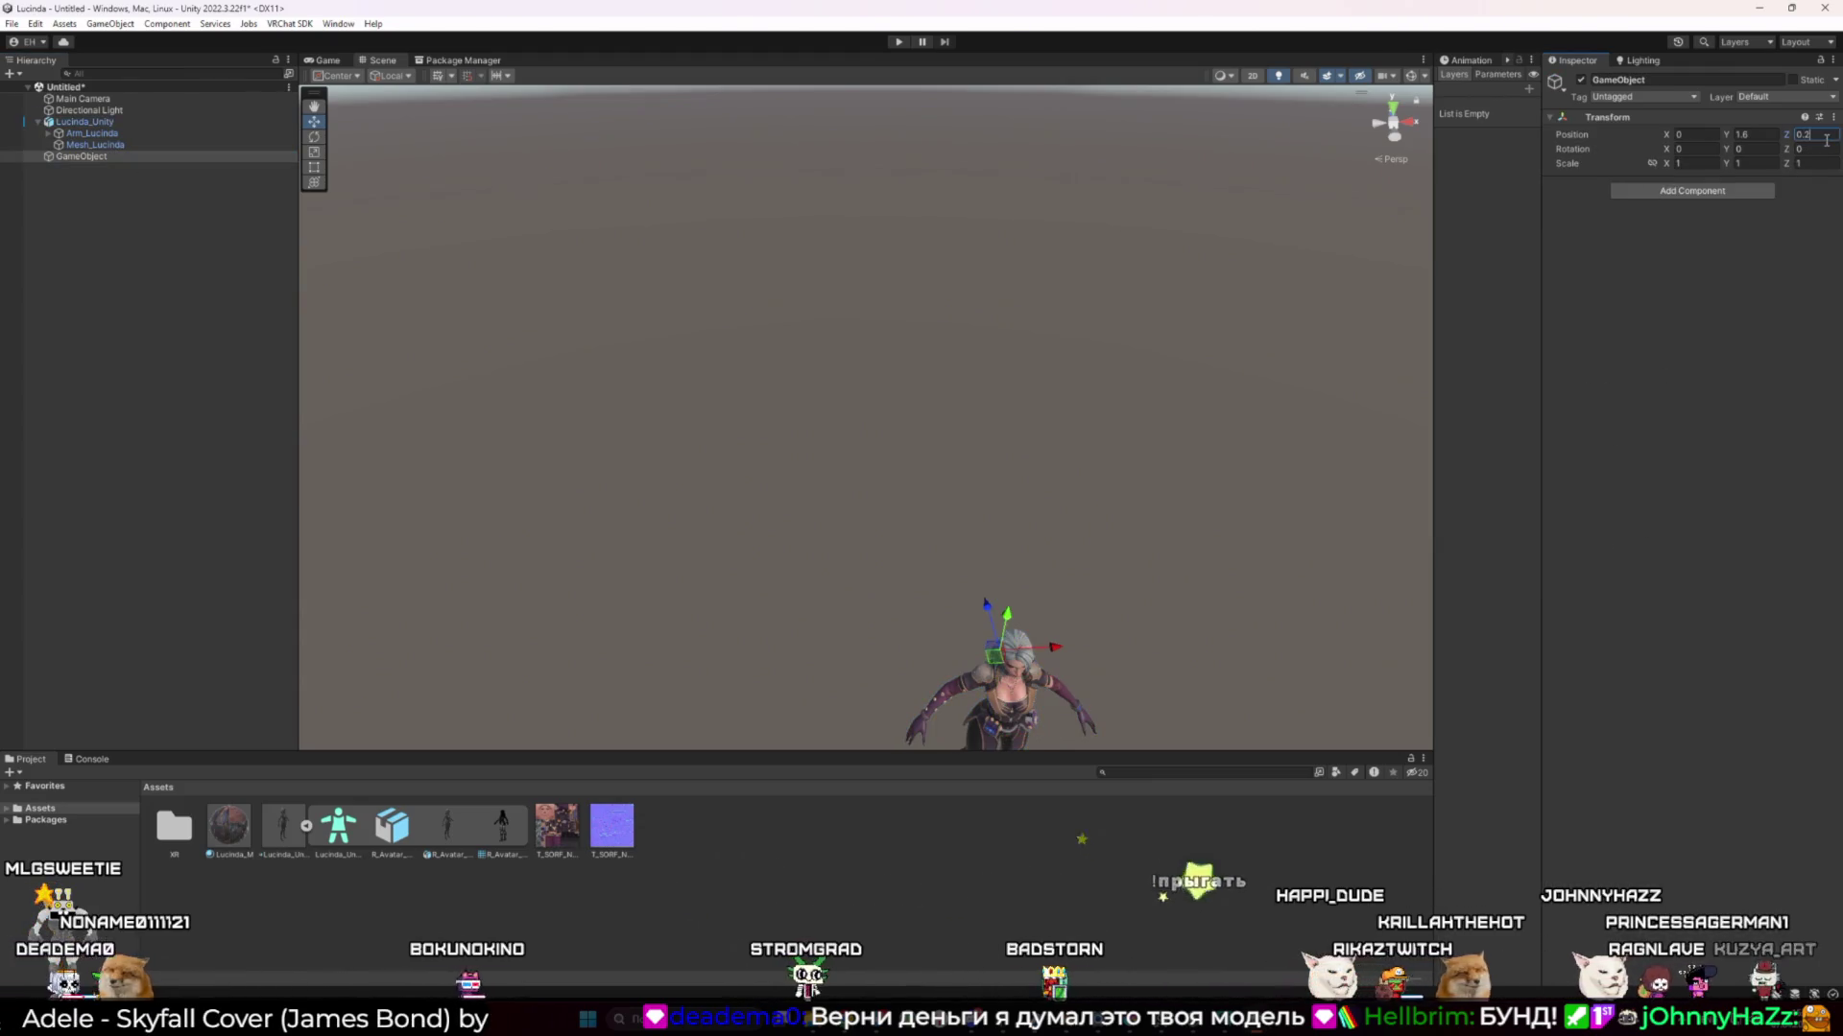
{"action": "scroll", "coordinate": [1089, 544], "scroll_direction": "up", "scroll_amount": 10}
{"action": "mouse_move", "coordinate": [925, 428]}
{"action": "left_mouse_down"}
{"action": "mouse_move", "coordinate": [1152, 442]}
{"action": "mouse_move", "coordinate": [1263, 423]}
{"action": "mouse_move", "coordinate": [777, 355]}
{"action": "mouse_move", "coordinate": [966, 229]}
{"action": "mouse_move", "coordinate": [1035, 269]}
{"action": "mouse_move", "coordinate": [913, 288]}
{"action": "mouse_move", "coordinate": [1057, 242]}
{"action": "left_mouse_up"}
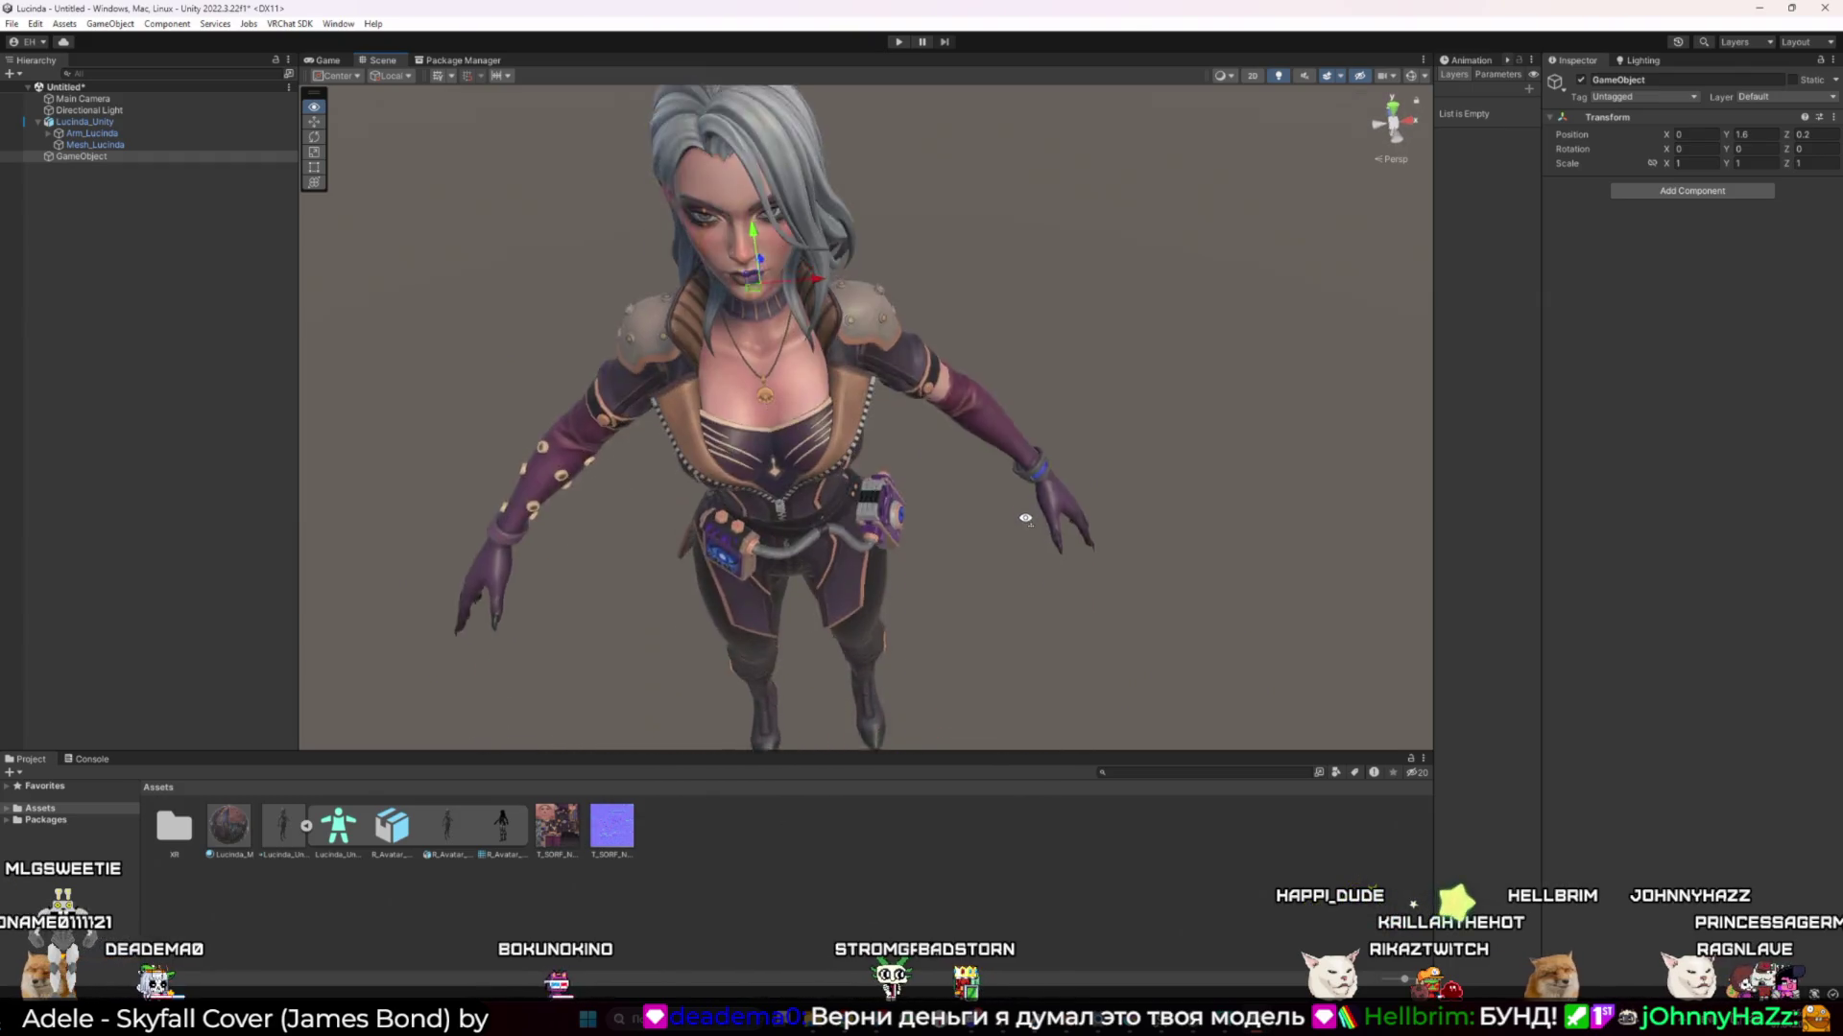
{"action": "scroll", "coordinate": [967, 228], "scroll_direction": "up", "scroll_amount": 5}
{"action": "mouse_move", "coordinate": [934, 204]}
{"action": "left_mouse_down"}
{"action": "mouse_move", "coordinate": [979, 280]}
{"action": "mouse_move", "coordinate": [1026, 276]}
{"action": "left_mouse_up"}
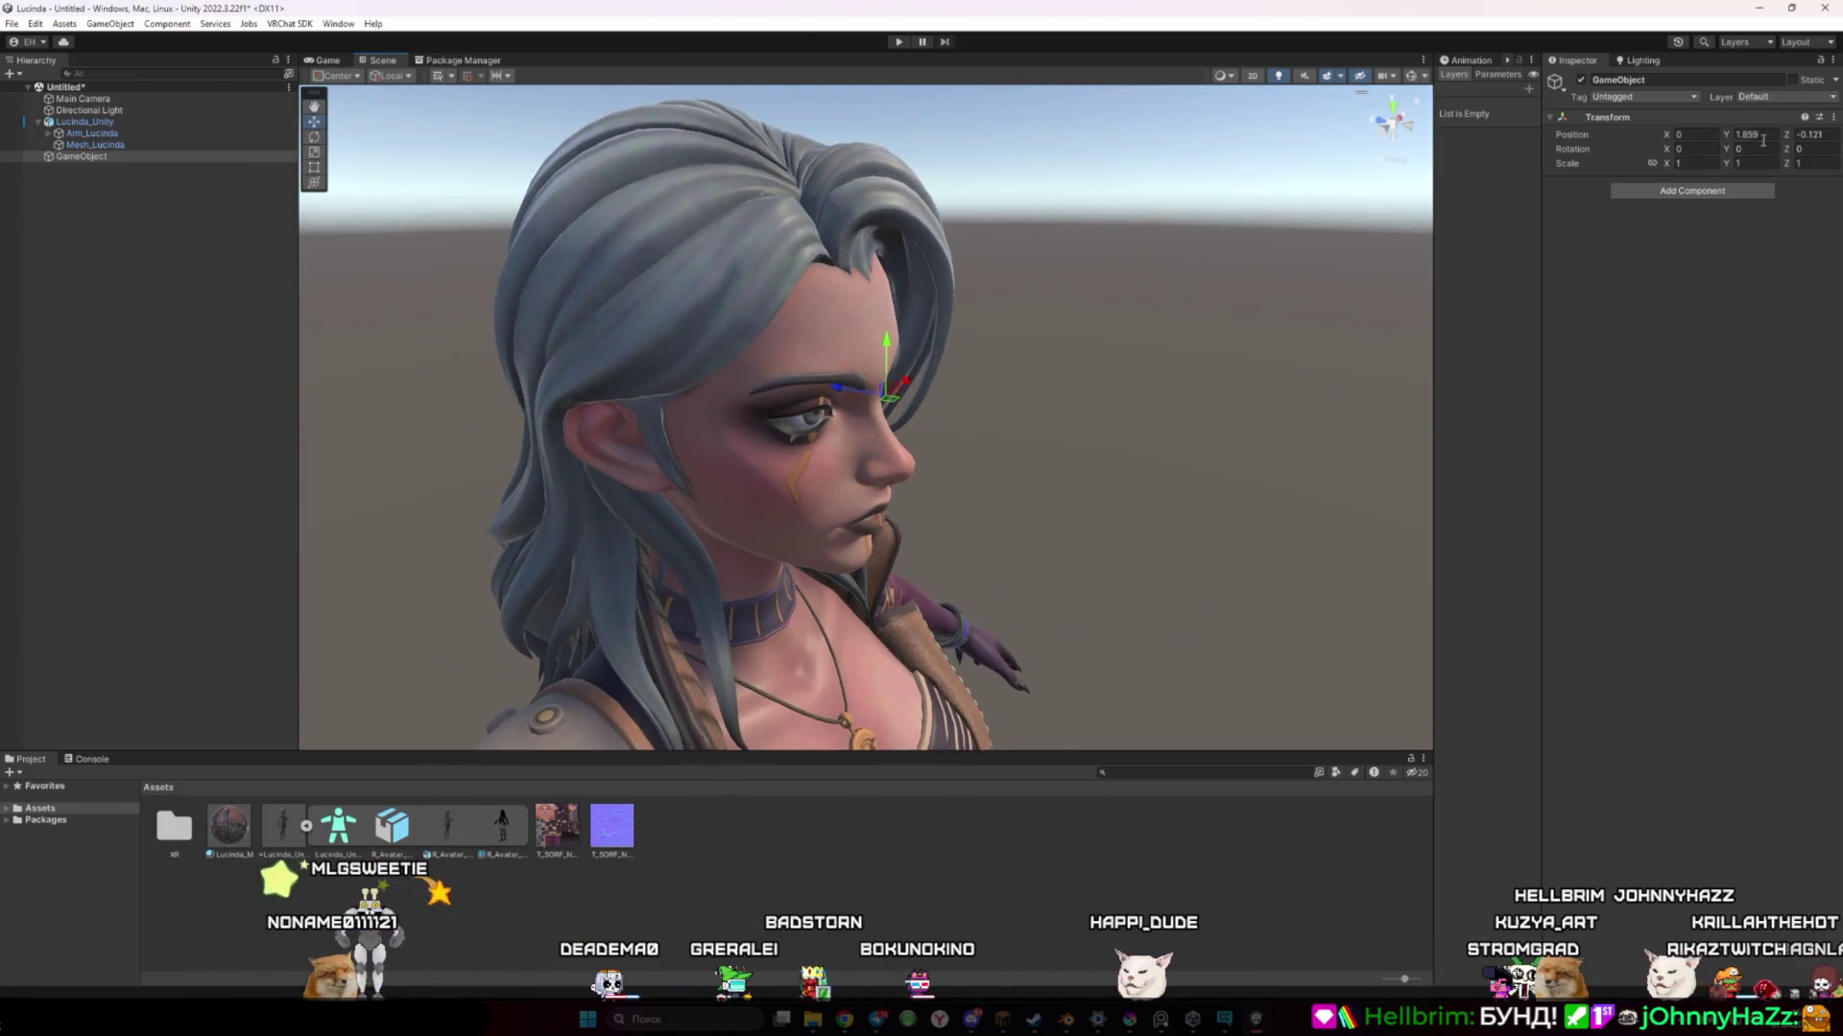
Copy the GameObject's position into the avatar descriptor's View Position: Y 1.859, Z -0.121
{"action": "left_click", "coordinate": [85, 121]}
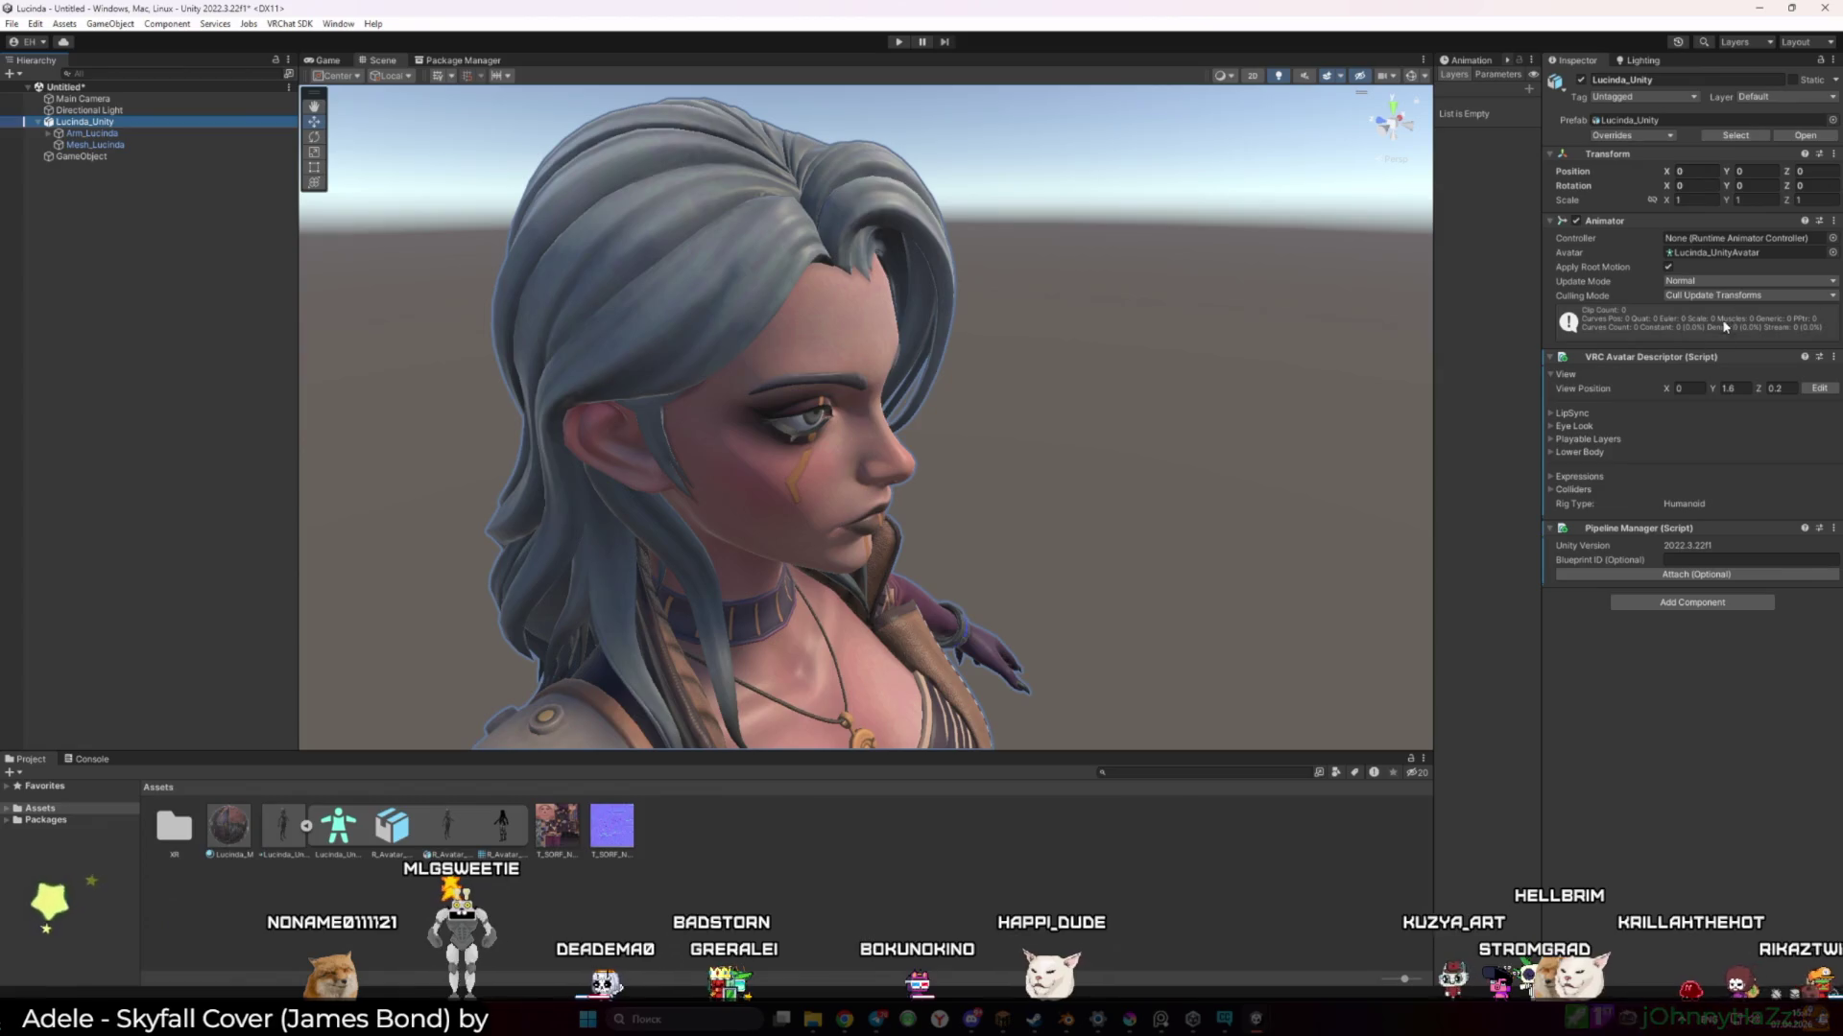
{"action": "left_click", "coordinate": [1732, 389]}
{"action": "type", "text": "1.859"}
{"action": "left_click", "coordinate": [81, 156]}
{"action": "left_click", "coordinate": [1814, 134]}
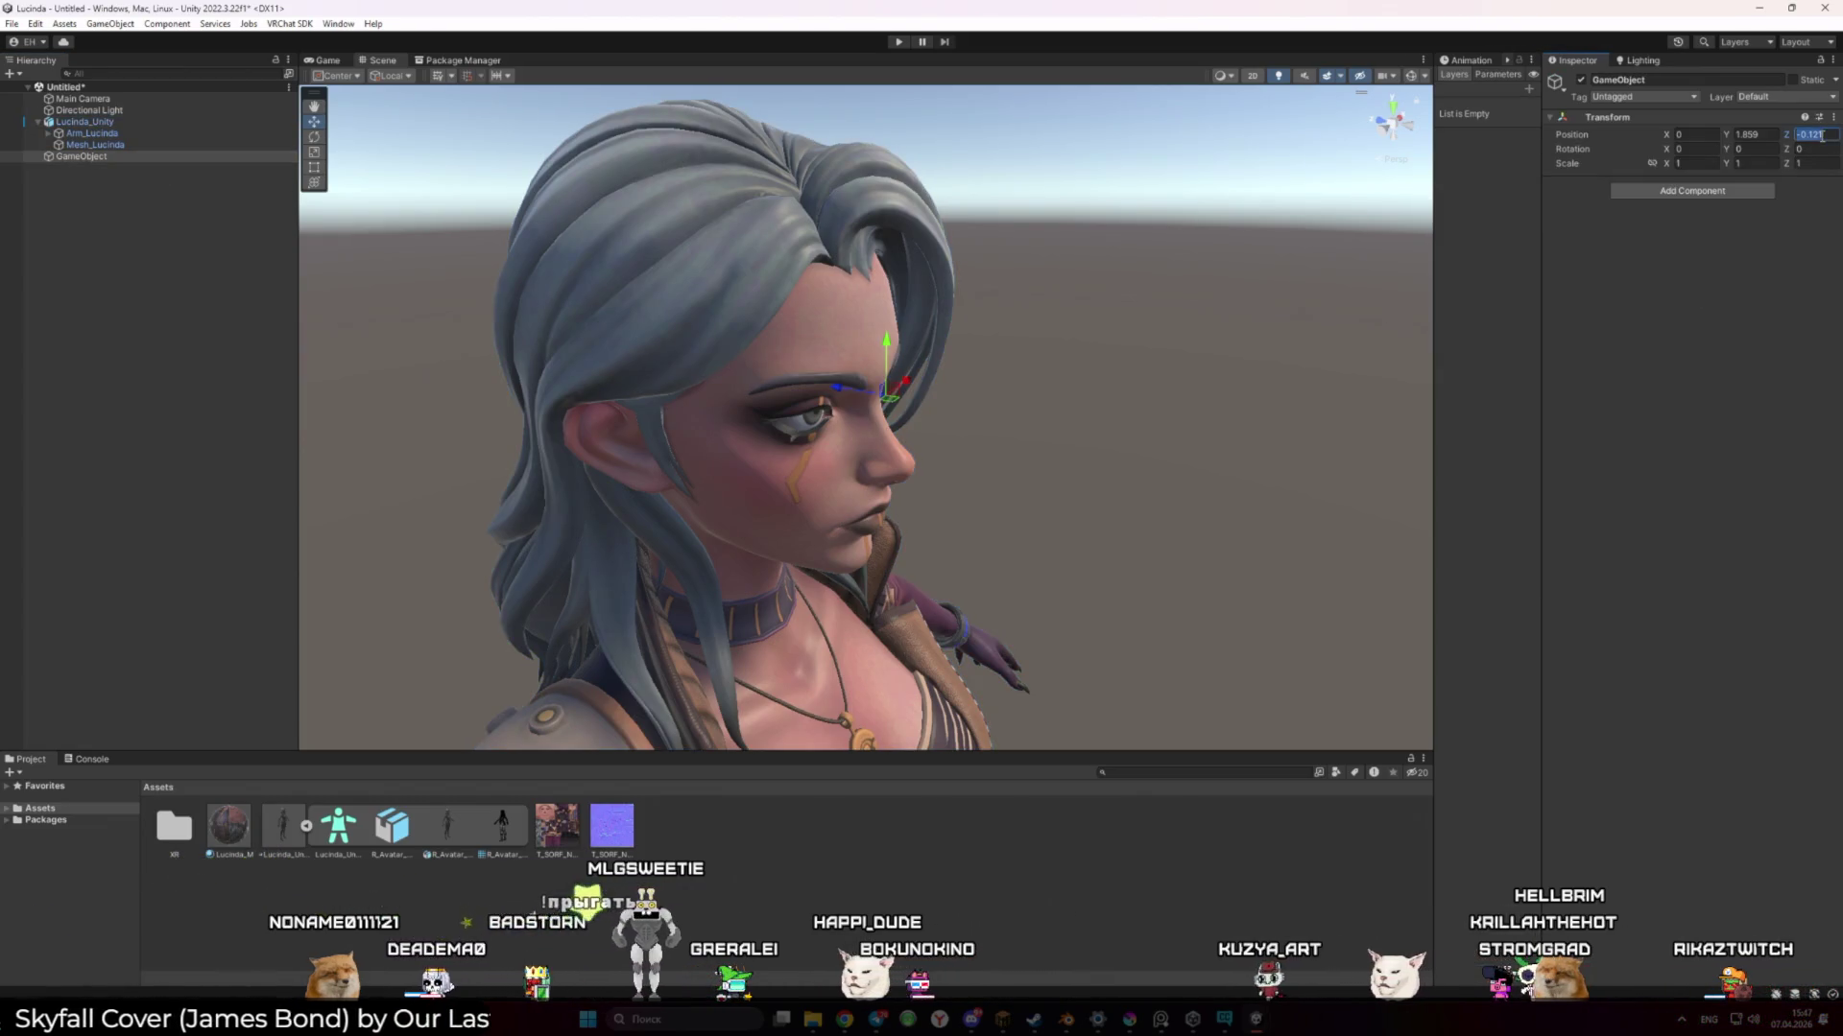
{"action": "left_click", "coordinate": [85, 122]}
{"action": "double_click", "coordinate": [1780, 388]}
{"action": "type", "text": "-0.121"}
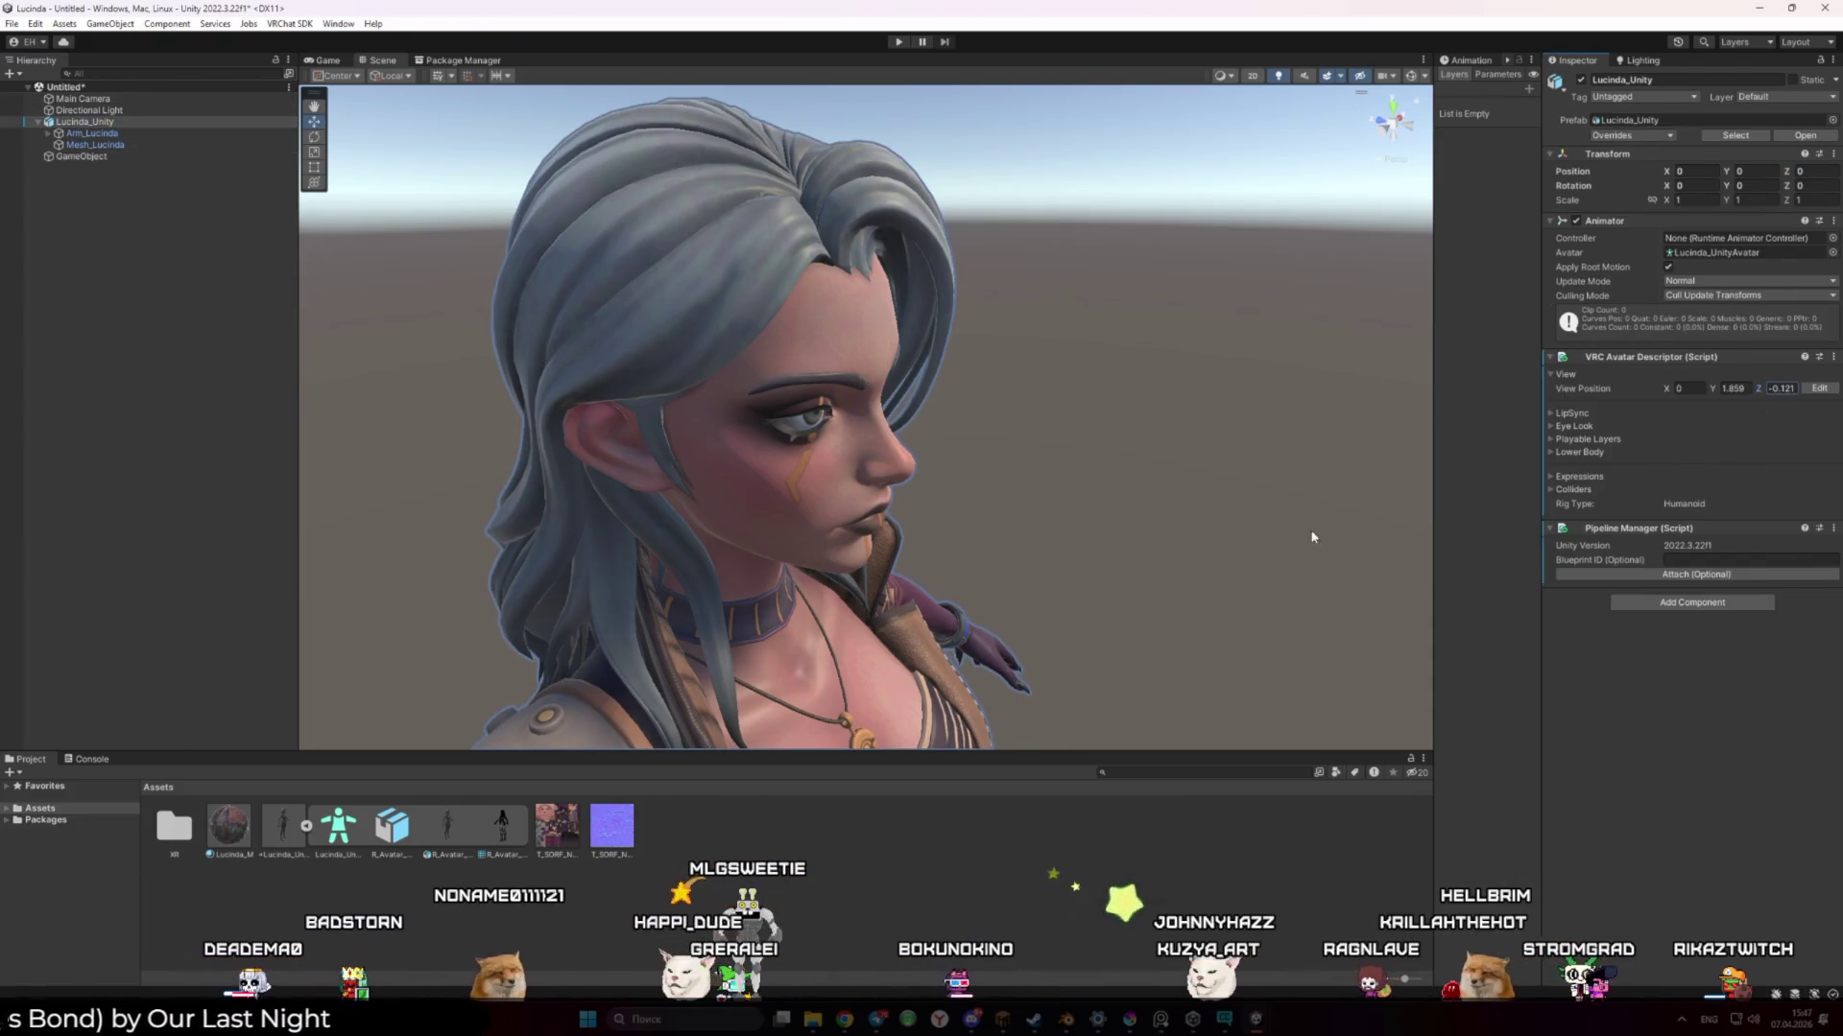
Orbit around the head and drag the view position gizmo slightly down to the eyes
{"action": "left_click_drag", "start_coordinate": [1188, 528], "coordinate": [974, 540]}
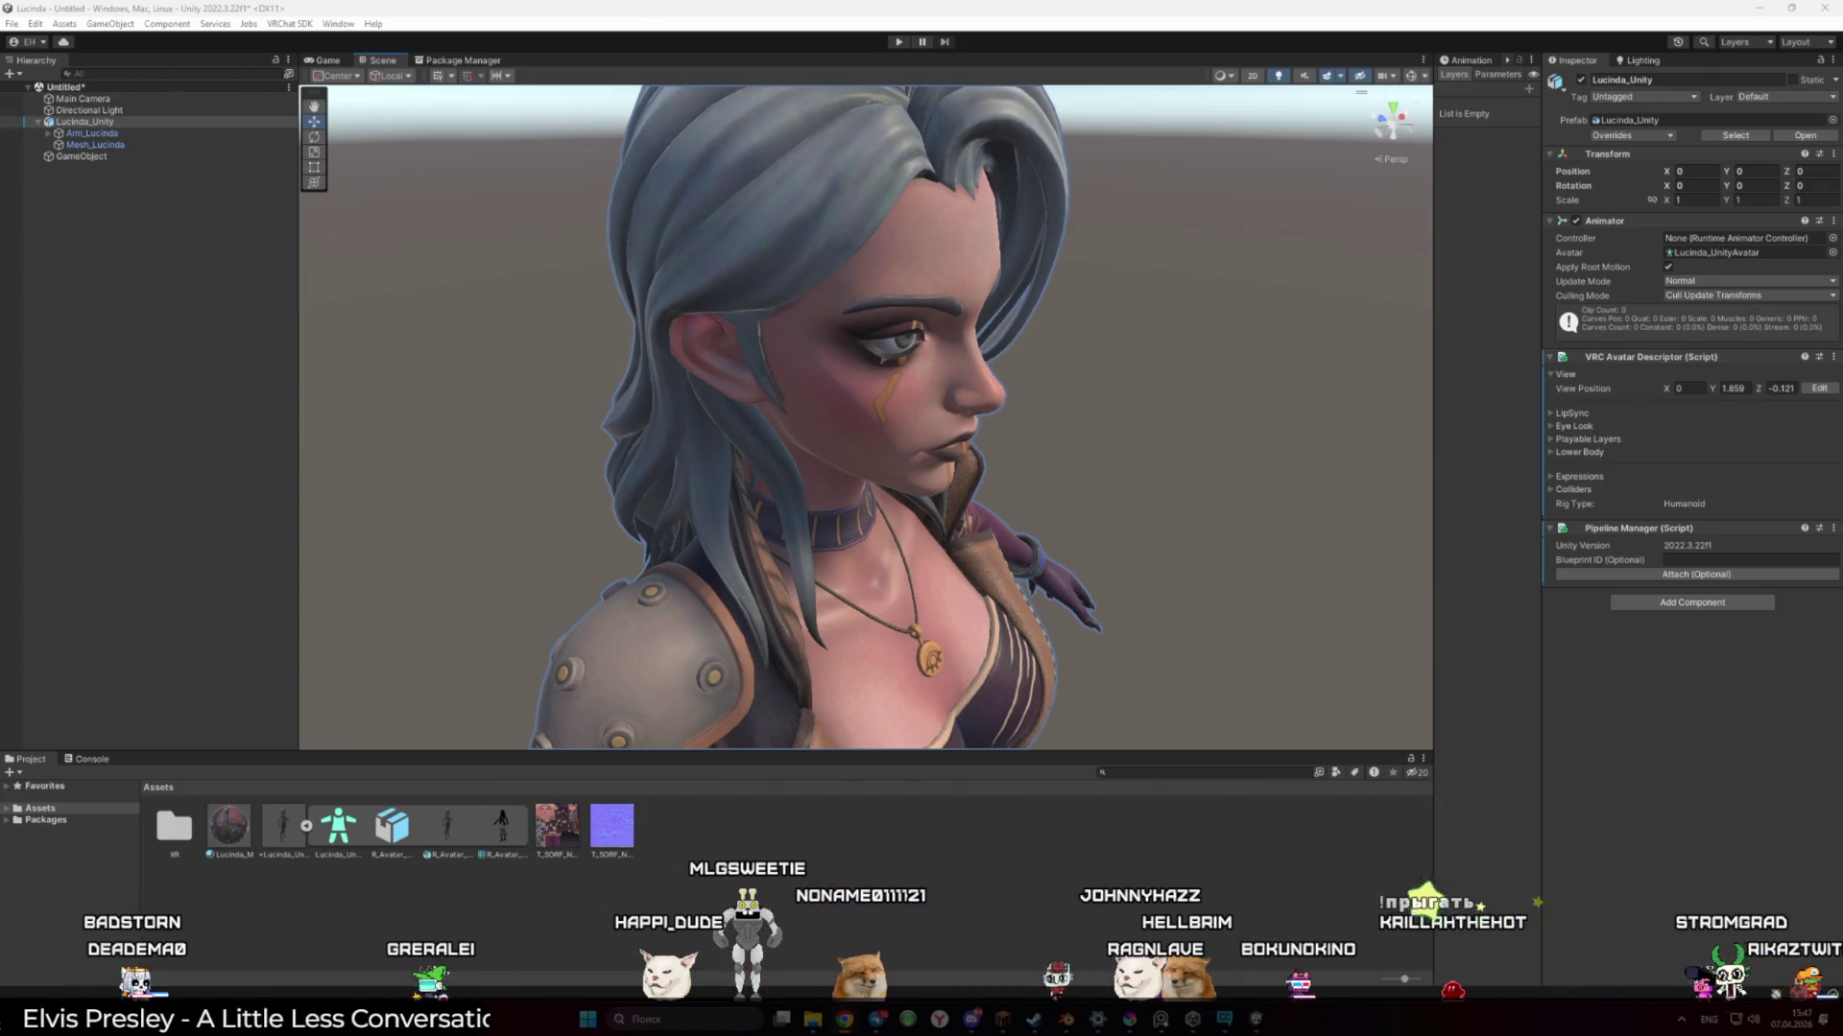
{"action": "left_click_drag", "start_coordinate": [1138, 382], "coordinate": [1156, 348]}
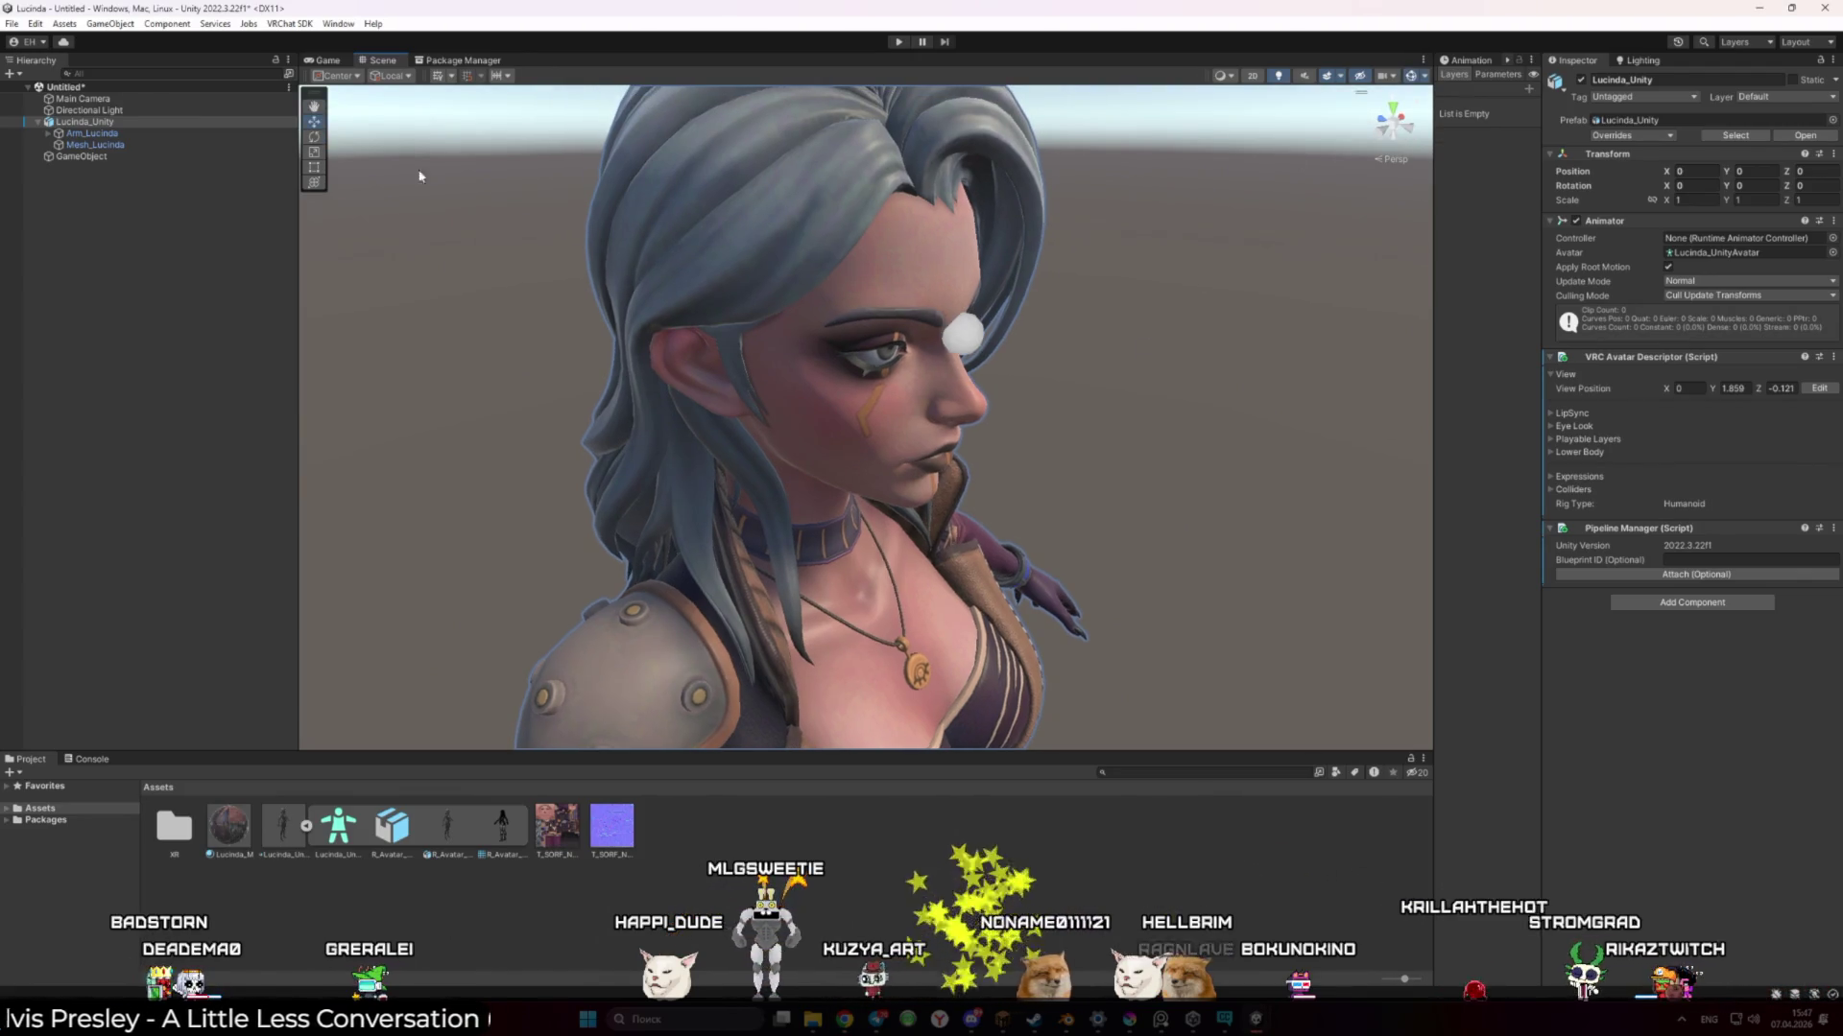
{"action": "left_click", "coordinate": [1819, 387]}
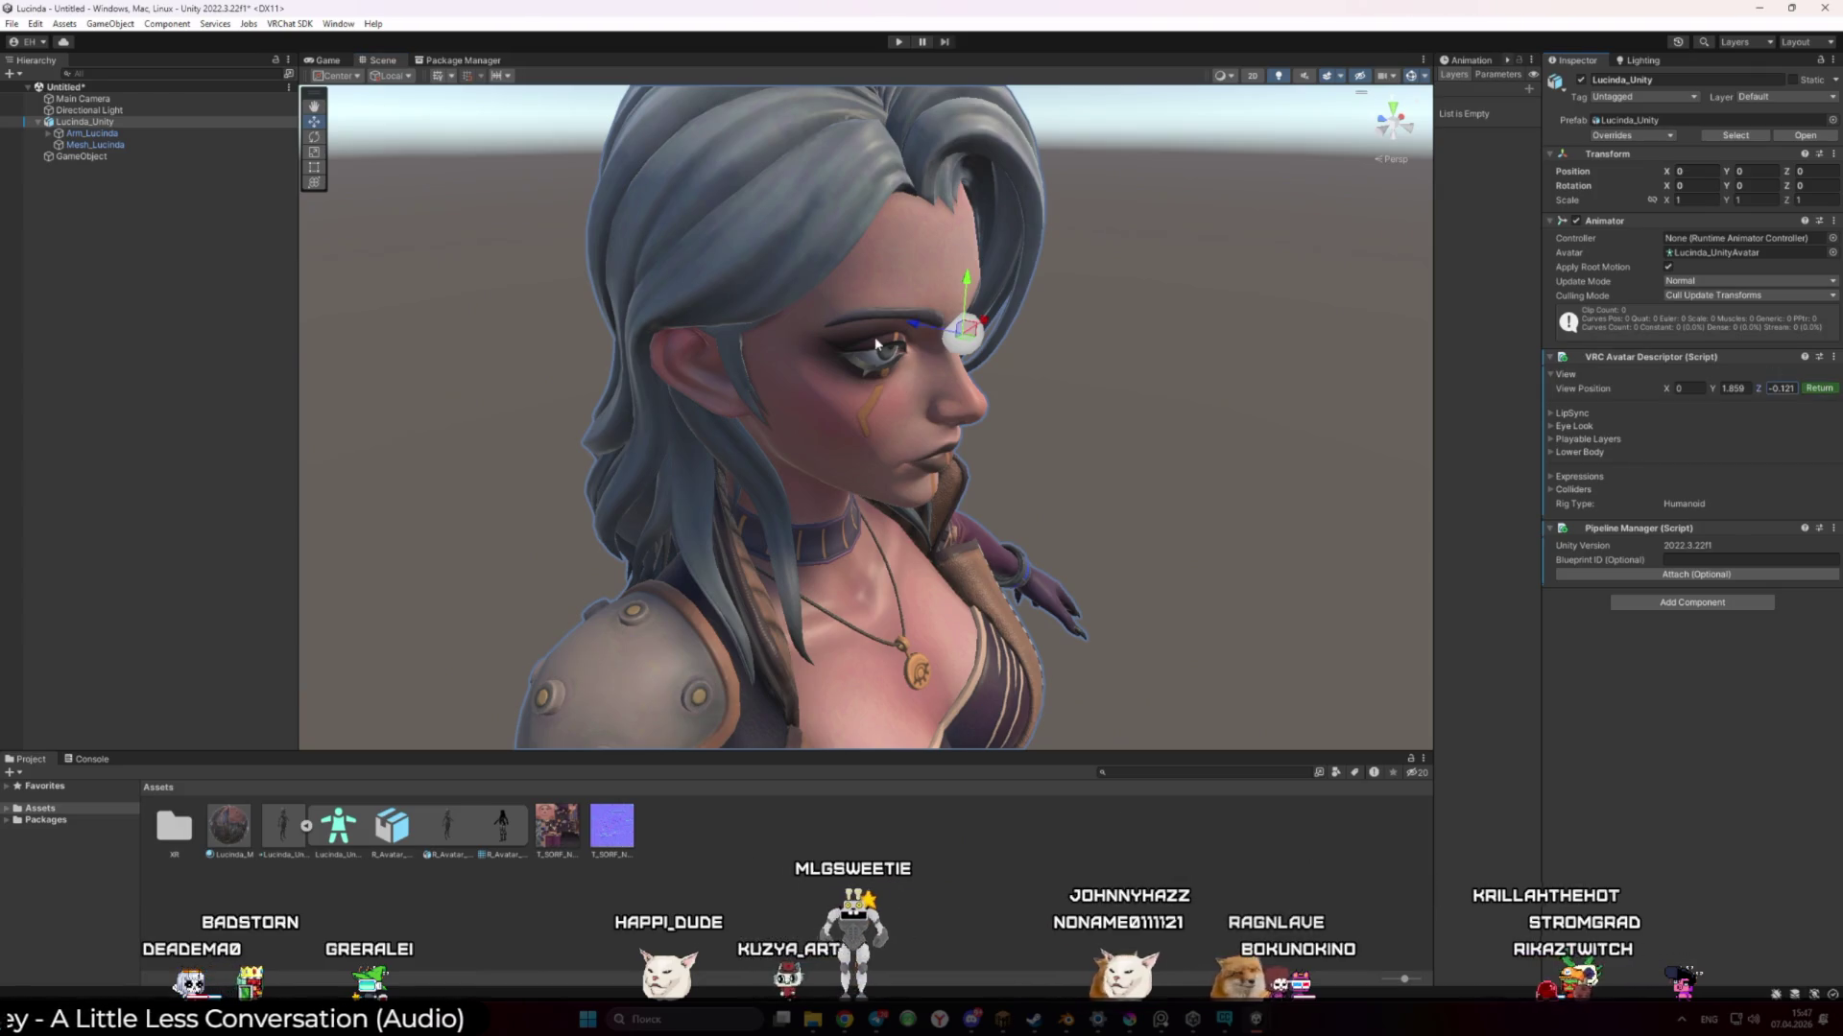
{"action": "mouse_move", "coordinate": [966, 288]}
{"action": "left_mouse_down"}
{"action": "mouse_move", "coordinate": [990, 297]}
{"action": "mouse_move", "coordinate": [857, 326]}
{"action": "left_mouse_up"}
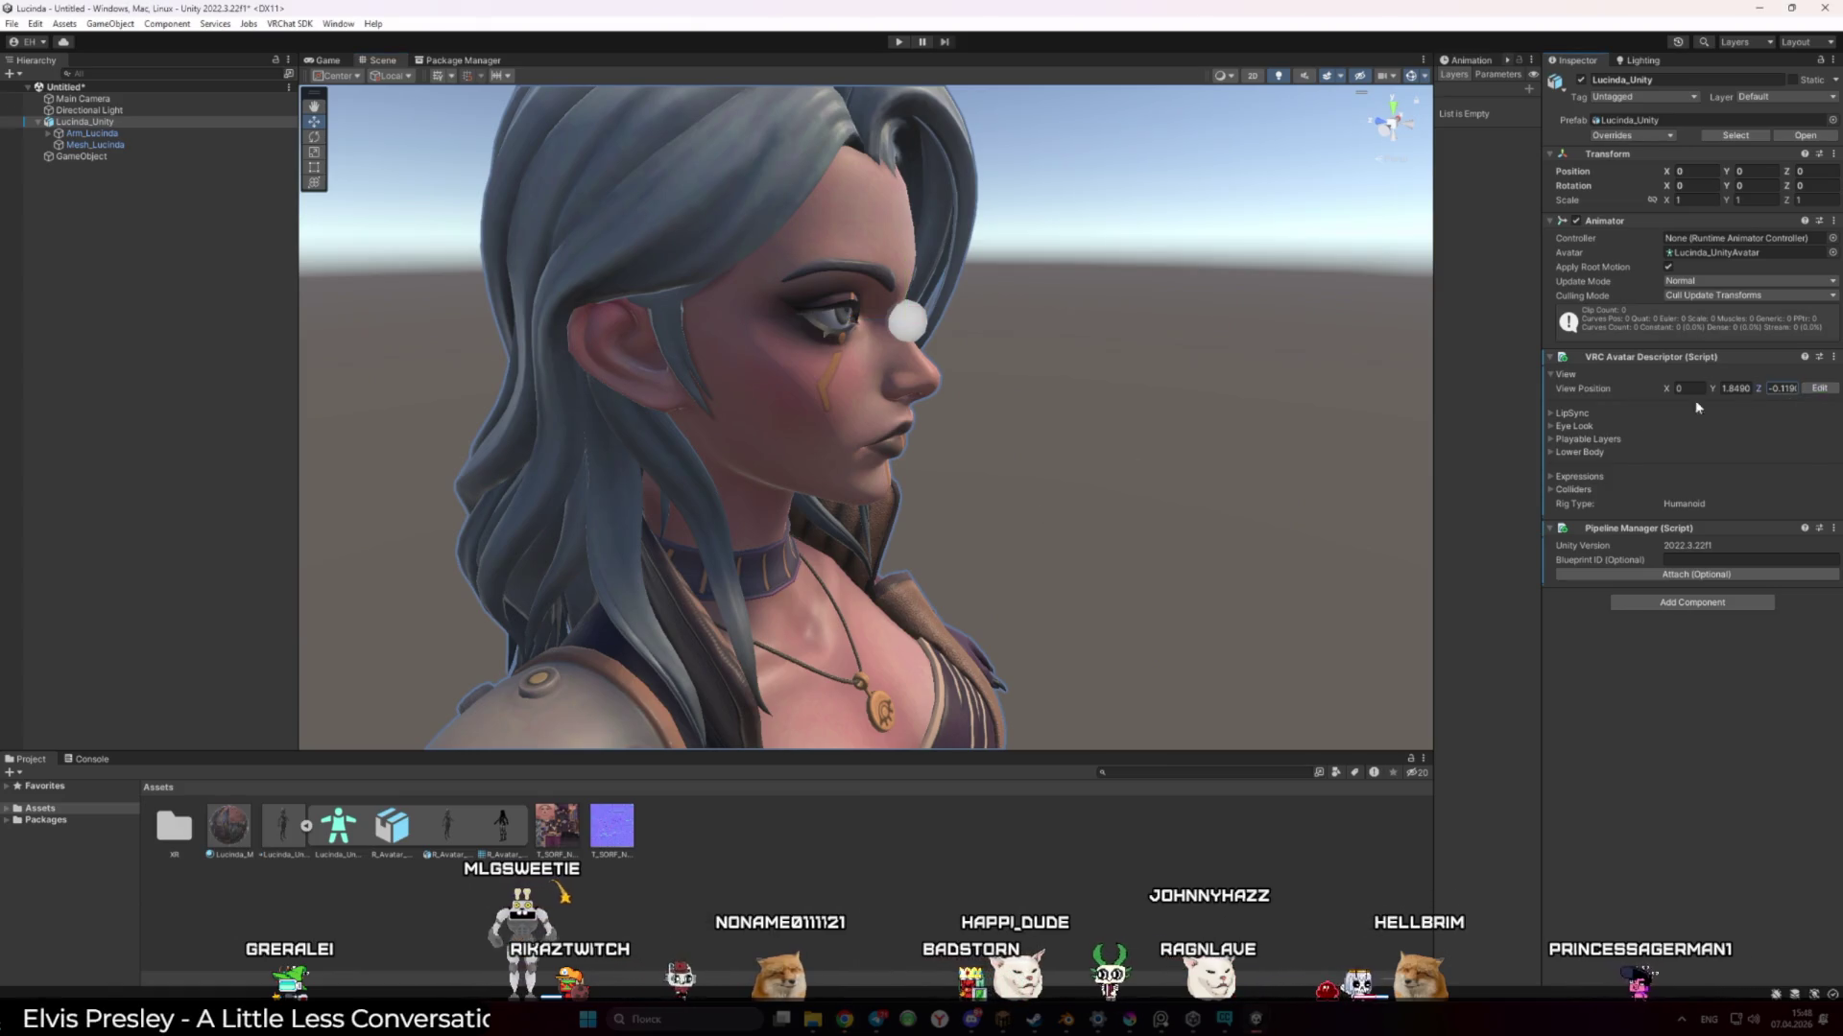
{"action": "left_click", "coordinate": [1817, 388]}
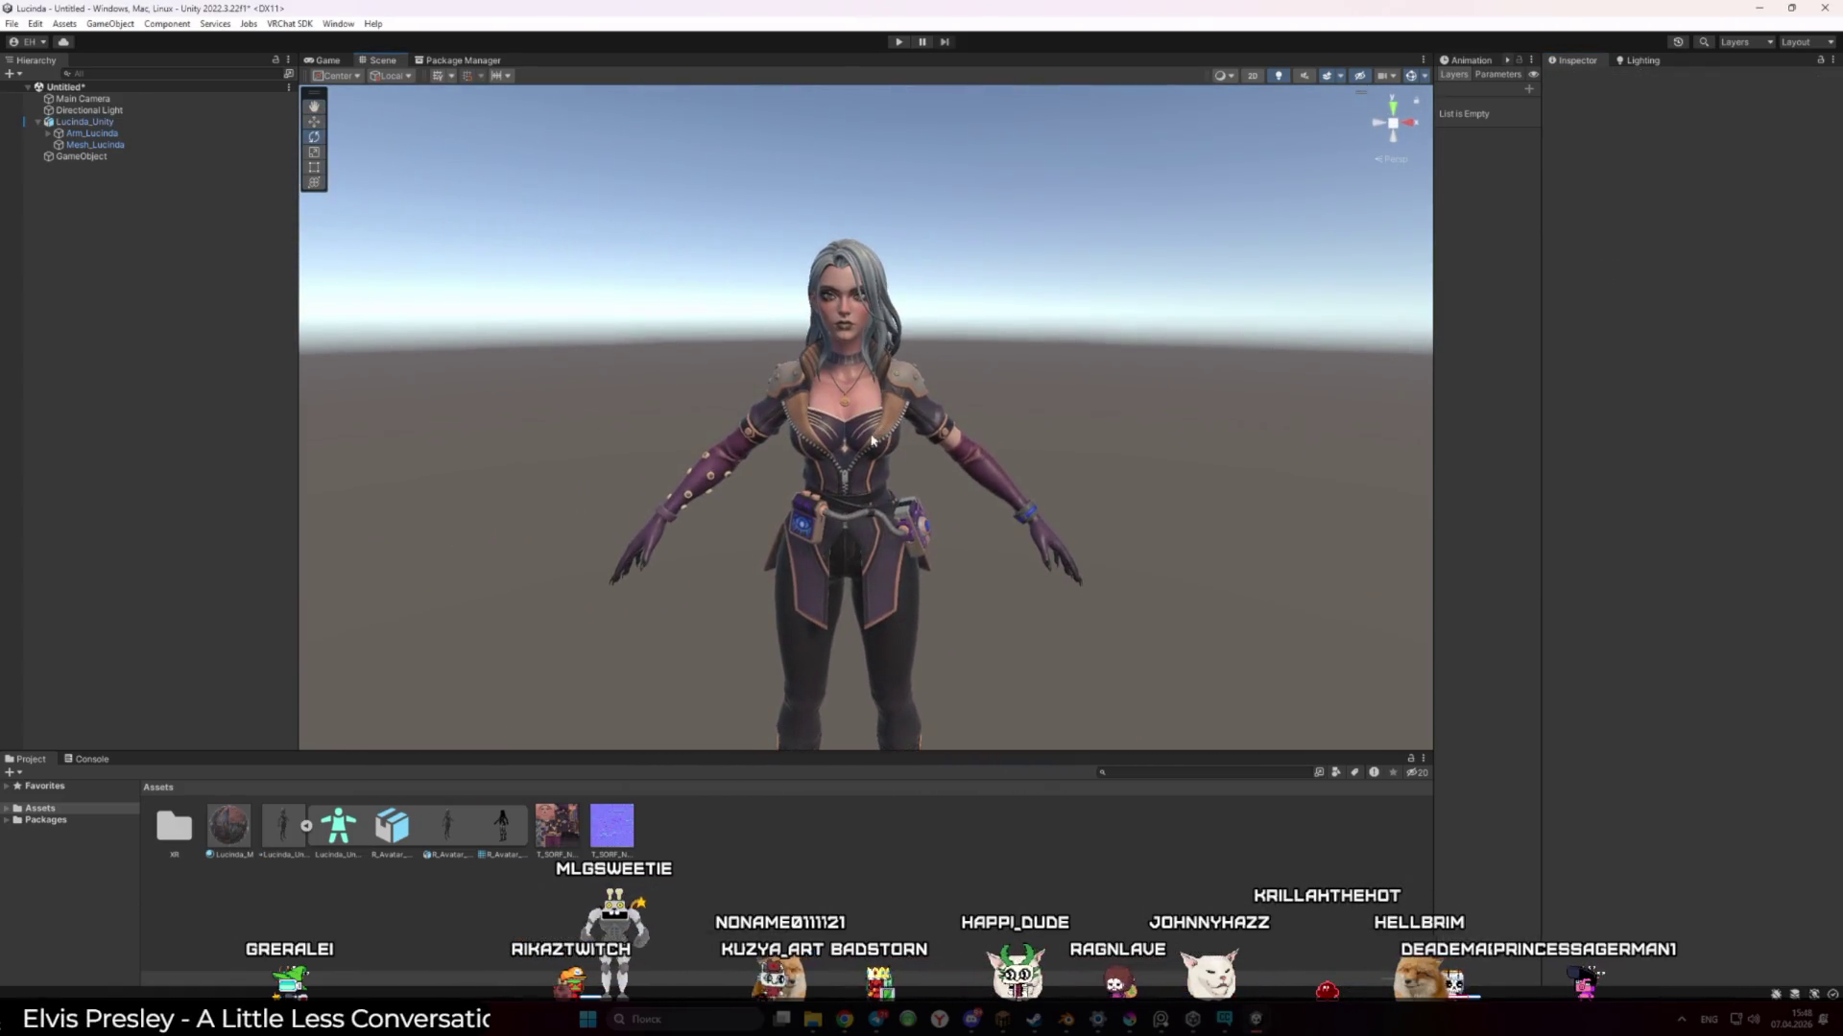
{"action": "left_click_drag", "start_coordinate": [979, 394], "coordinate": [876, 358]}
{"action": "left_click", "coordinate": [290, 23]}
{"action": "left_click", "coordinate": [290, 23]}
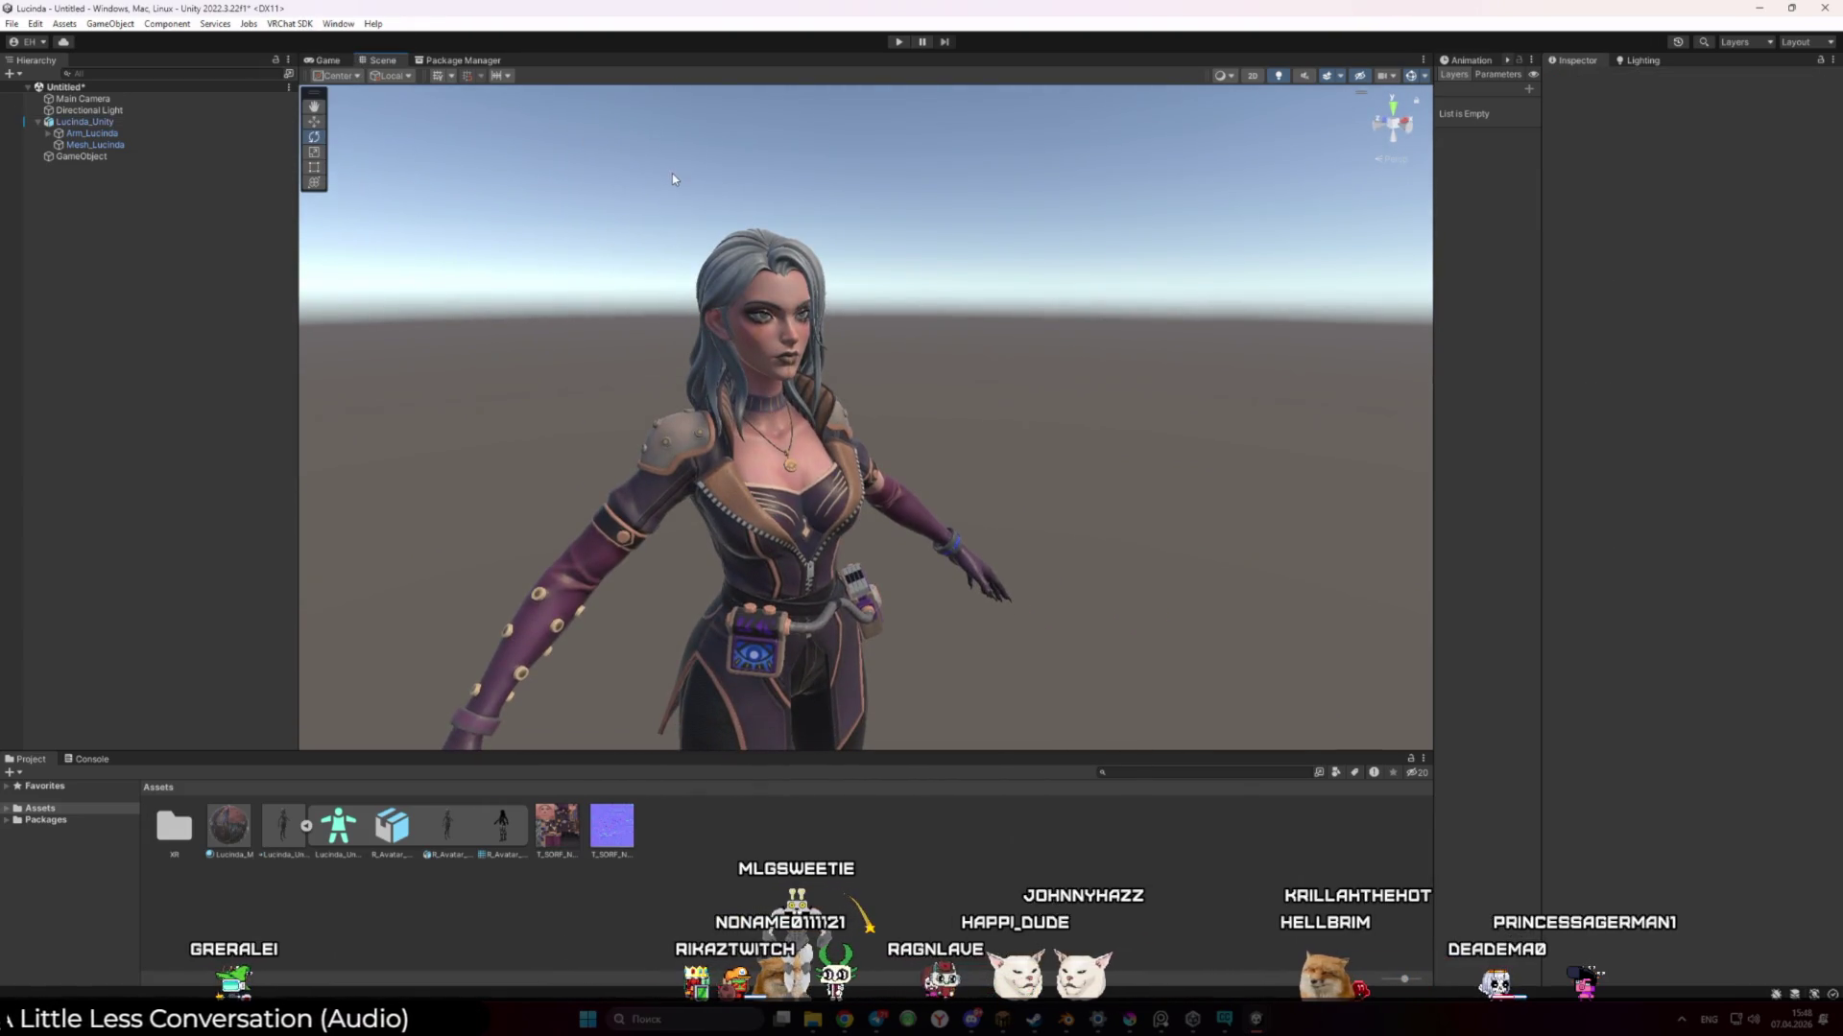
{"action": "key", "text": "ctrl+s"}
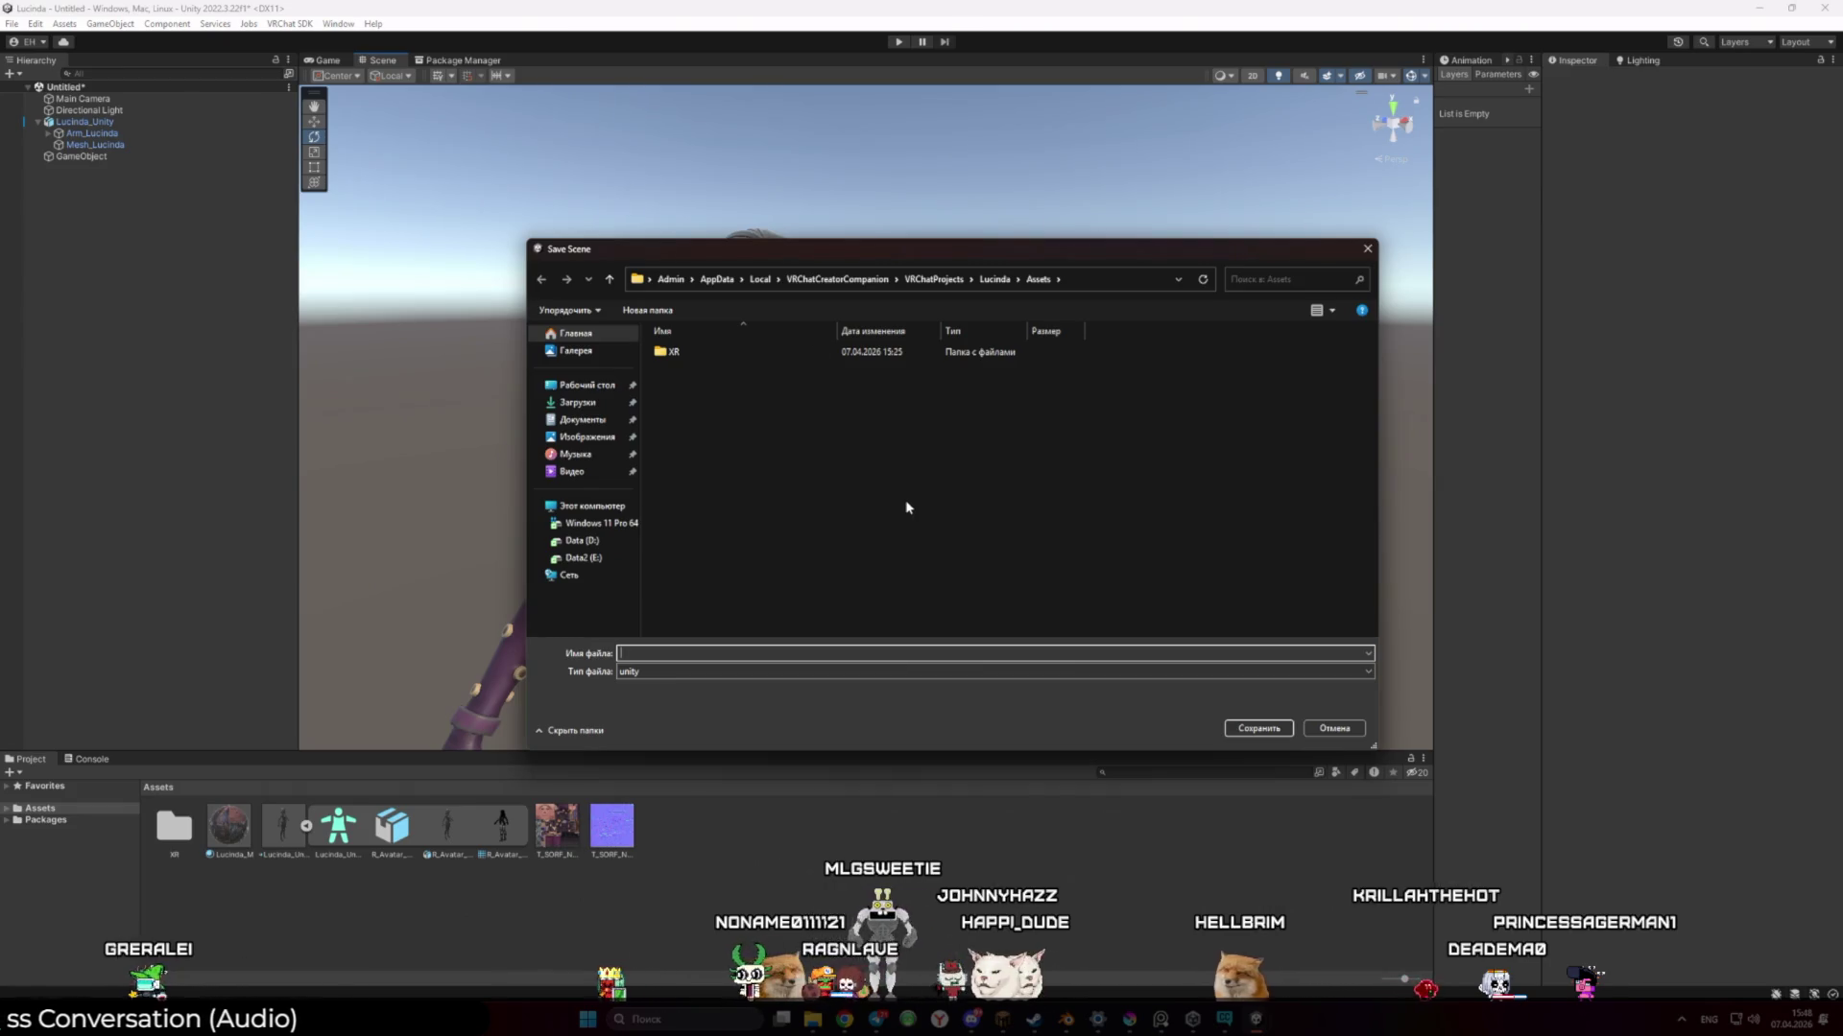
{"action": "left_click", "coordinate": [1348, 731]}
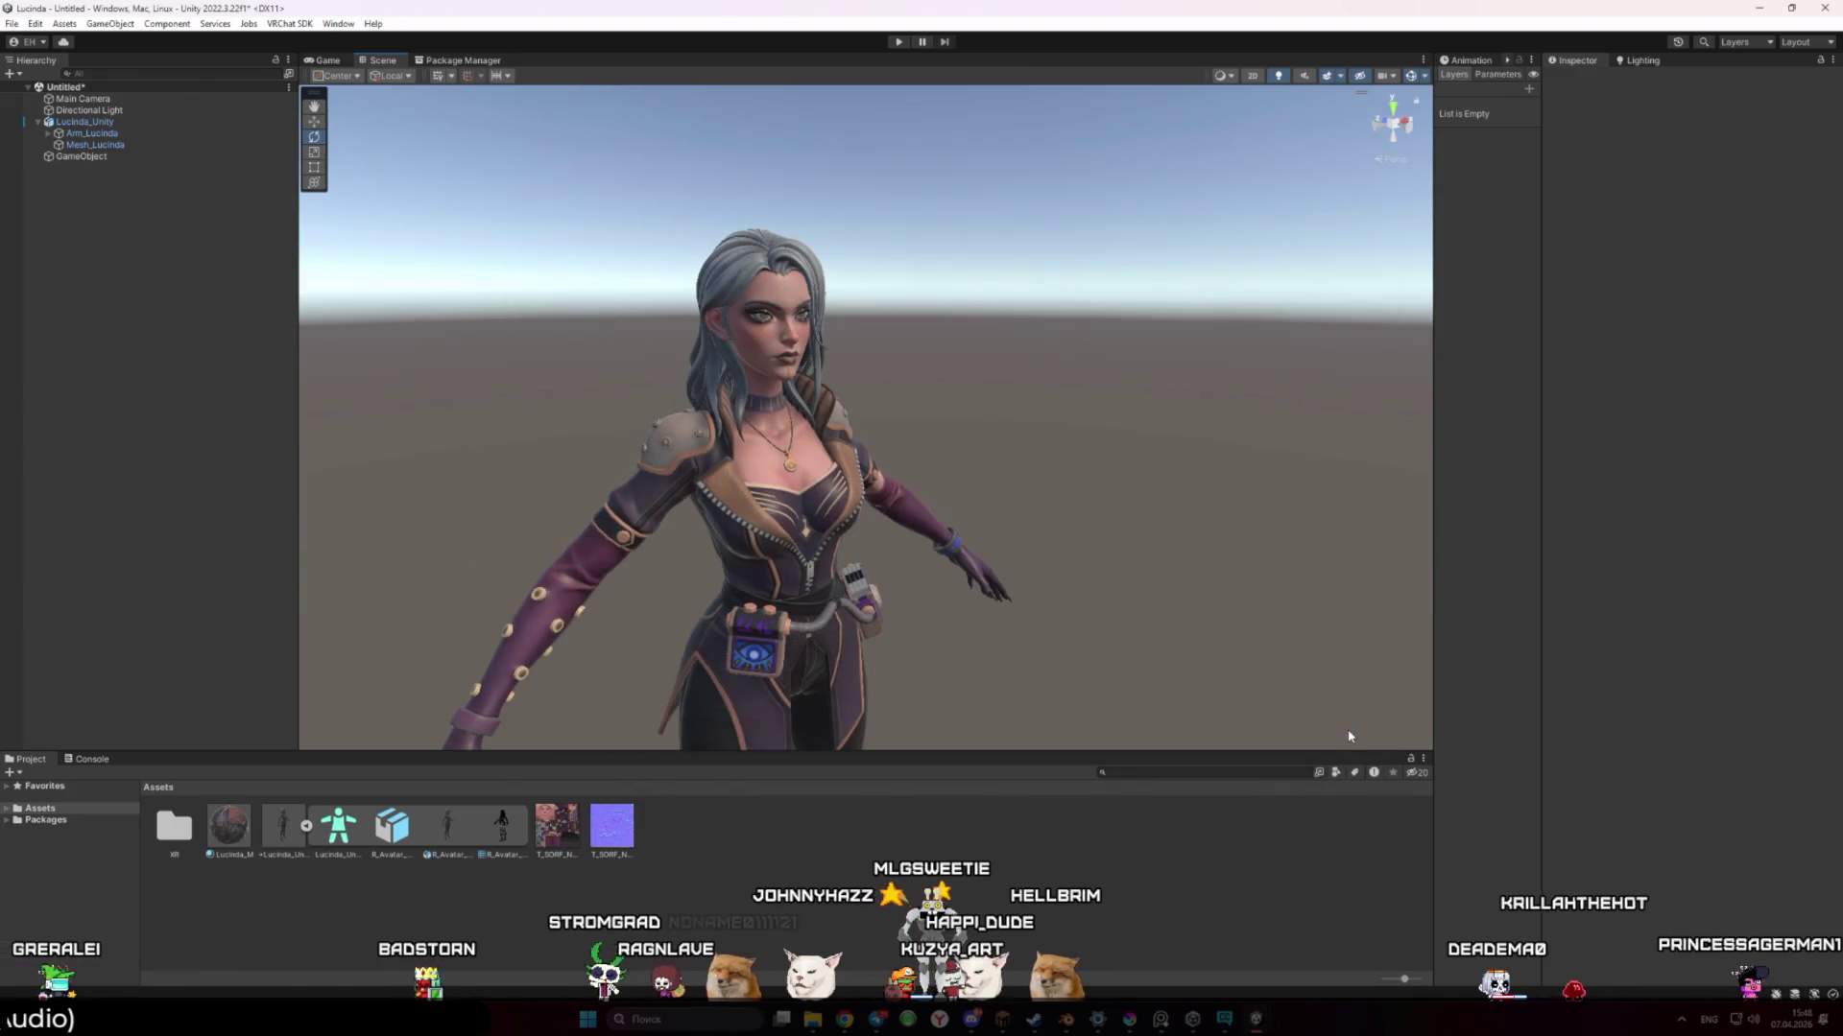
{"action": "key", "text": "ctrl+s"}
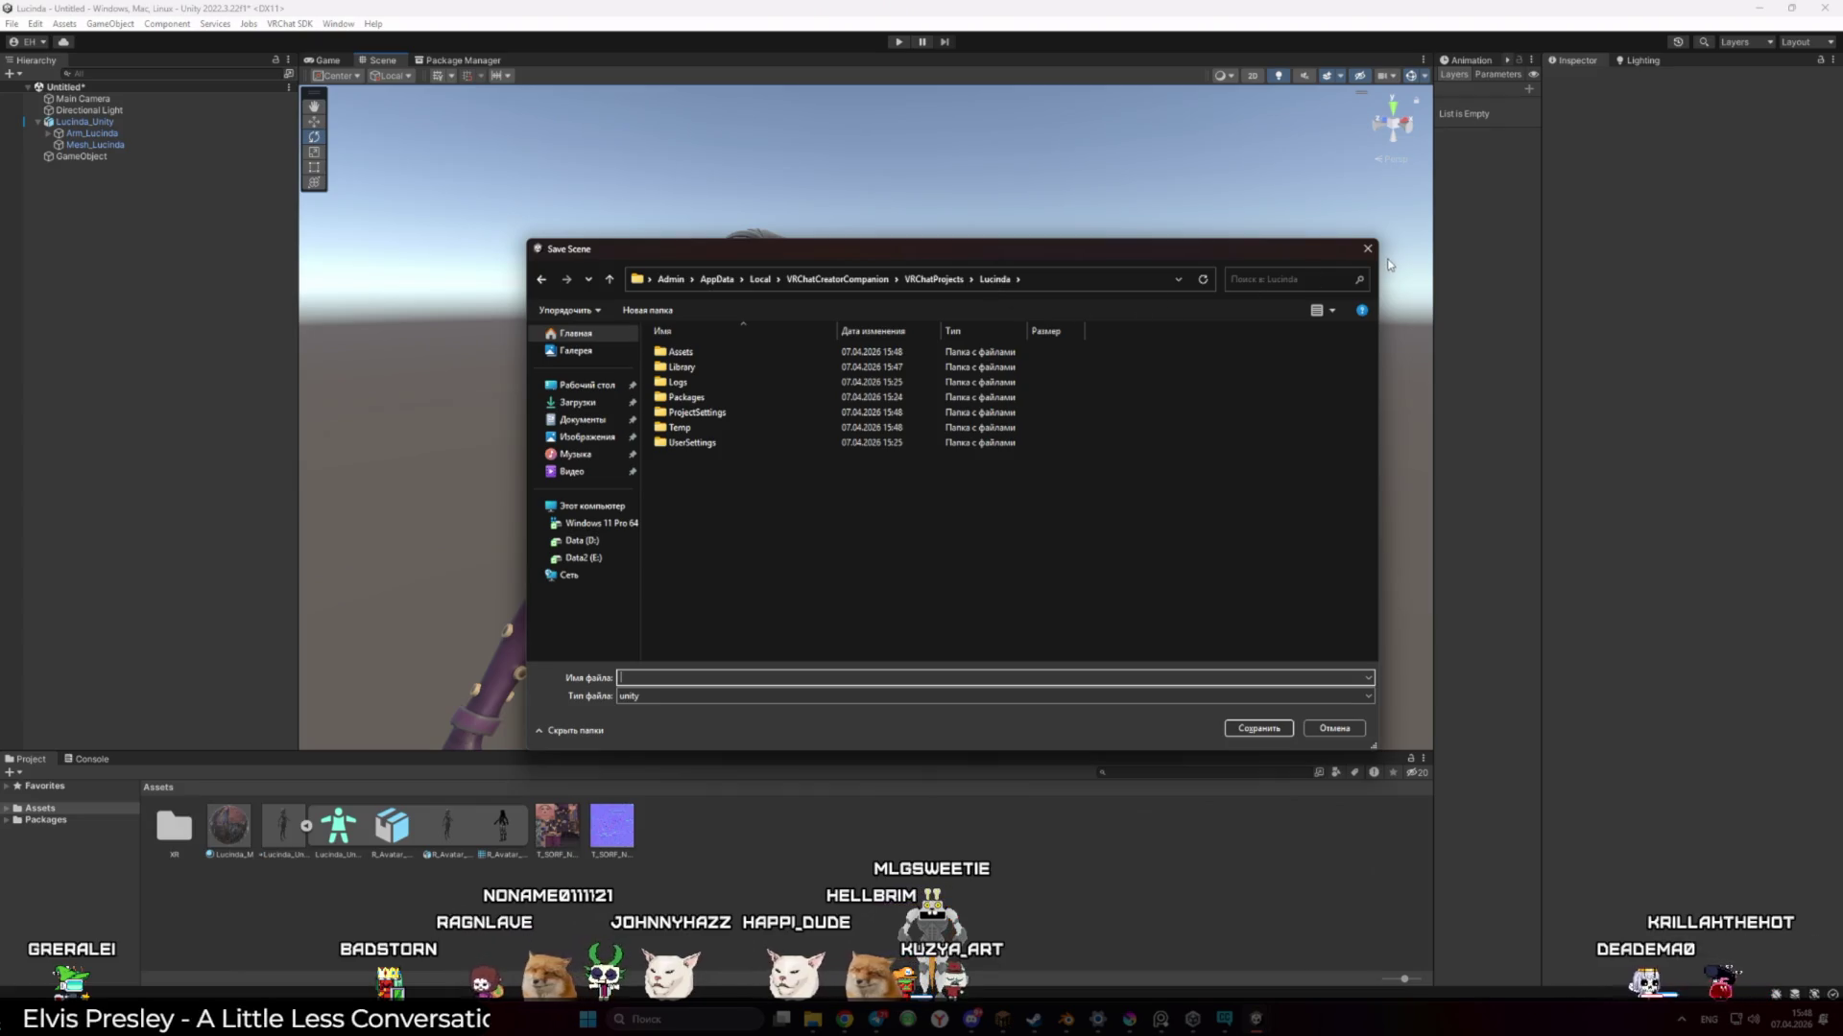
{"action": "left_click", "coordinate": [1367, 250]}
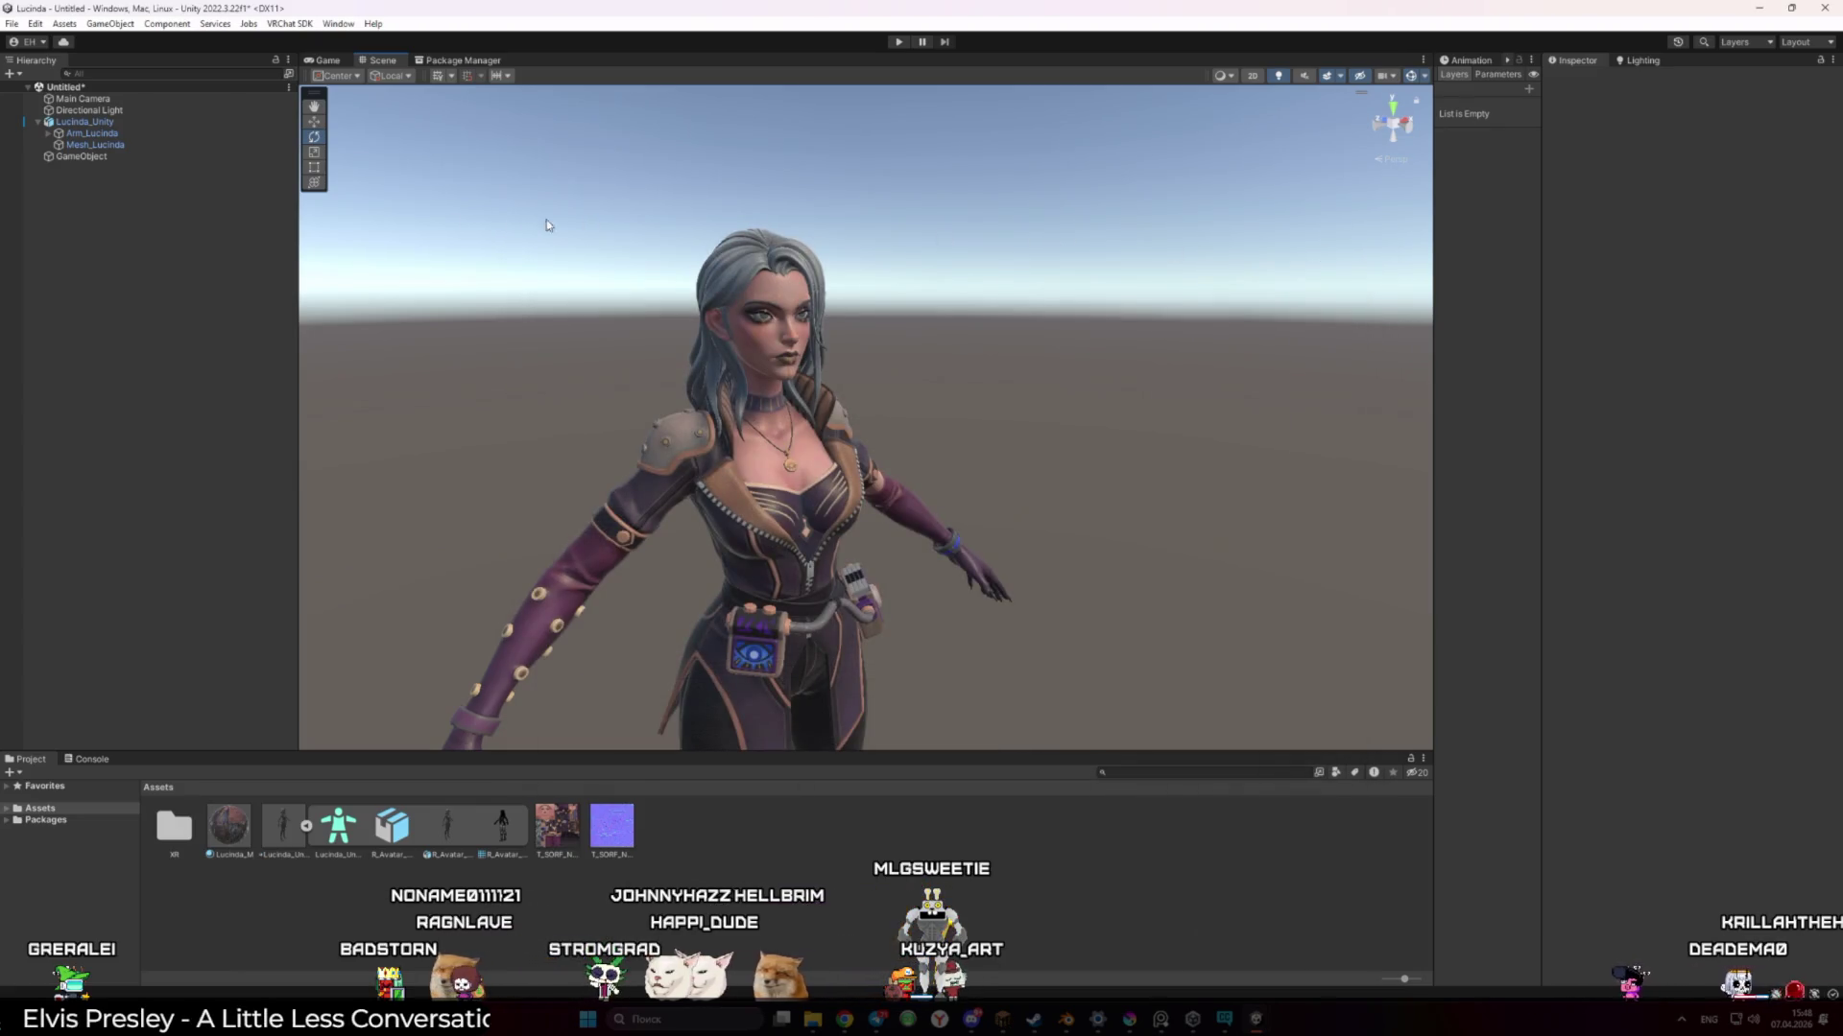
{"action": "left_click", "coordinate": [289, 23]}
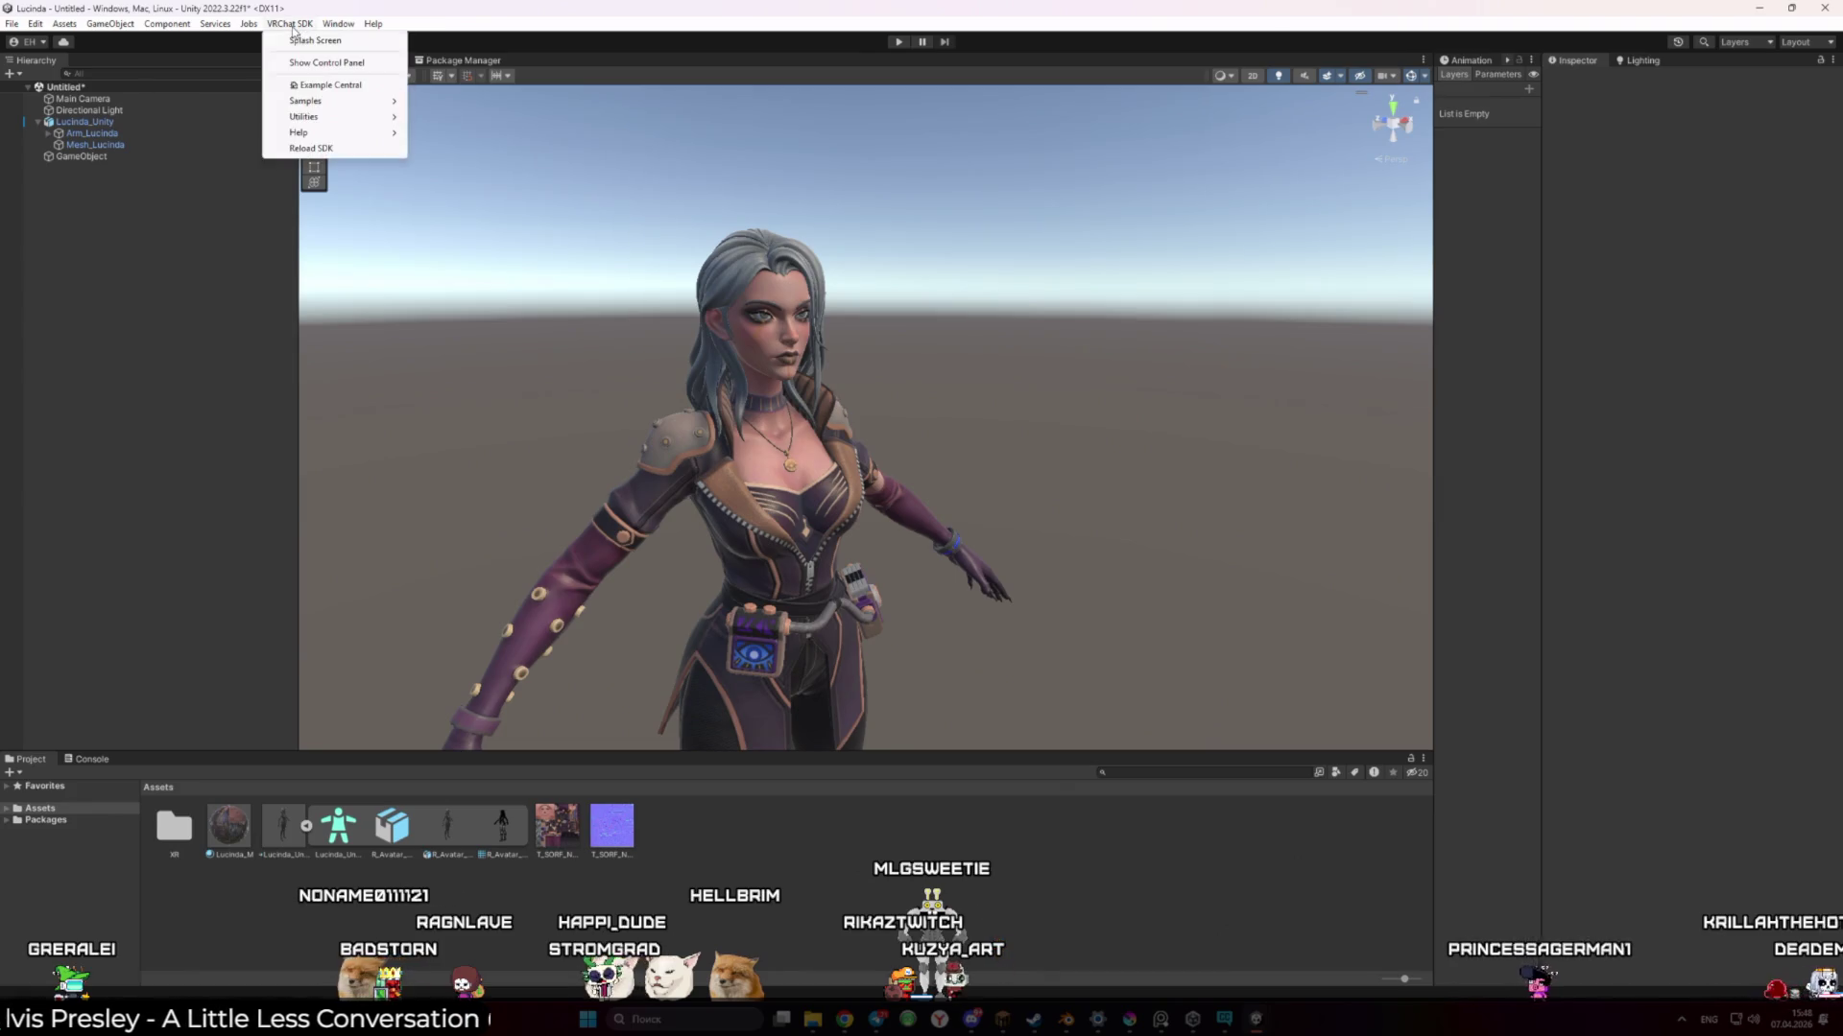
{"action": "left_click", "coordinate": [336, 62]}
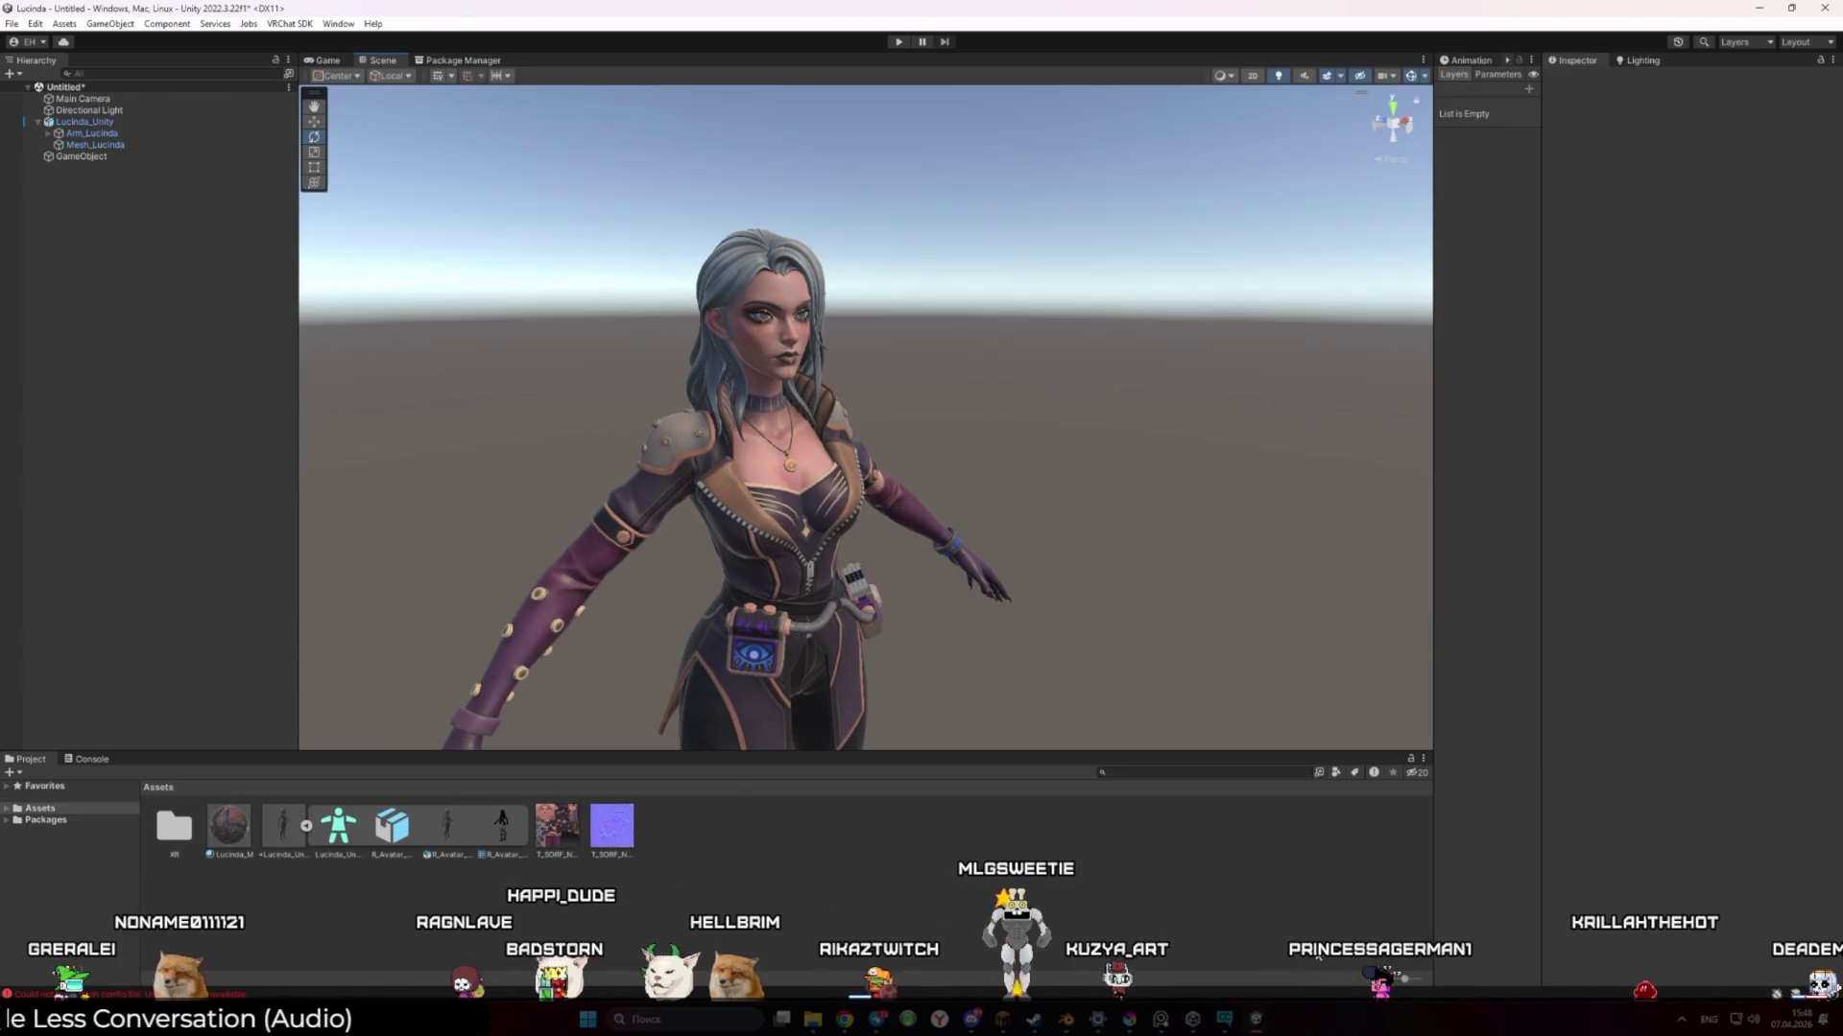
{"action": "scroll", "coordinate": [763, 617], "scroll_direction": "down", "scroll_amount": 5}
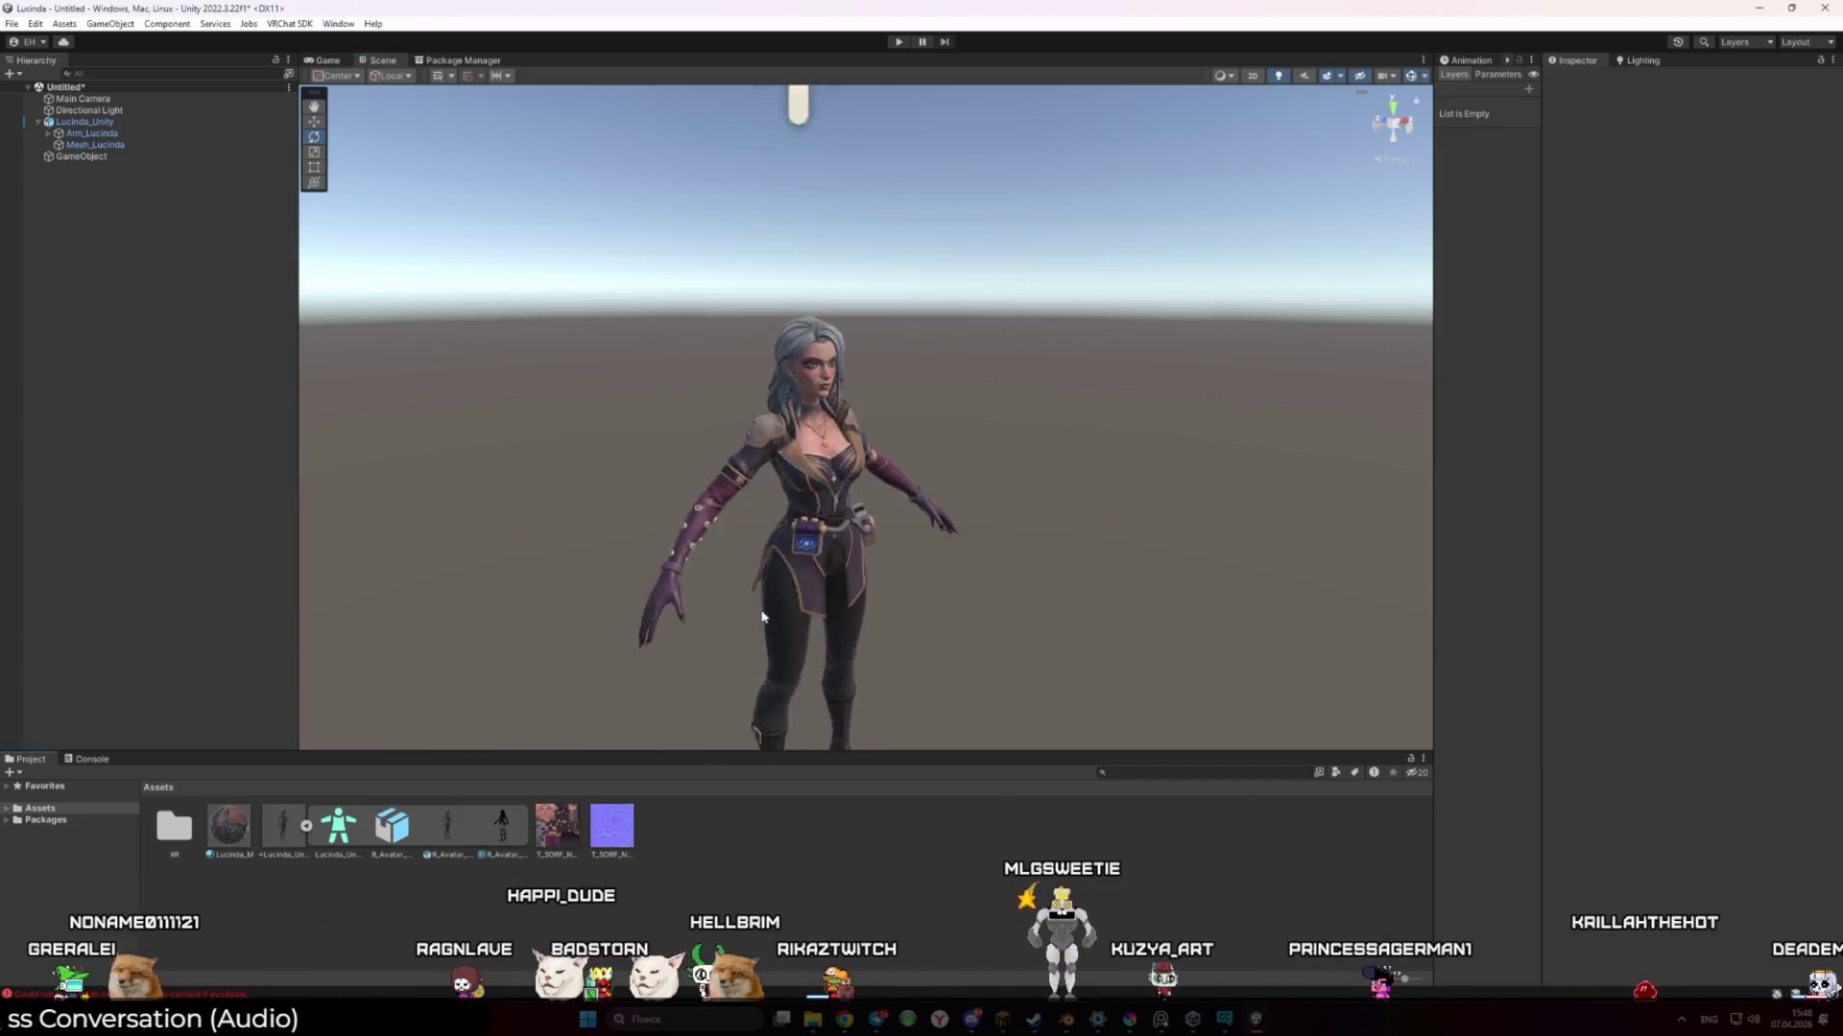
{"action": "left_click", "coordinate": [289, 23]}
{"action": "left_click", "coordinate": [349, 62]}
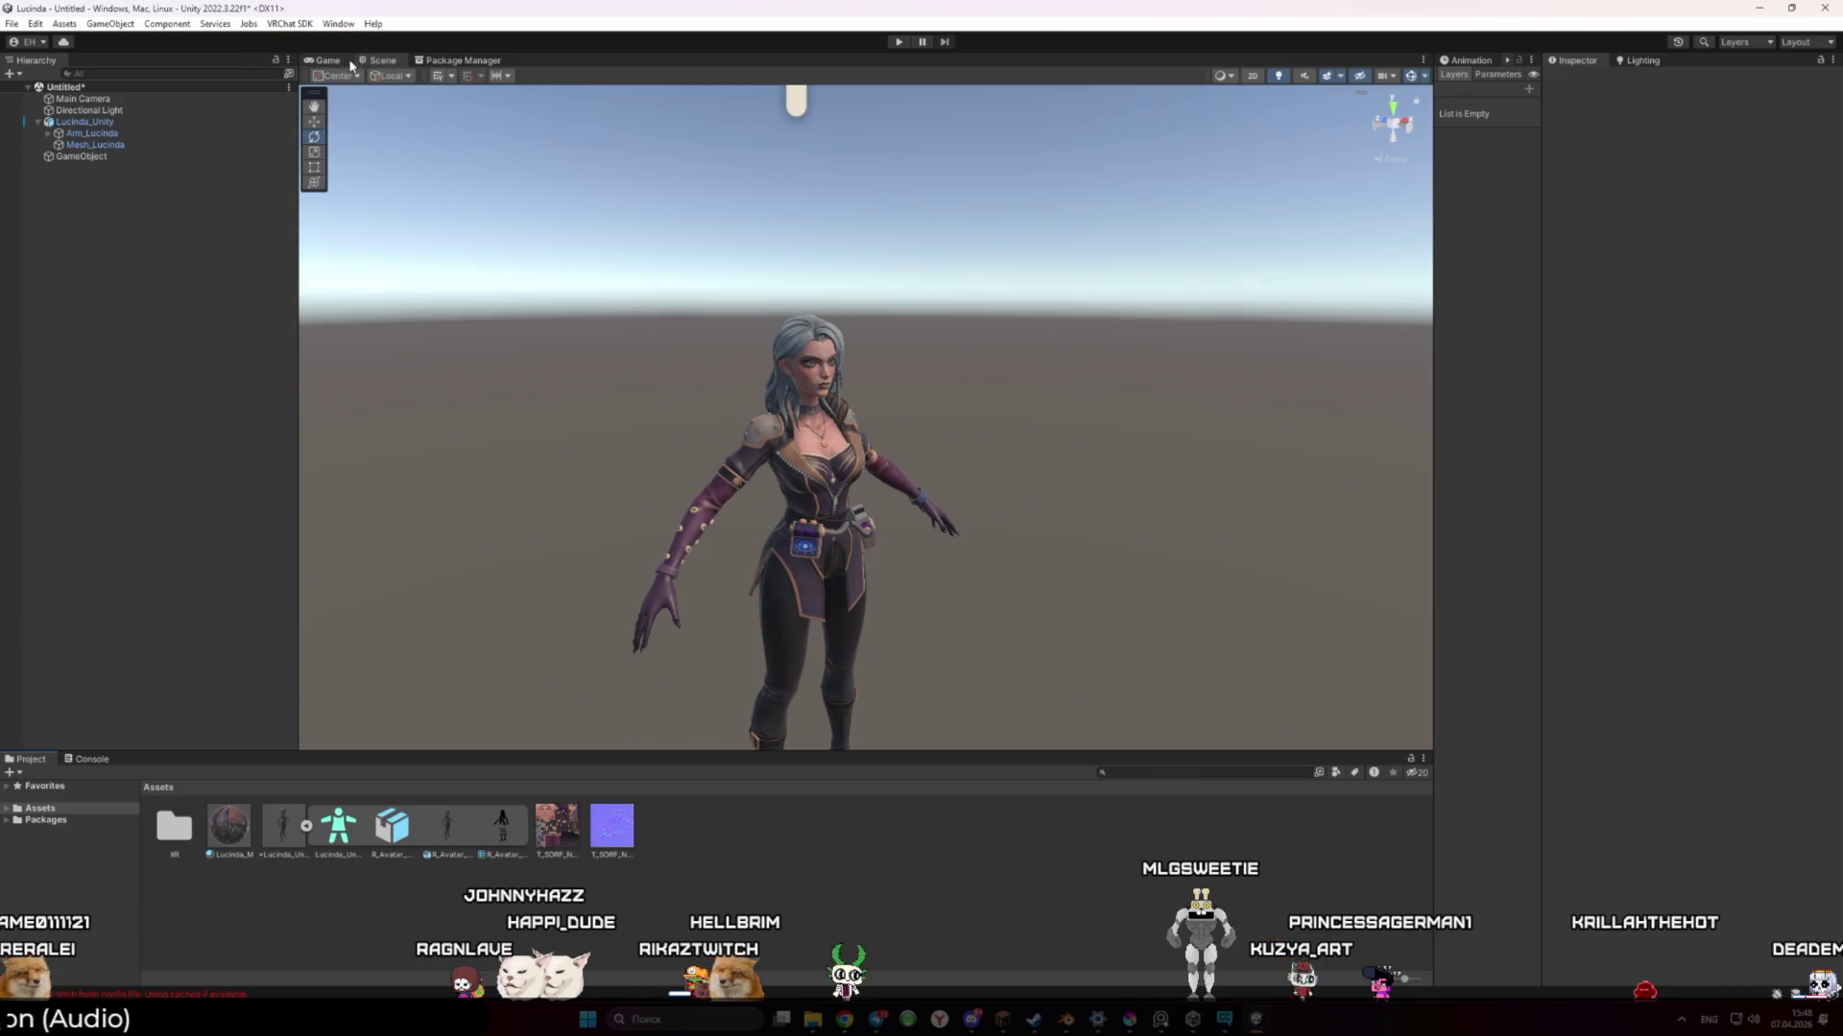
{"action": "scroll", "coordinate": [882, 313], "scroll_direction": "down", "scroll_amount": 3}
{"action": "left_click_drag", "start_coordinate": [882, 313], "coordinate": [877, 382]}
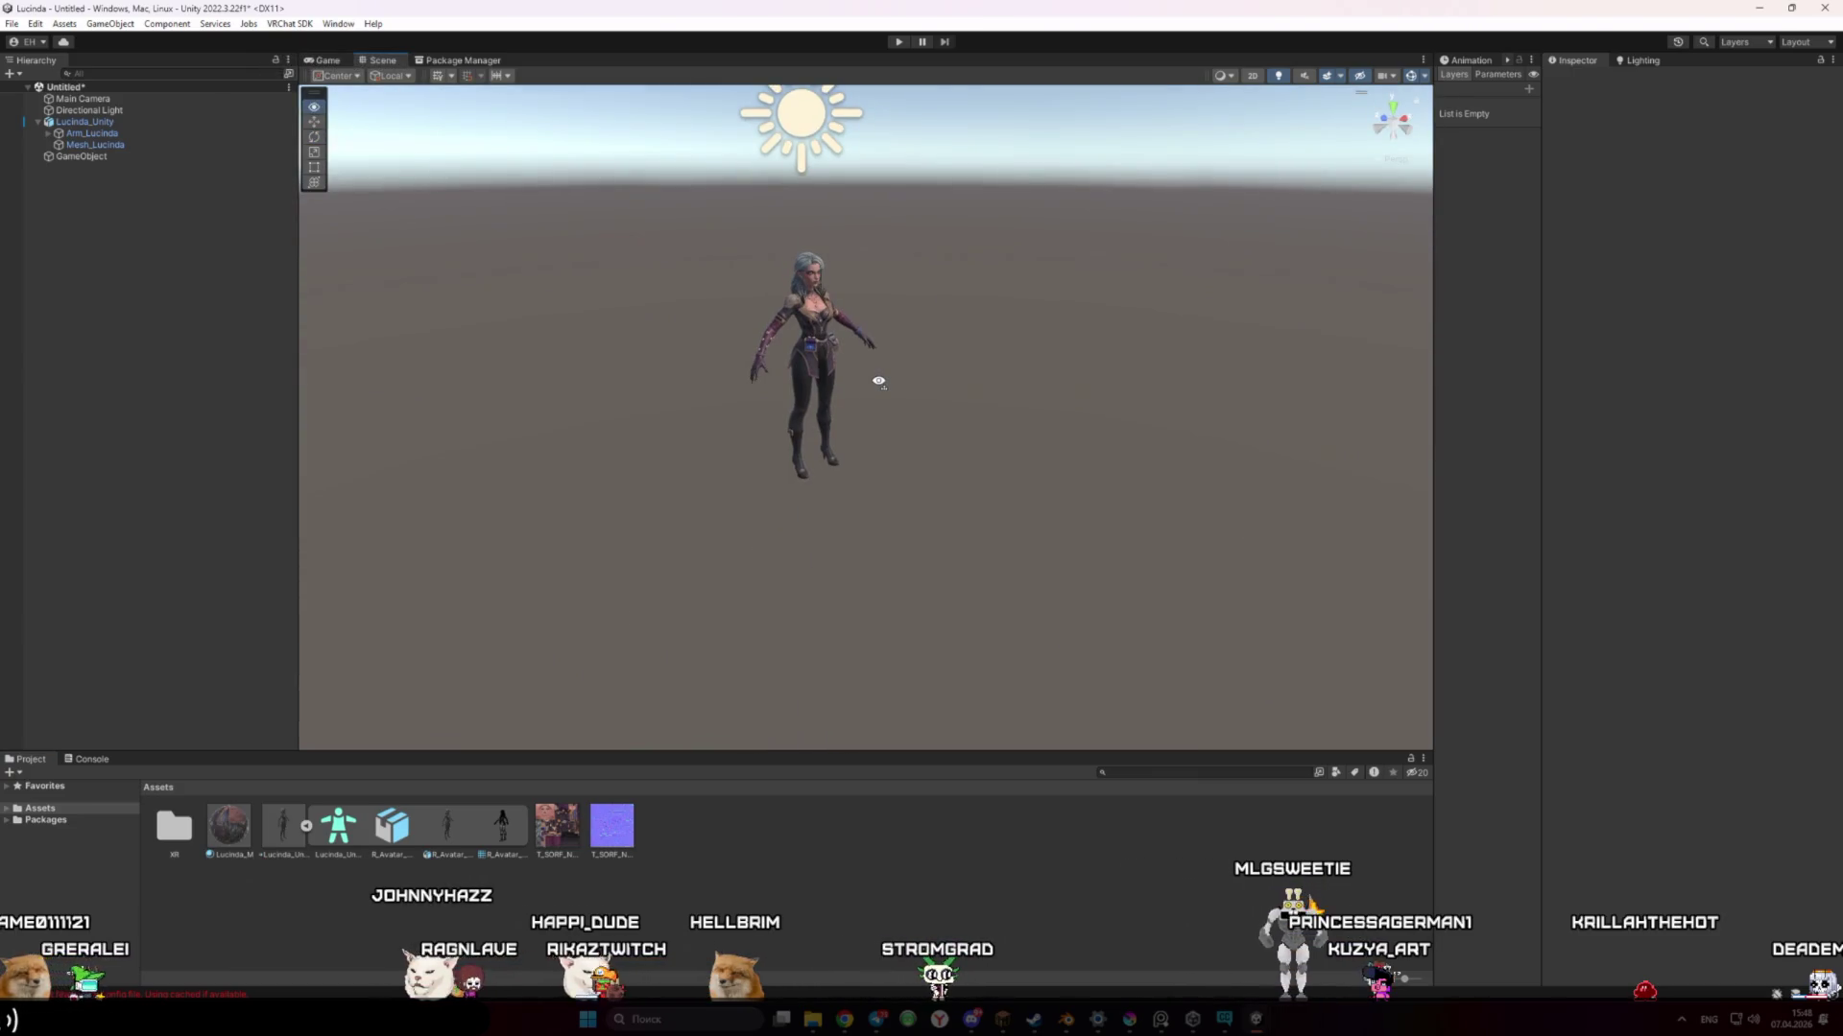
{"action": "key", "text": "ctrl+s"}
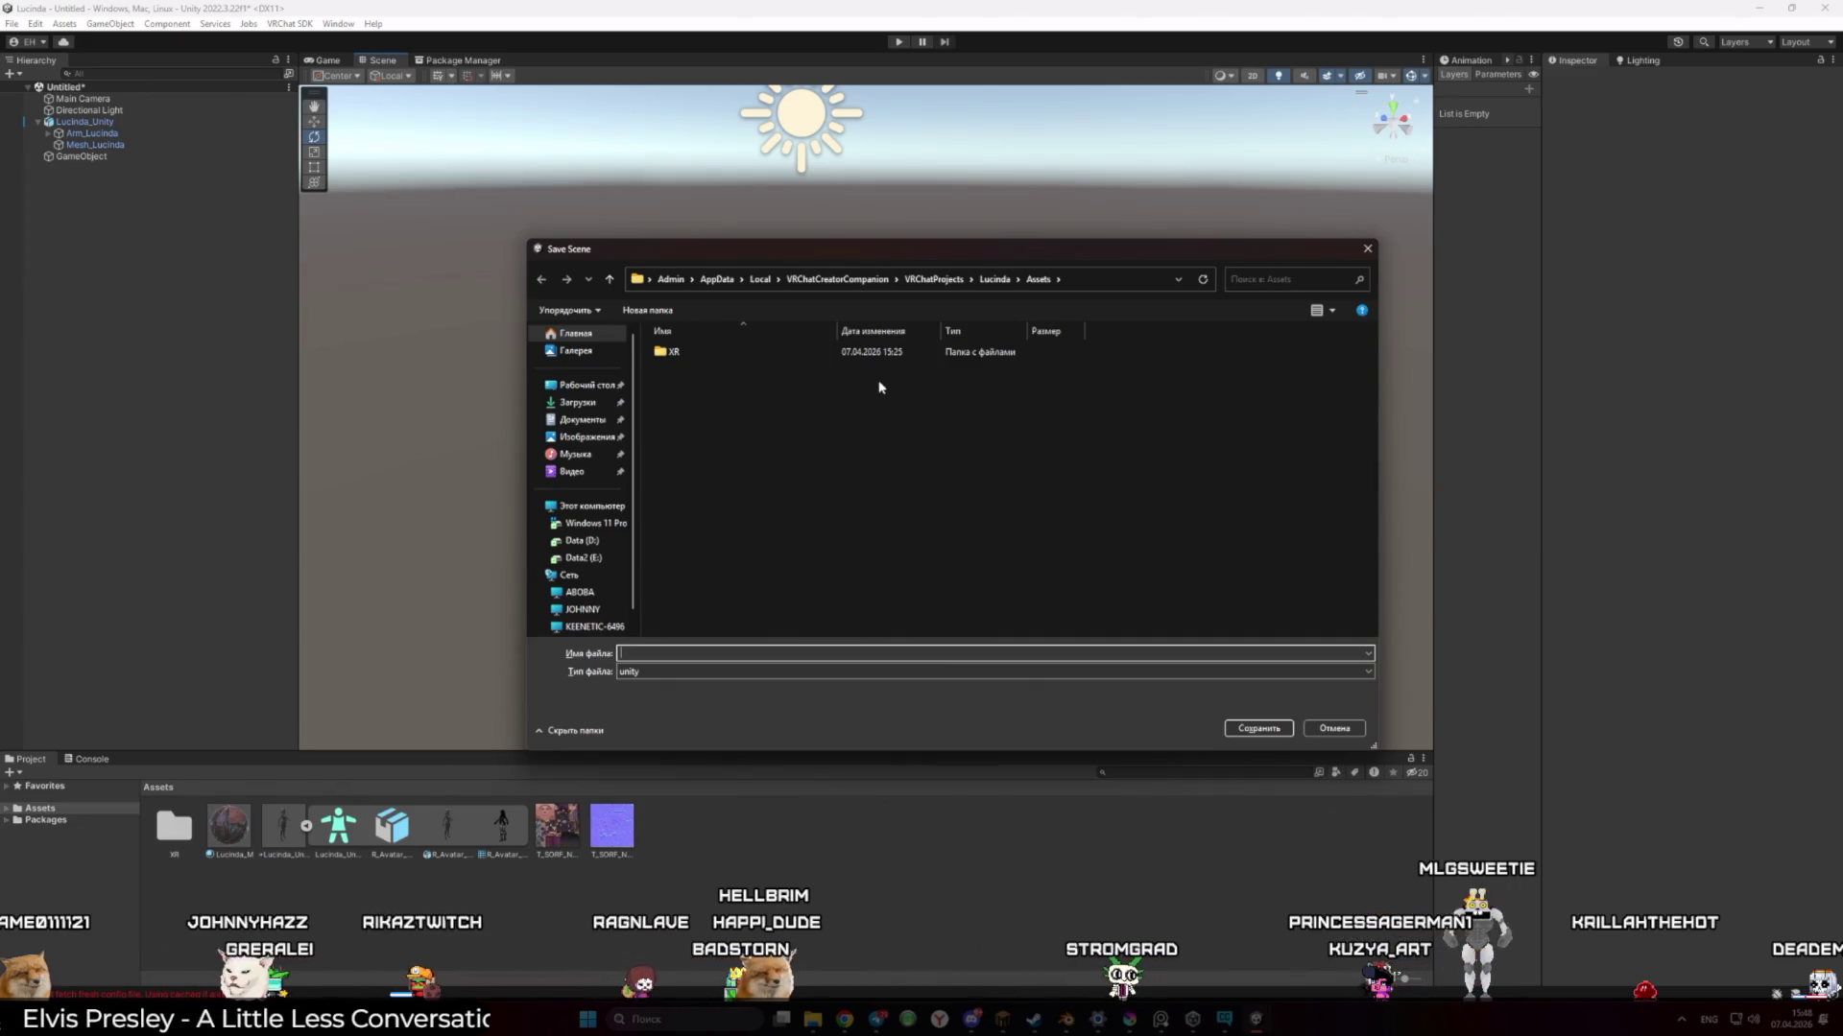
{"action": "left_click", "coordinate": [1370, 251]}
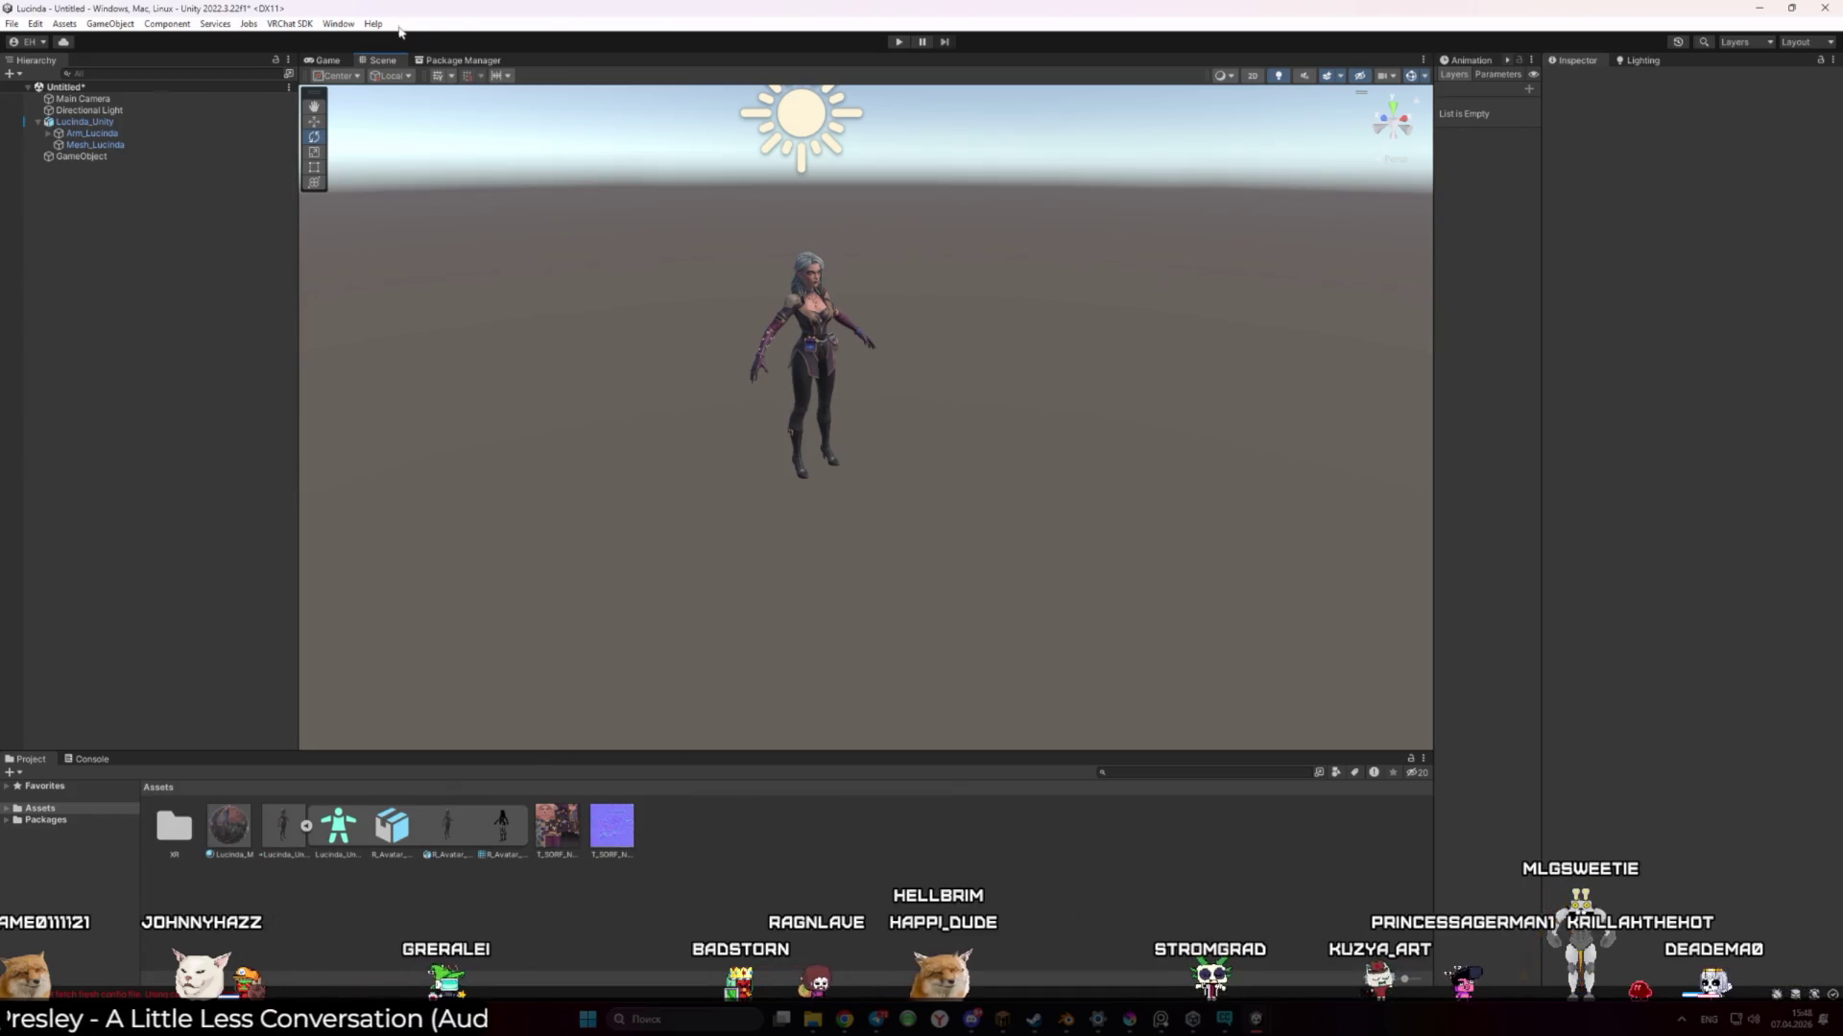
{"action": "left_click", "coordinate": [289, 23]}
{"action": "mouse_move", "coordinate": [339, 100]}
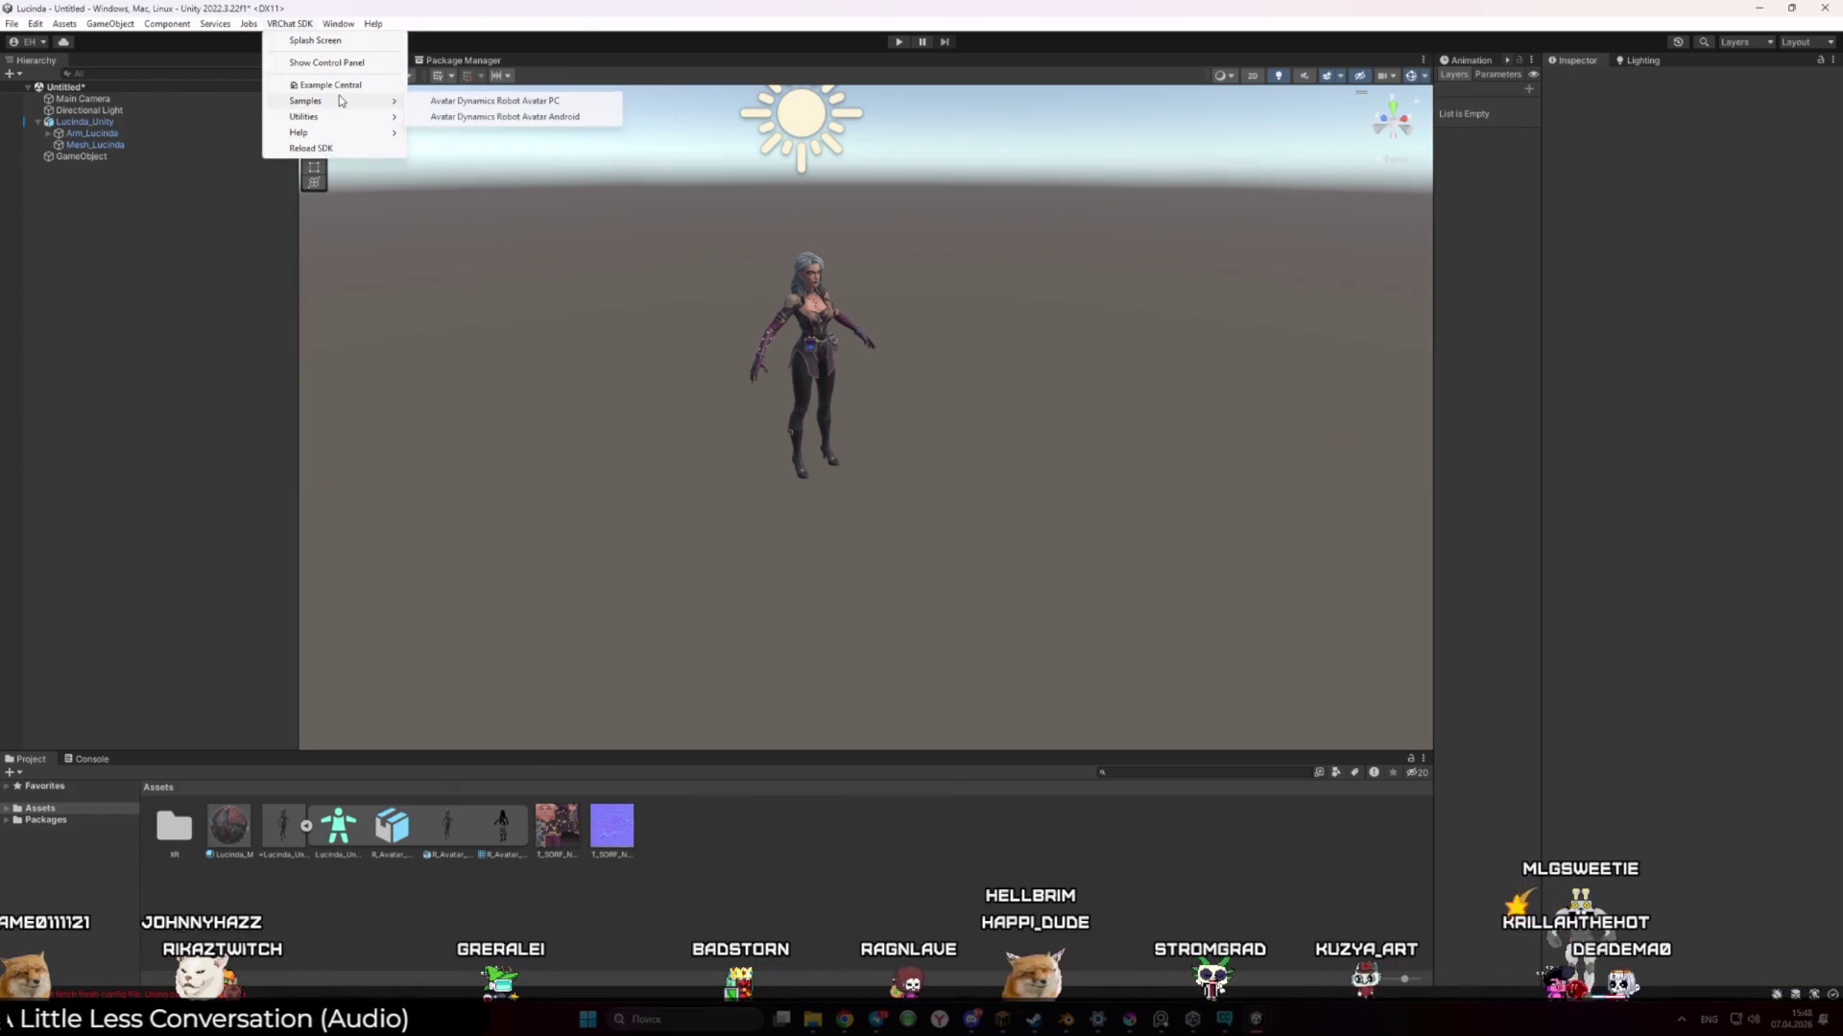
{"action": "left_click", "coordinate": [322, 40]}
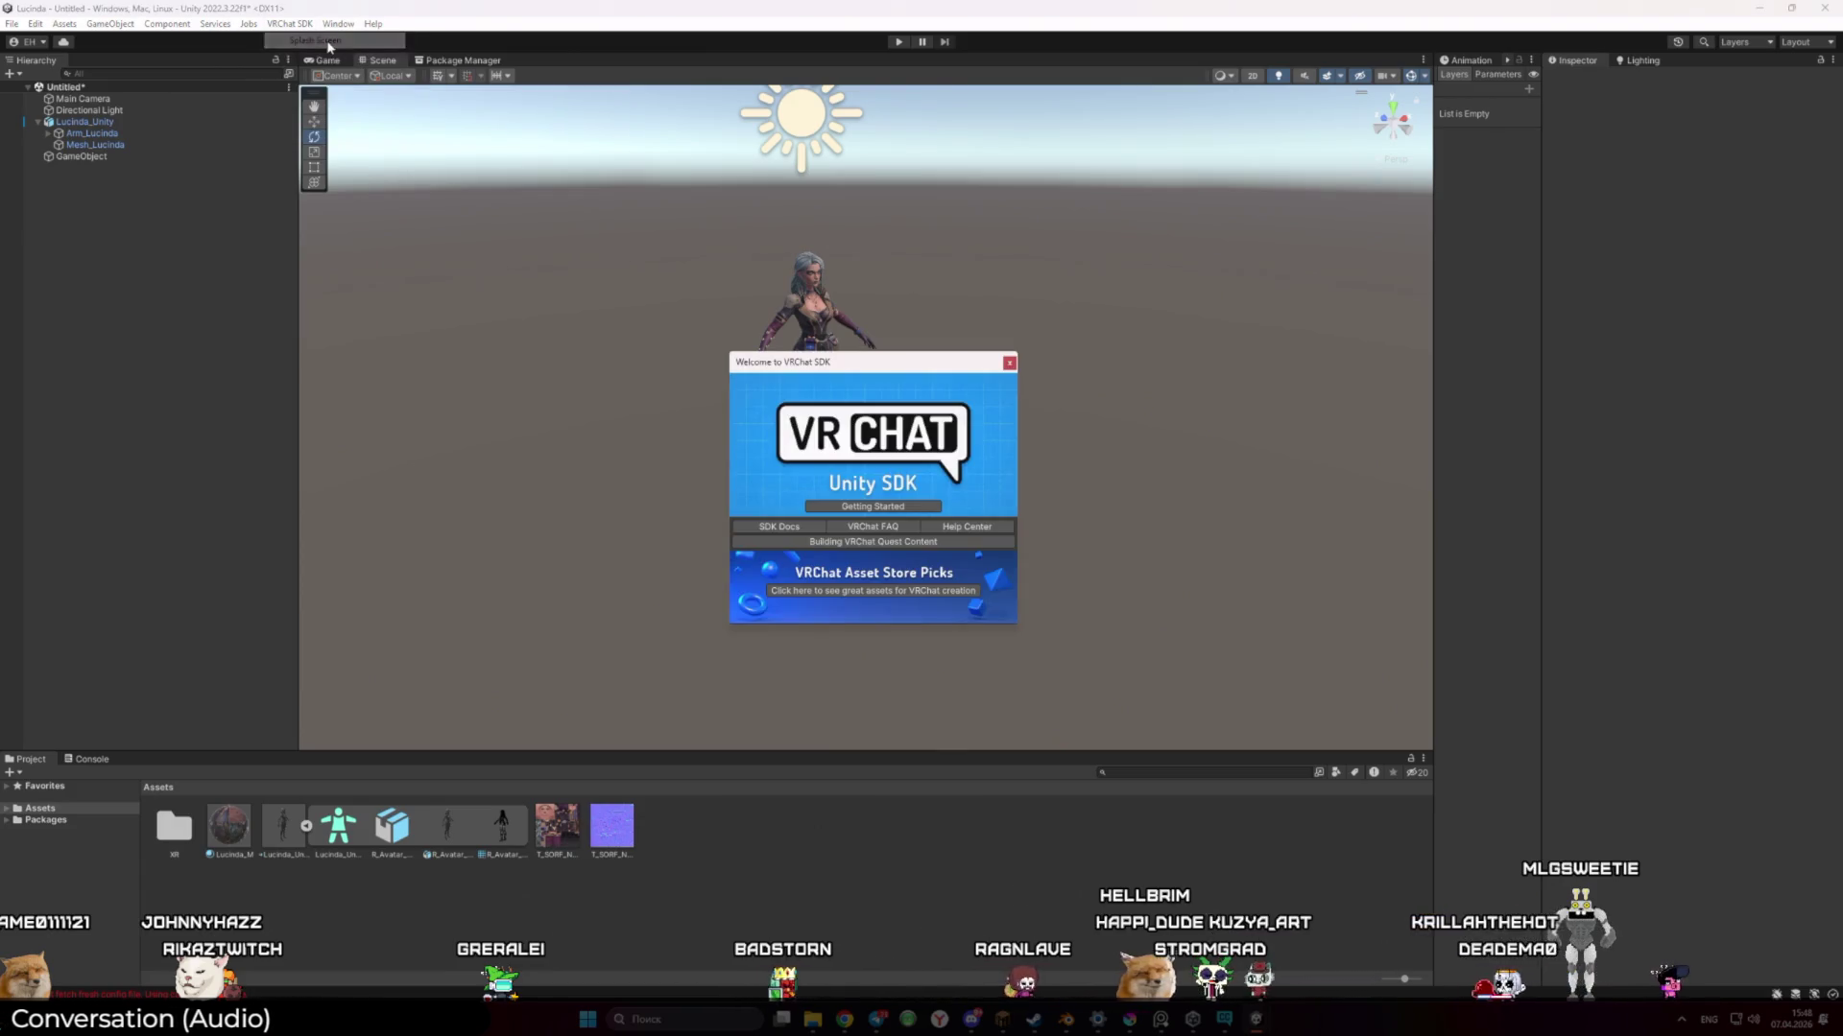
{"action": "left_click", "coordinate": [908, 508]}
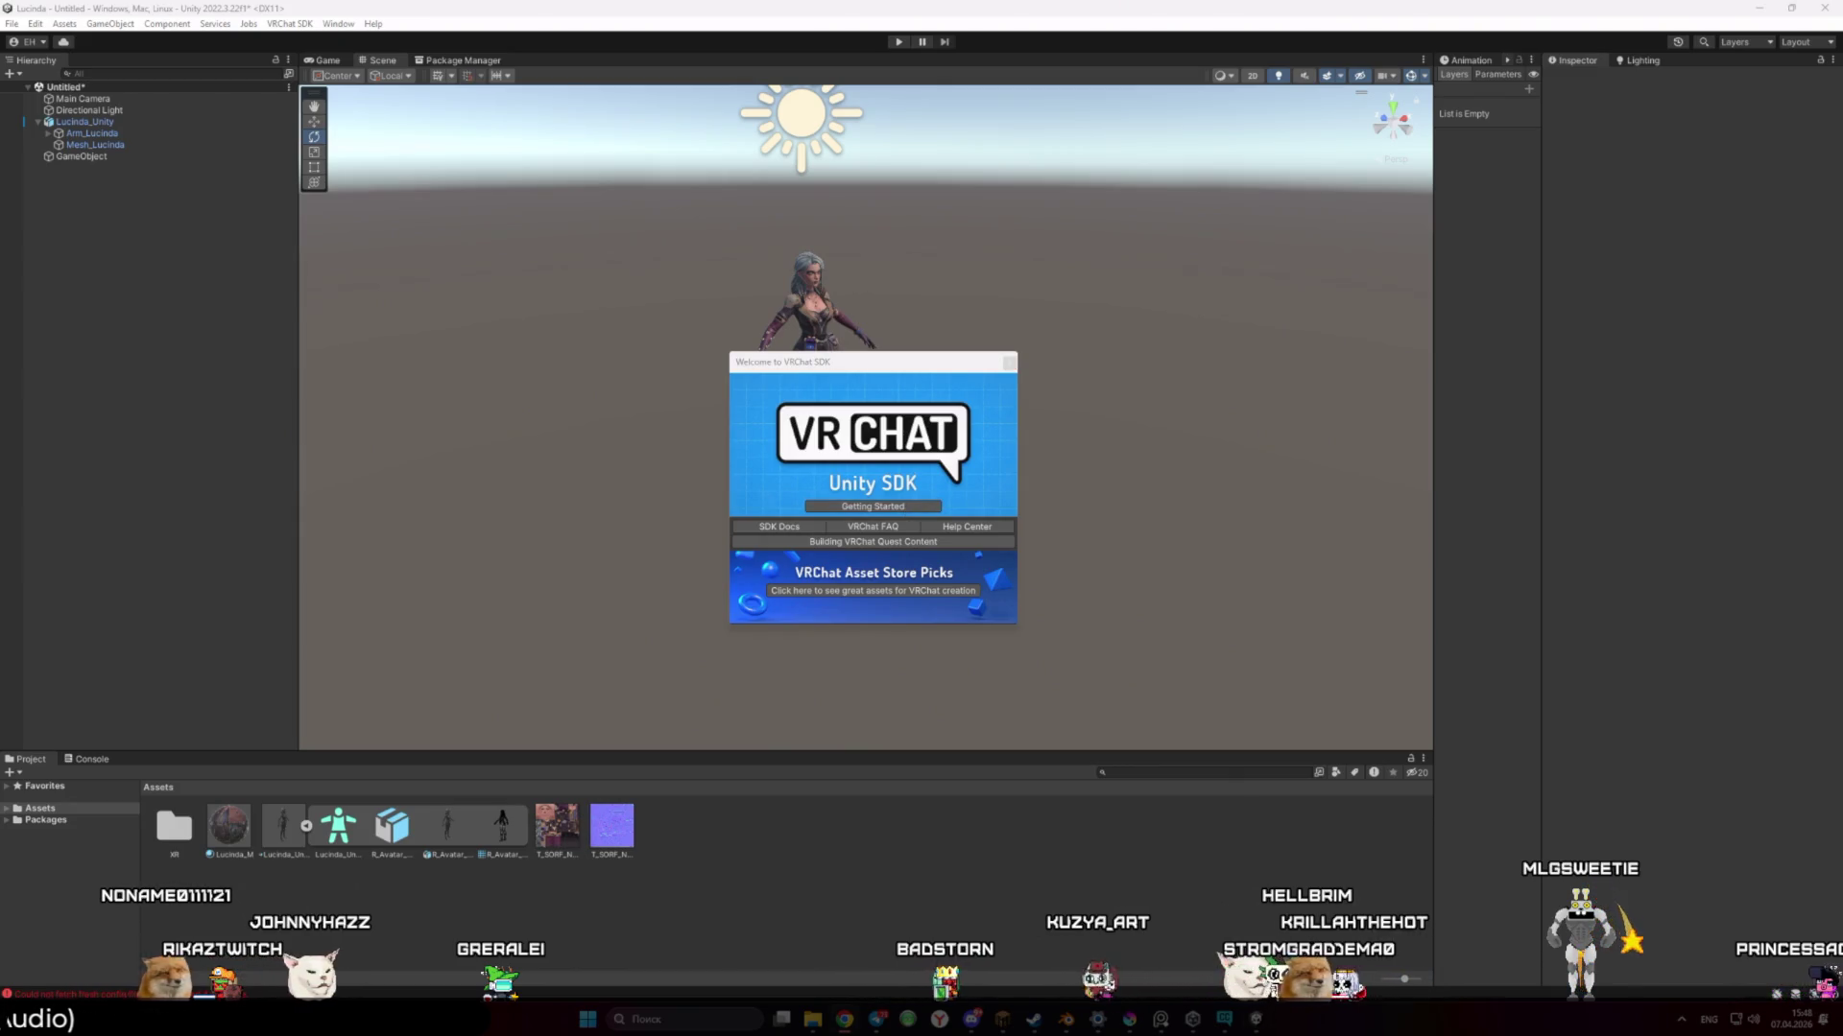
{"action": "left_click_drag", "start_coordinate": [883, 358], "coordinate": [903, 243]}
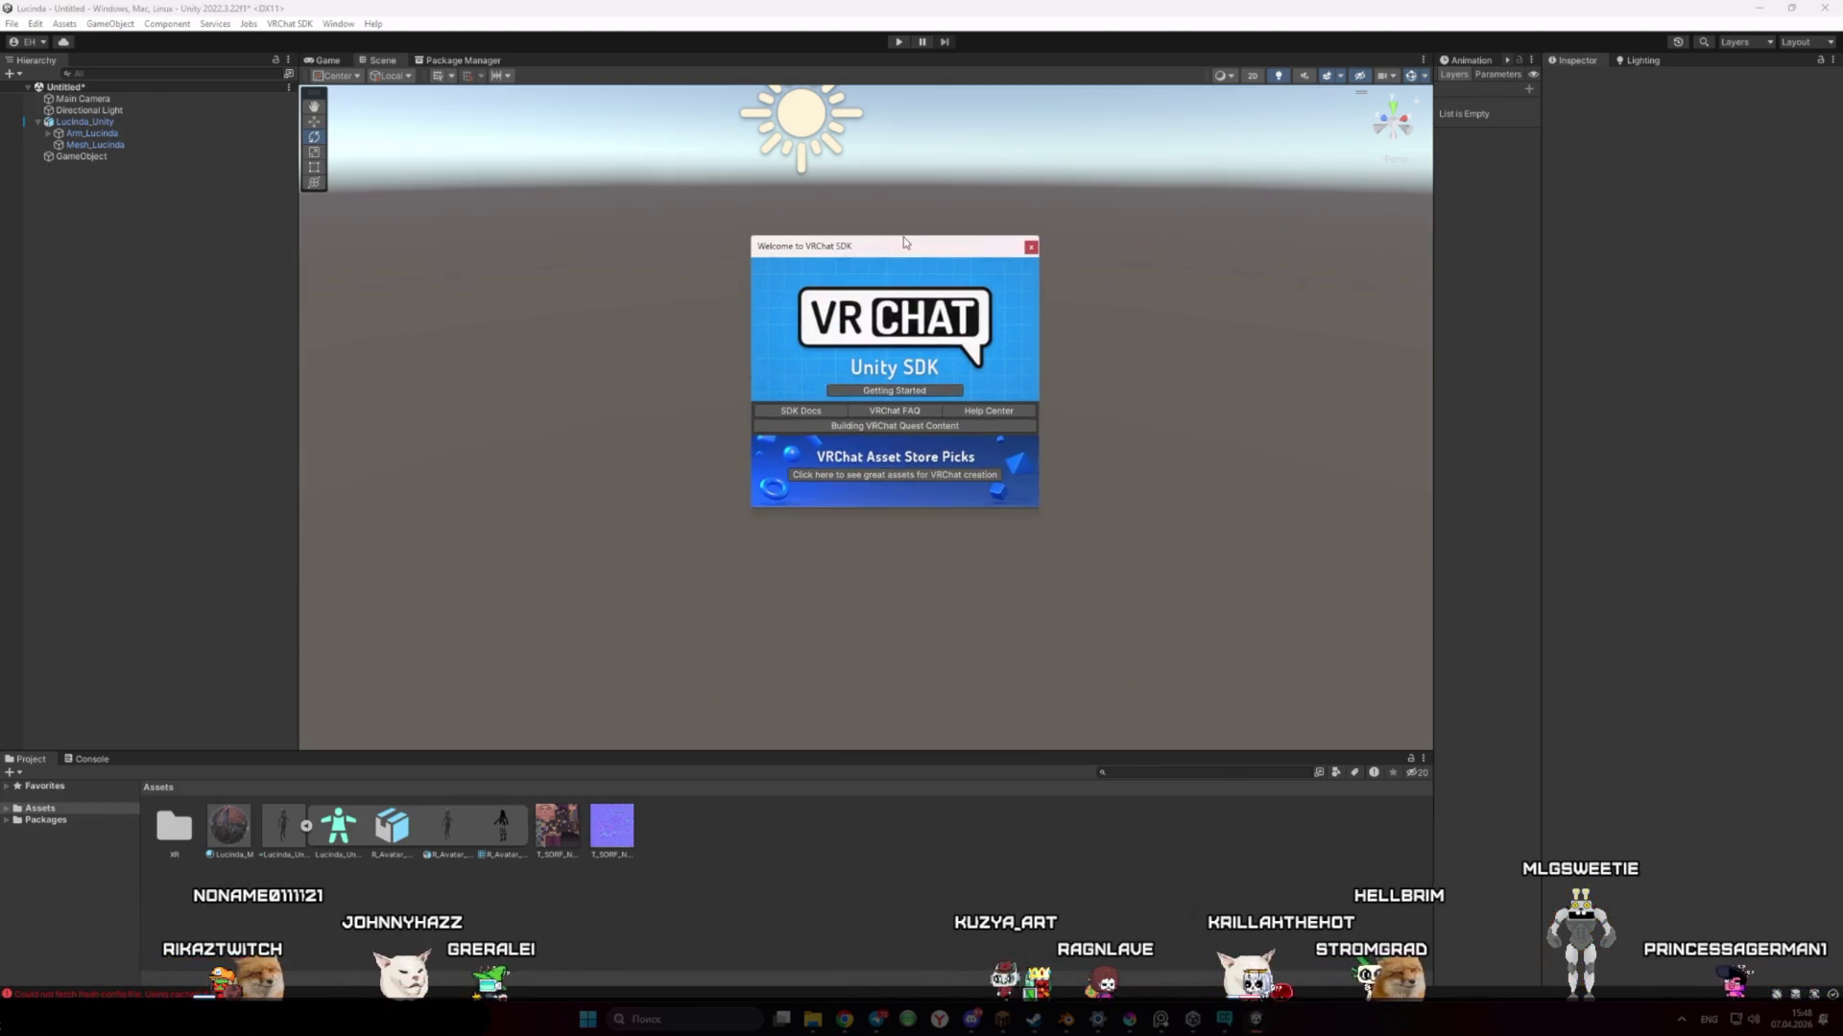
{"action": "left_click", "coordinate": [1030, 247]}
{"action": "left_click", "coordinate": [299, 24]}
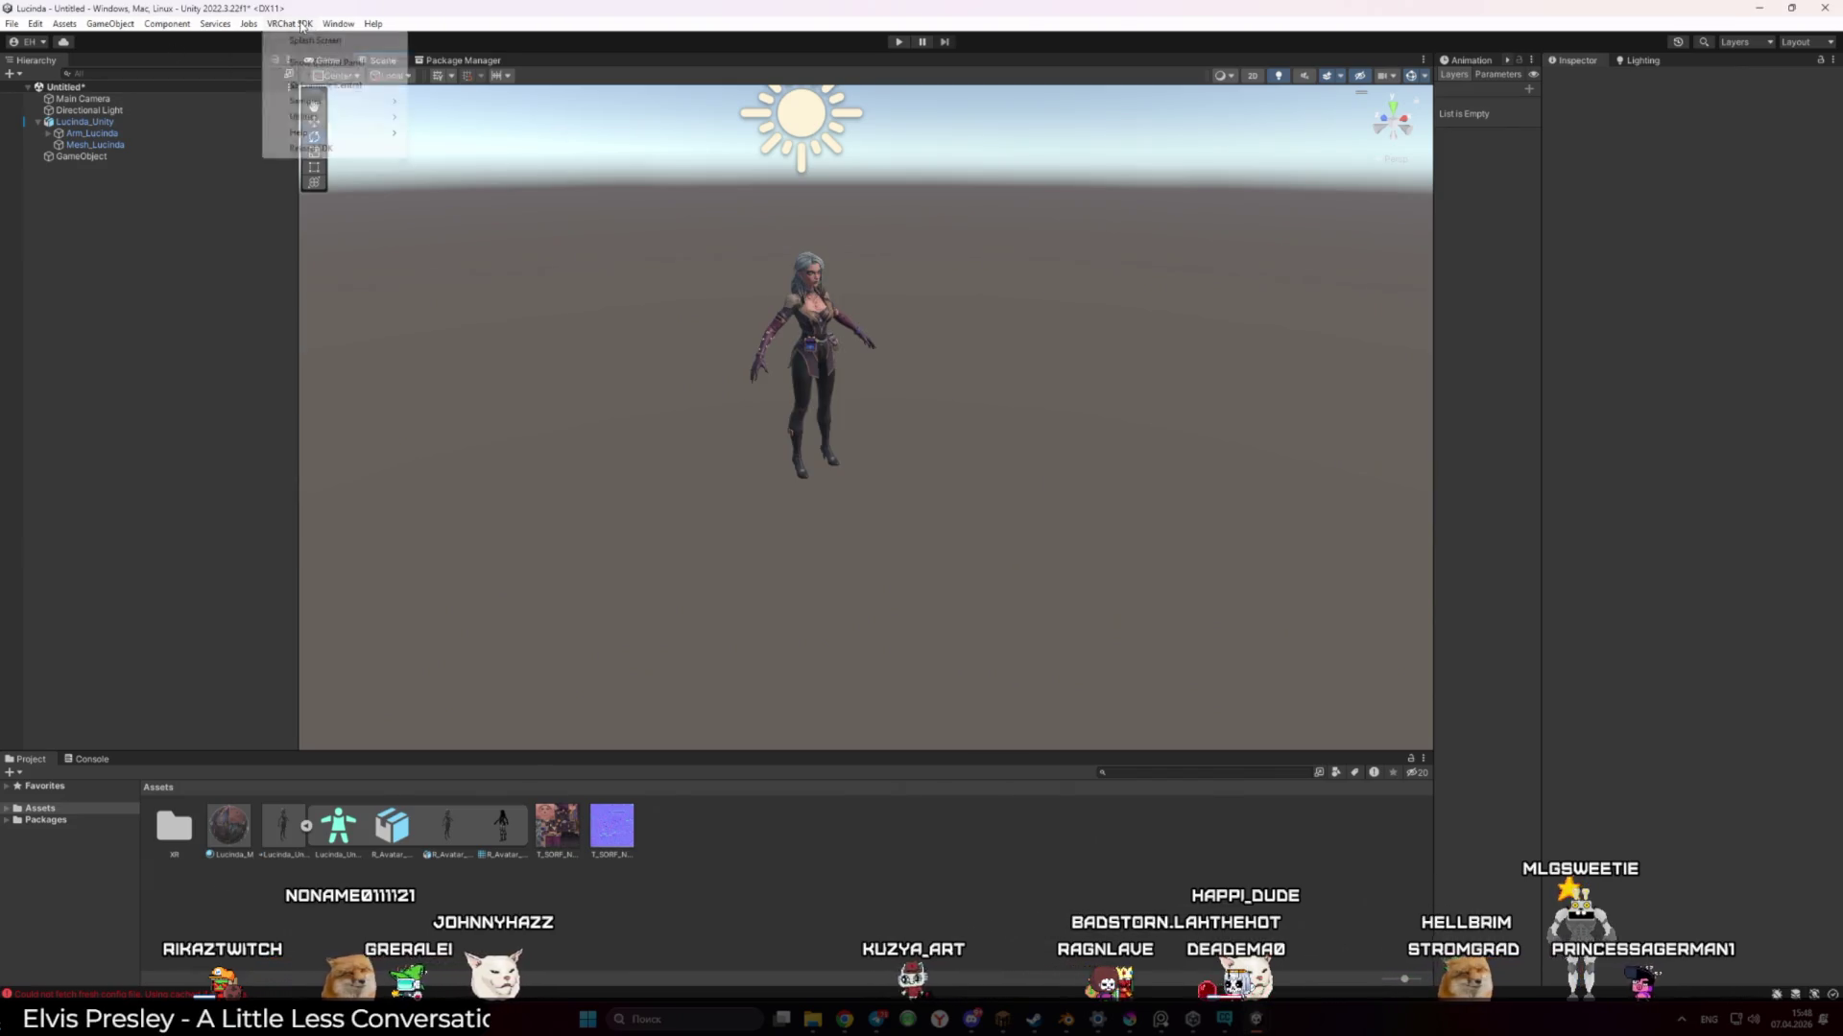
{"action": "left_click", "coordinate": [353, 63]}
{"action": "double_click", "coordinate": [112, 124]}
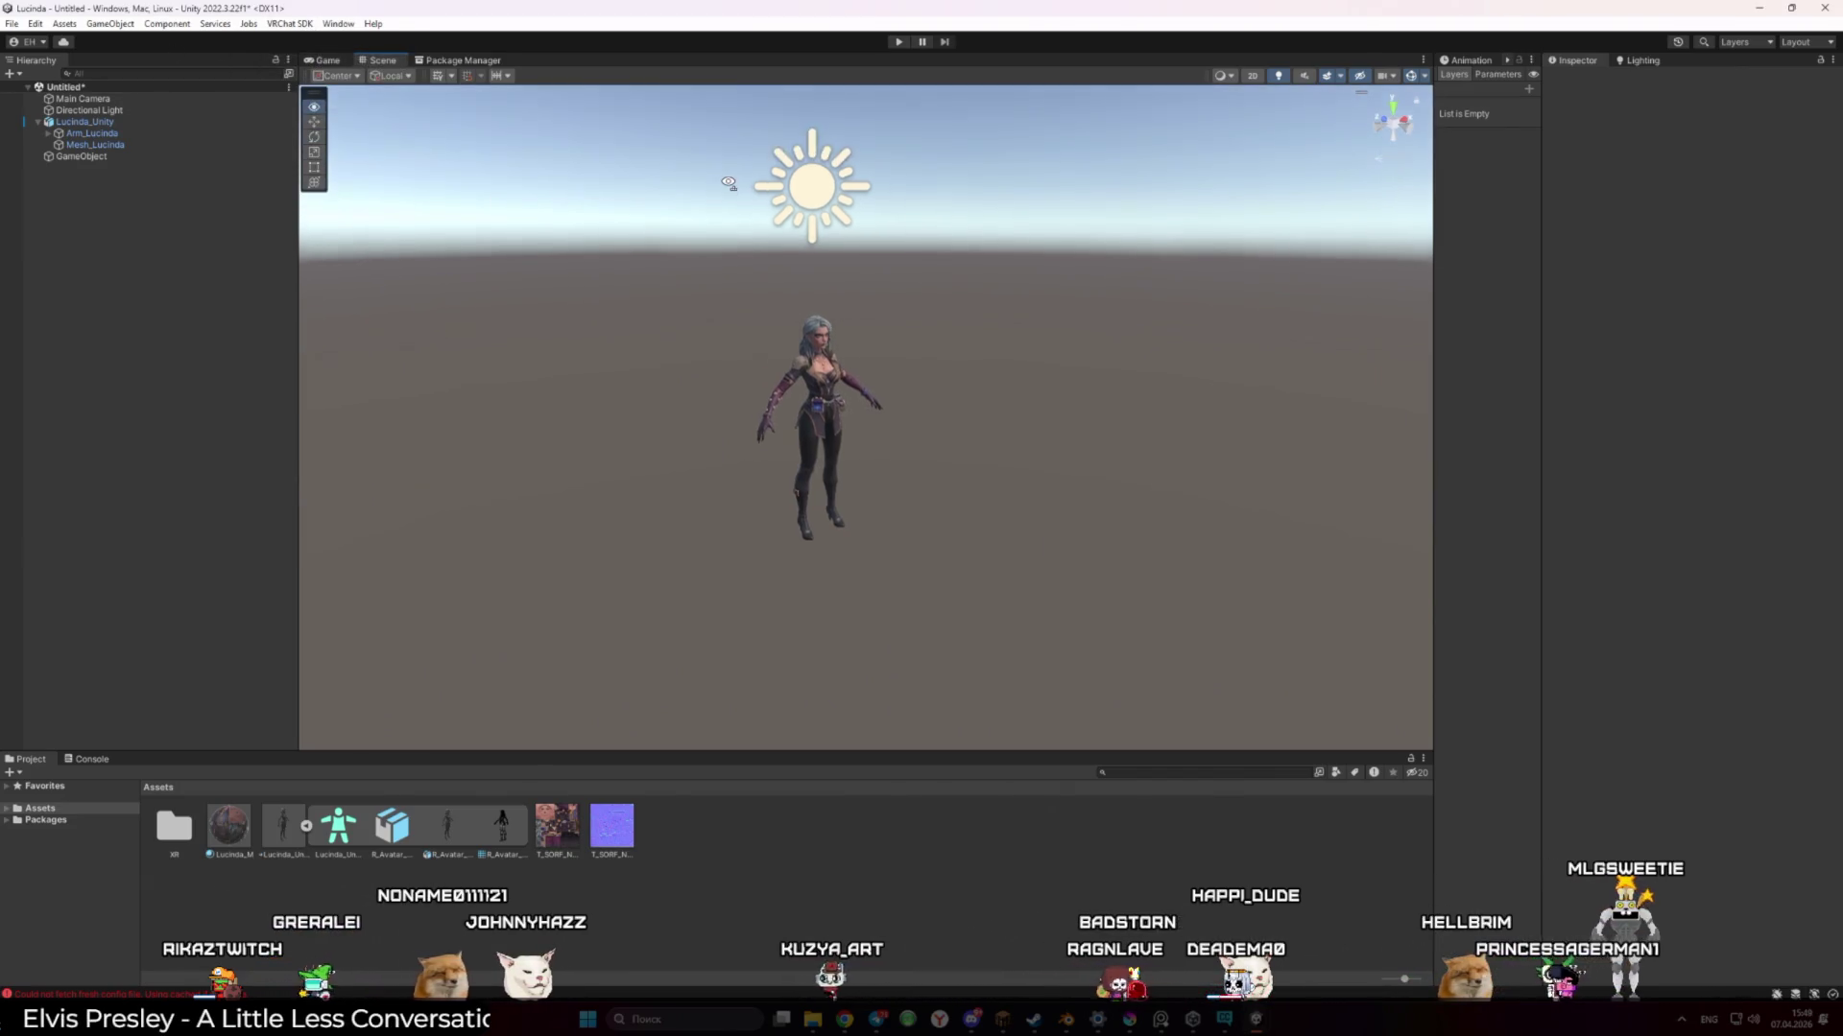
{"action": "left_click", "coordinate": [110, 123]}
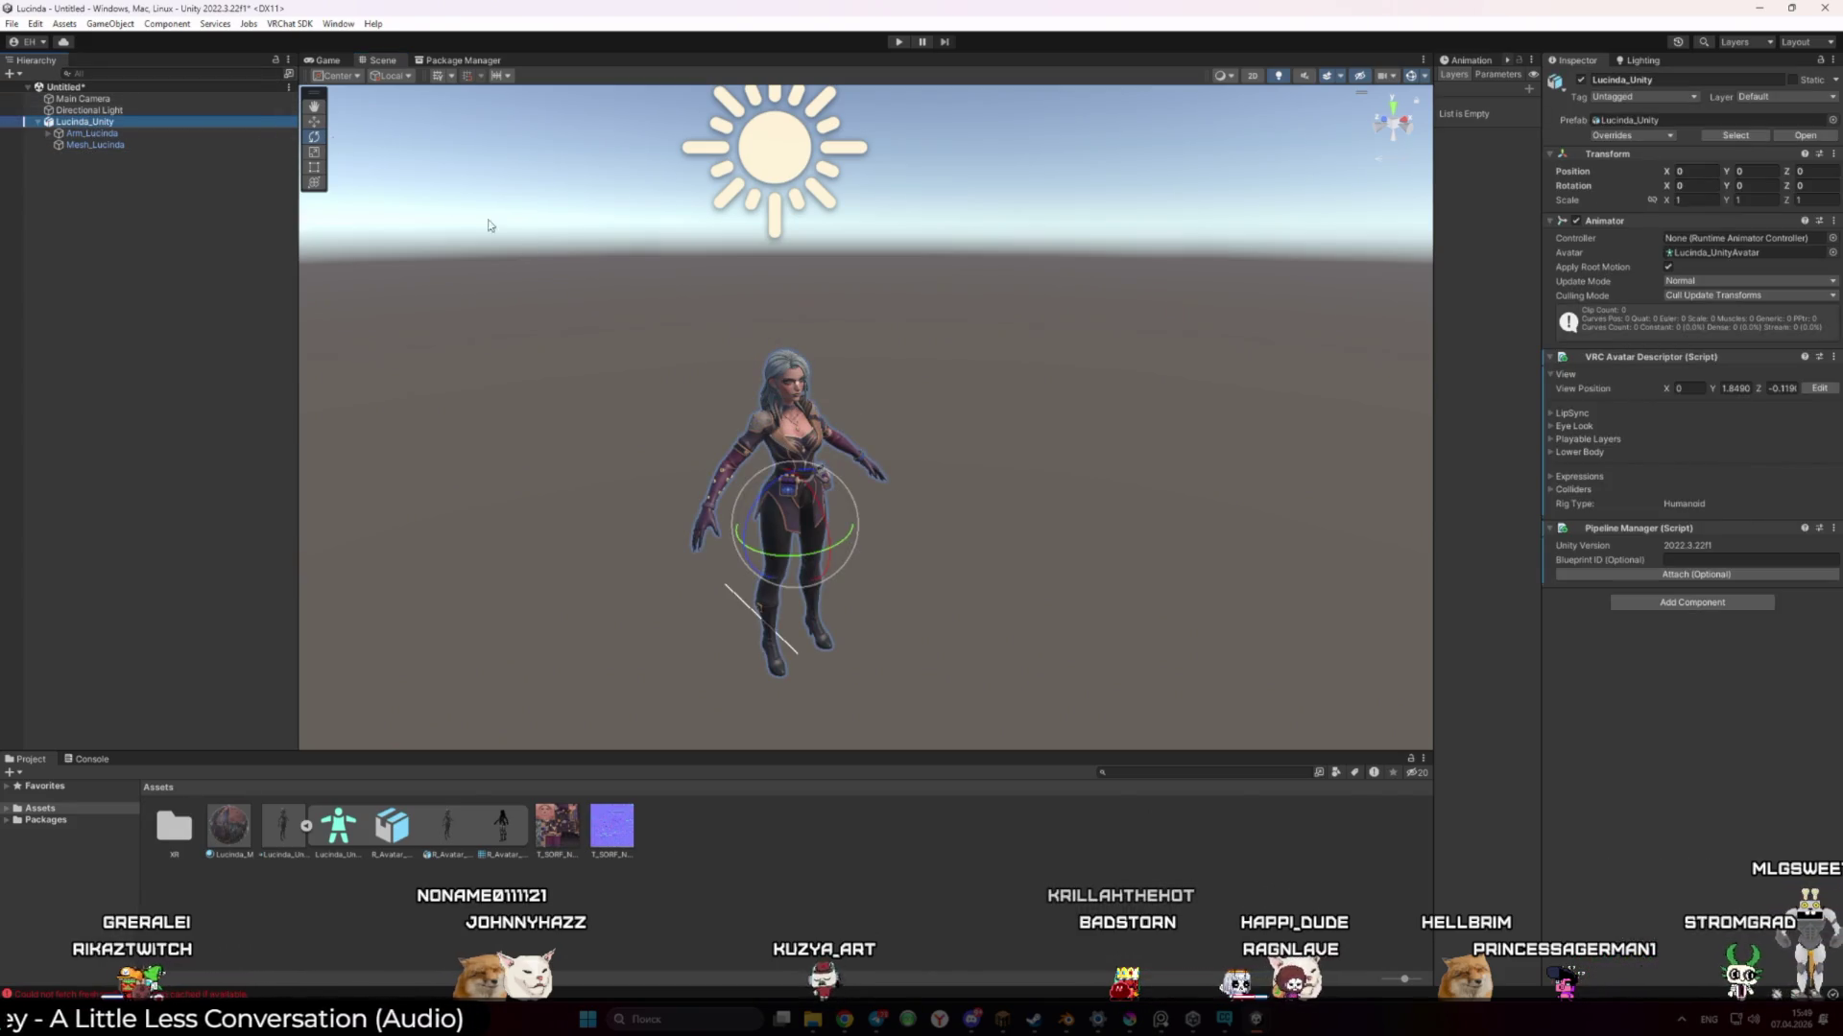
{"action": "scroll", "coordinate": [444, 203], "scroll_direction": "up", "scroll_amount": 3}
{"action": "mouse_move", "coordinate": [595, 307]}
{"action": "left_mouse_down"}
{"action": "mouse_move", "coordinate": [729, 383]}
{"action": "mouse_move", "coordinate": [872, 378]}
{"action": "left_mouse_up"}
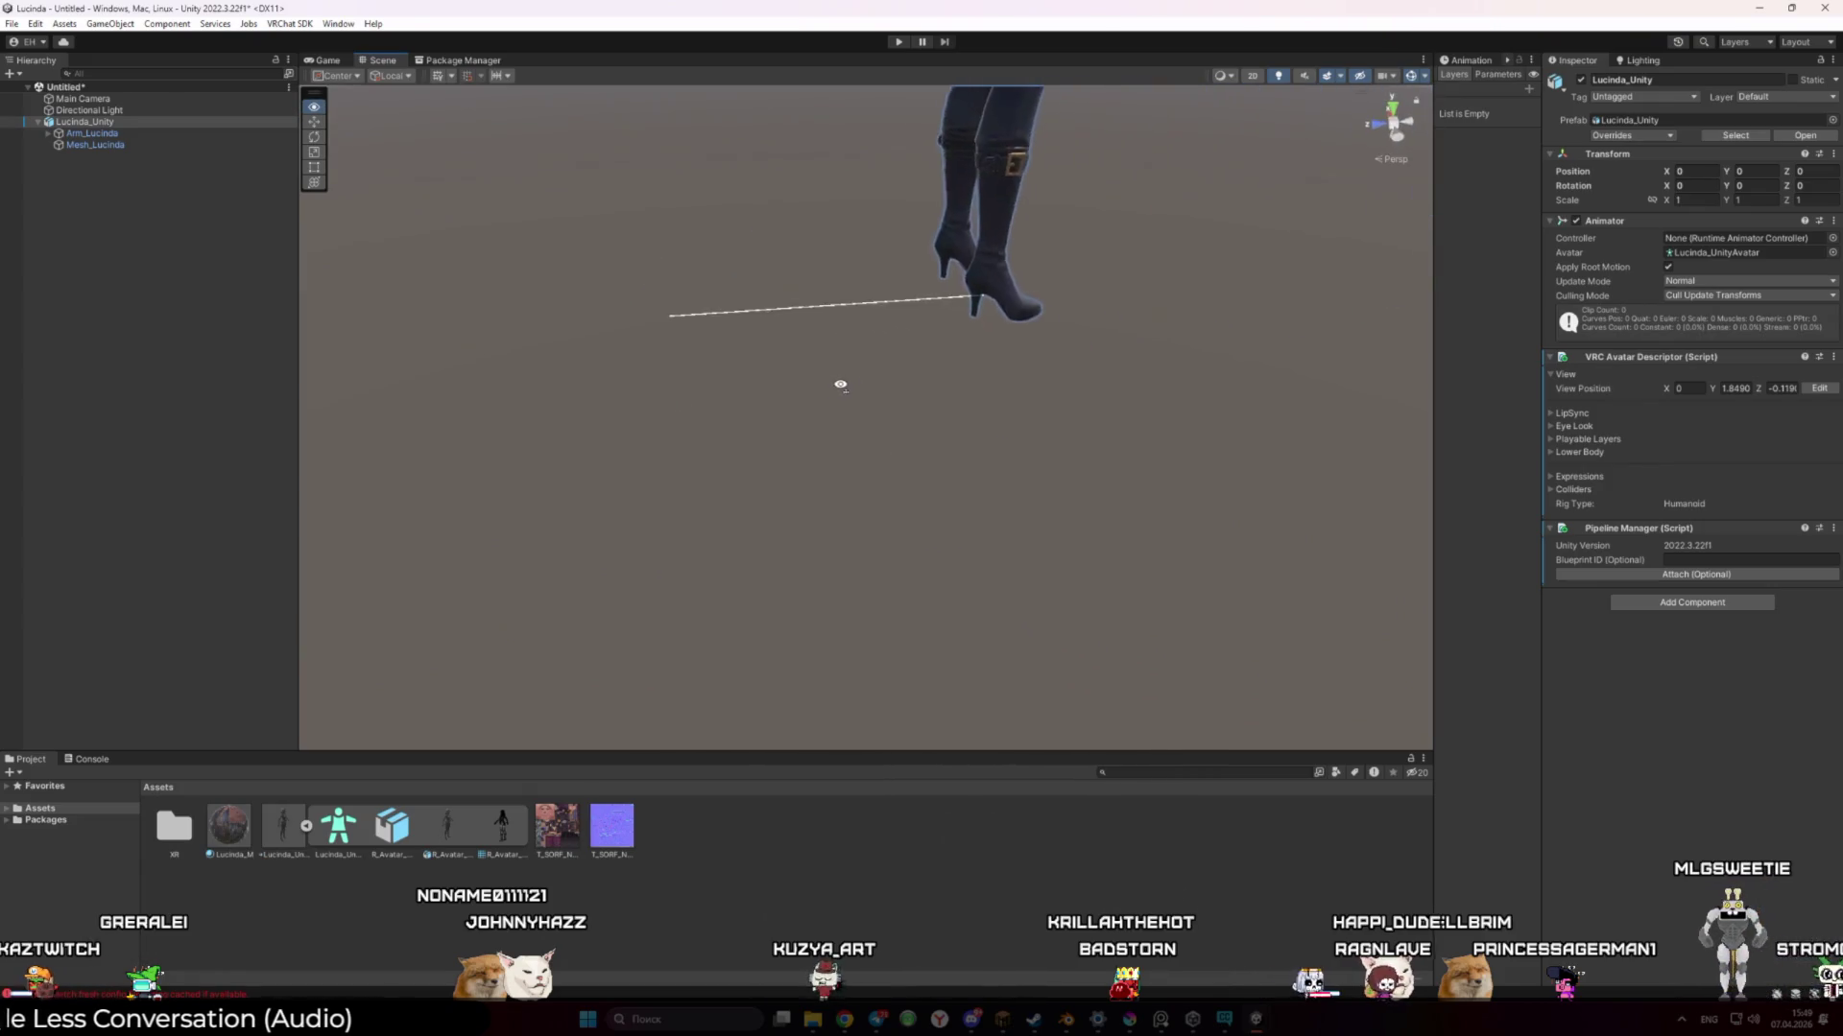
{"action": "left_click", "coordinate": [821, 362]}
{"action": "left_click", "coordinate": [904, 321]}
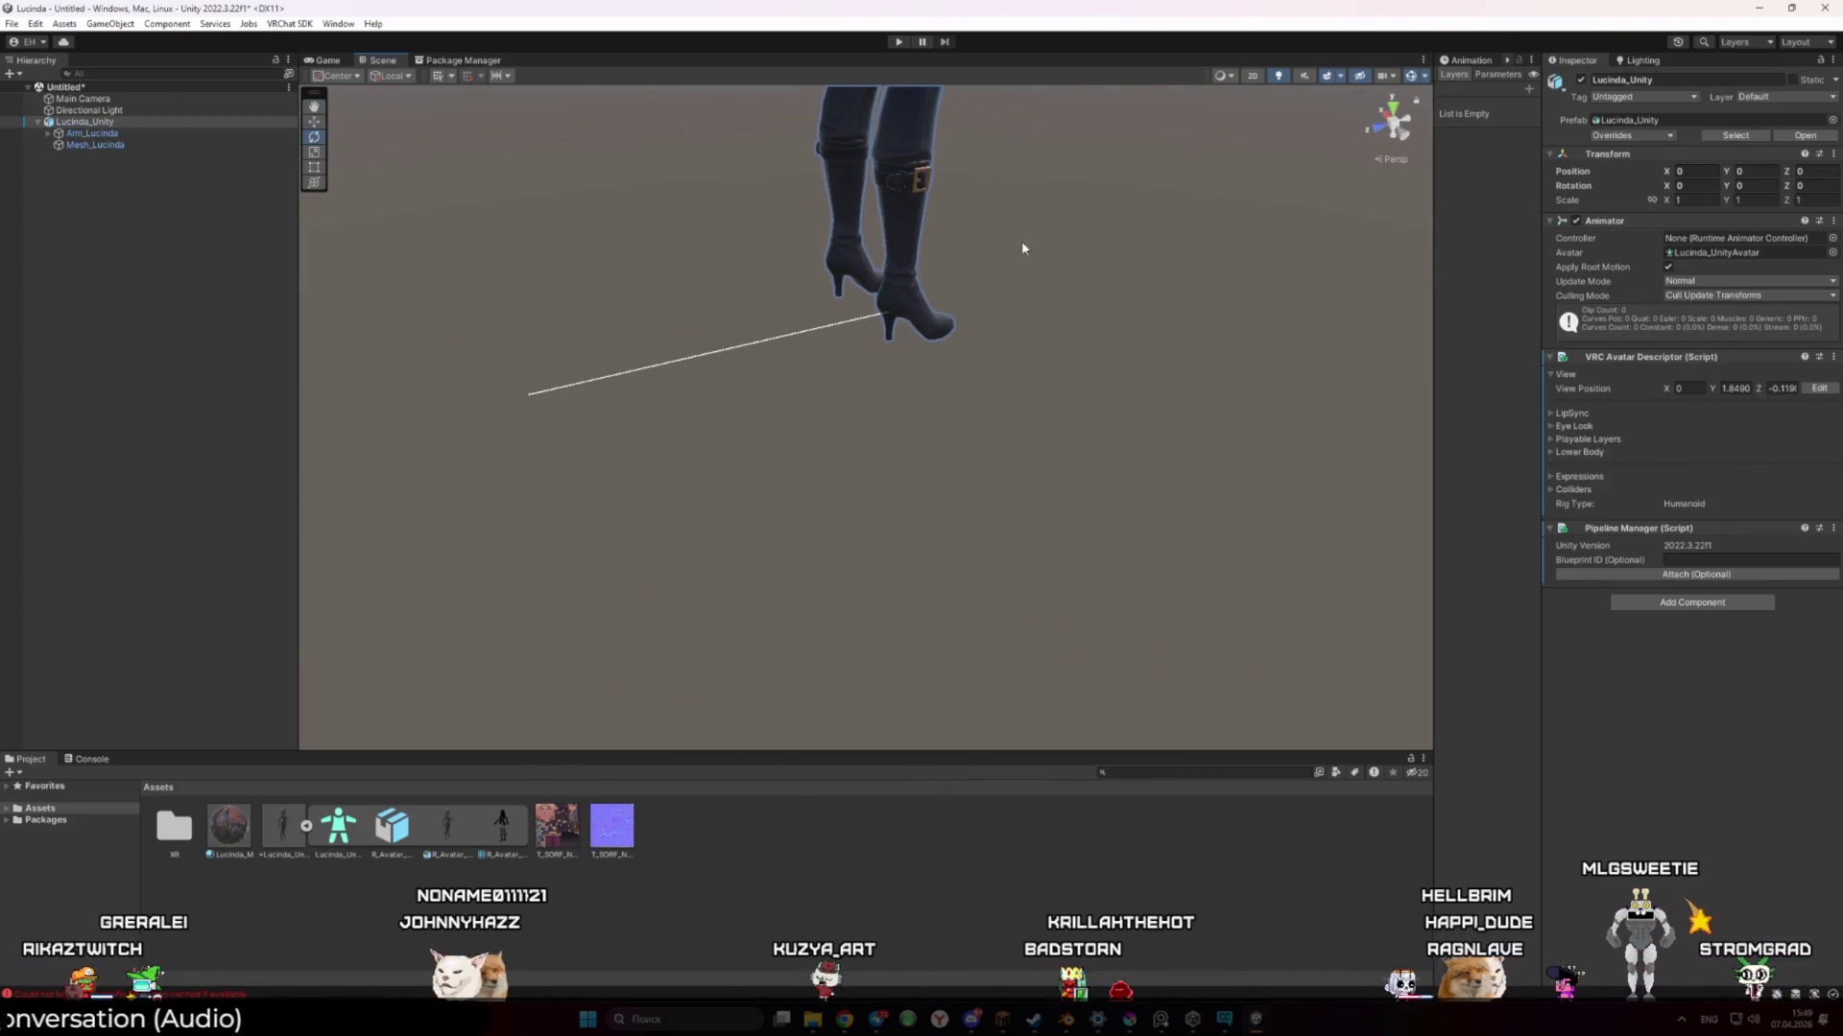
{"action": "key", "text": "f"}
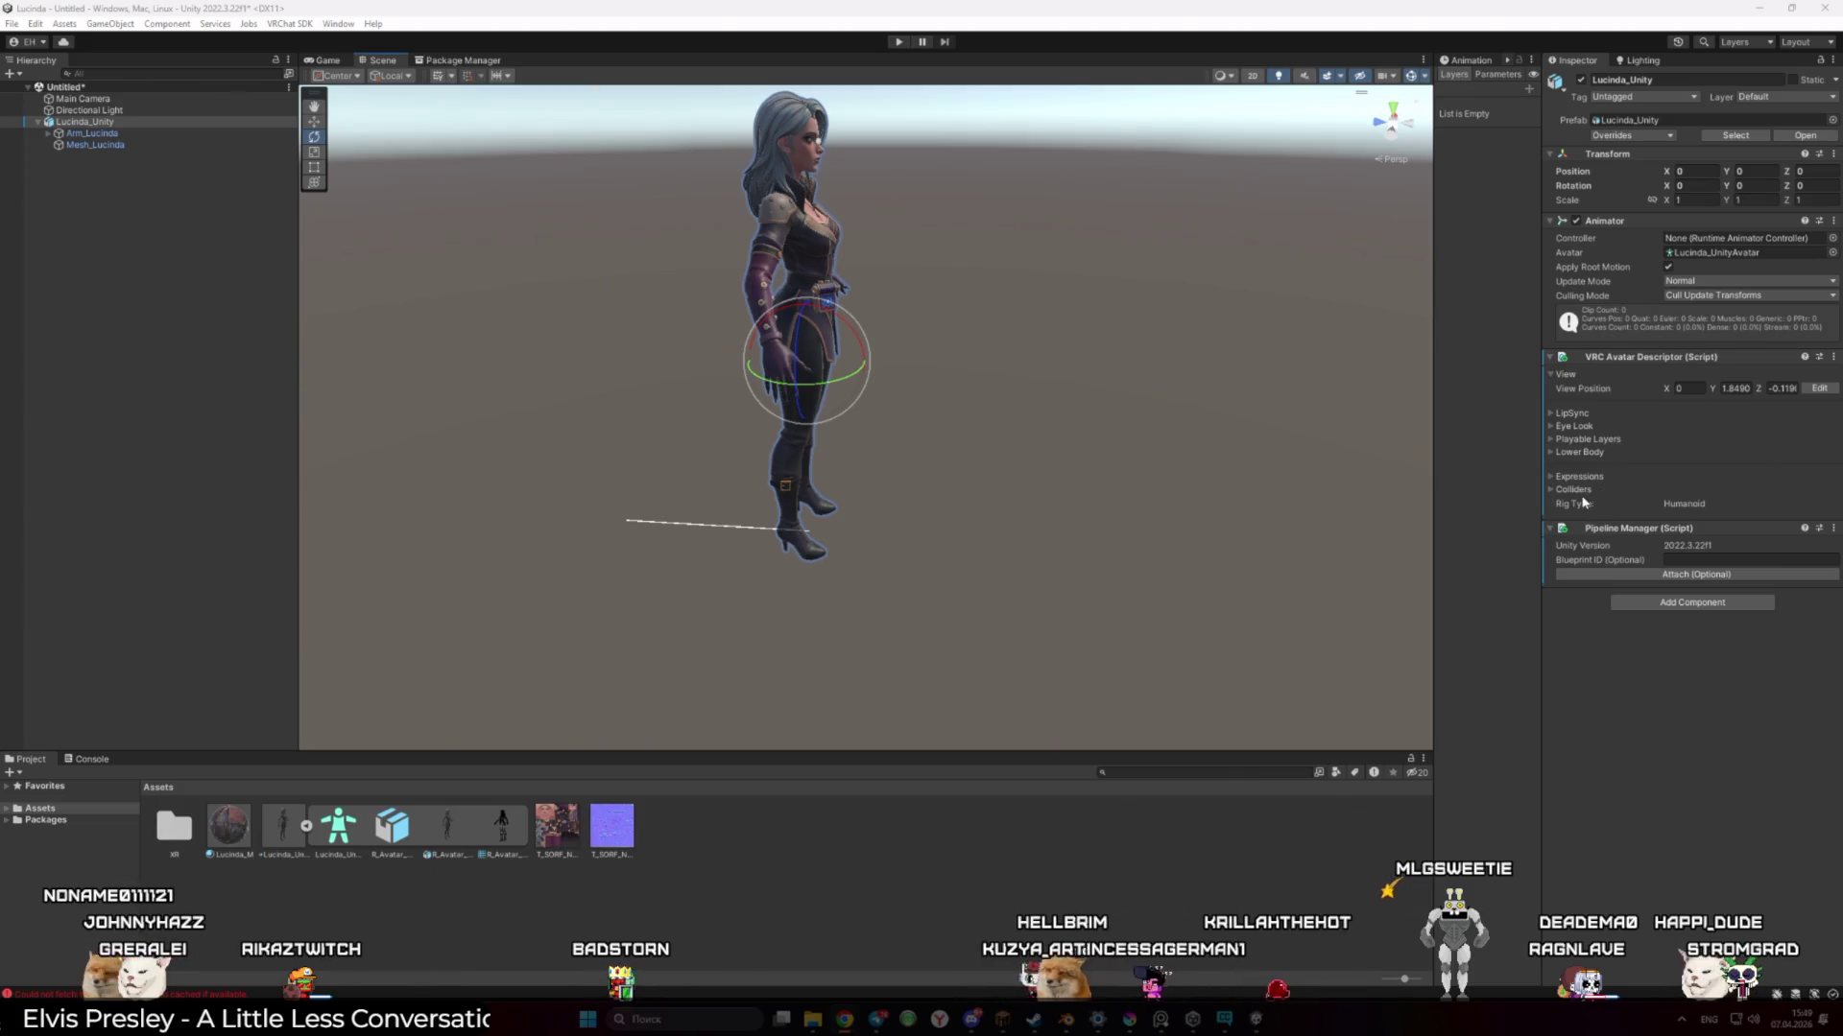
{"action": "left_click", "coordinate": [1556, 491]}
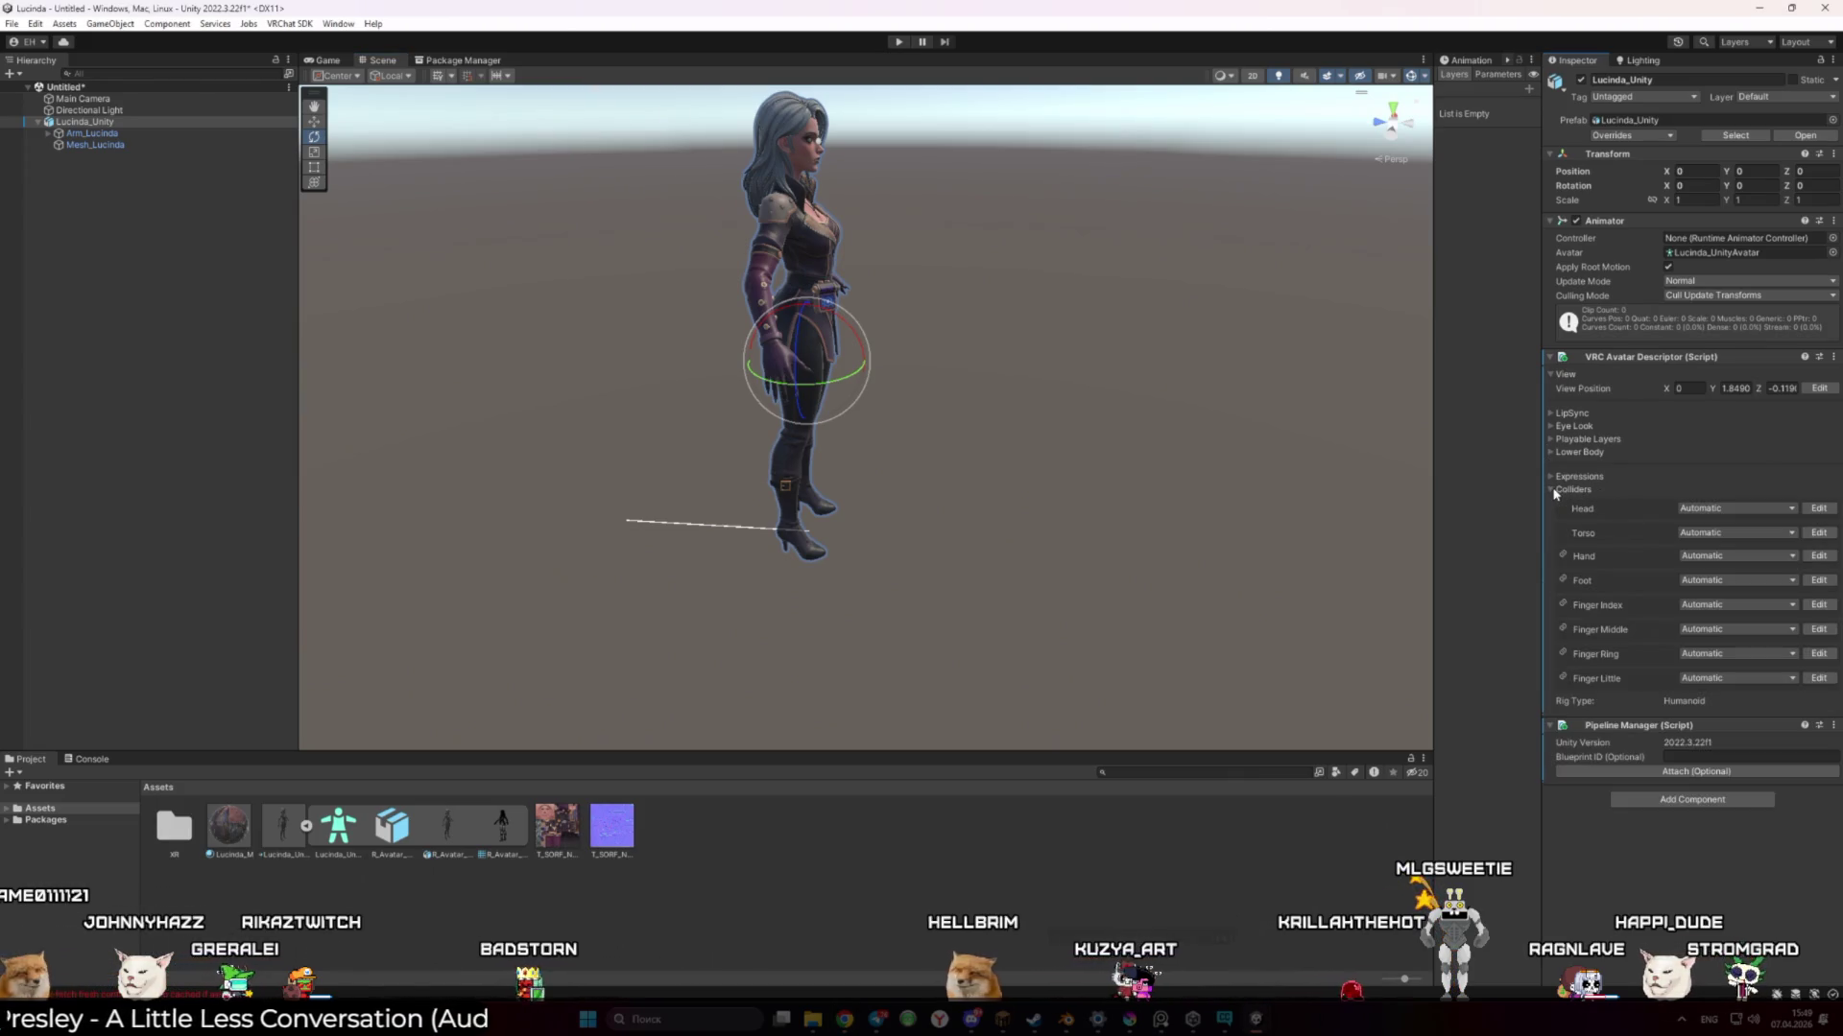
{"action": "left_click", "coordinate": [1556, 491]}
{"action": "left_click", "coordinate": [1557, 480]}
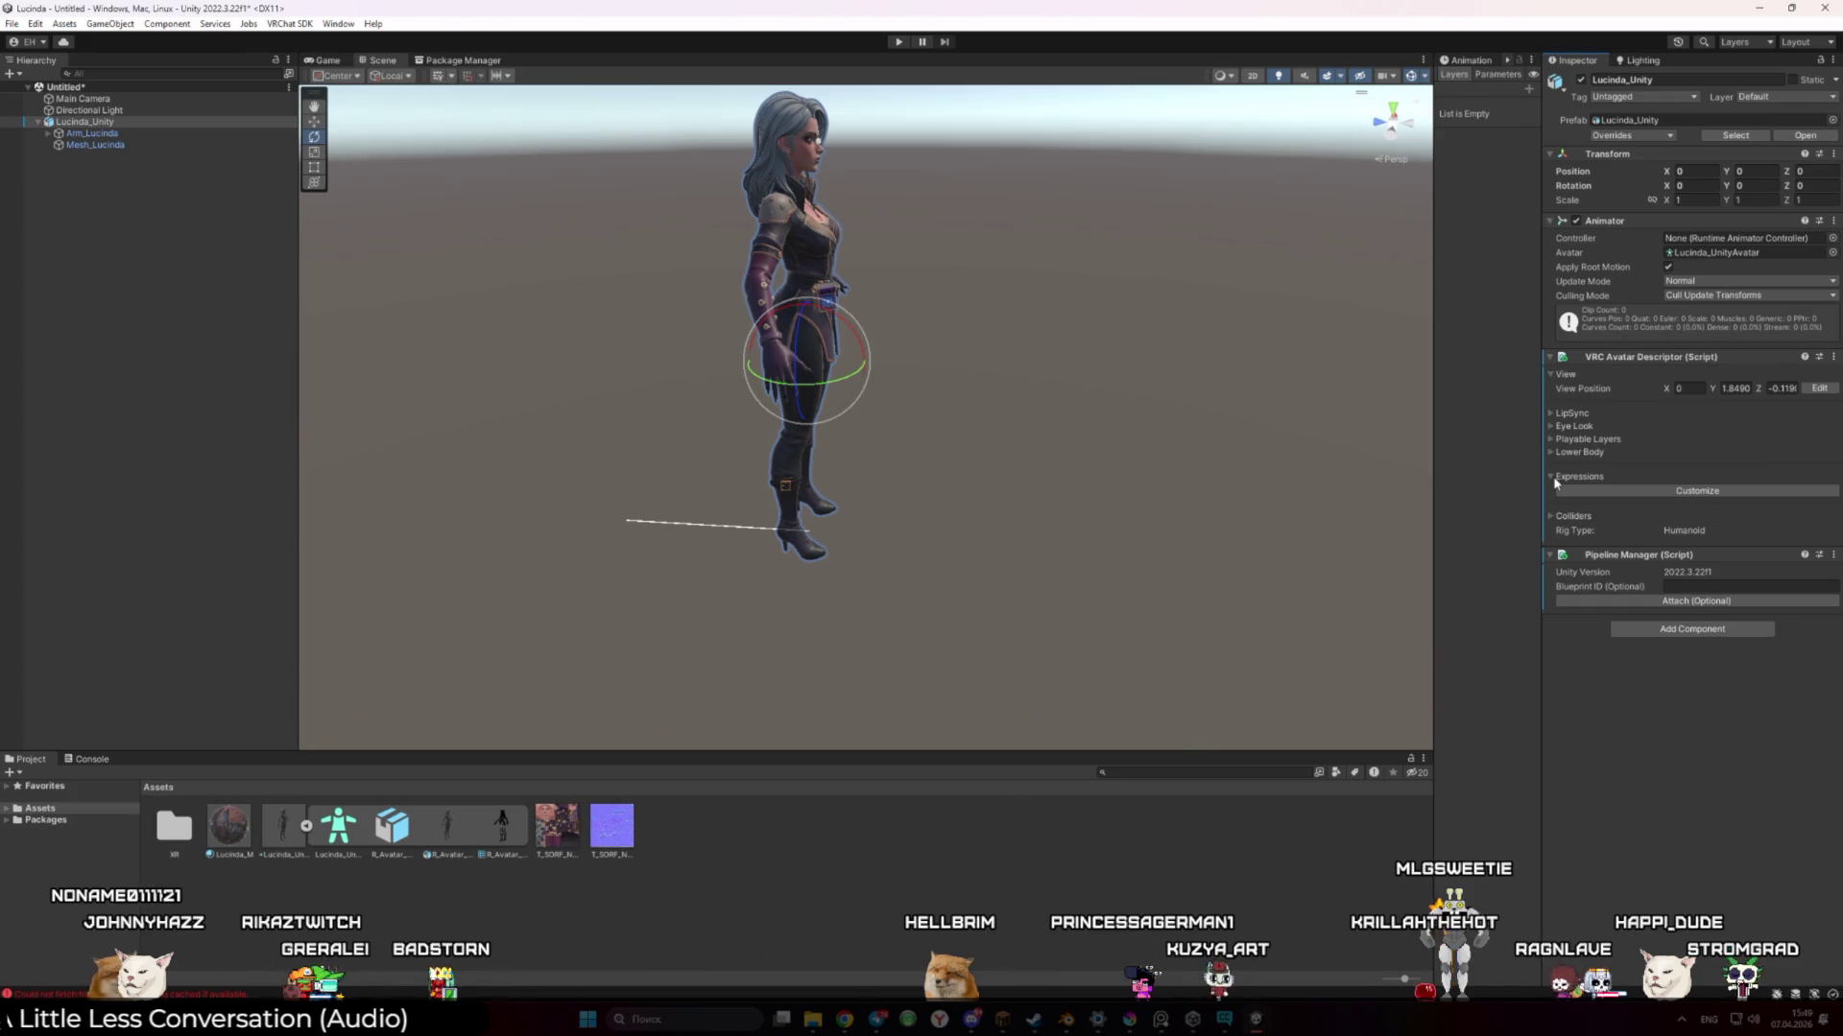
{"action": "left_click", "coordinate": [1557, 479]}
{"action": "left_click", "coordinate": [1553, 490]}
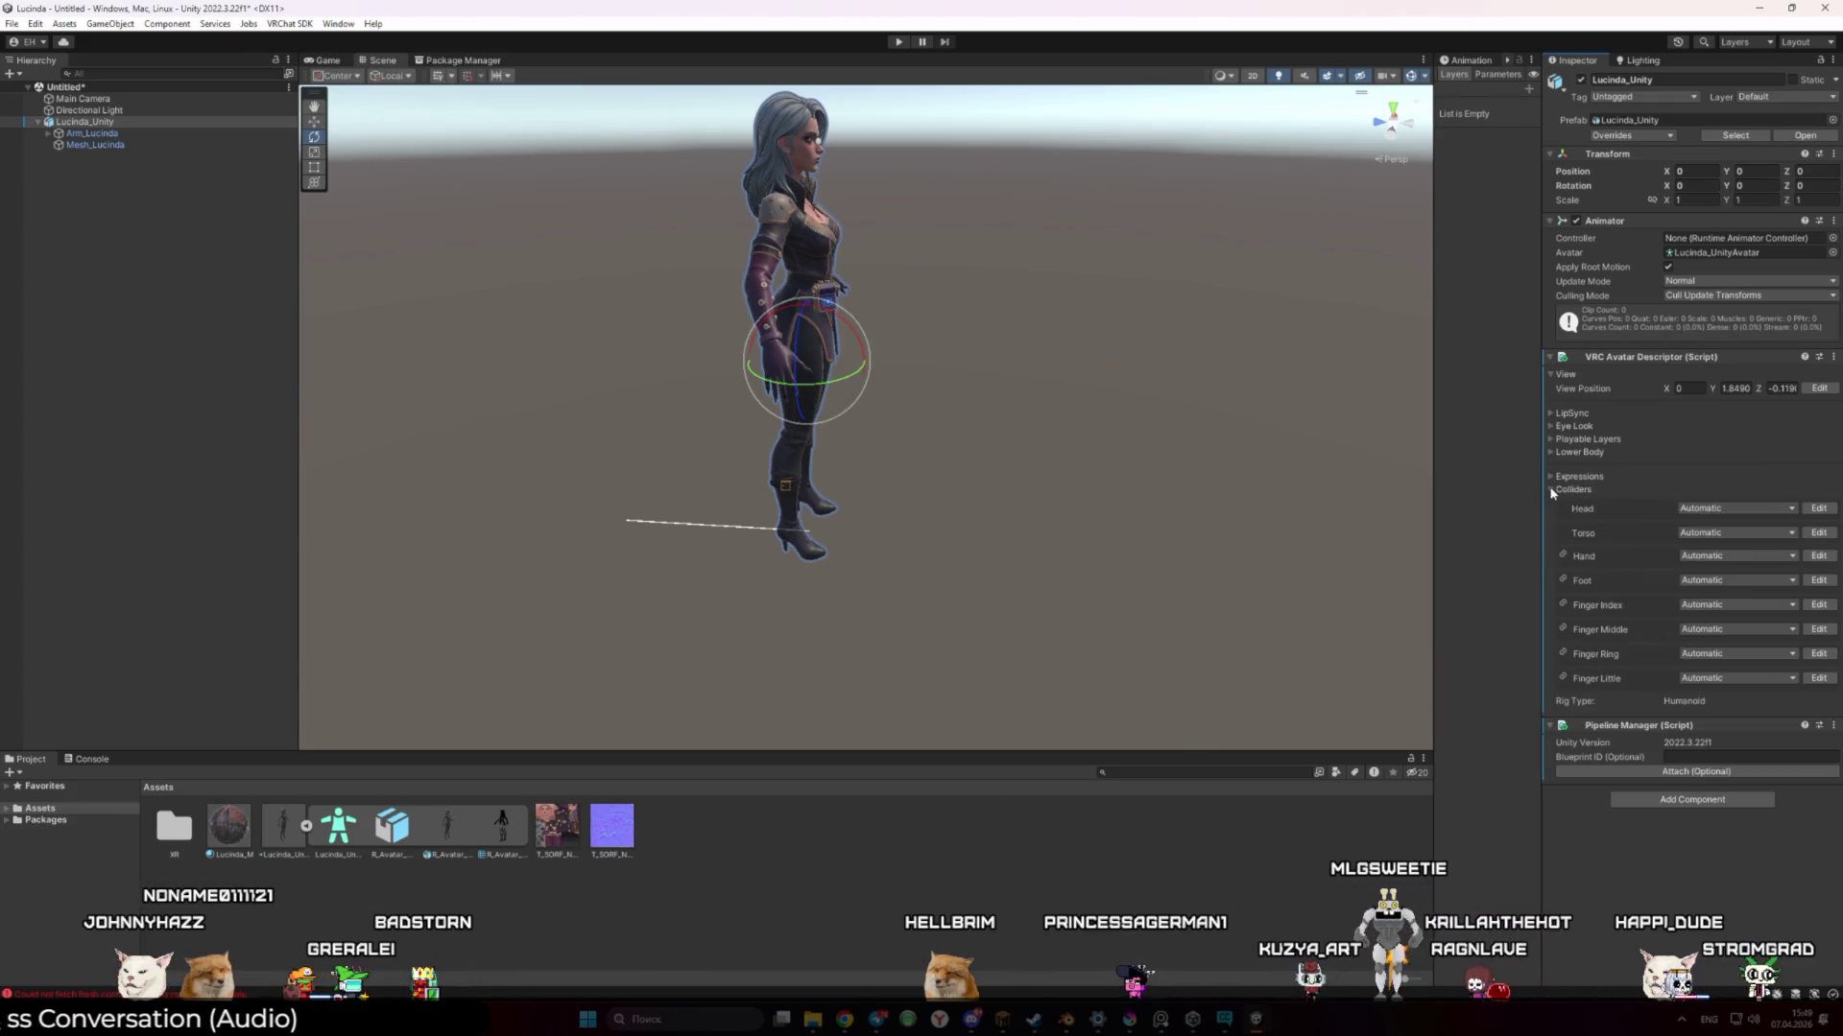
{"action": "left_click", "coordinate": [1553, 490]}
{"action": "left_click", "coordinate": [1552, 477]}
{"action": "left_click", "coordinate": [1552, 477]}
{"action": "left_click", "coordinate": [1551, 453]}
{"action": "left_click", "coordinate": [1551, 452]}
{"action": "left_click", "coordinate": [1551, 440]}
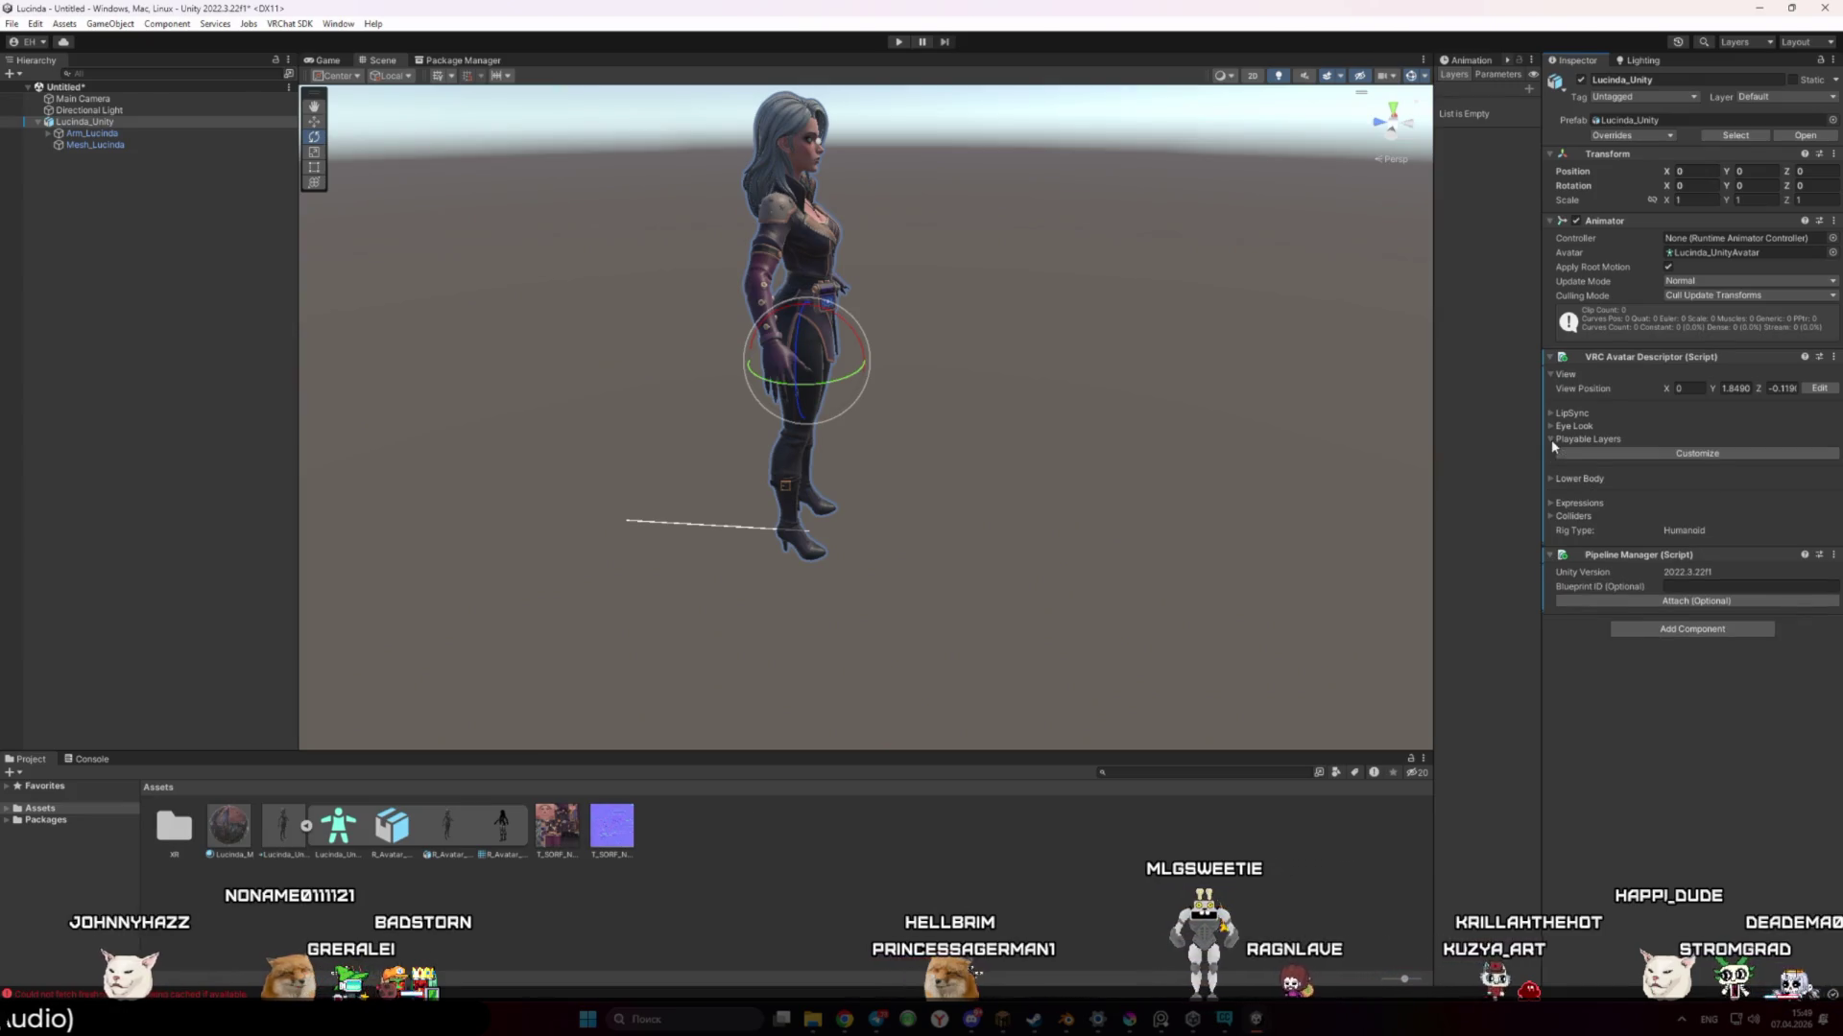
{"action": "left_click", "coordinate": [1551, 439]}
{"action": "left_click", "coordinate": [1551, 440]}
{"action": "left_click", "coordinate": [1551, 439]}
{"action": "left_click", "coordinate": [1552, 414]}
{"action": "left_click", "coordinate": [1551, 414]}
{"action": "left_click", "coordinate": [1550, 426]}
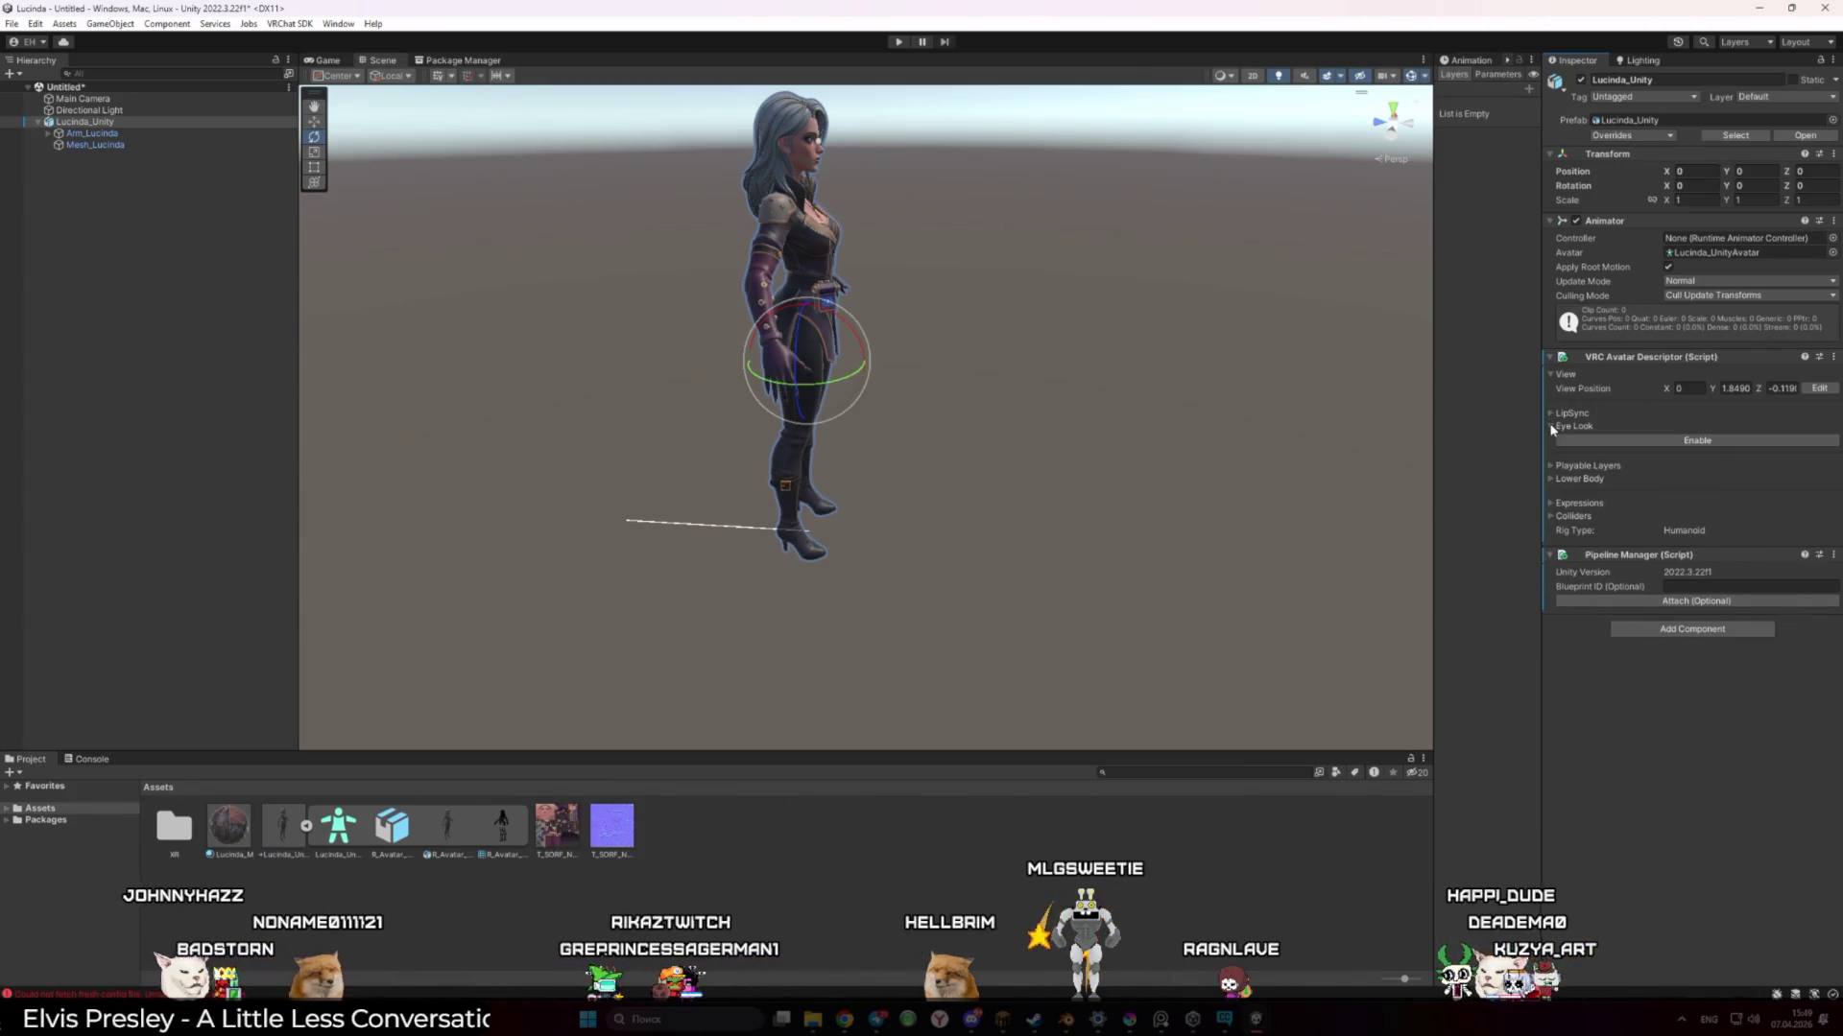
{"action": "left_click", "coordinate": [1551, 426]}
{"action": "mouse_move", "coordinate": [1156, 403]}
{"action": "left_mouse_down"}
{"action": "mouse_move", "coordinate": [974, 415]}
{"action": "mouse_move", "coordinate": [1020, 417]}
{"action": "left_mouse_up"}
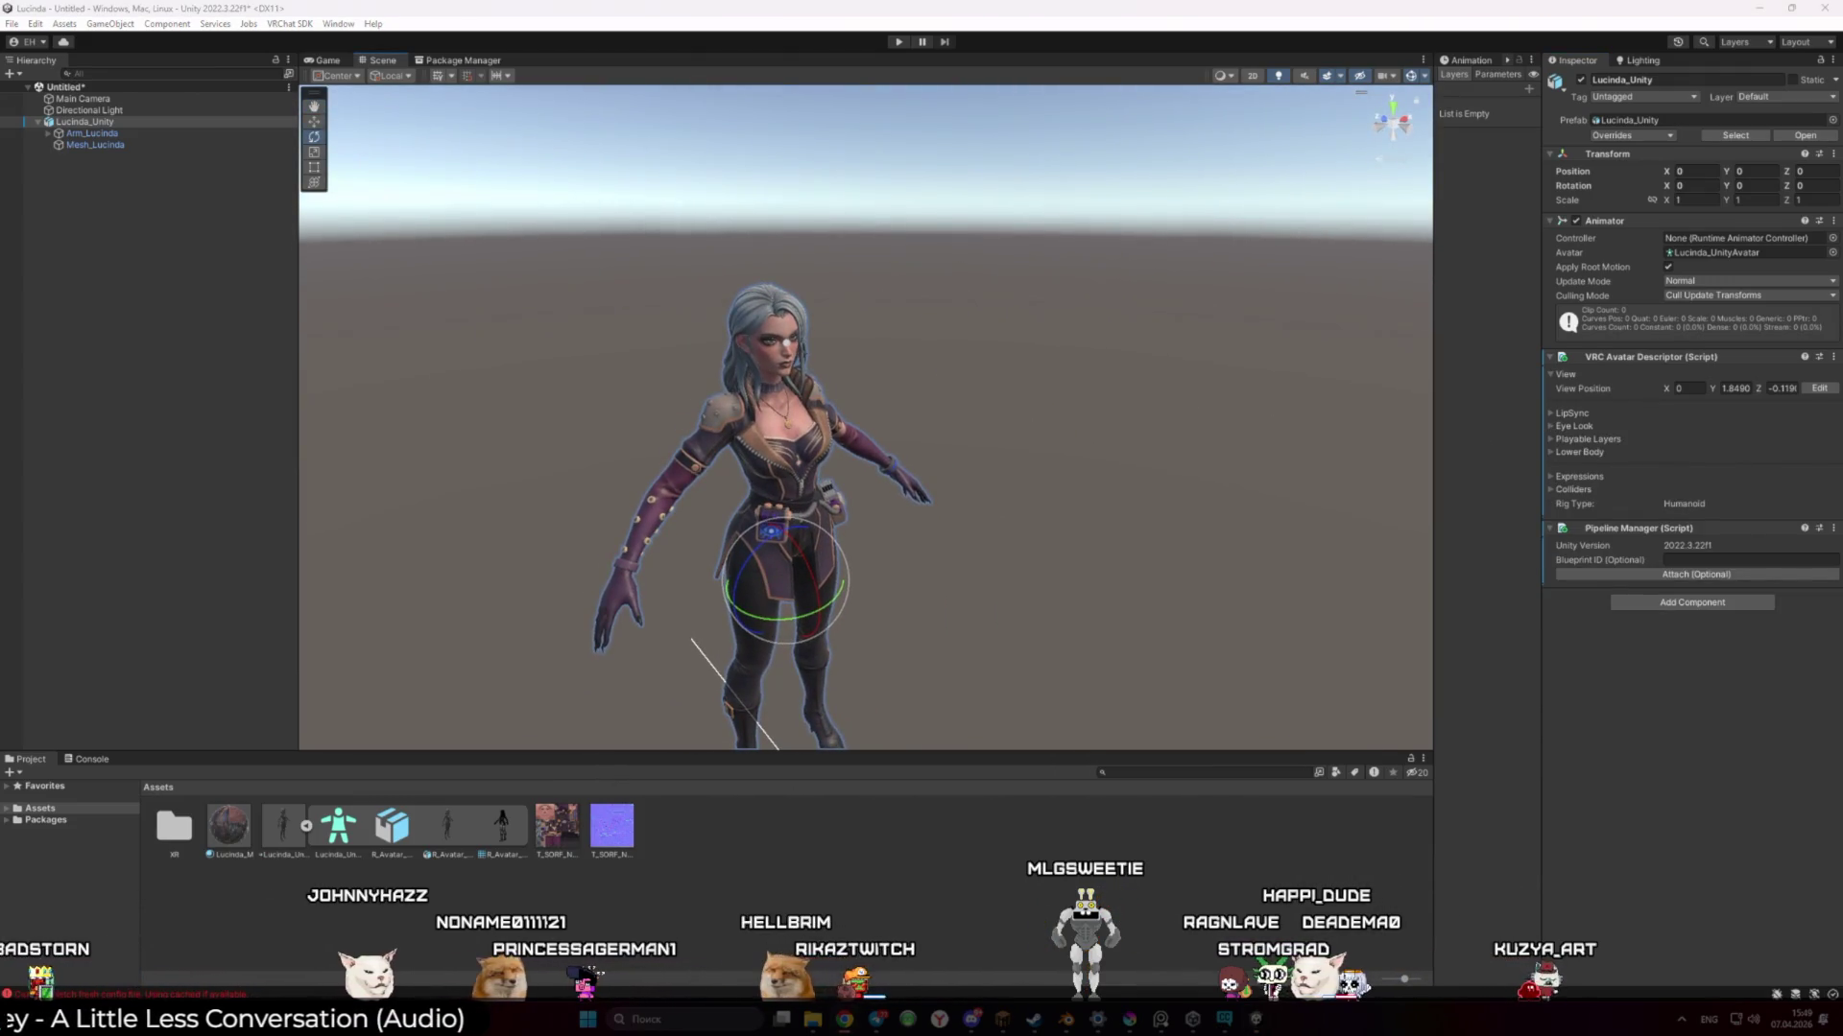
{"action": "left_click", "coordinate": [1017, 324]}
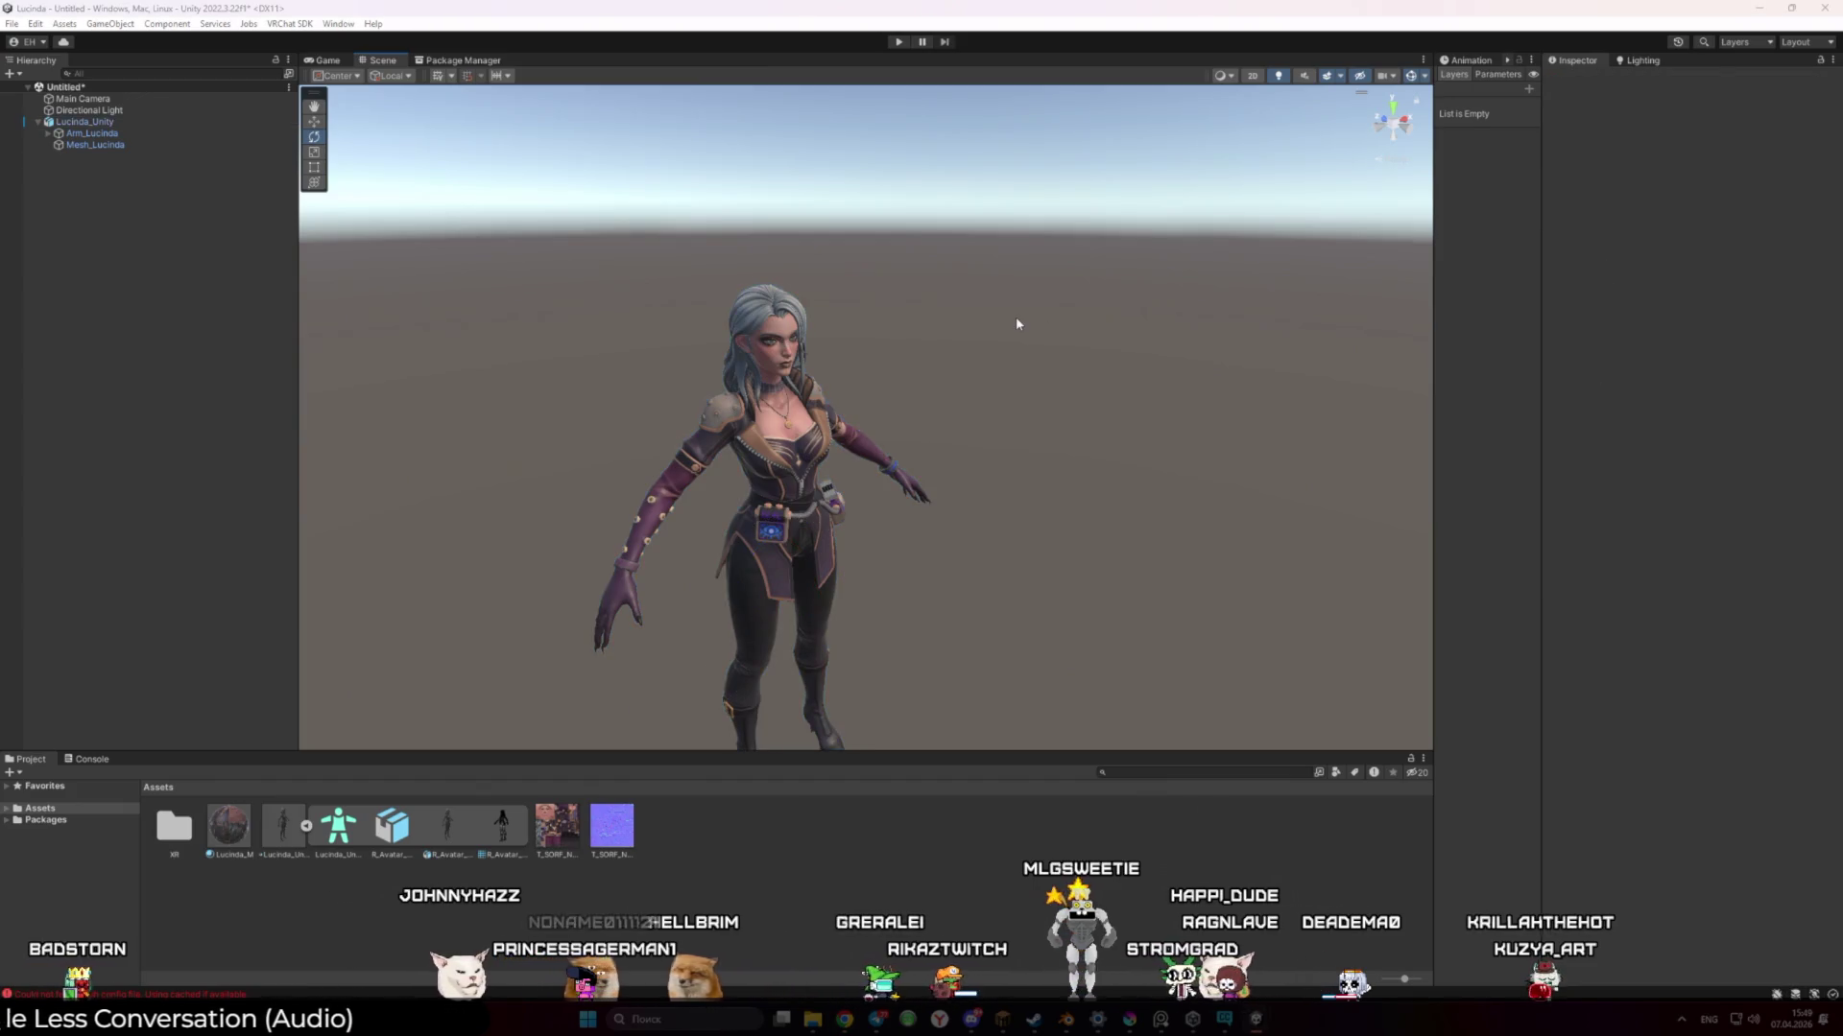
{"action": "key", "text": "ctrl+s"}
{"action": "key", "text": "Escape"}
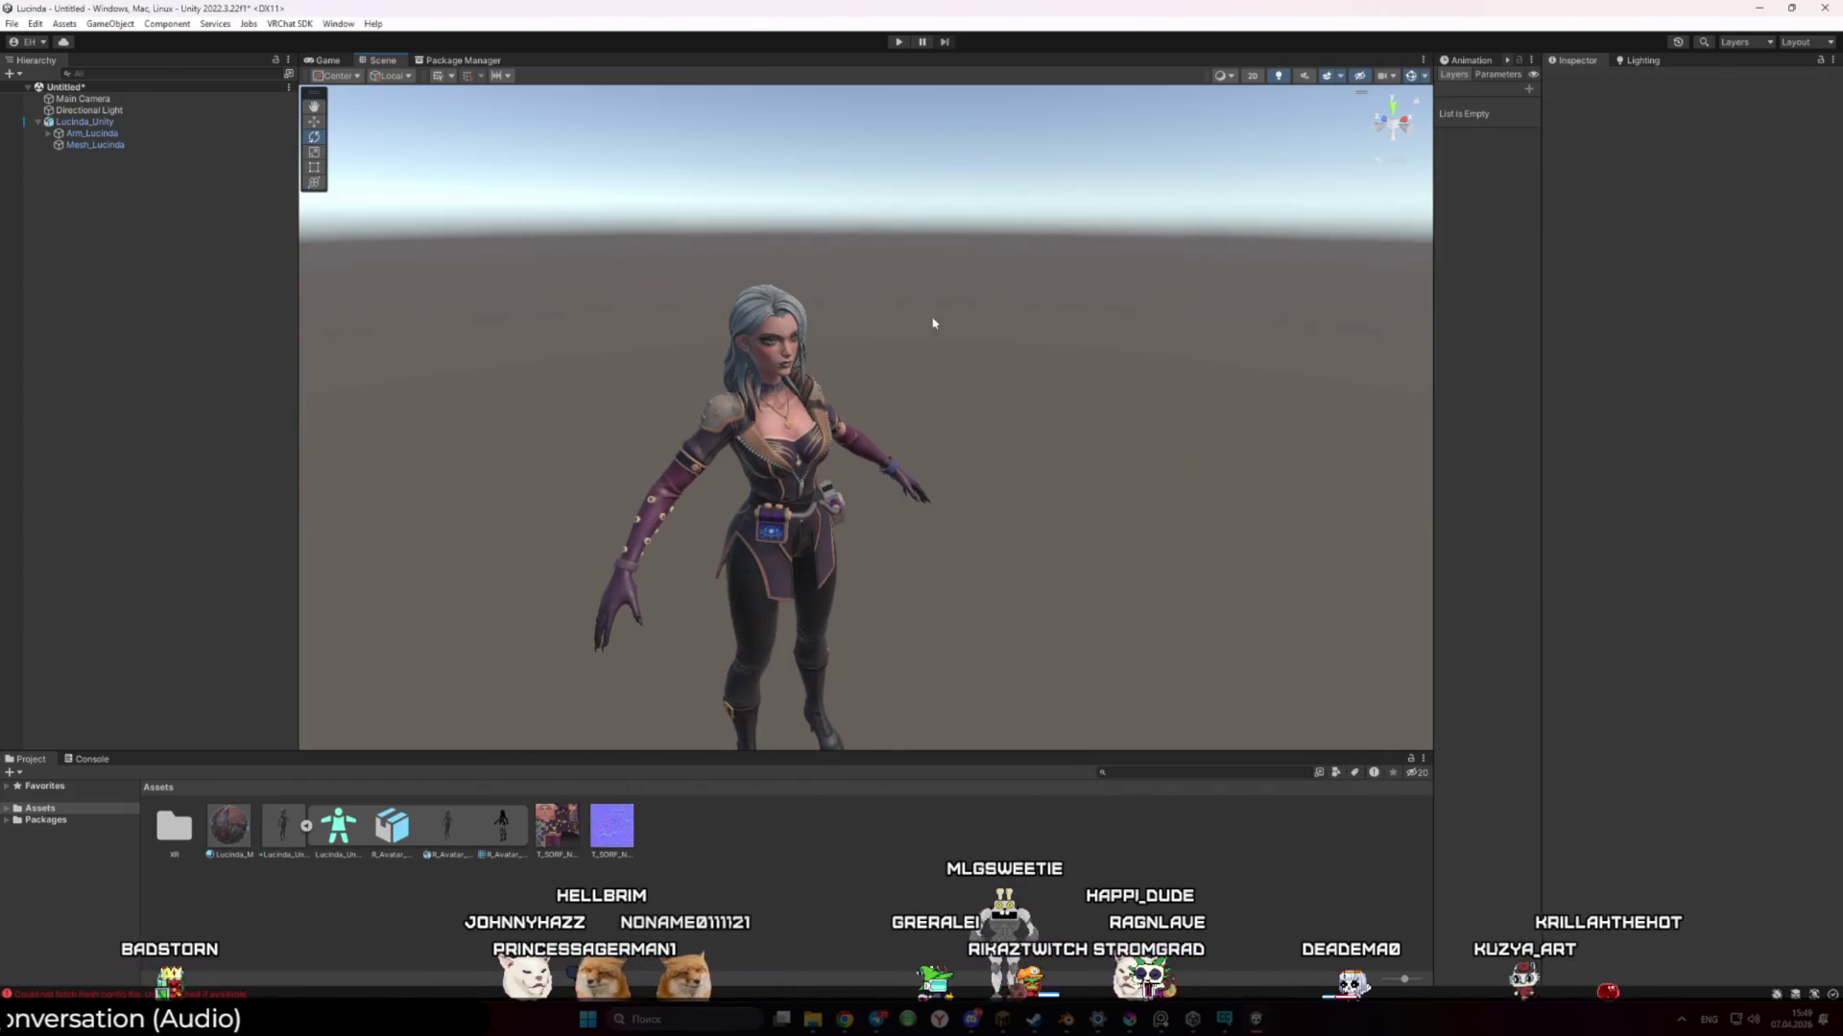
{"action": "key", "text": "ctrl+s"}
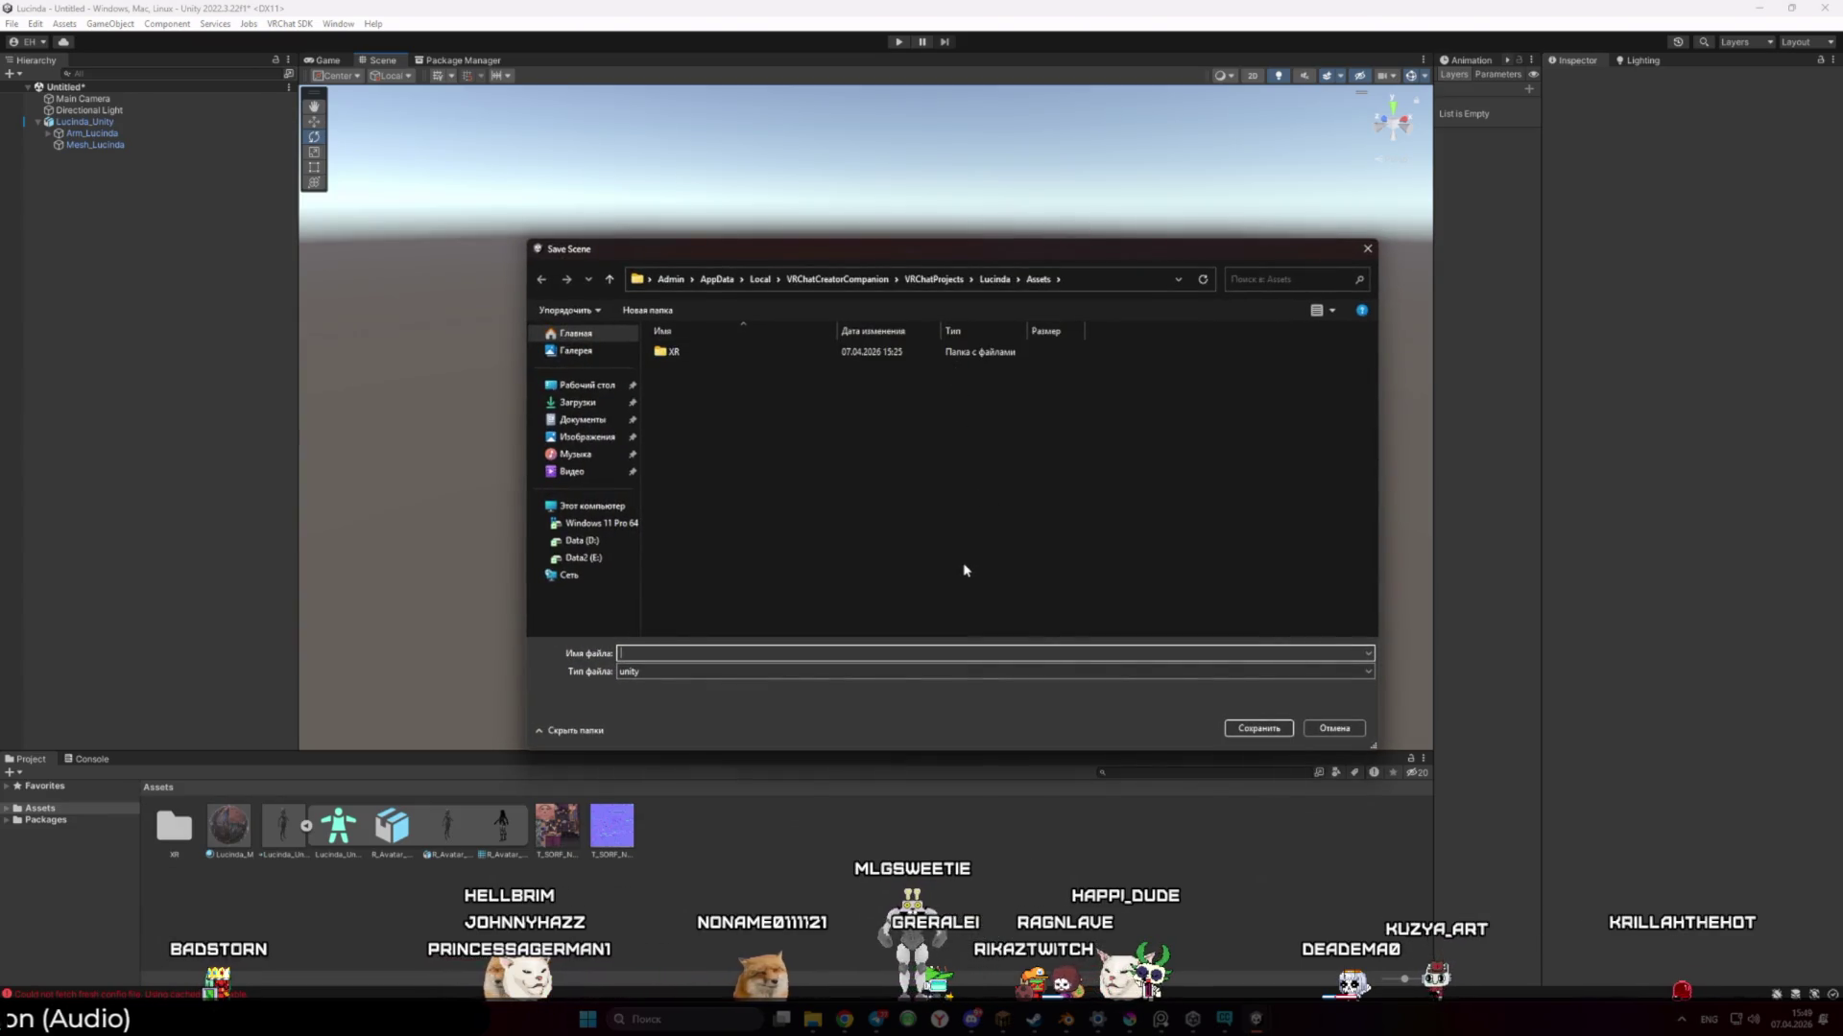
Begin saving the scene as 'lUCINDA', cancel, then save the project from the File menu
{"action": "type", "text": "lU"}
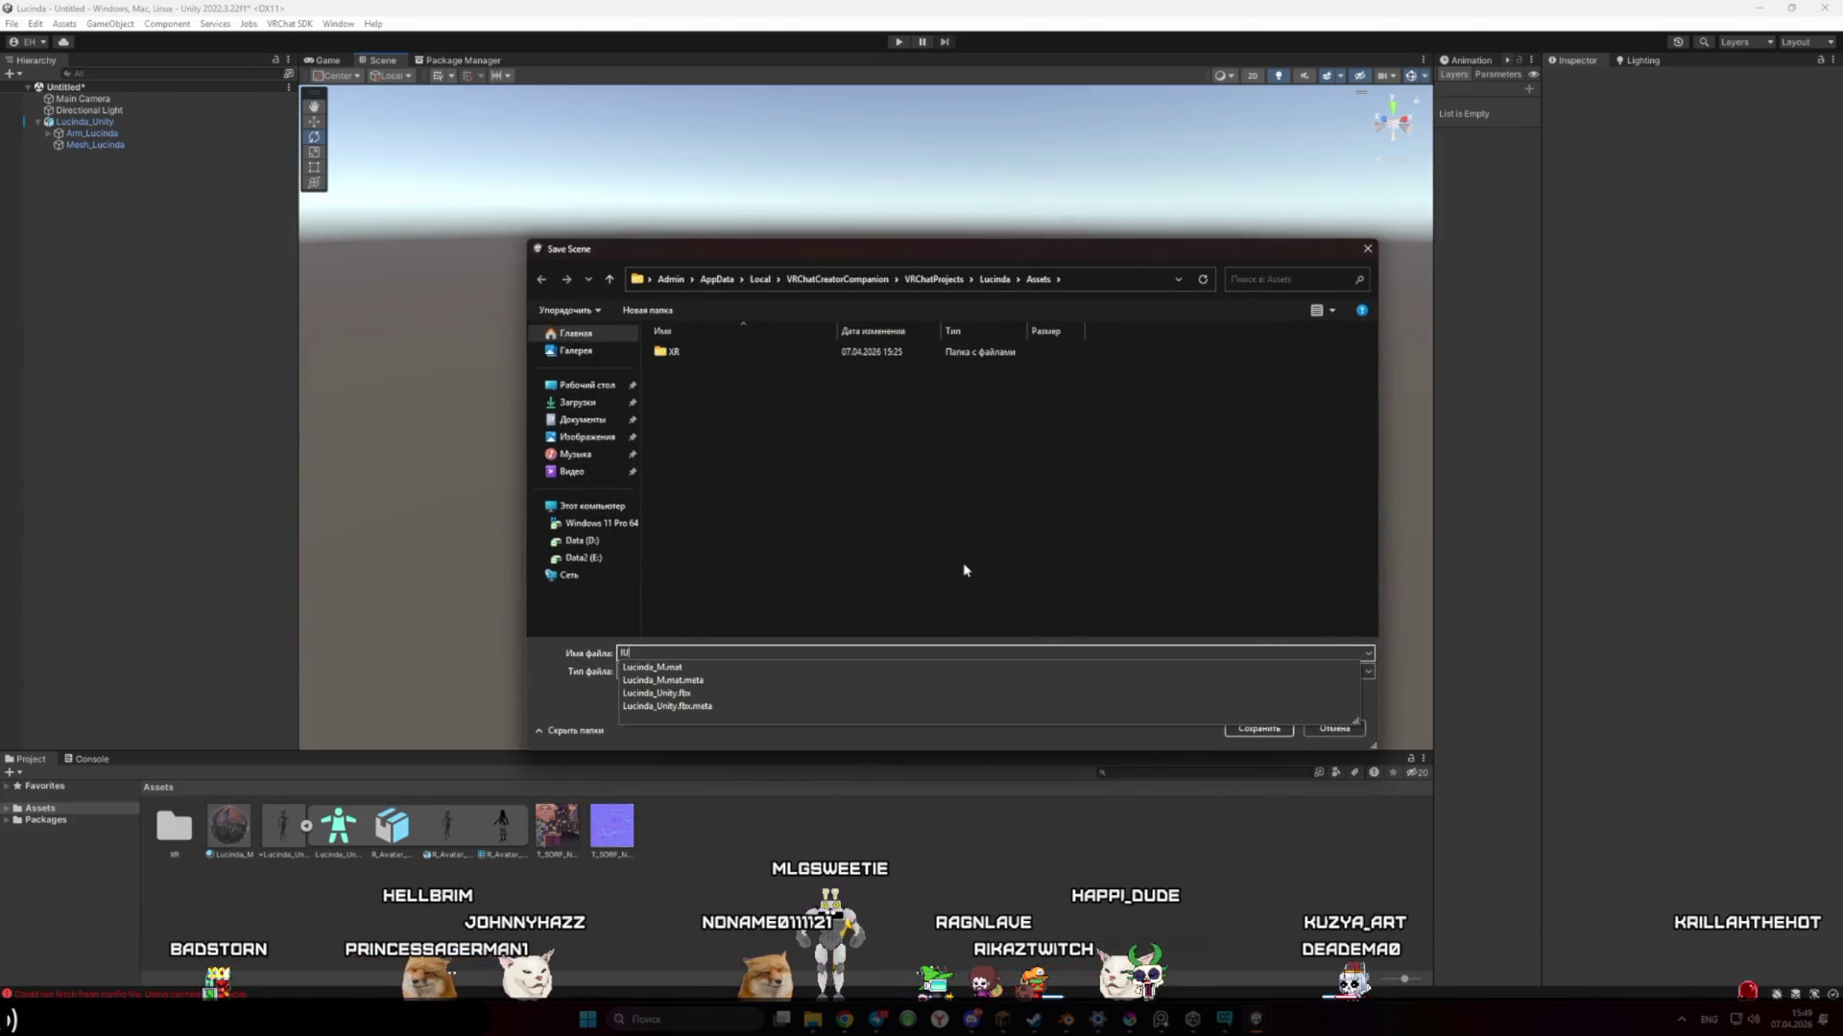
{"action": "type", "text": "CINDA"}
{"action": "left_click", "coordinate": [960, 573]}
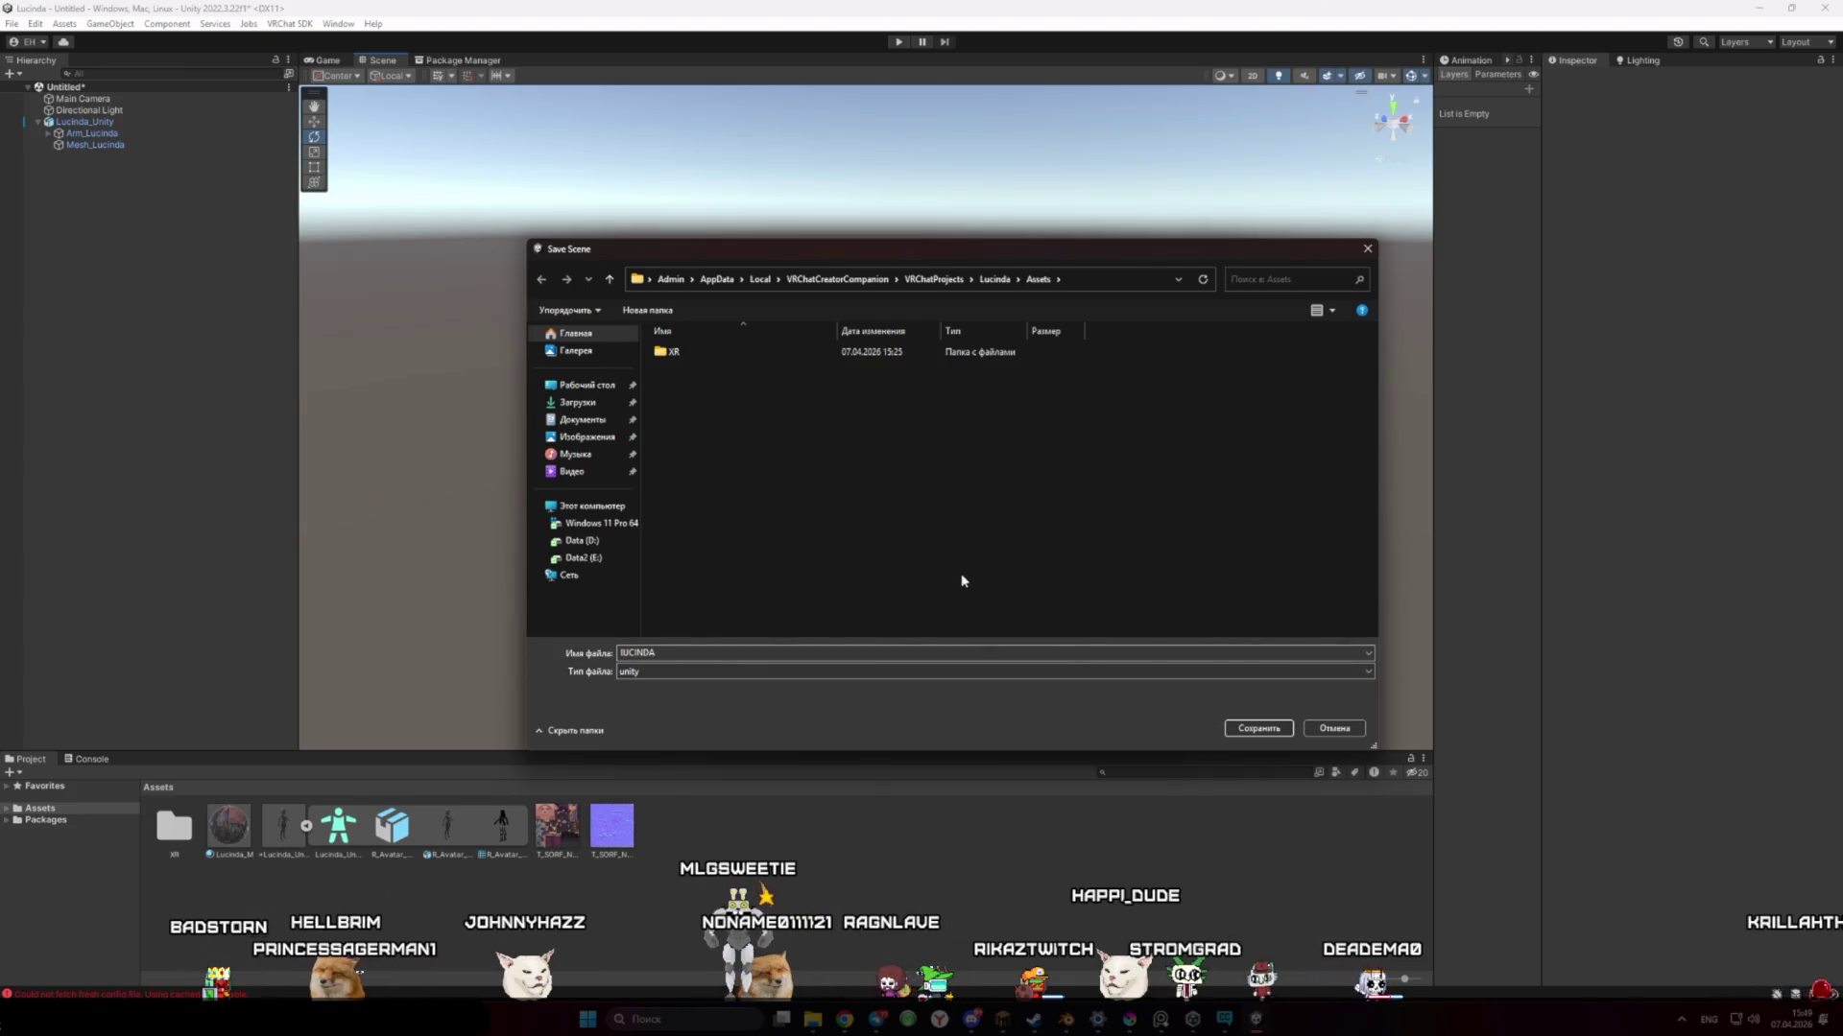
{"action": "left_click", "coordinate": [994, 279]}
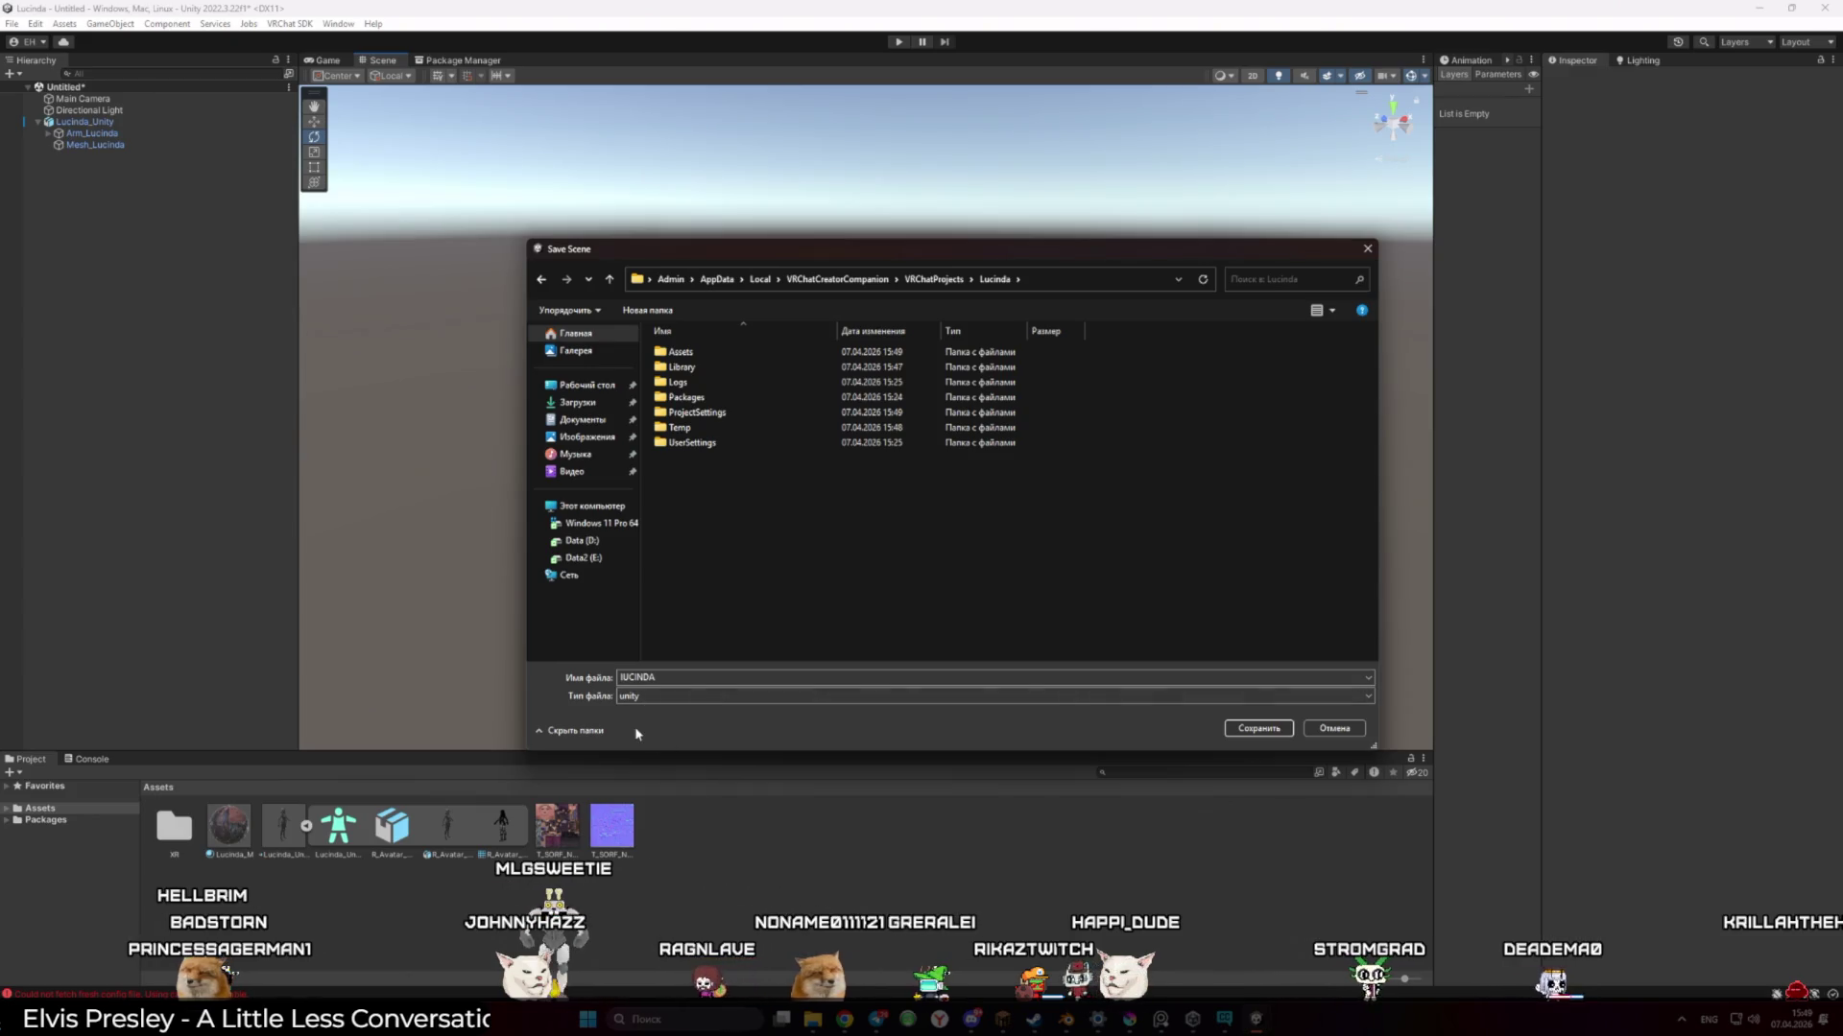
{"action": "key", "text": "Escape"}
{"action": "left_click", "coordinate": [11, 24]}
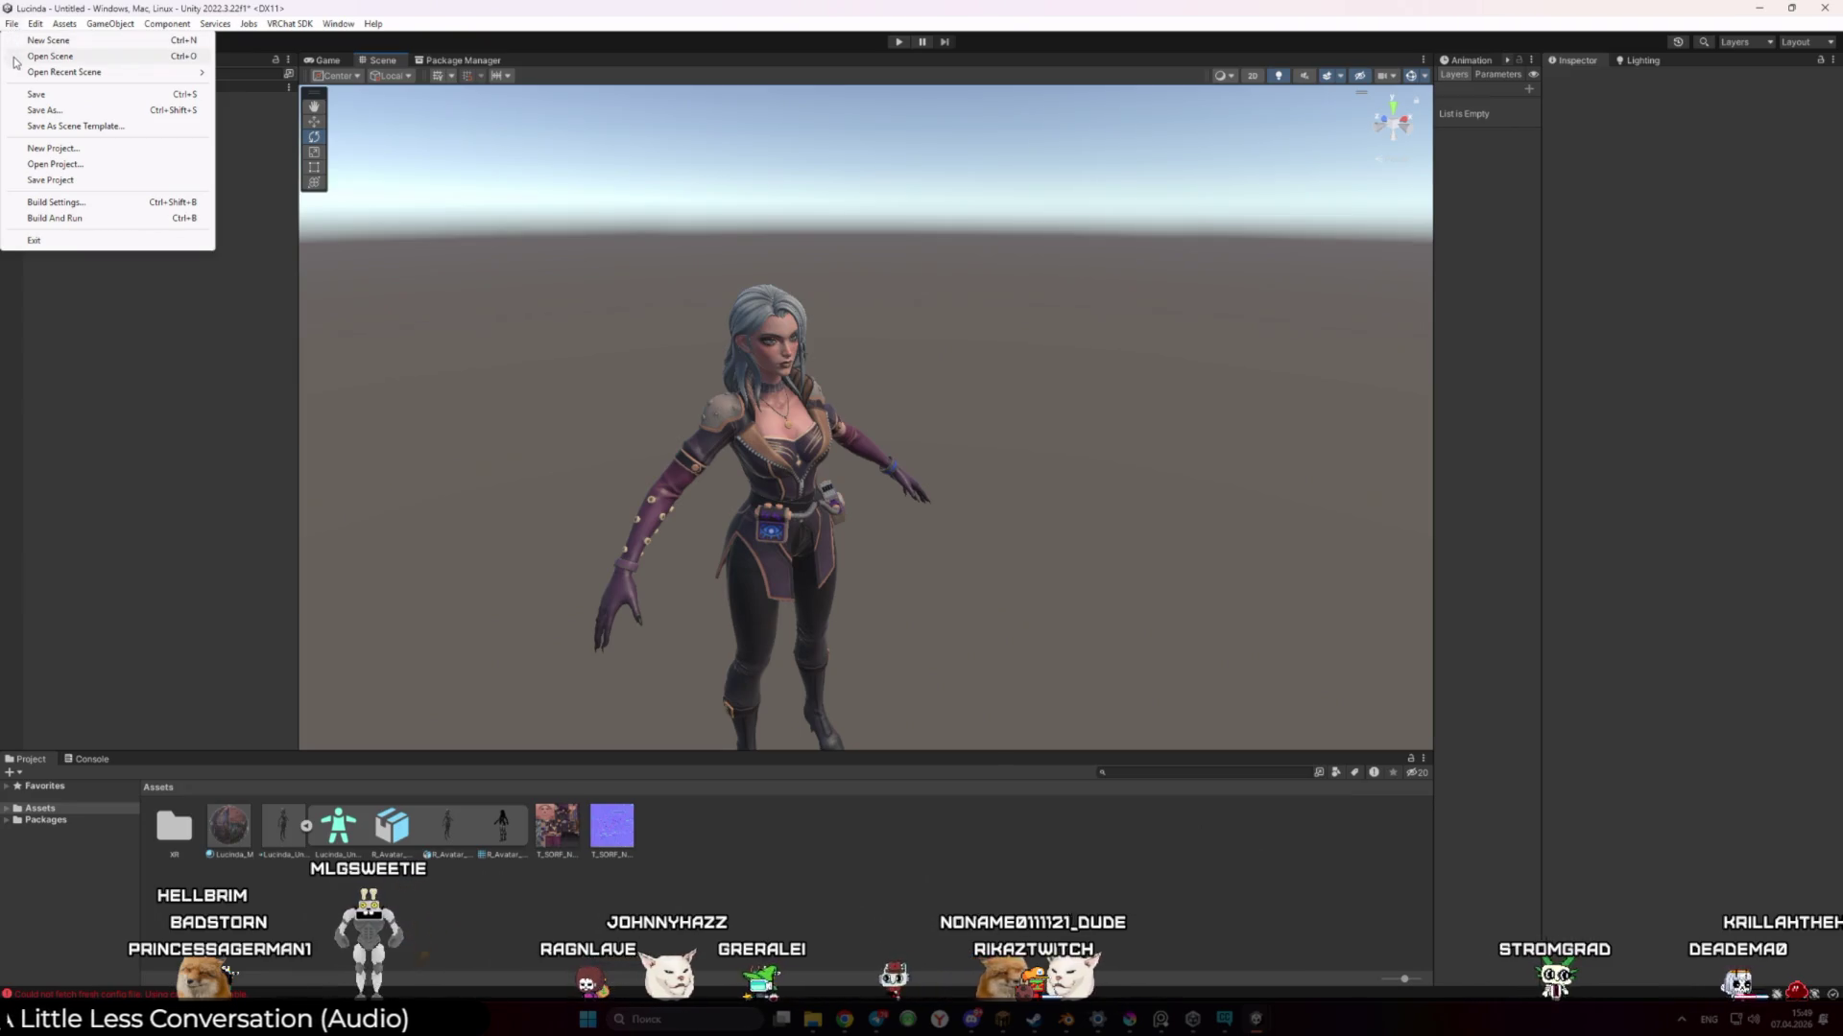
{"action": "left_click", "coordinate": [95, 182]}
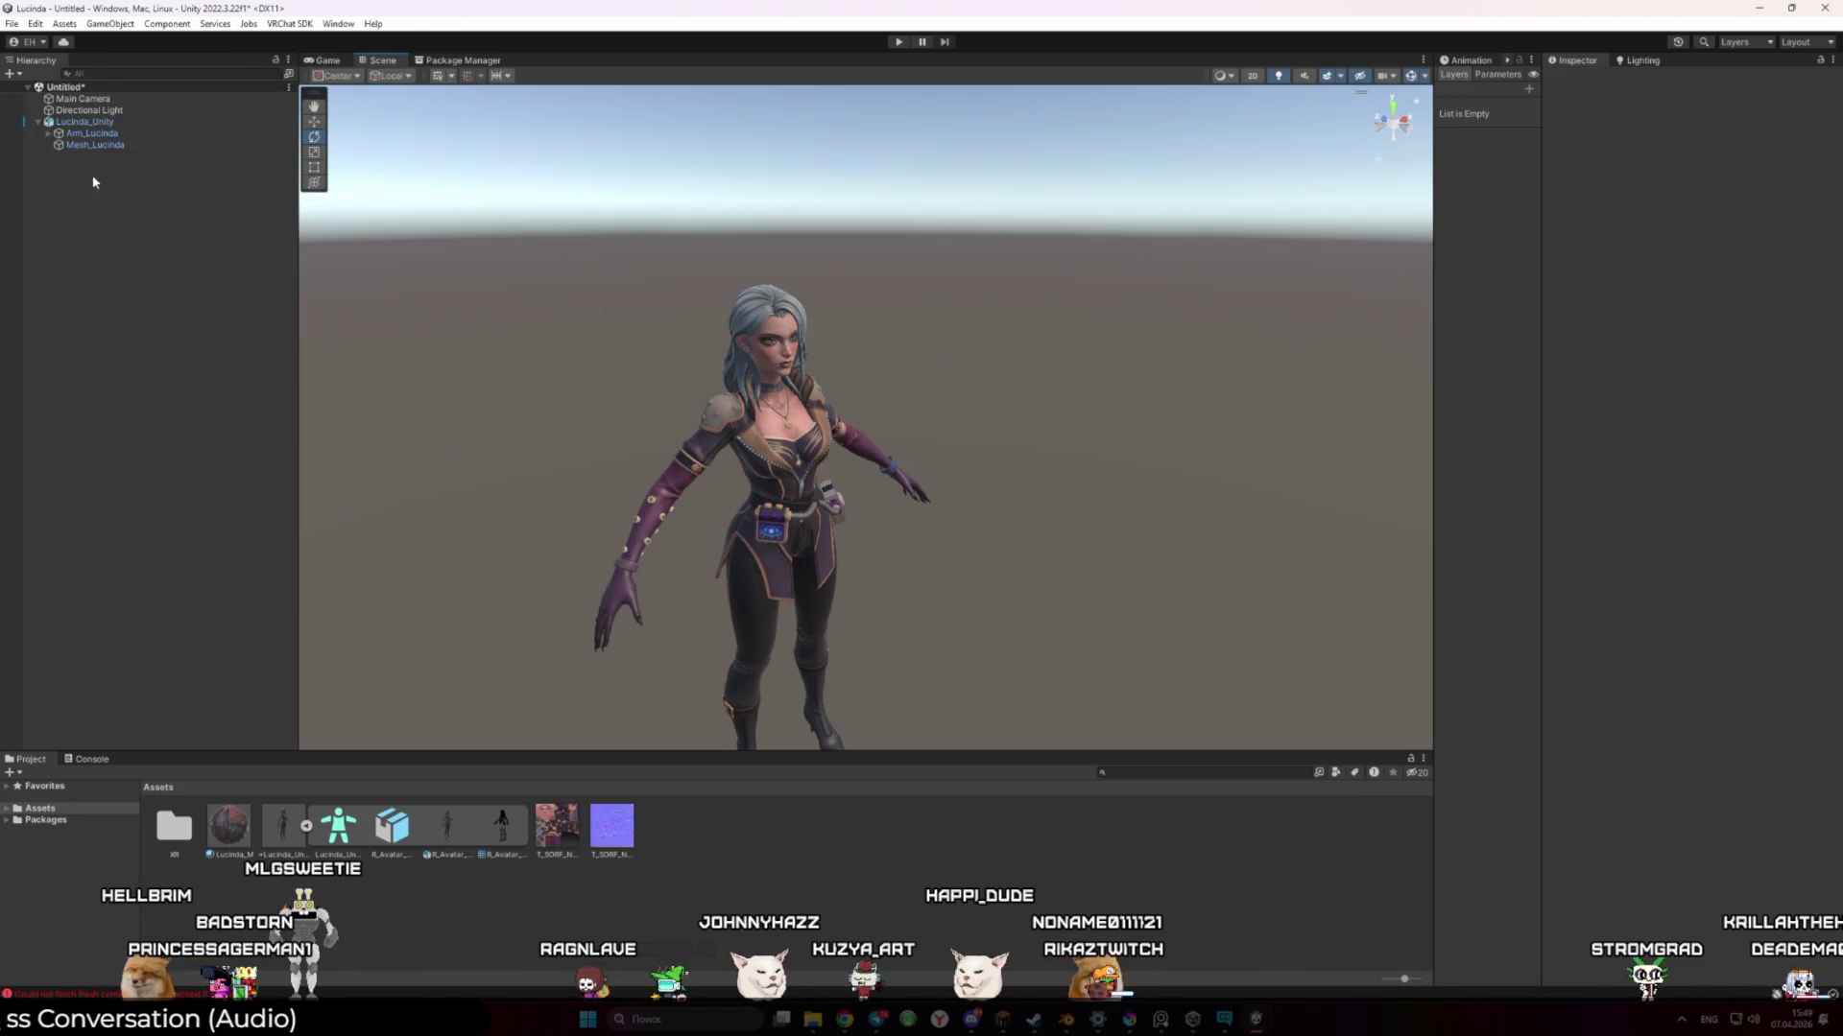
Open the VRChat SDK control panel, then close Unity, choosing to save the modified scene
{"action": "left_click", "coordinate": [294, 21]}
{"action": "left_click", "coordinate": [333, 63]}
{"action": "left_click", "coordinate": [1824, 9]}
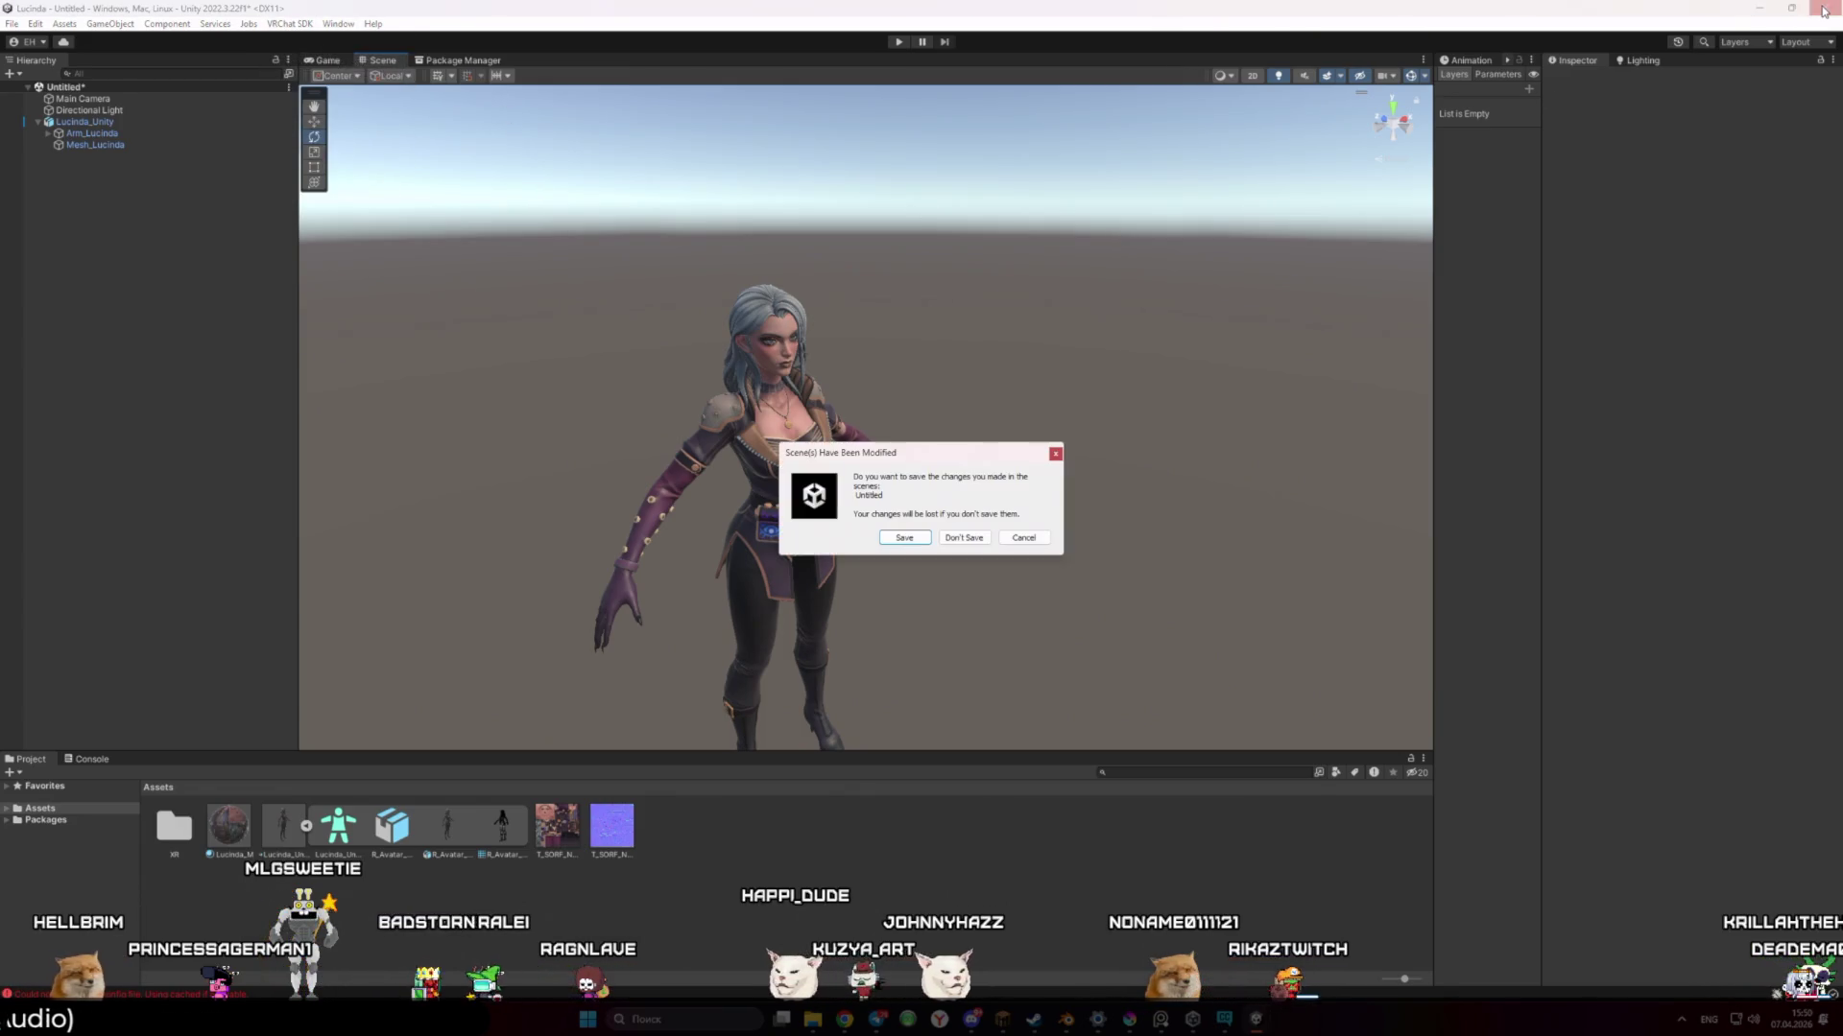
{"action": "left_click", "coordinate": [921, 538]}
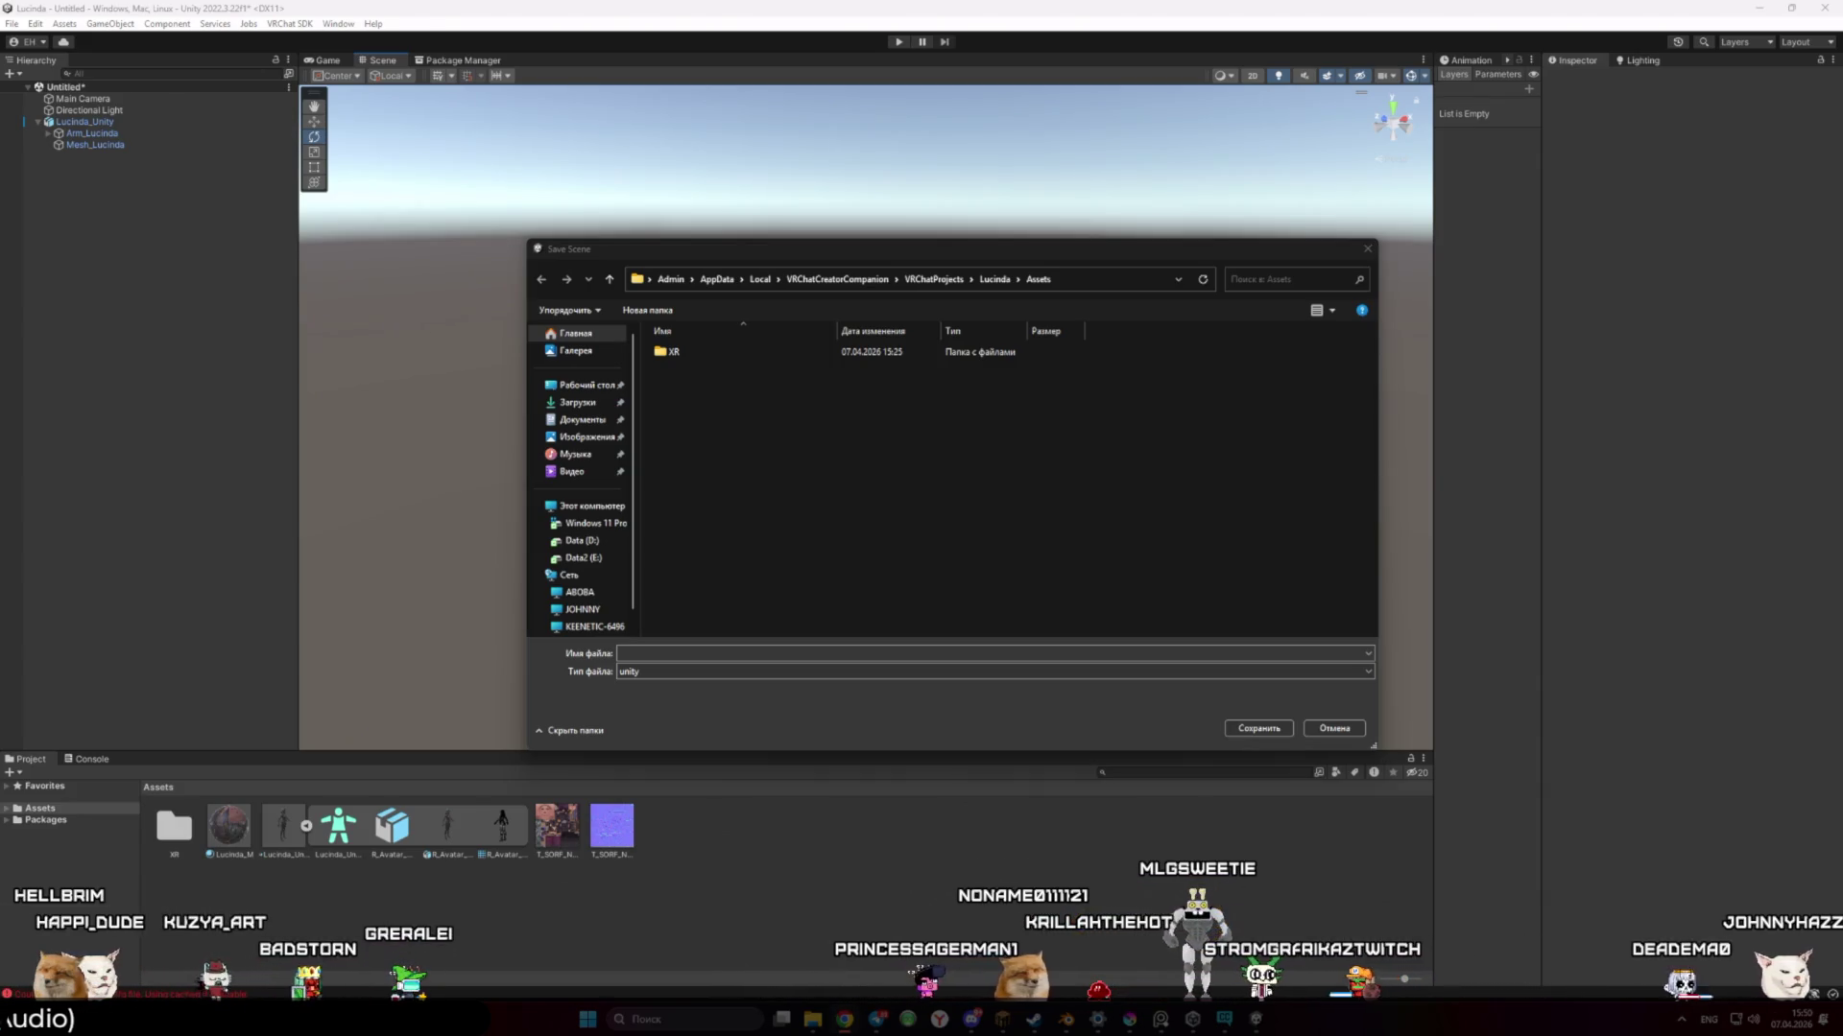
Name the scene file Lucinda and save it
{"action": "mouse_move", "coordinate": [859, 1006]}
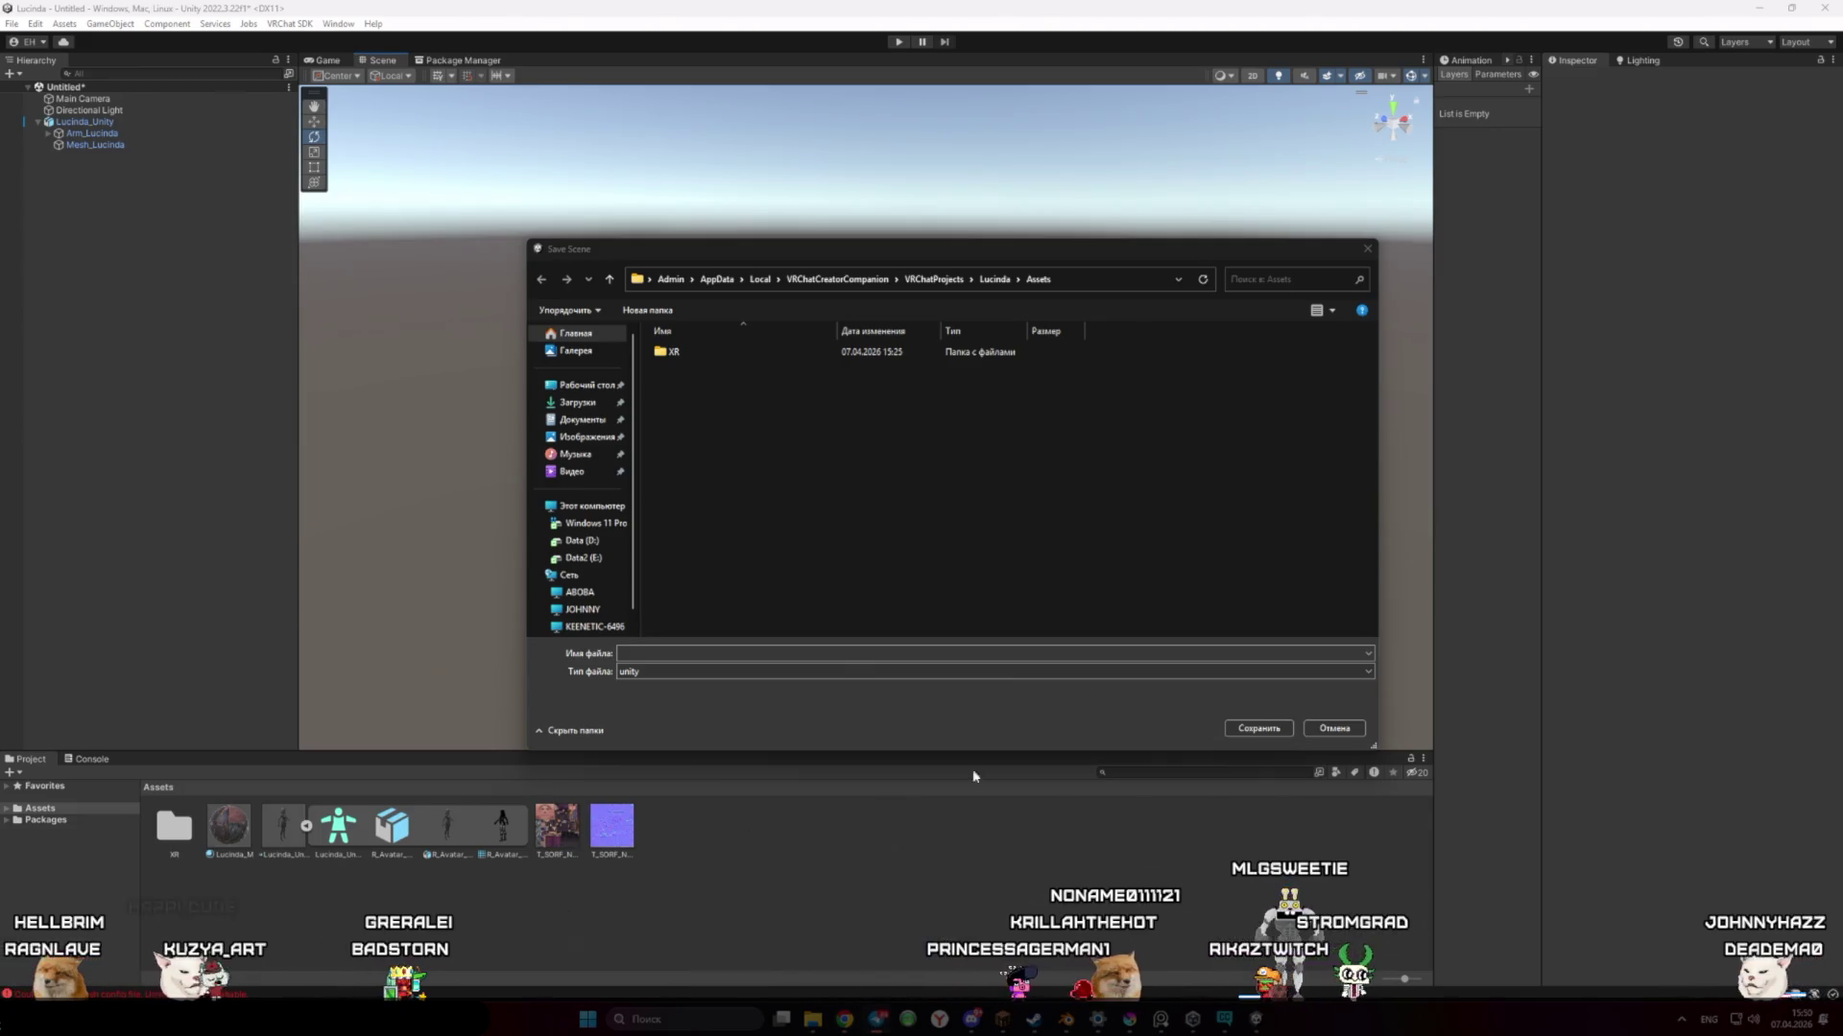
{"action": "left_click", "coordinate": [912, 485]}
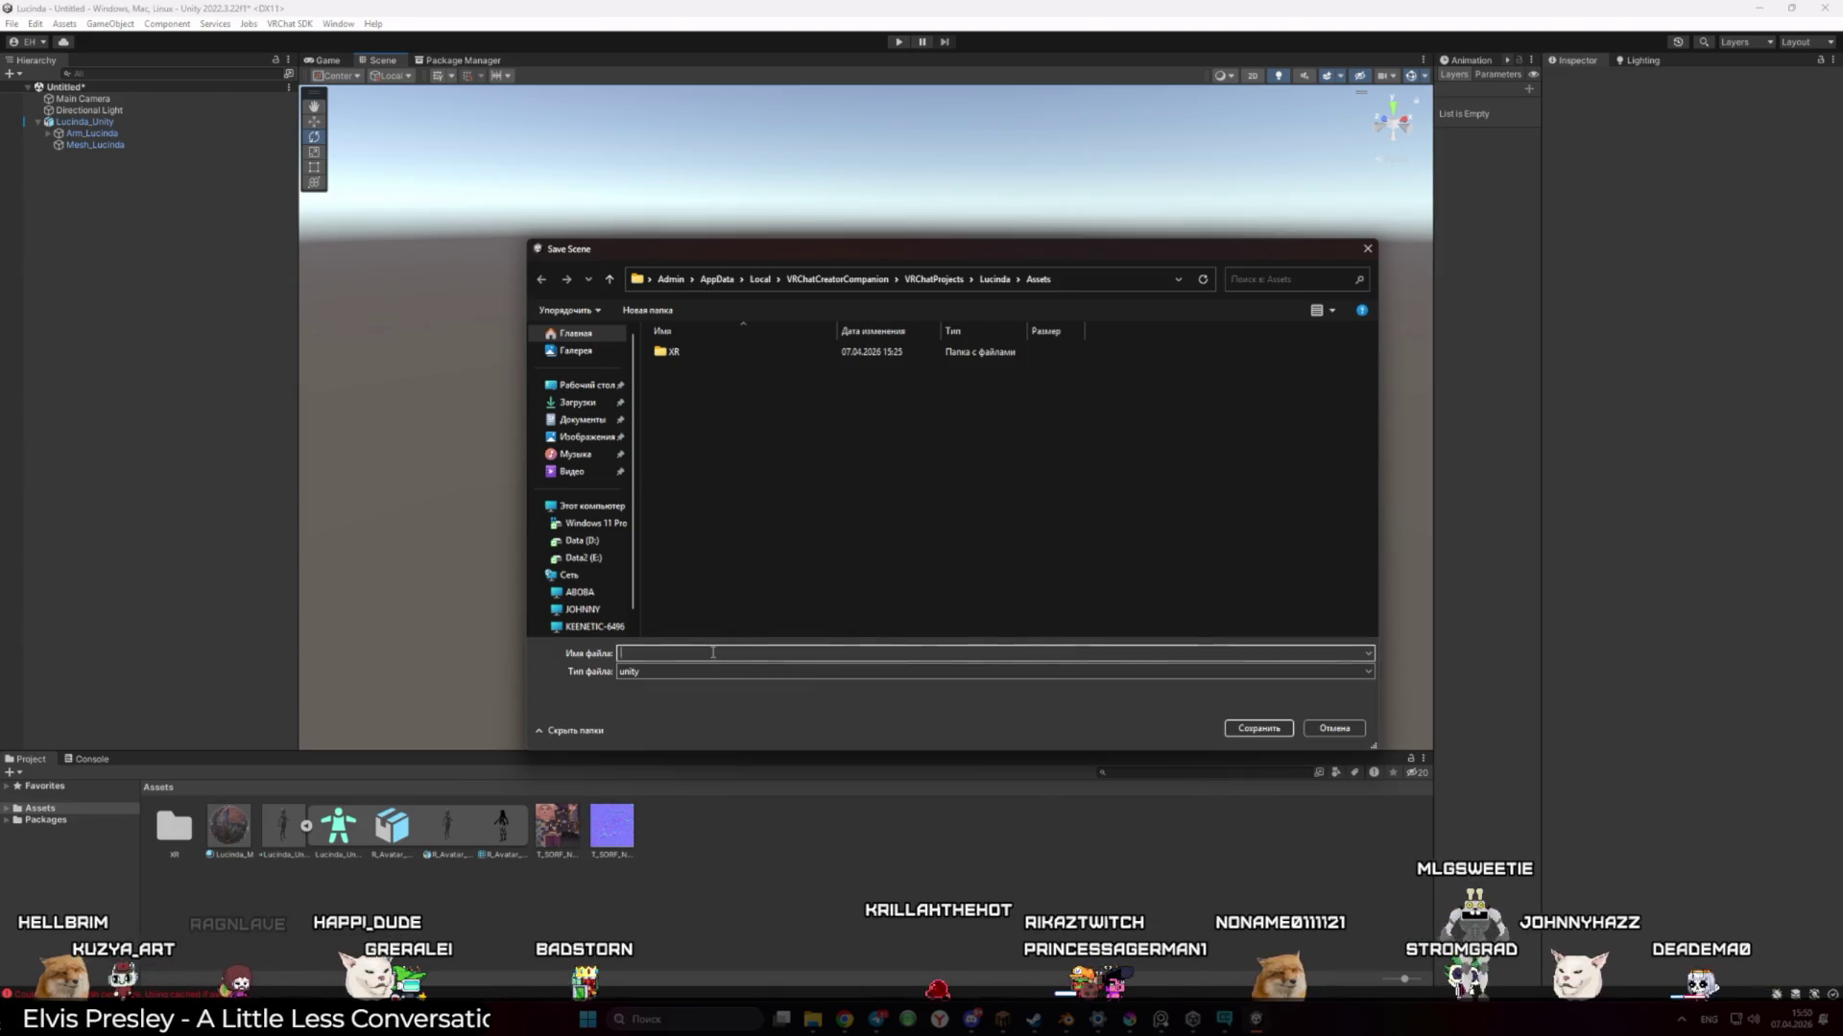
{"action": "type", "text": "lUCINDA"}
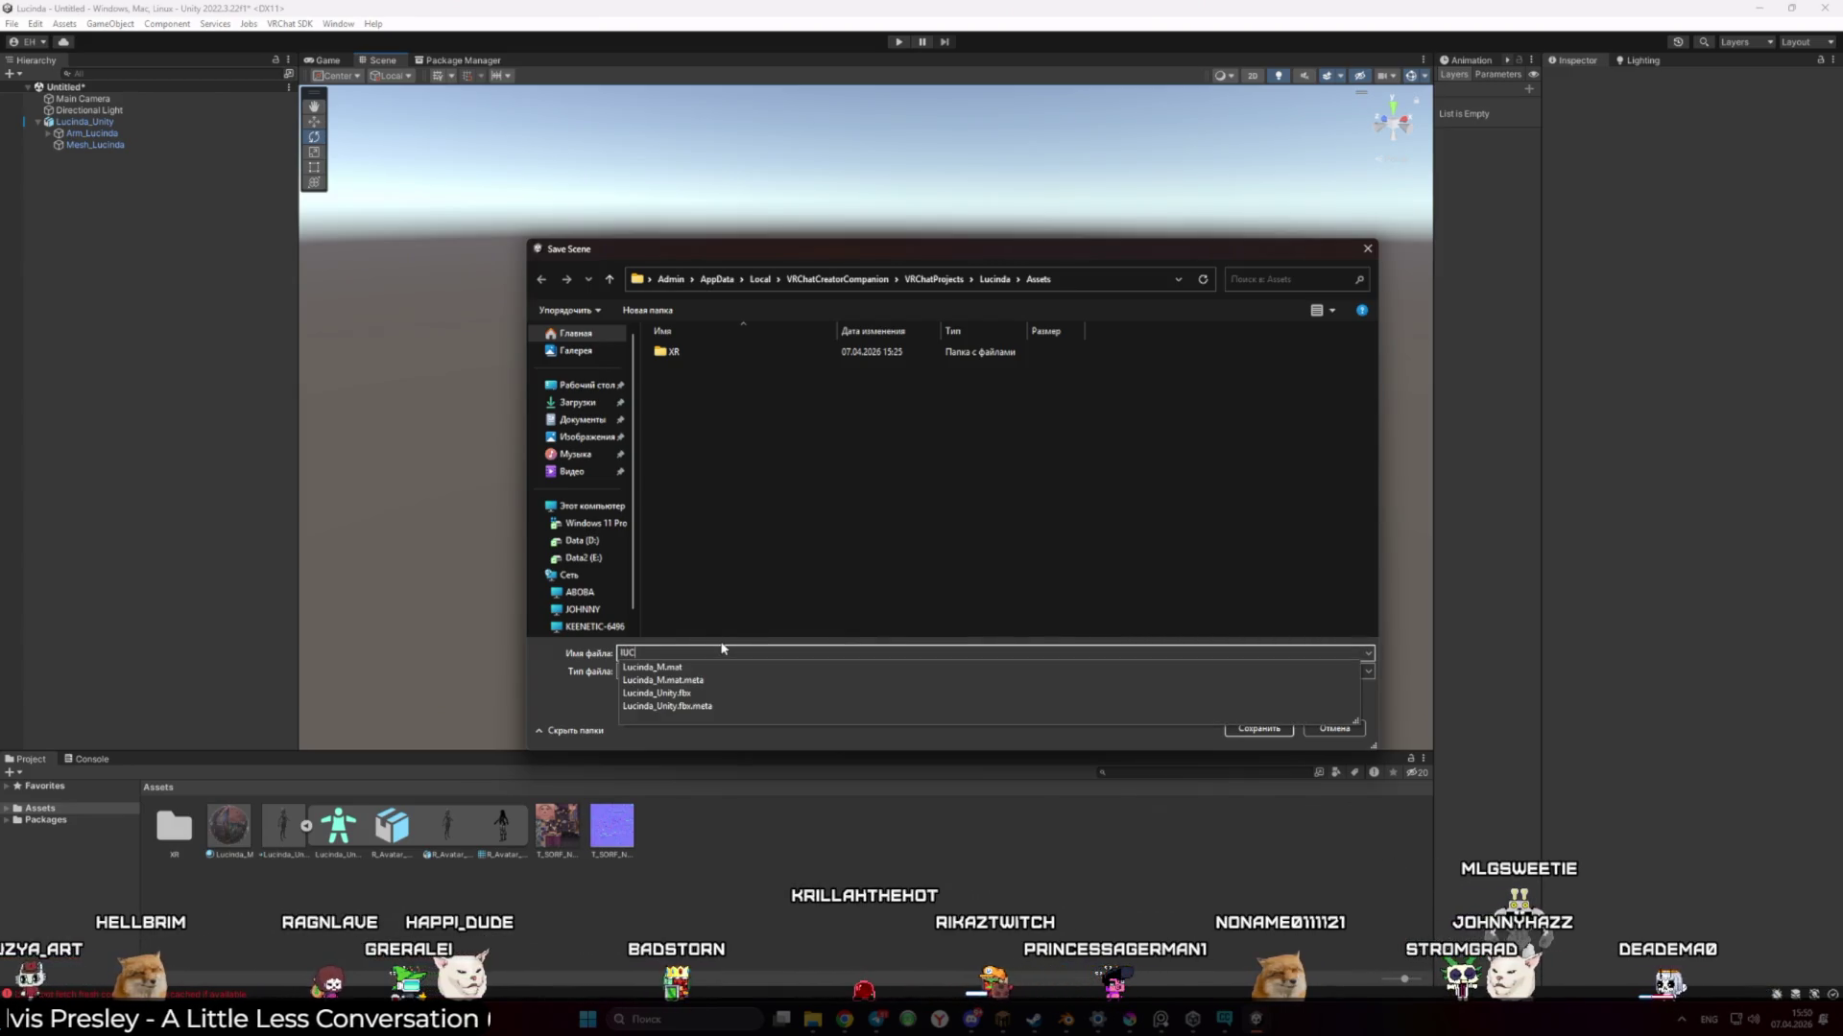
{"action": "double_click", "coordinate": [692, 655]}
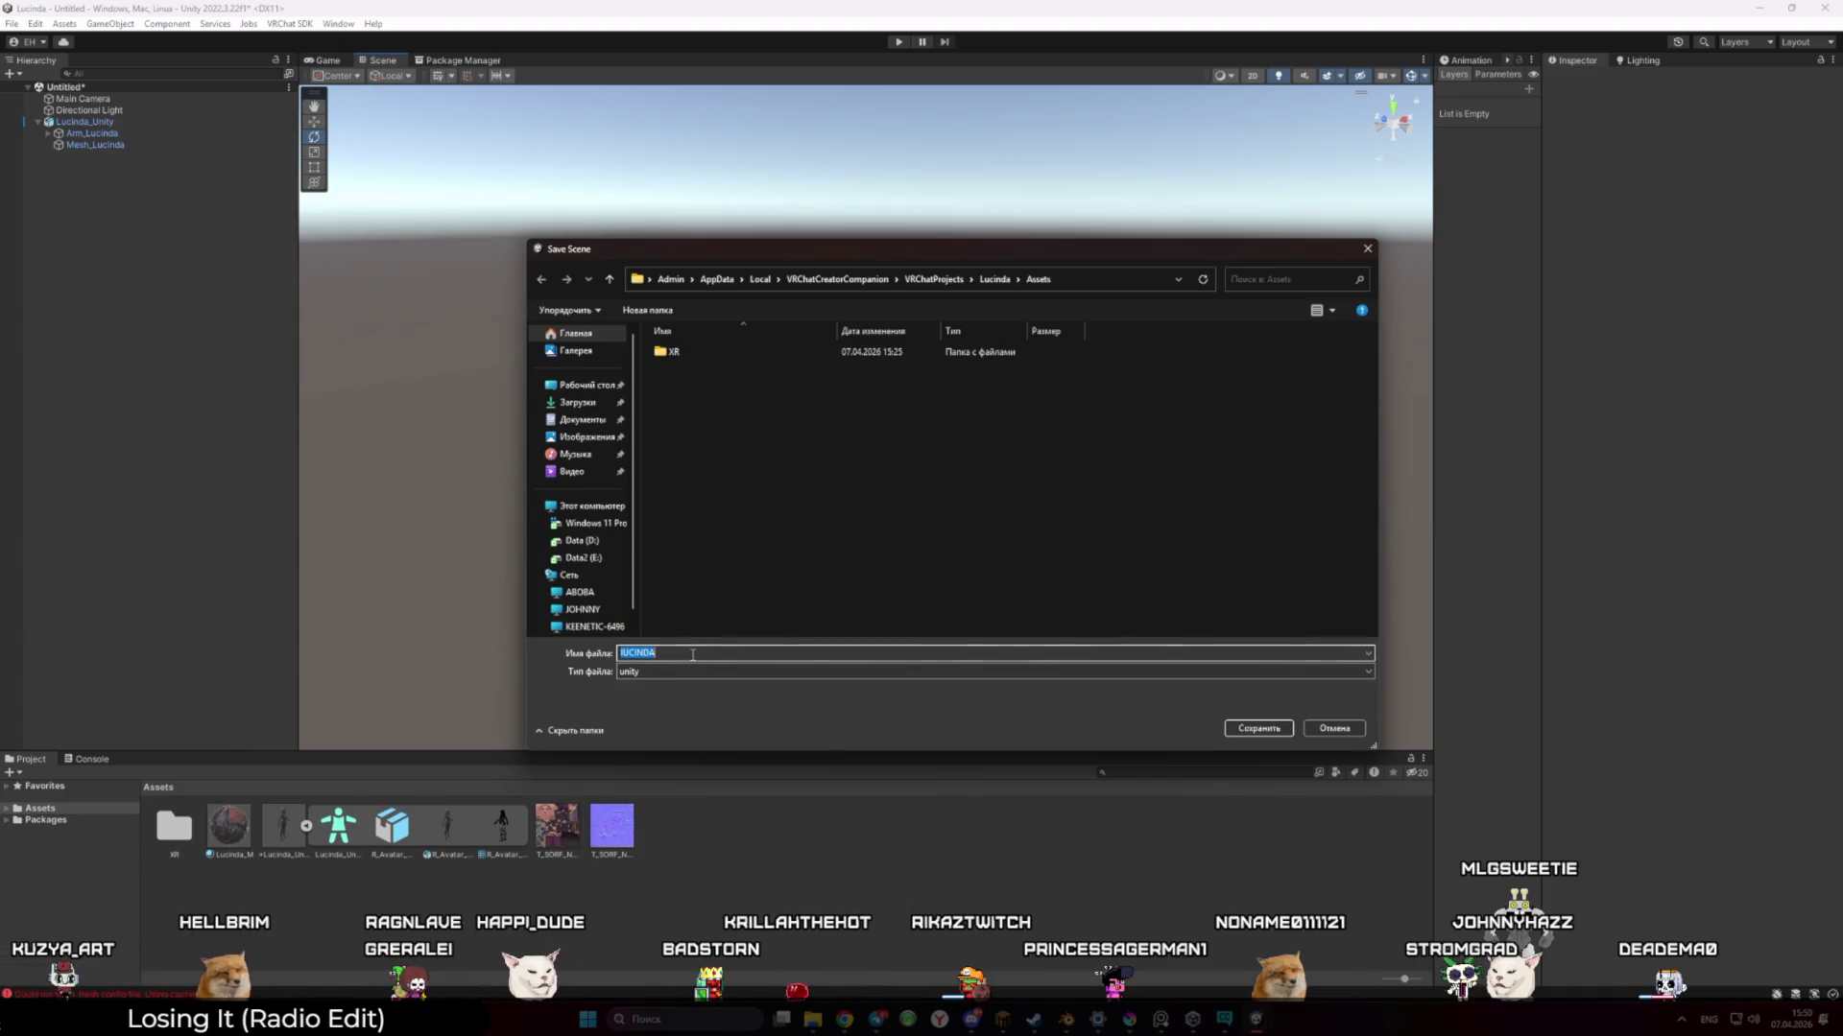
{"action": "type", "text": "Lucinda"}
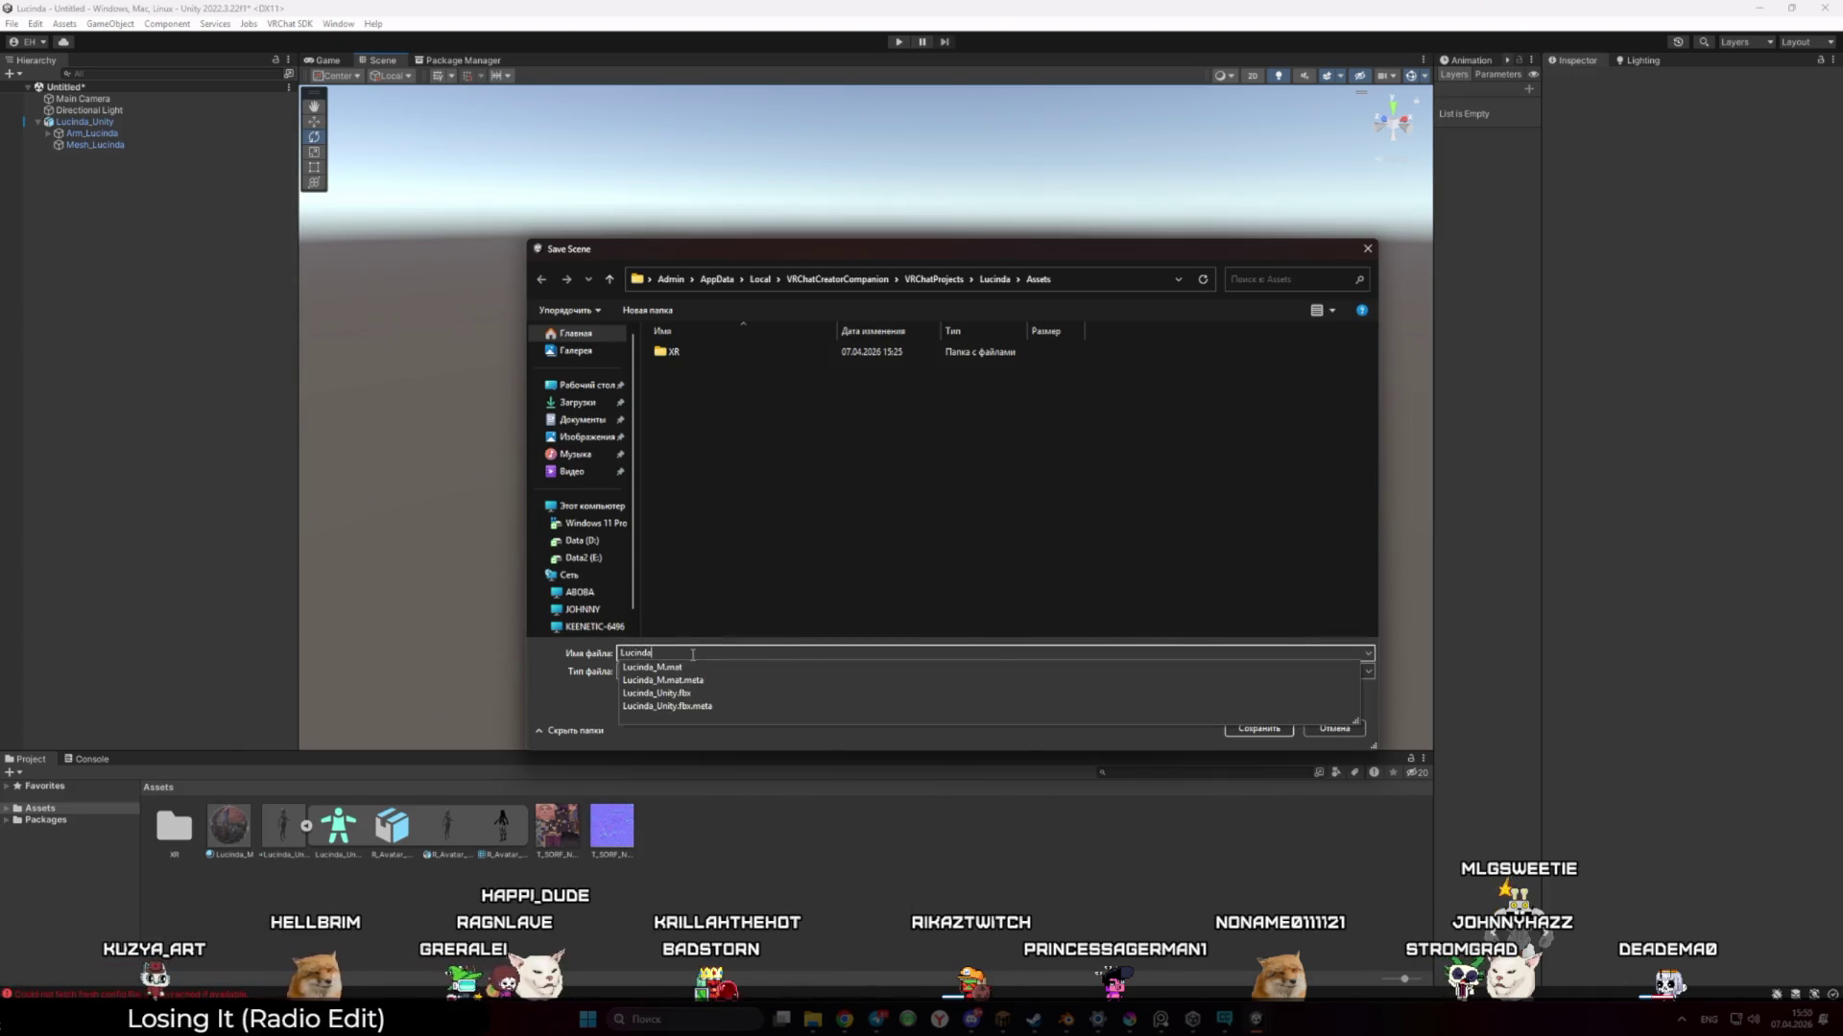
{"action": "left_click", "coordinate": [858, 548]}
{"action": "left_click", "coordinate": [1258, 728]}
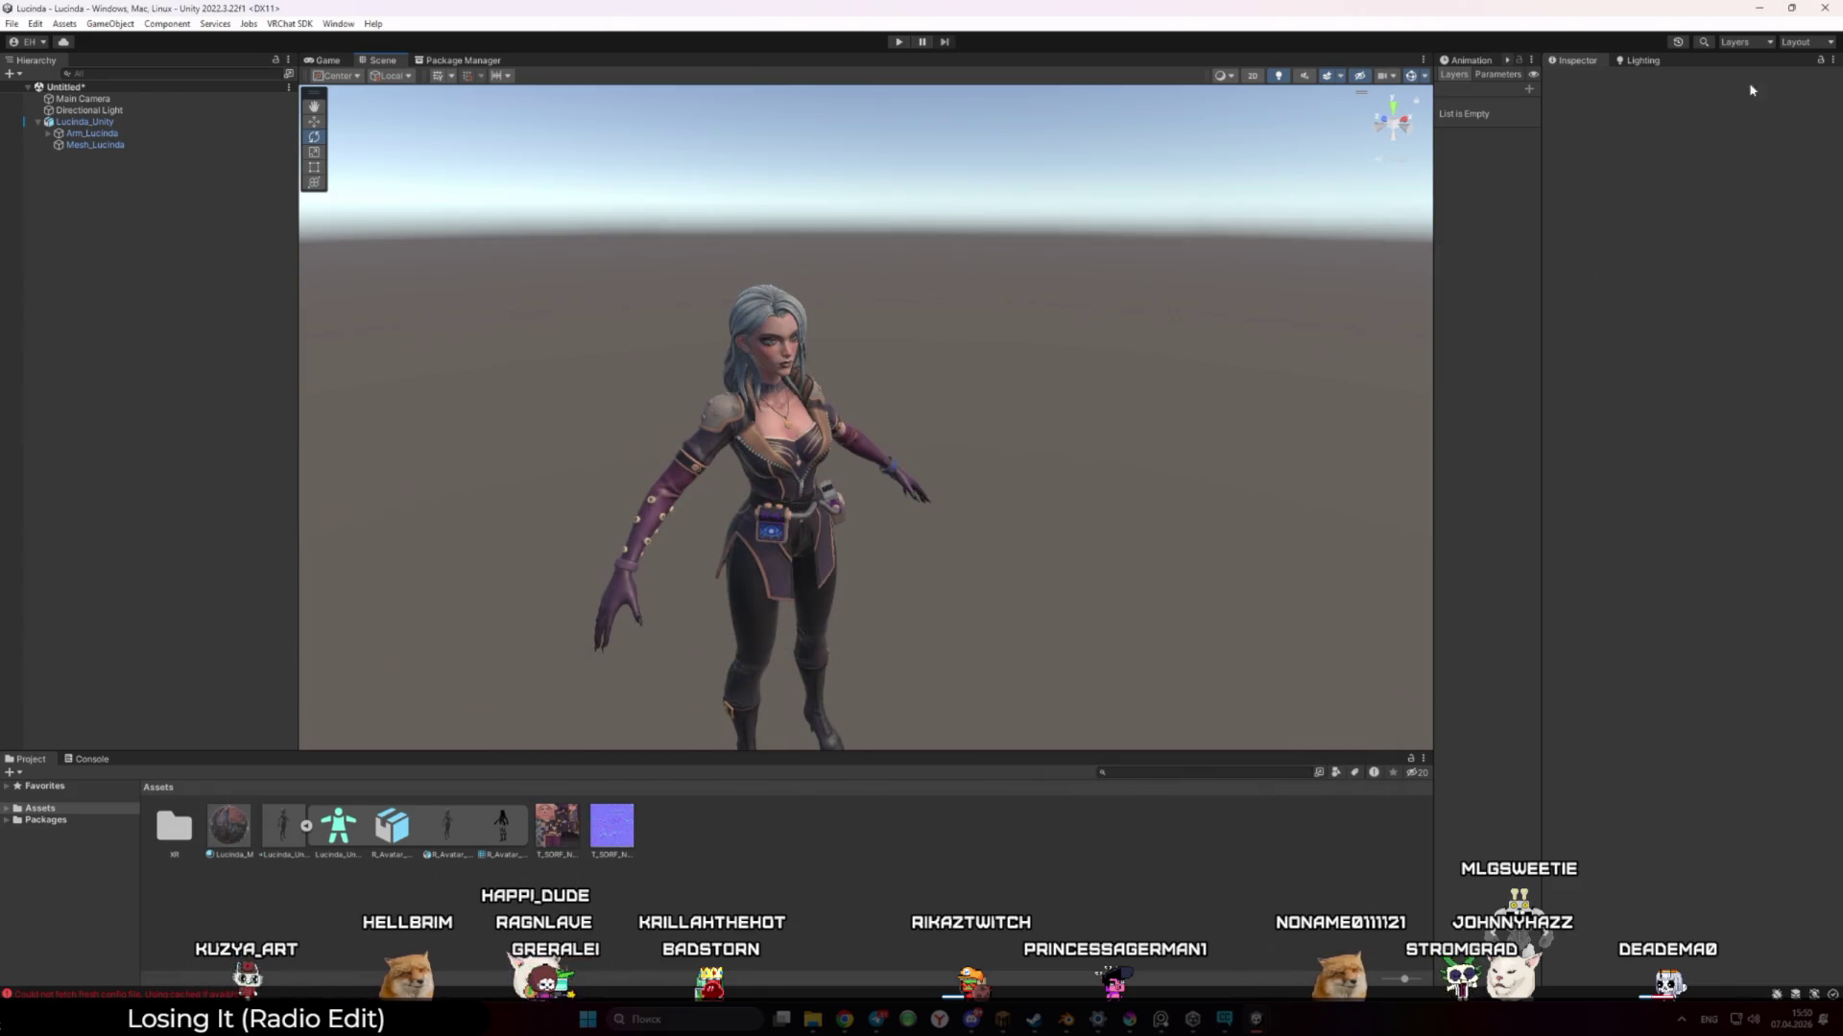
Close Unity and open the Lucinda project from Creator Companion's project list
{"action": "left_click", "coordinate": [1825, 8]}
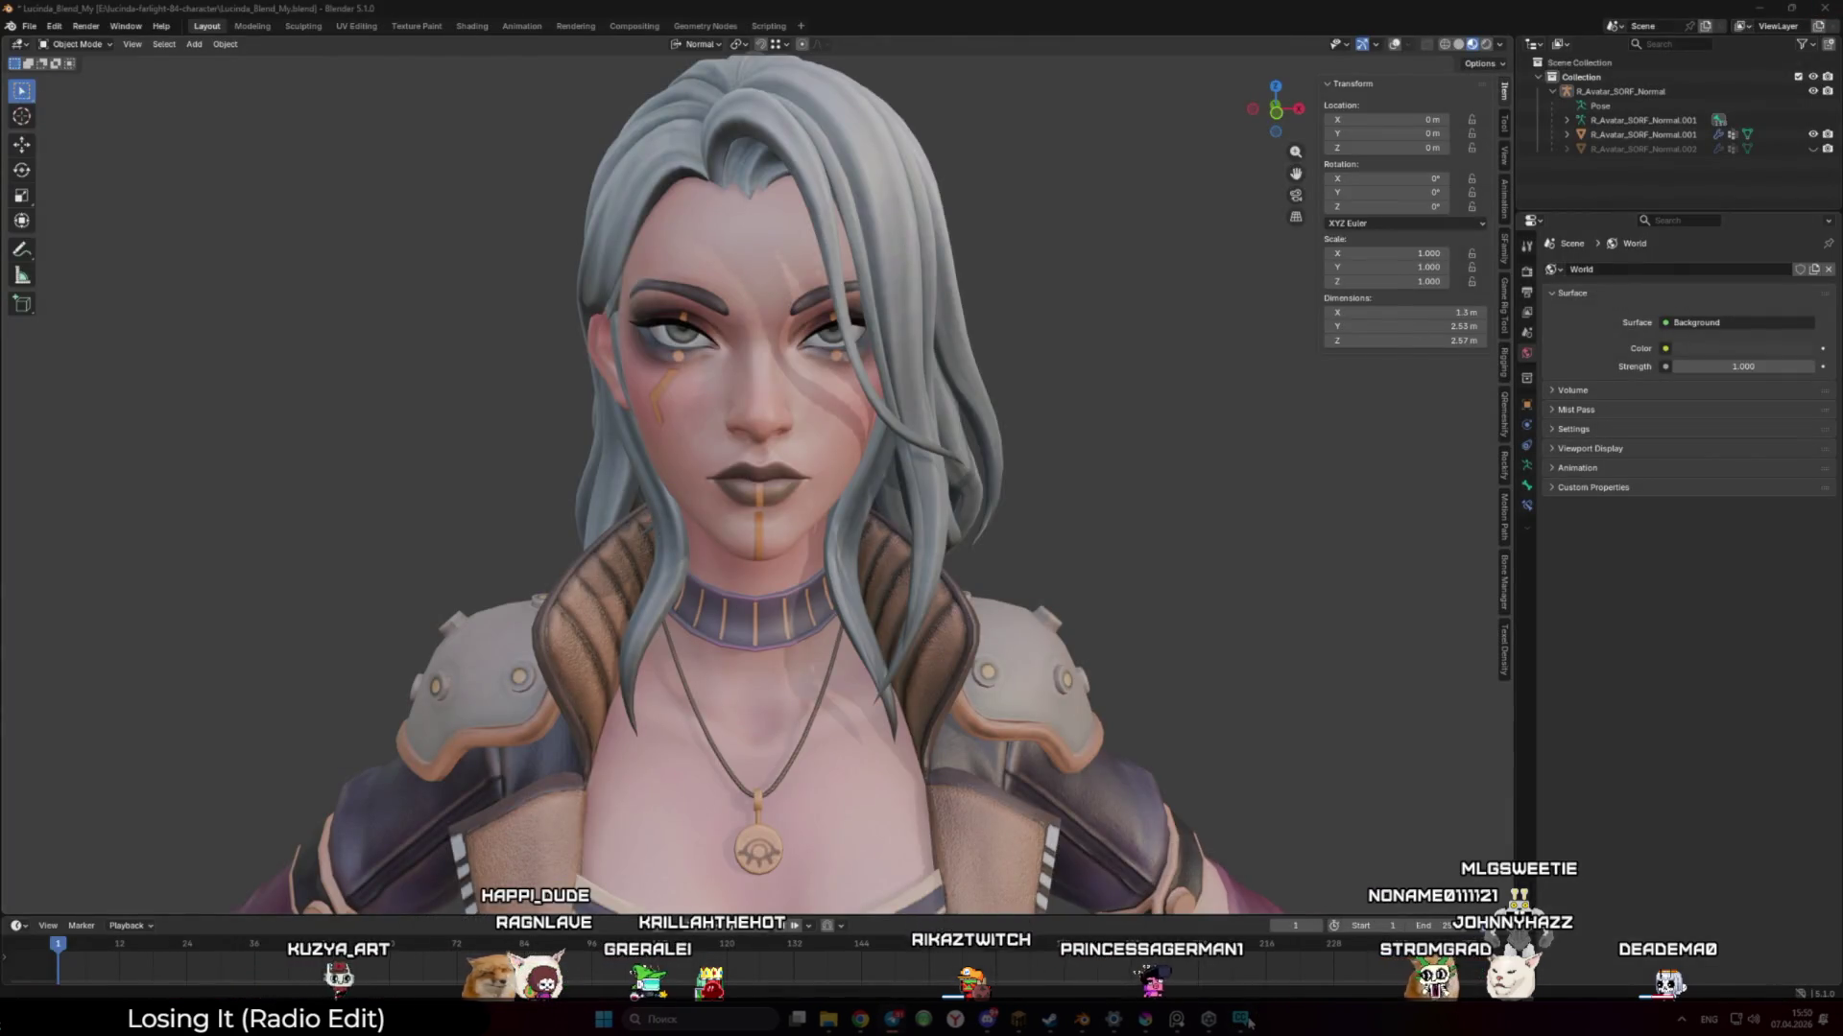
{"action": "left_click", "coordinate": [1242, 1019]}
{"action": "left_click", "coordinate": [514, 292]}
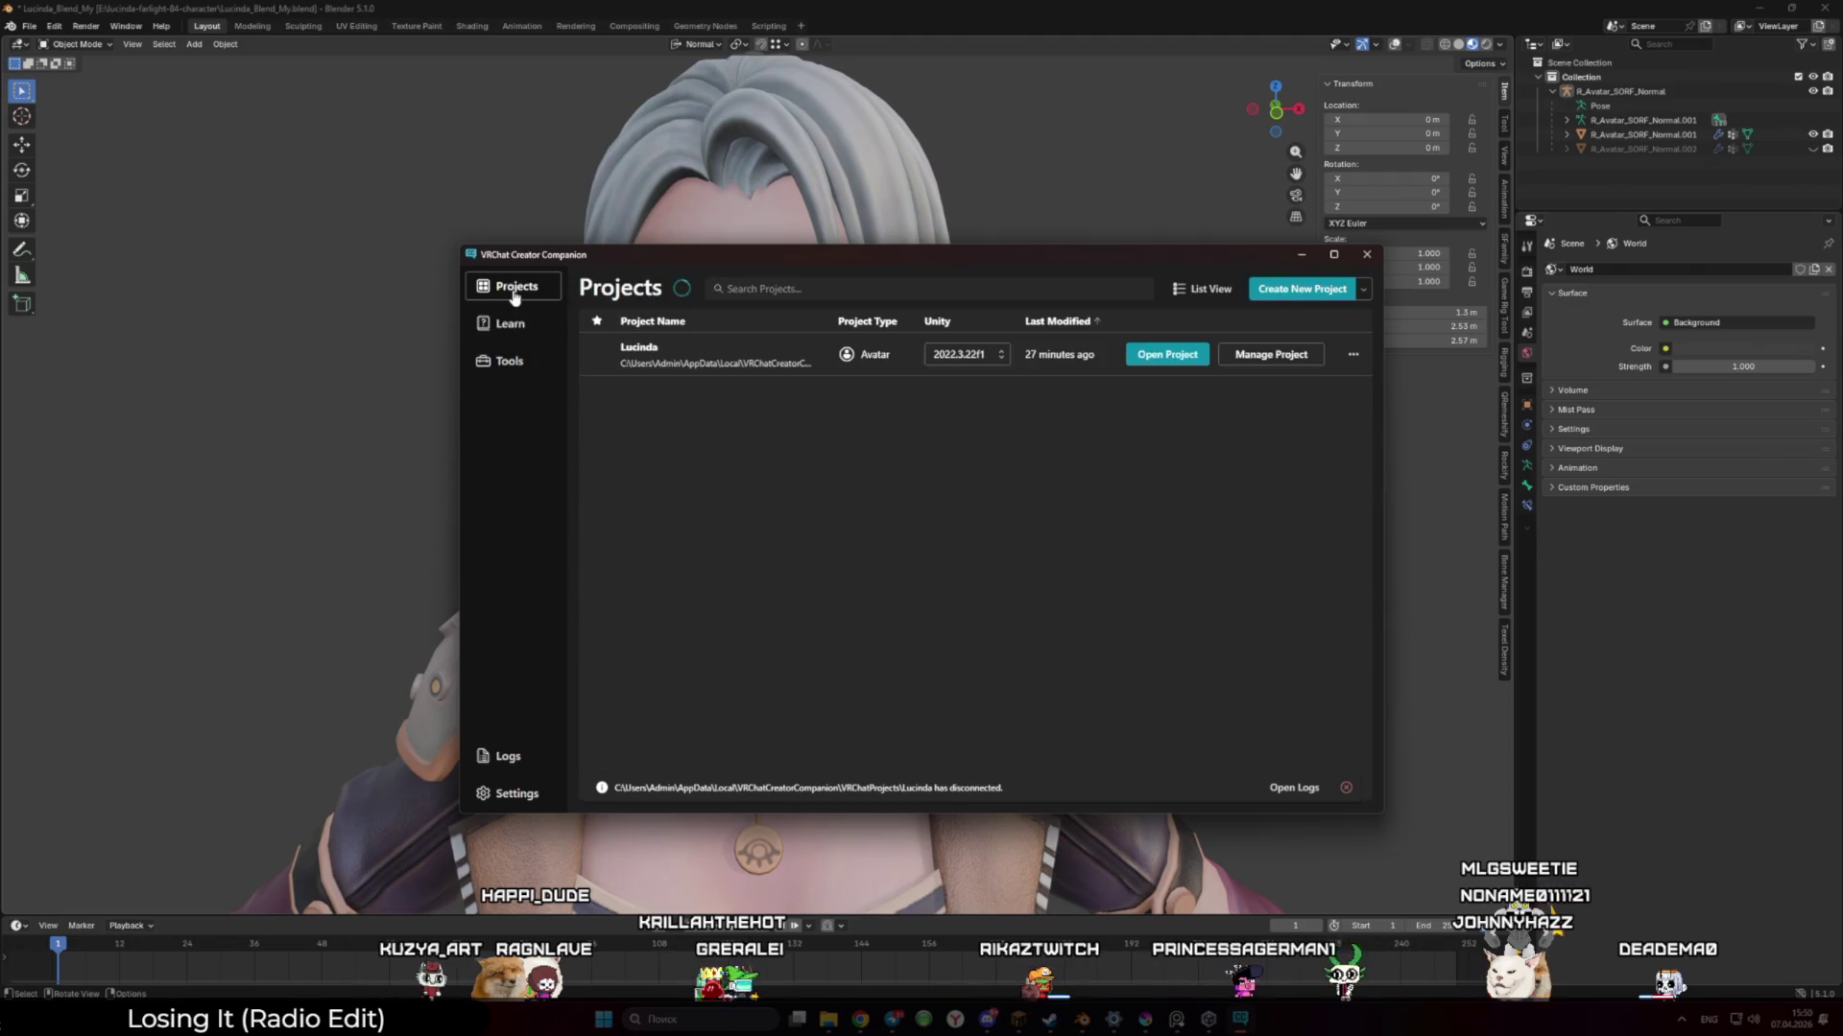
{"action": "left_click", "coordinate": [1190, 355]}
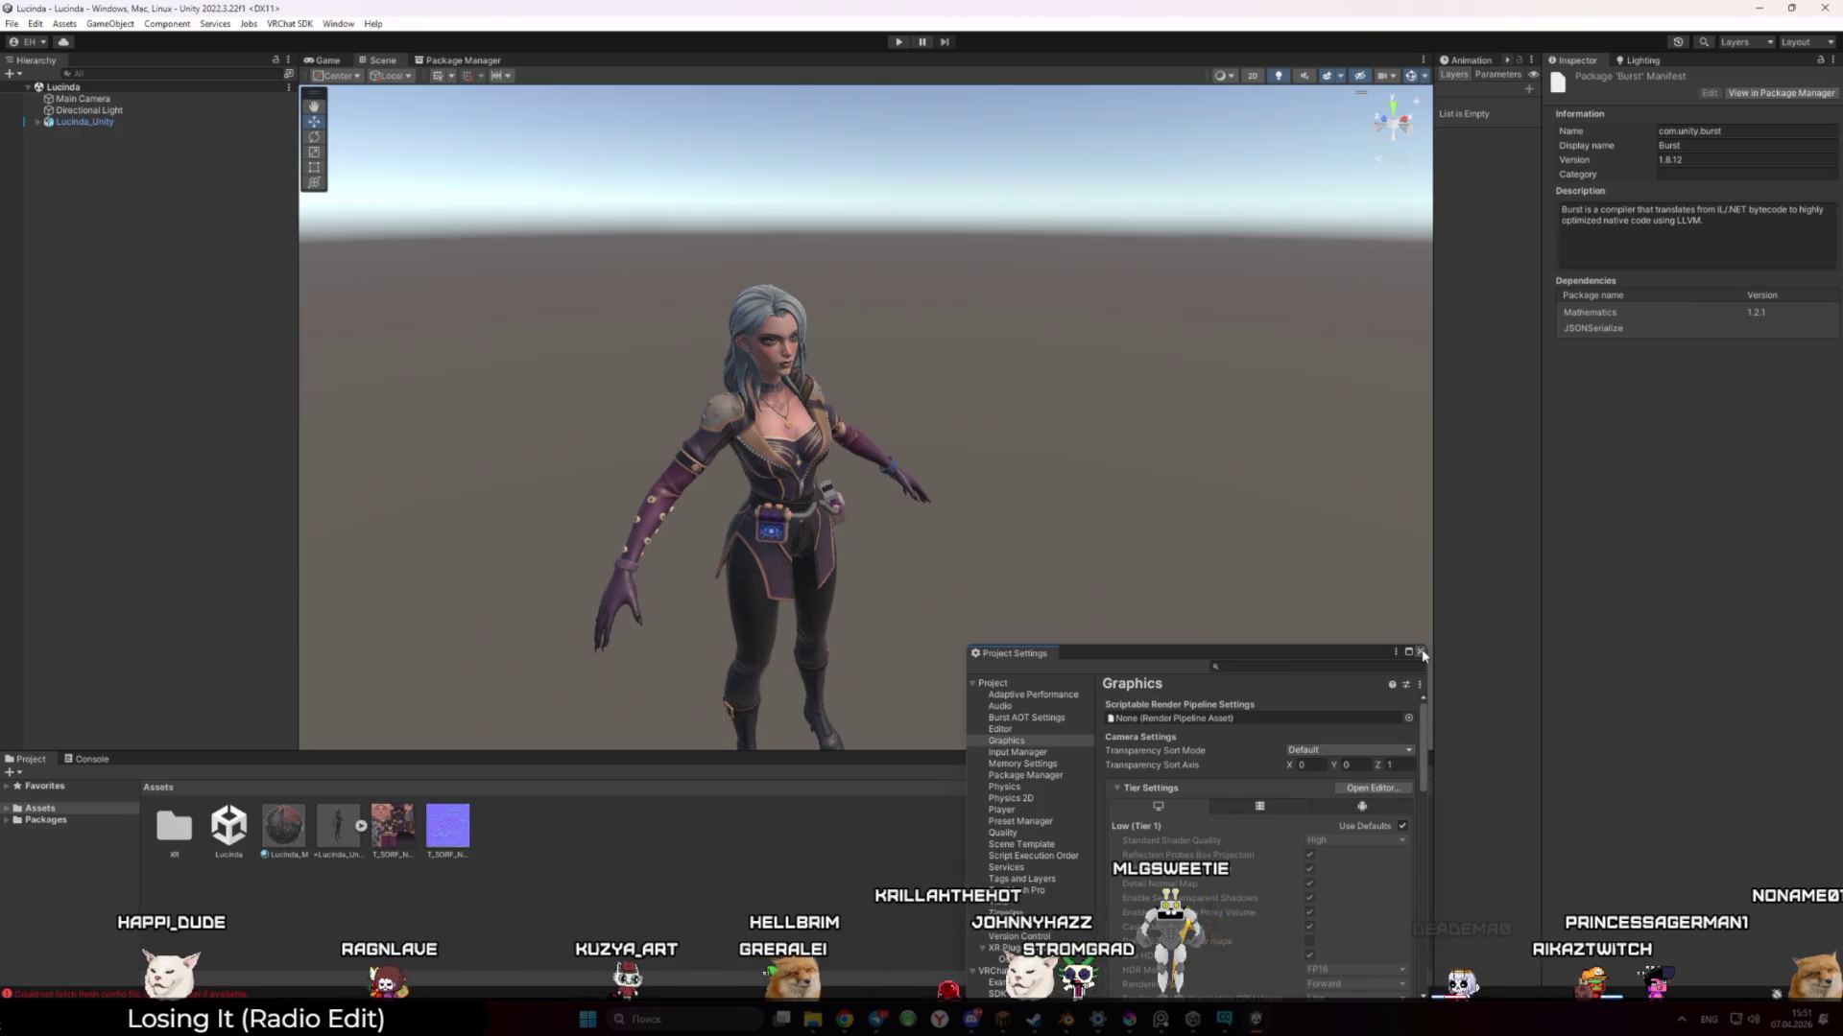
Close Project Settings, open the VRChat SDK control panel, and reopen the Lucinda project
{"action": "left_click", "coordinate": [1301, 625]}
{"action": "left_click", "coordinate": [290, 23]}
{"action": "left_click", "coordinate": [326, 63]}
{"action": "left_click", "coordinate": [290, 23]}
{"action": "left_click", "coordinate": [309, 64]}
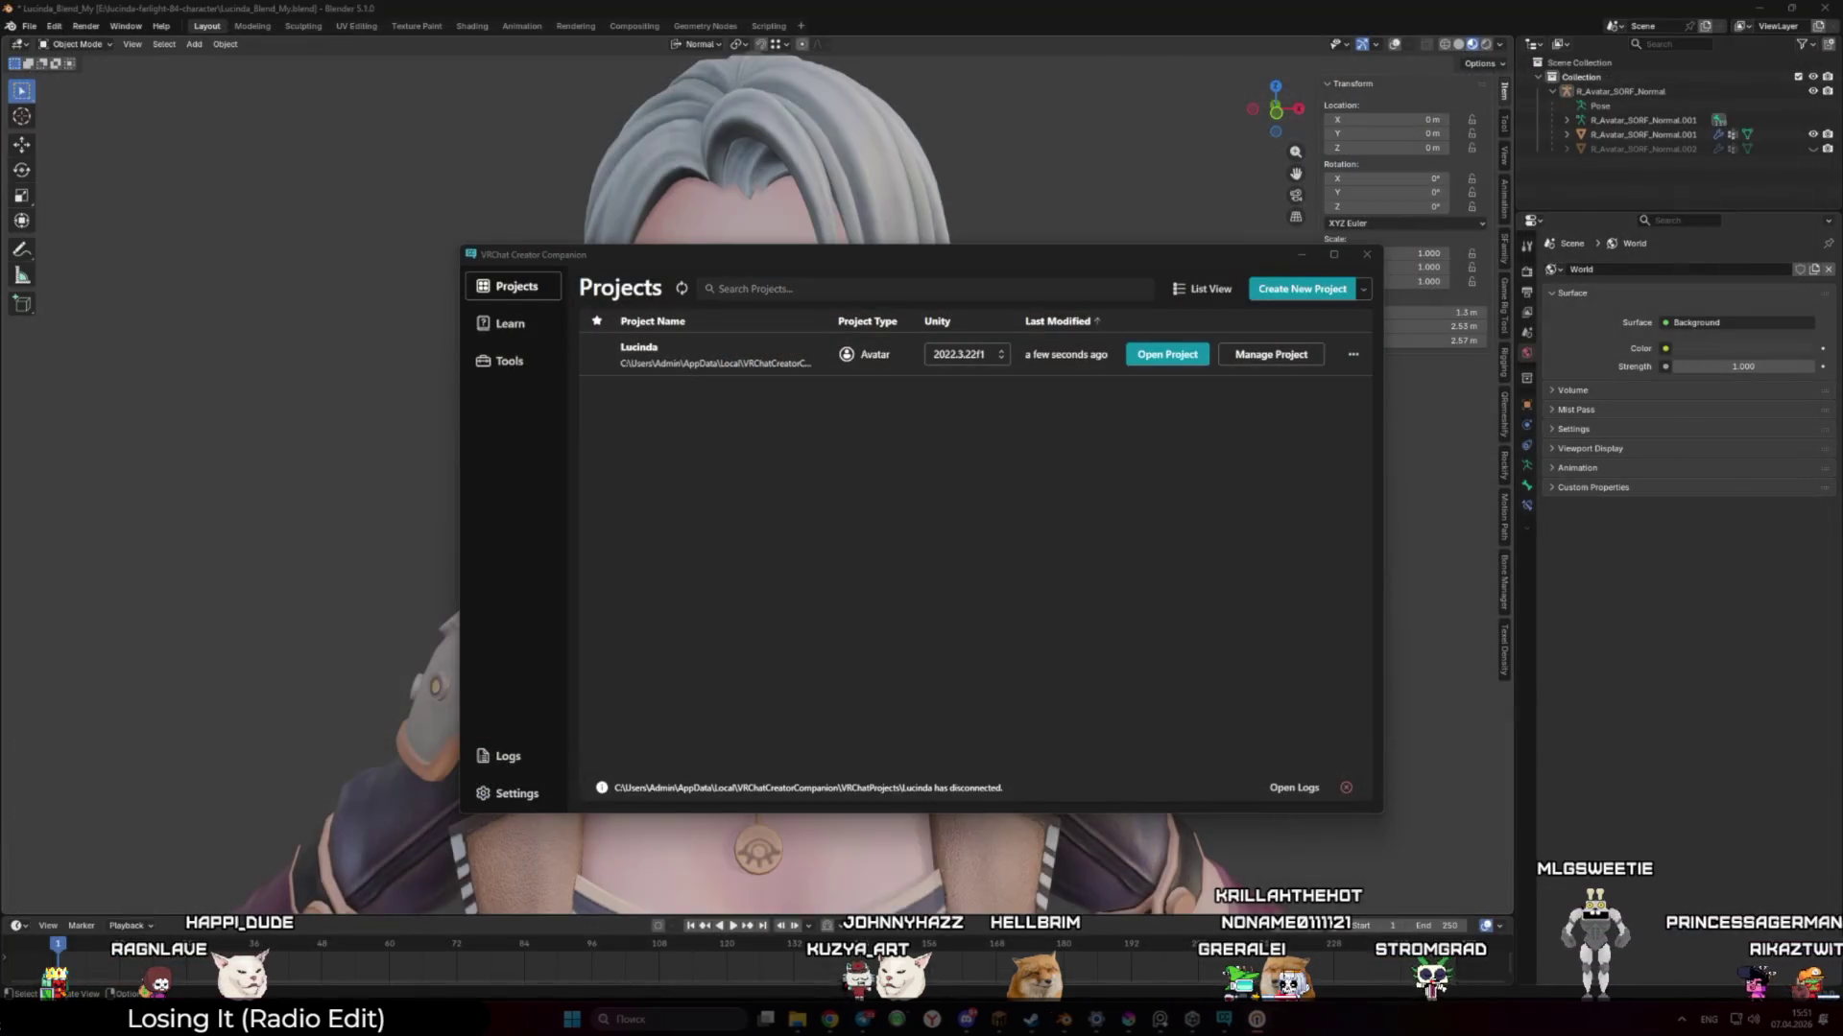
{"action": "left_click", "coordinate": [1158, 362]}
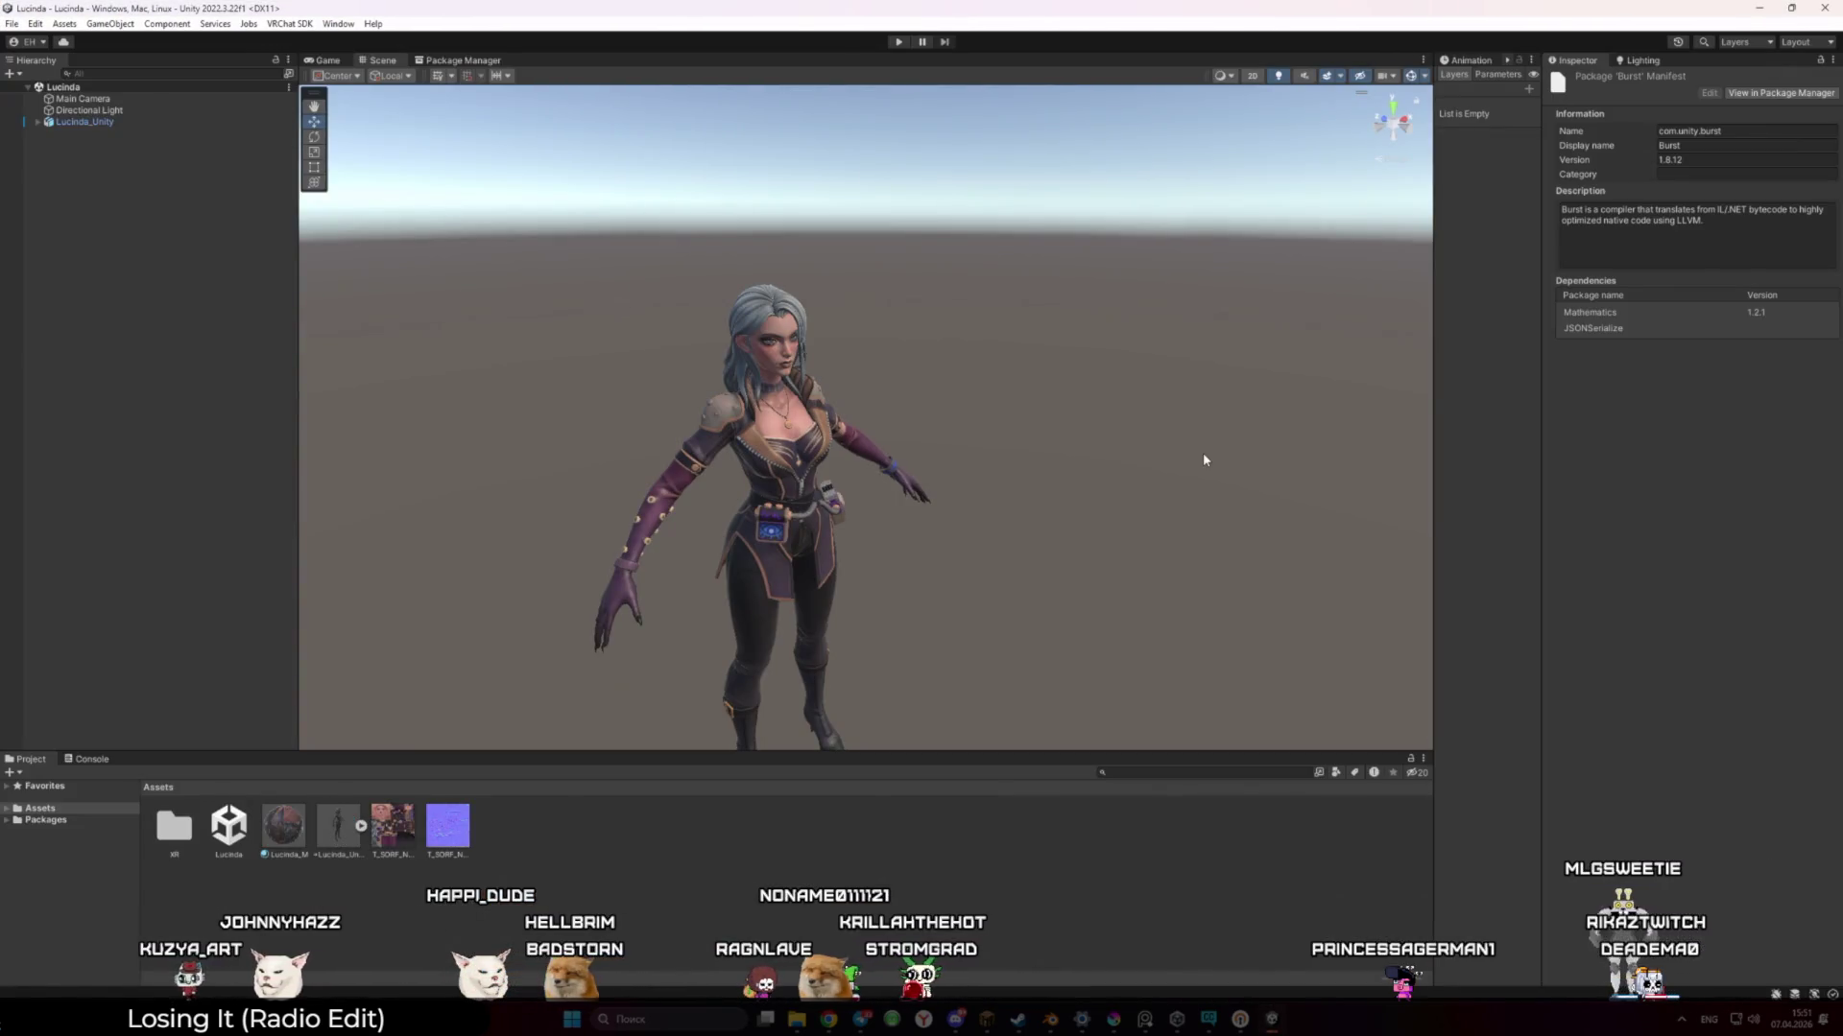
Open the VRChat SDK control panel floating mid-screen on its account sign-in page
{"action": "left_click", "coordinate": [291, 26]}
{"action": "left_click", "coordinate": [325, 63]}
{"action": "left_click_drag", "start_coordinate": [473, 84], "coordinate": [814, 226]}
{"action": "left_click", "coordinate": [971, 236]}
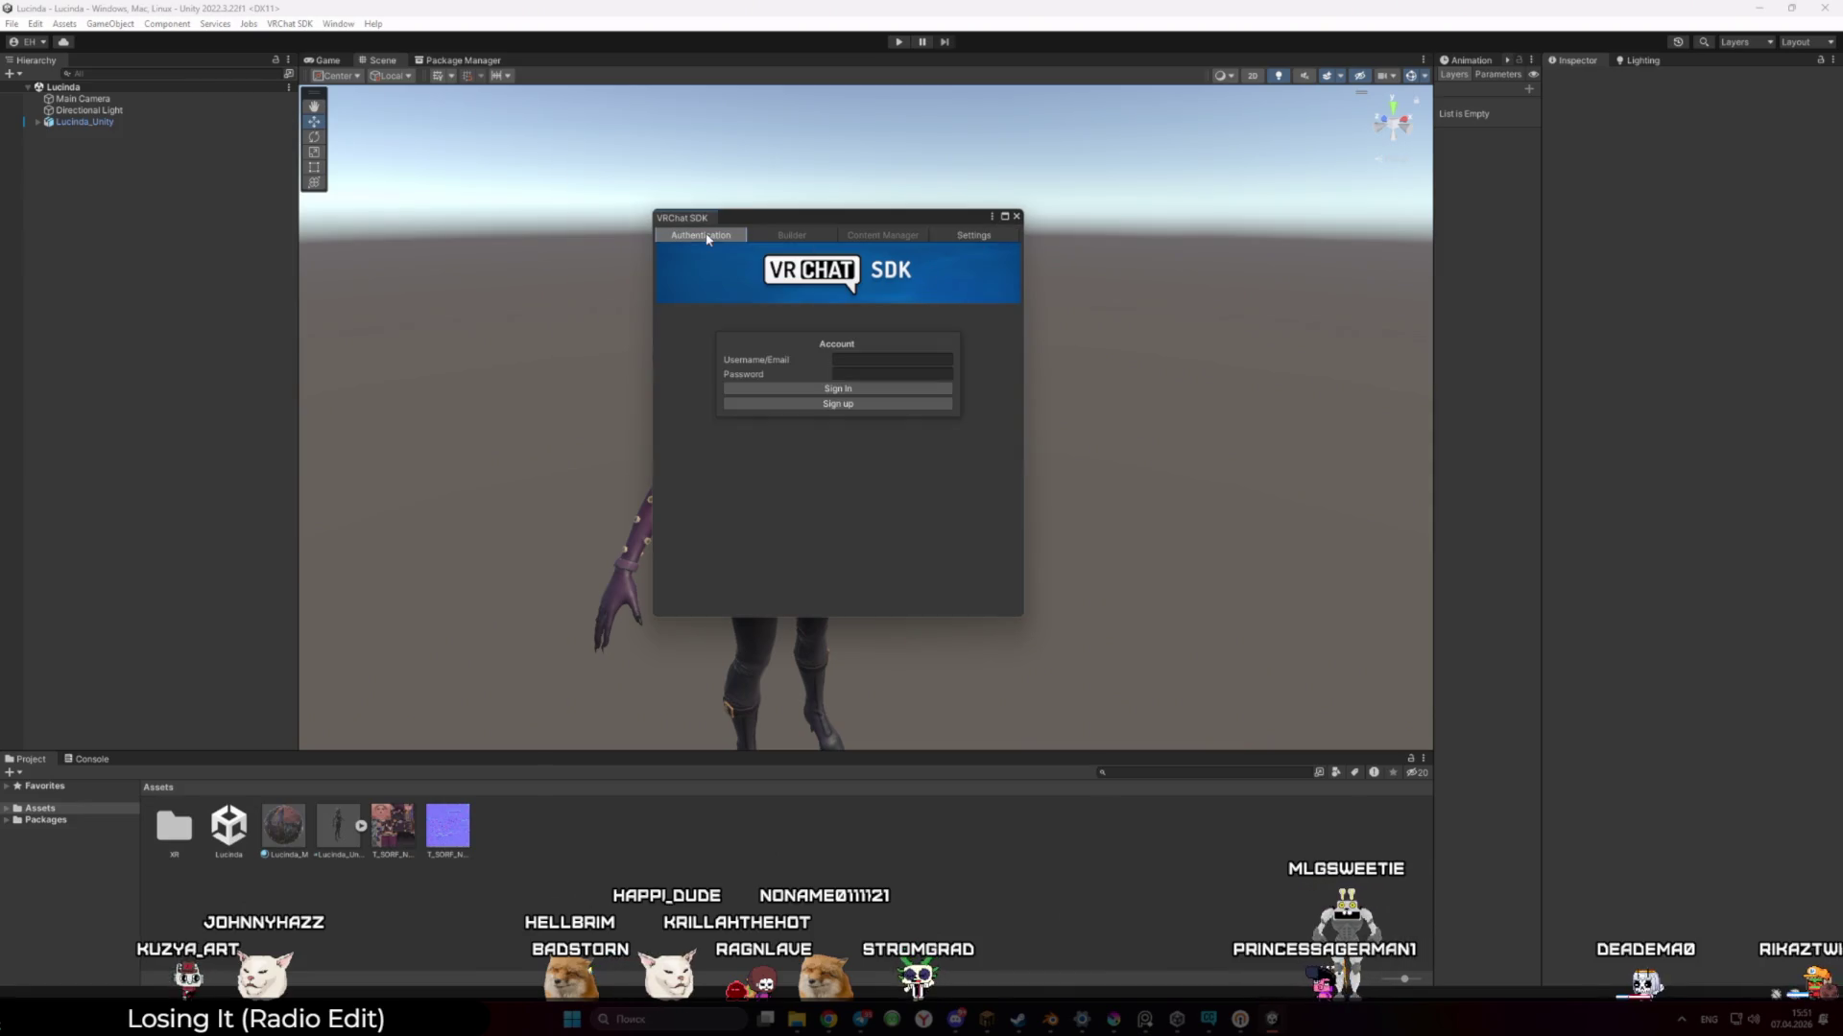
Screenshot the SDK window, switch the keyboard layout to Russian, and nudge the panel right
{"action": "key", "text": "super+shift+s"}
{"action": "left_click_drag", "start_coordinate": [651, 234], "coordinate": [1029, 491]}
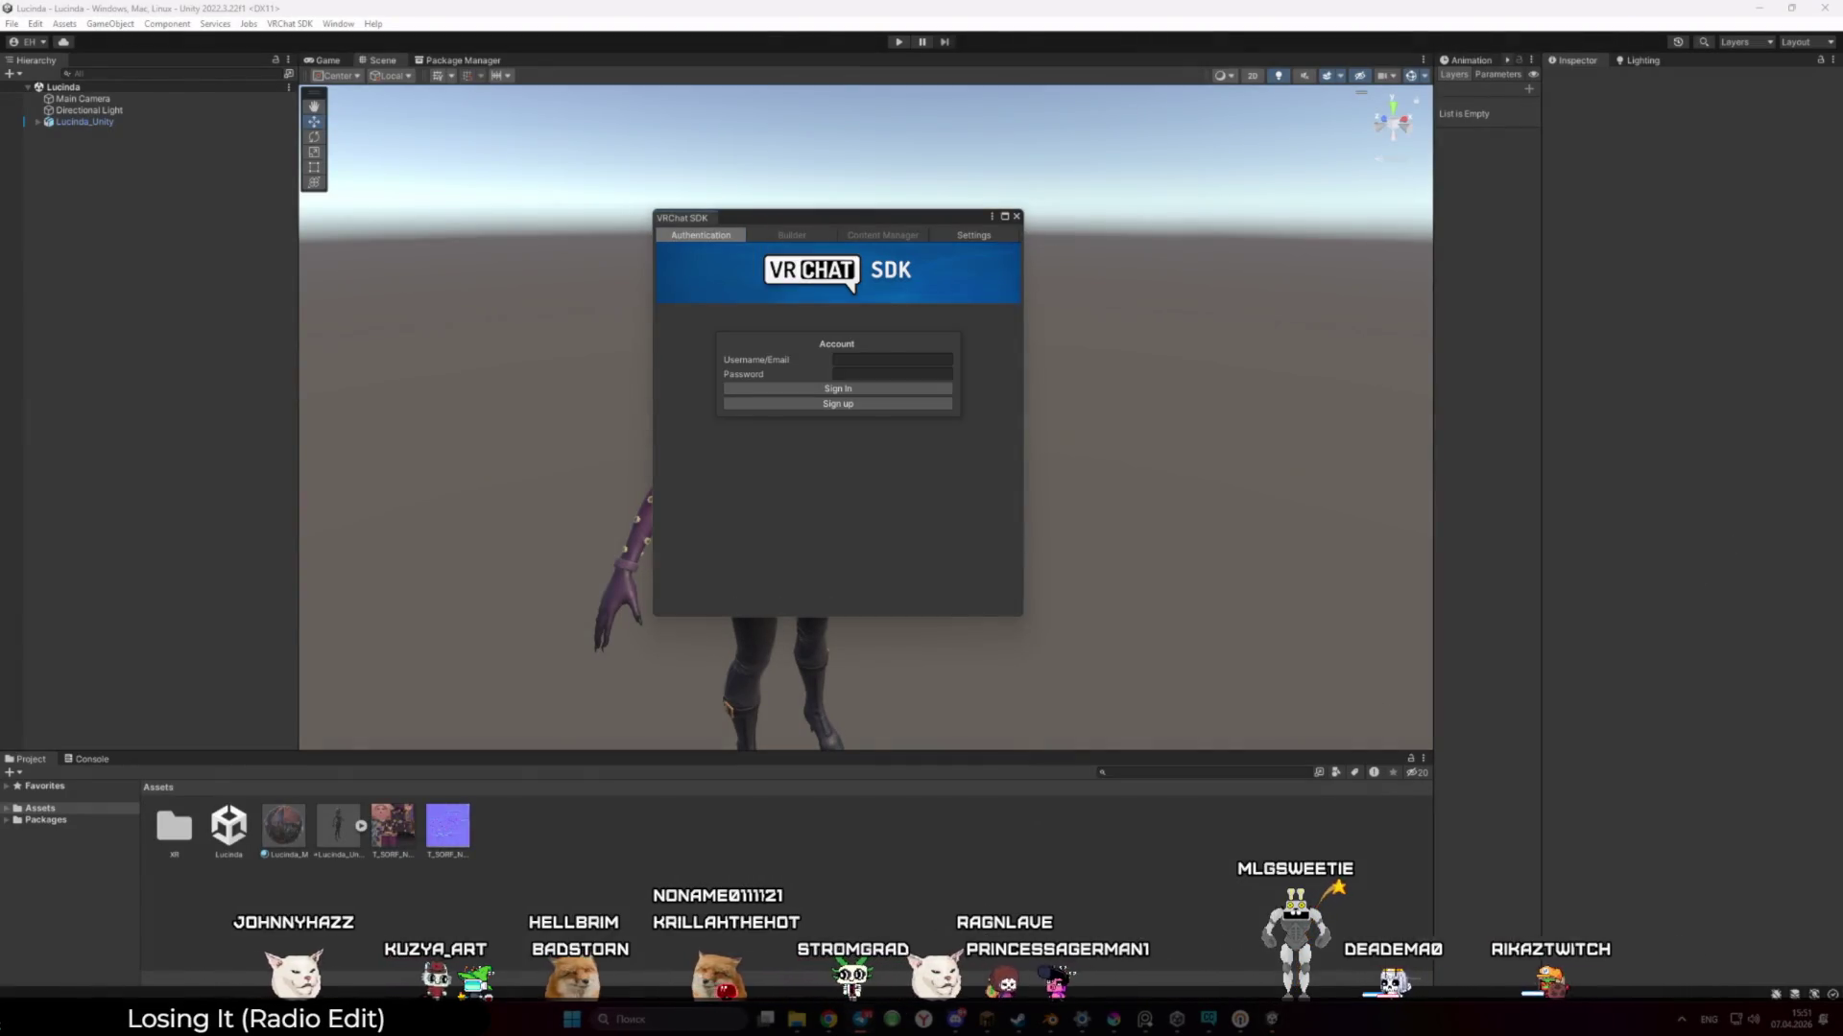
{"action": "key", "text": "alt+shift"}
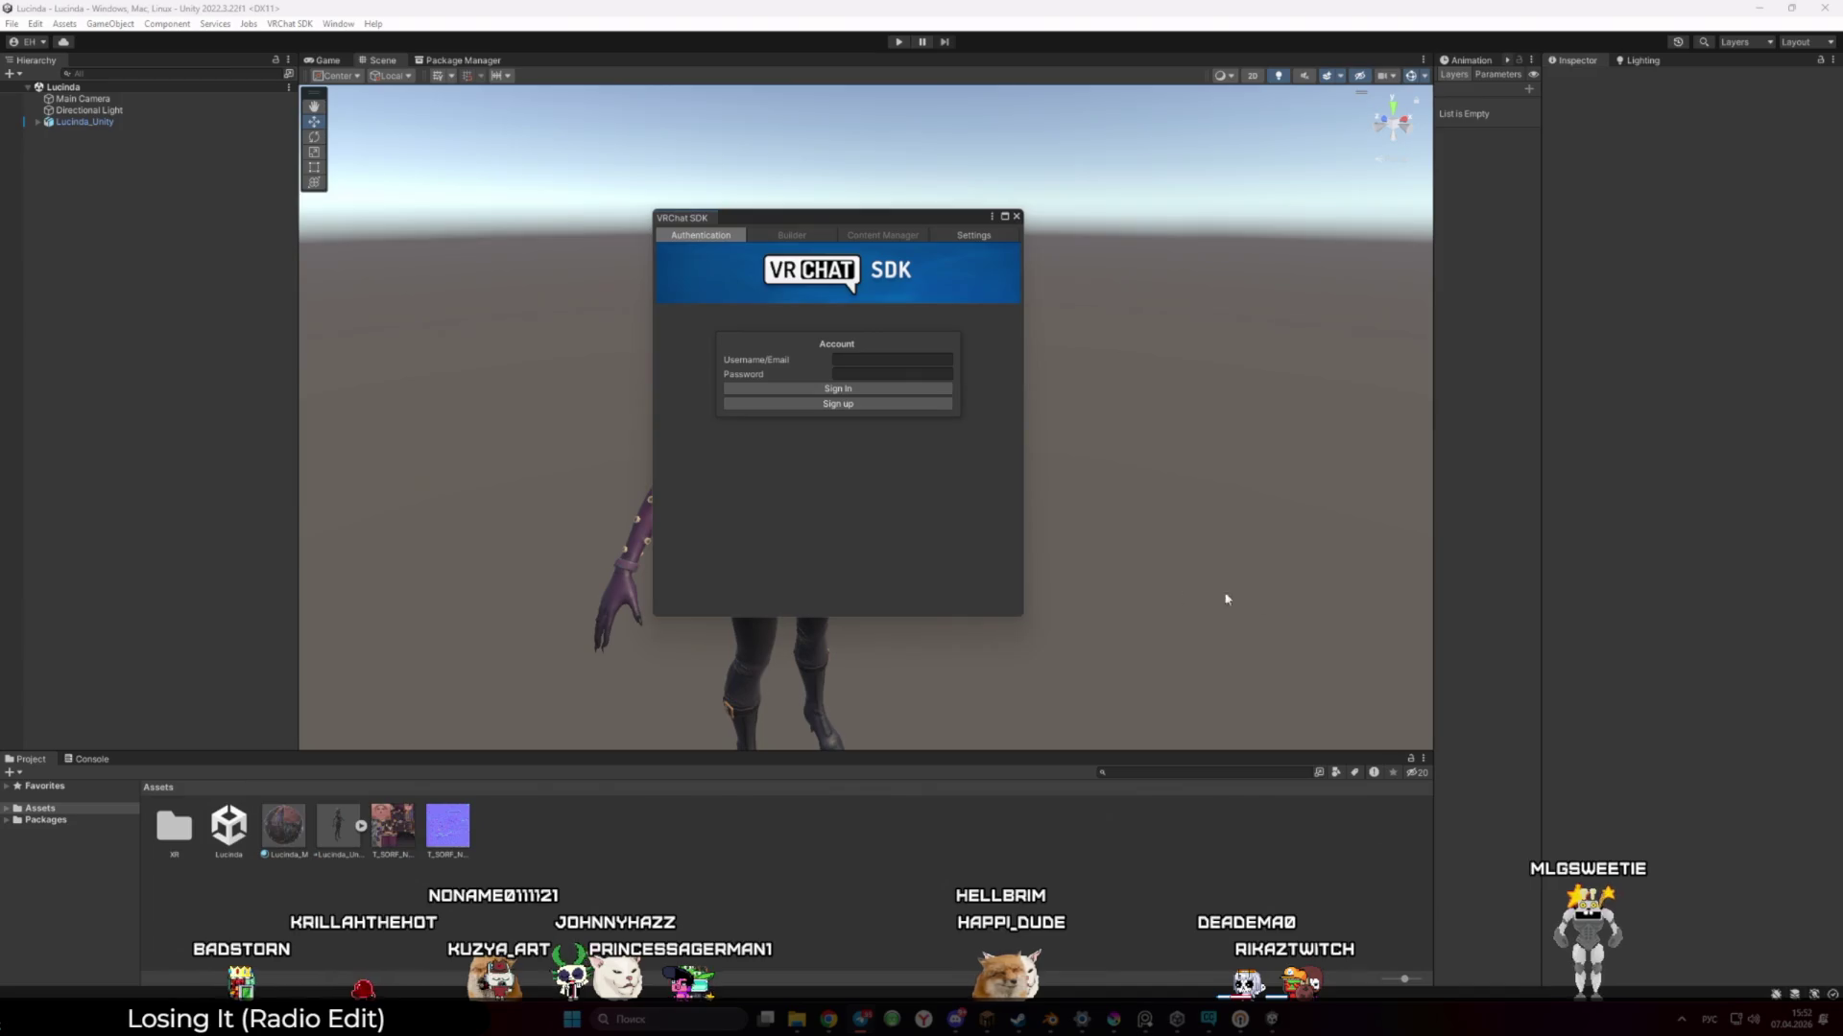
{"action": "left_click_drag", "start_coordinate": [786, 225], "coordinate": [805, 232]}
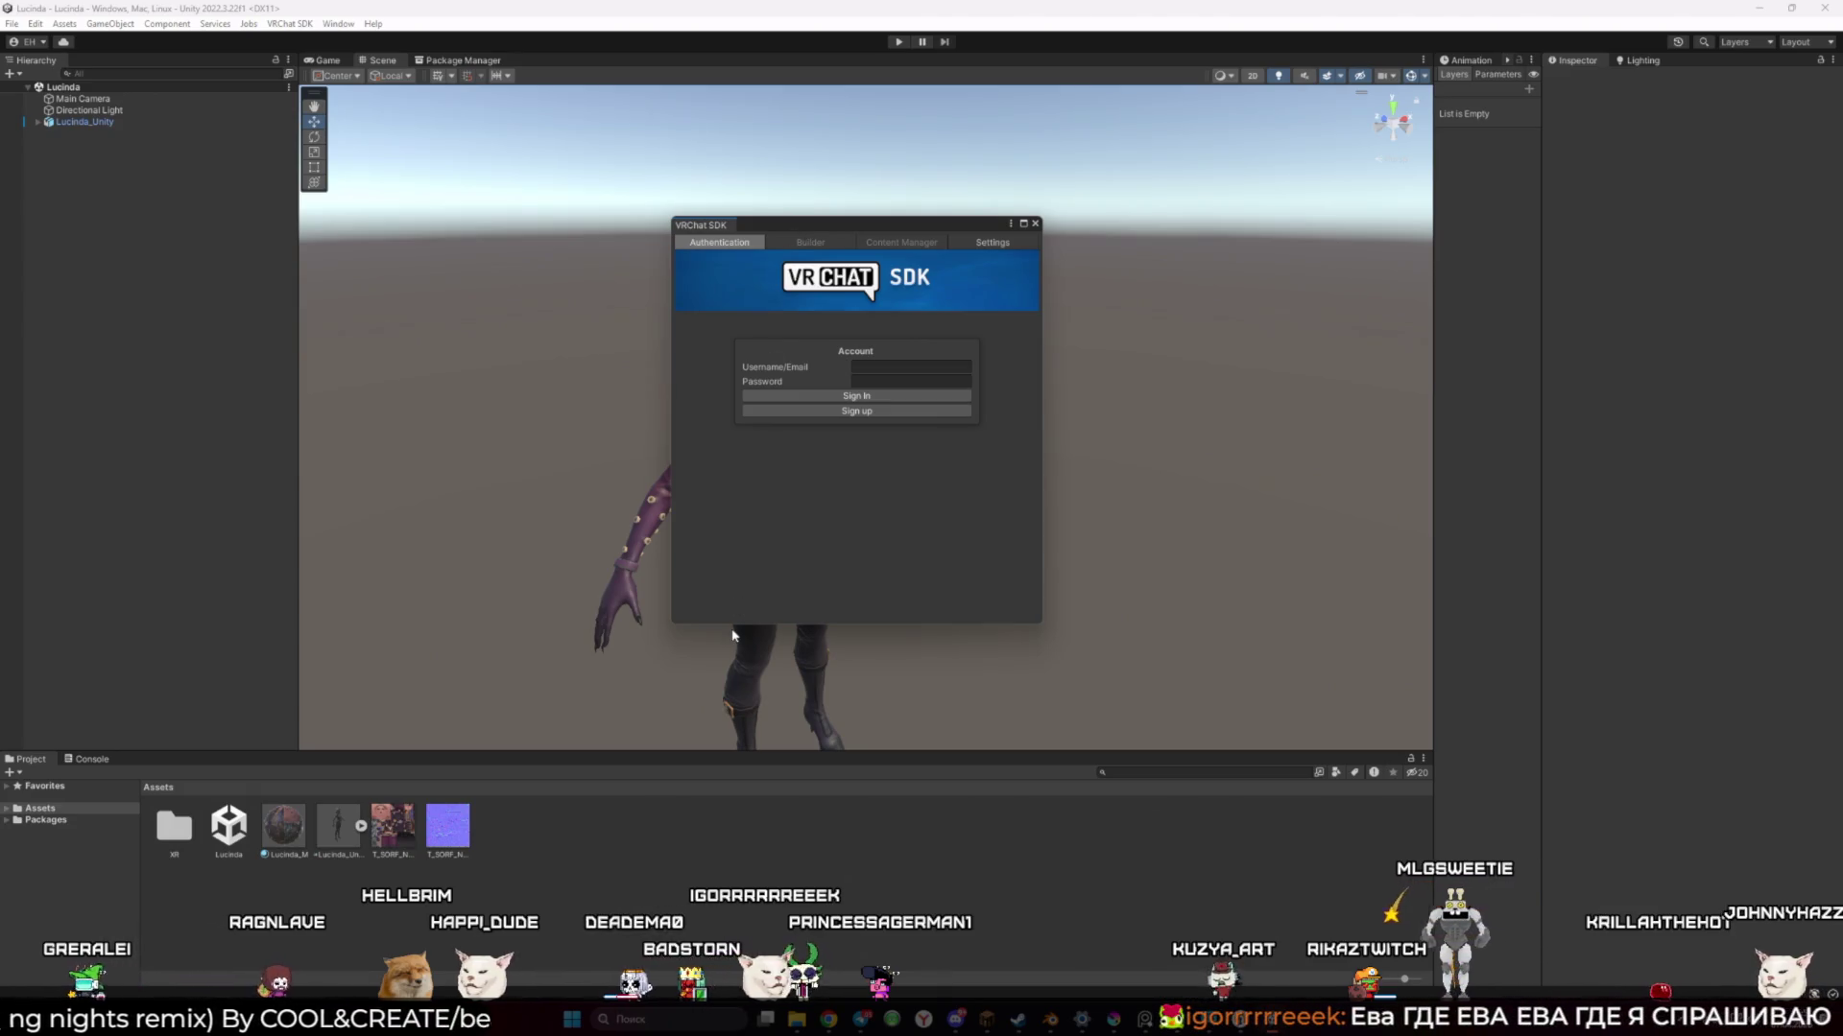
{"action": "mouse_move", "coordinate": [827, 1019]}
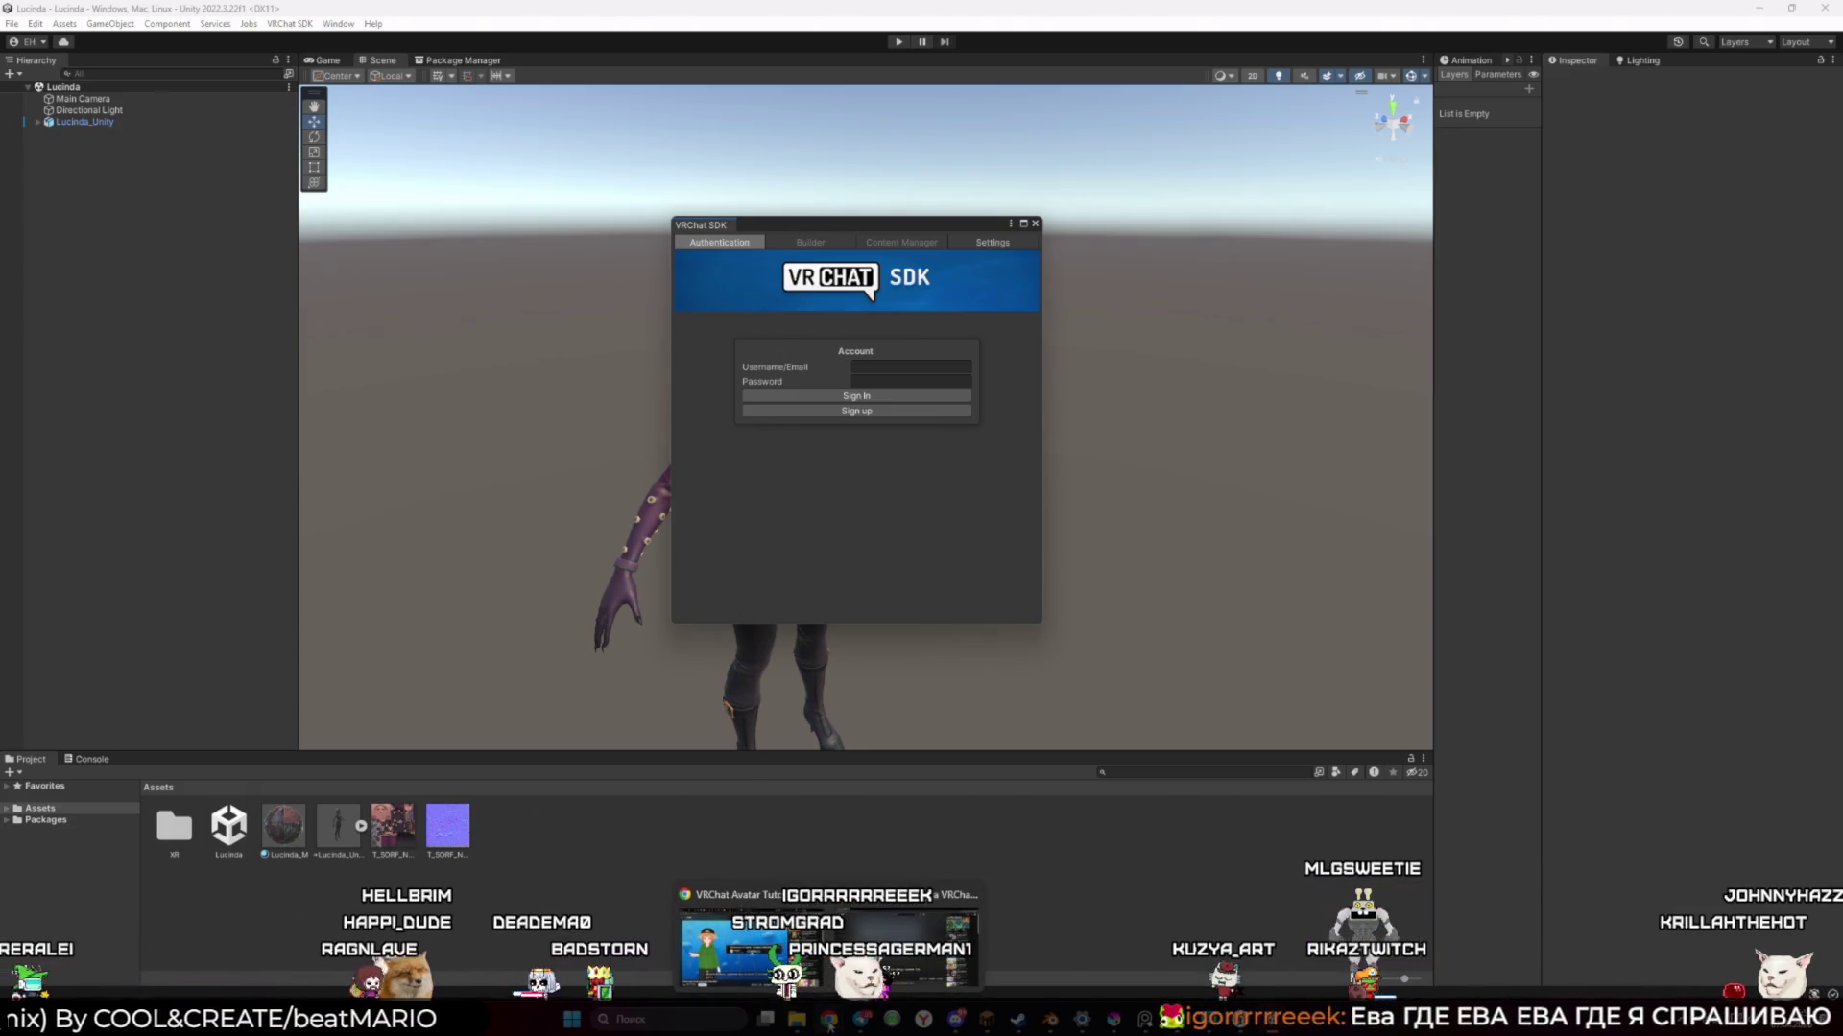
{"action": "mouse_move", "coordinate": [749, 936]}
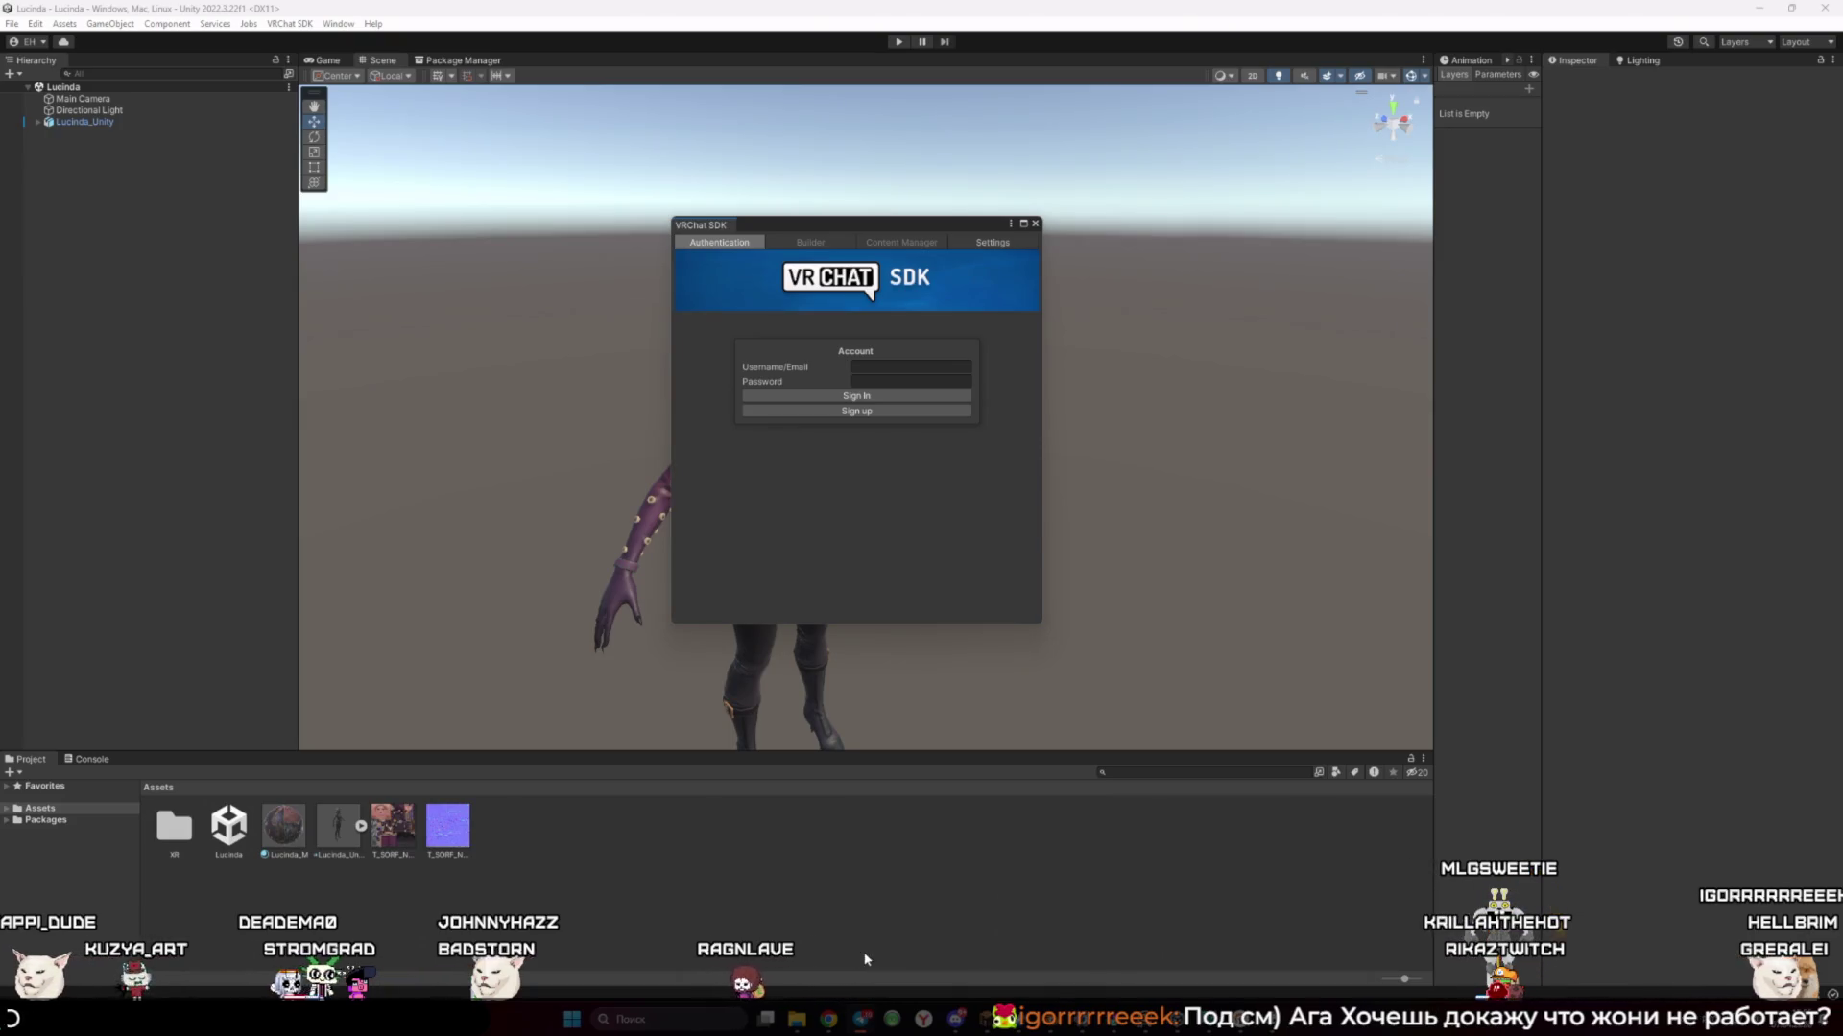
Return to the multiplayer server list and join the first HiTech Titan server
{"action": "left_click", "coordinate": [976, 1028]}
{"action": "left_click", "coordinate": [945, 581]}
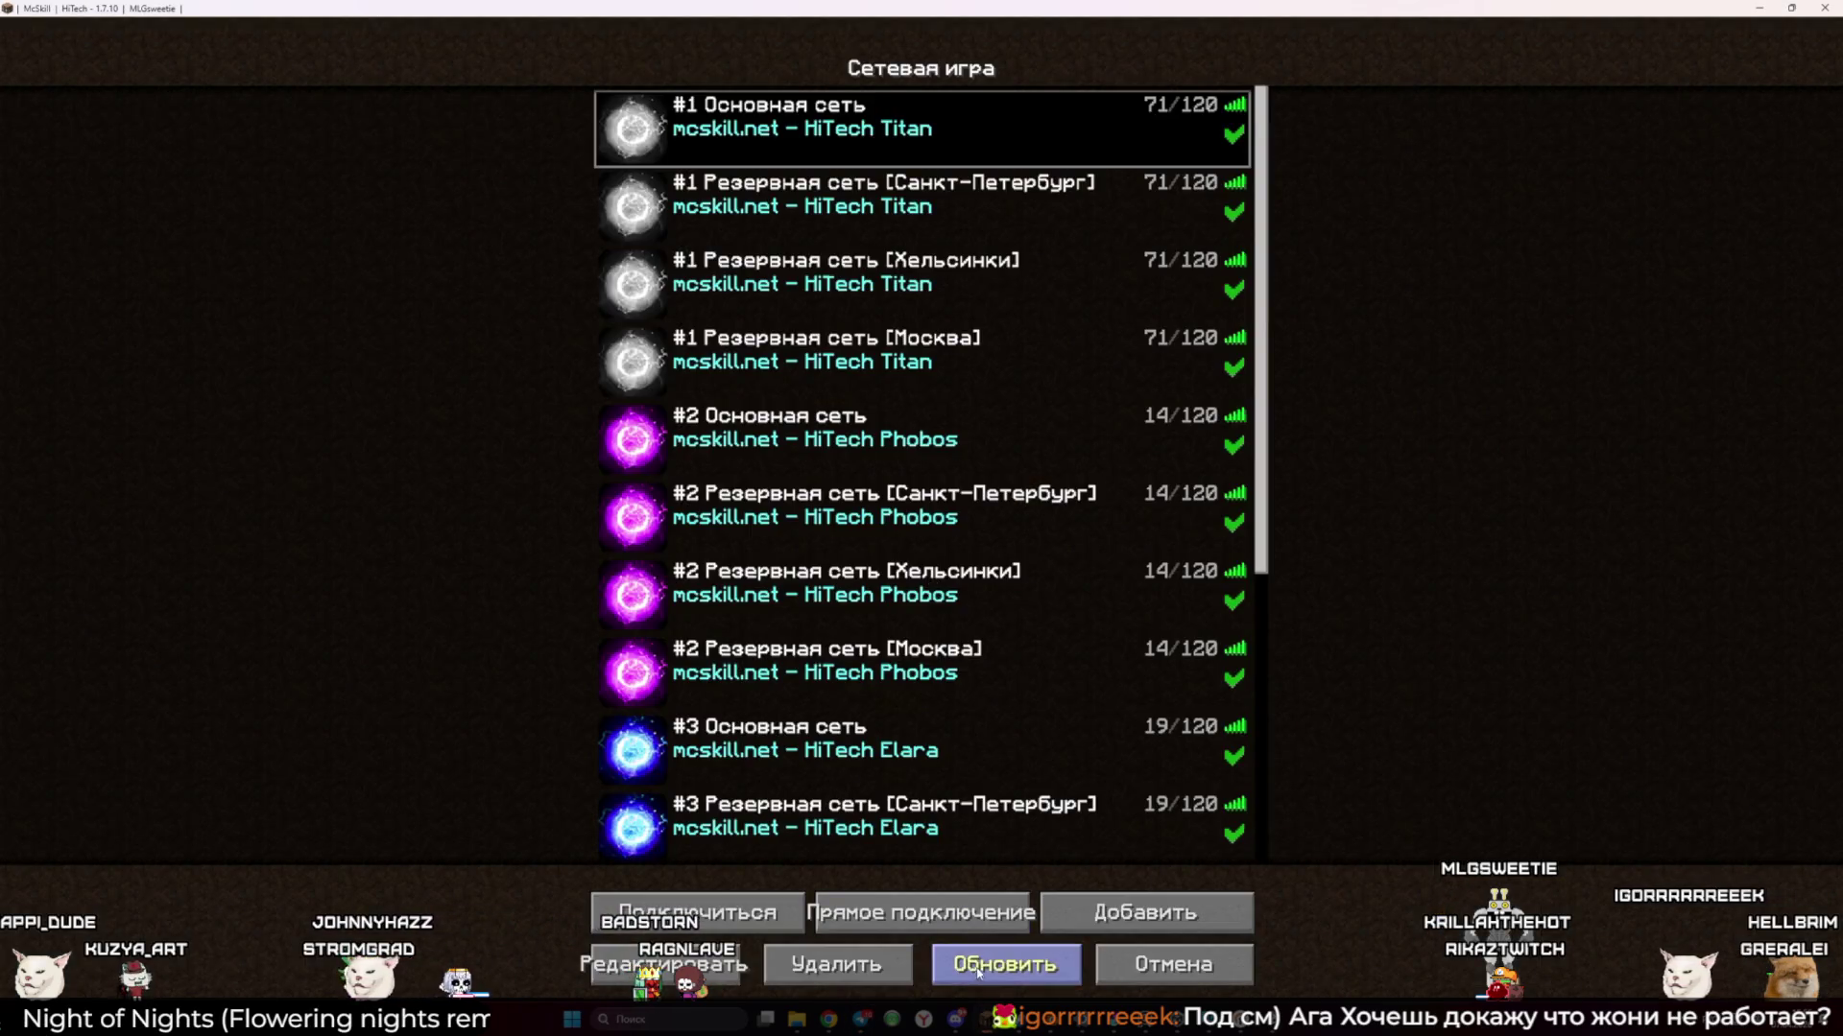
{"action": "left_click", "coordinate": [976, 144]}
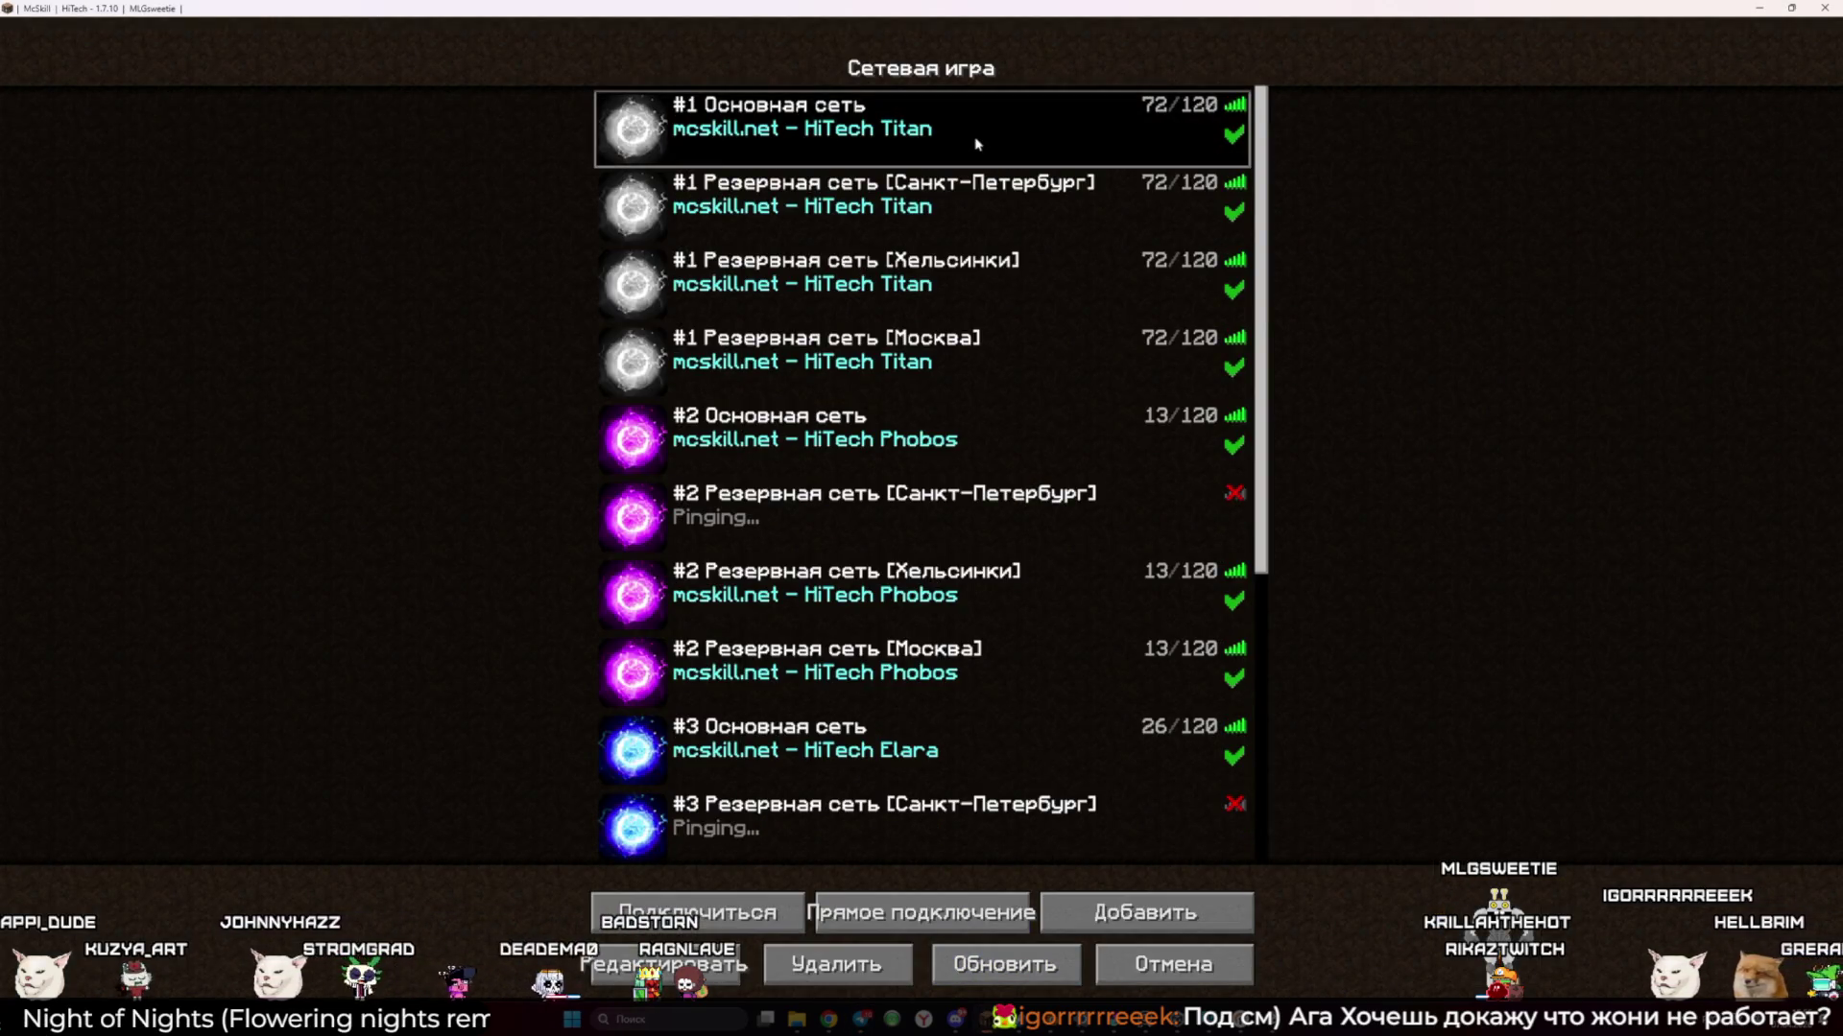
{"action": "double_click", "coordinate": [888, 134]}
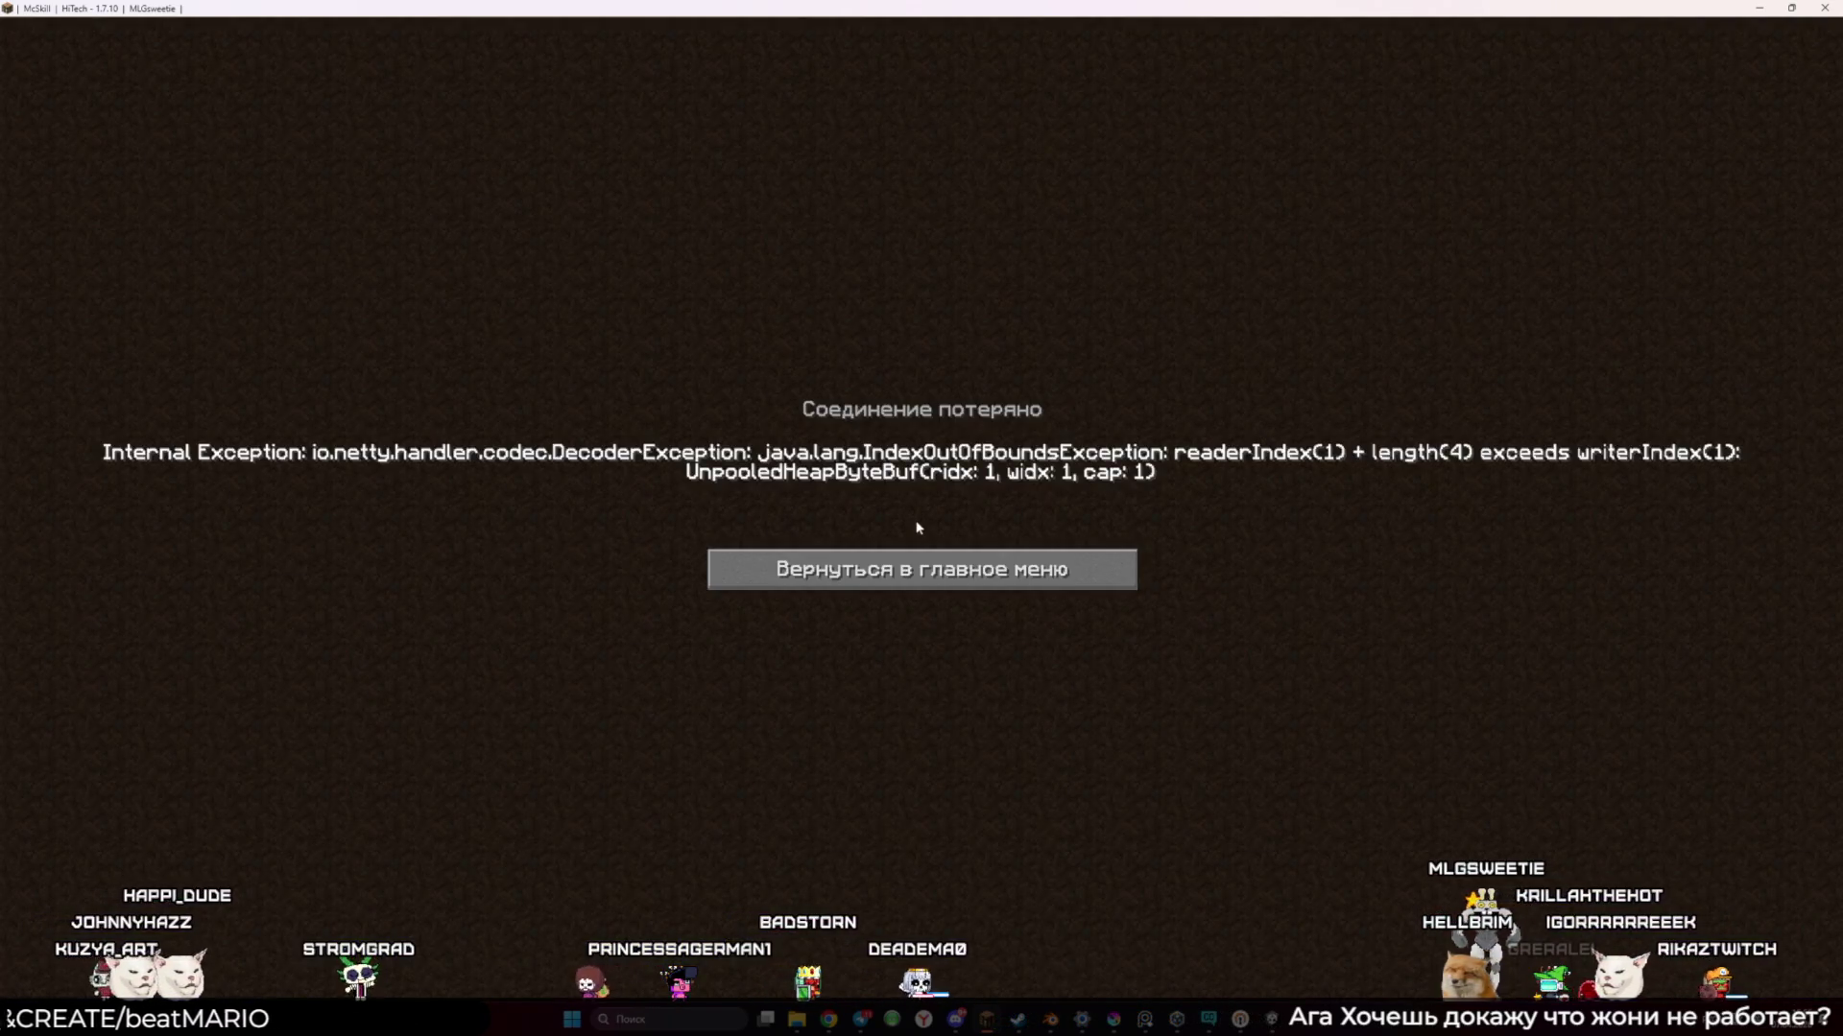
After the disconnect, go back to the server list, refresh it, and rejoin the first server
{"action": "left_click", "coordinate": [920, 569]}
{"action": "mouse_move", "coordinate": [1211, 1022]}
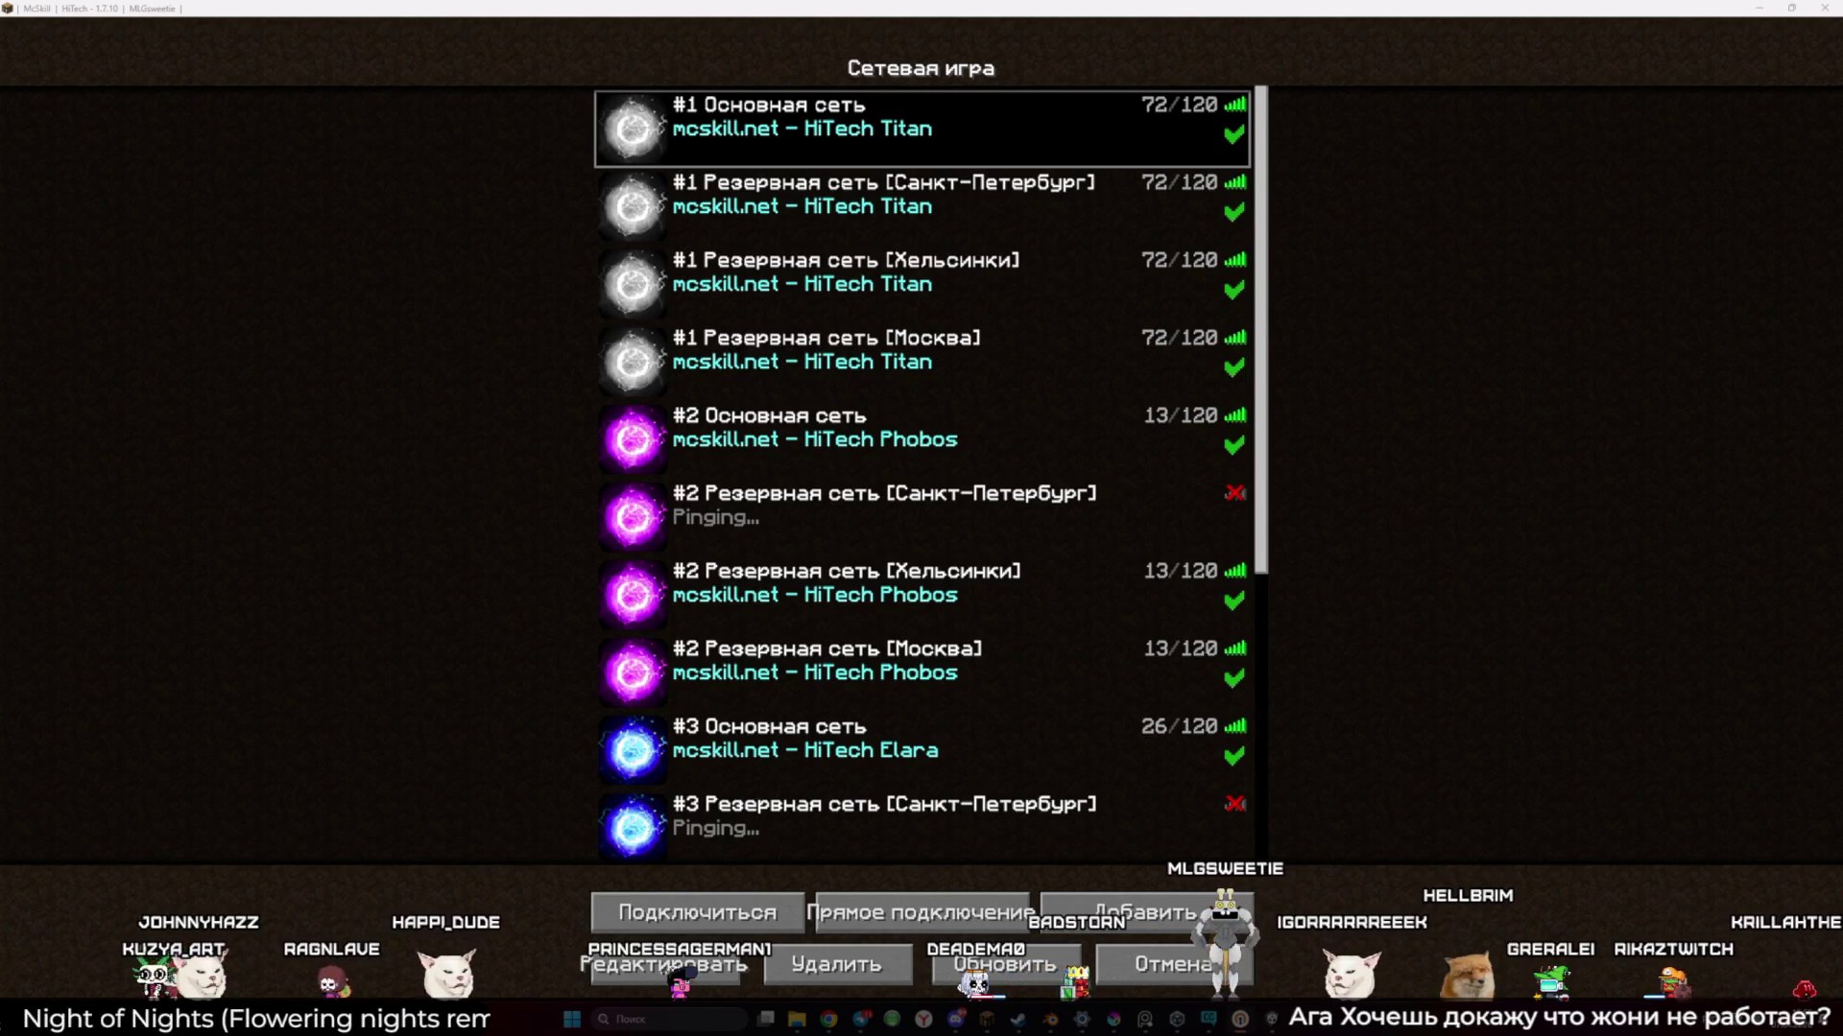
{"action": "left_click", "coordinate": [1005, 964]}
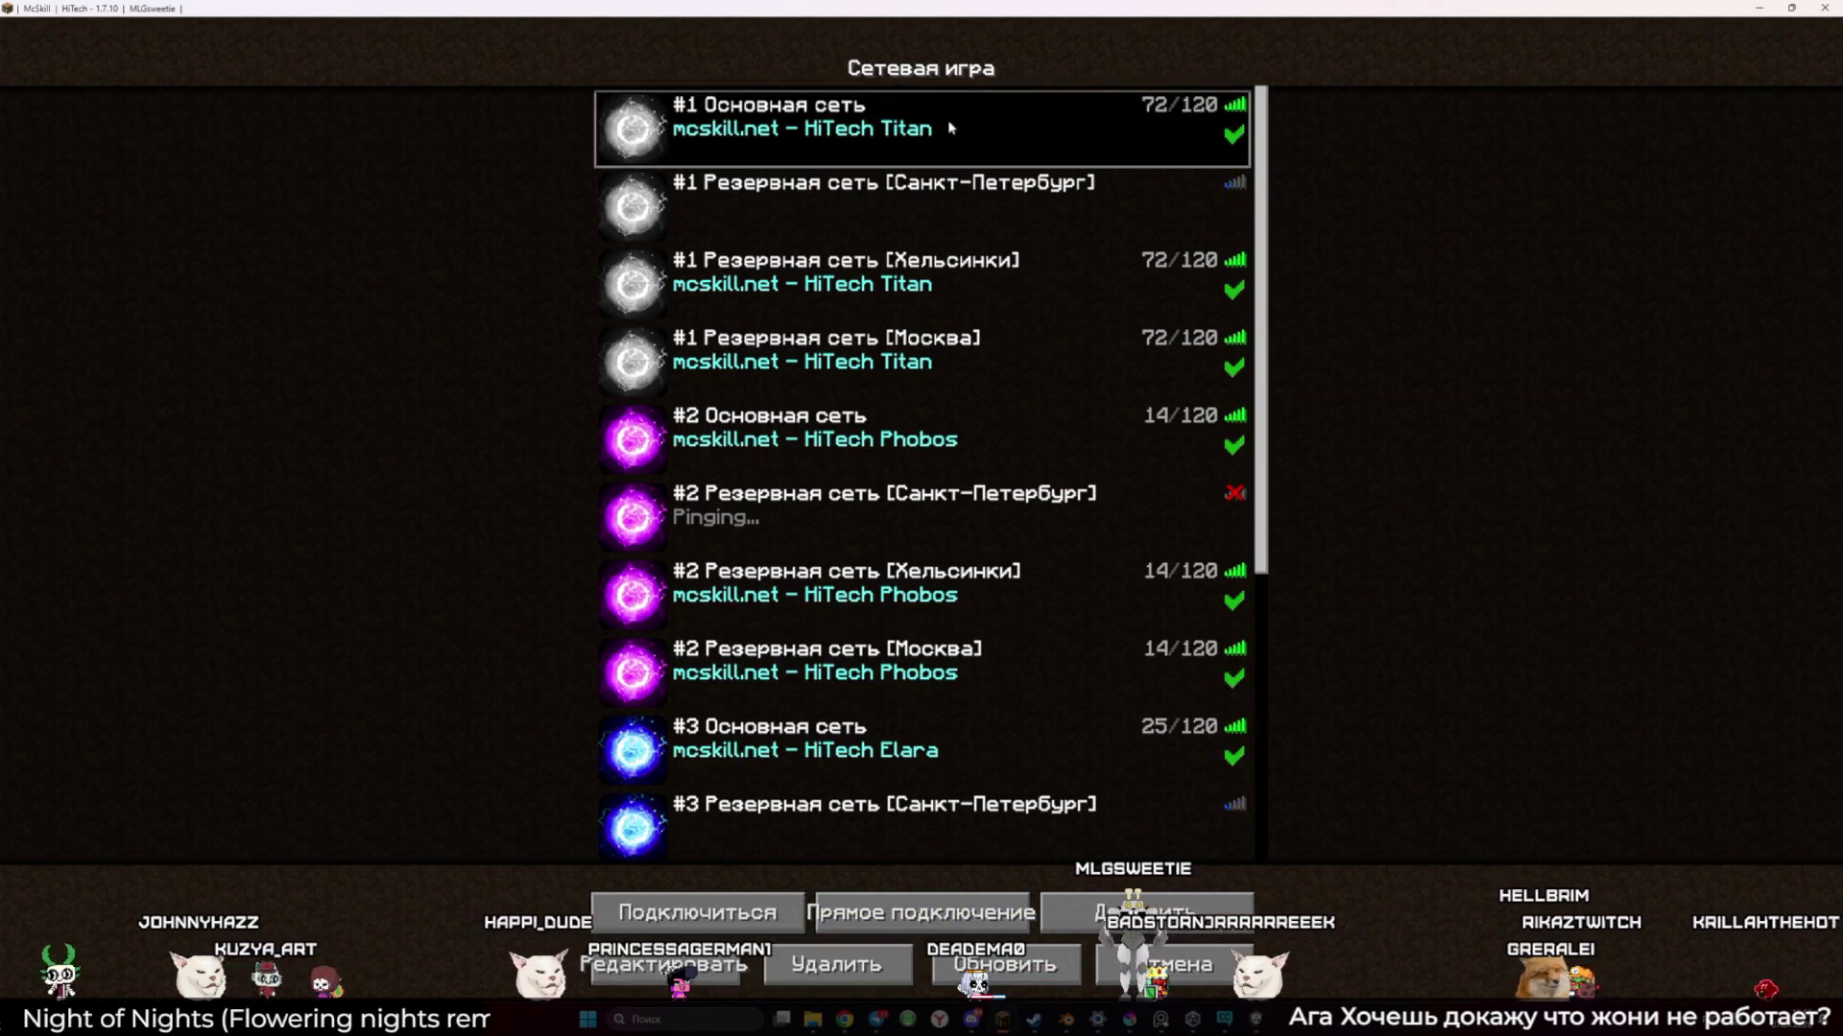
{"action": "double_click", "coordinate": [921, 127]}
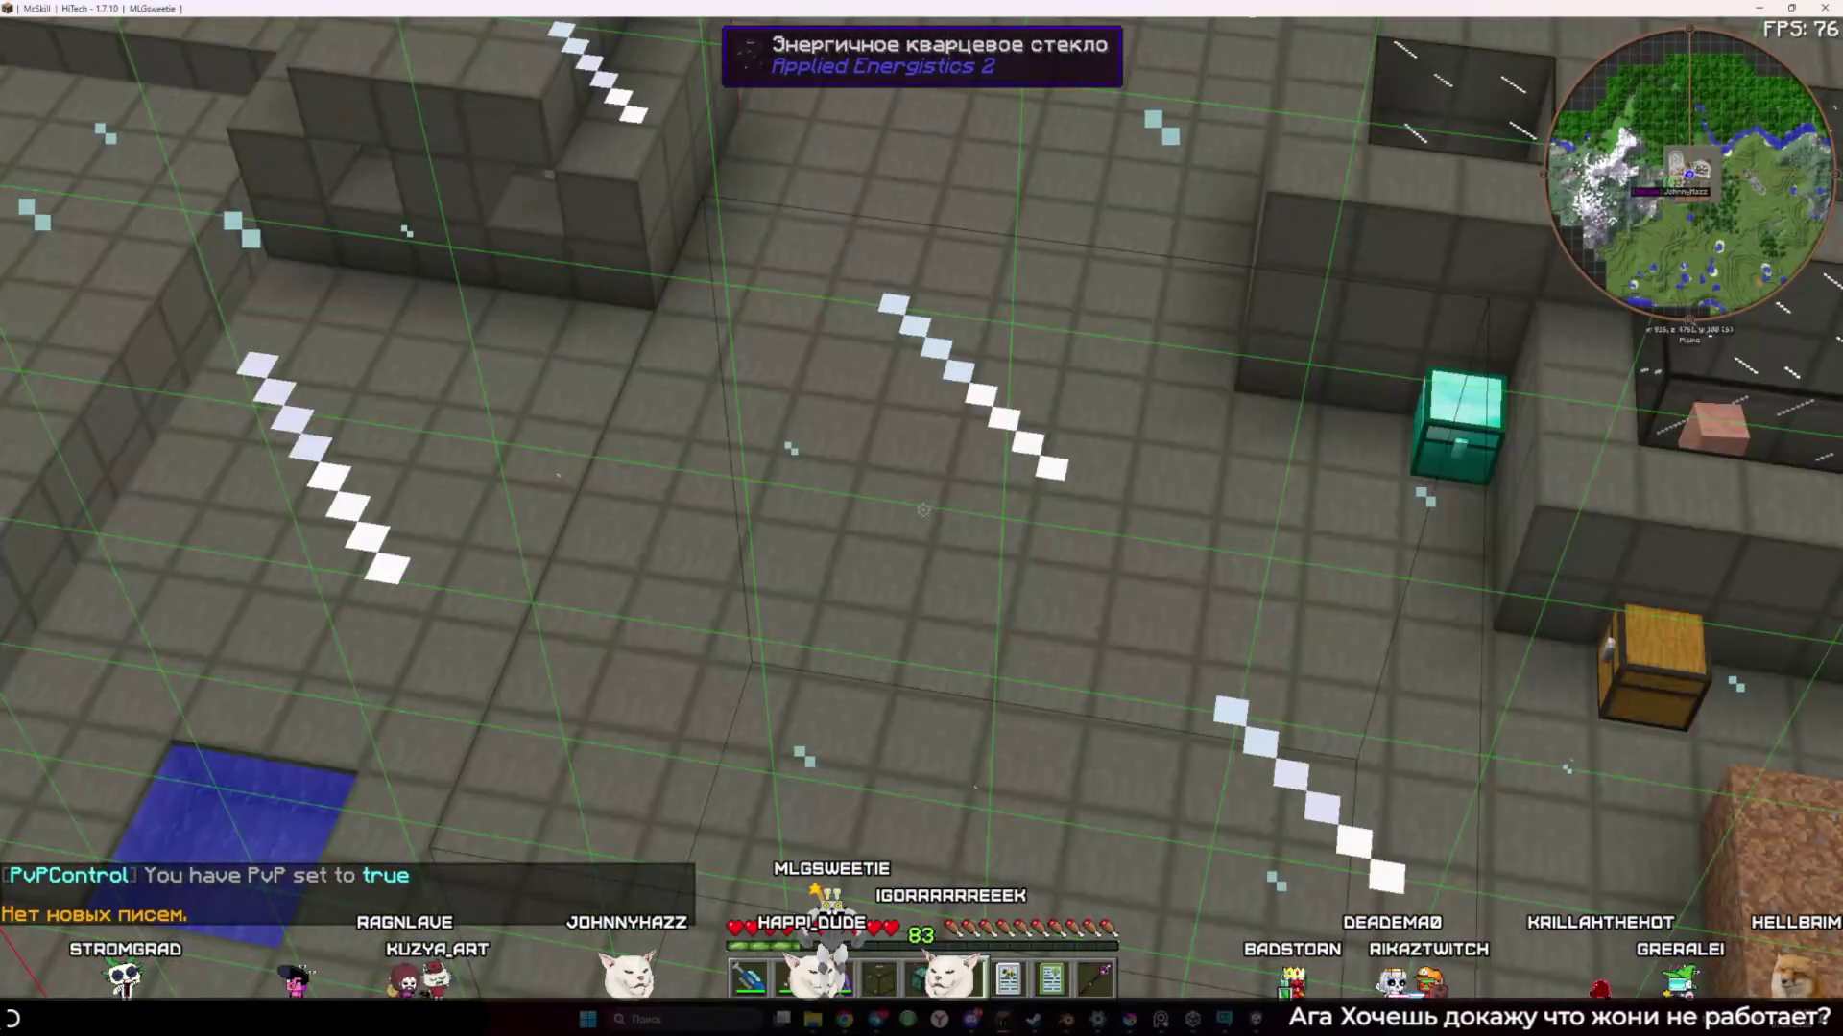
Open the server command menu with the M key and turn on Fly mode
{"action": "key", "text": "m"}
{"action": "key", "text": "Escape"}
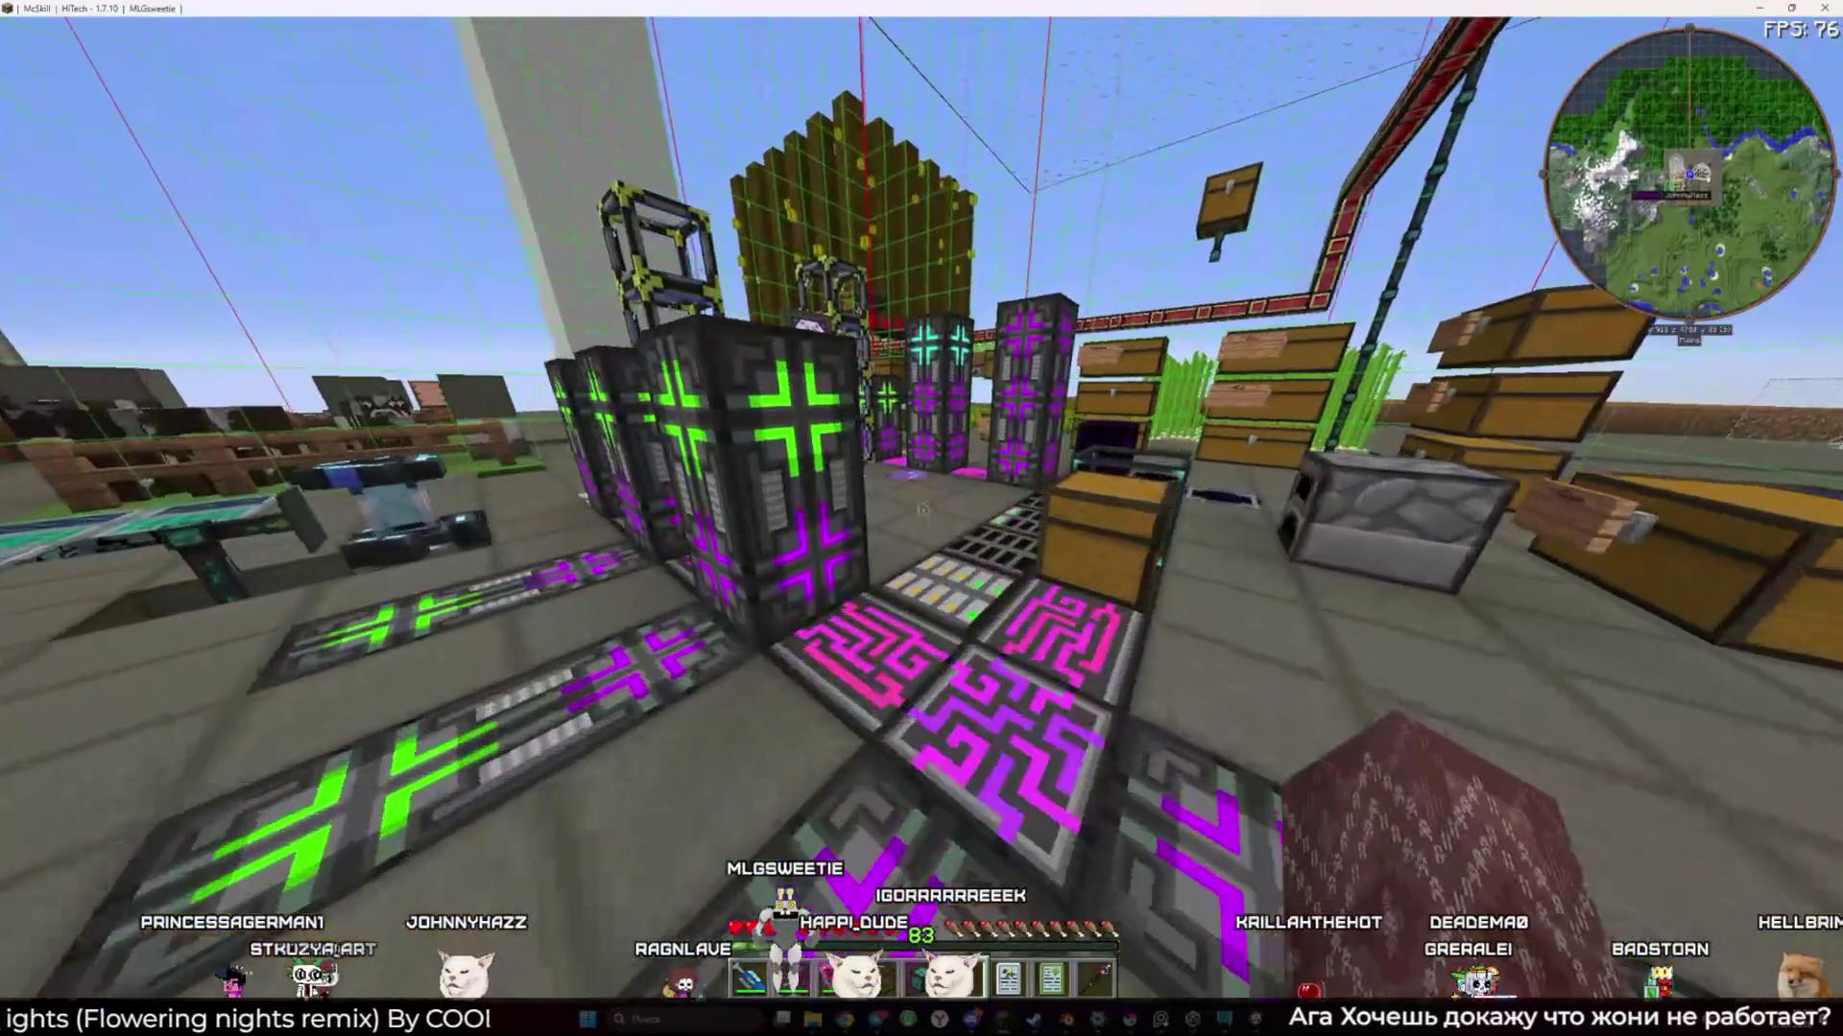
{"action": "key", "text": "m"}
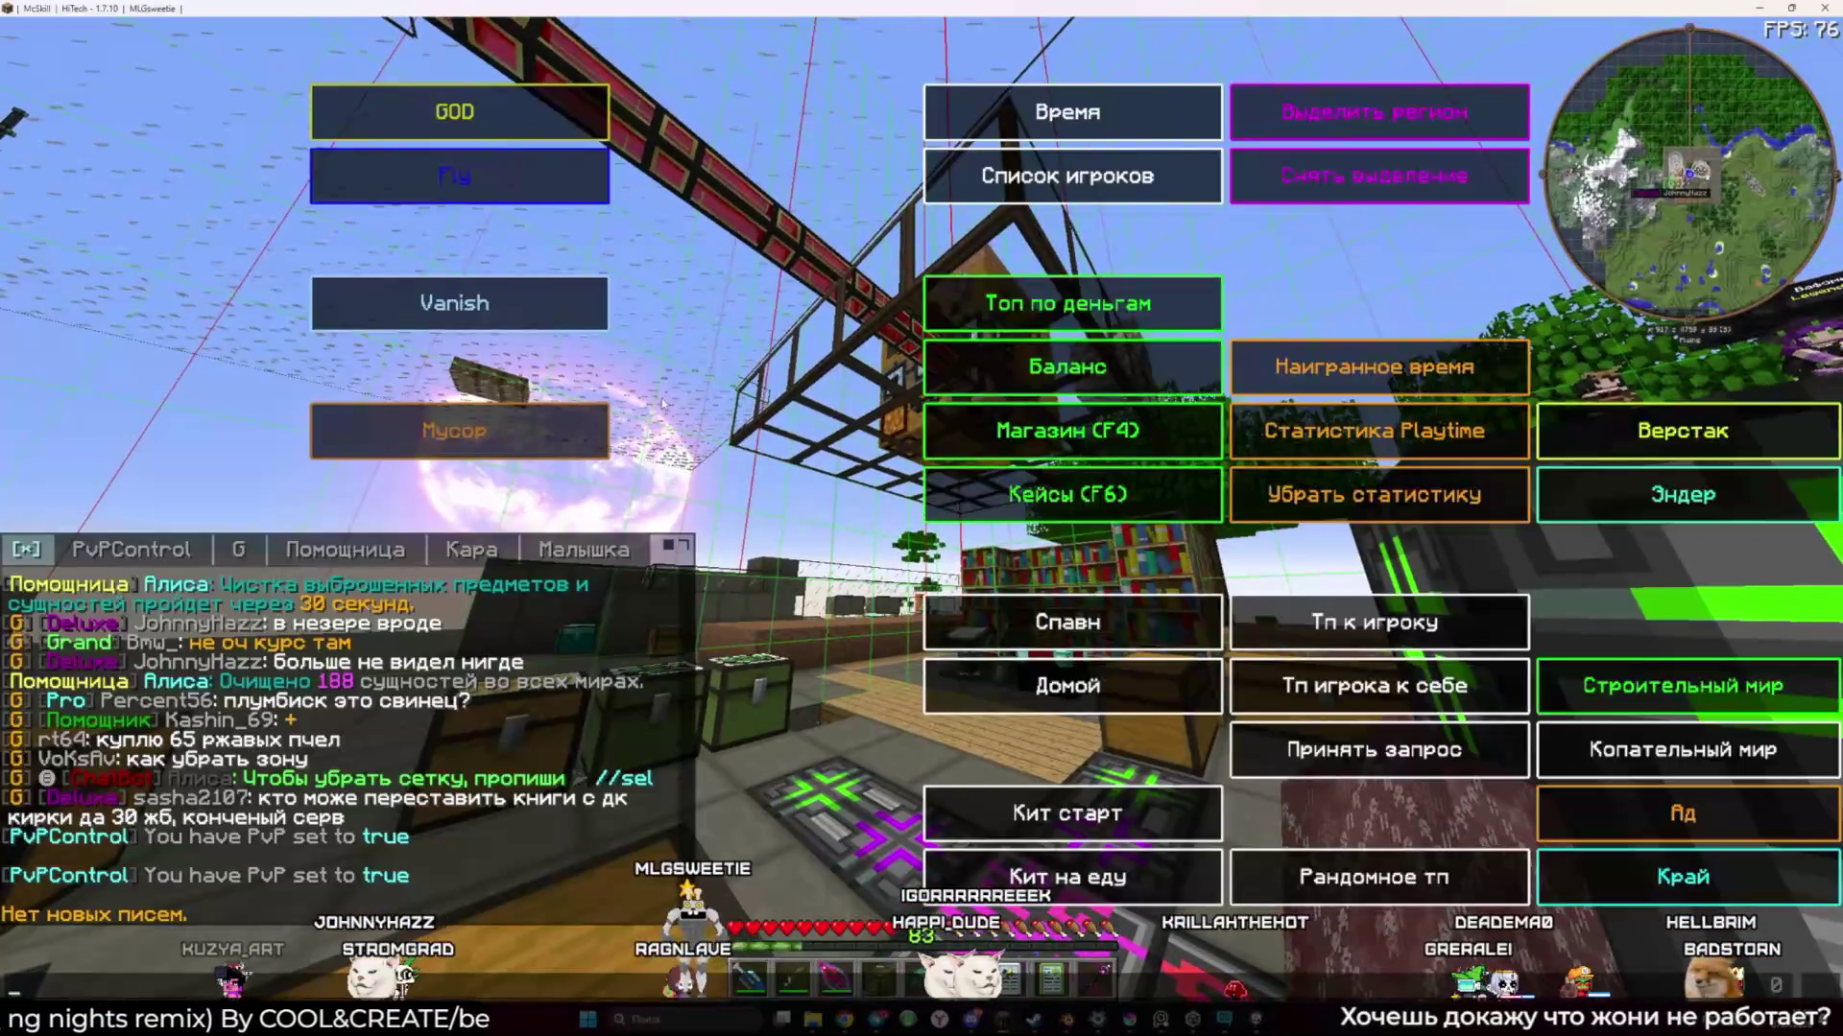
{"action": "left_click", "coordinate": [490, 186]}
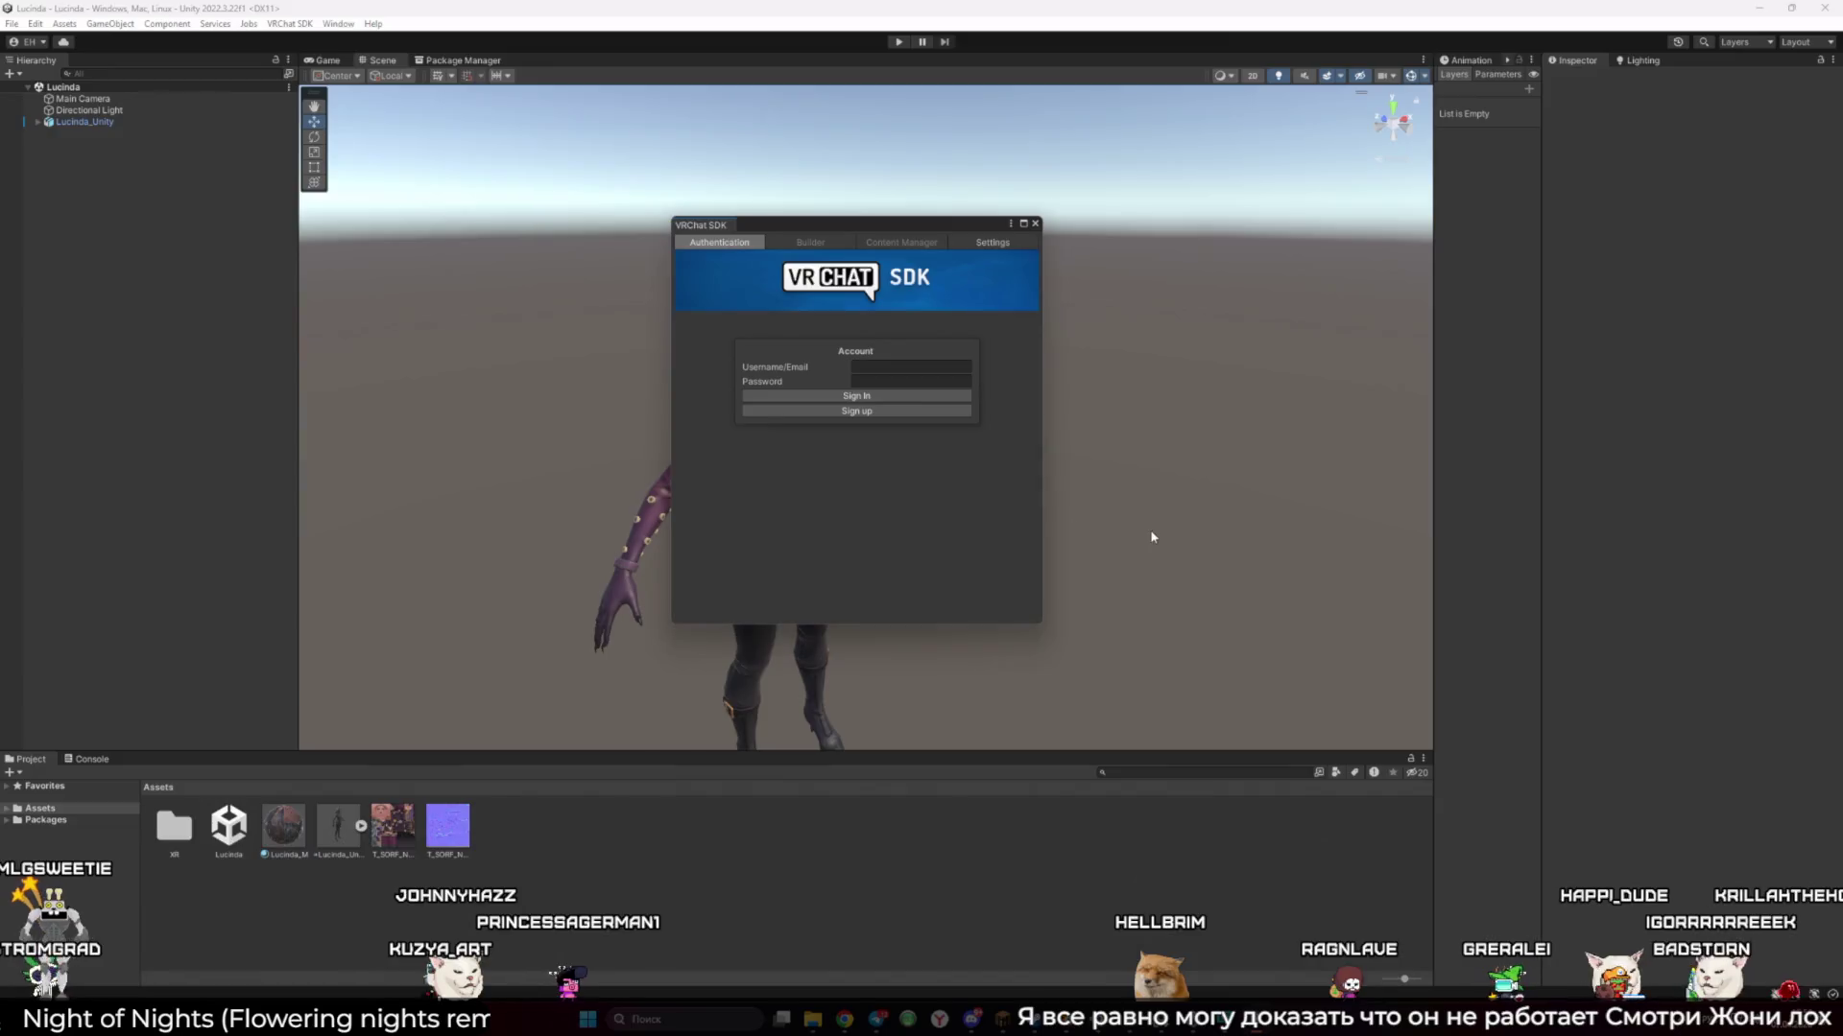
Close the VRChat SDK panel and orbit and zoom around the avatar
{"action": "left_click", "coordinate": [1034, 224]}
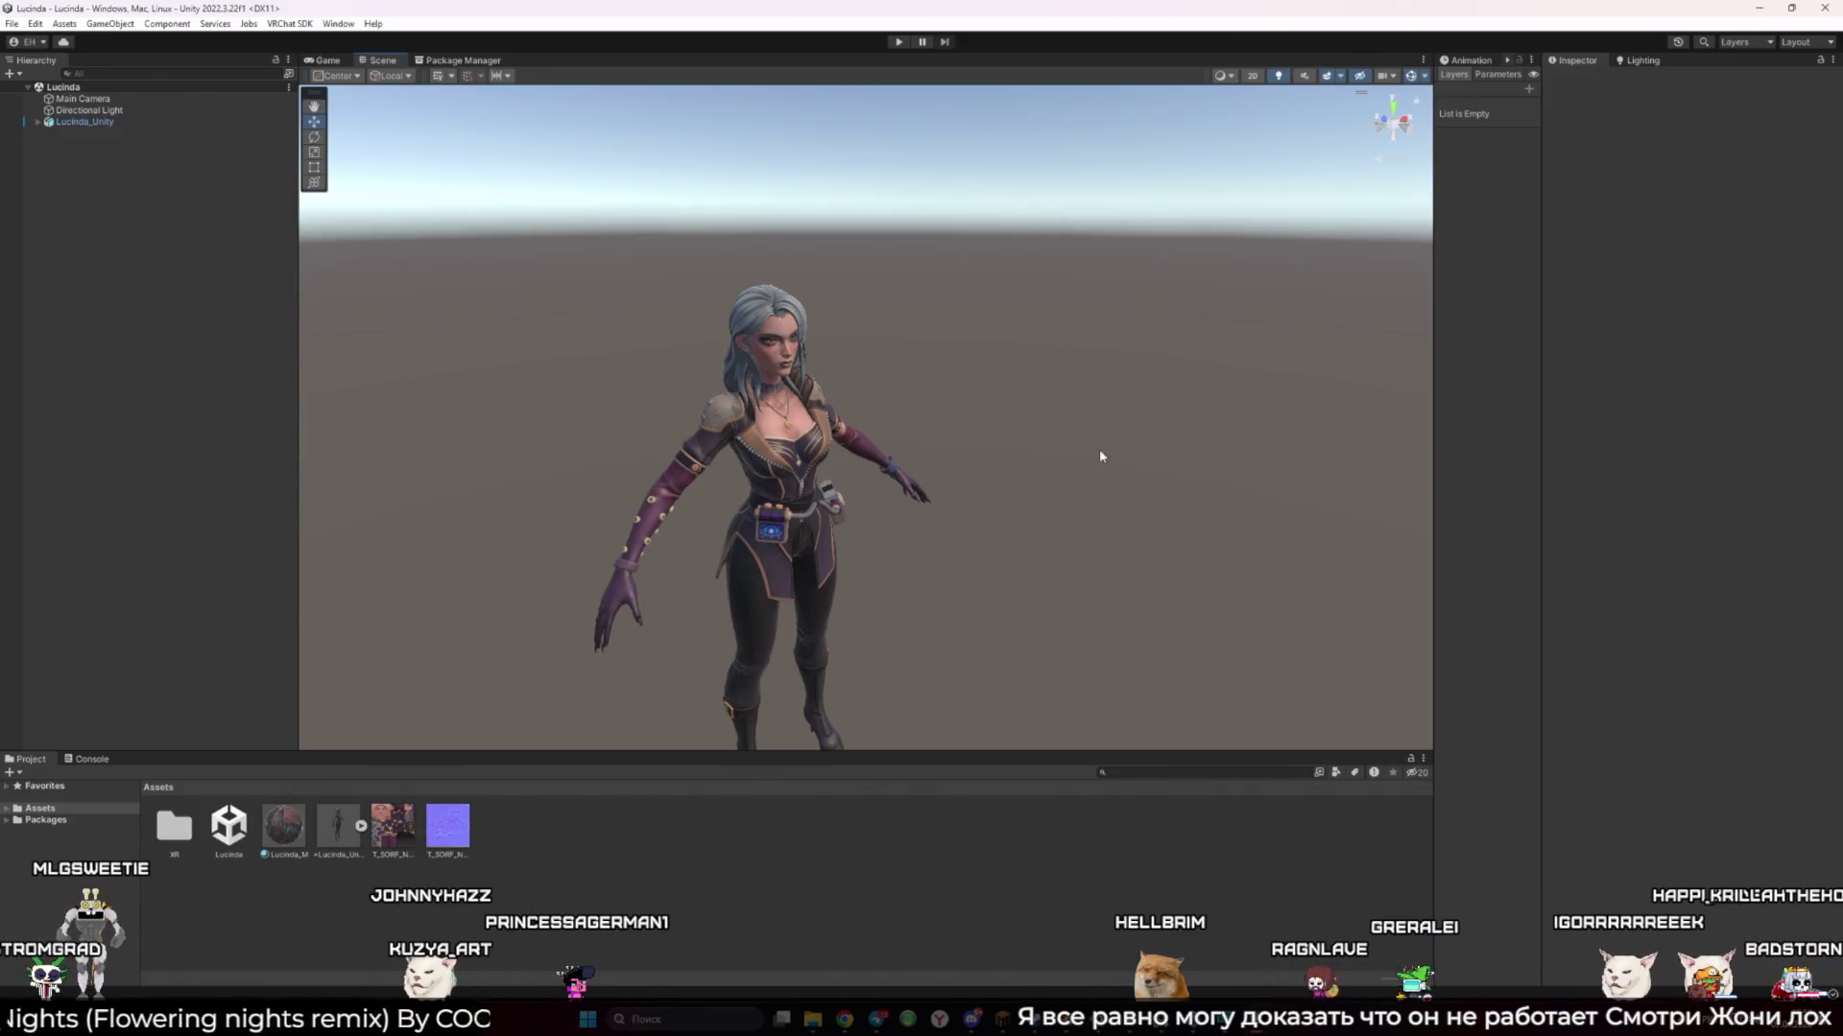
{"action": "mouse_move", "coordinate": [977, 474]}
{"action": "left_mouse_down"}
{"action": "mouse_move", "coordinate": [869, 412]}
{"action": "mouse_move", "coordinate": [793, 416]}
{"action": "left_mouse_up"}
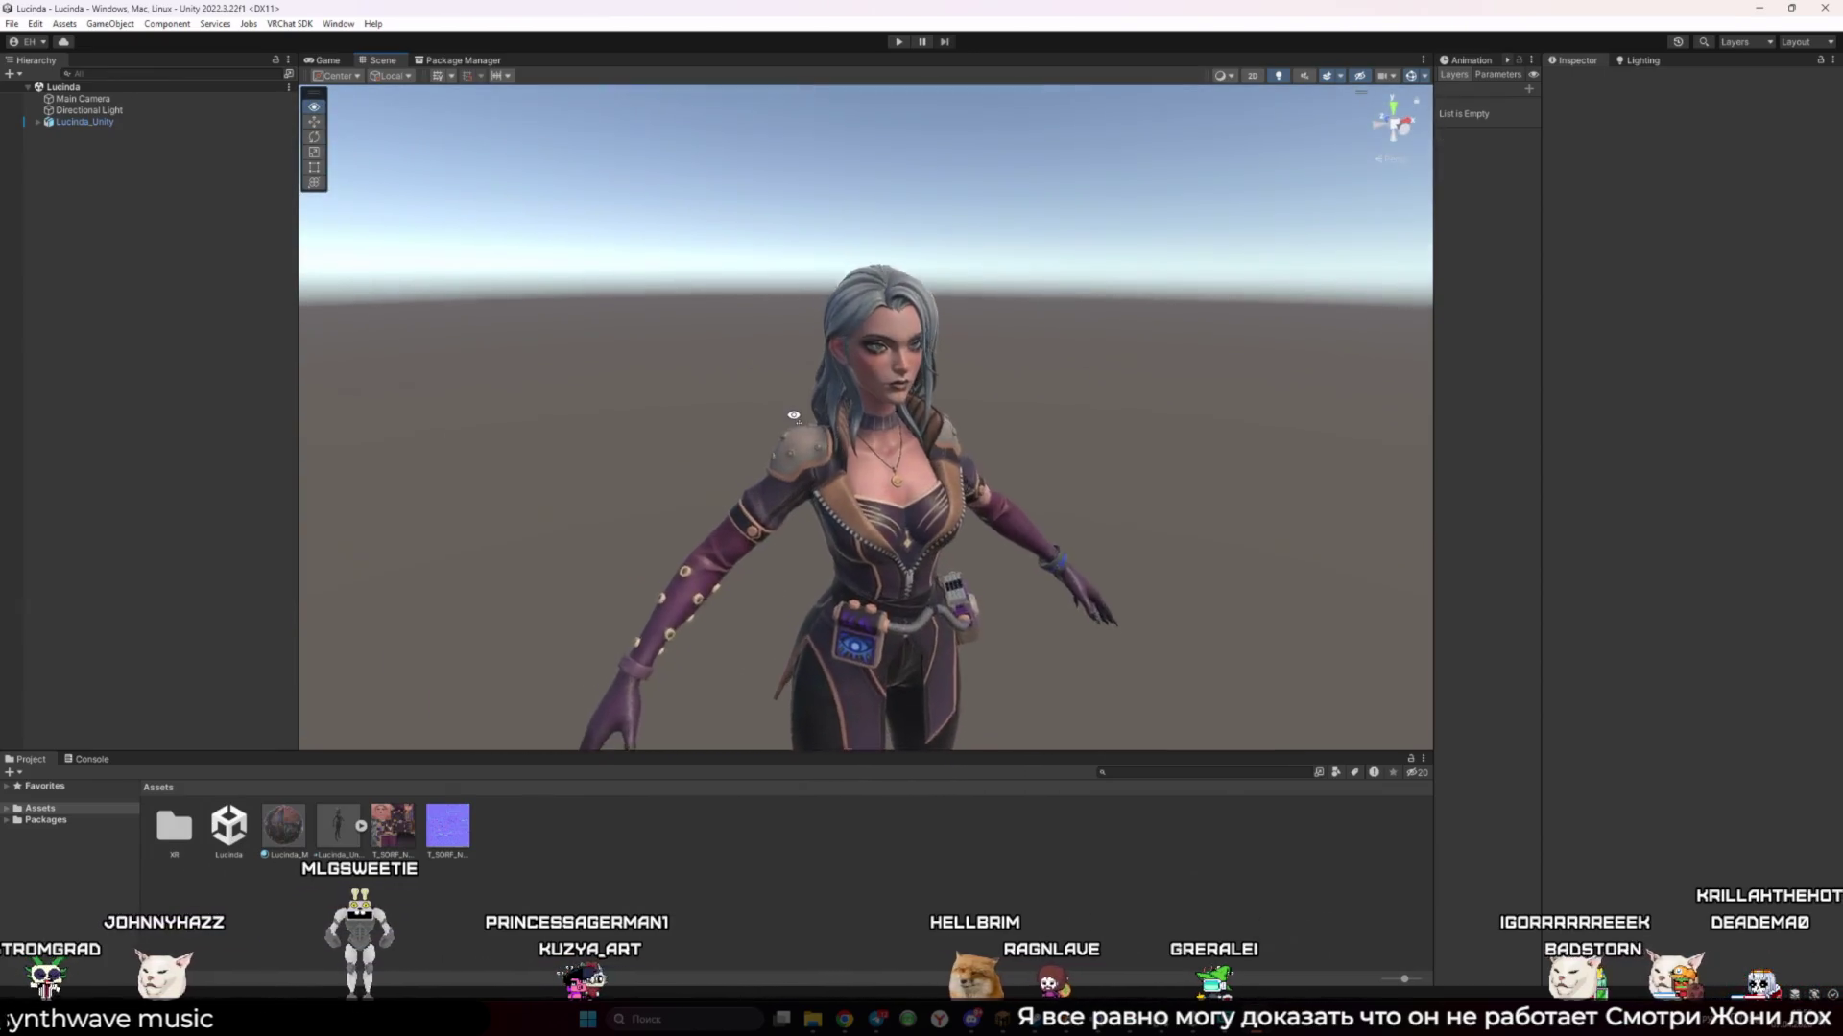
{"action": "scroll", "coordinate": [758, 408], "scroll_direction": "up", "scroll_amount": 5}
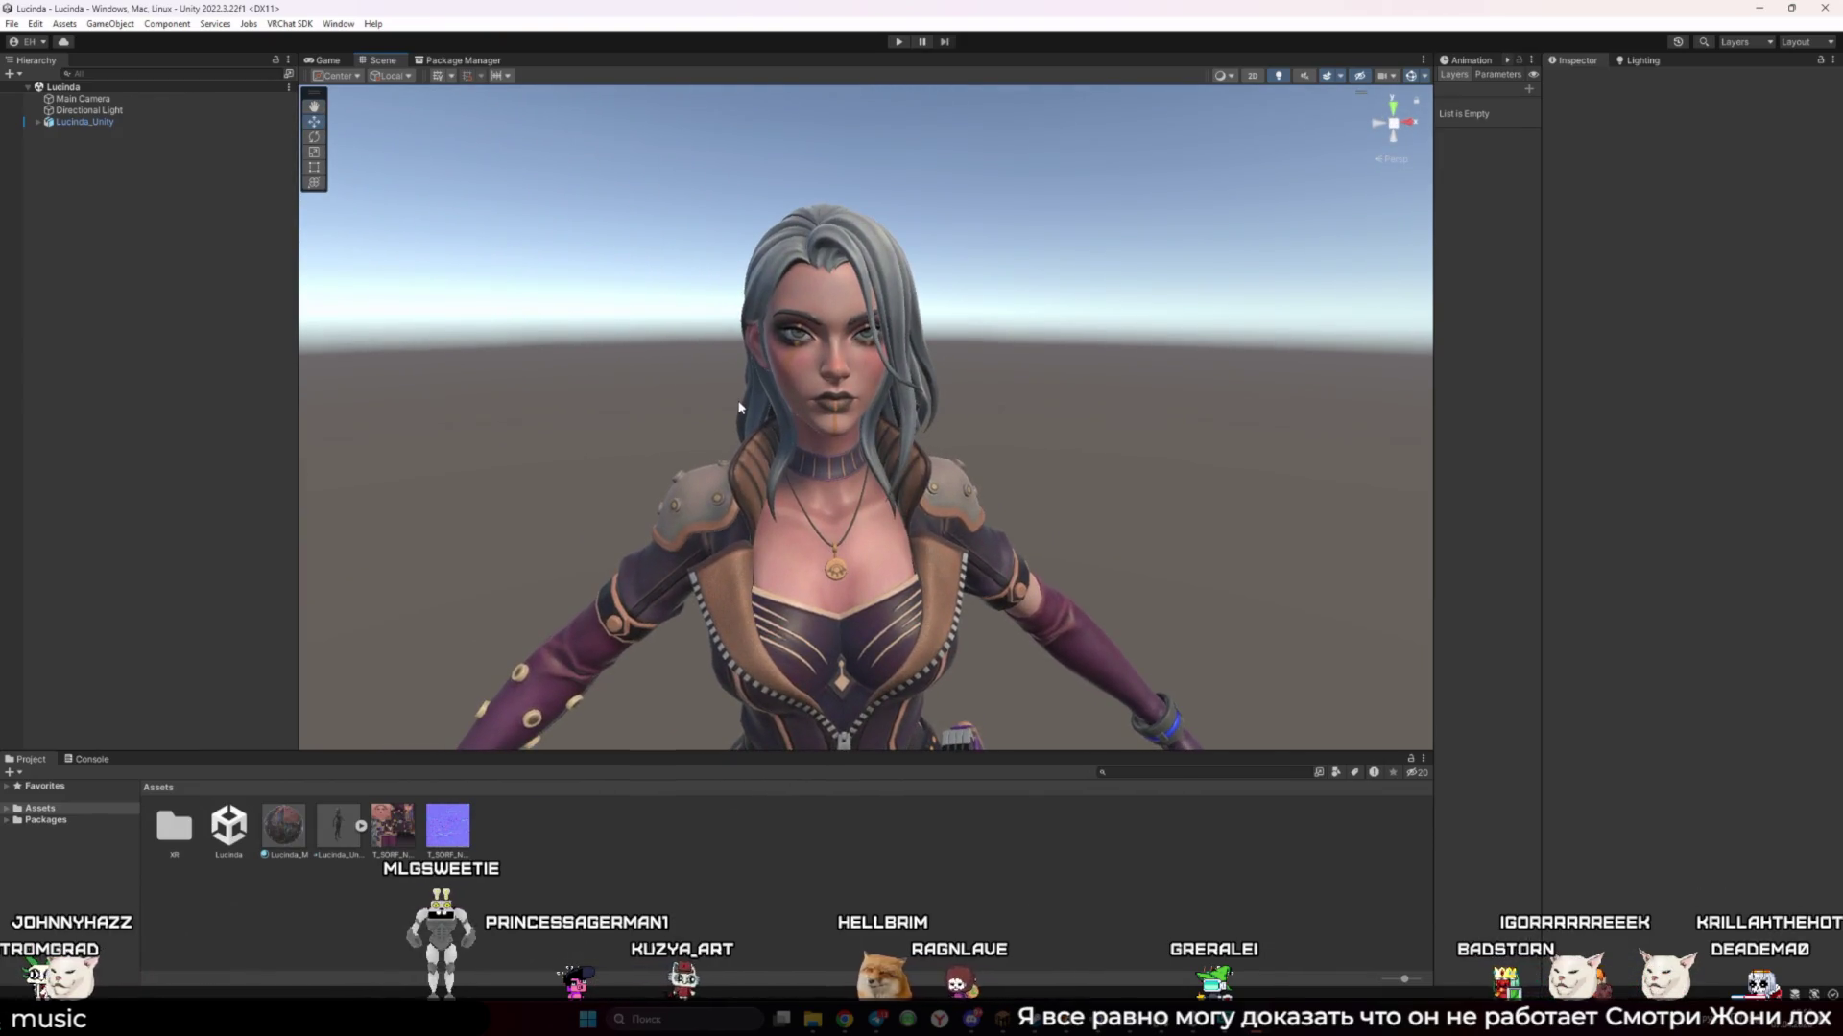
{"action": "scroll", "coordinate": [734, 407], "scroll_direction": "up", "scroll_amount": 3}
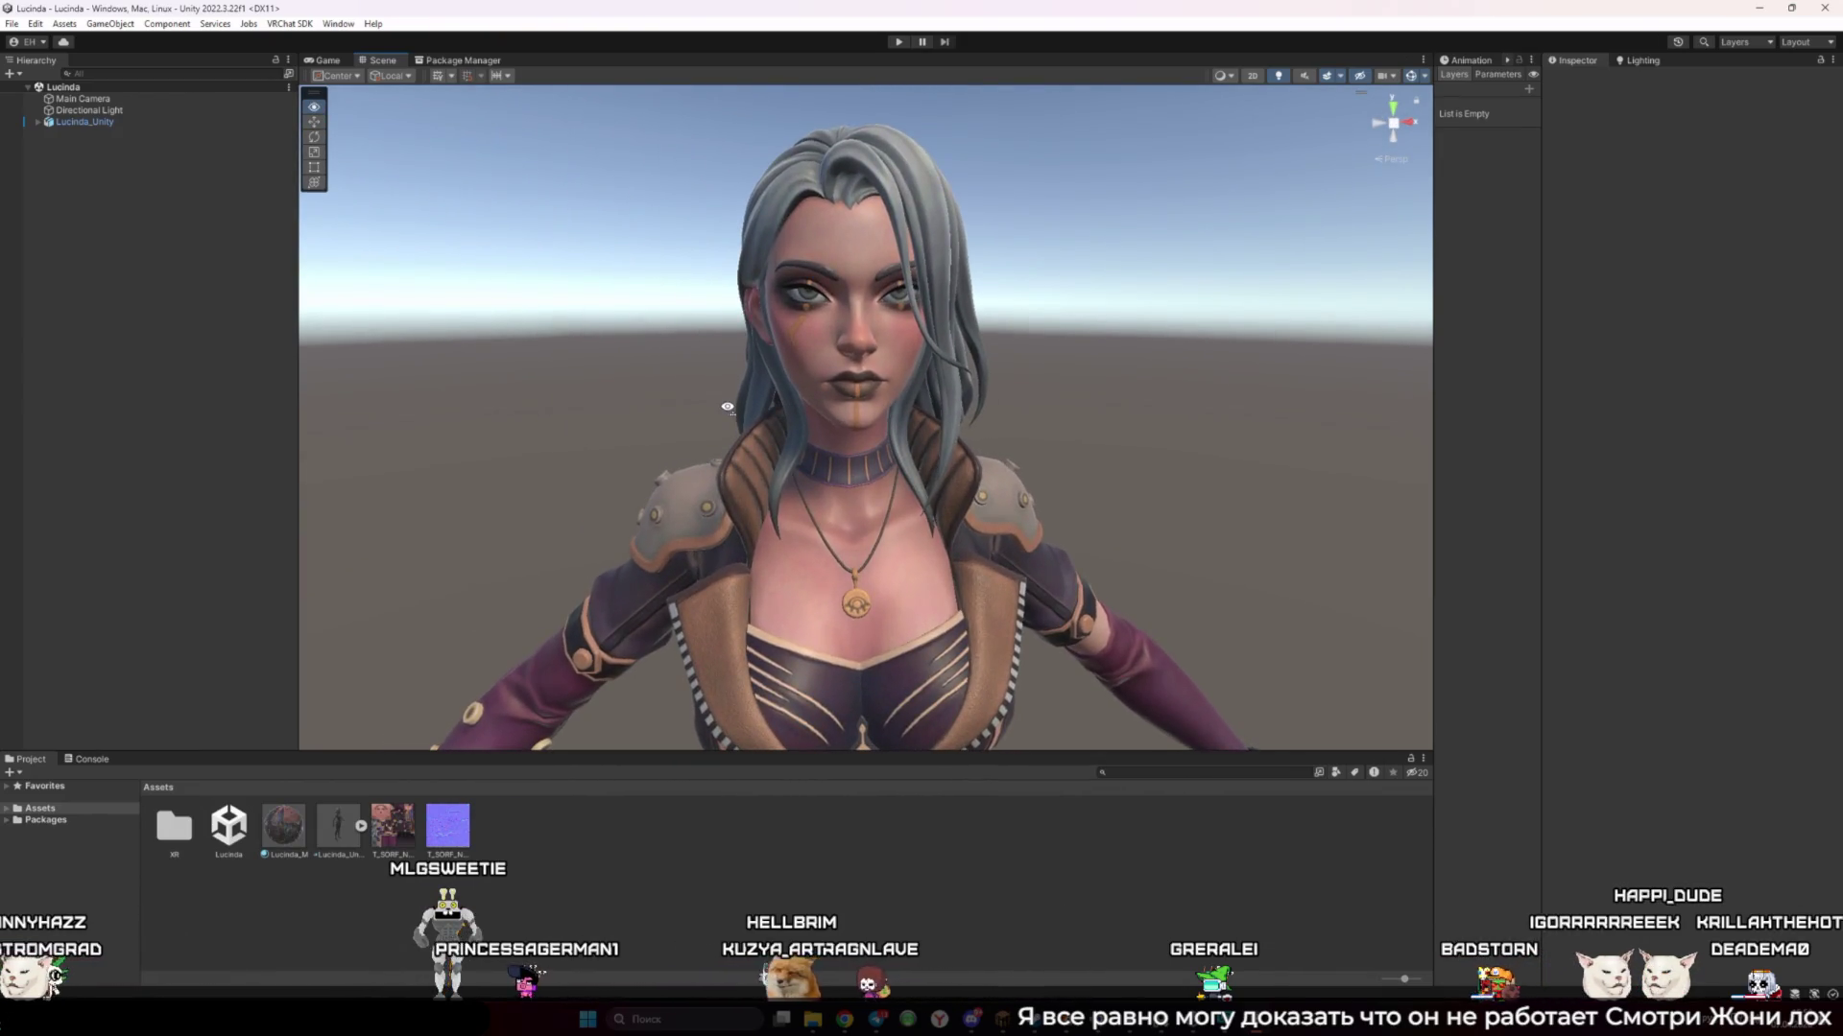
{"action": "left_click_drag", "start_coordinate": [728, 407], "coordinate": [734, 406]}
{"action": "scroll", "coordinate": [734, 406], "scroll_direction": "down", "scroll_amount": 5}
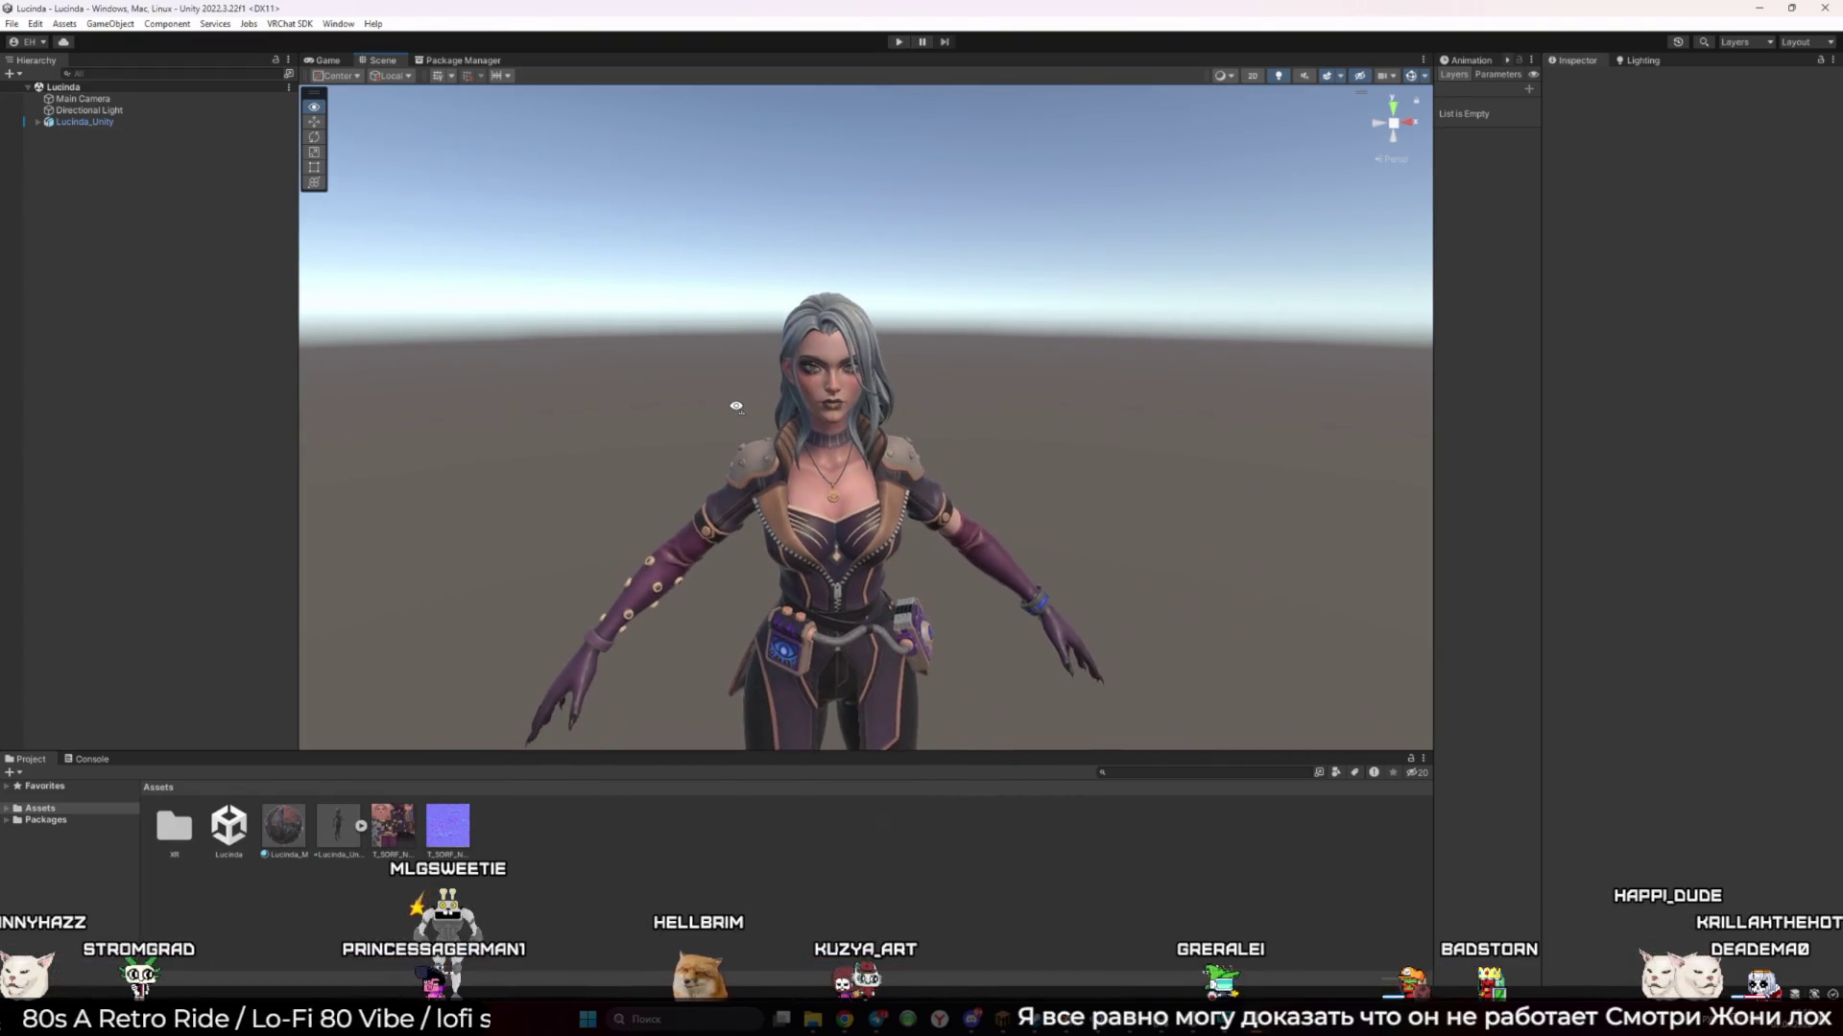
{"action": "scroll", "coordinate": [736, 407], "scroll_direction": "down", "scroll_amount": 2}
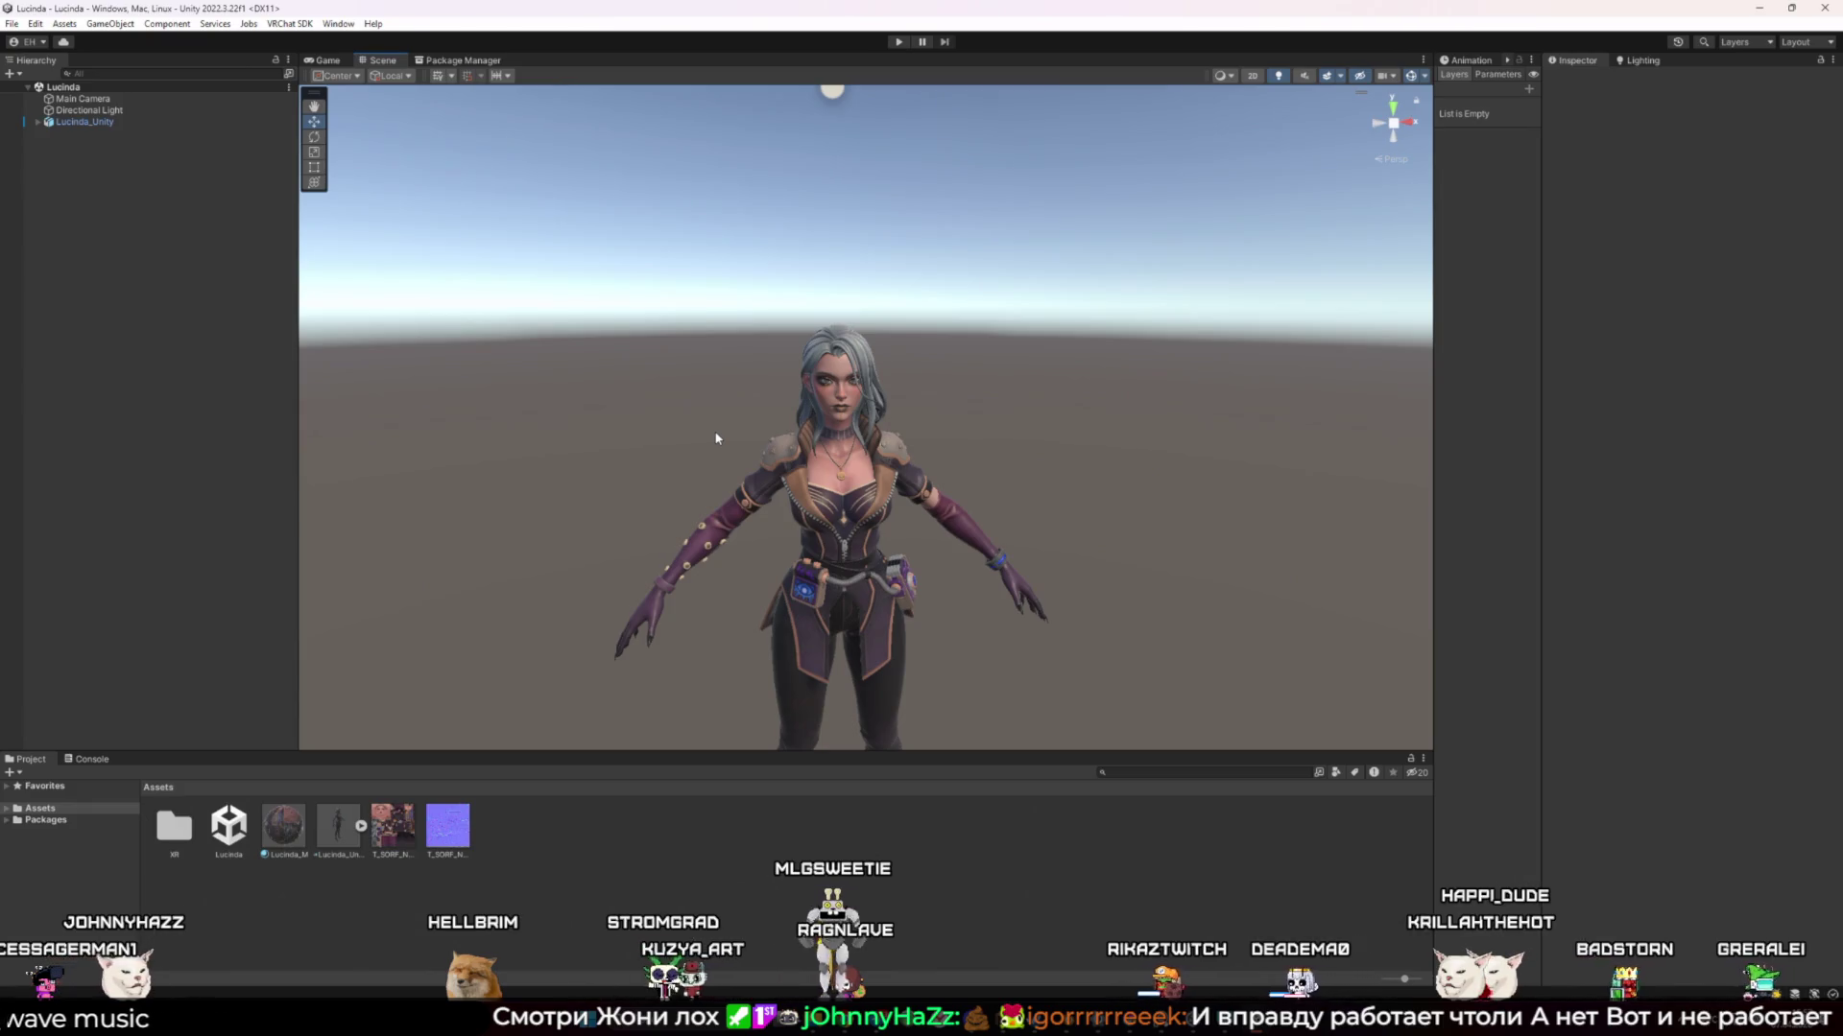
Select Lucinda_Unity to check its descriptor, deselect, and save the scene with Ctrl+S
{"action": "left_click", "coordinate": [870, 472]}
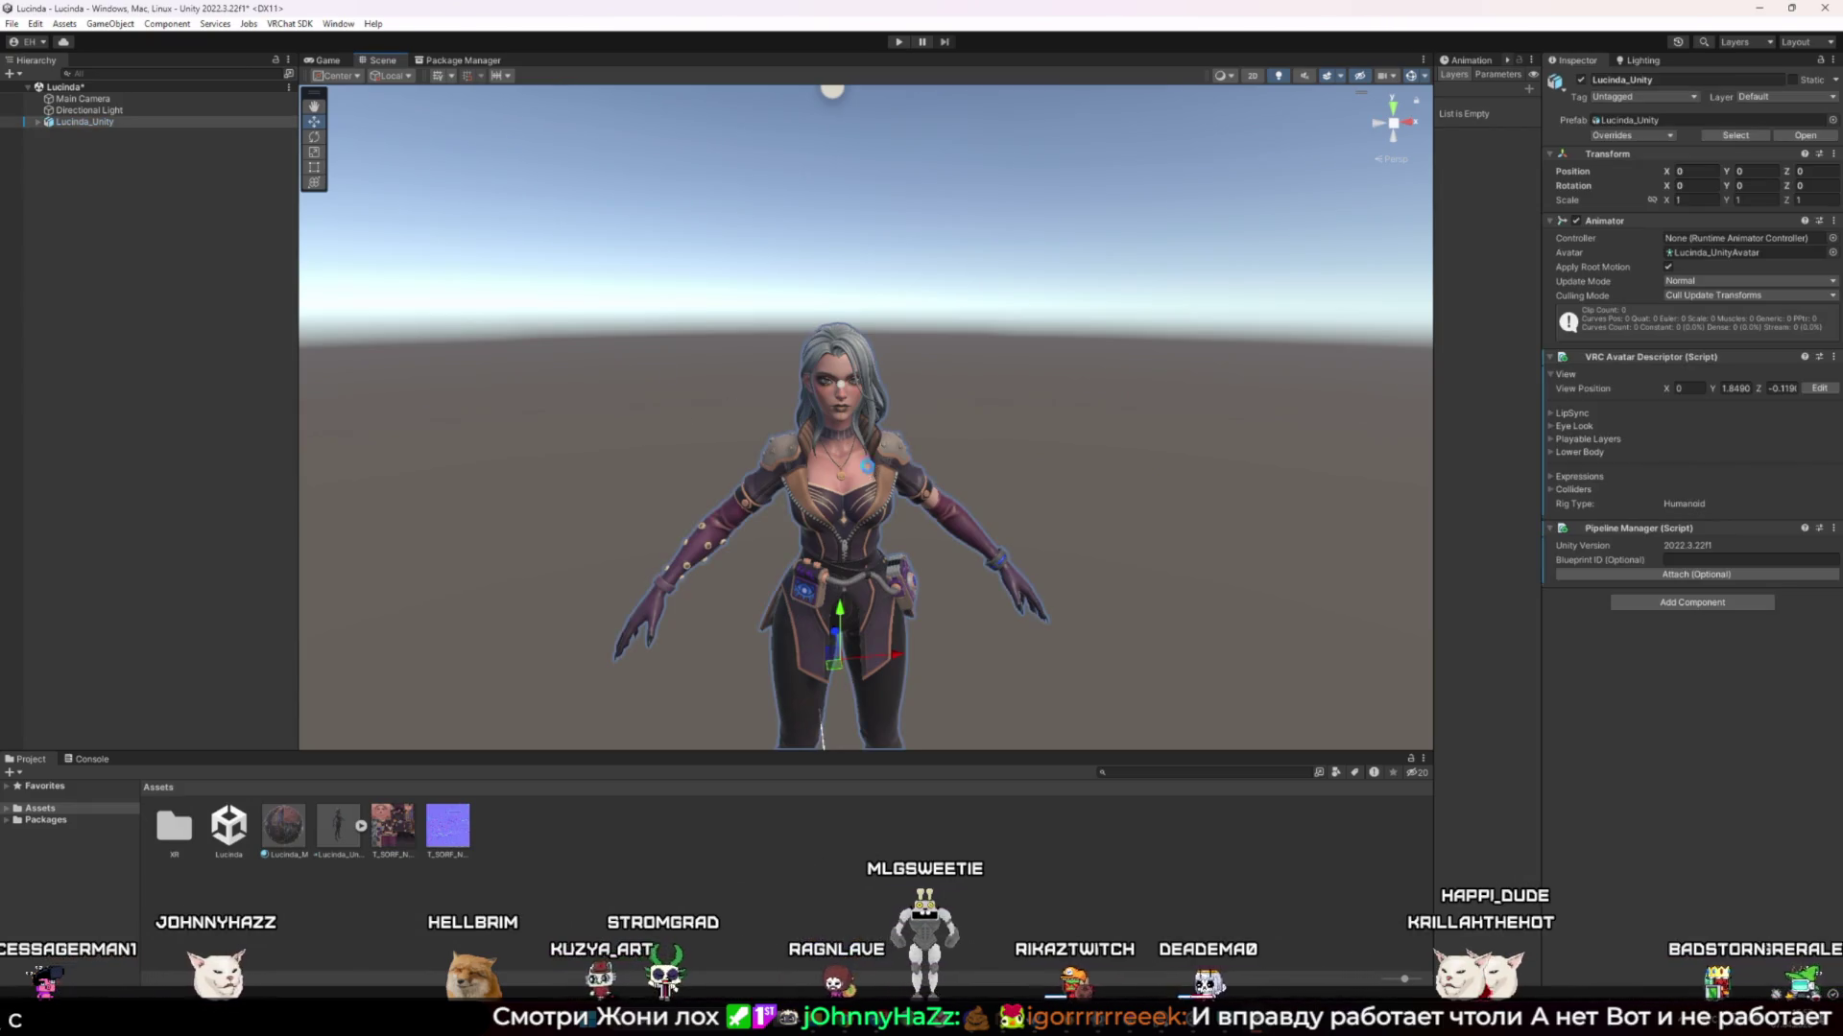
{"action": "left_click", "coordinate": [1049, 461]}
{"action": "key", "text": "ctrl+s"}
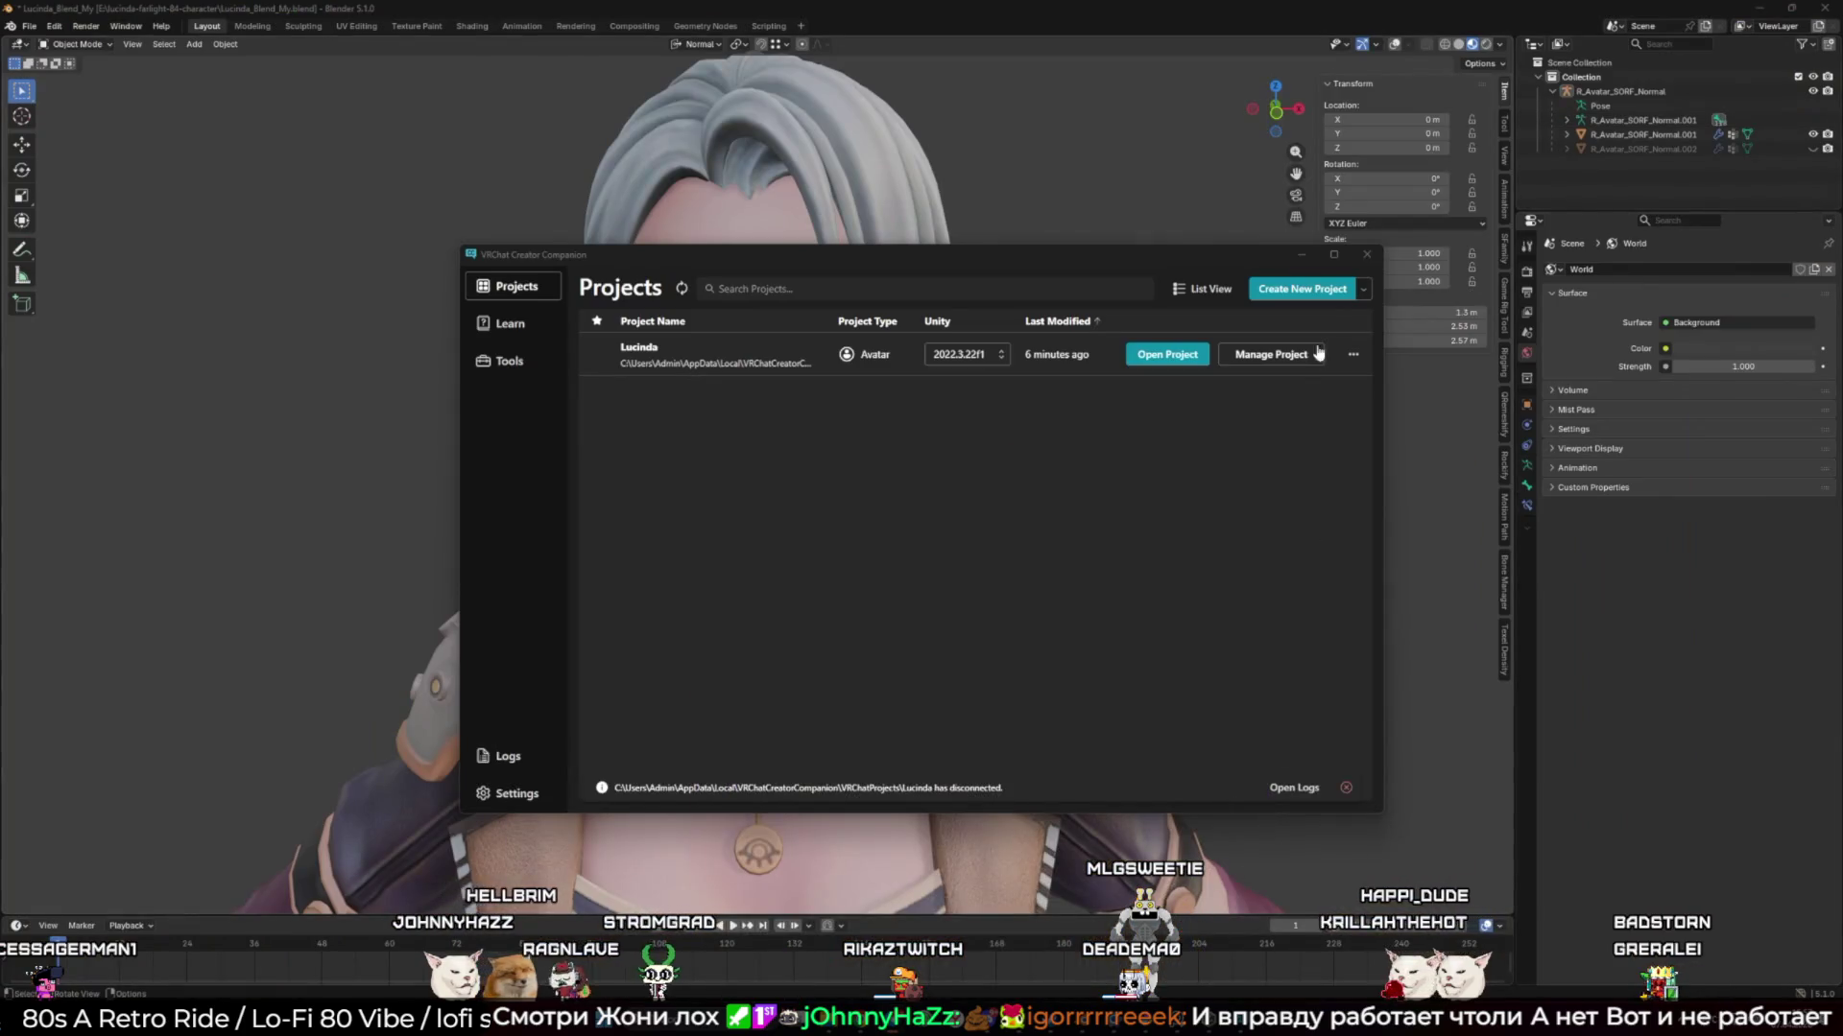
Minimize Creator Companion and save Lucinda_Blend_My.blend in Blender
{"action": "left_click", "coordinate": [1305, 261]}
{"action": "key", "text": "ctrl+s"}
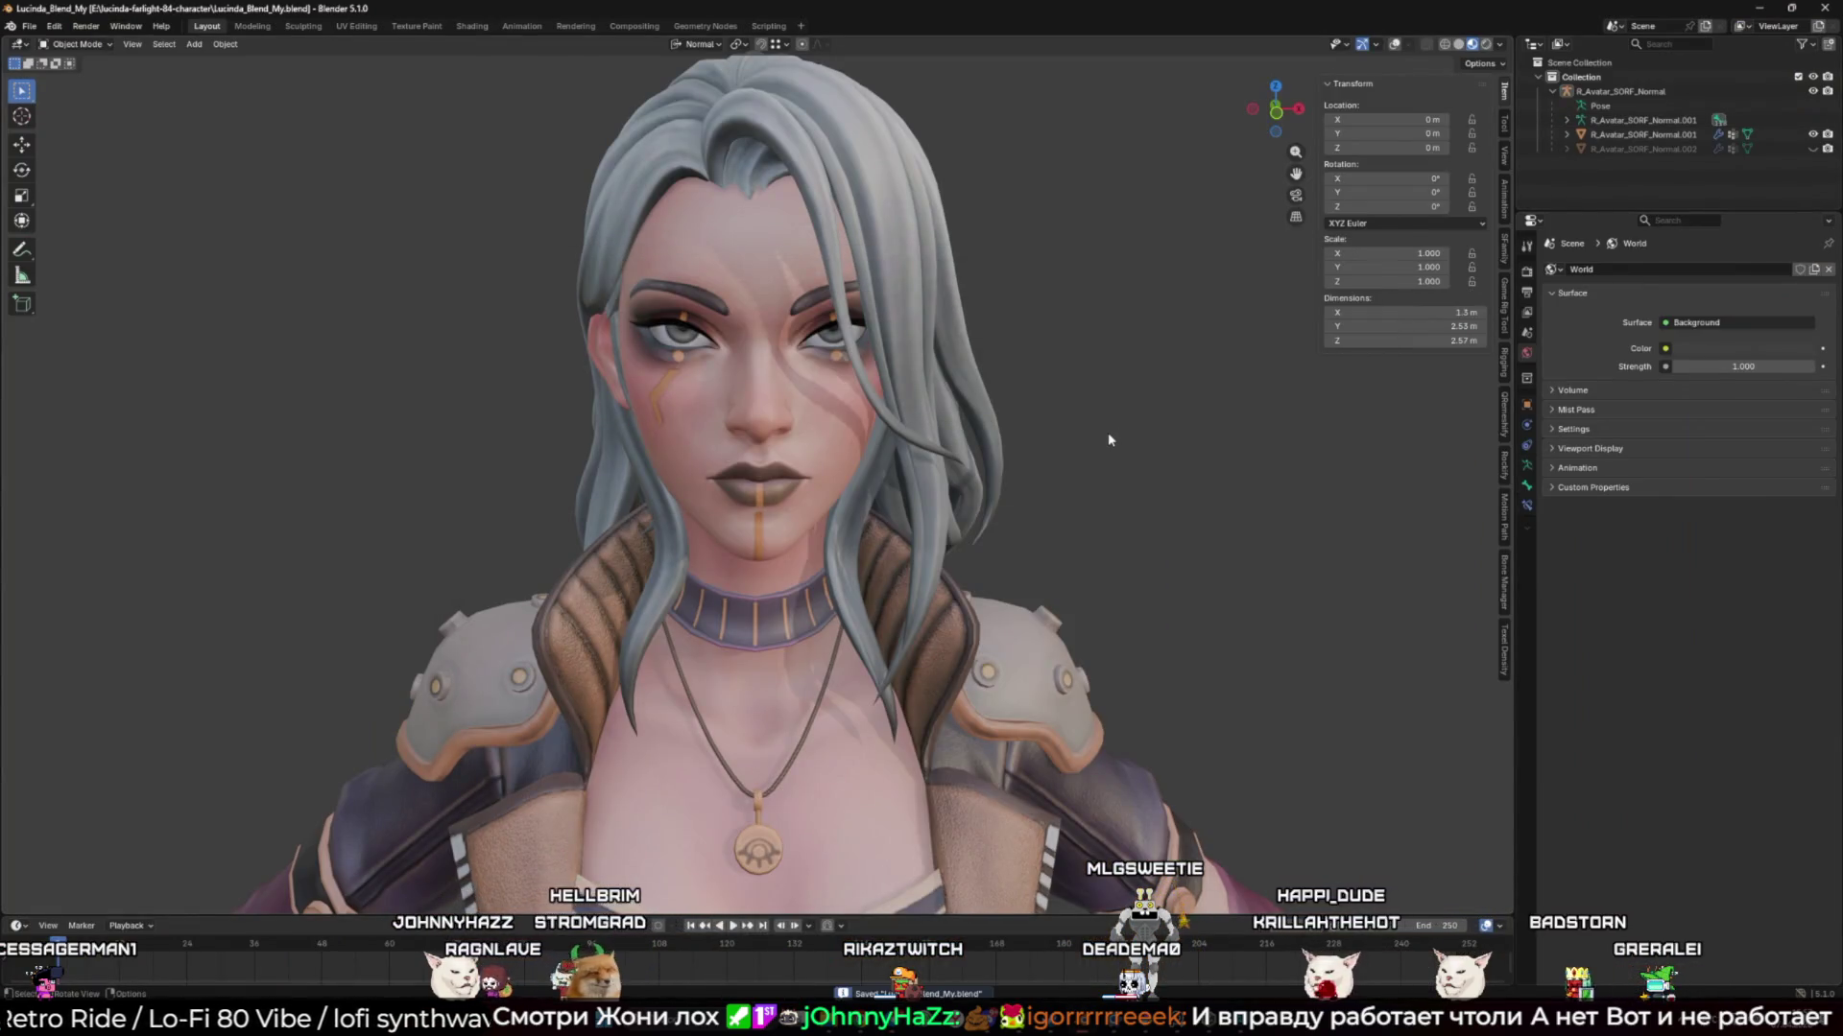
{"action": "scroll", "coordinate": [990, 440], "scroll_direction": "down", "scroll_amount": 5}
Start a new General default scene and select its light
{"action": "left_click", "coordinate": [29, 26]}
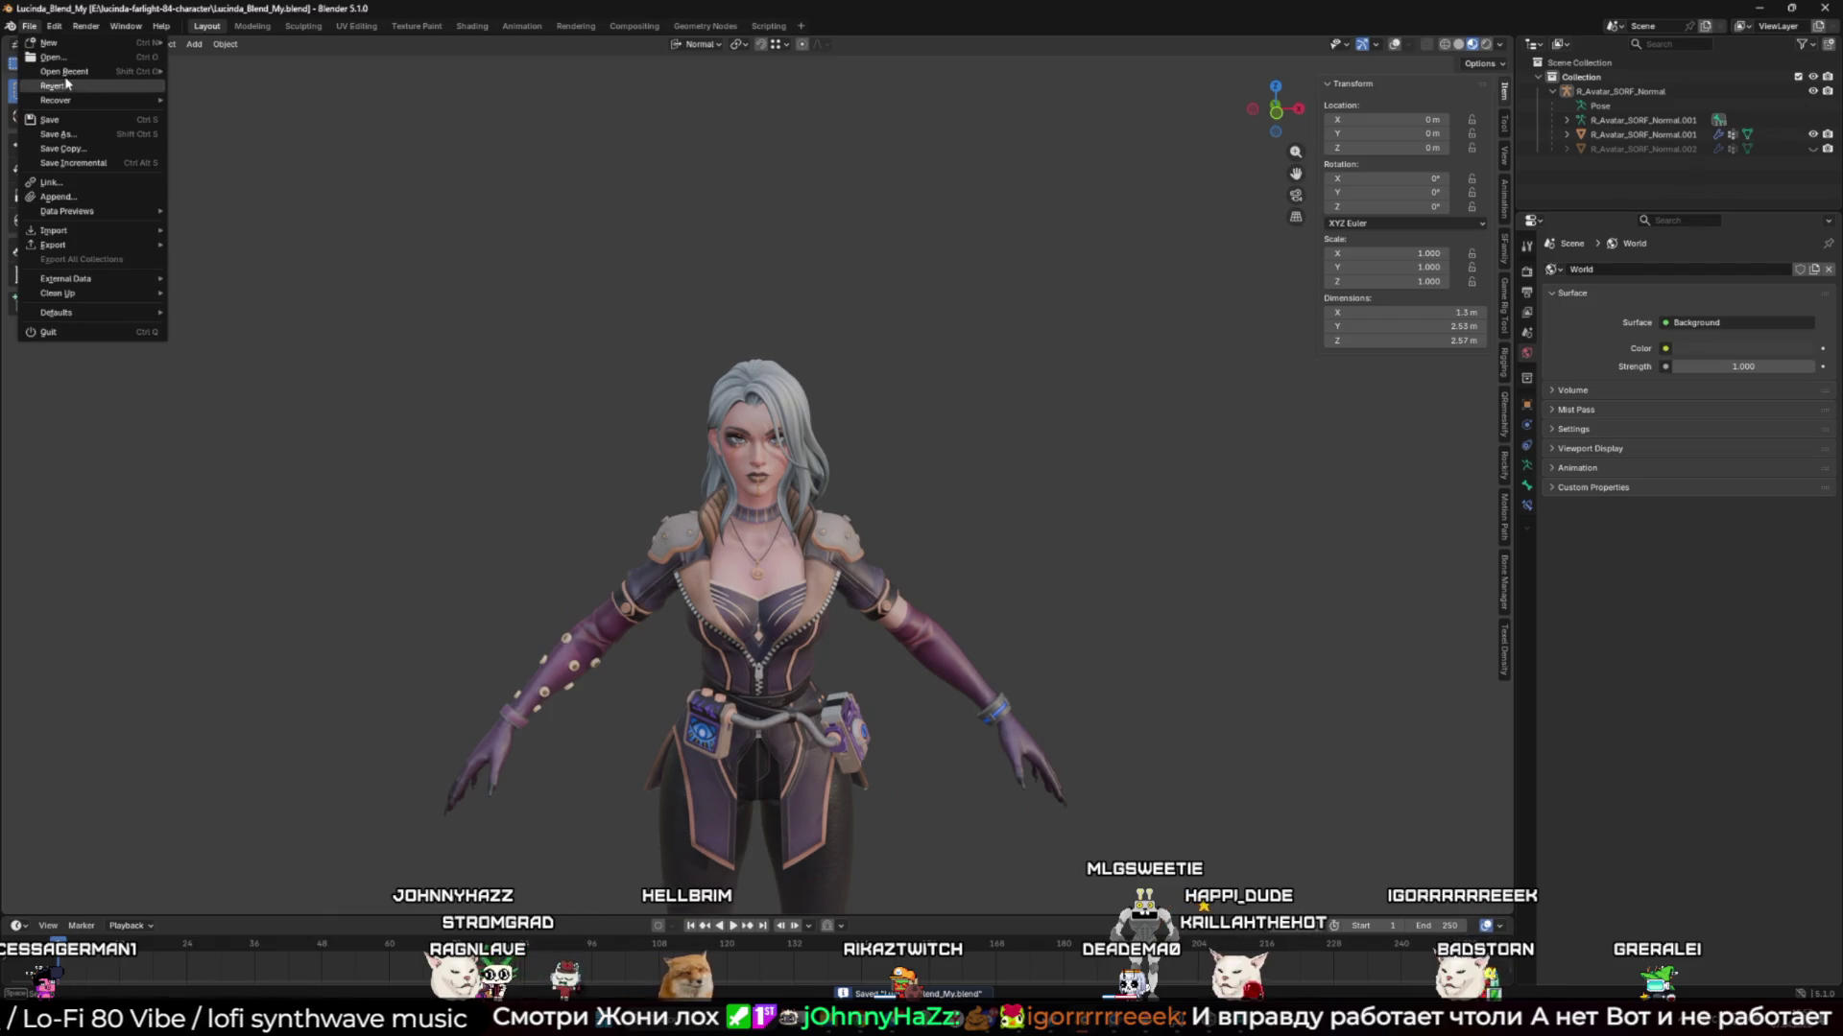
{"action": "mouse_move", "coordinate": [67, 73]}
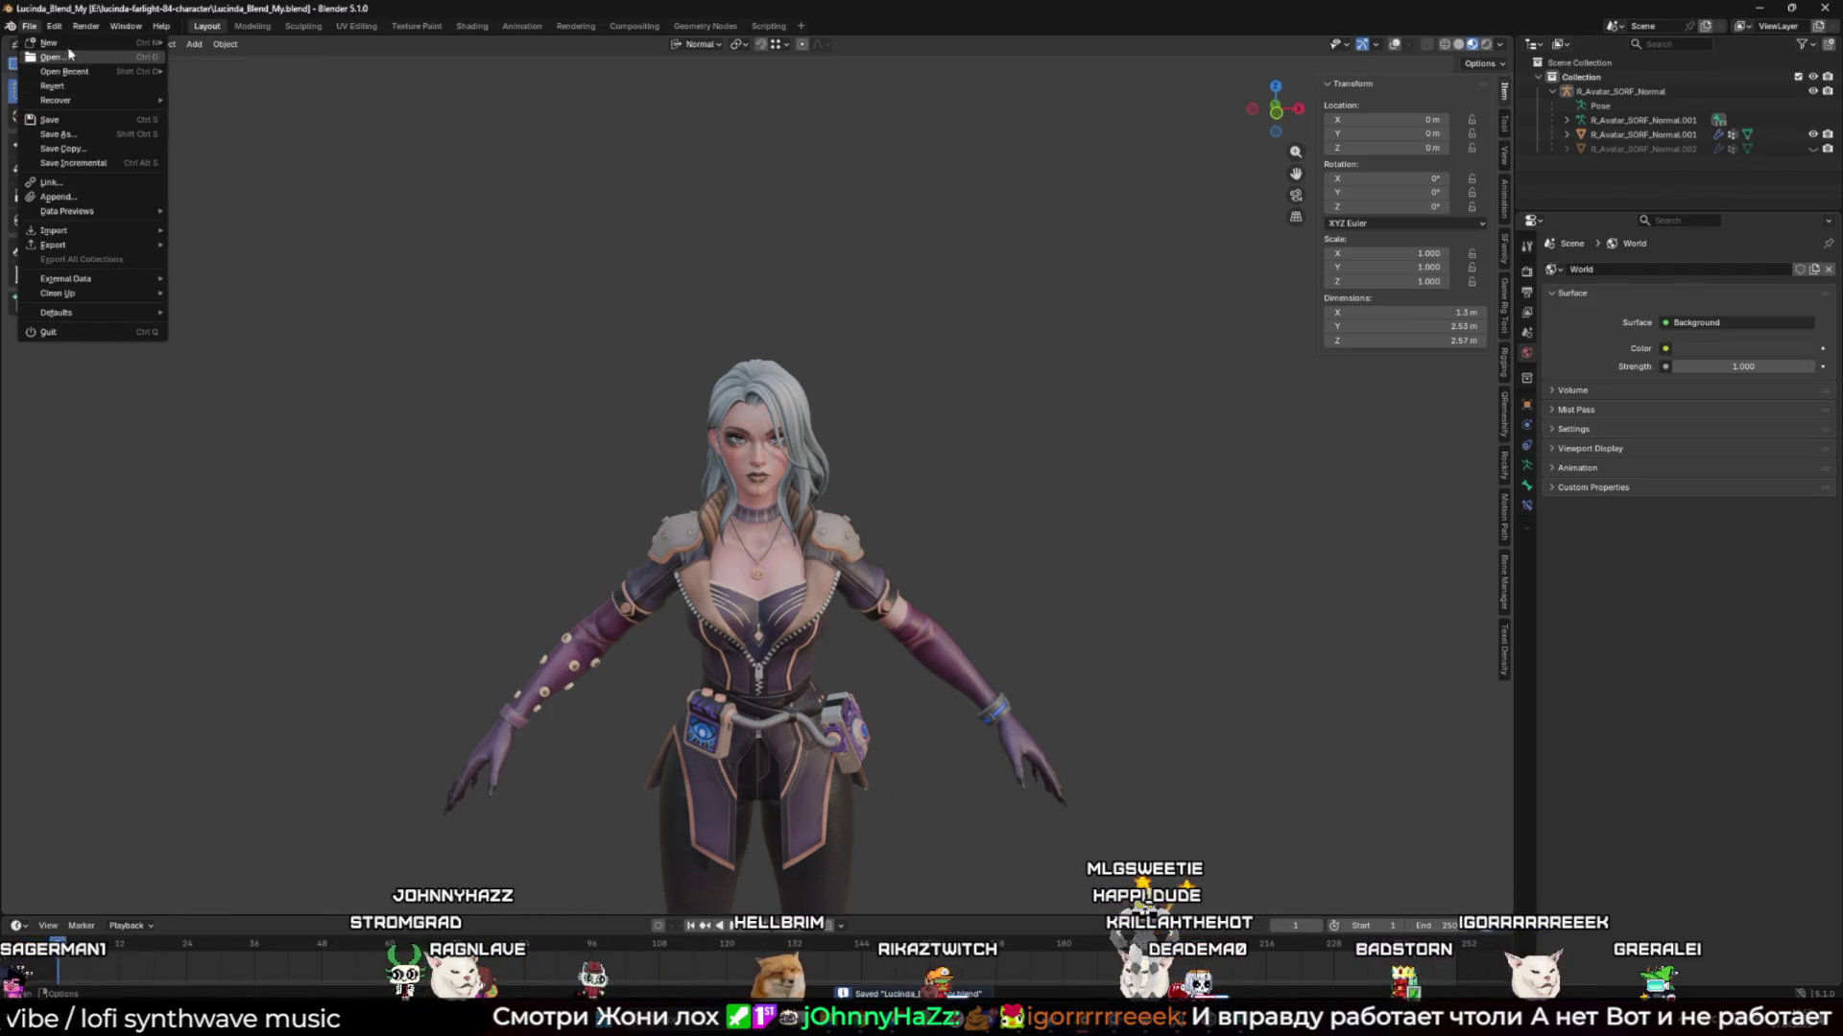
{"action": "left_click", "coordinate": [193, 48]}
{"action": "left_click", "coordinate": [972, 162]}
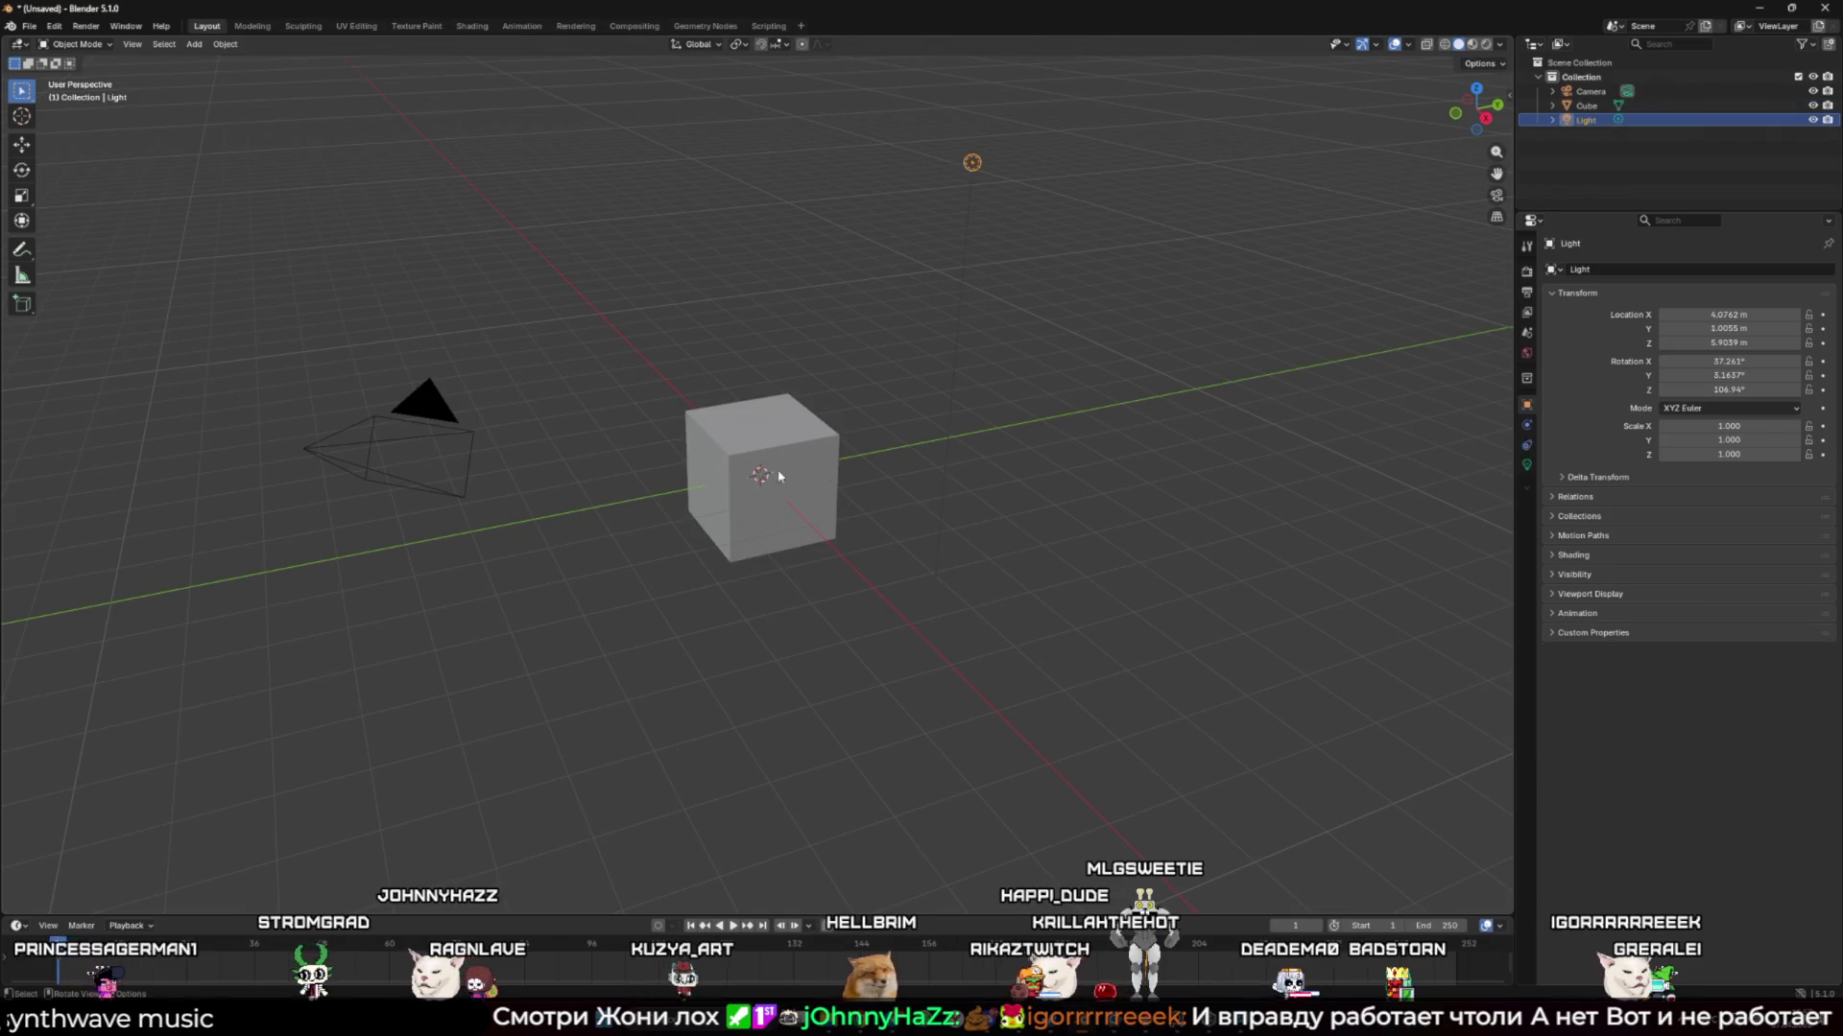
{"action": "left_click", "coordinate": [484, 477]}
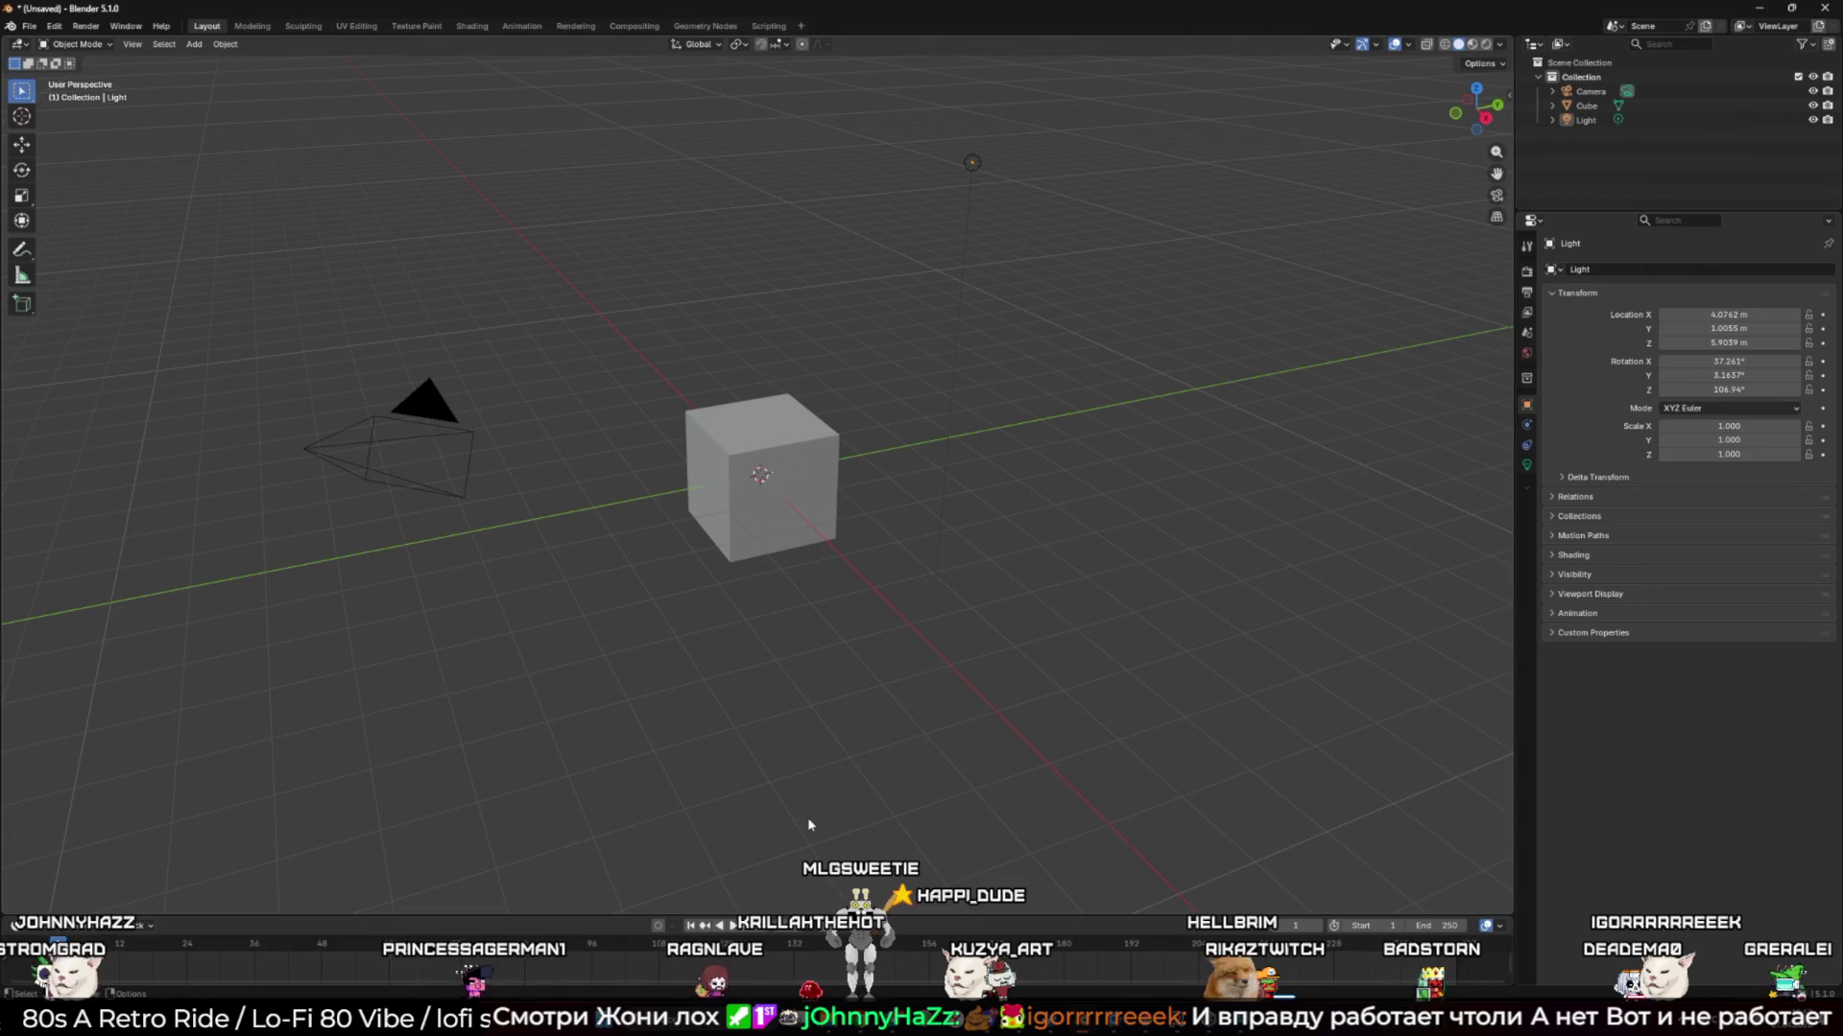
{"action": "mouse_move", "coordinate": [1178, 1032]}
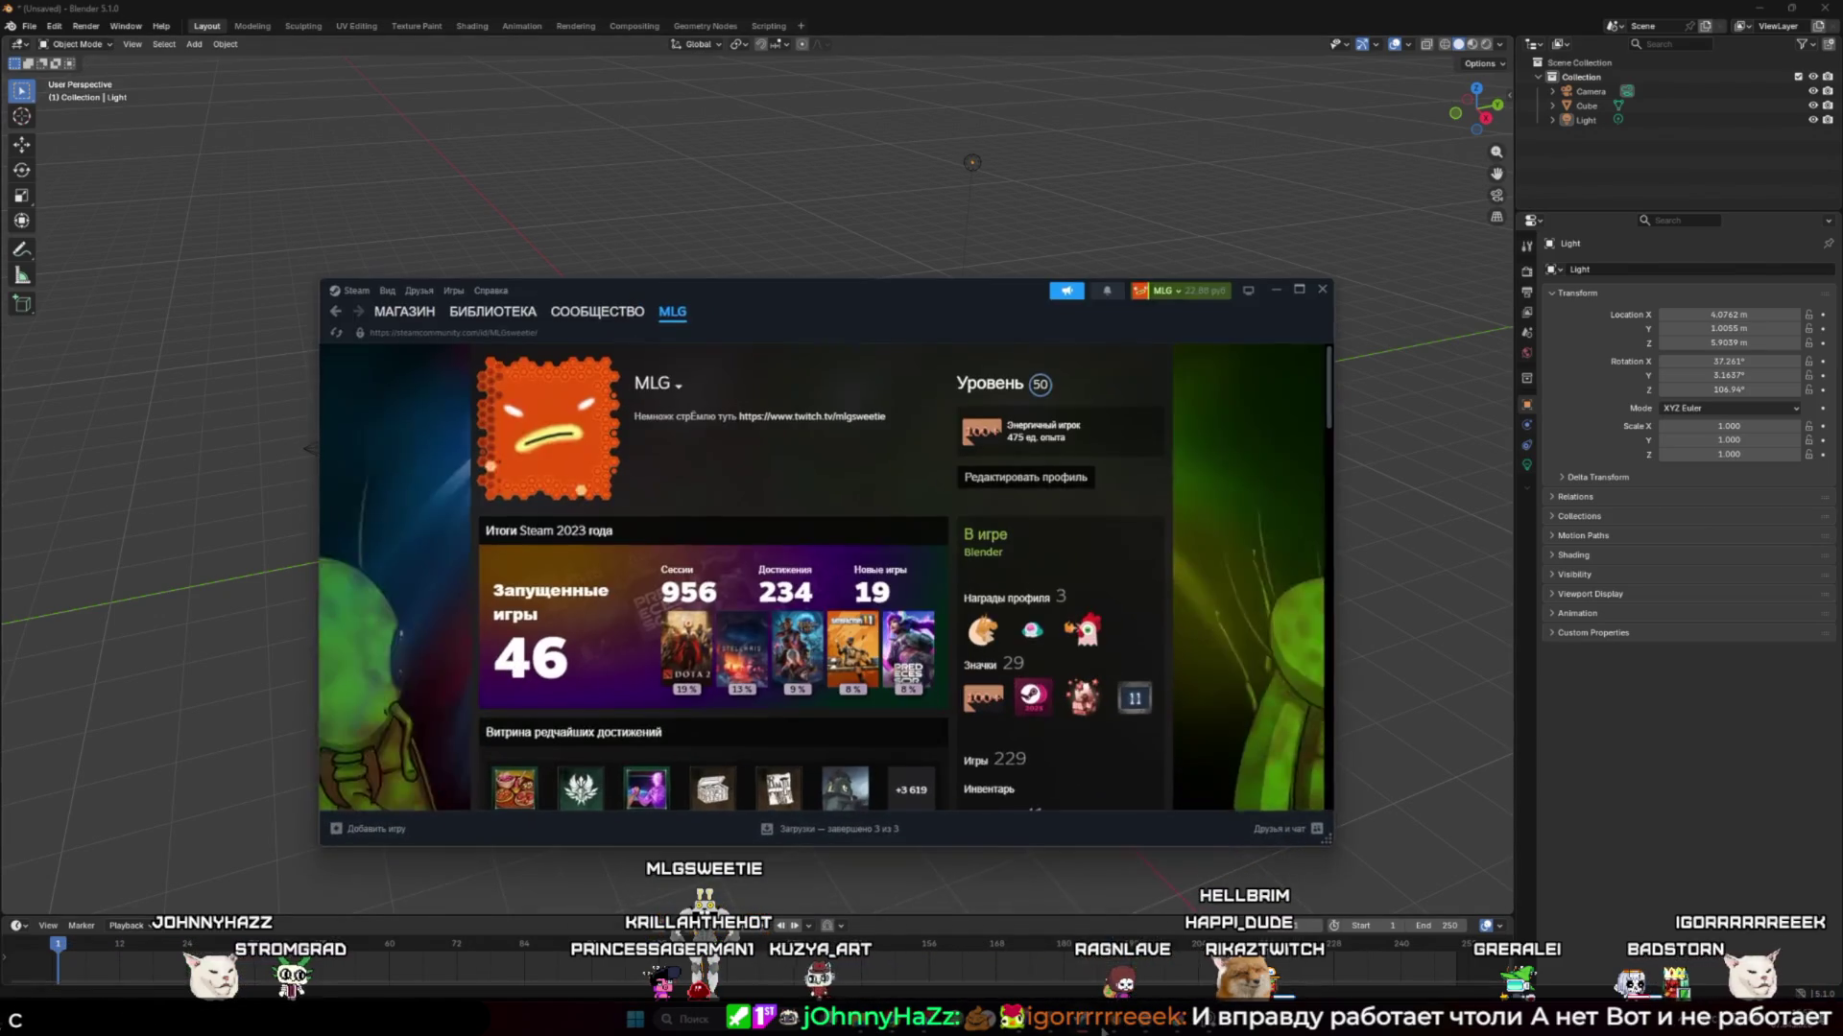
Launch V Rising from the Steam library's game list with Играть
{"action": "left_click", "coordinate": [492, 313]}
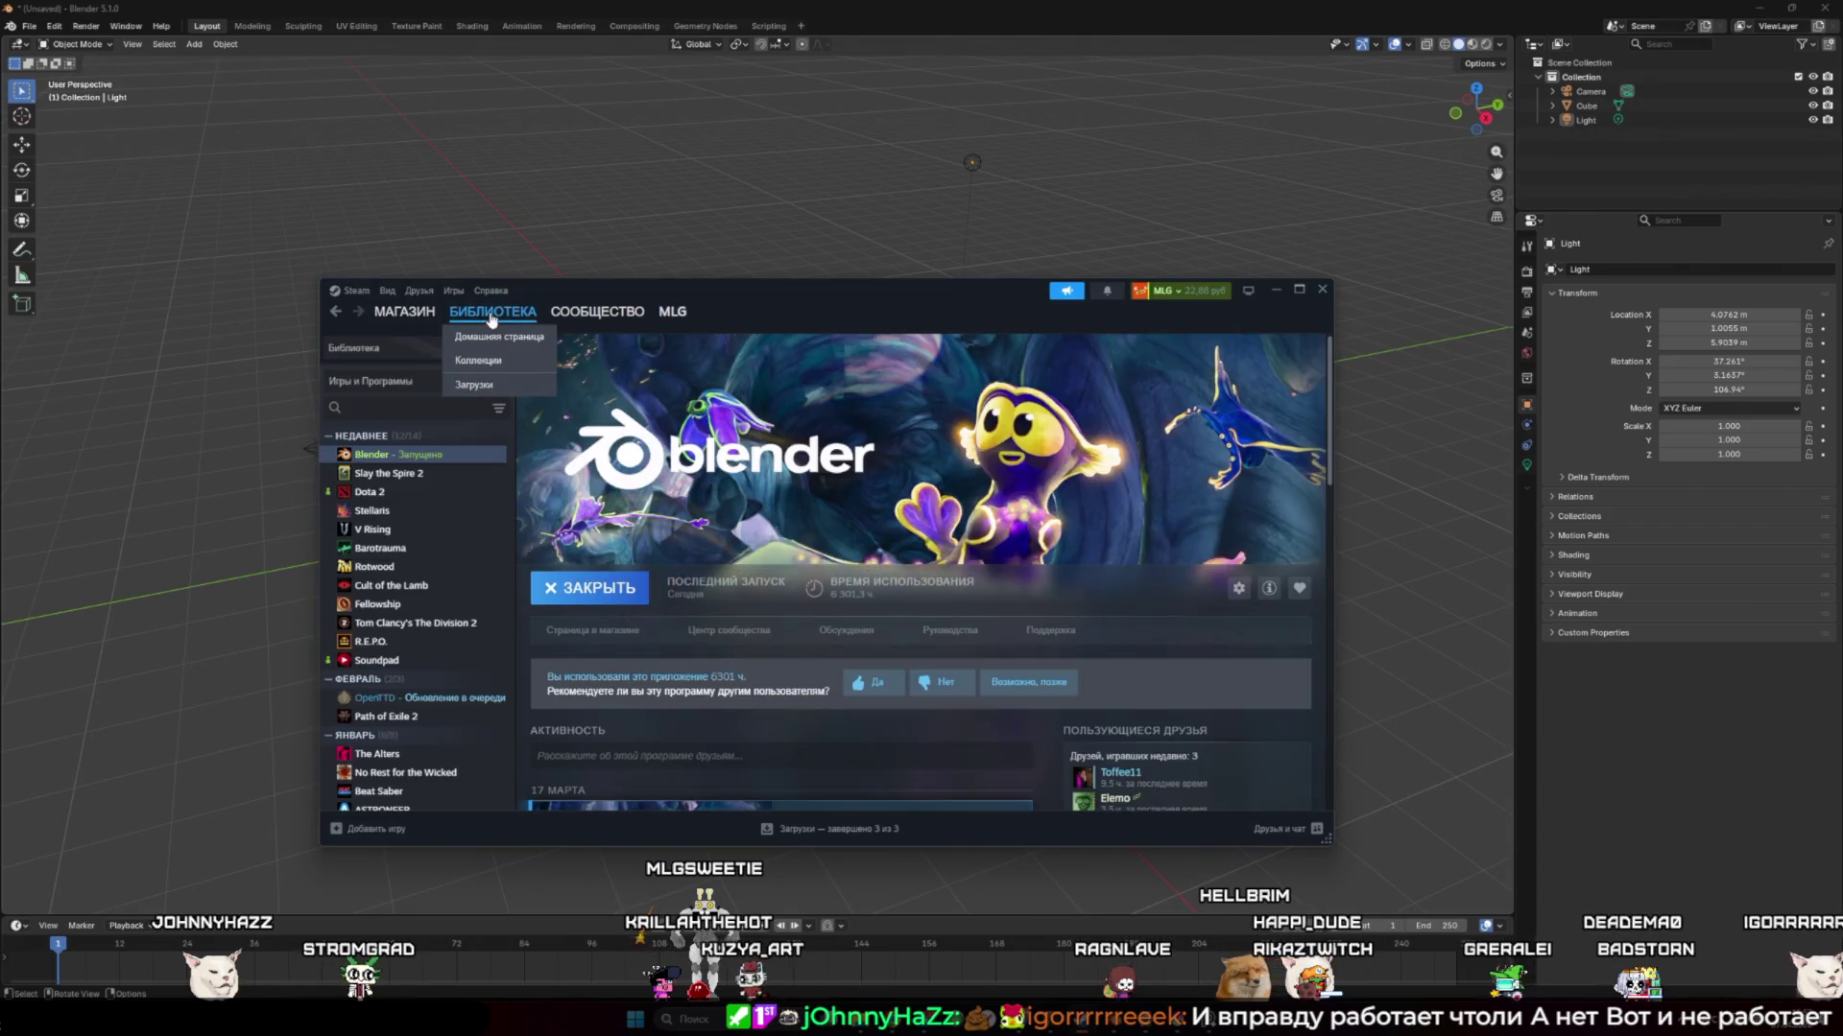
{"action": "left_click", "coordinate": [373, 529]}
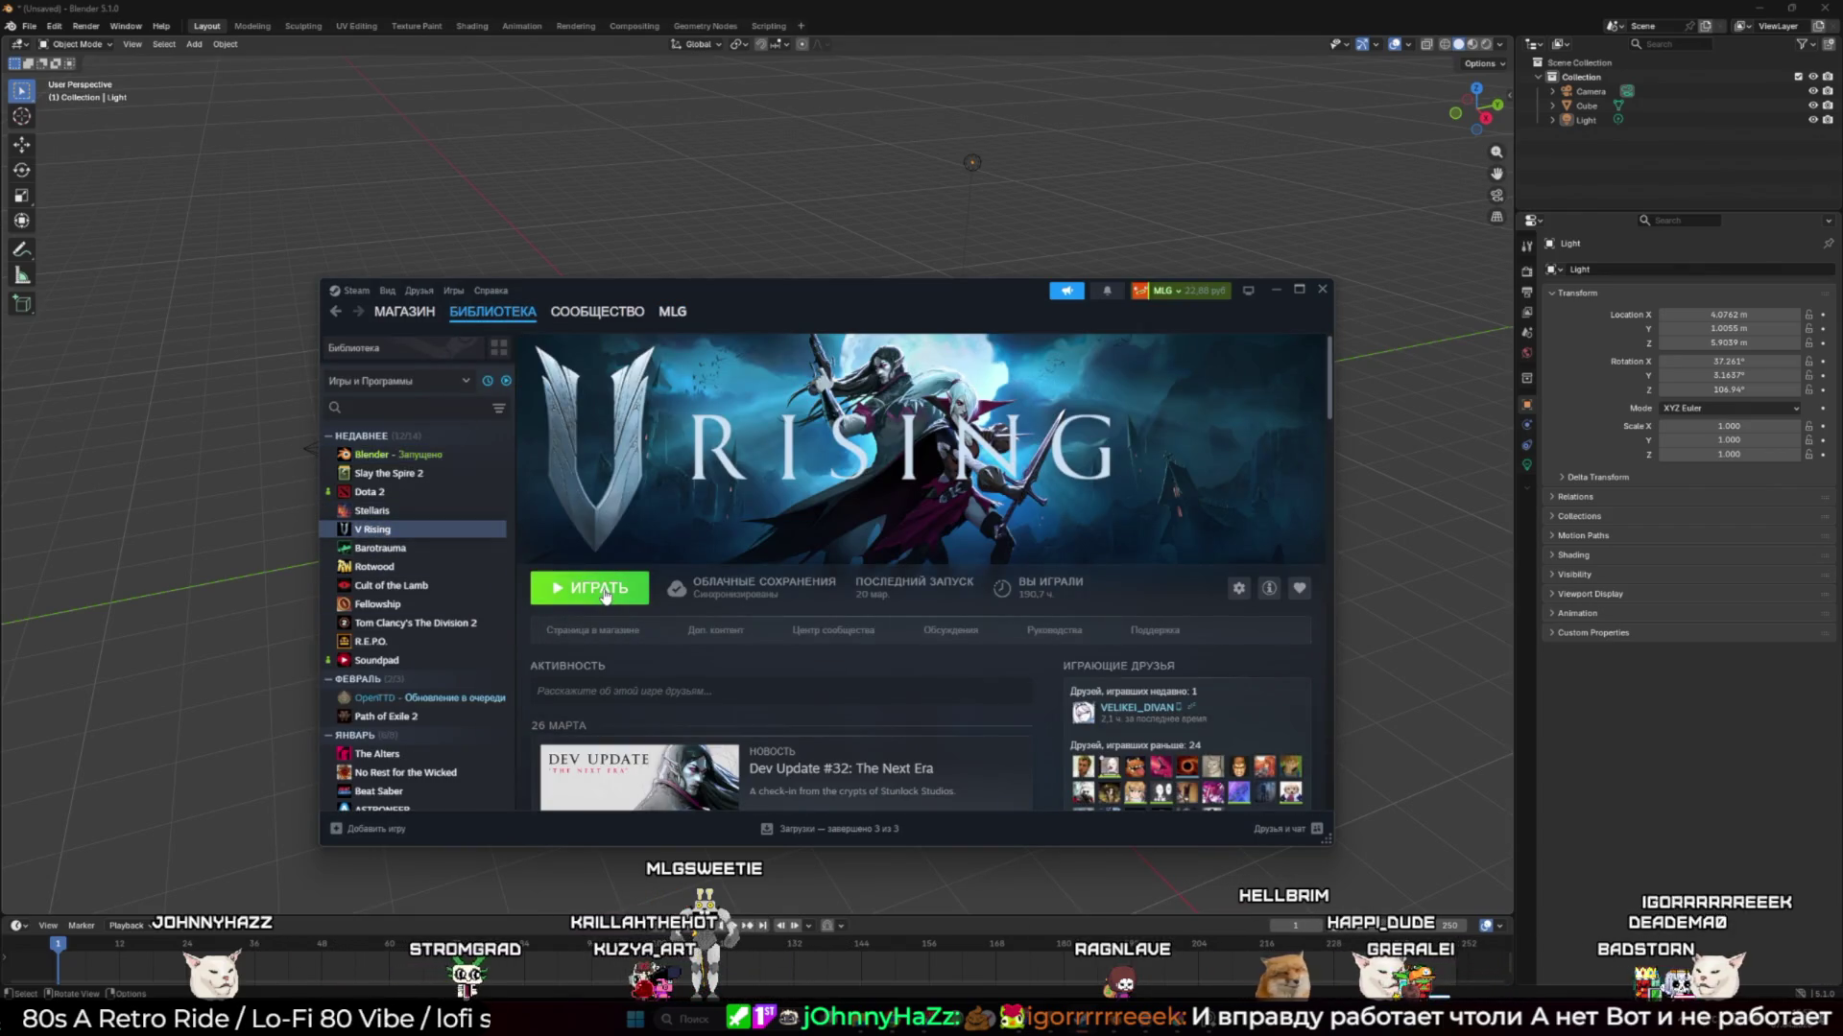
{"action": "left_click", "coordinate": [606, 593]}
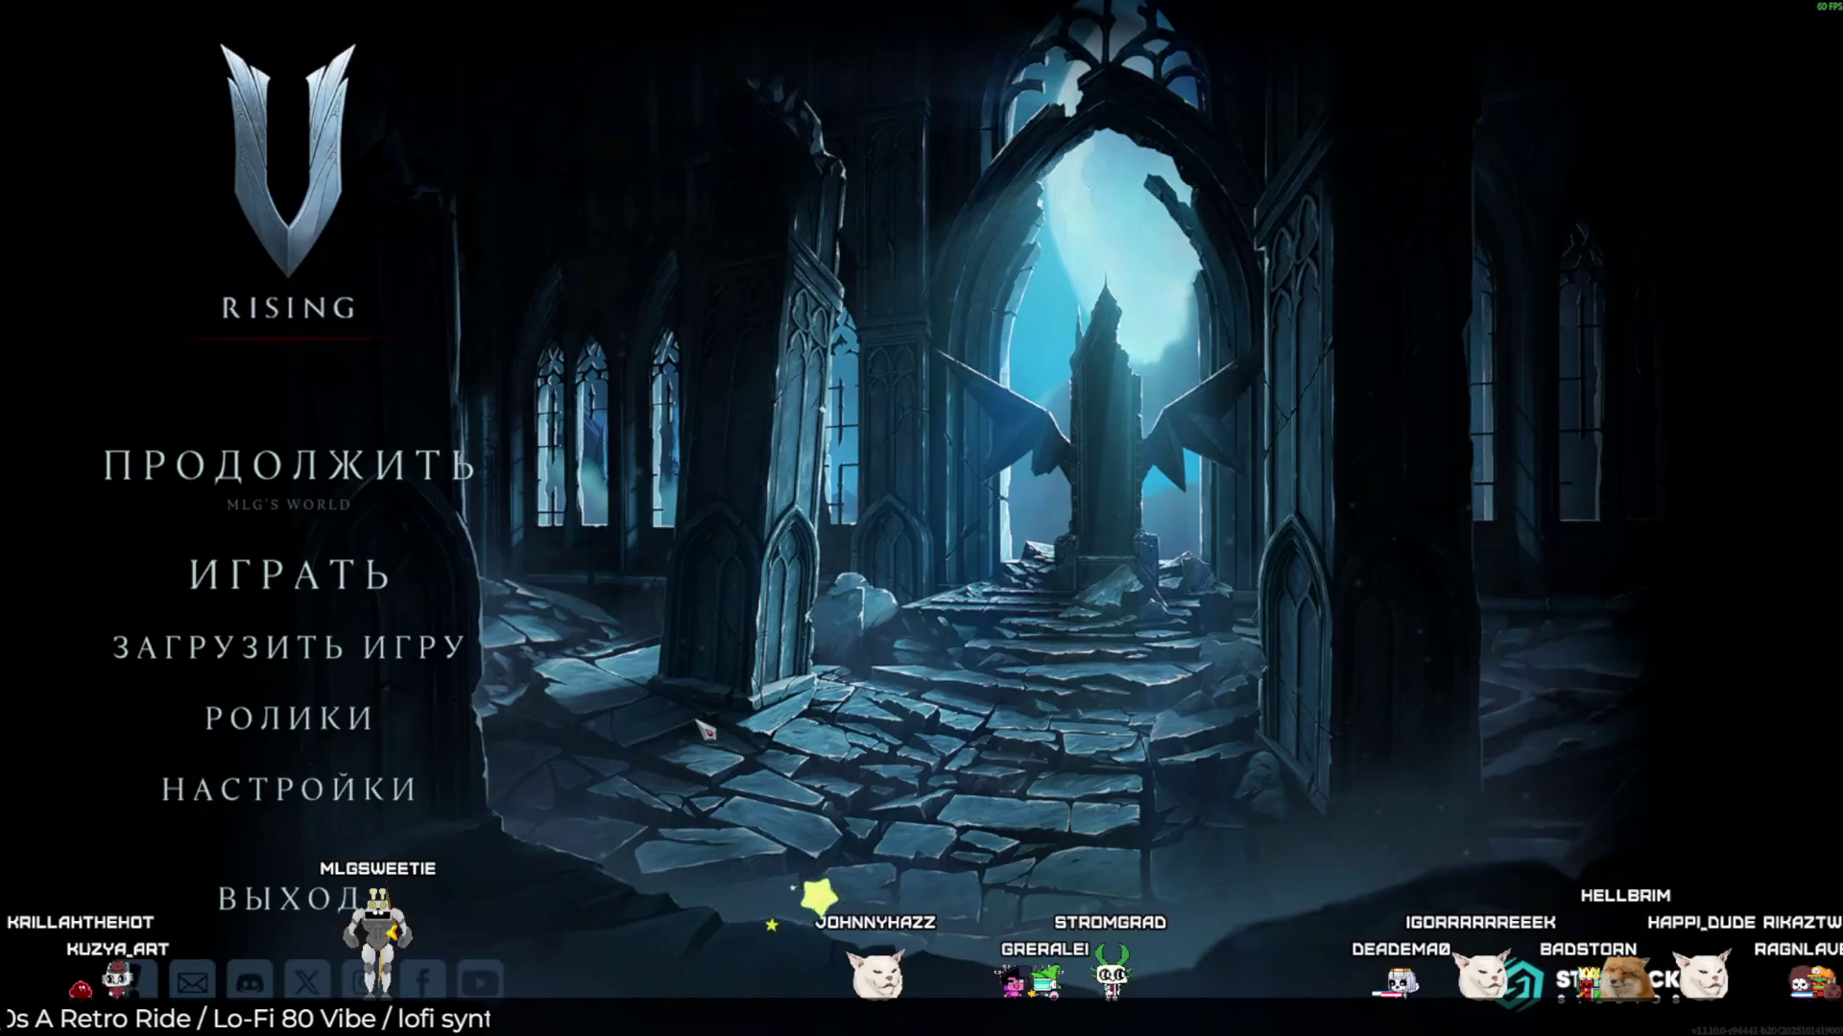
Continue the saved V Rising world from the main menu and let it load
{"action": "left_click", "coordinate": [315, 476]}
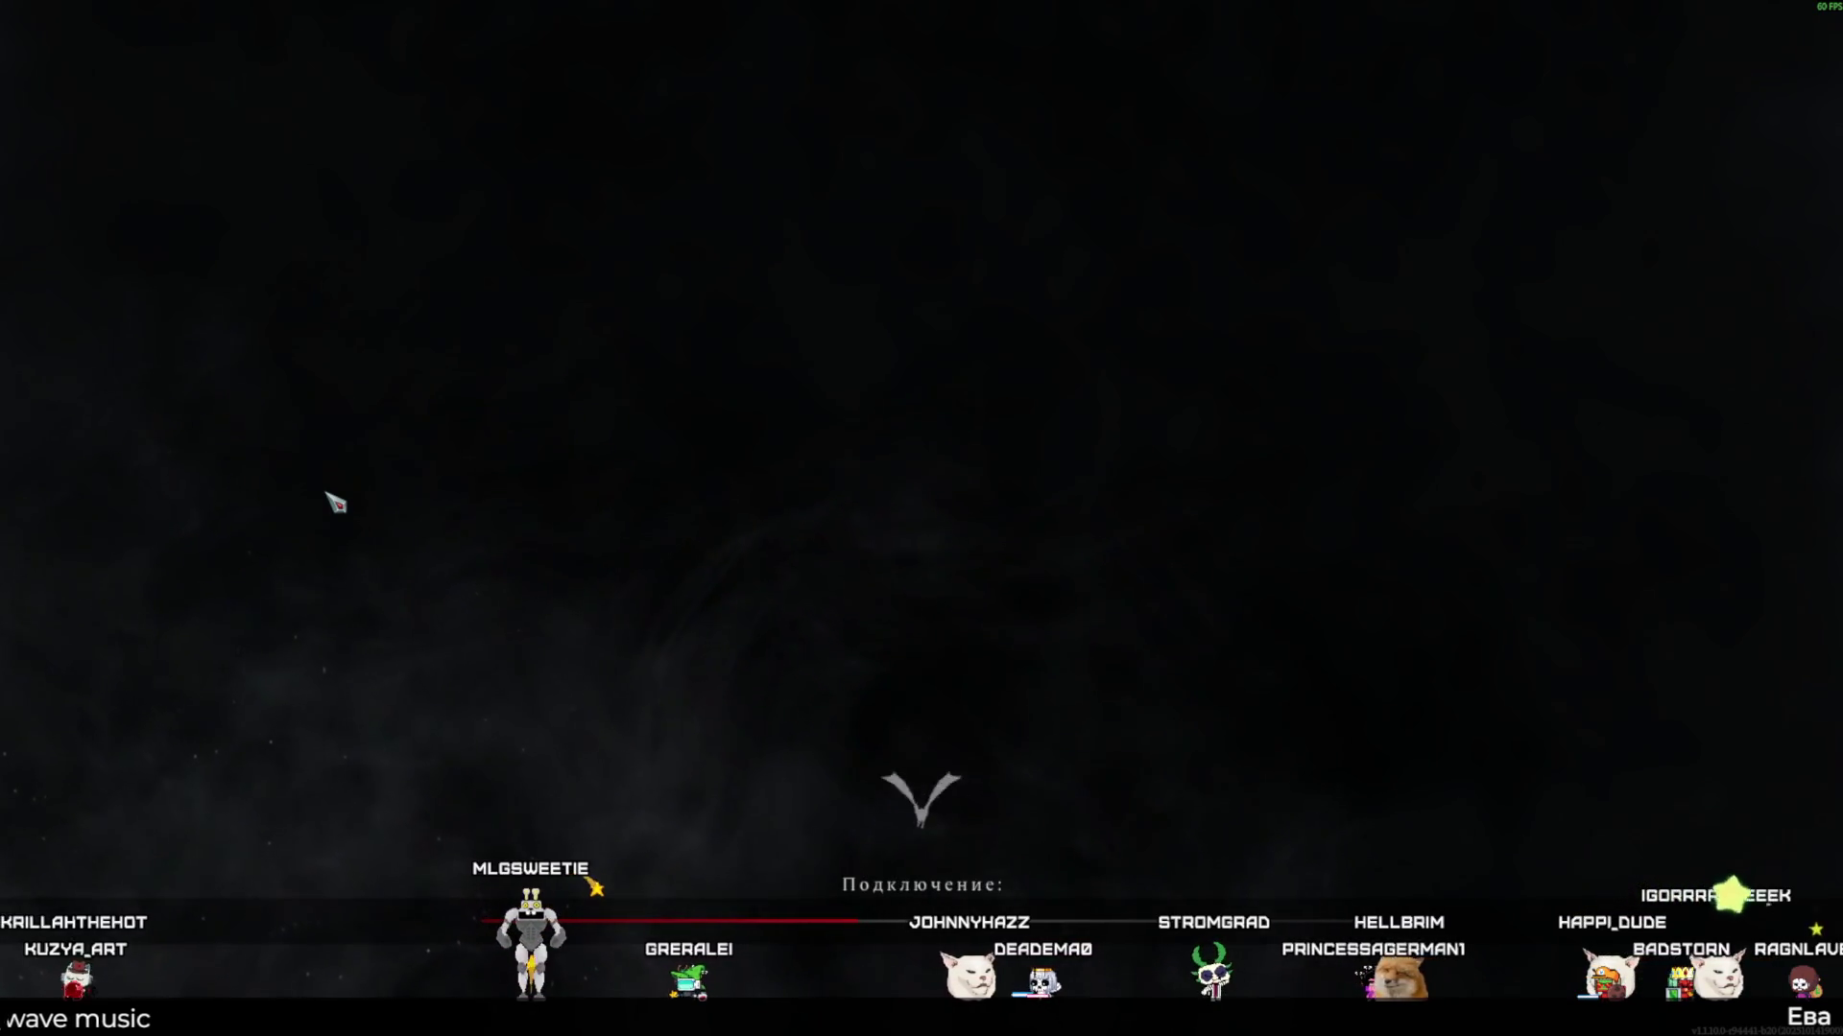
{"action": "key", "text": "super"}
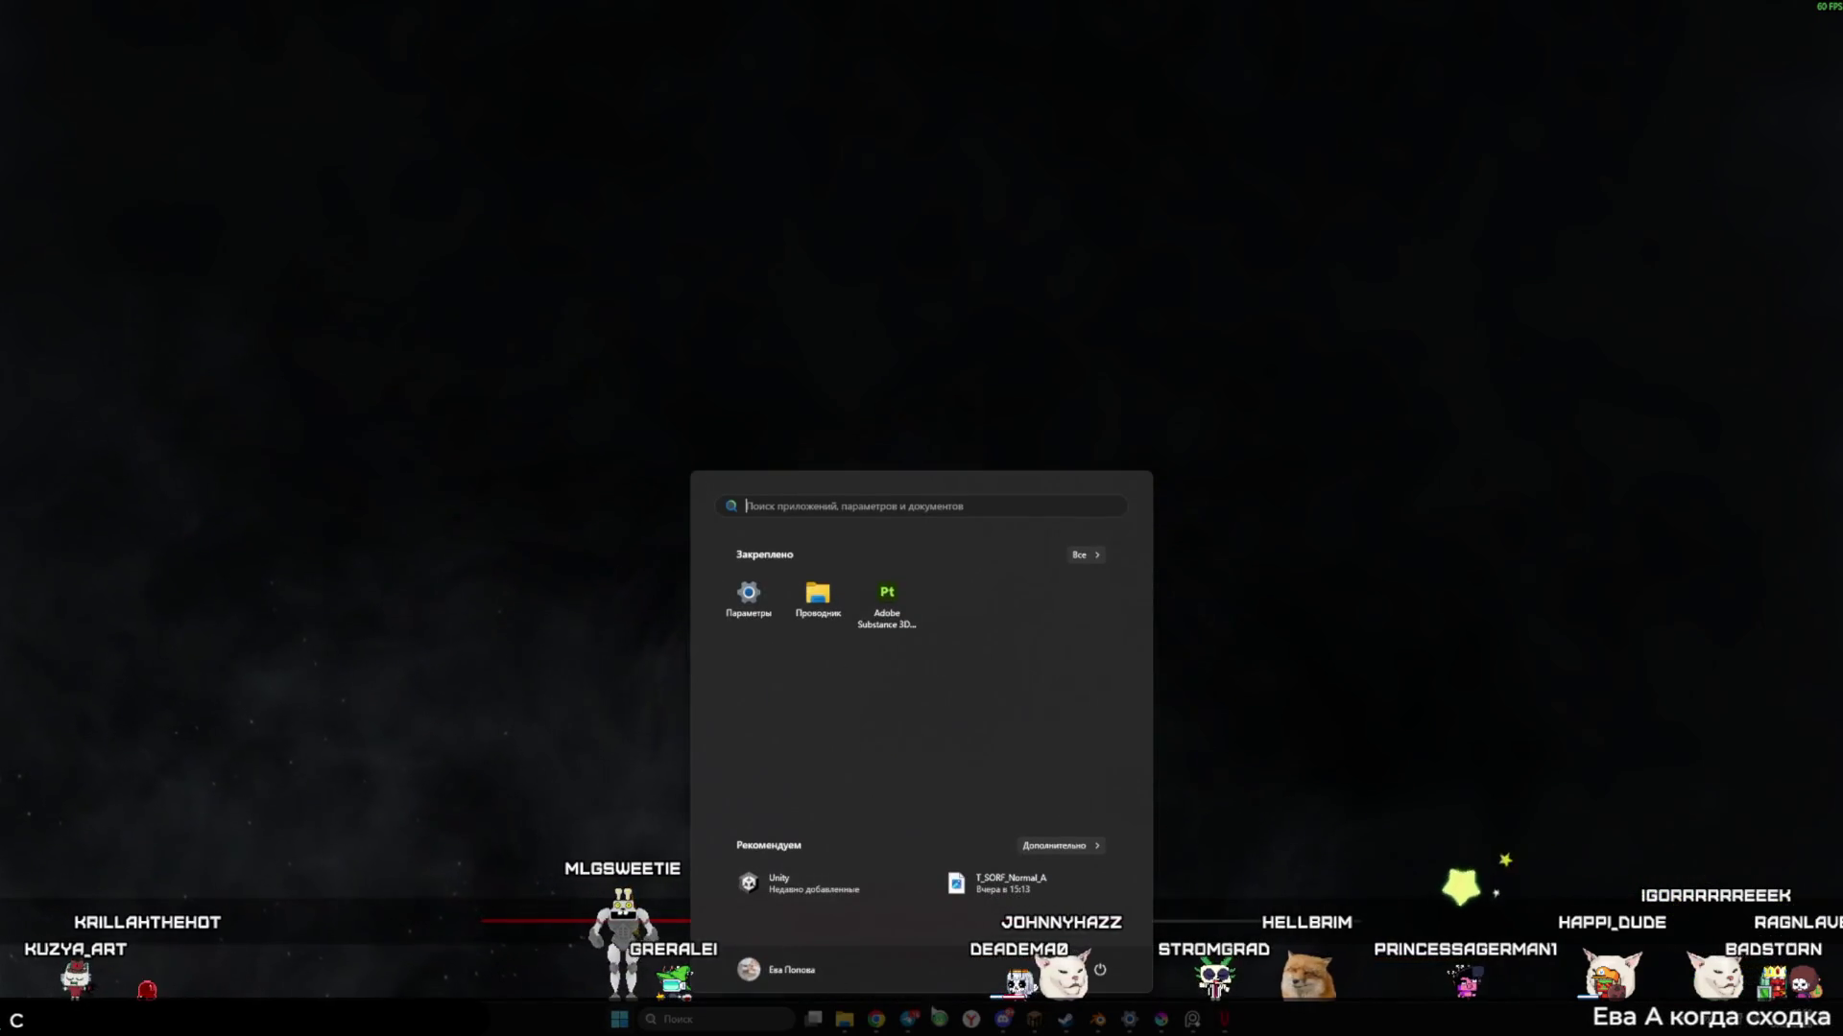
{"action": "key", "text": "super"}
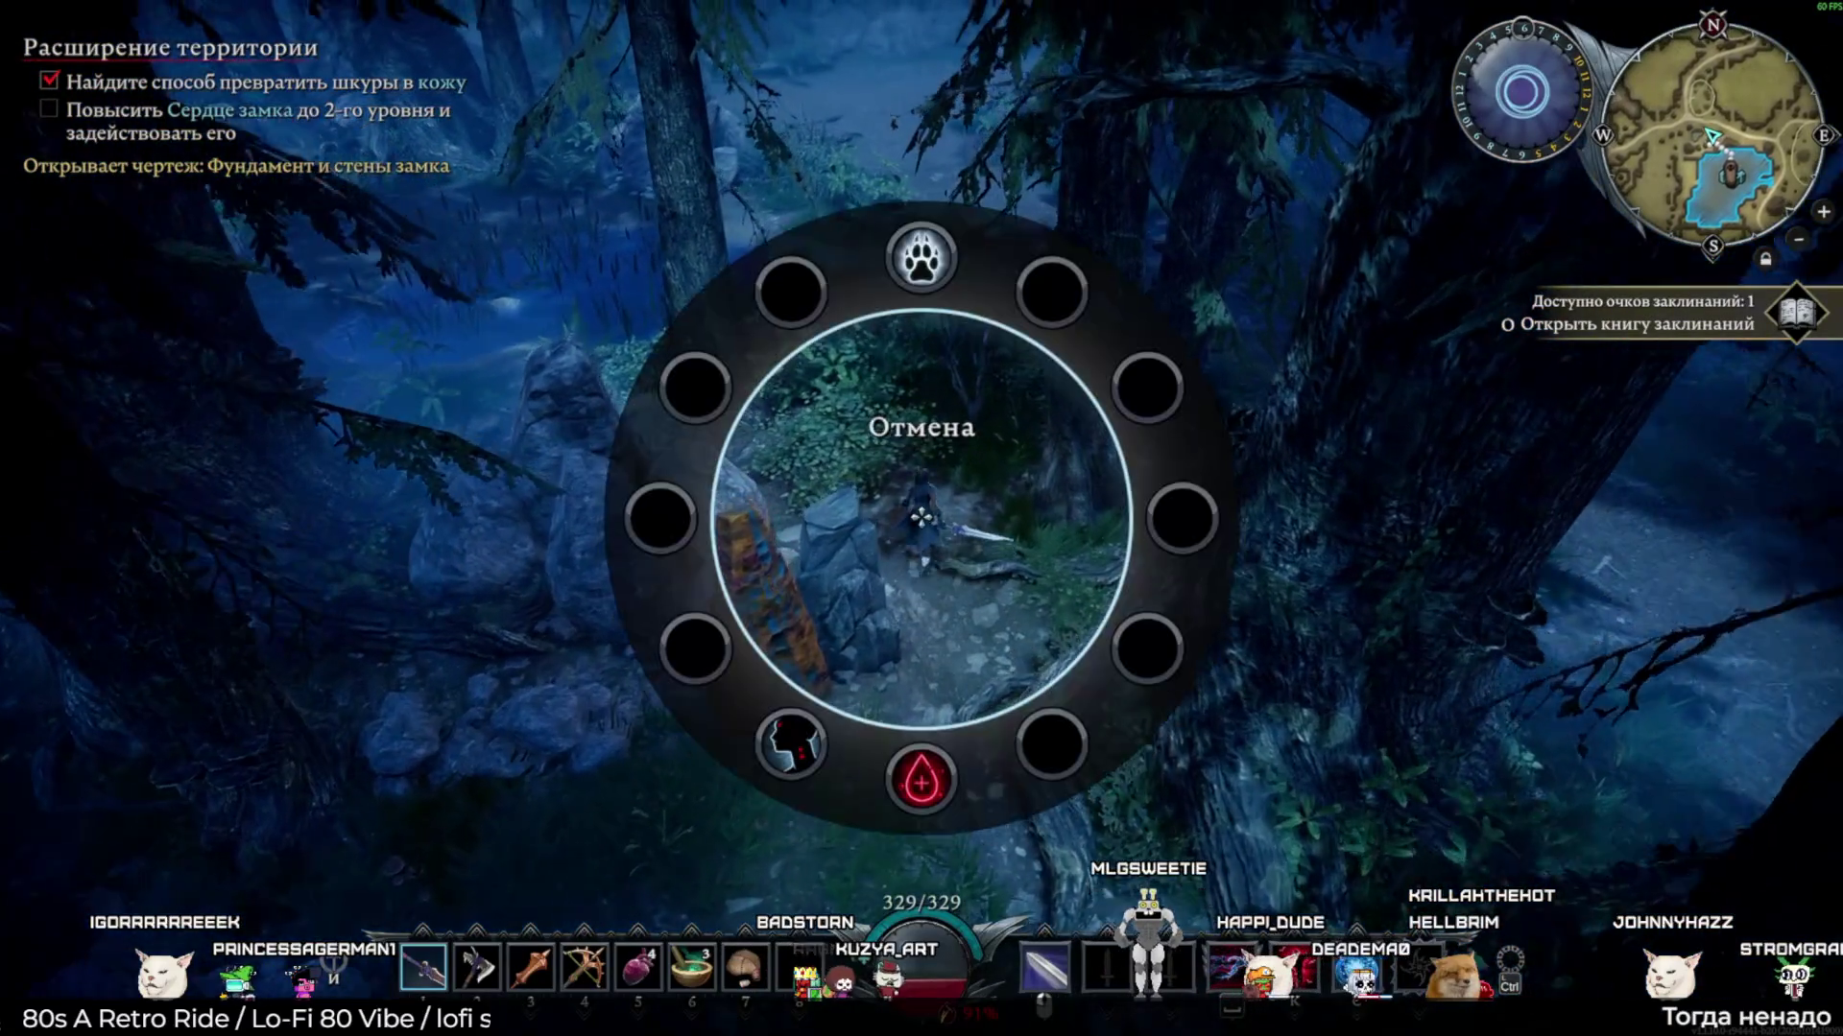
Raise a protective barrier and shapeshift the vampire into wolf form beside the bandit camp
{"action": "key", "text": "w"}
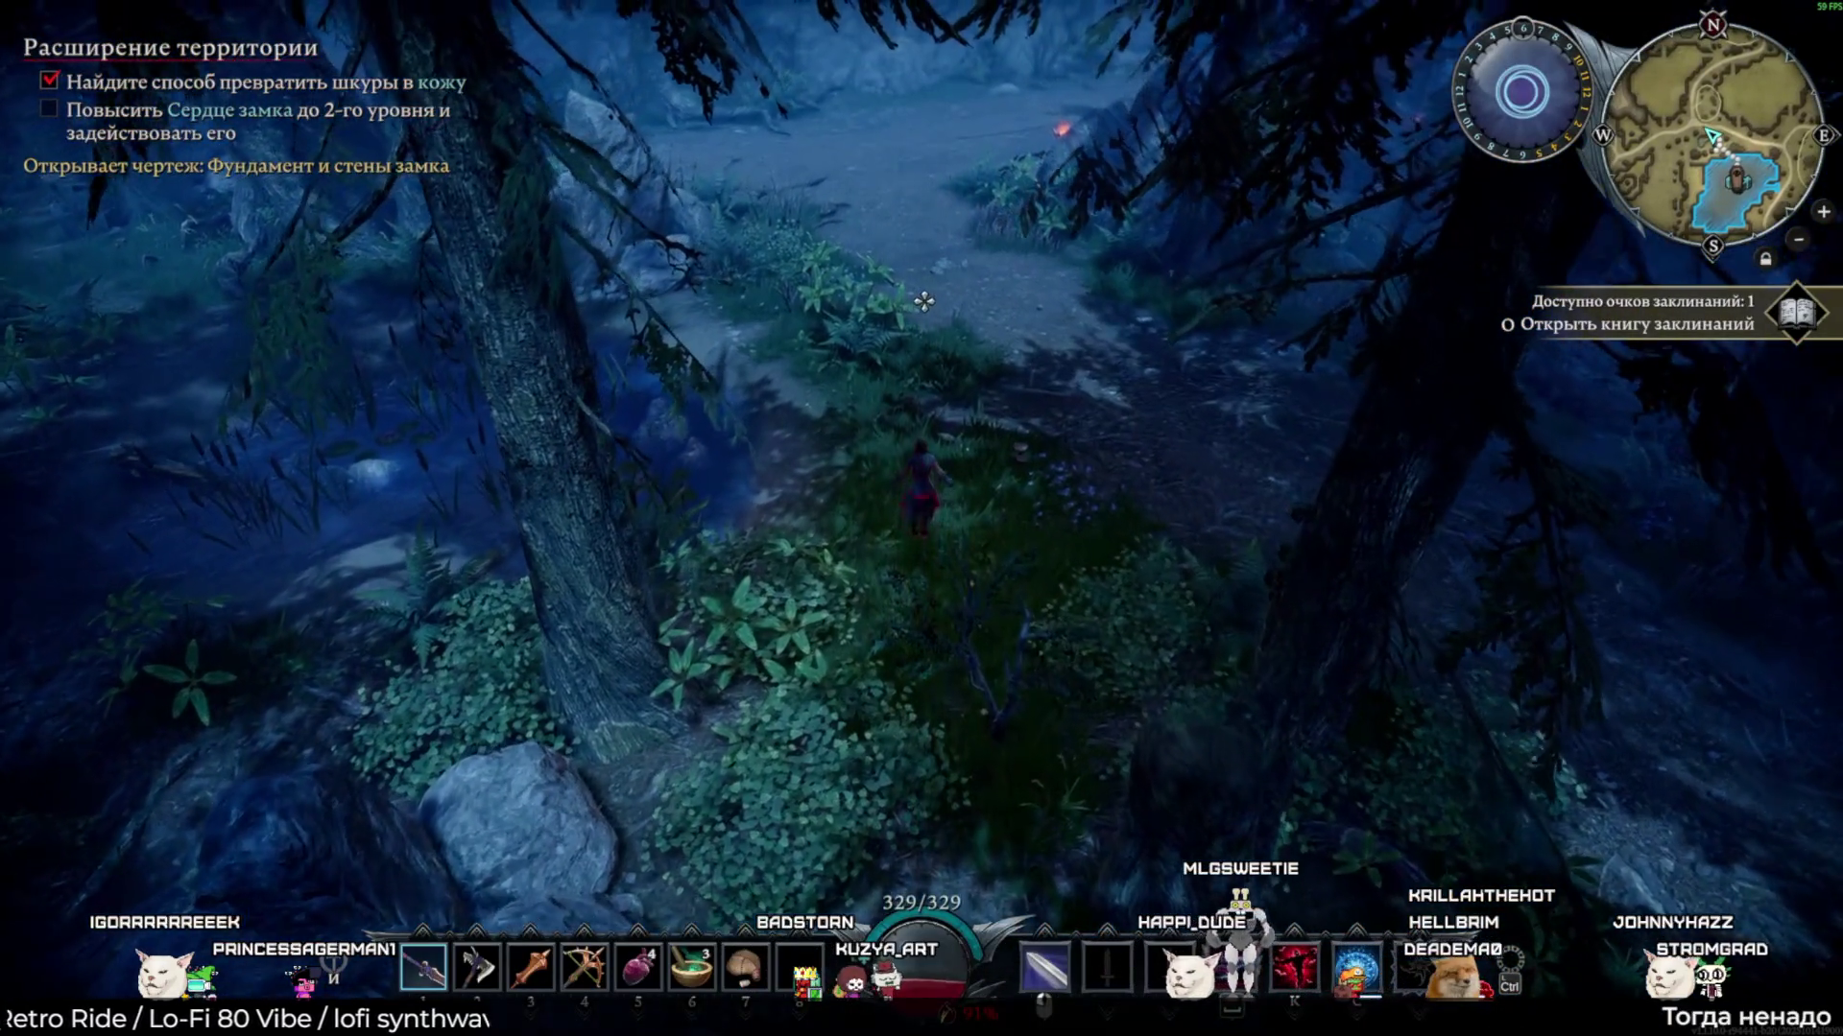
{"action": "key", "text": "m"}
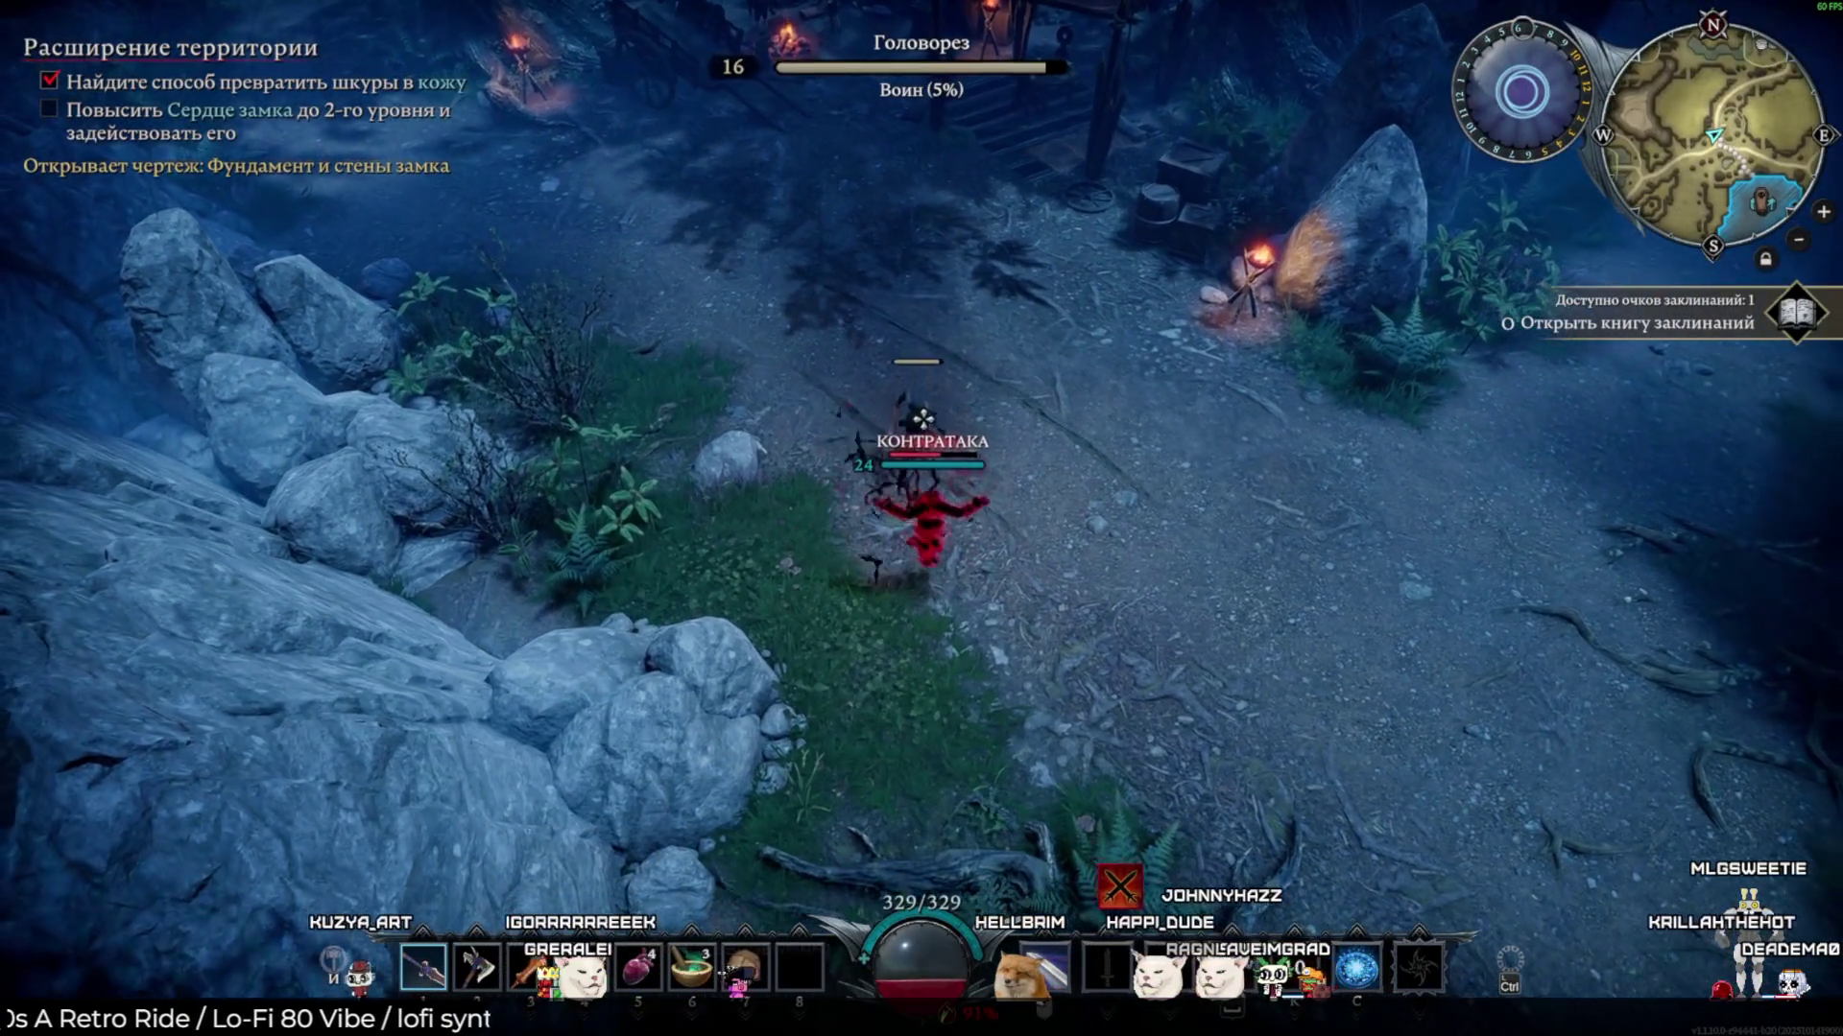
{"action": "key", "text": "c"}
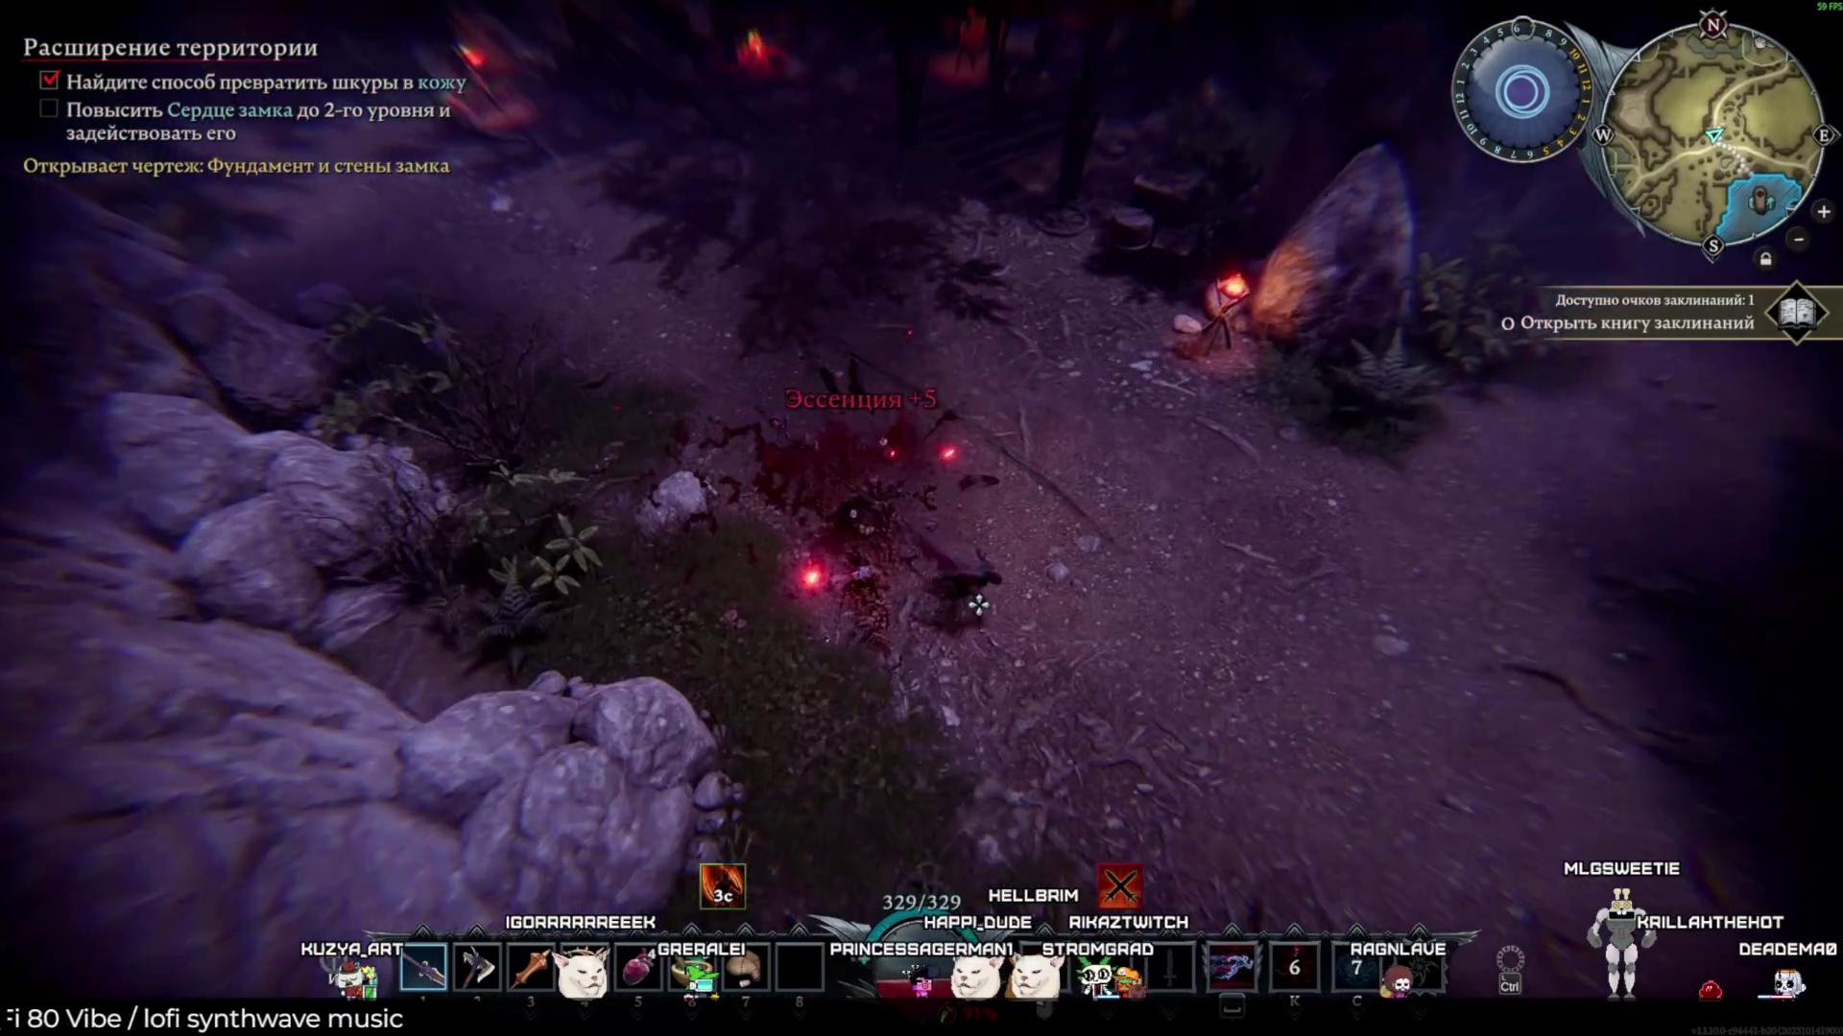
{"action": "key", "text": "t"}
{"action": "key", "text": "w"}
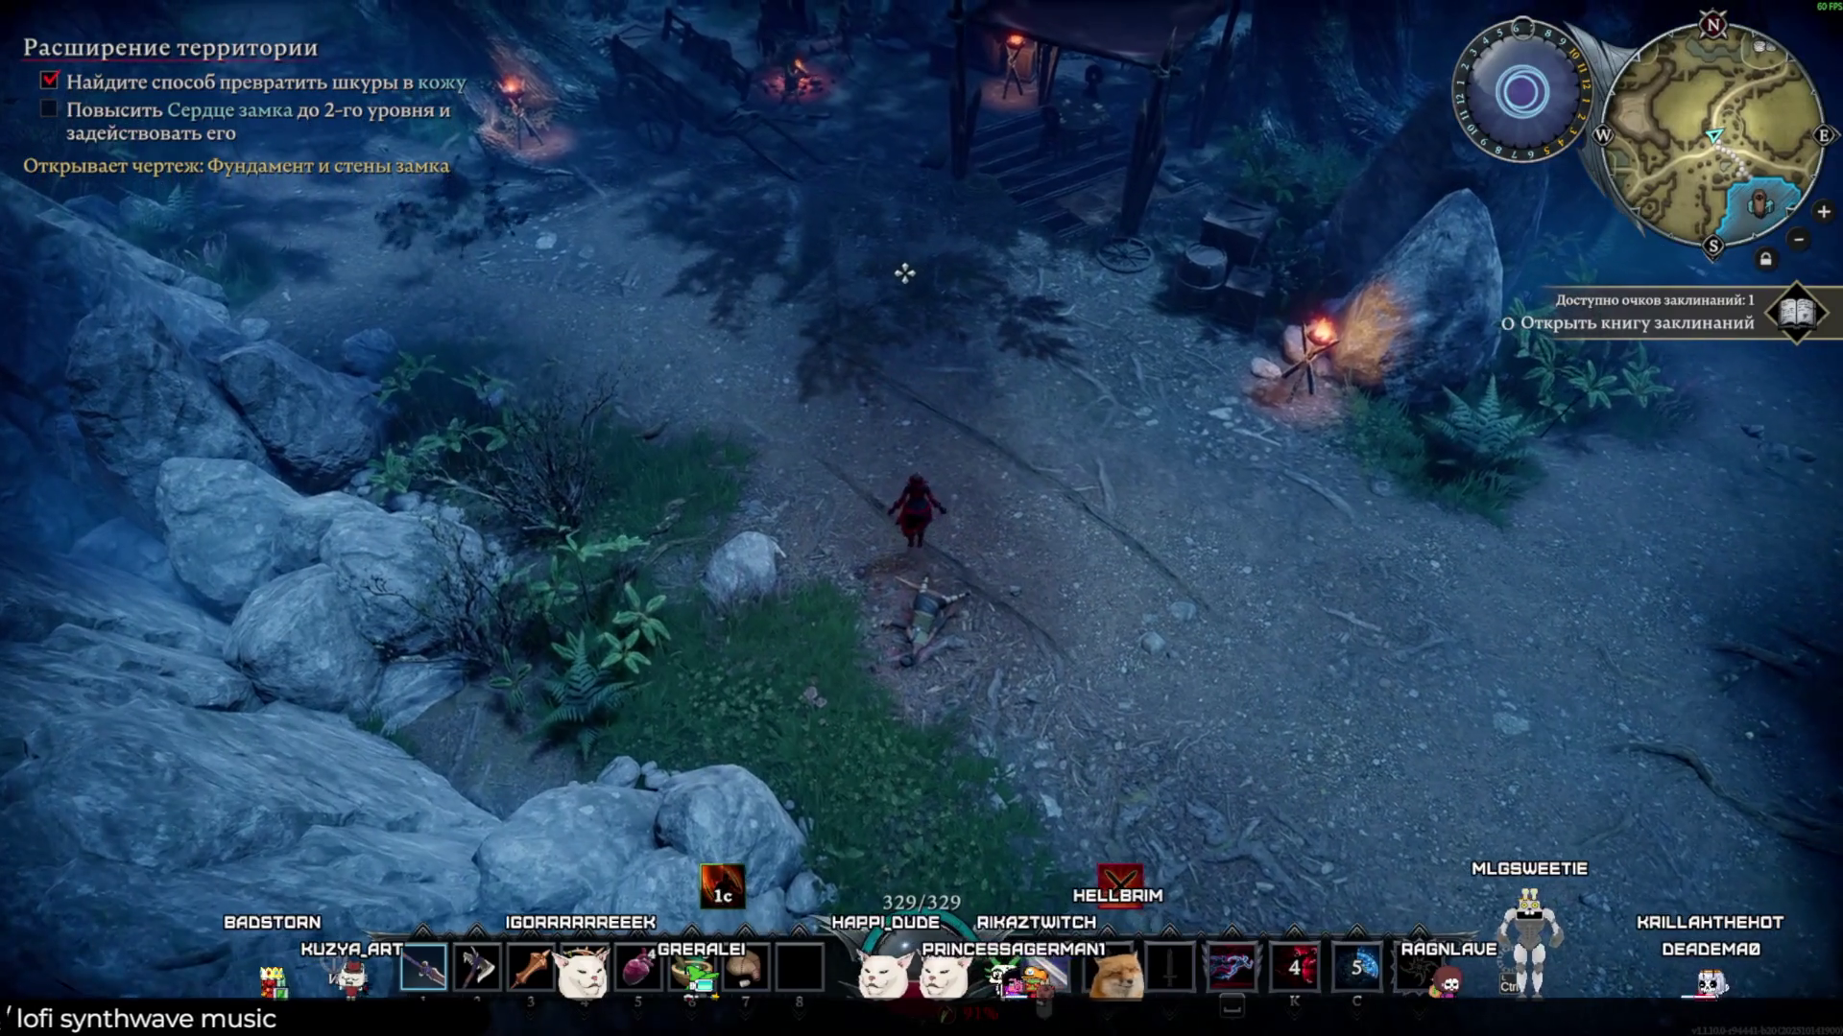
{"action": "key", "text": "w"}
{"action": "key", "text": "t"}
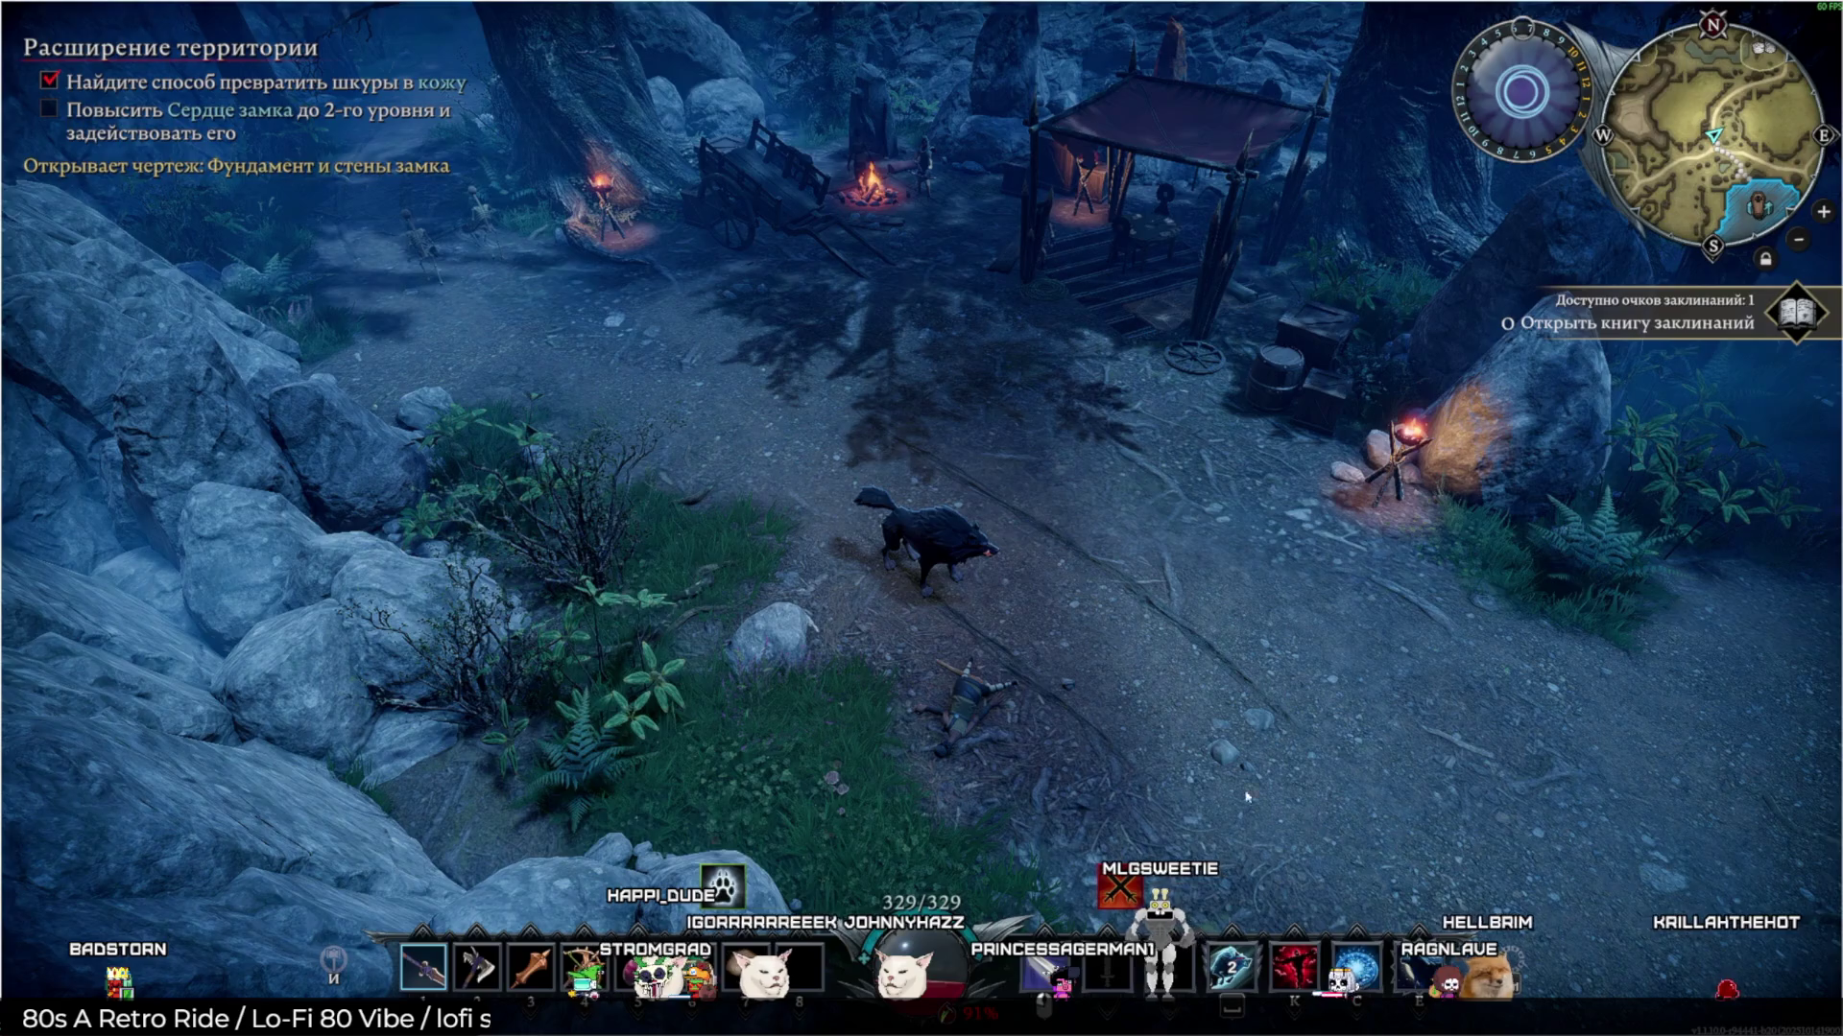
{"action": "key", "text": "s"}
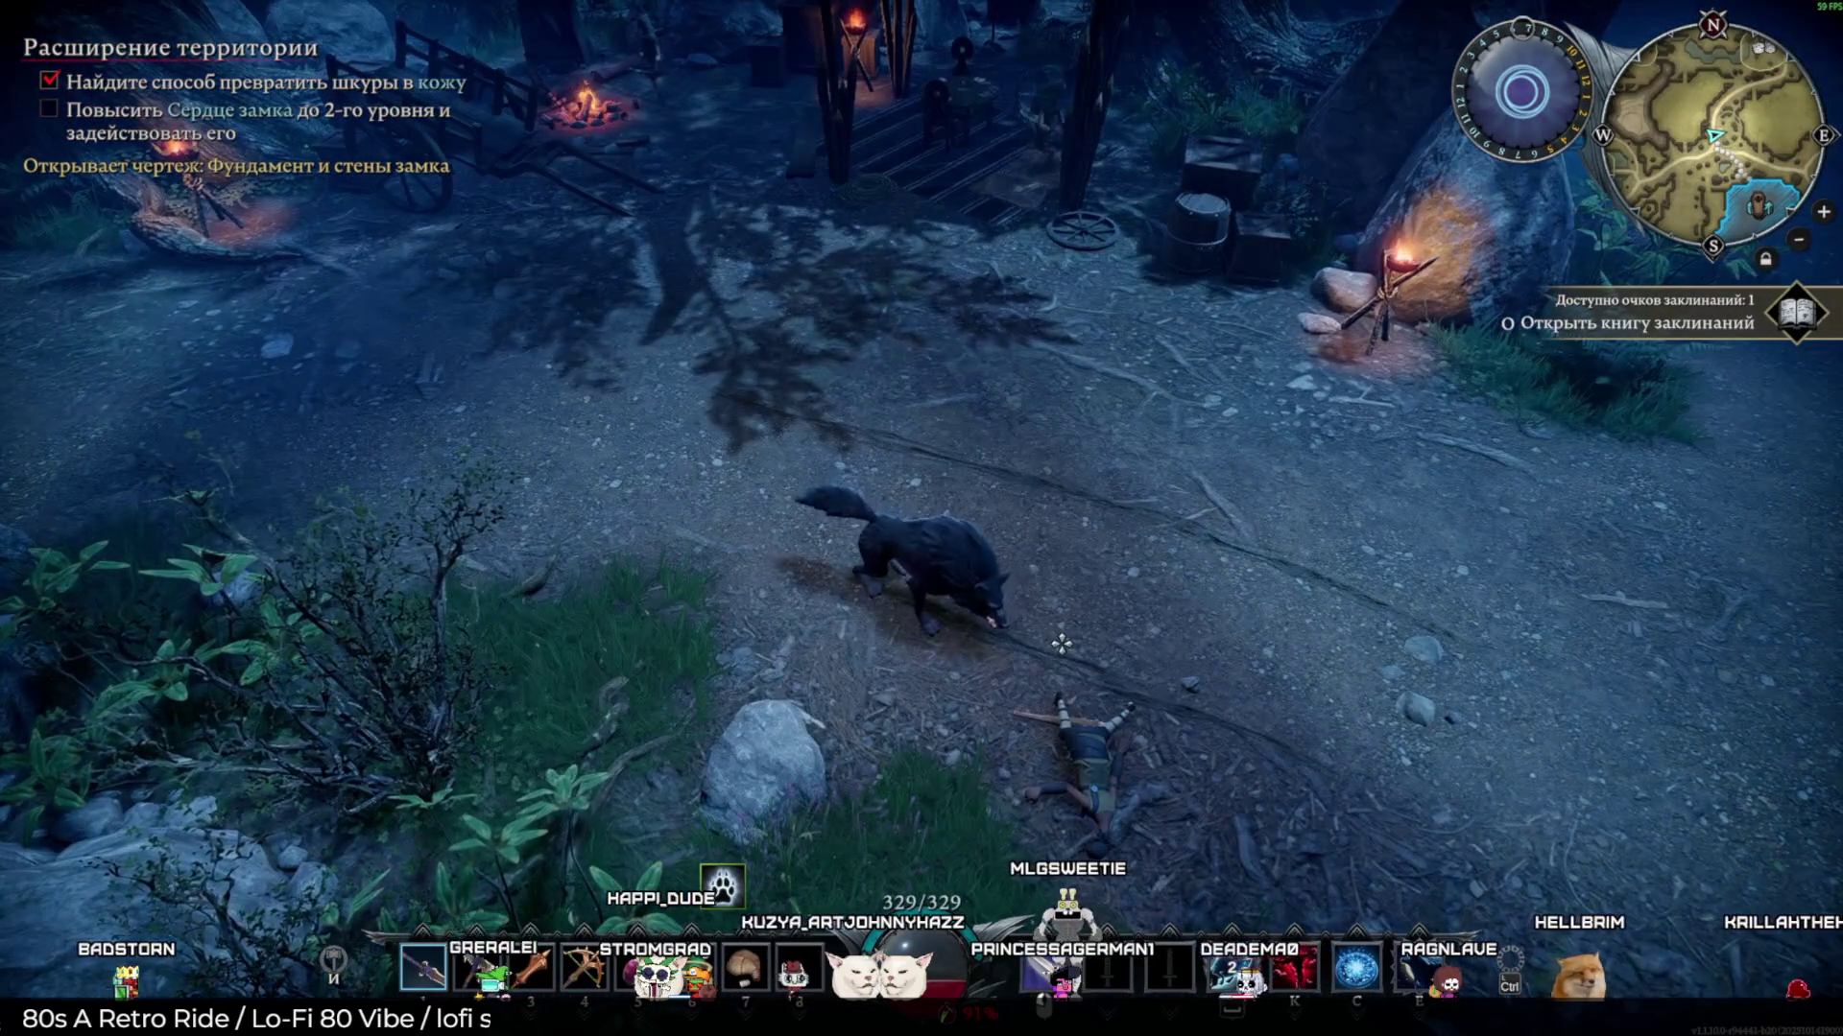
Briefly switch to the Envir - PureRef window, then return to the game
{"action": "key", "text": "alt+Tab"}
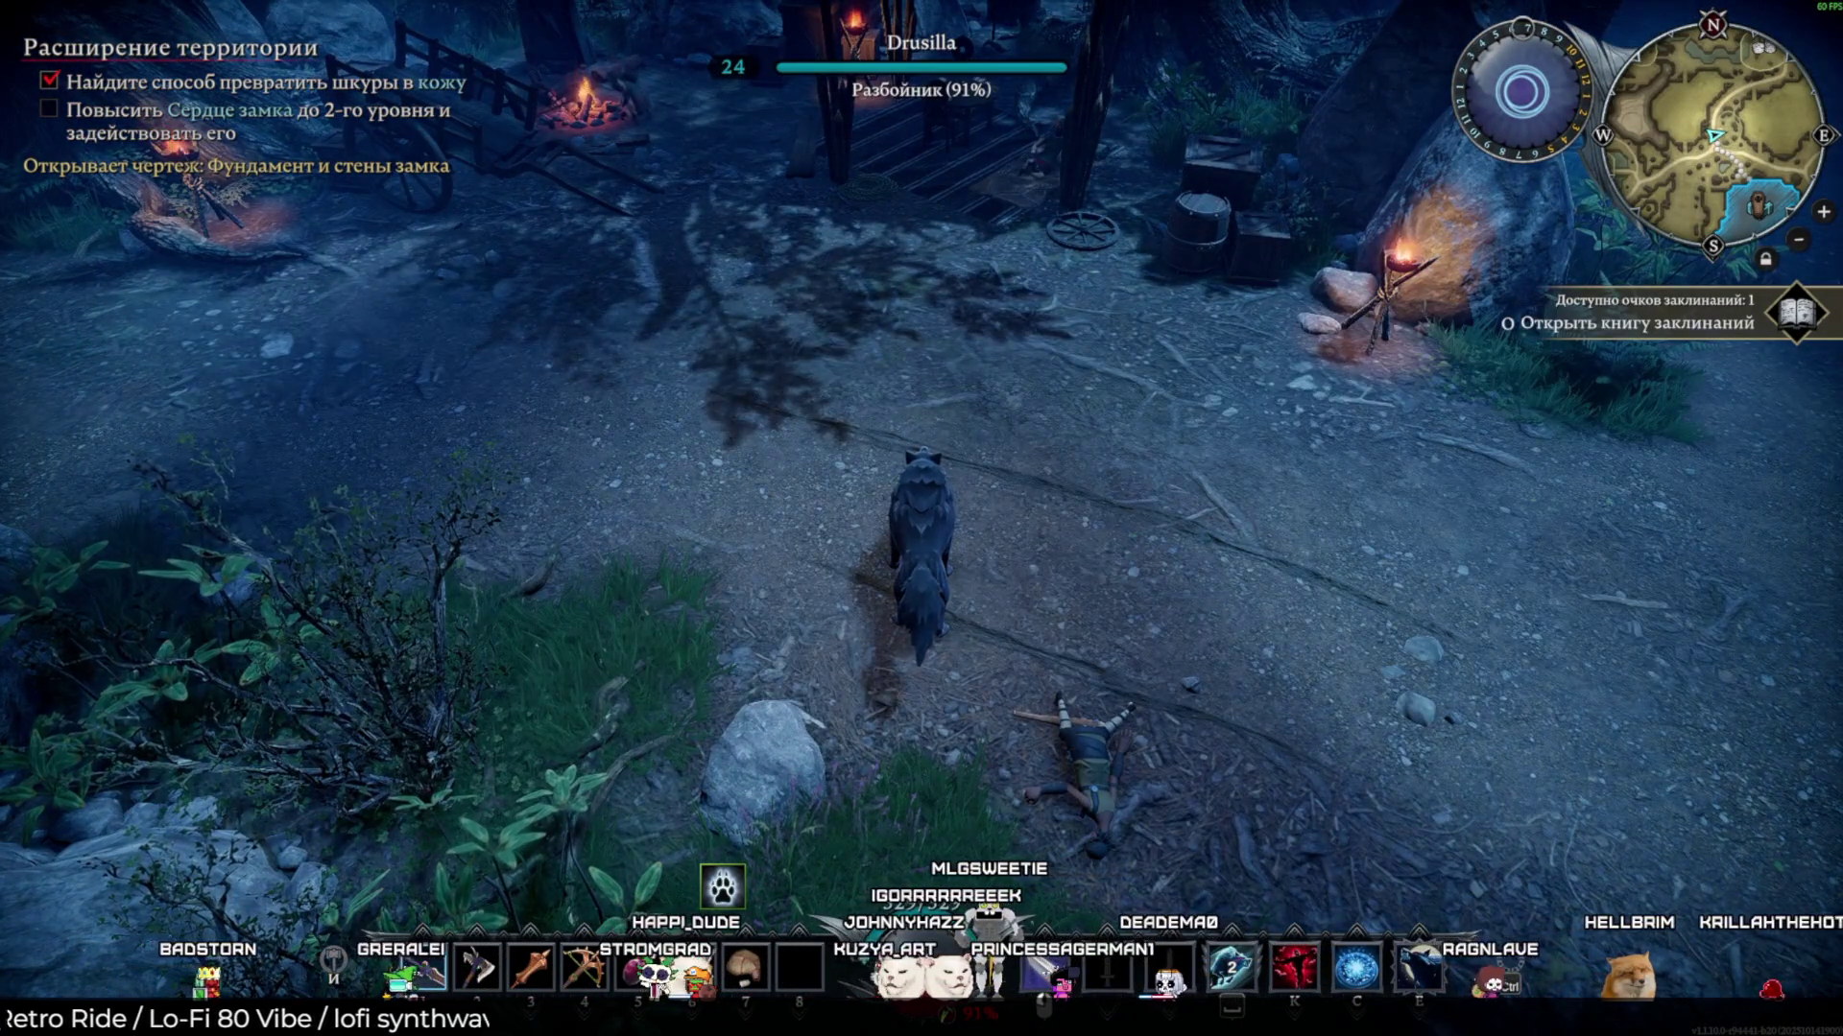
{"action": "key", "text": "alt+Tab"}
{"action": "key", "text": "alt+Tab"}
{"action": "key", "text": "alt+Tab"}
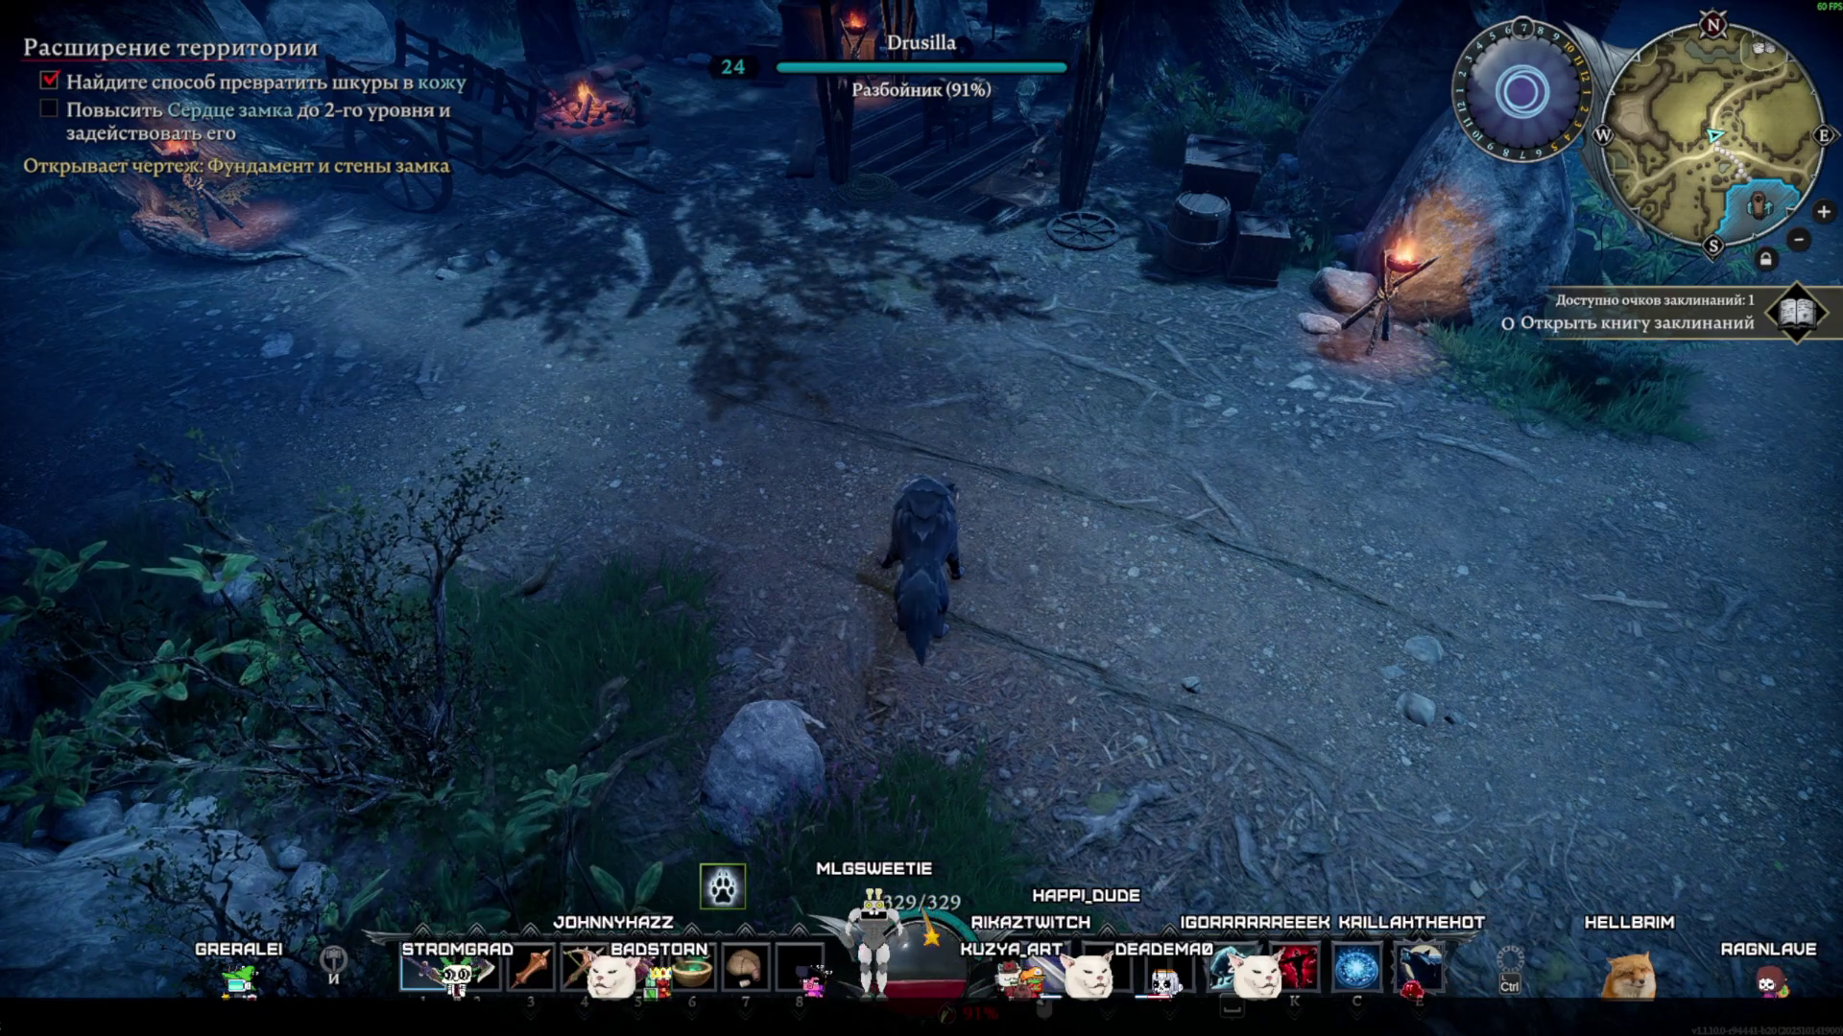
{"action": "key", "text": "alt+Tab"}
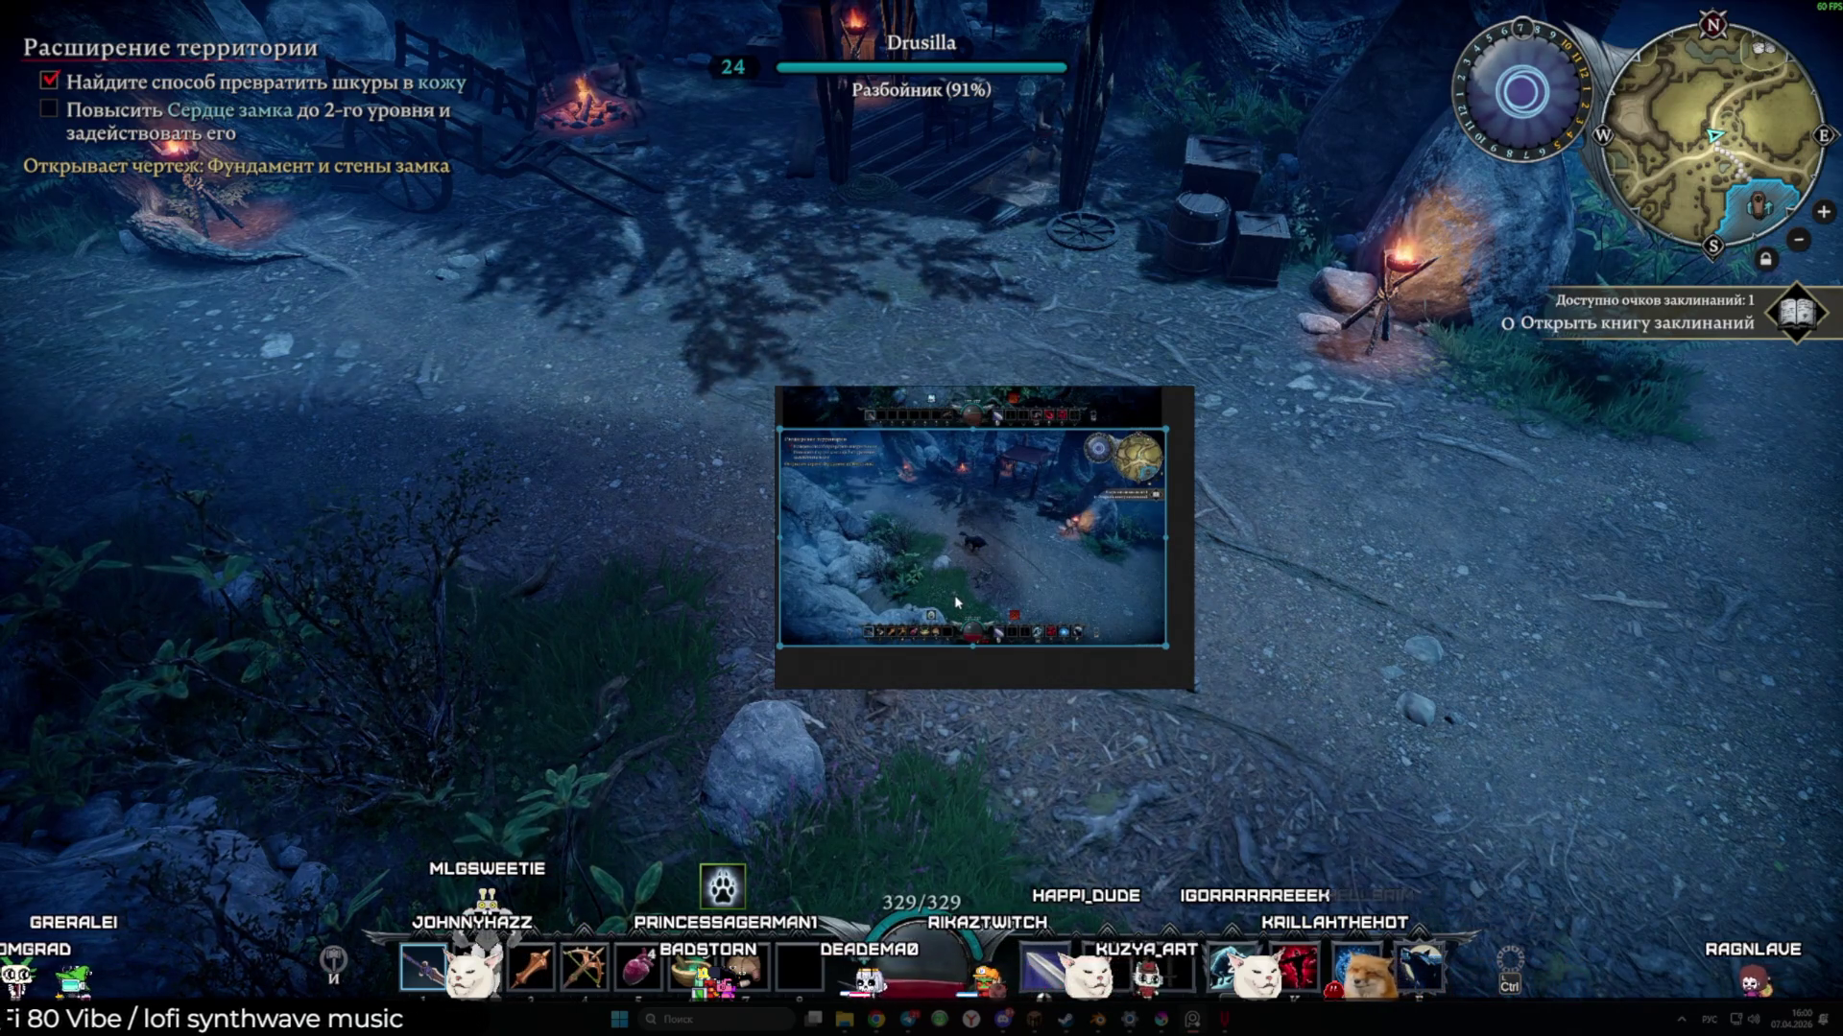
{"action": "left_click", "coordinate": [955, 602]}
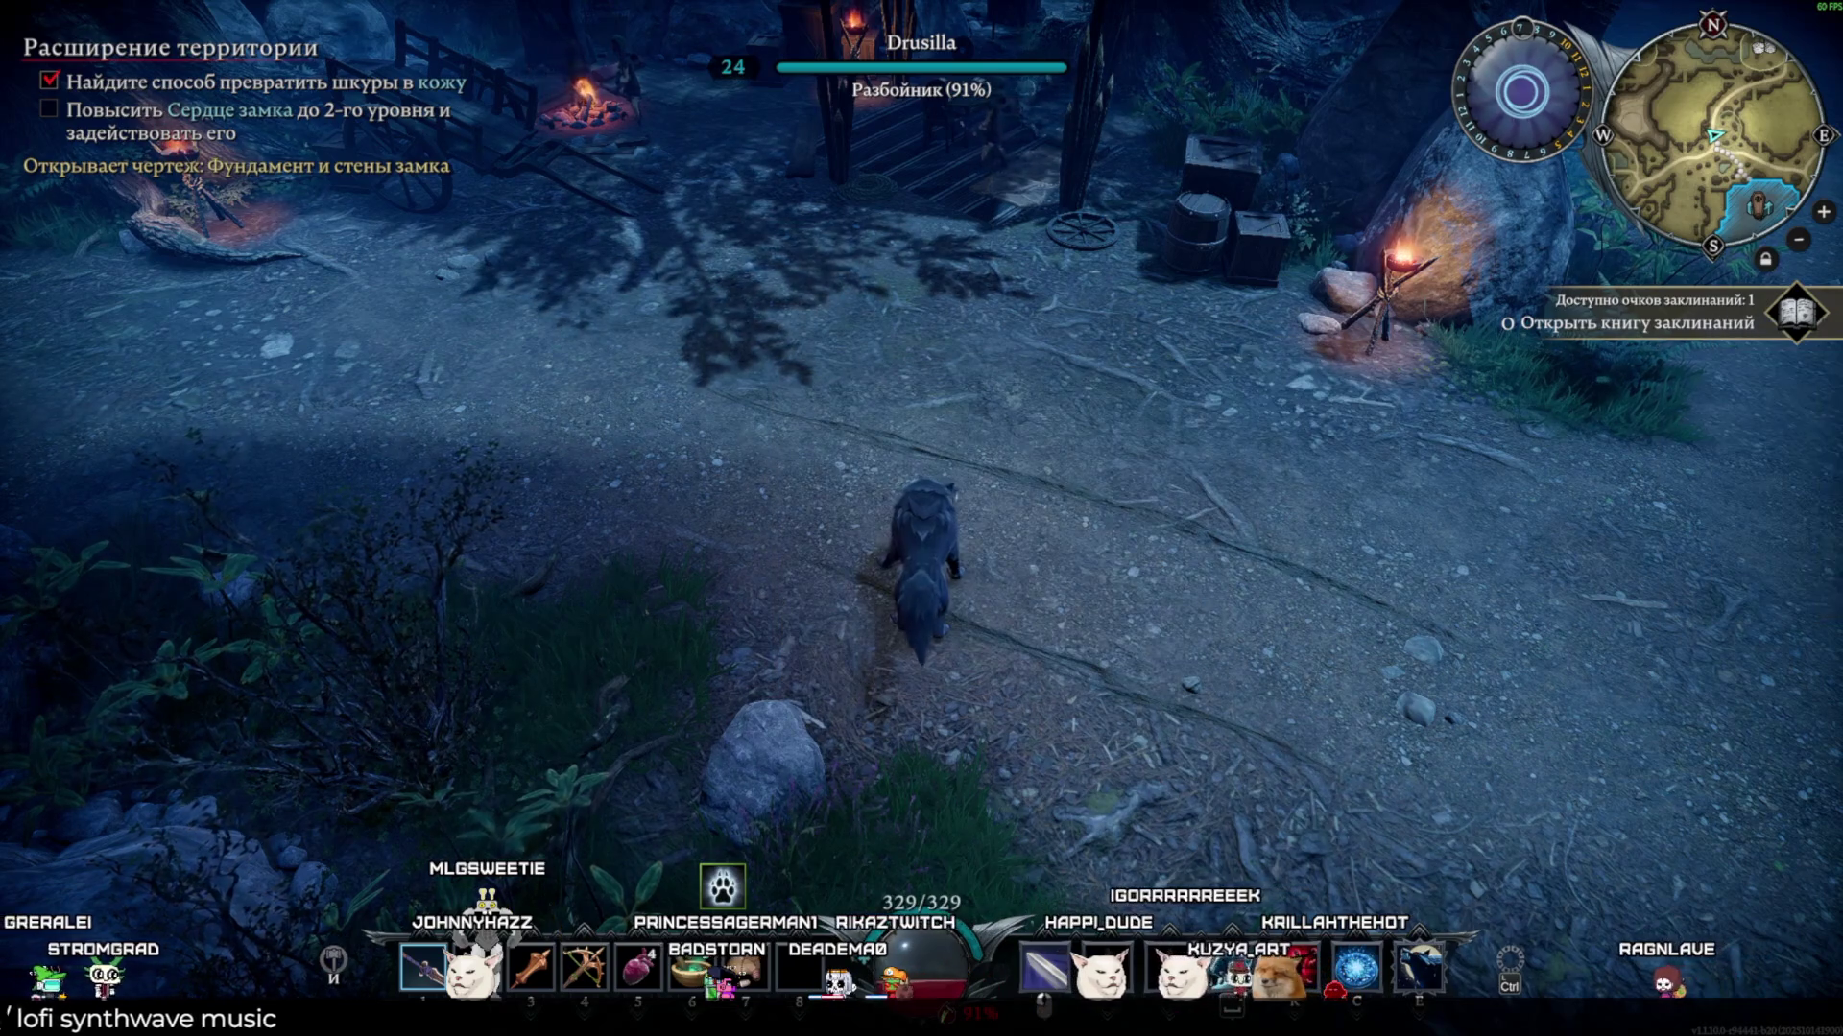
Run the wolf up the forest path to the hooded stone statue
{"action": "key", "text": "w"}
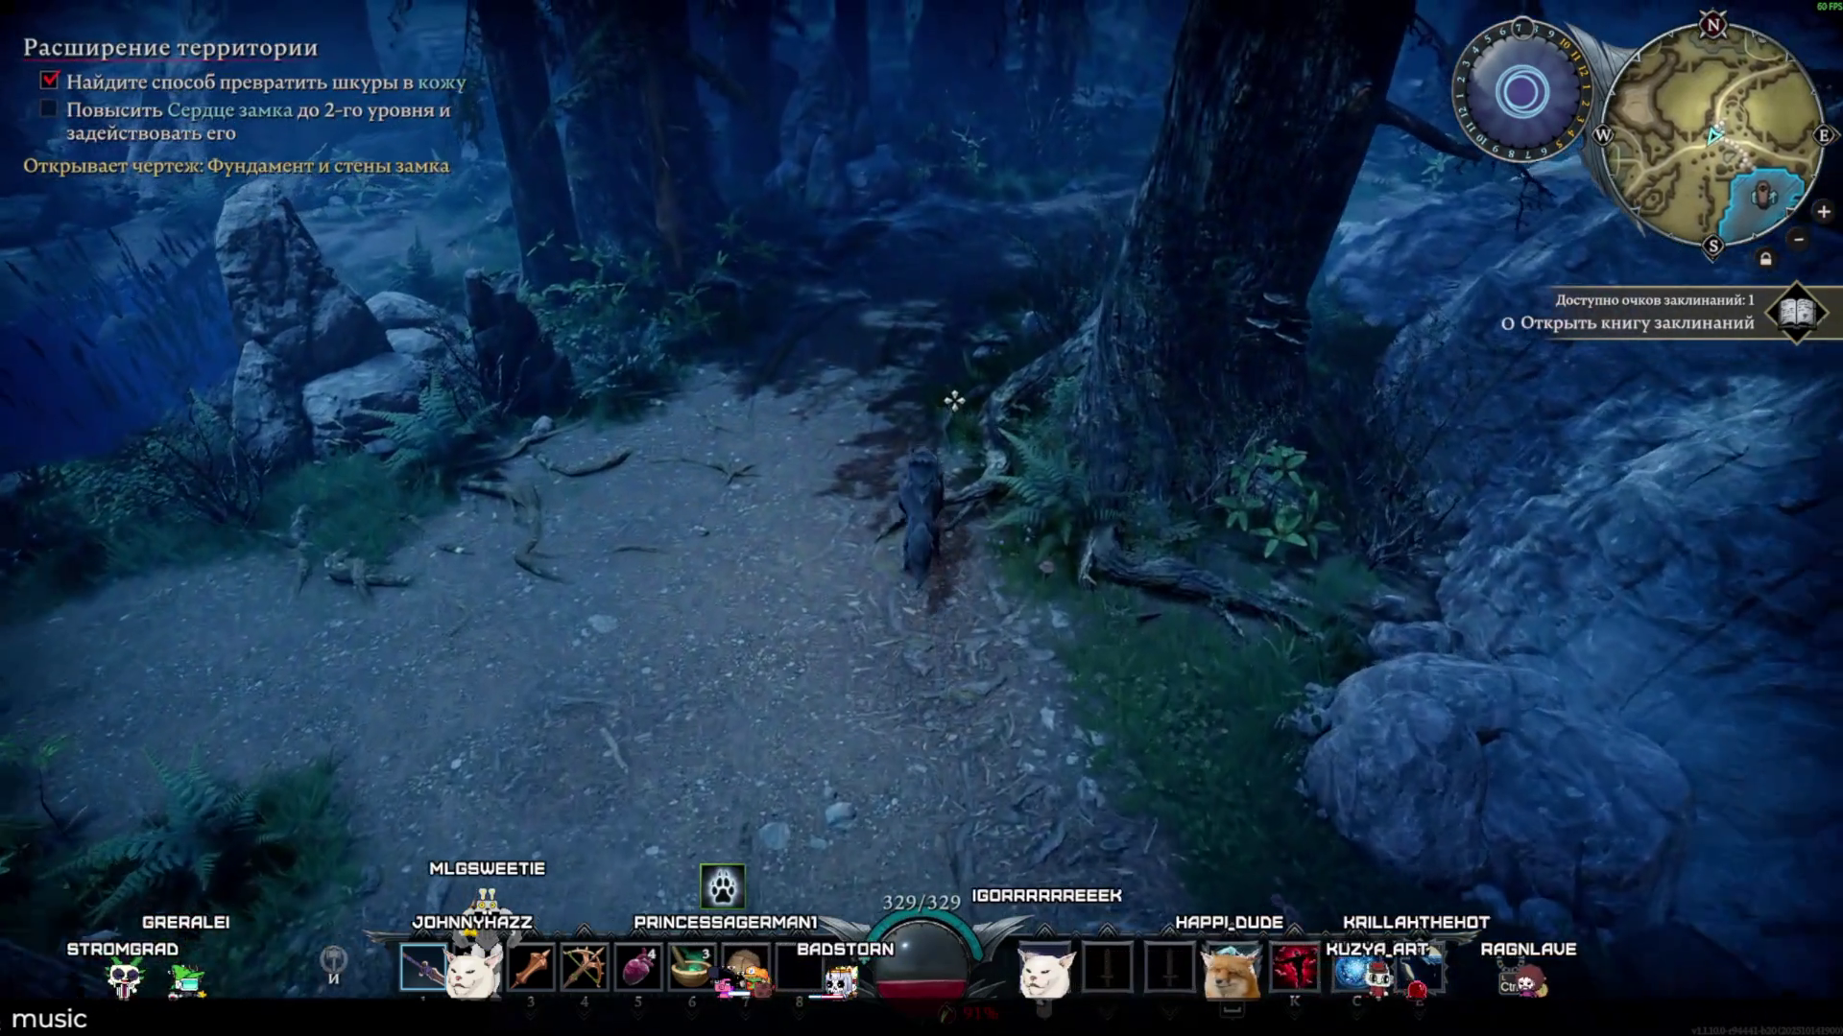
{"action": "left_click", "coordinate": [953, 401]}
{"action": "key", "text": "w"}
{"action": "key", "text": "w"}
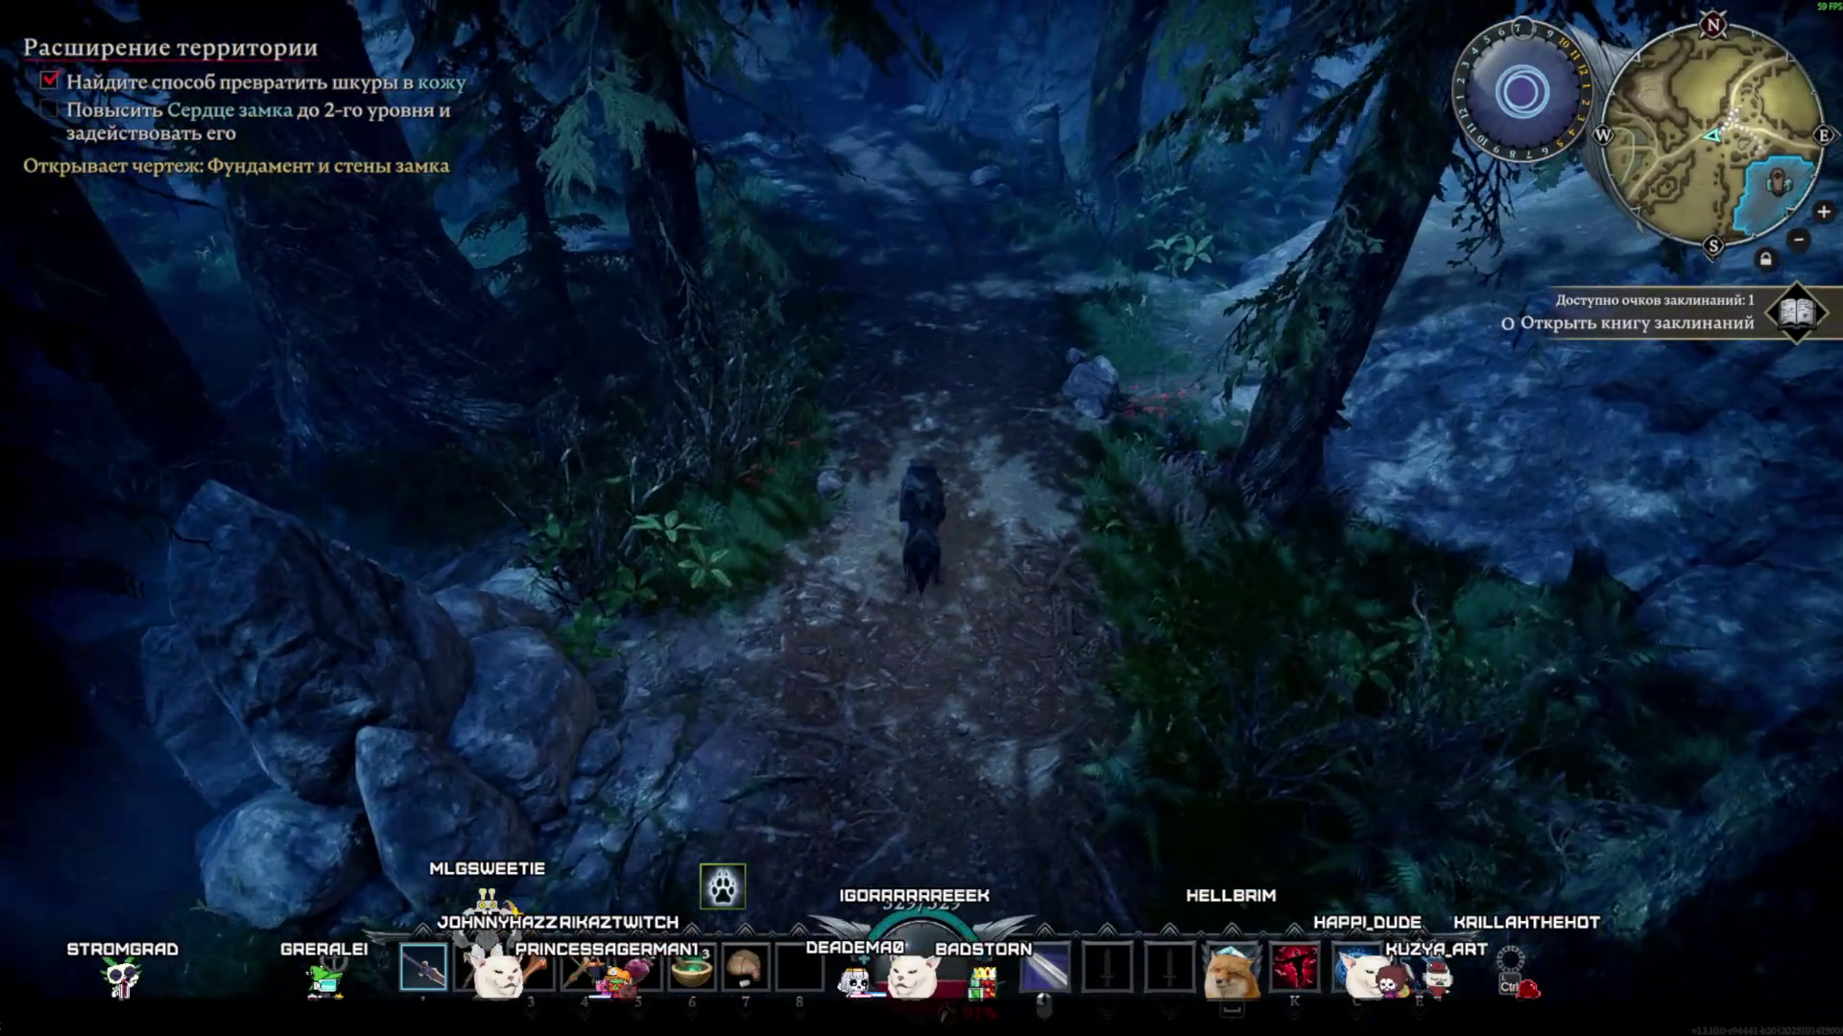
{"action": "key", "text": "w"}
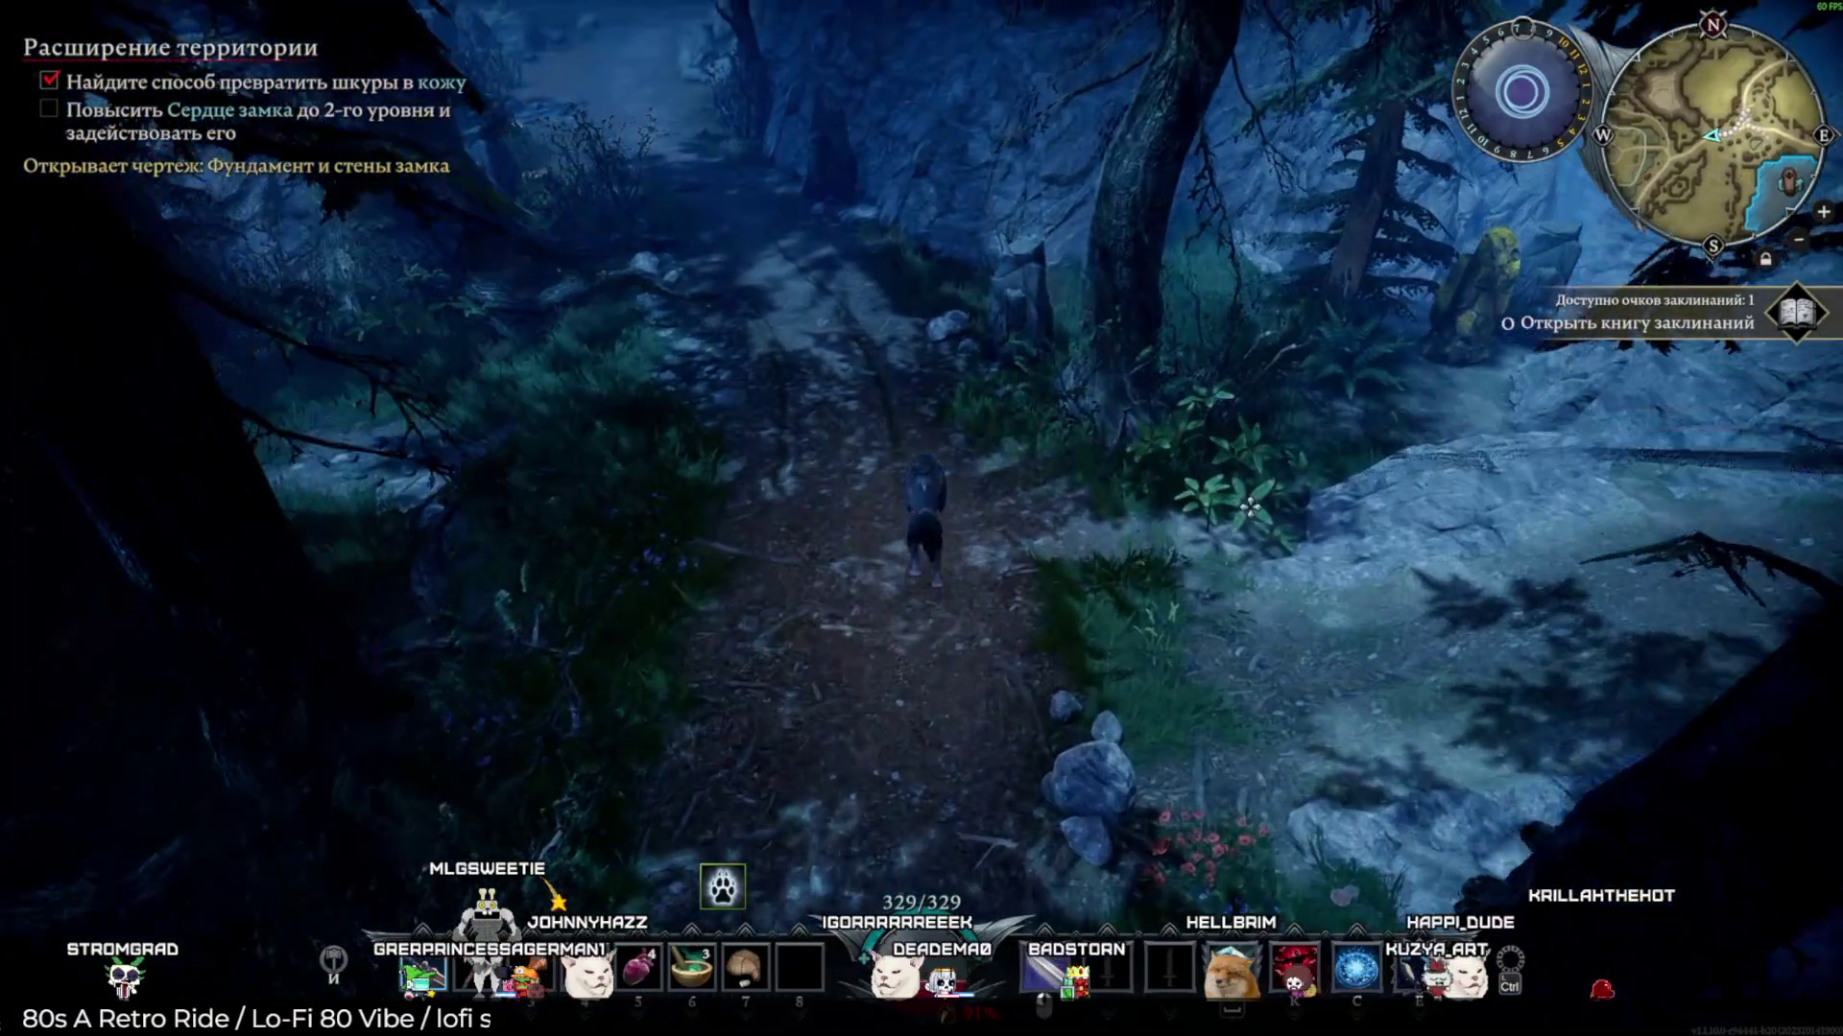
{"action": "key", "text": "w"}
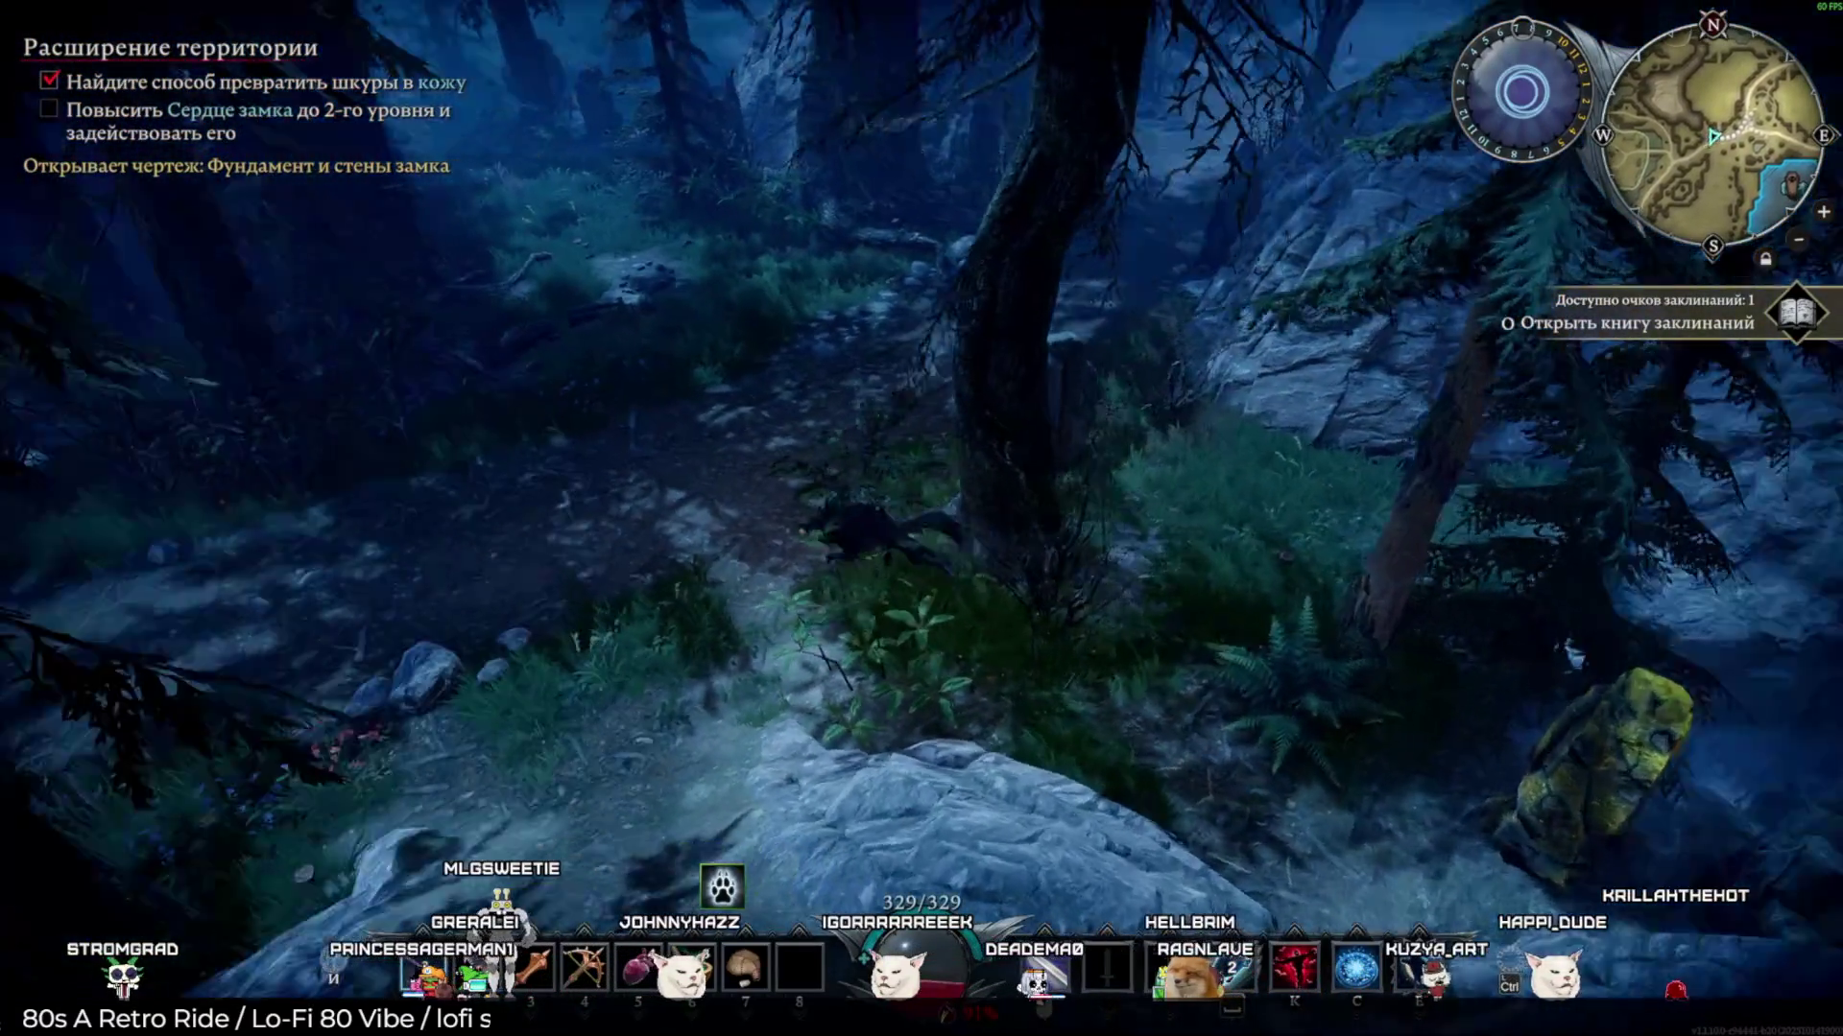
{"action": "key", "text": "w"}
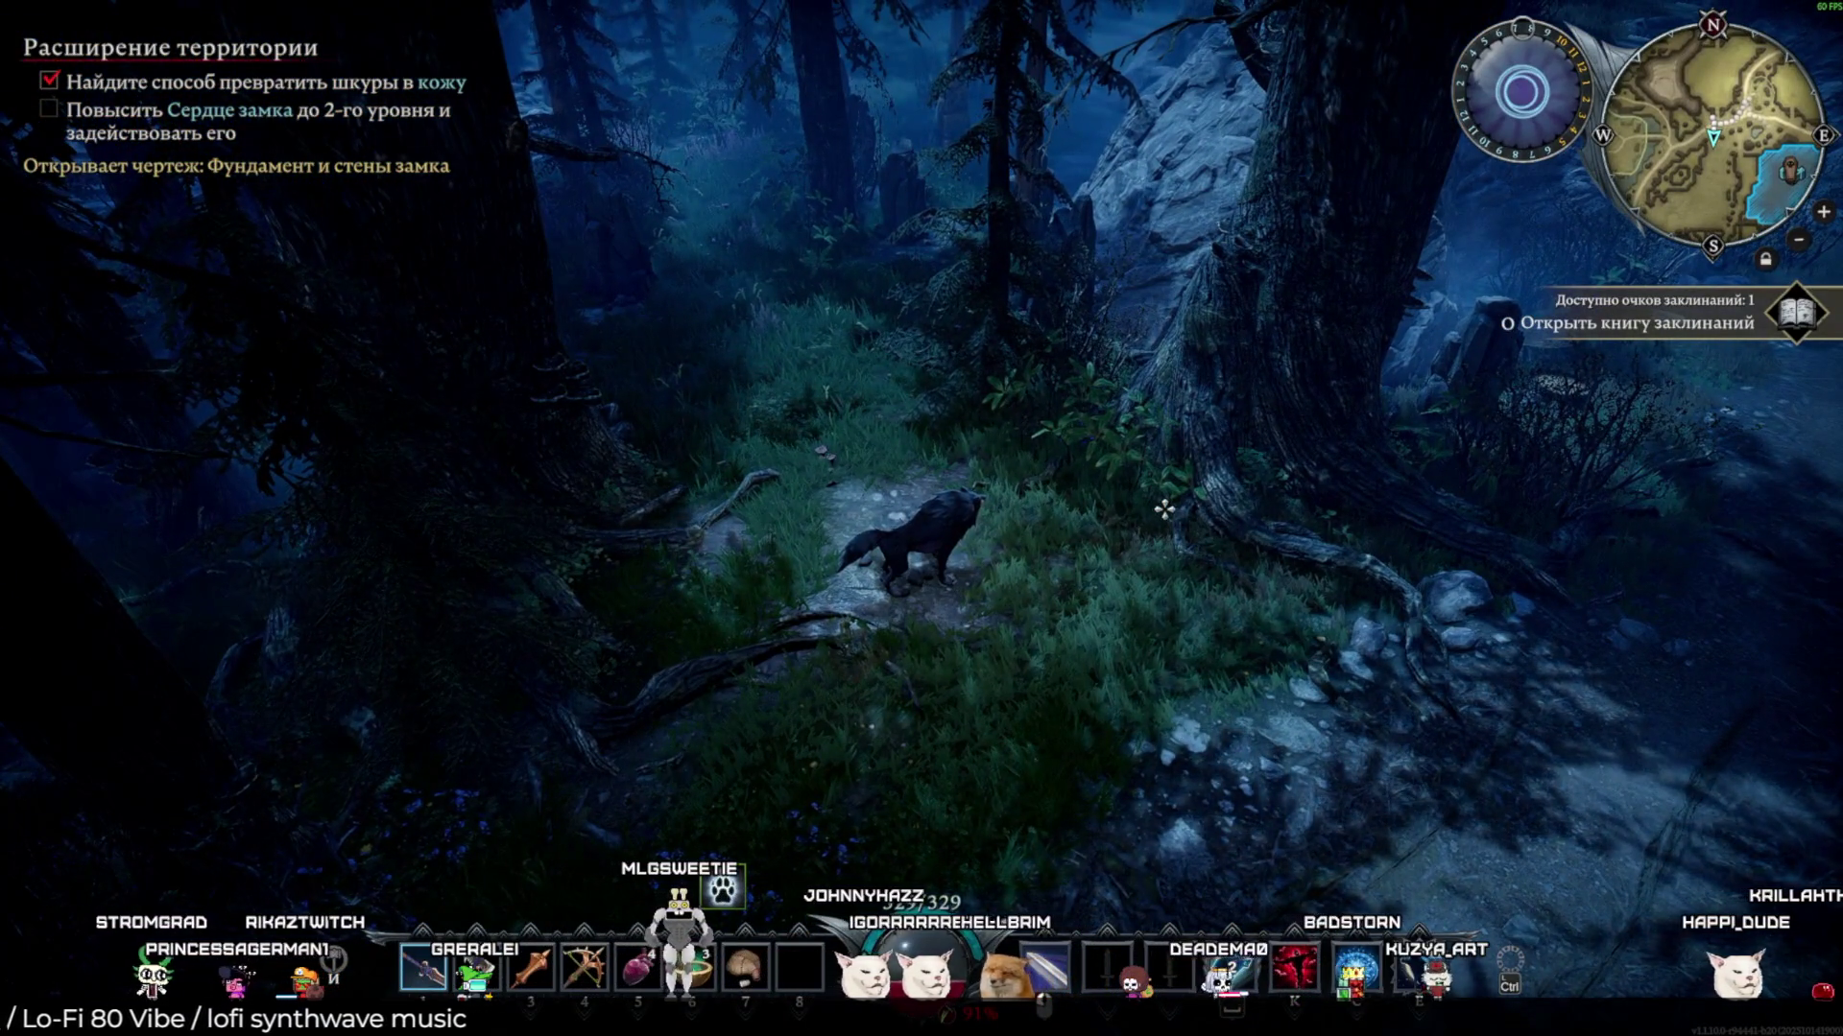
{"action": "key", "text": "w"}
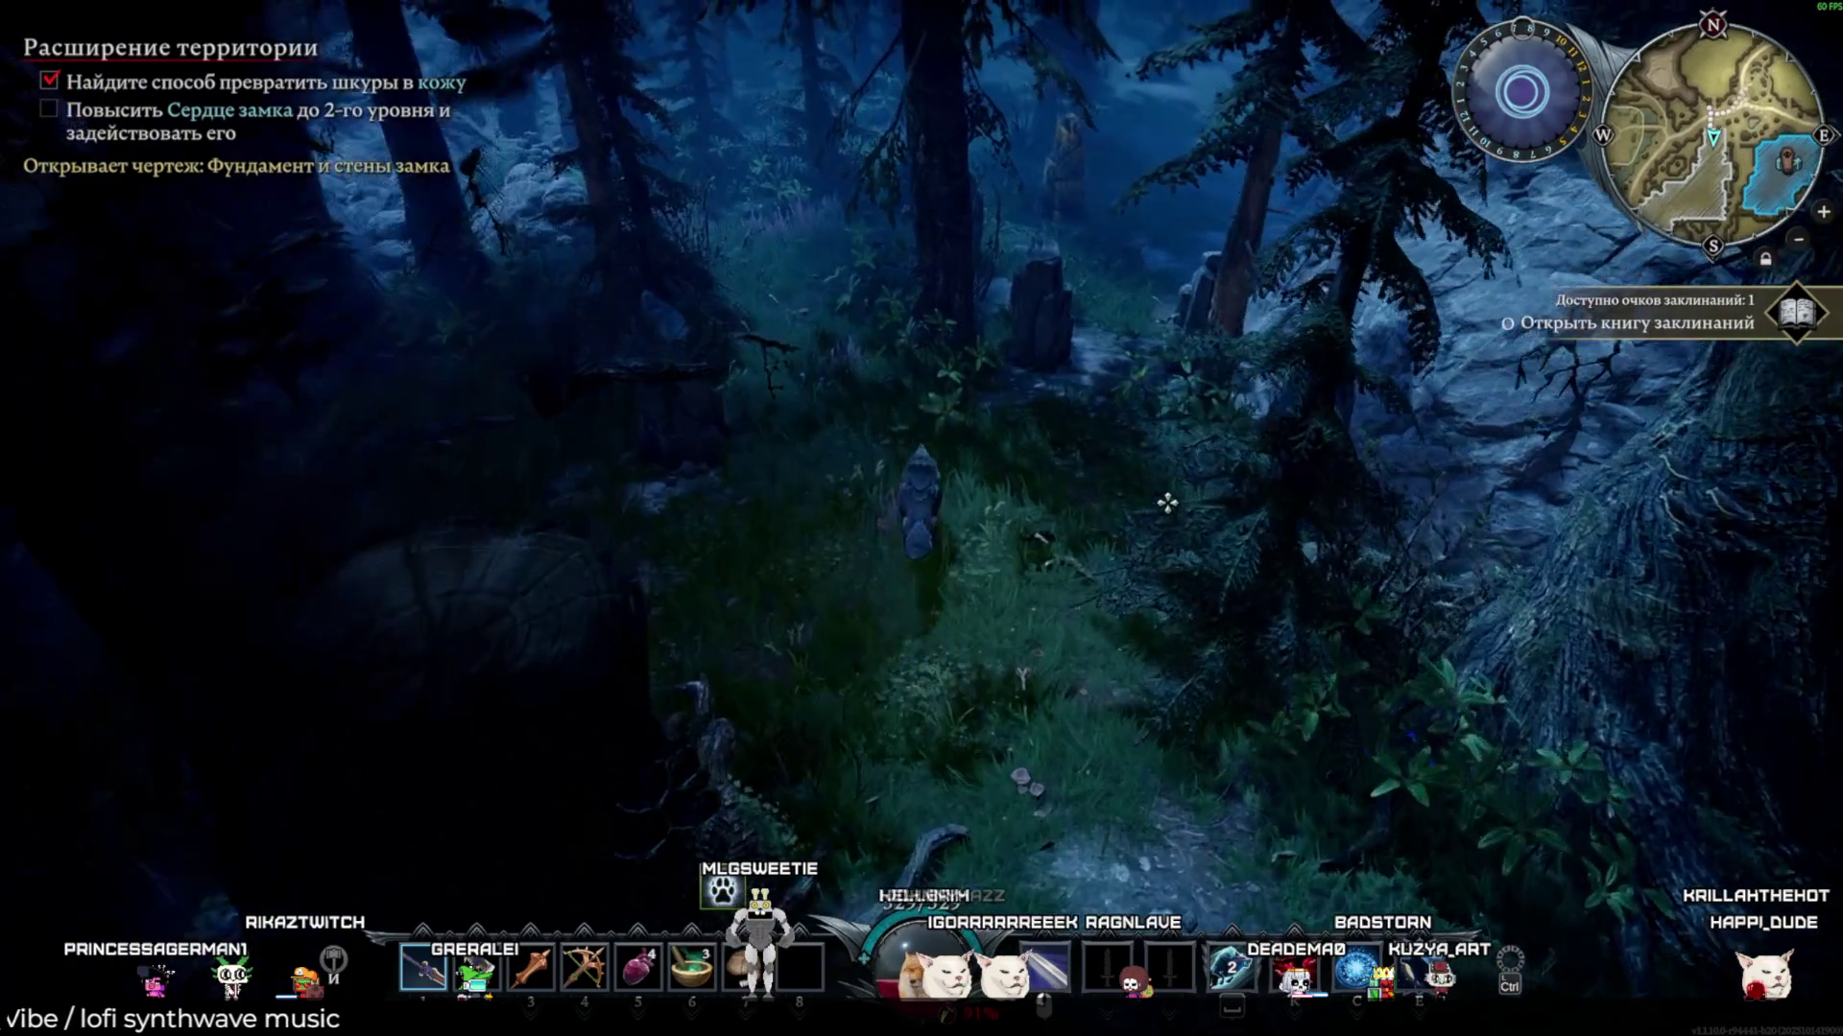
{"action": "key", "text": "w"}
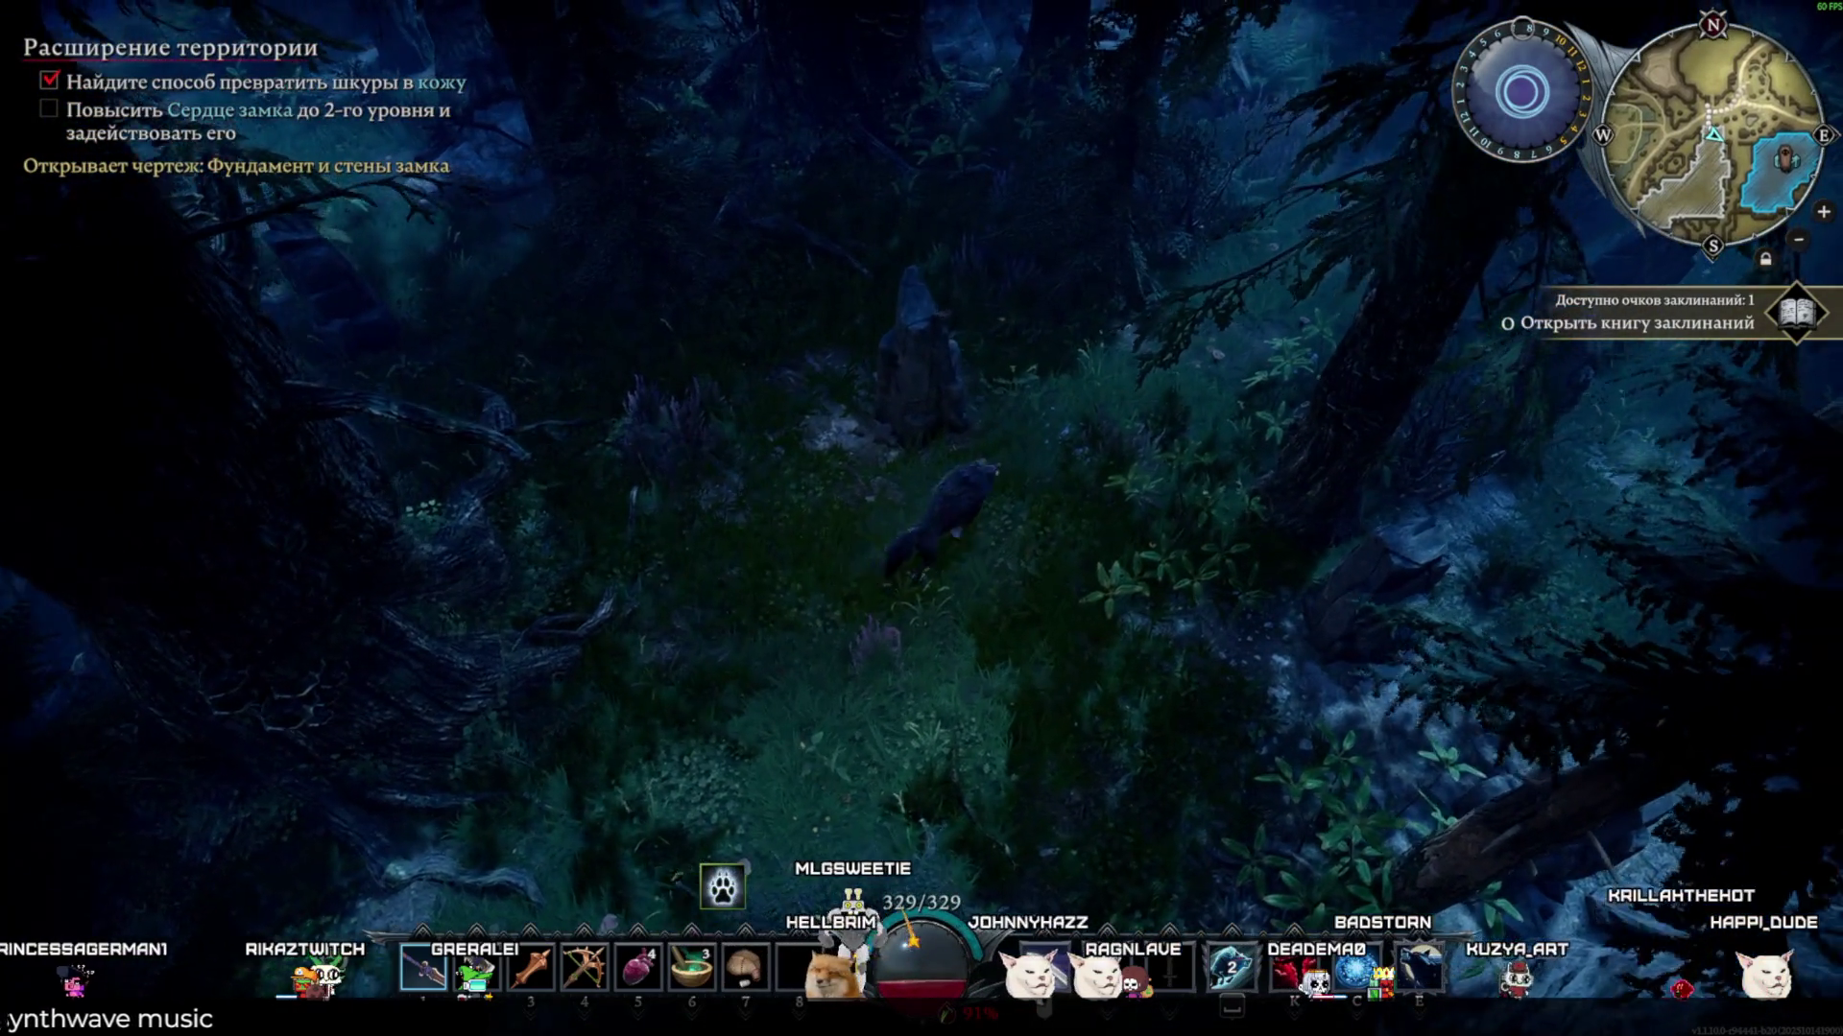
{"action": "key", "text": "w"}
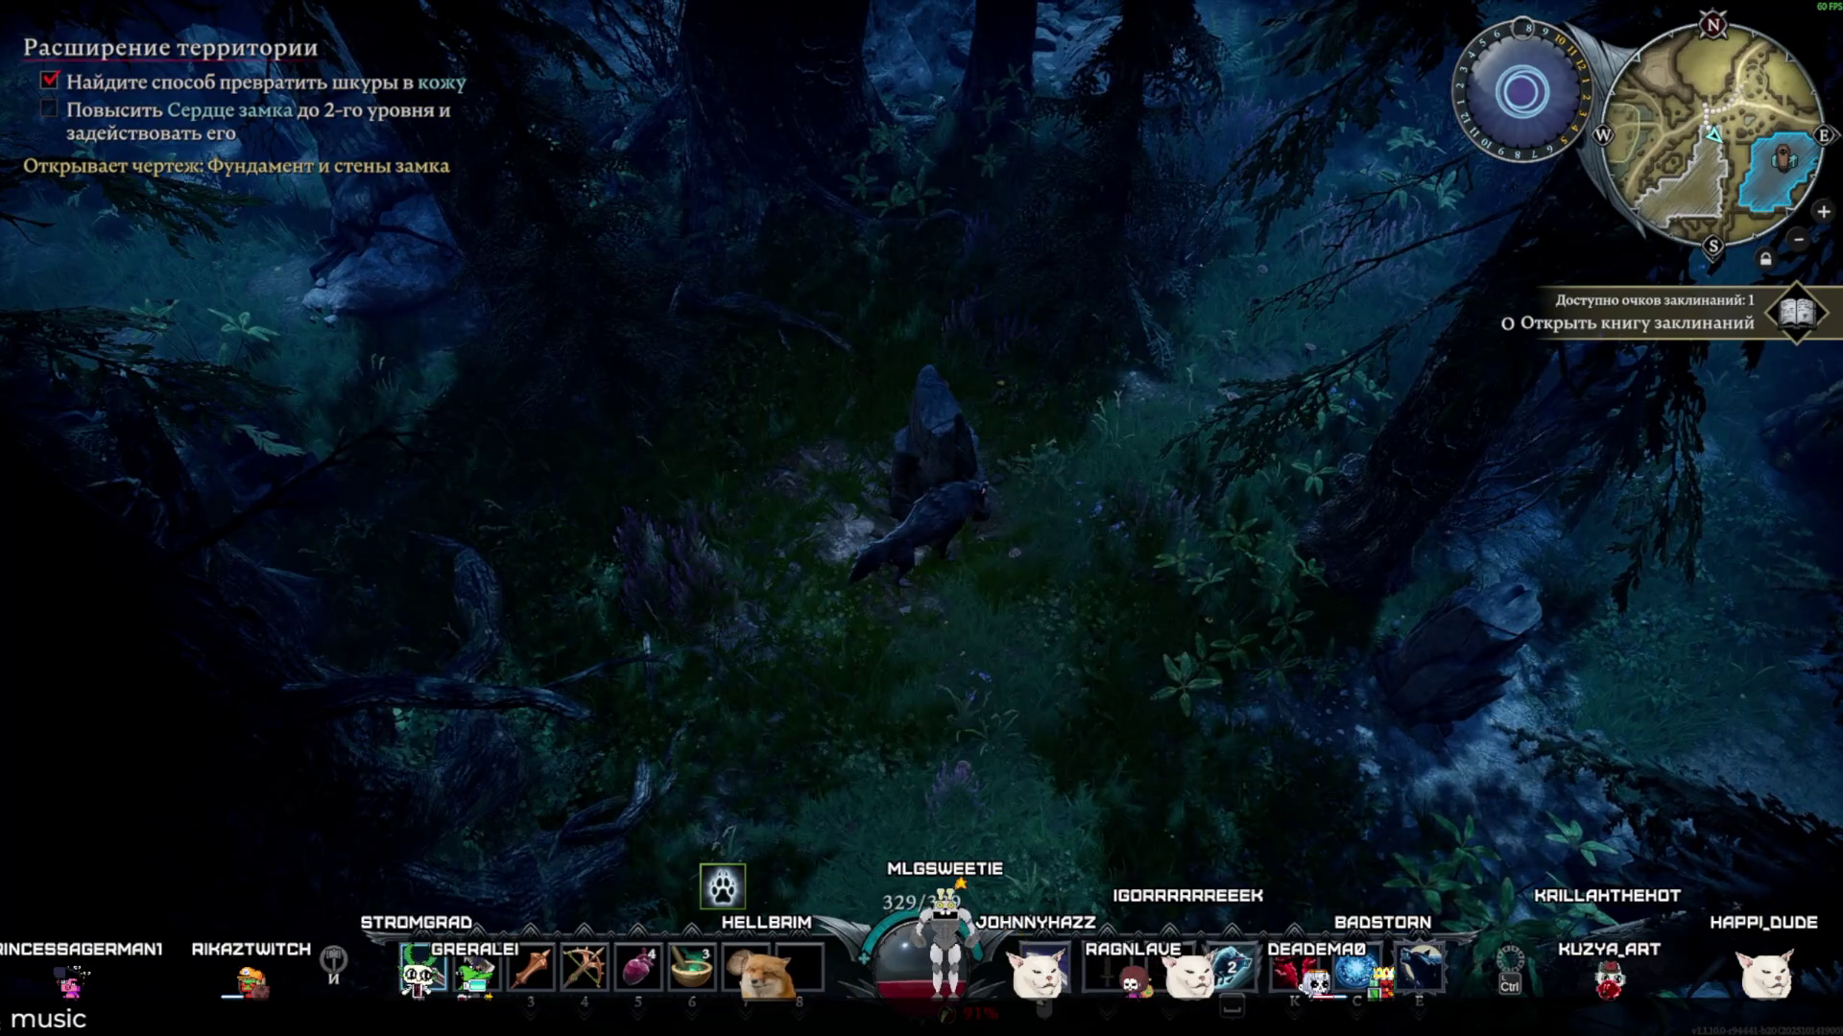
{"action": "key", "text": "w"}
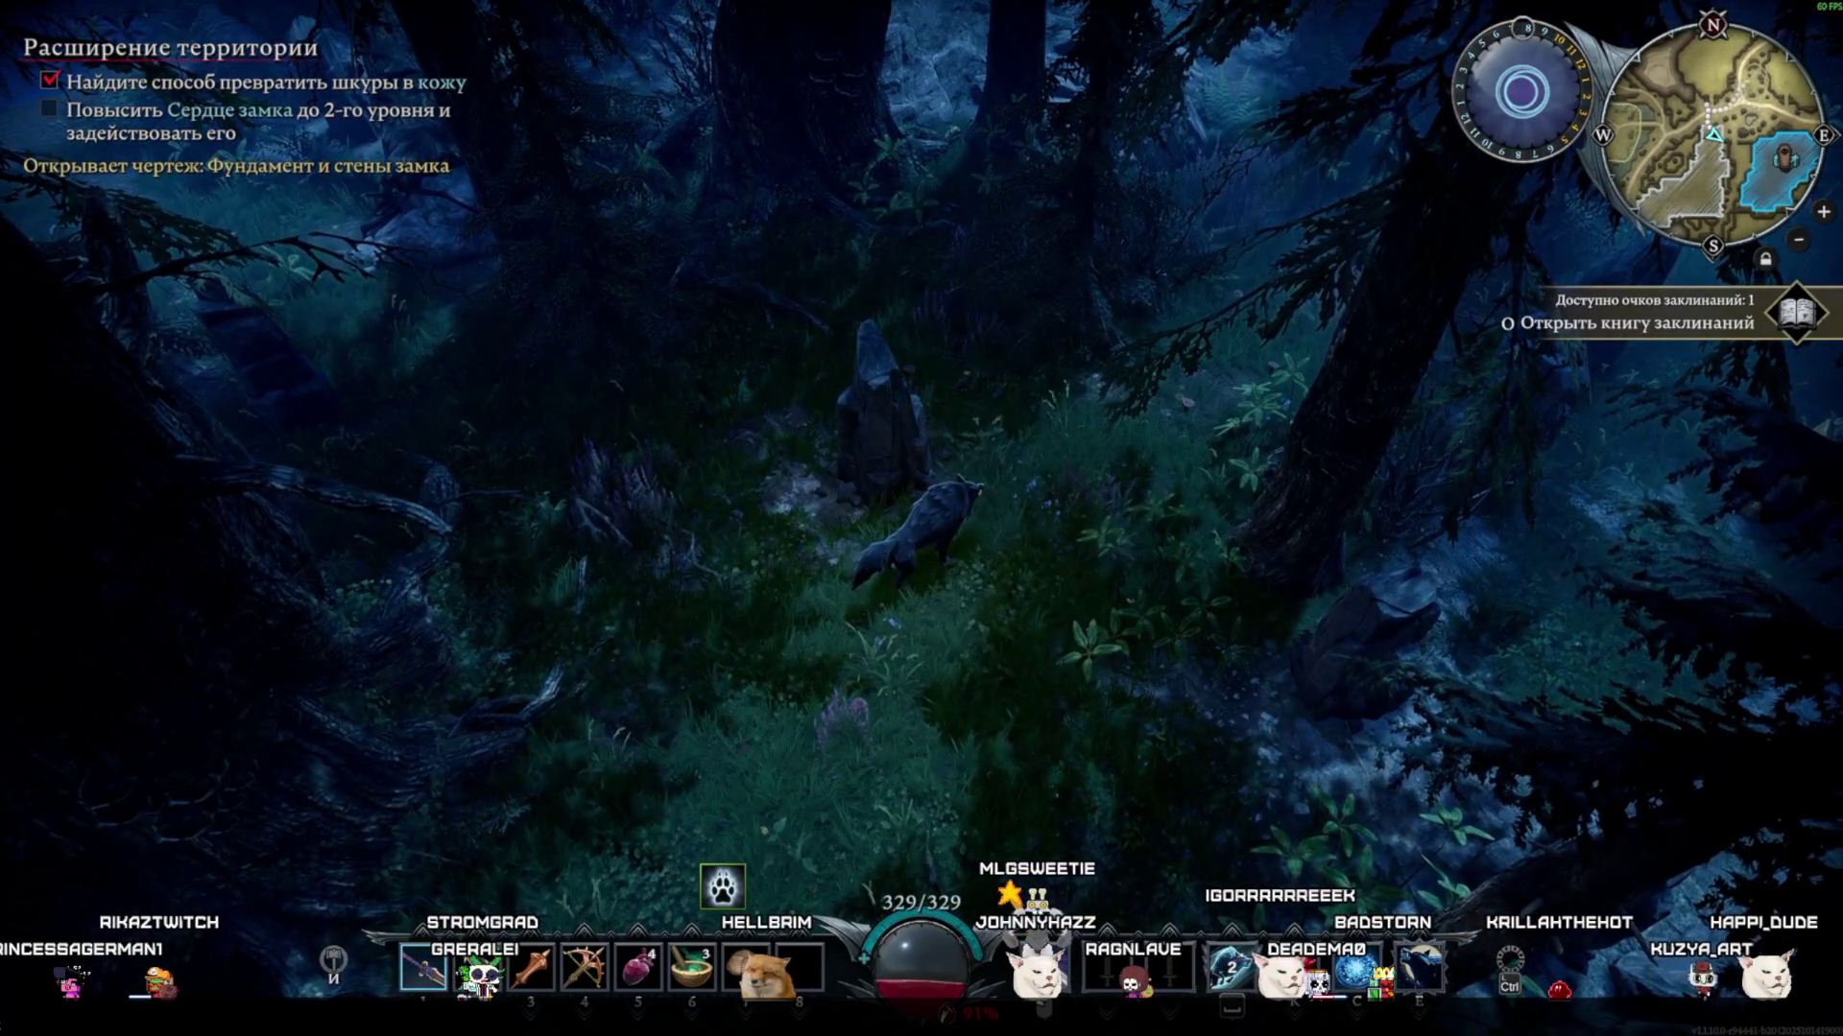
{"action": "key", "text": "super+shift+s"}
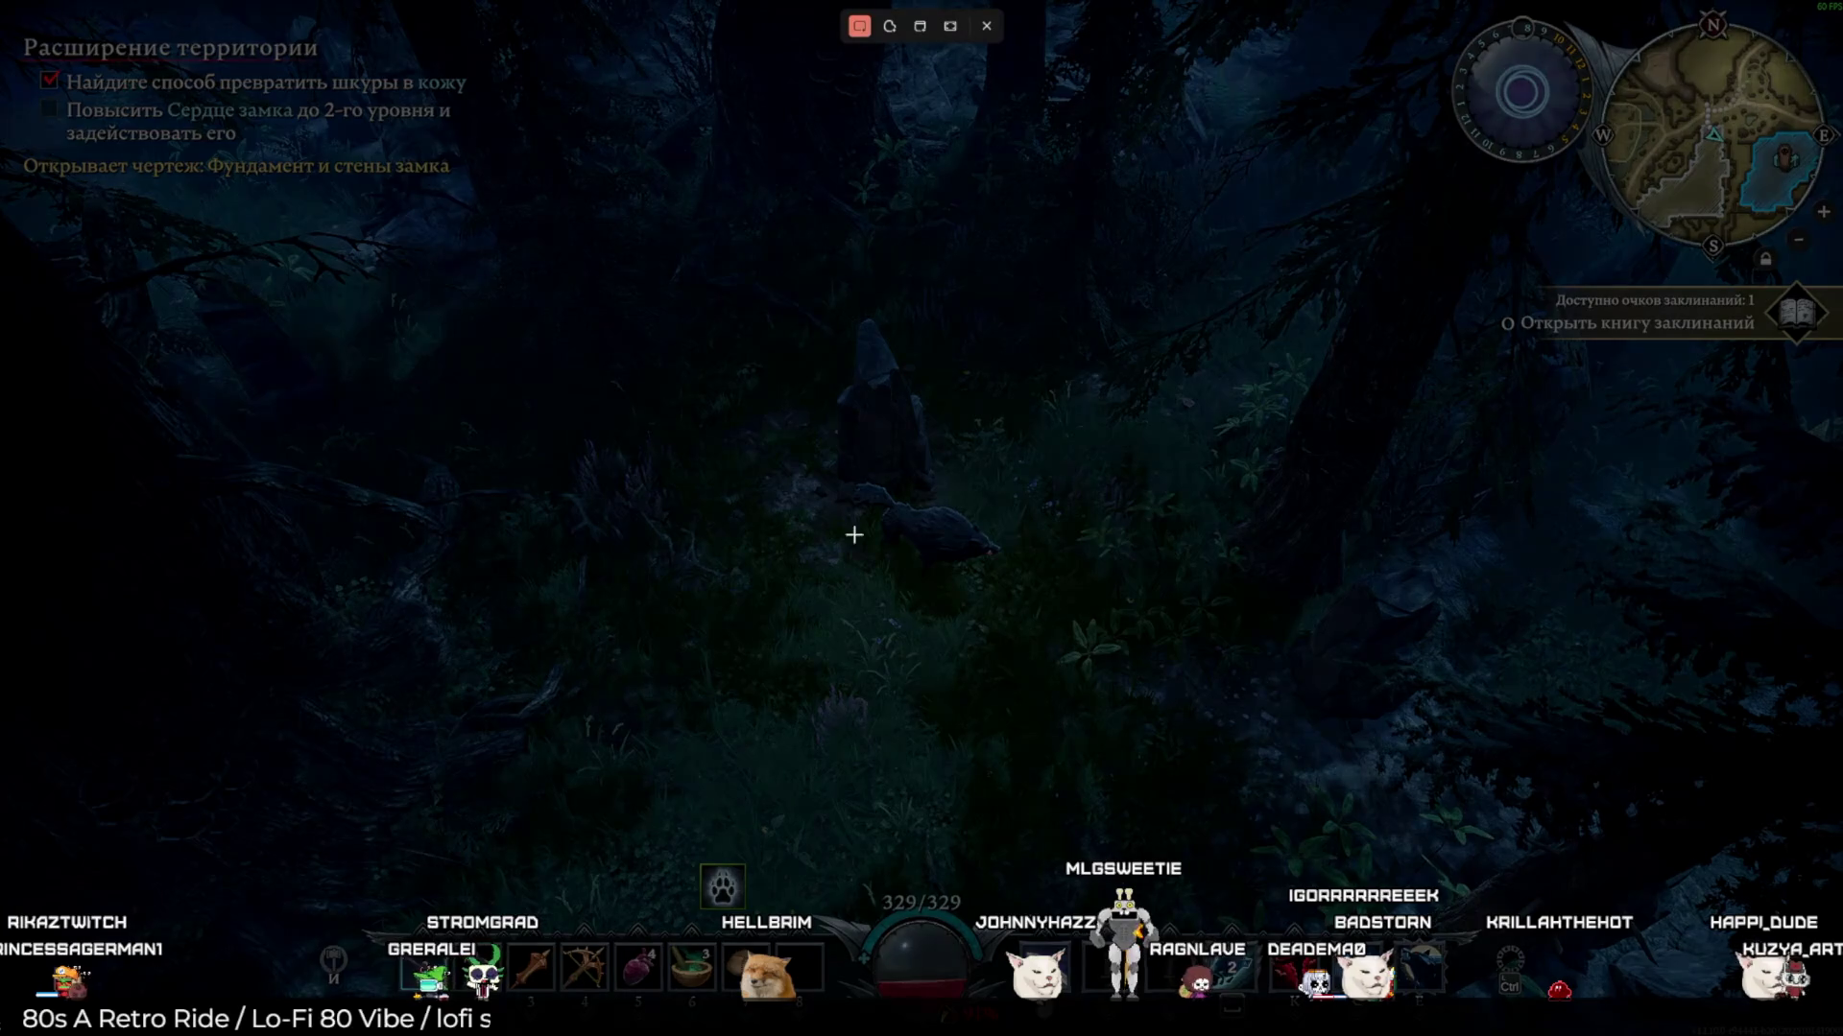
{"action": "key", "text": "Escape"}
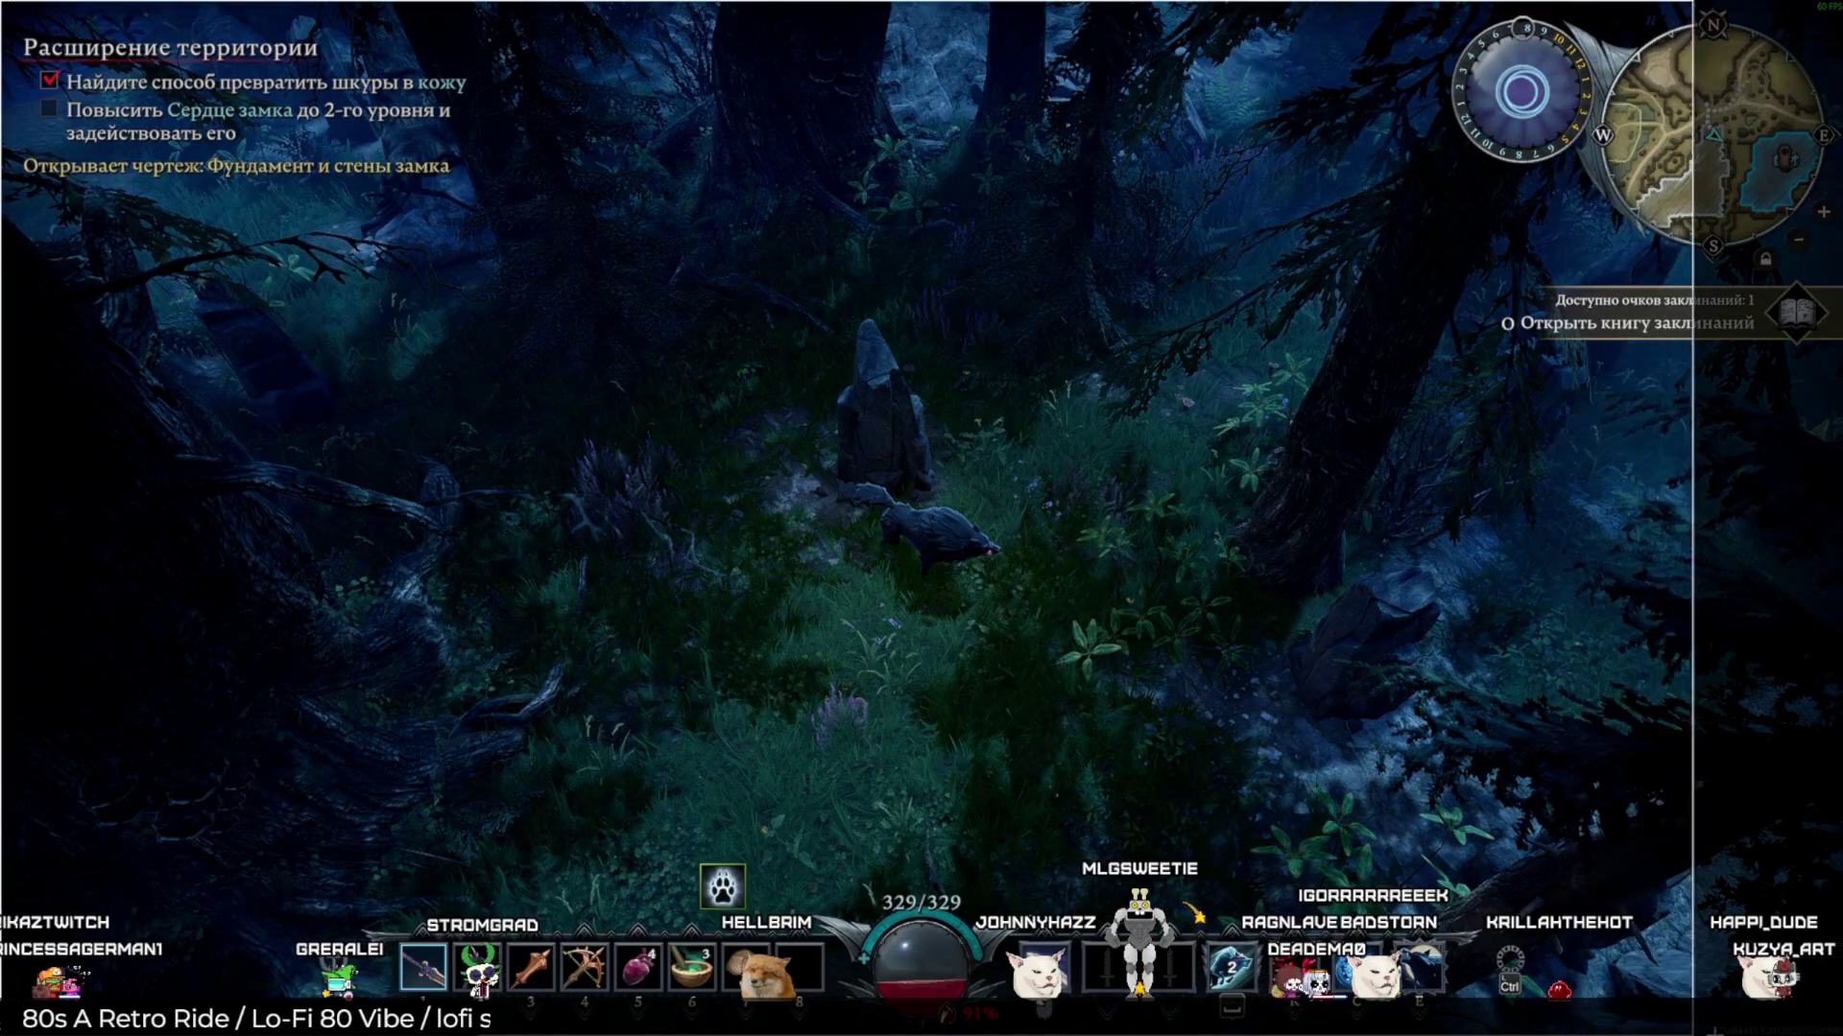
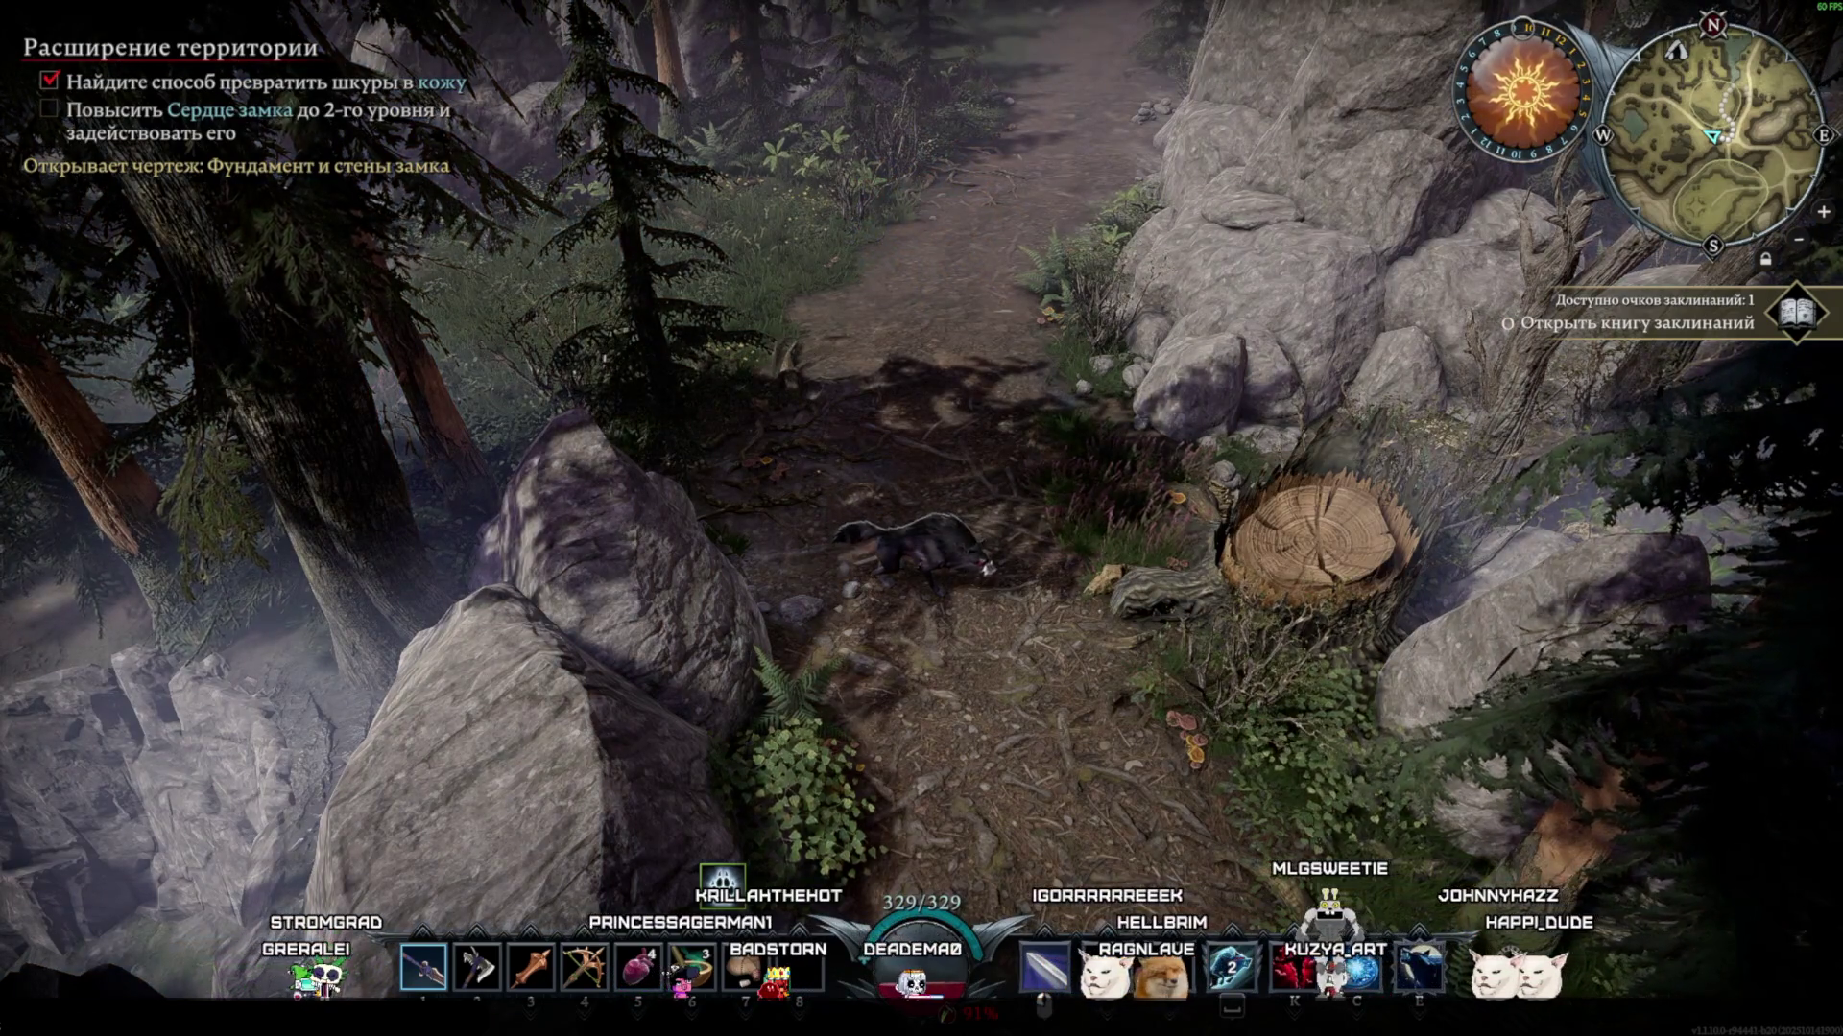
Quit V Rising from the system menu, confirming with Да in the Покинуть игру dialog
{"action": "key", "text": "w"}
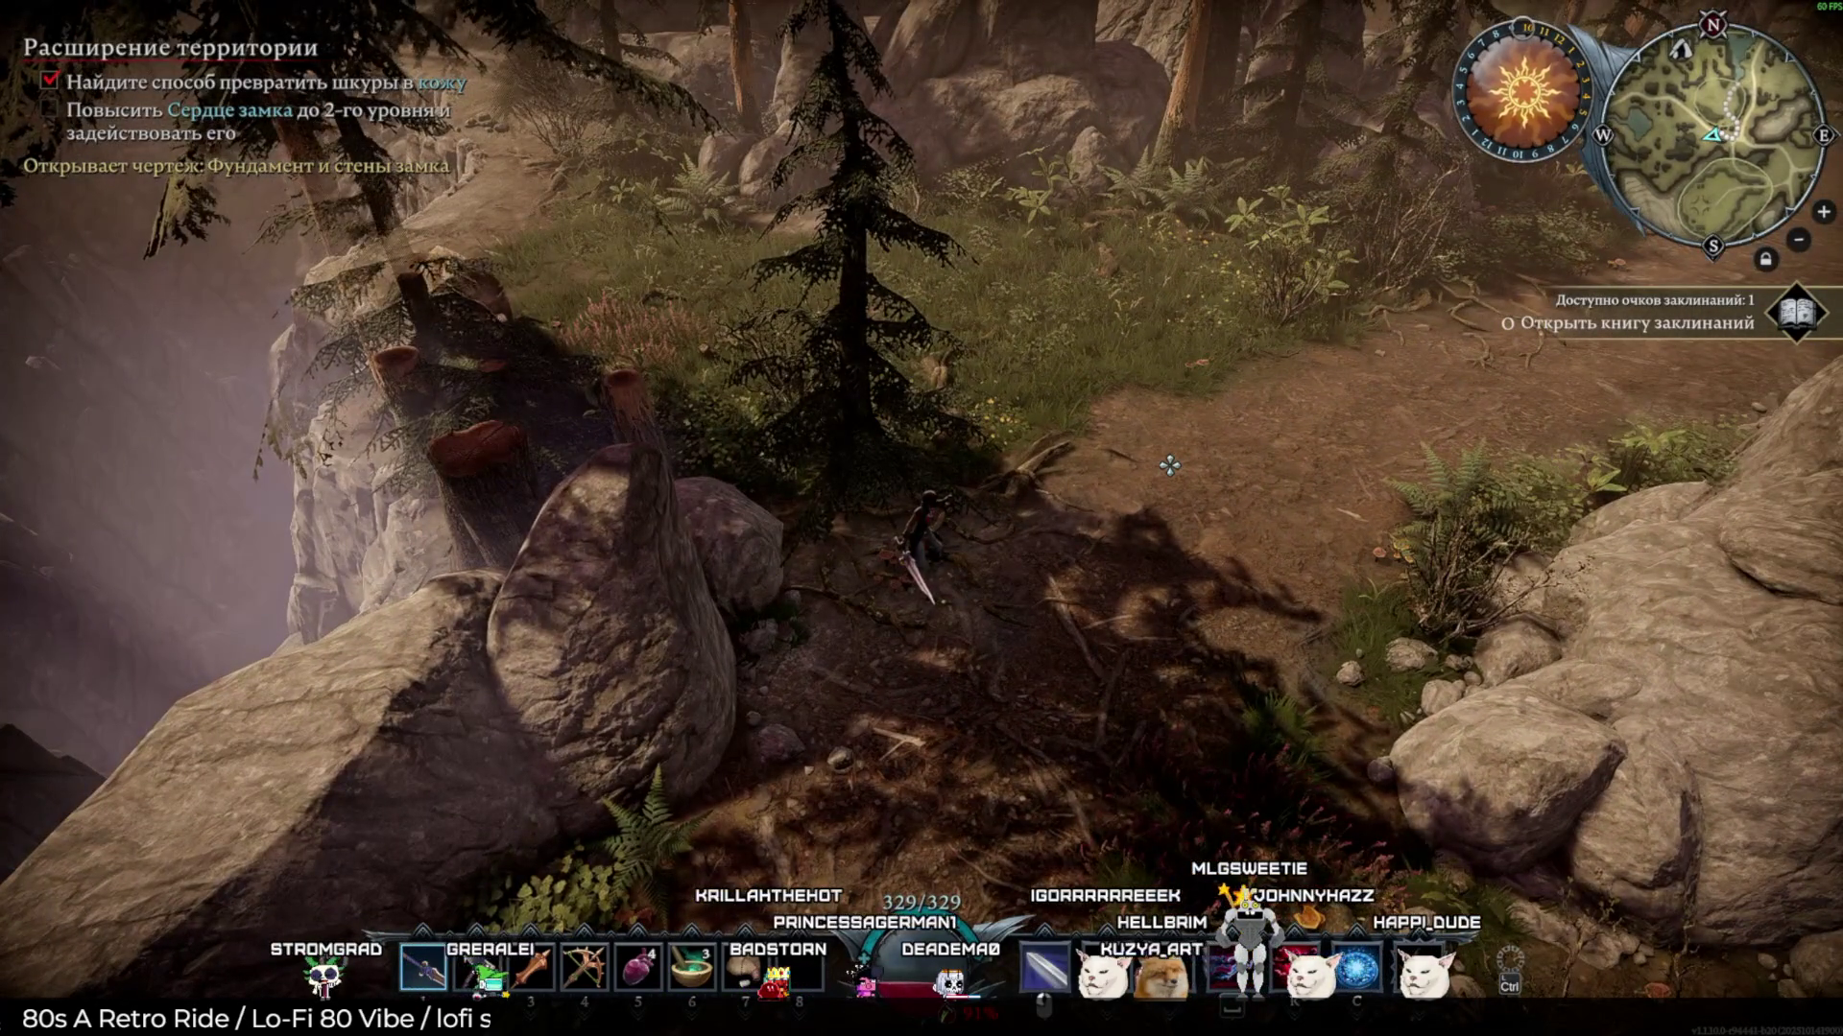
{"action": "key", "text": "Escape"}
{"action": "left_click", "coordinate": [950, 856]}
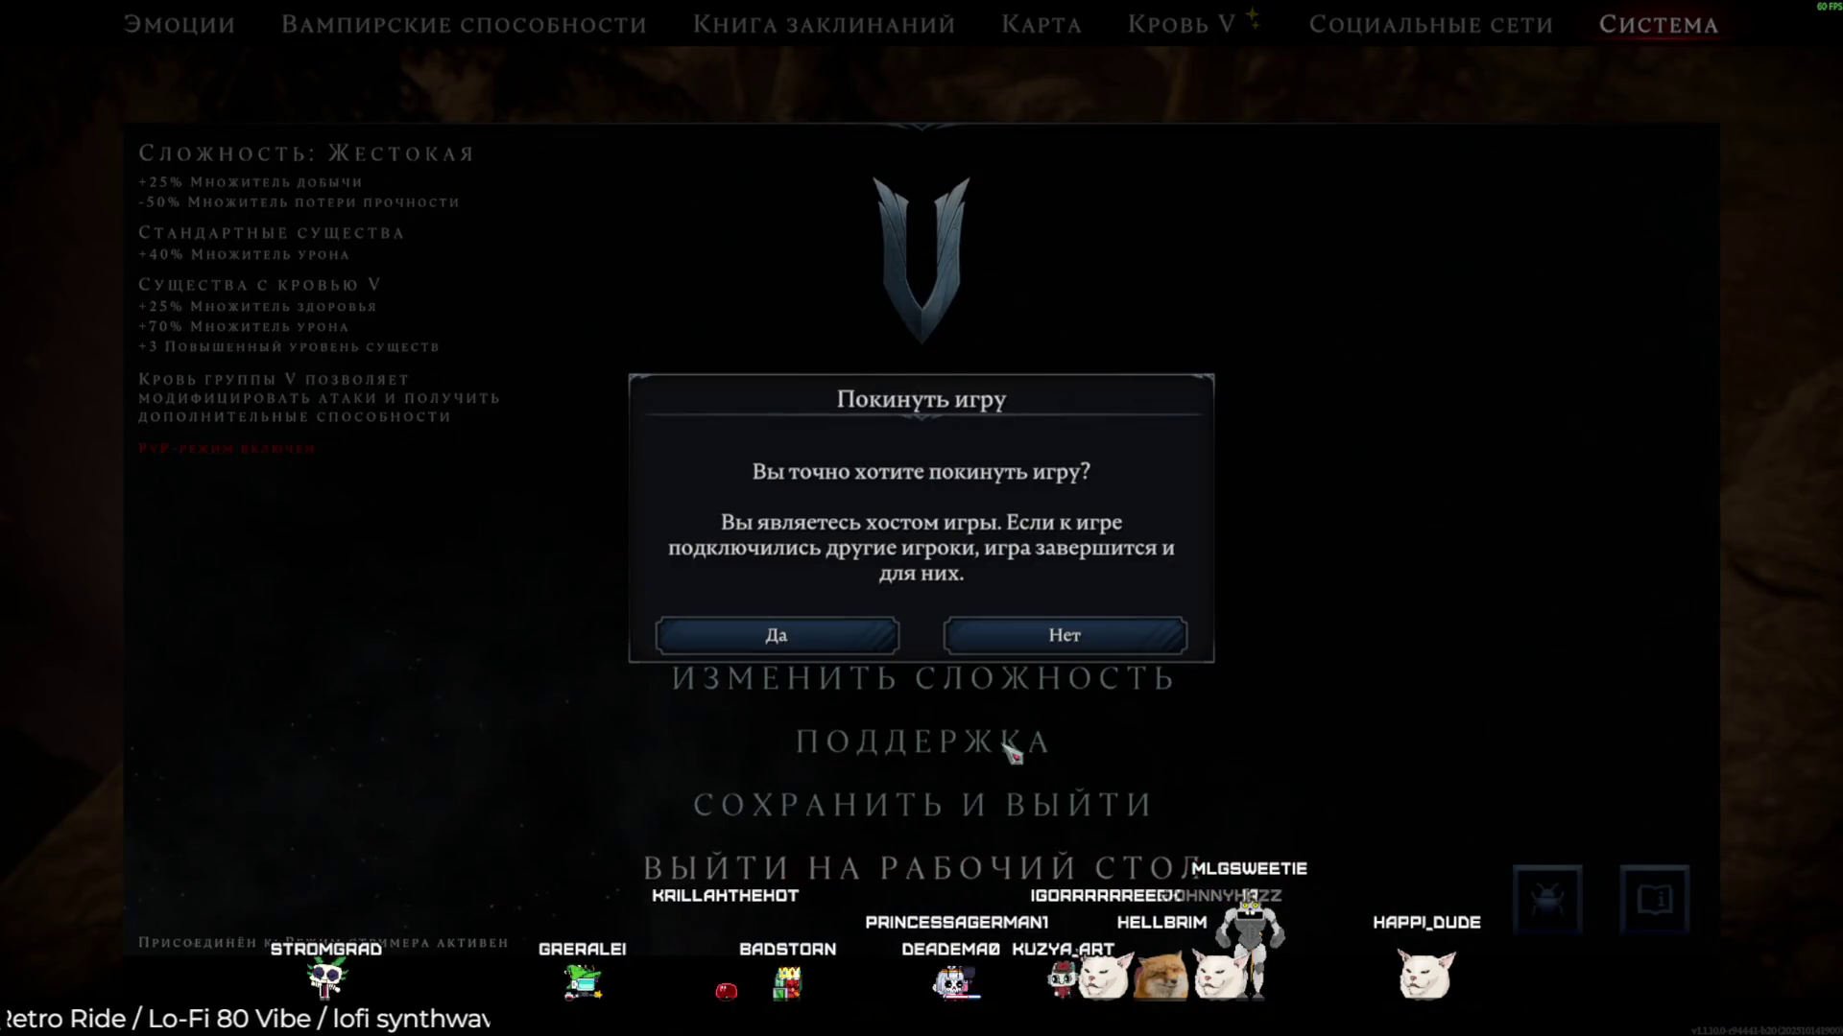
{"action": "left_click", "coordinate": [866, 648]}
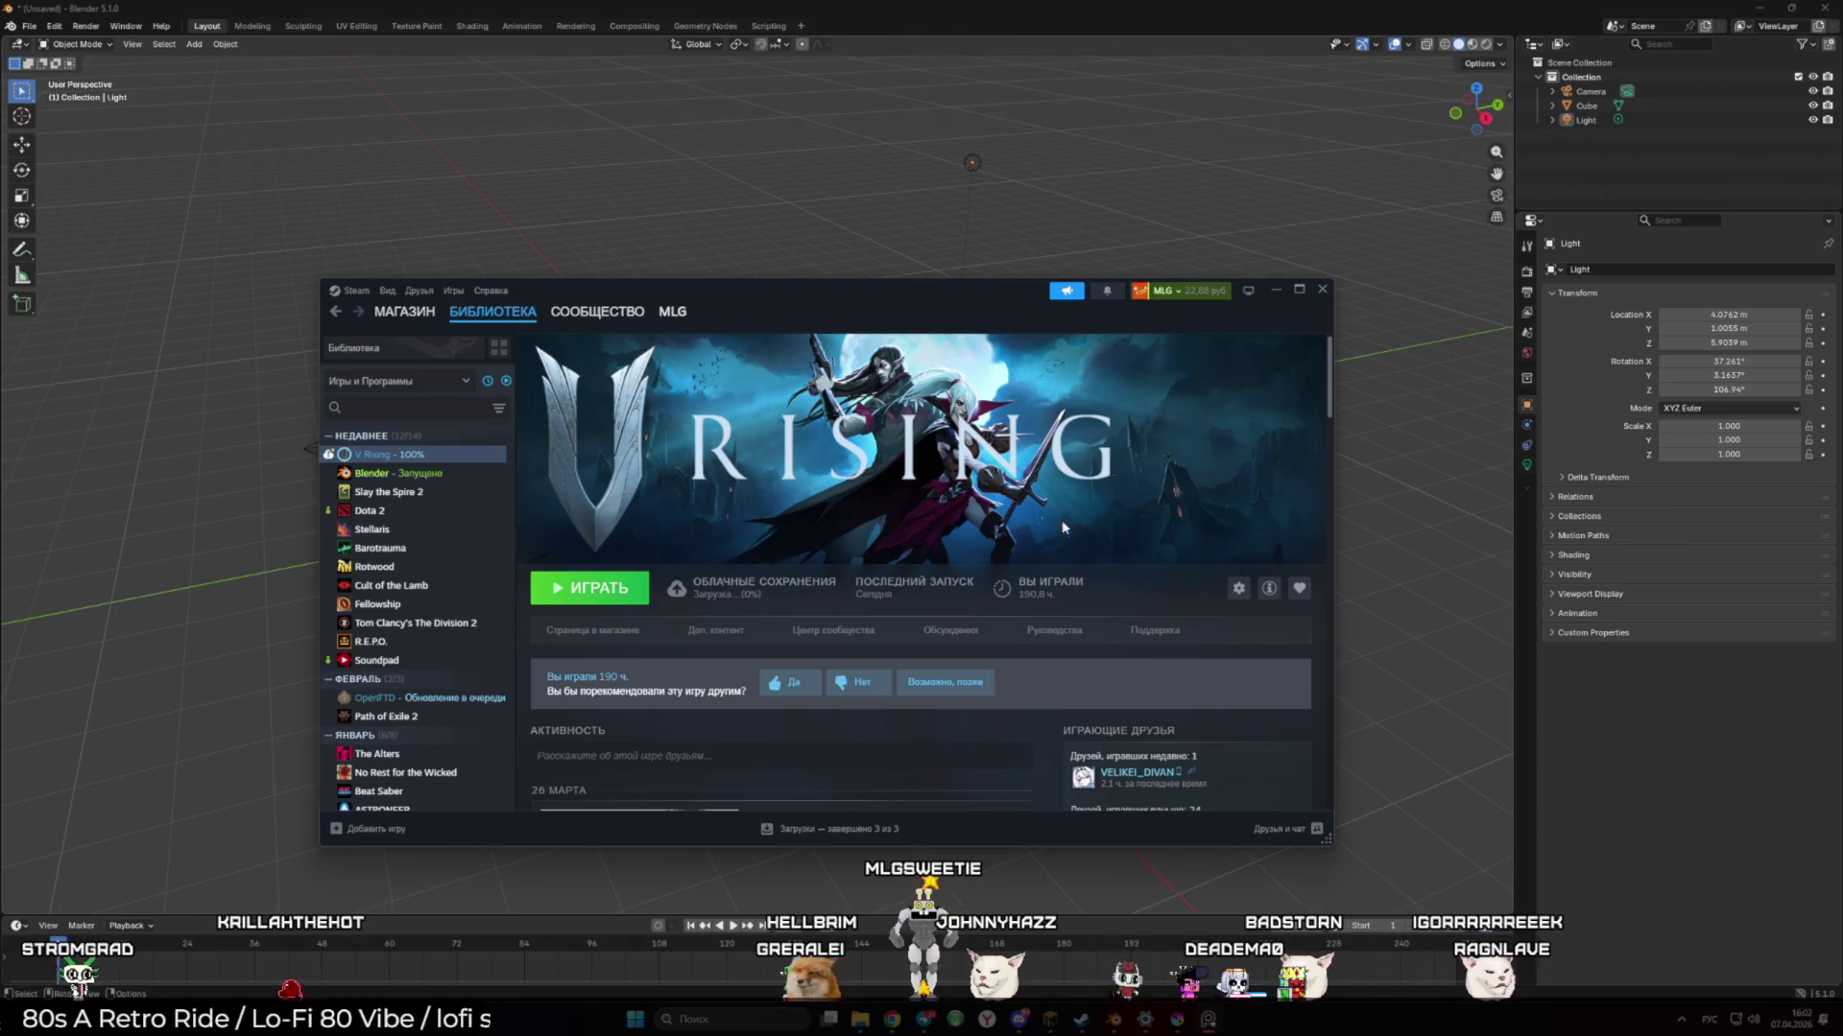
Close the Steam library window and switch to Krita showing VALUE_LIGHT.kra
{"action": "left_click", "coordinate": [1322, 289]}
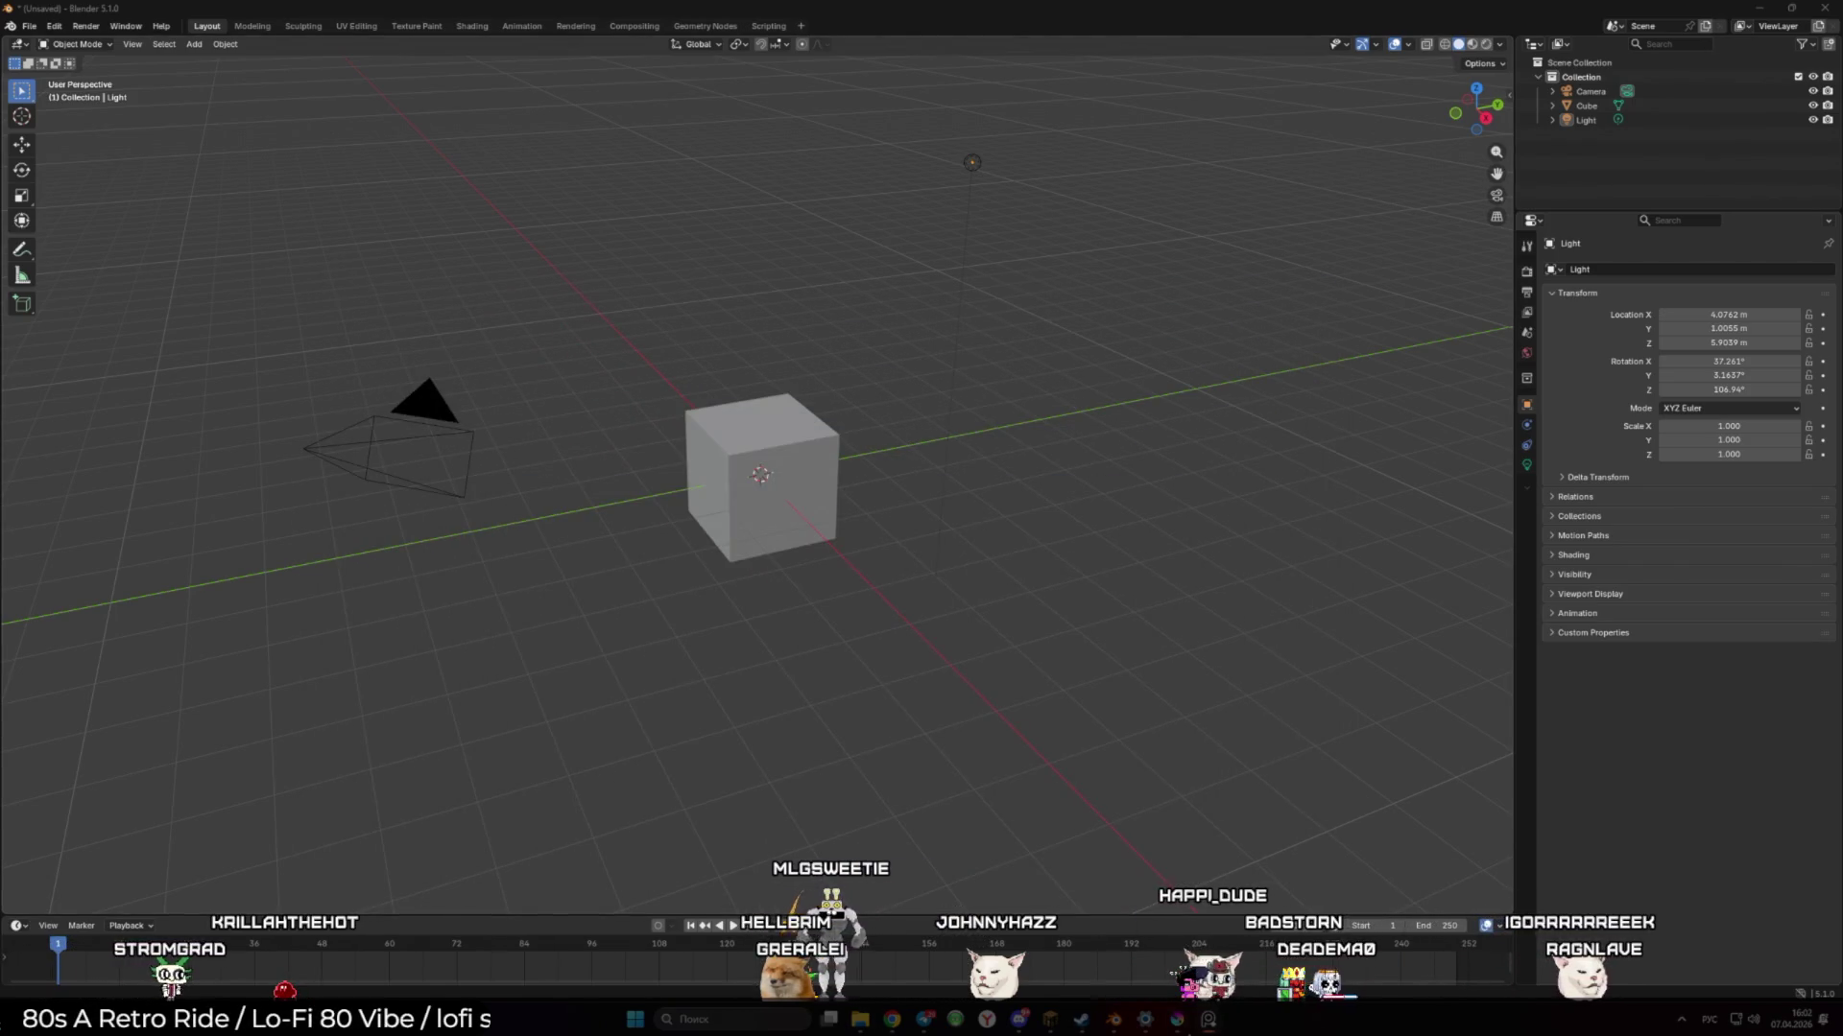
{"action": "key", "text": "alt+Tab"}
{"action": "scroll", "coordinate": [794, 546], "scroll_direction": "down", "scroll_amount": 3}
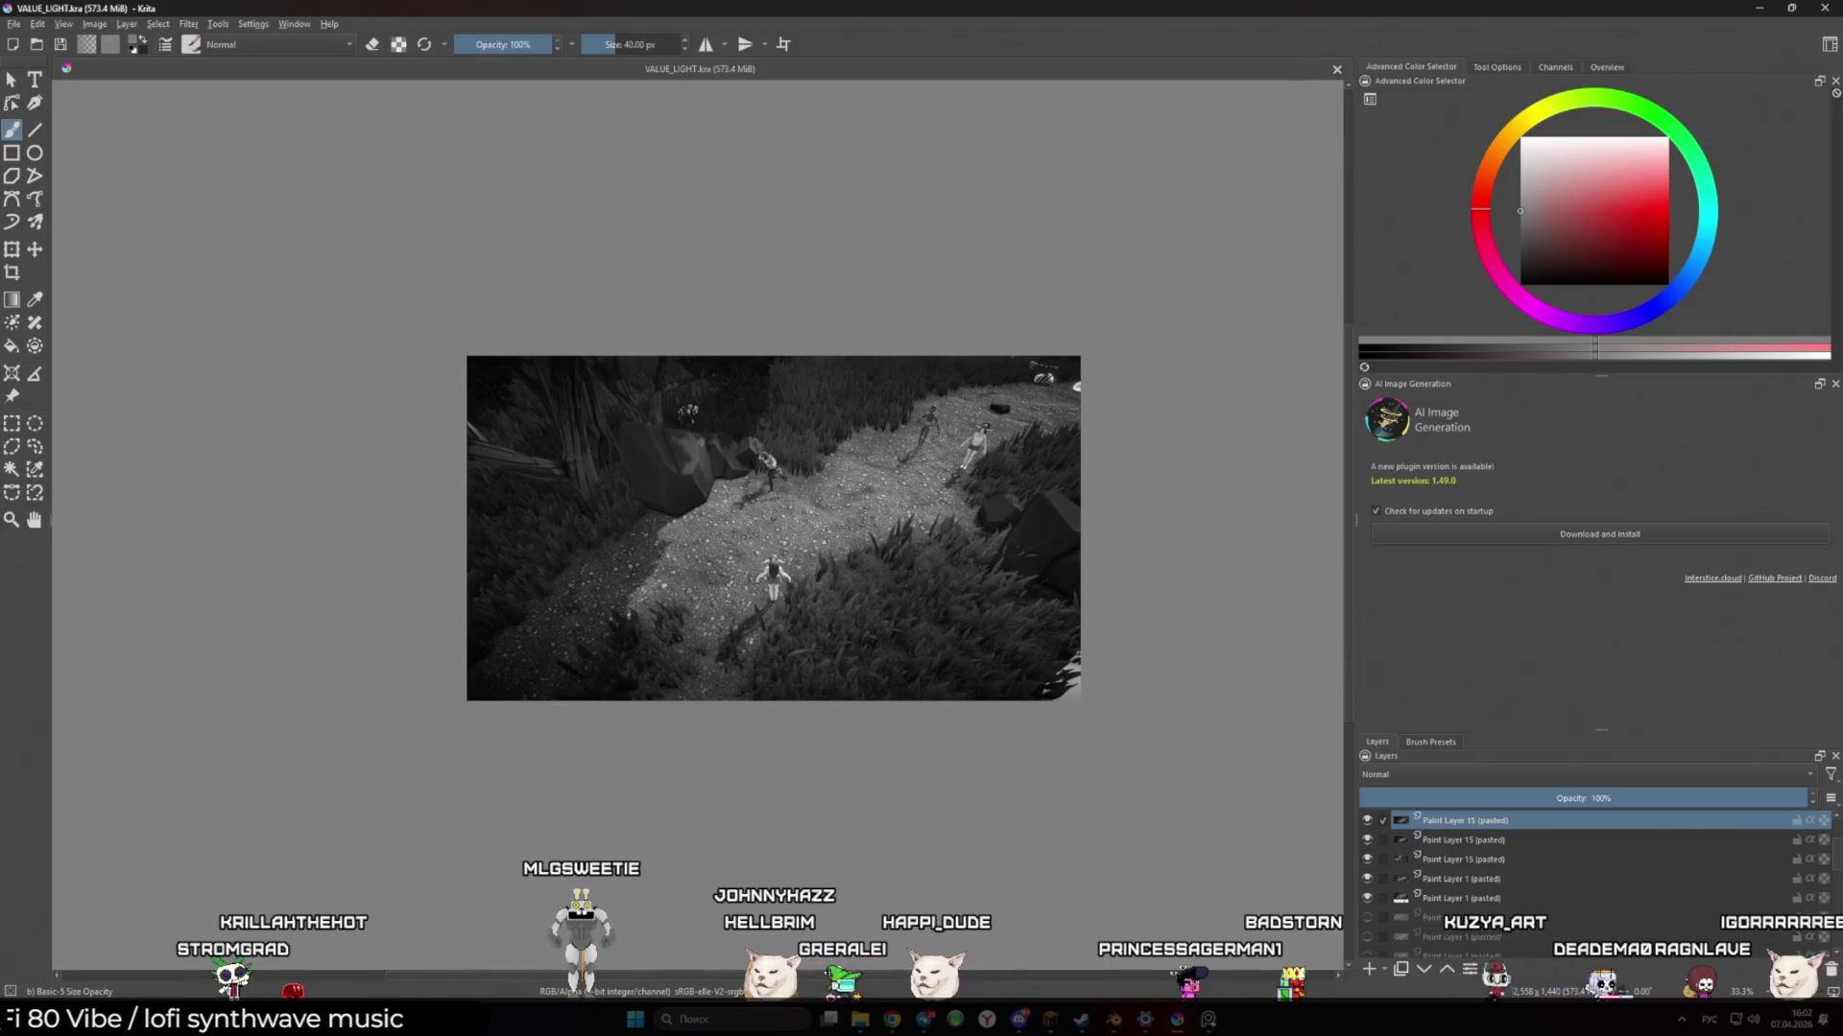
Paste the V Rising screenshot as a new layer, interpreting it as Web (sRGB)
{"action": "key", "text": "ctrl+v"}
{"action": "left_click", "coordinate": [845, 462]}
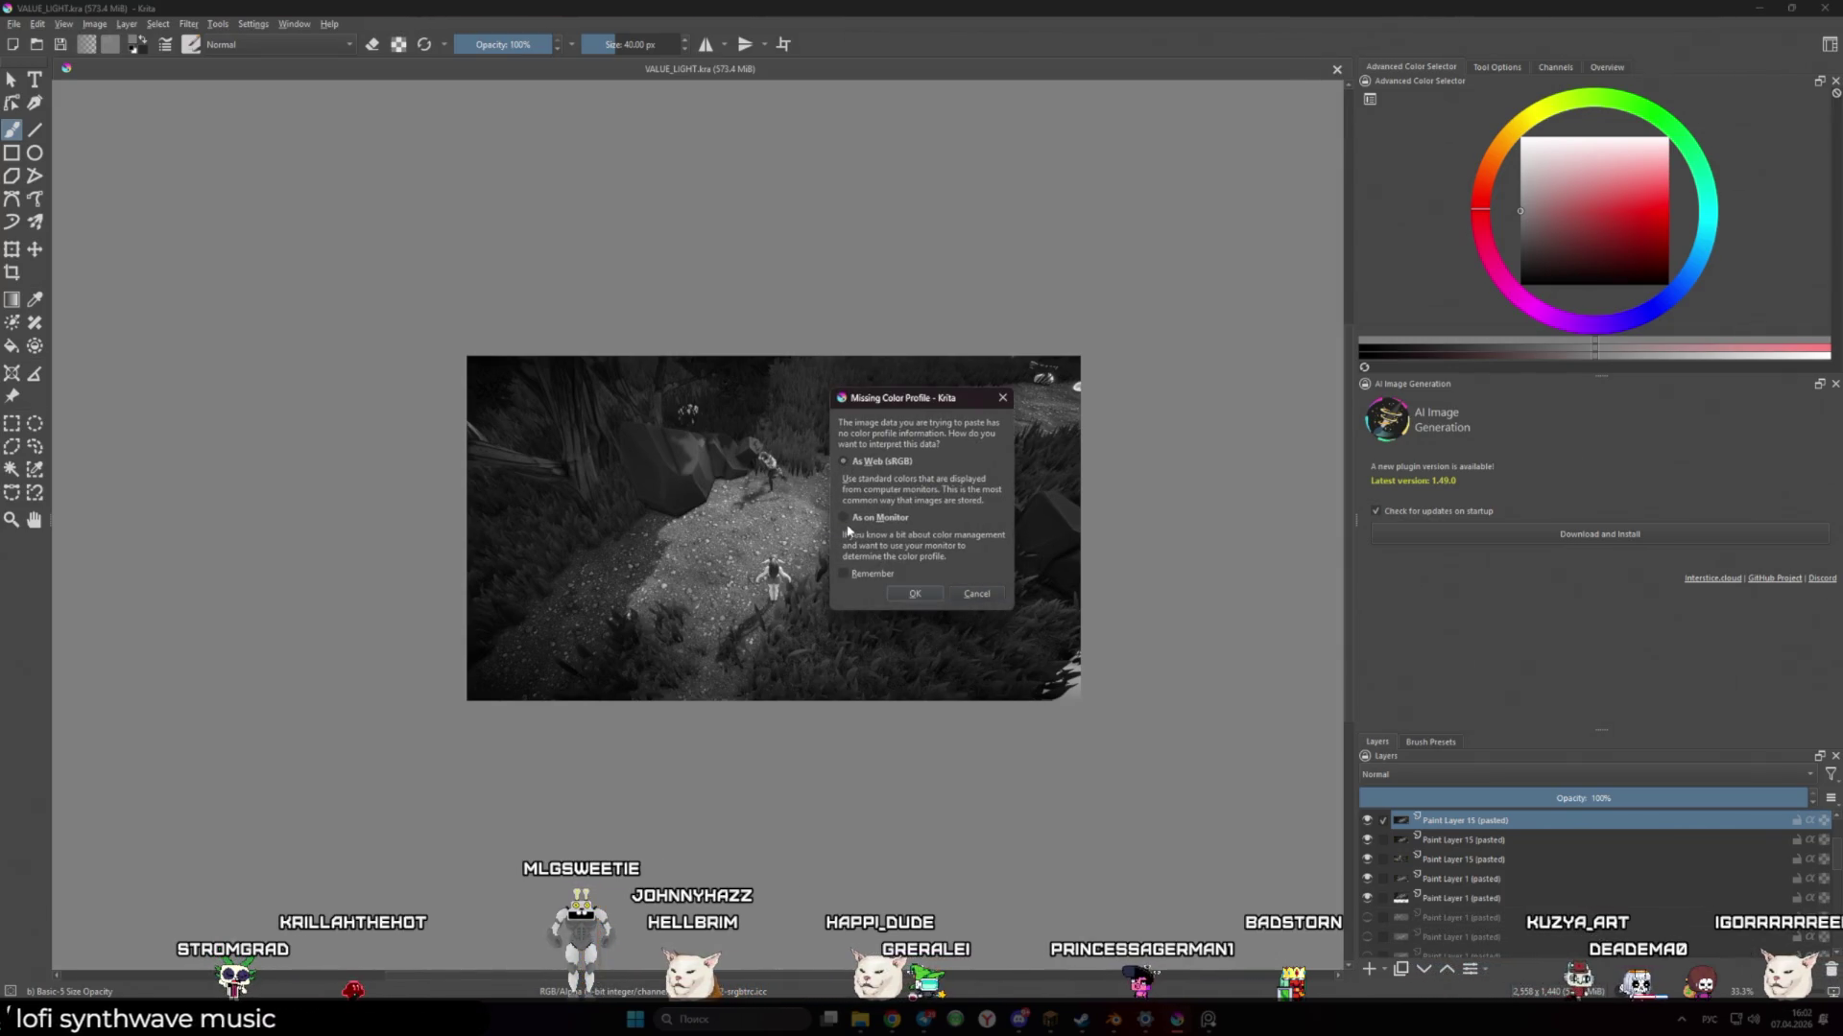
{"action": "left_click", "coordinate": [915, 593]}
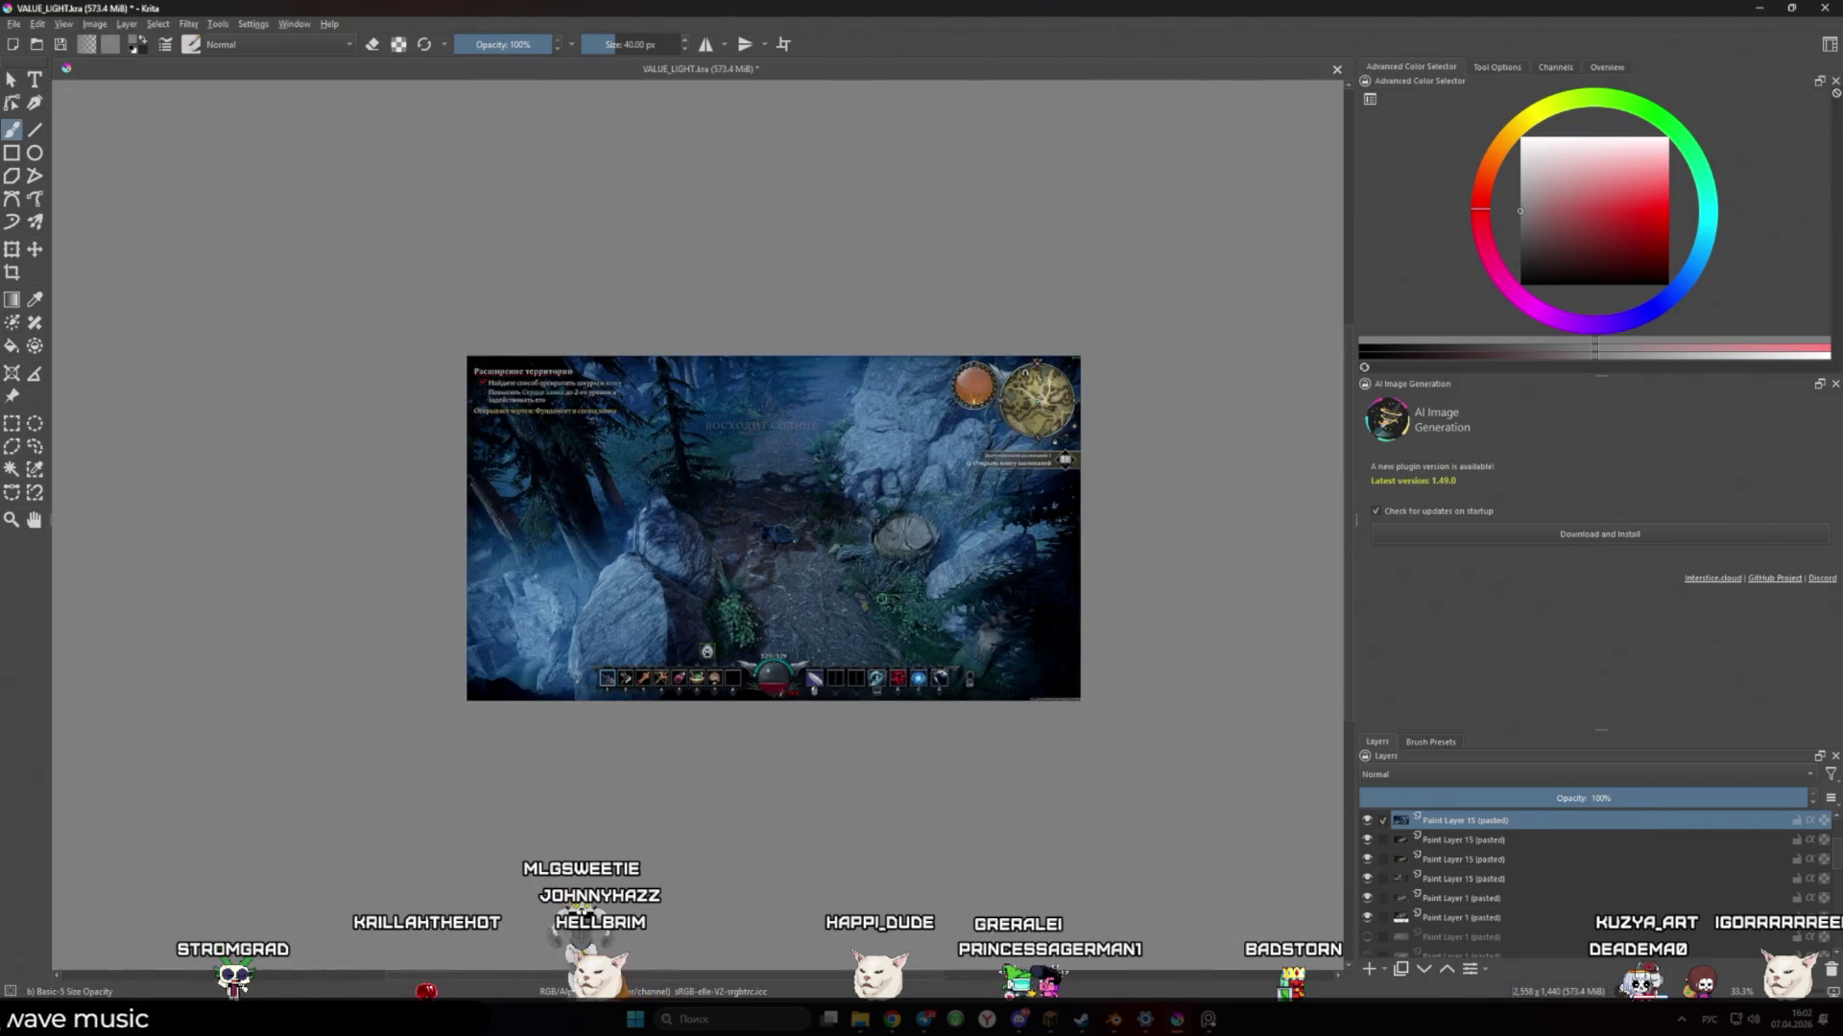
{"action": "scroll", "coordinate": [883, 608], "scroll_direction": "up", "scroll_amount": 1}
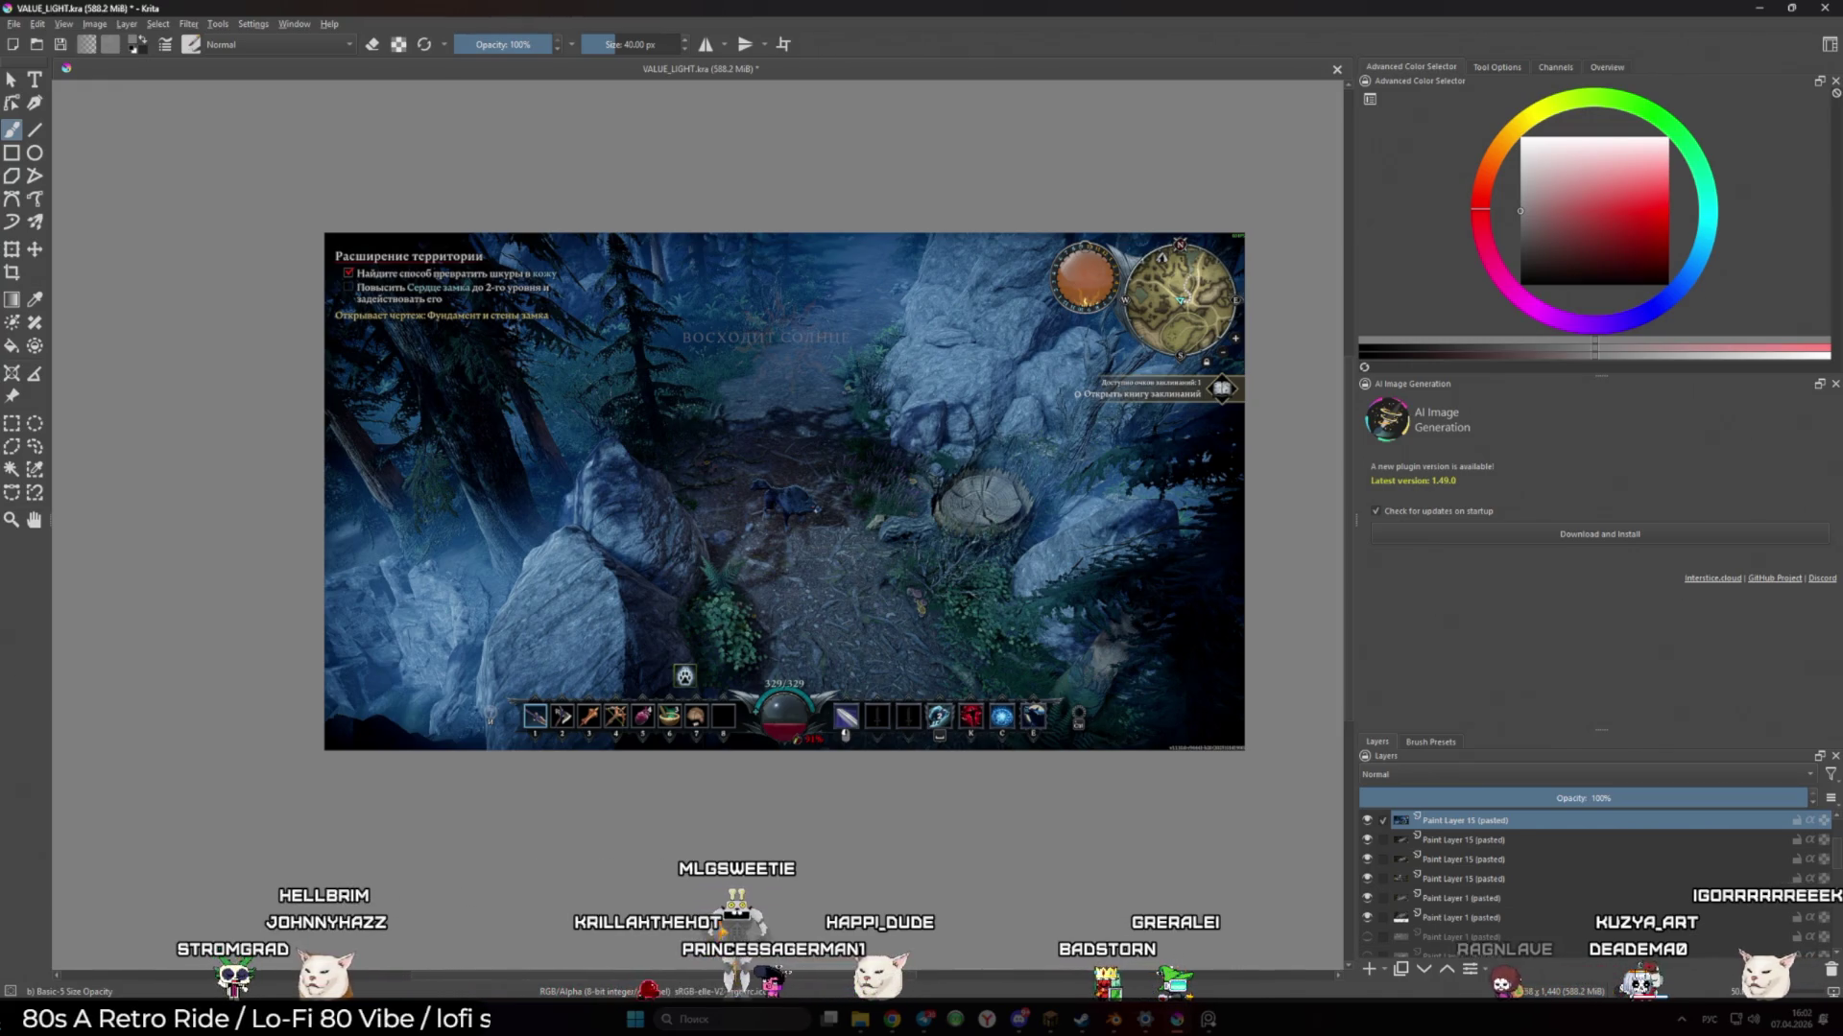
Desaturate the screenshot layer to greyscale and toggle its visibility to compare values
{"action": "key", "text": "ctrl+shift+u"}
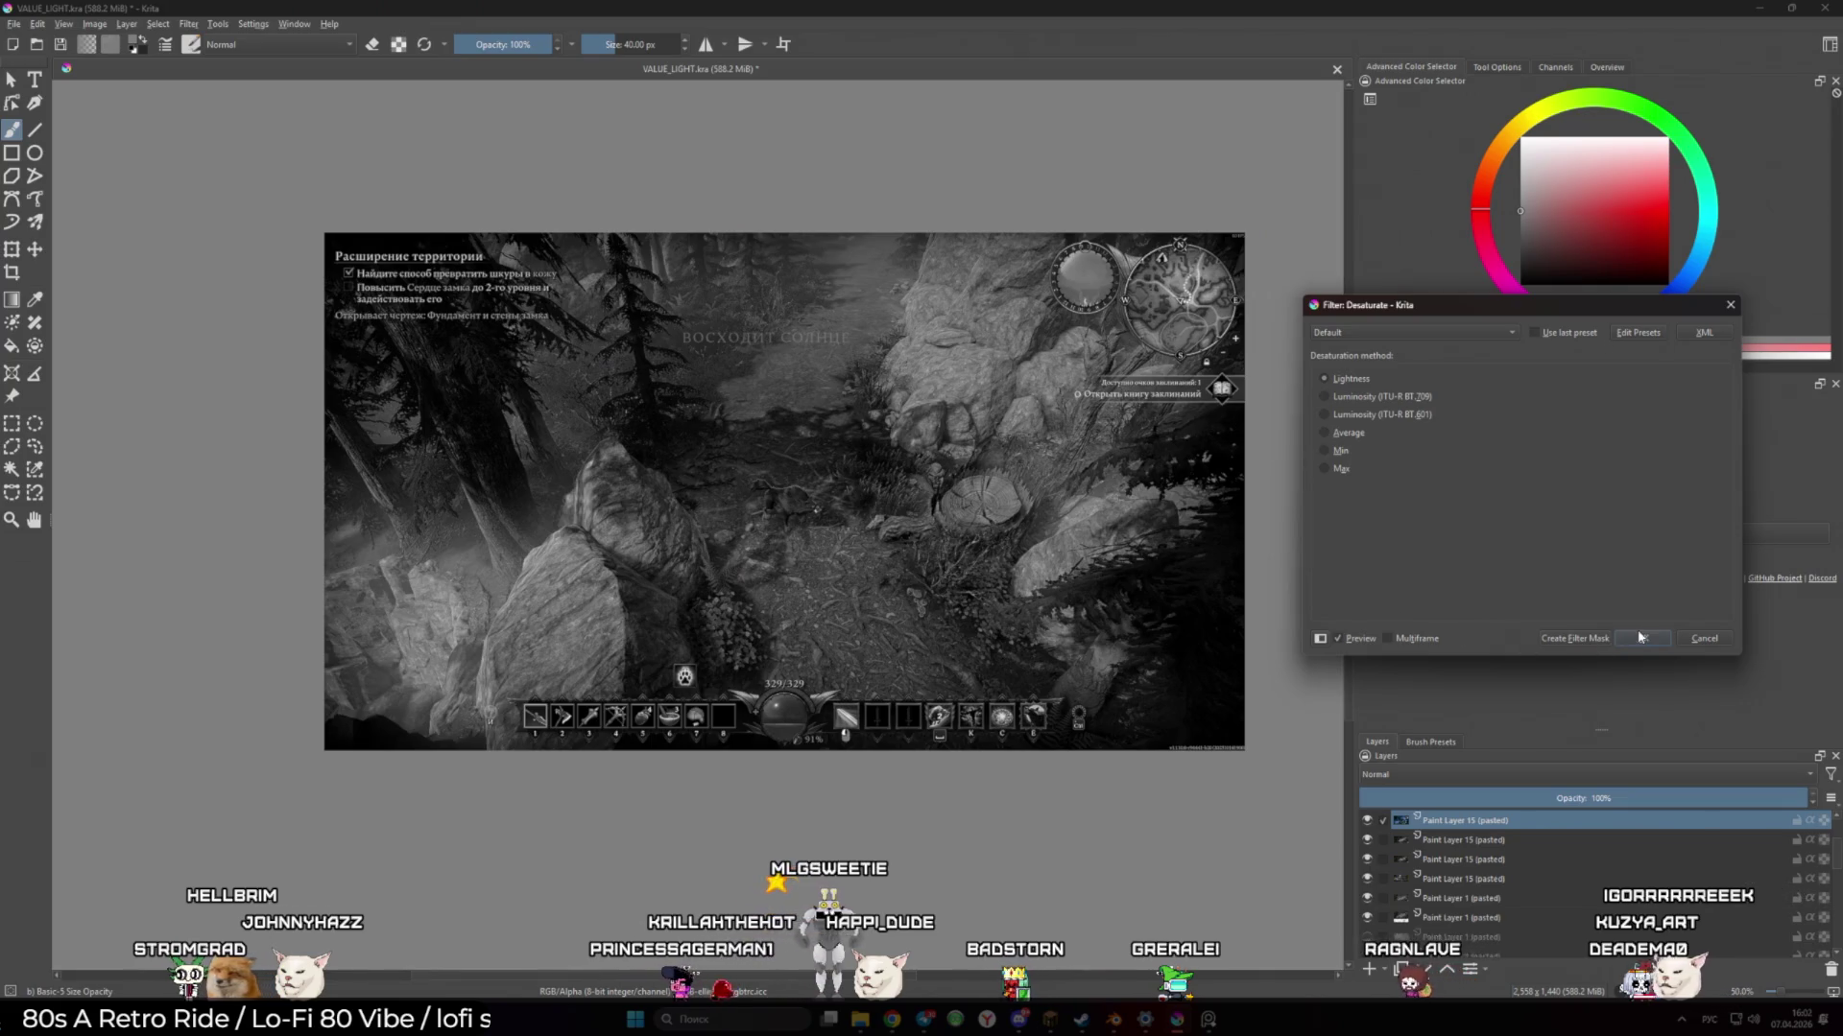
{"action": "left_click", "coordinate": [1641, 638]}
{"action": "left_click", "coordinate": [1365, 822]}
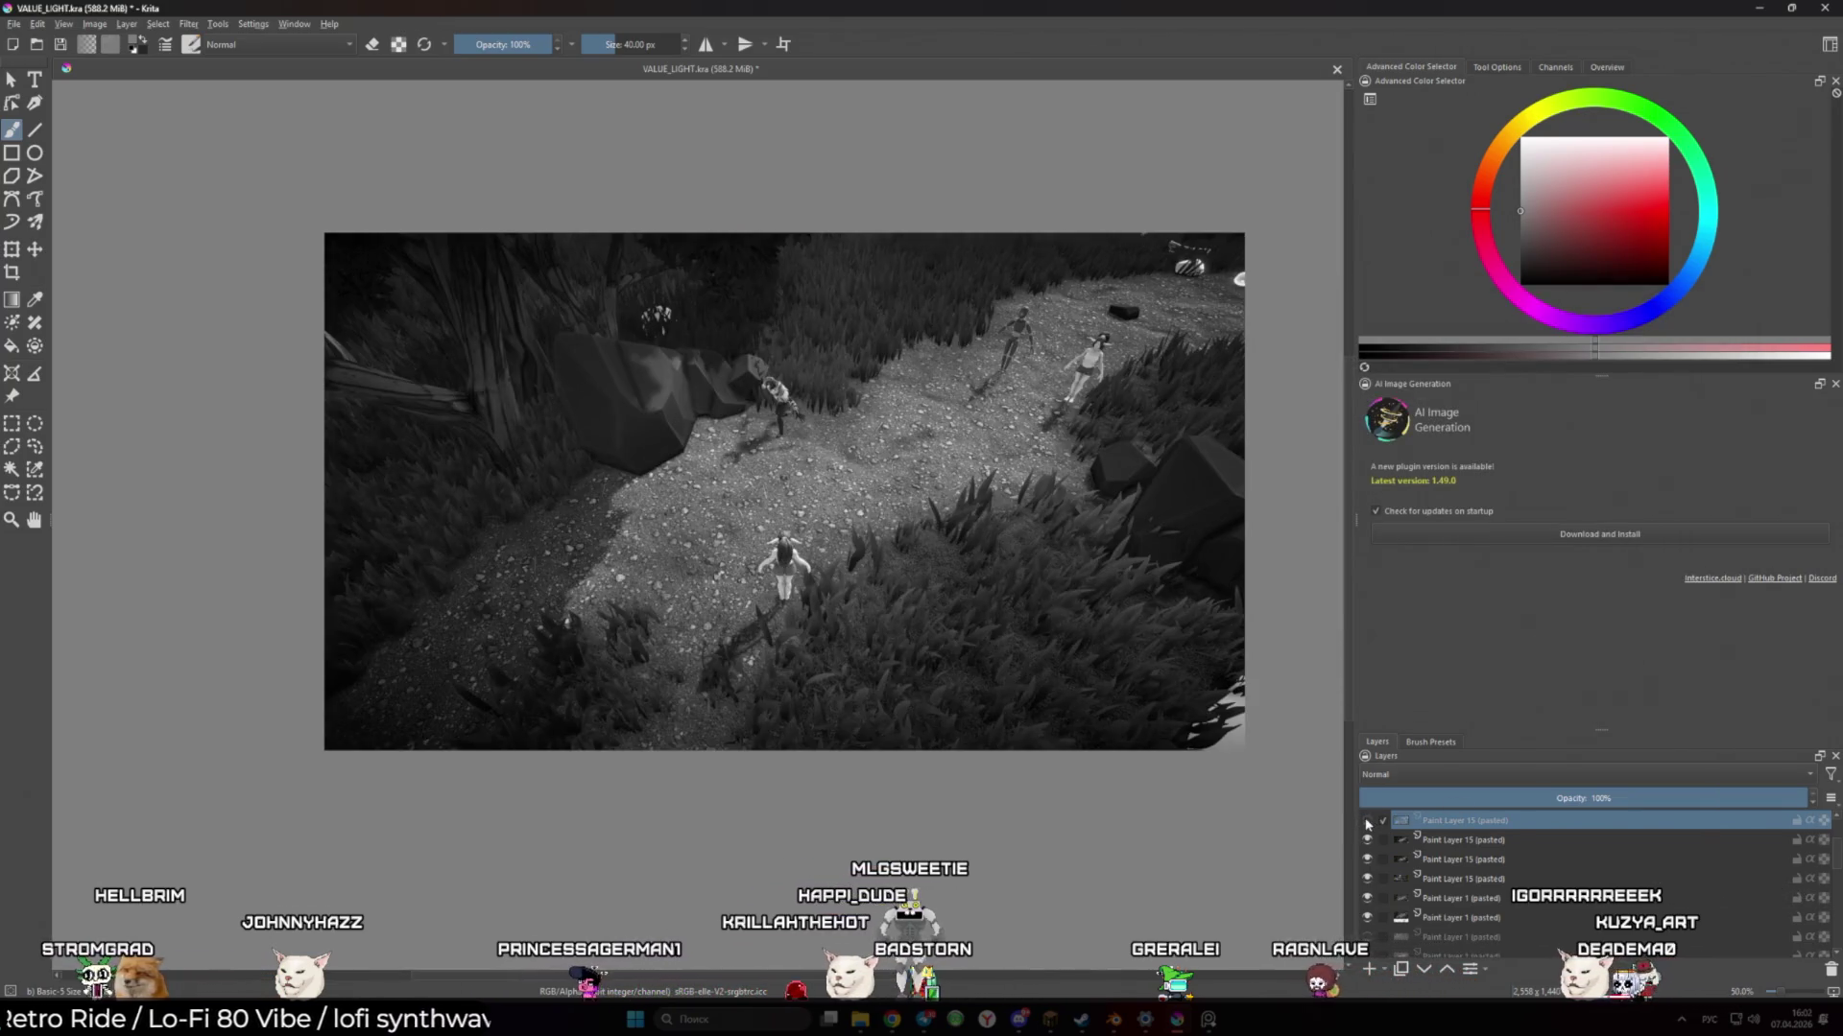
{"action": "left_click", "coordinate": [1367, 822]}
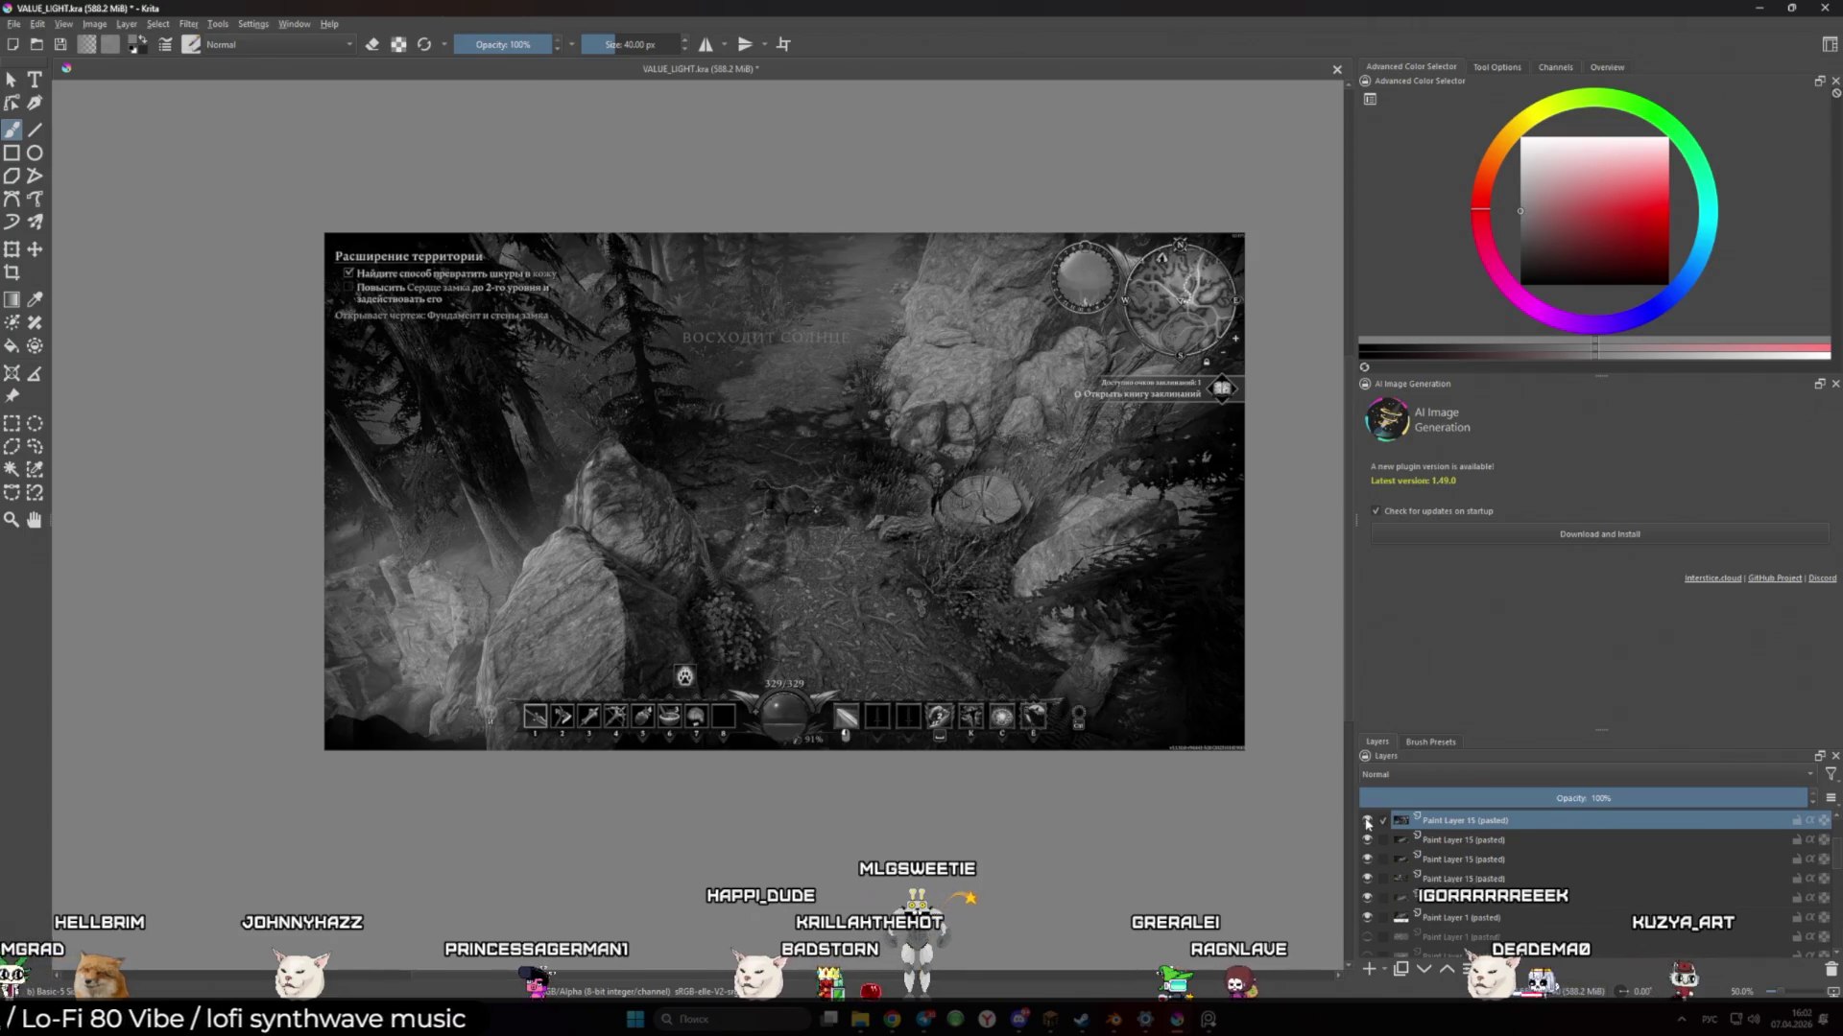
{"action": "left_click", "coordinate": [1367, 822]}
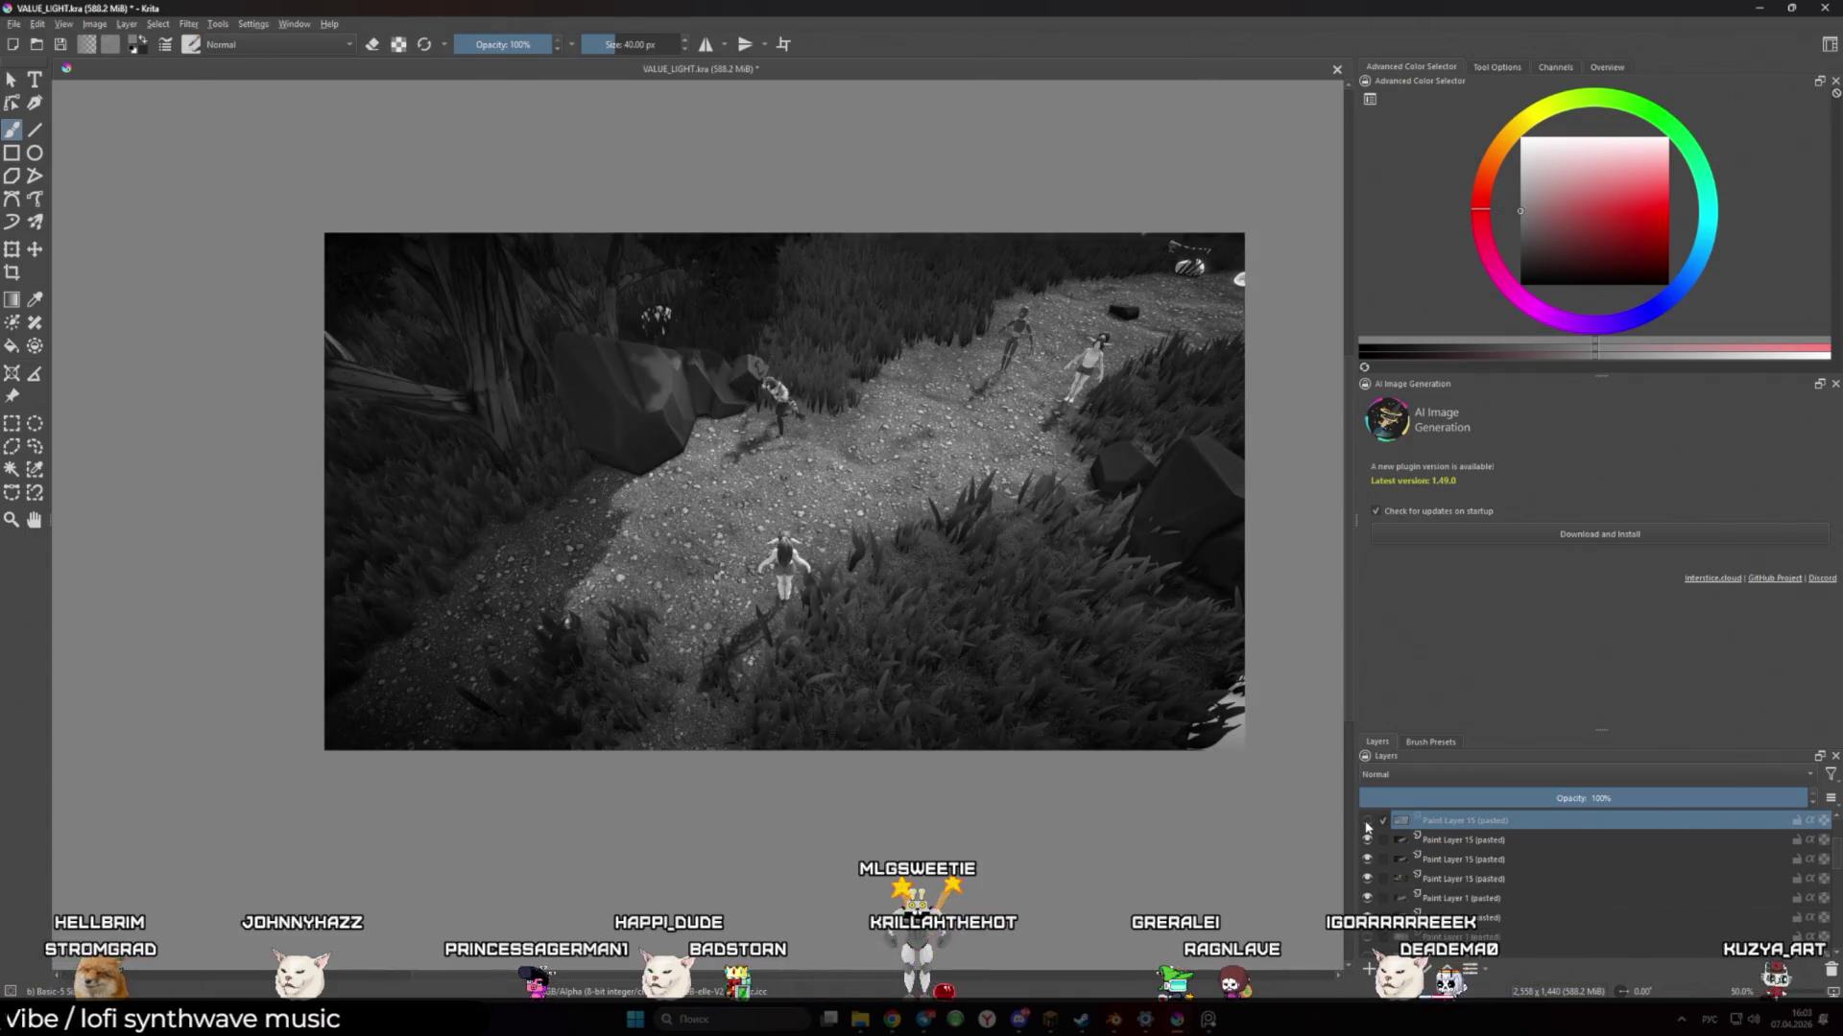
{"action": "left_click", "coordinate": [1367, 822]}
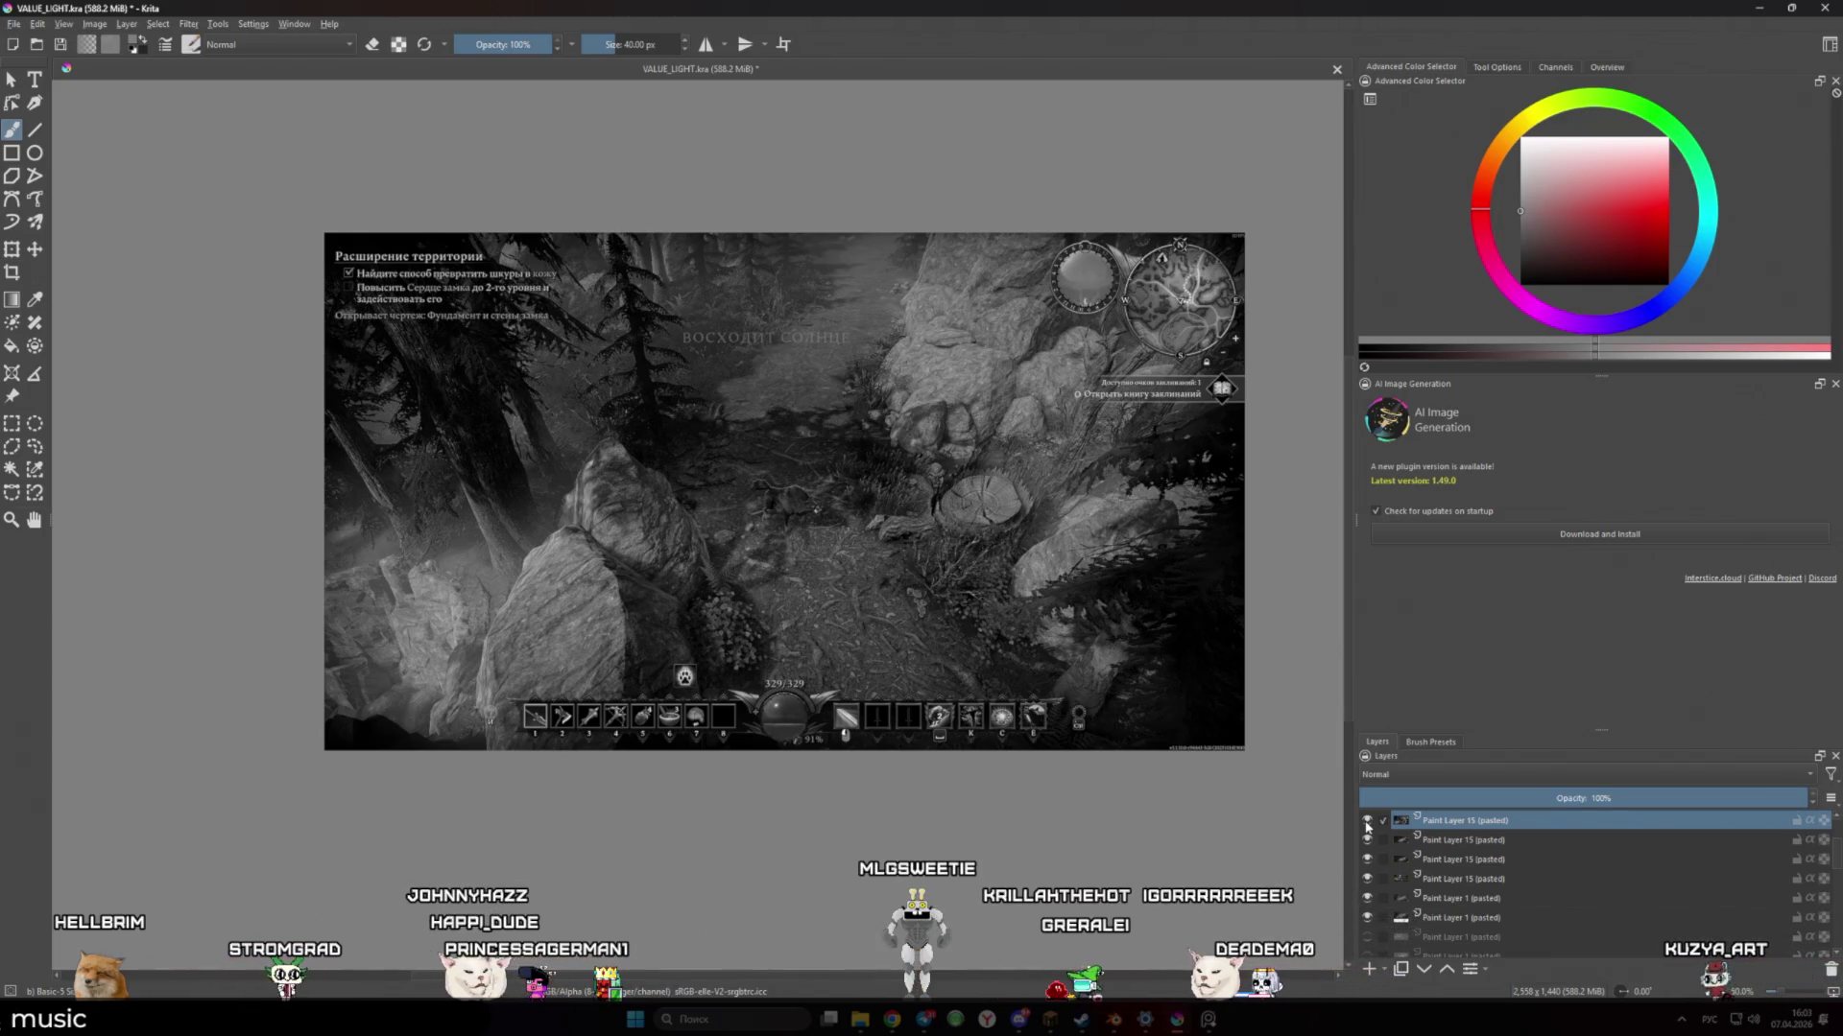
{"action": "scroll", "coordinate": [672, 403], "scroll_direction": "up", "scroll_amount": 5}
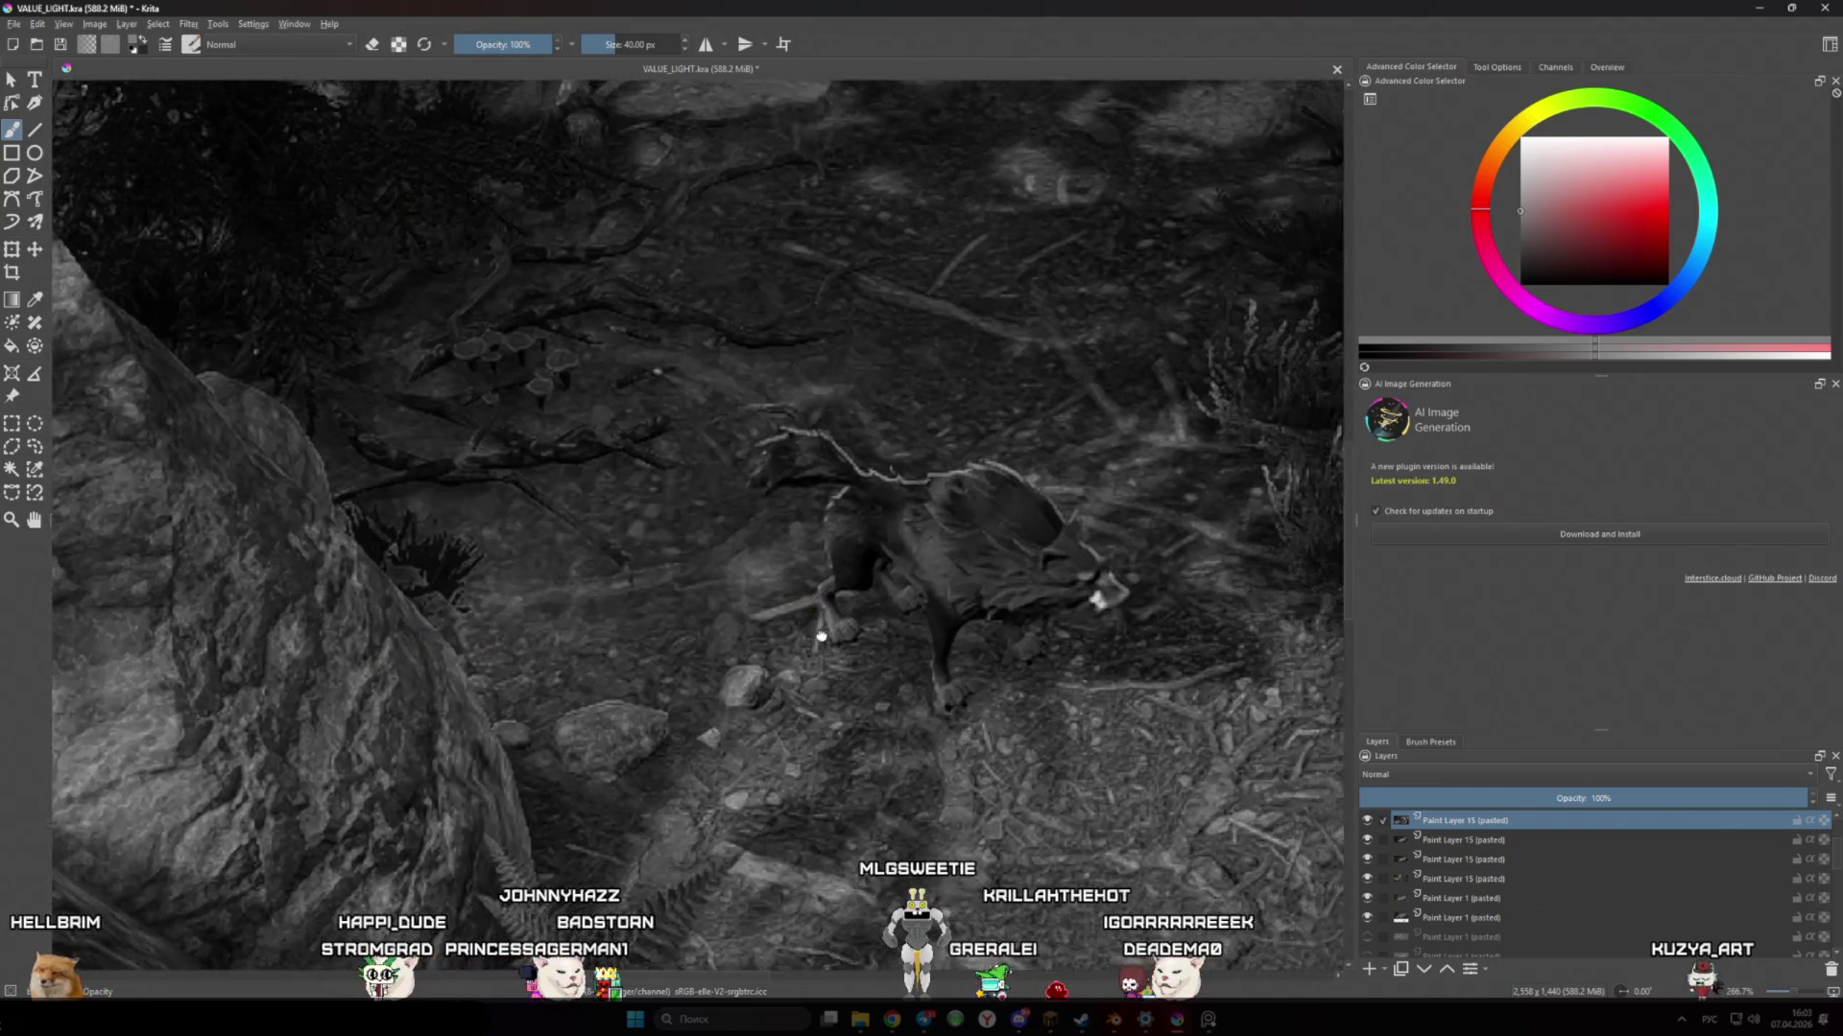
{"action": "scroll", "coordinate": [782, 518], "scroll_direction": "up", "scroll_amount": 2}
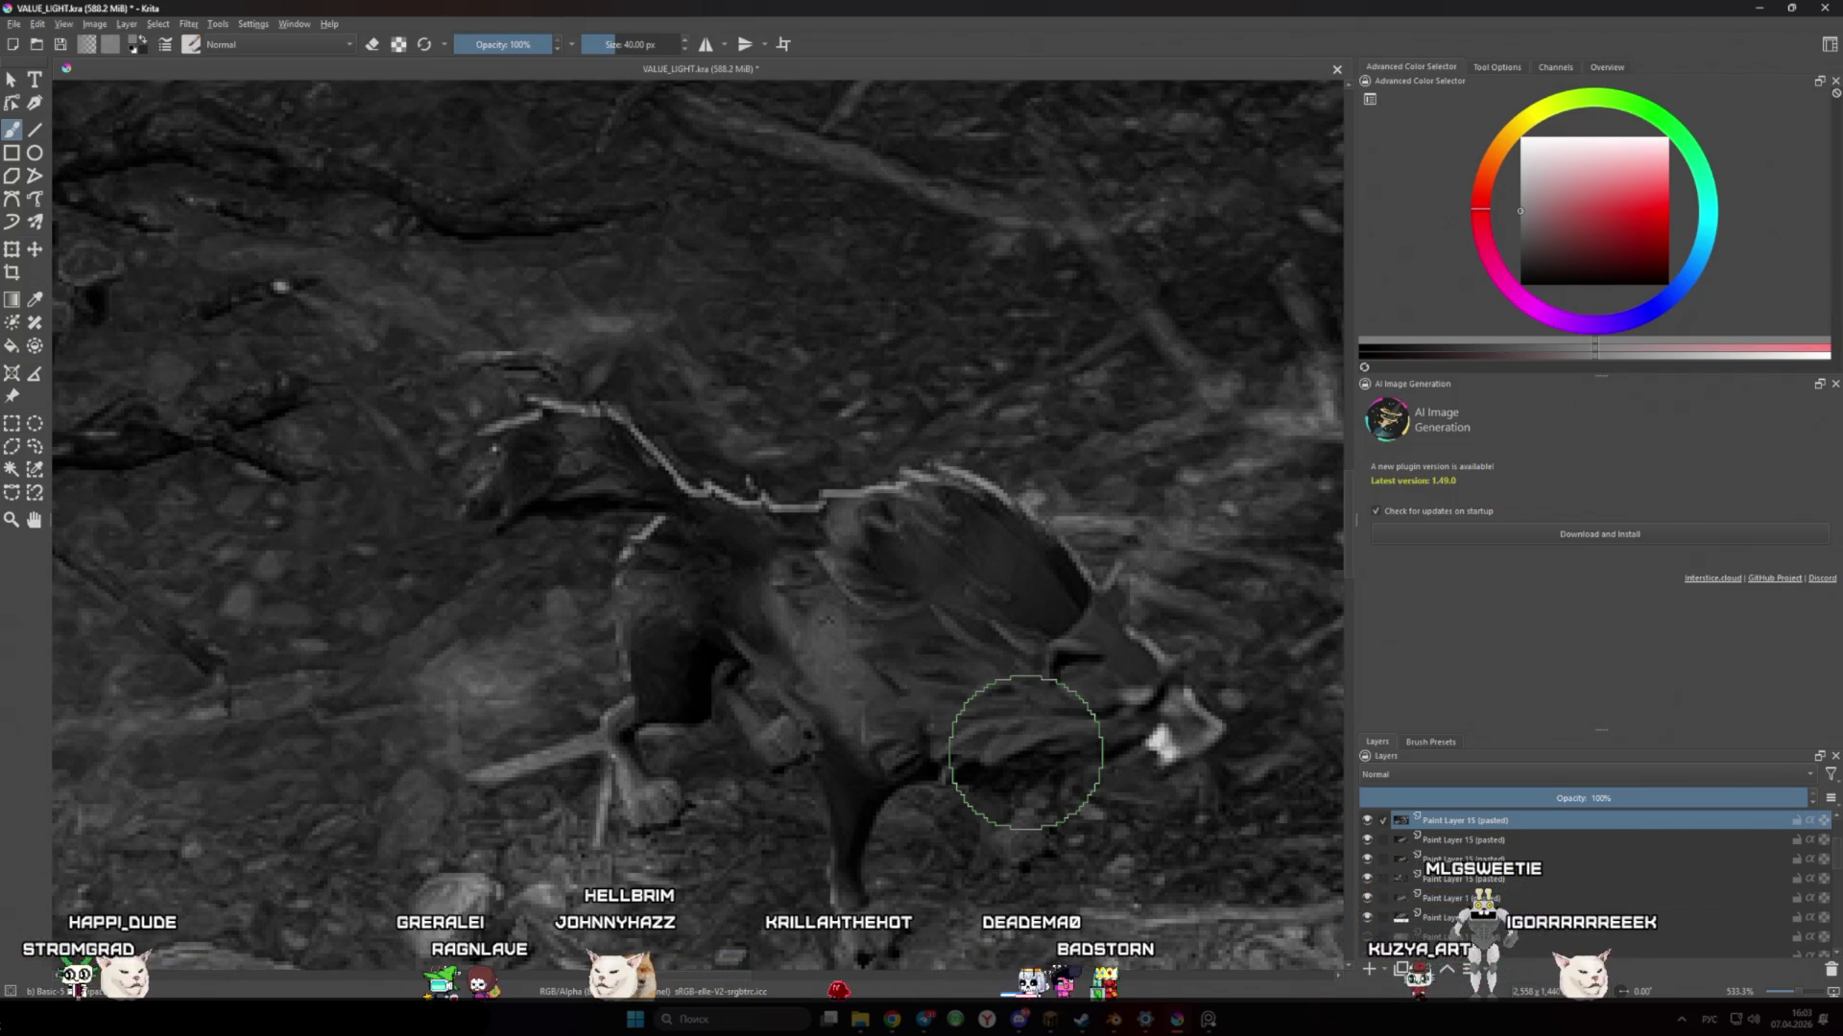
{"action": "scroll", "coordinate": [988, 734], "scroll_direction": "down", "scroll_amount": 5}
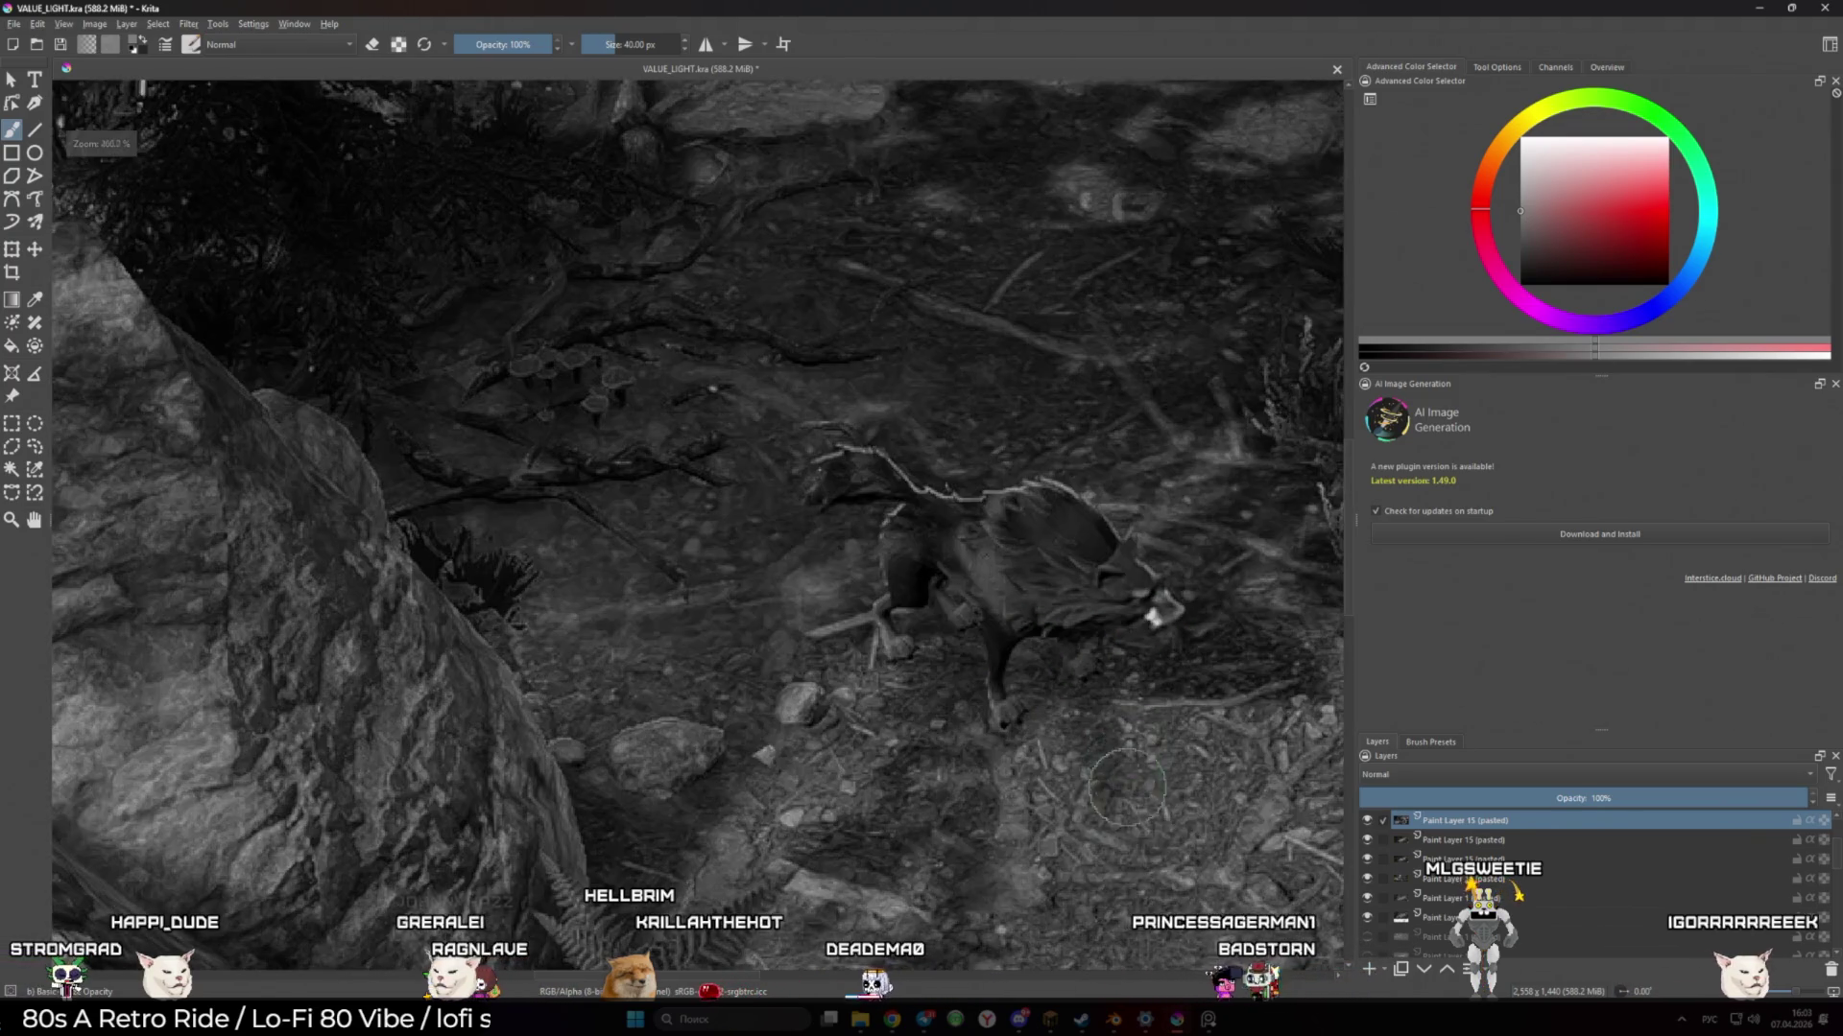
{"action": "scroll", "coordinate": [1128, 710], "scroll_direction": "up", "scroll_amount": 2}
{"action": "mouse_move", "coordinate": [1051, 1021]}
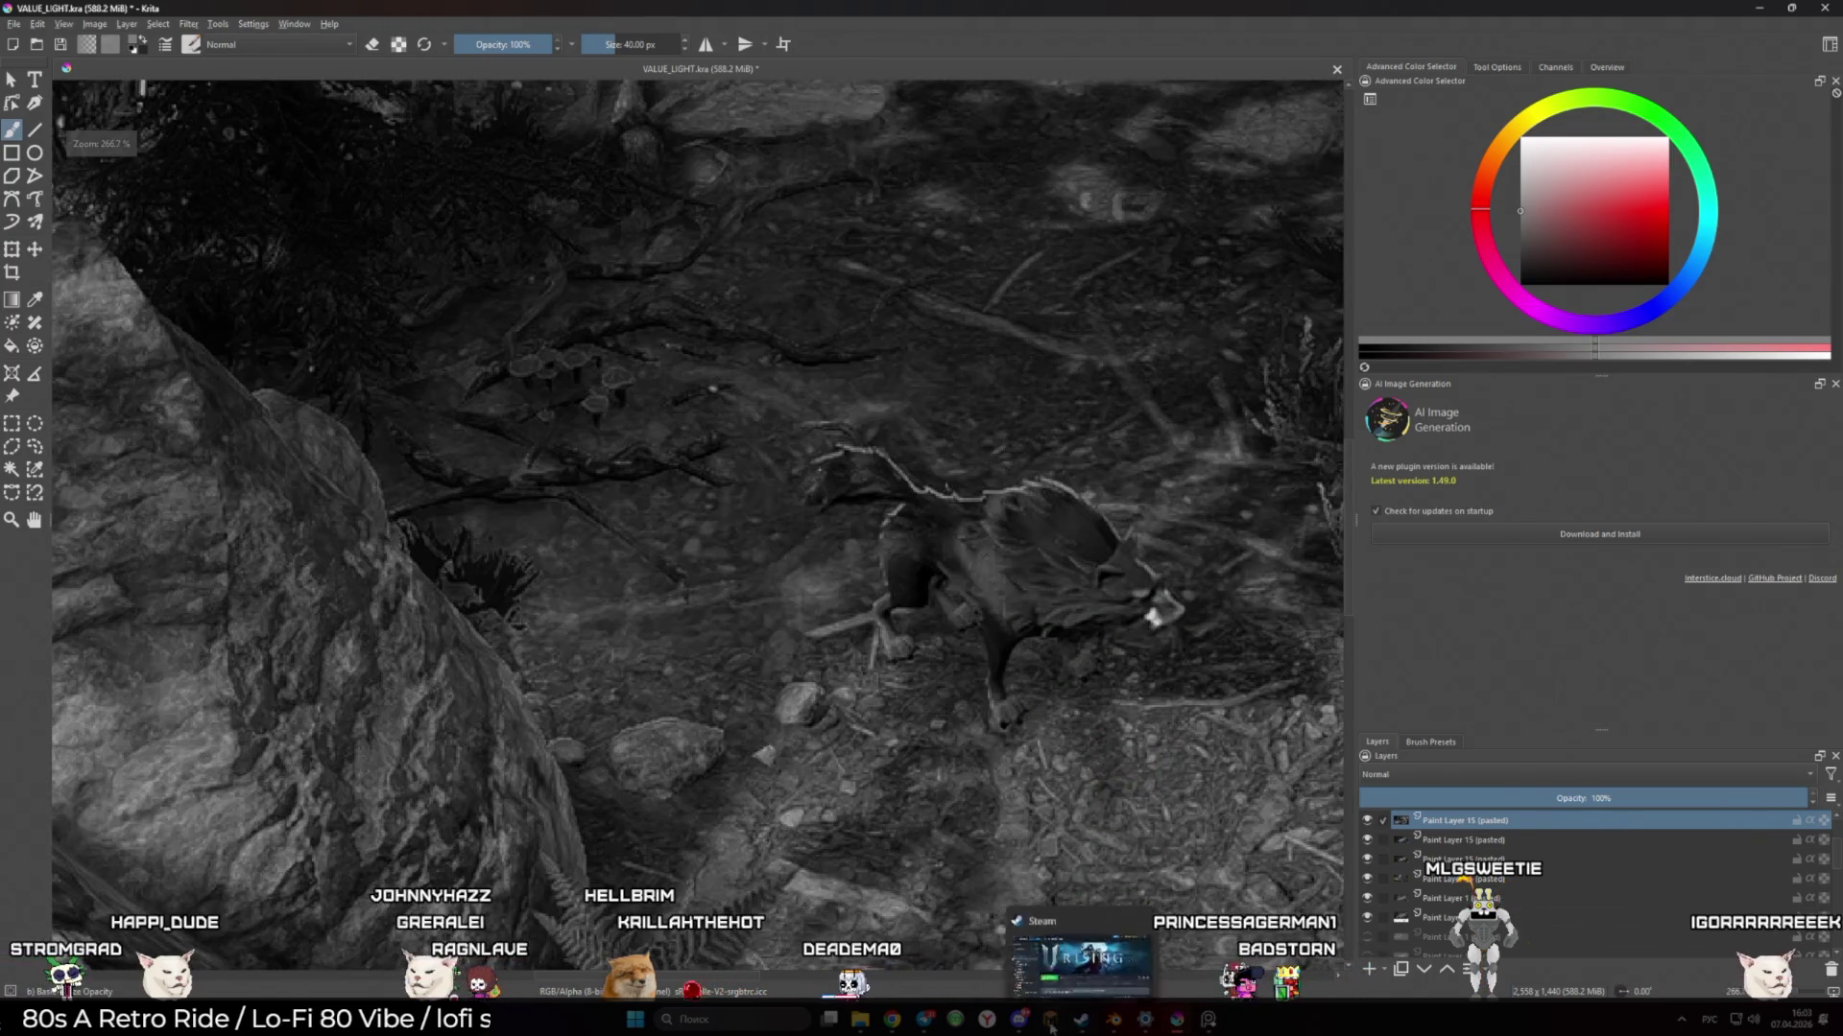
{"action": "left_click", "coordinate": [1082, 964]}
{"action": "key", "text": "Escape"}
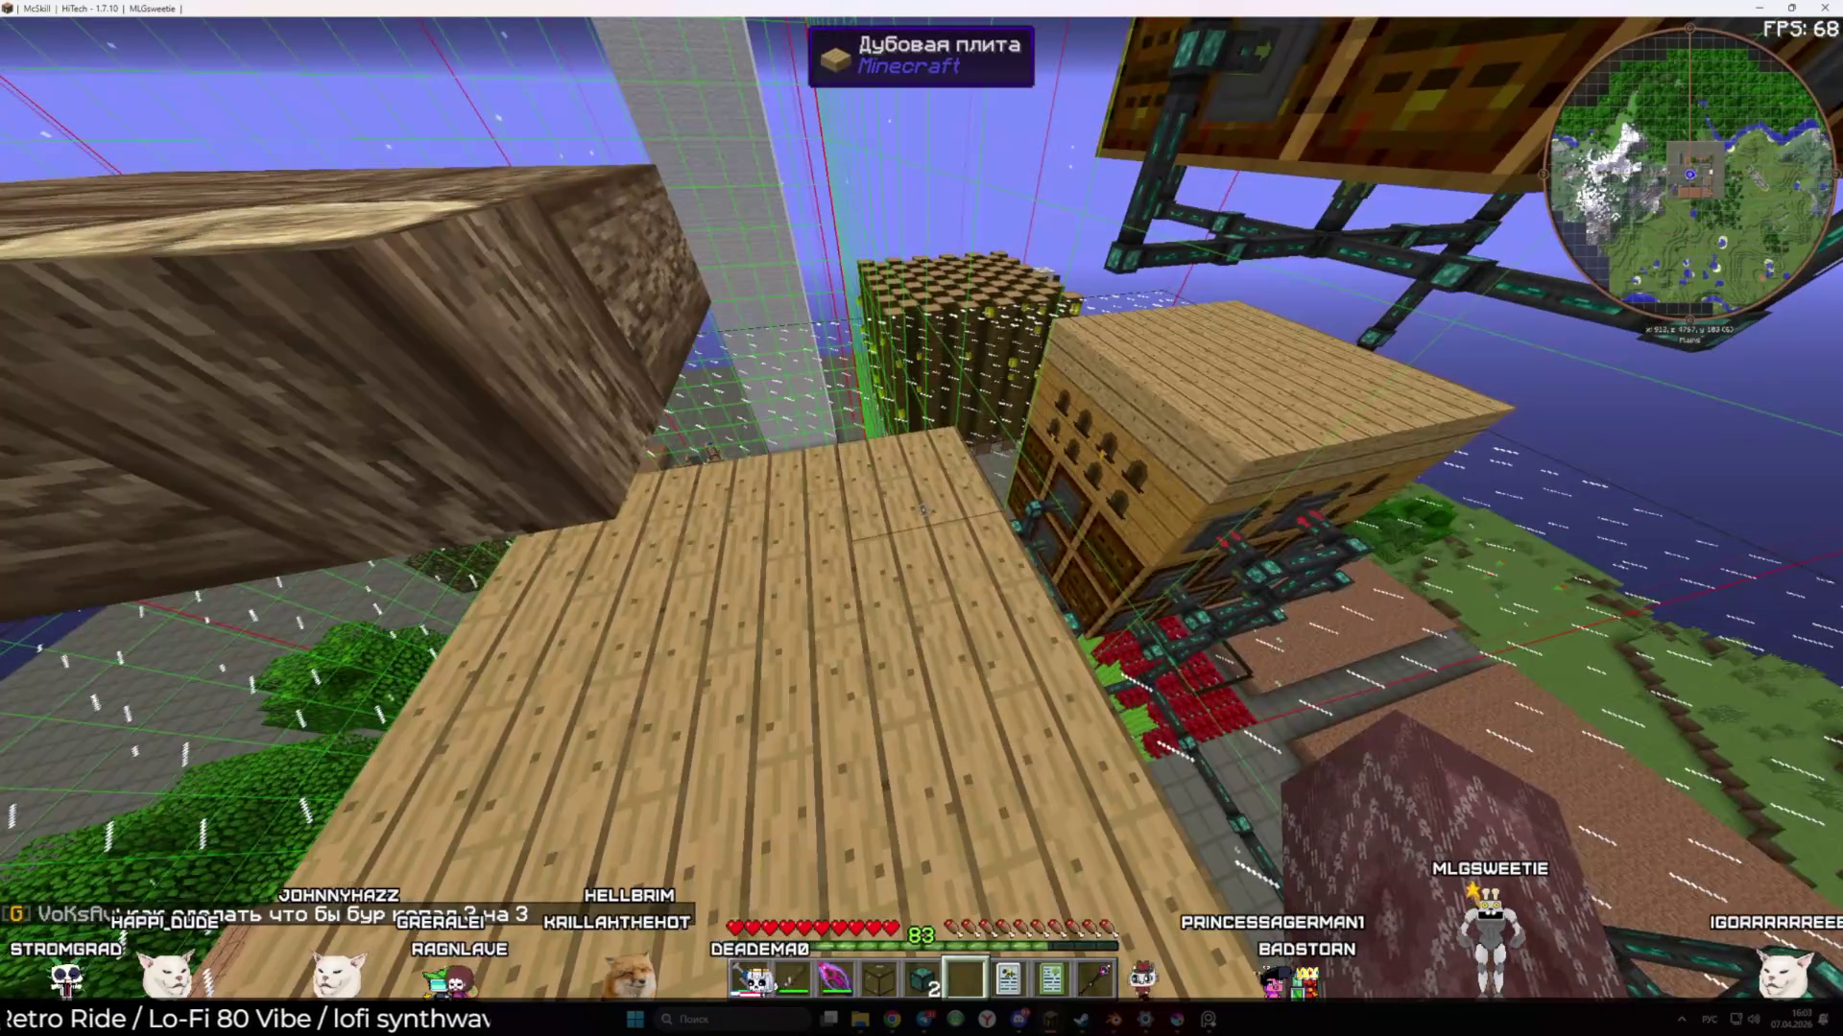
{"action": "key", "text": "alt+Tab"}
{"action": "scroll", "coordinate": [932, 513], "scroll_direction": "down", "scroll_amount": 4}
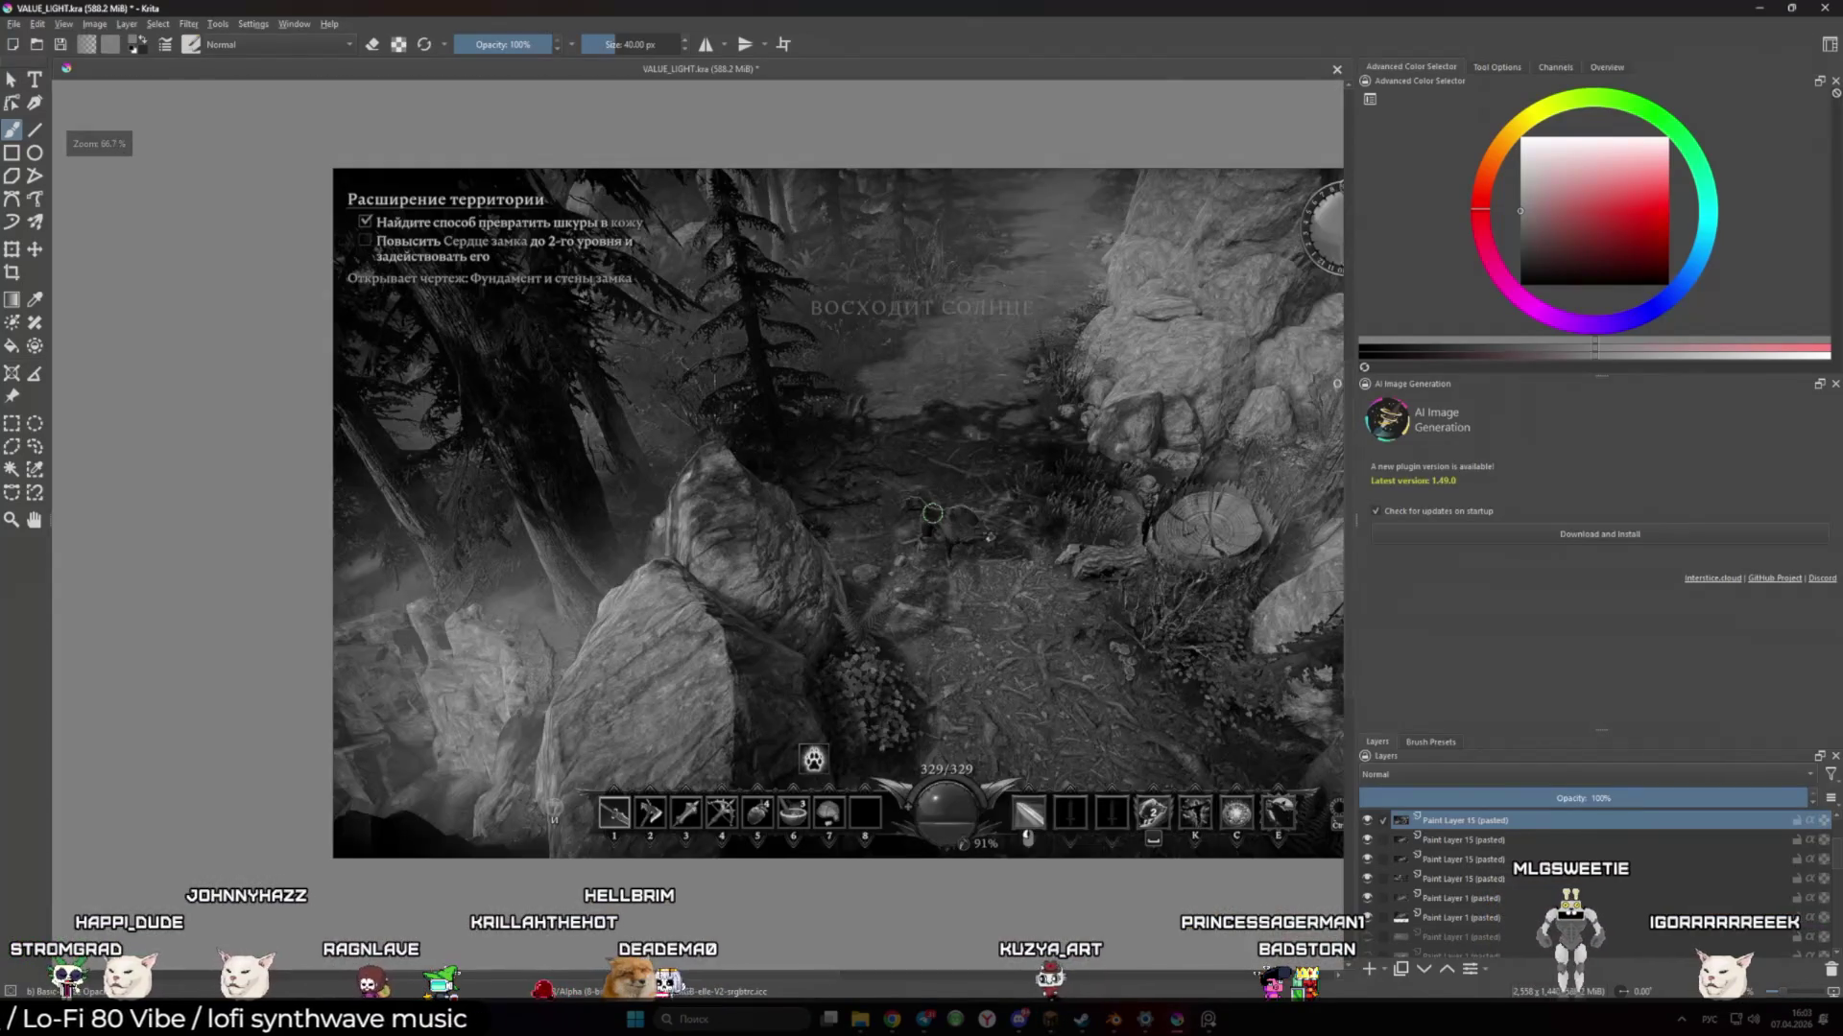
{"action": "scroll", "coordinate": [932, 513], "scroll_direction": "down", "scroll_amount": 2}
{"action": "scroll", "coordinate": [936, 517], "scroll_direction": "up", "scroll_amount": 5}
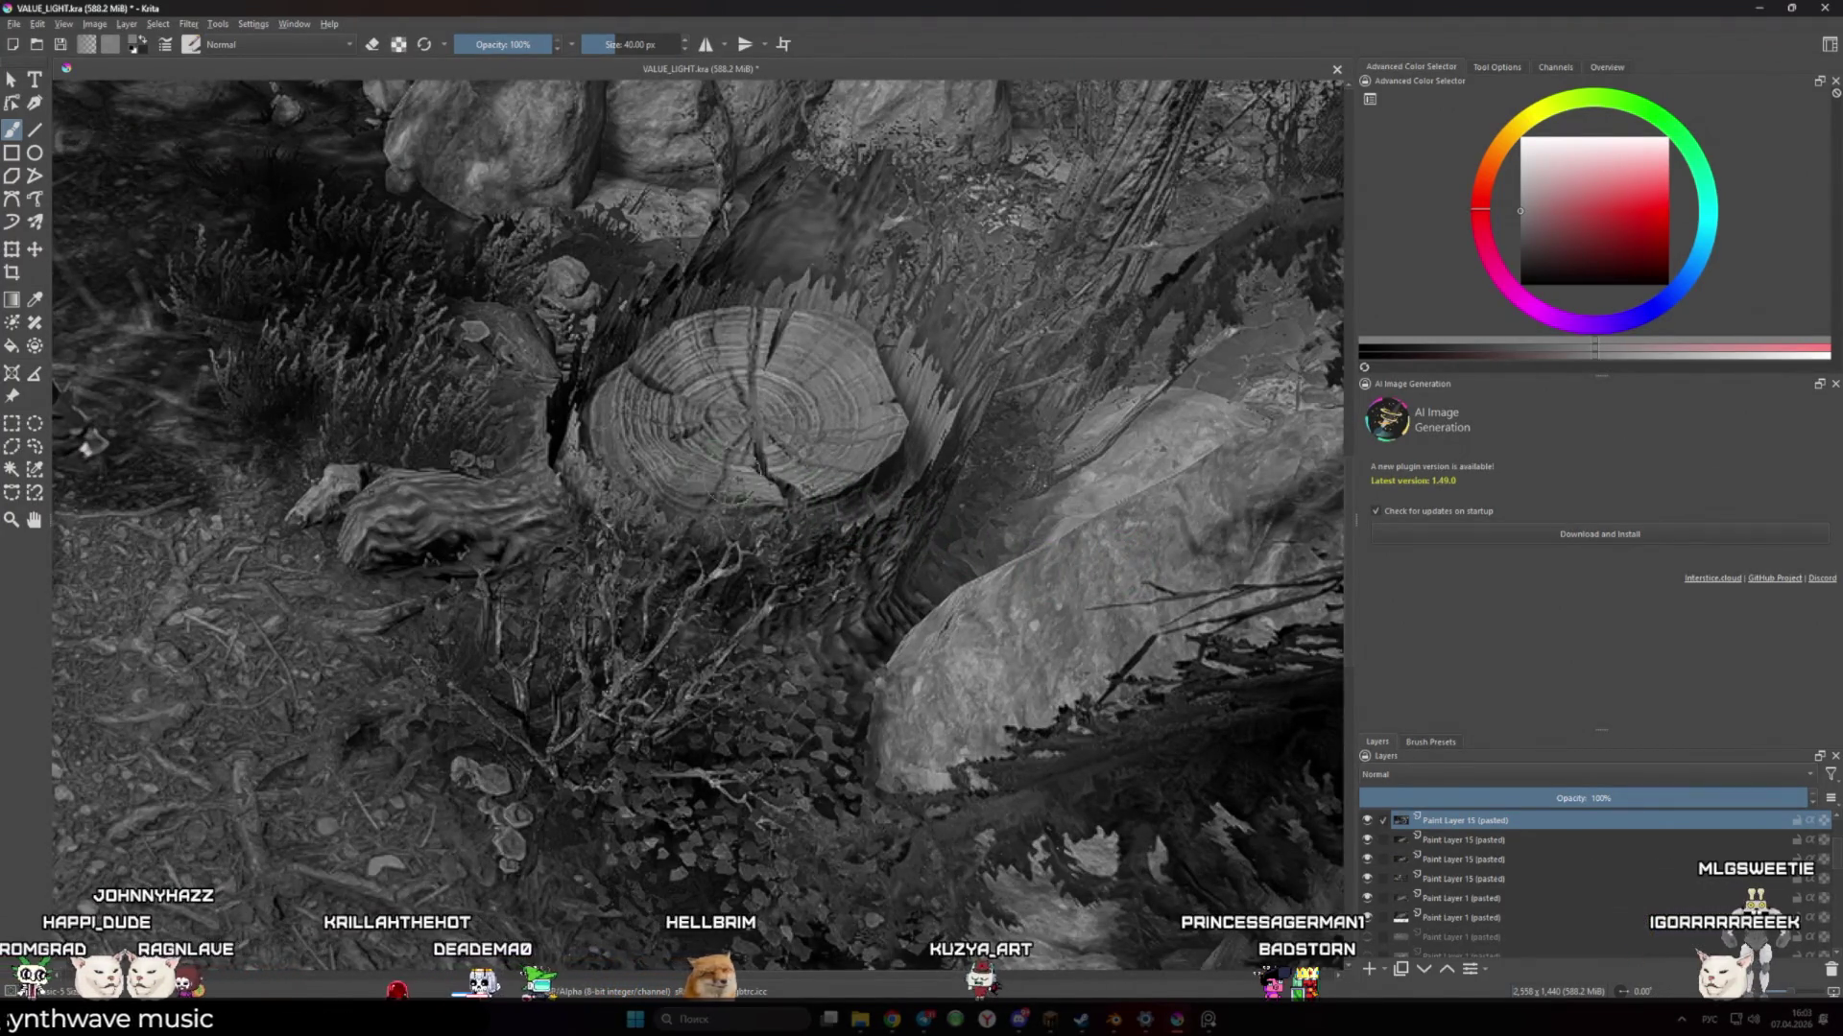
{"action": "scroll", "coordinate": [568, 404], "scroll_direction": "up", "scroll_amount": 2}
{"action": "scroll", "coordinate": [573, 404], "scroll_direction": "down", "scroll_amount": 2}
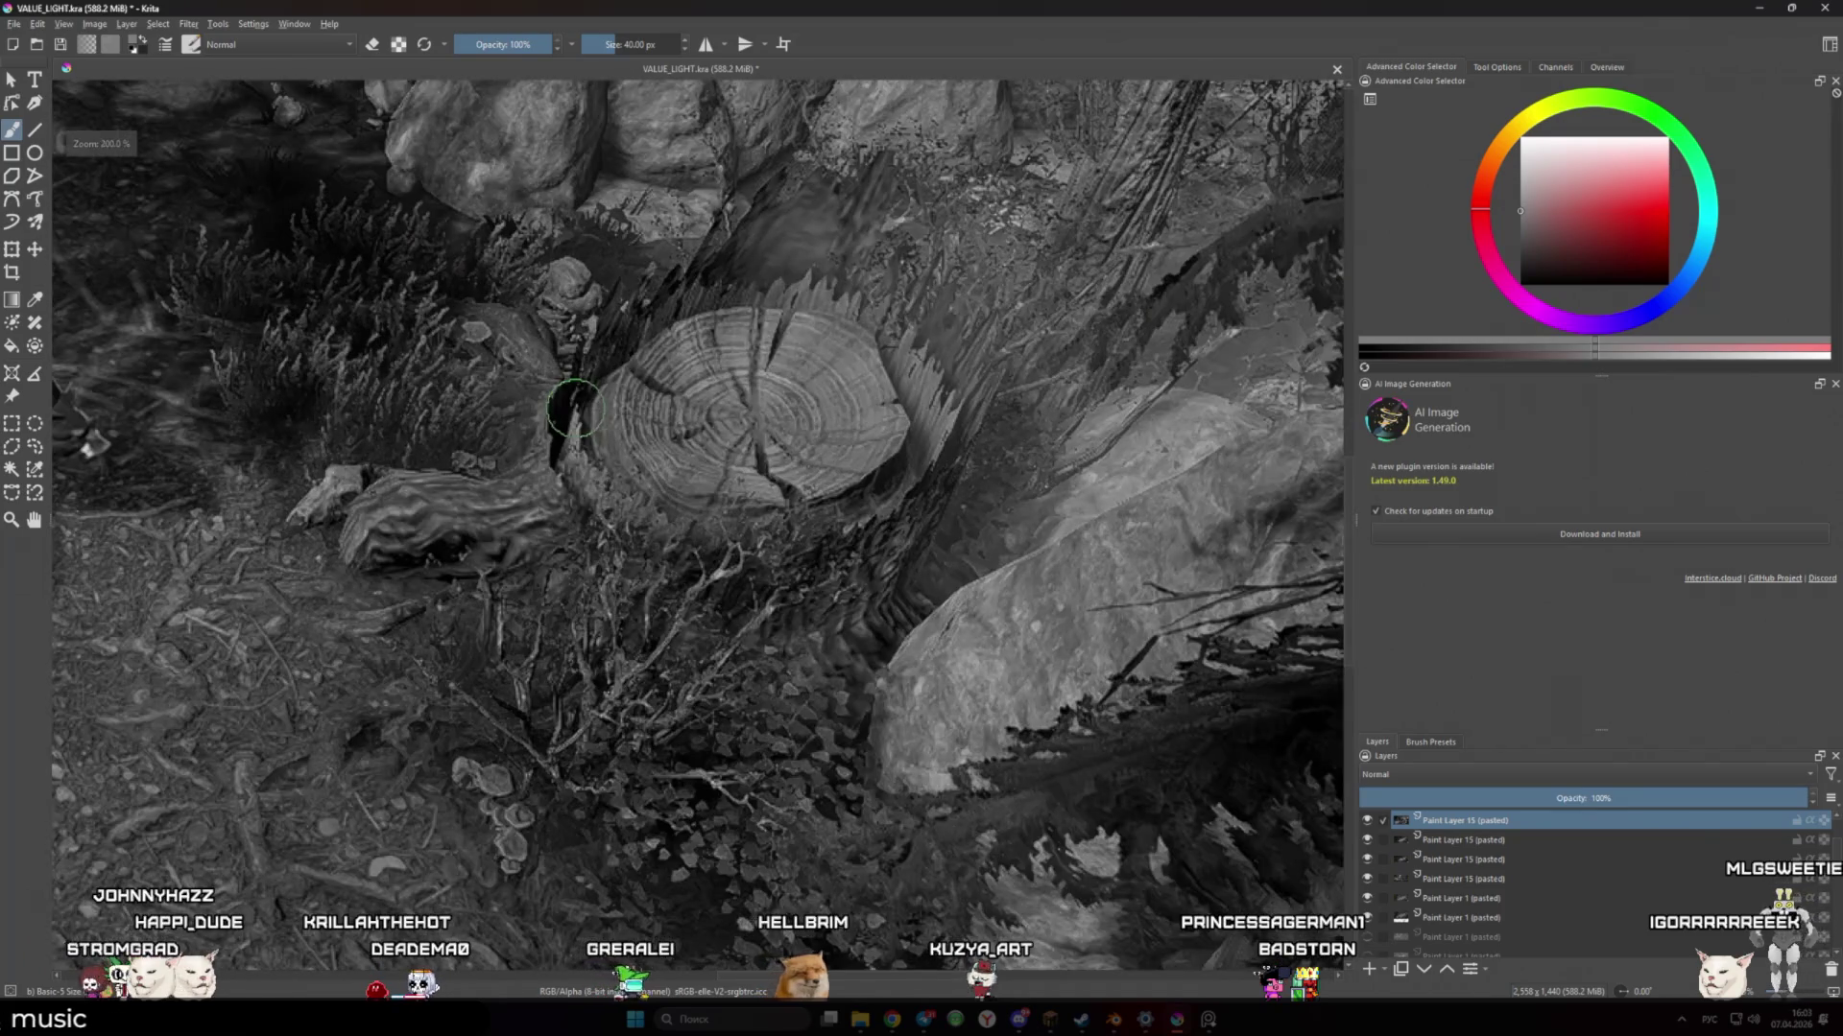
{"action": "scroll", "coordinate": [876, 522], "scroll_direction": "down", "scroll_amount": 5}
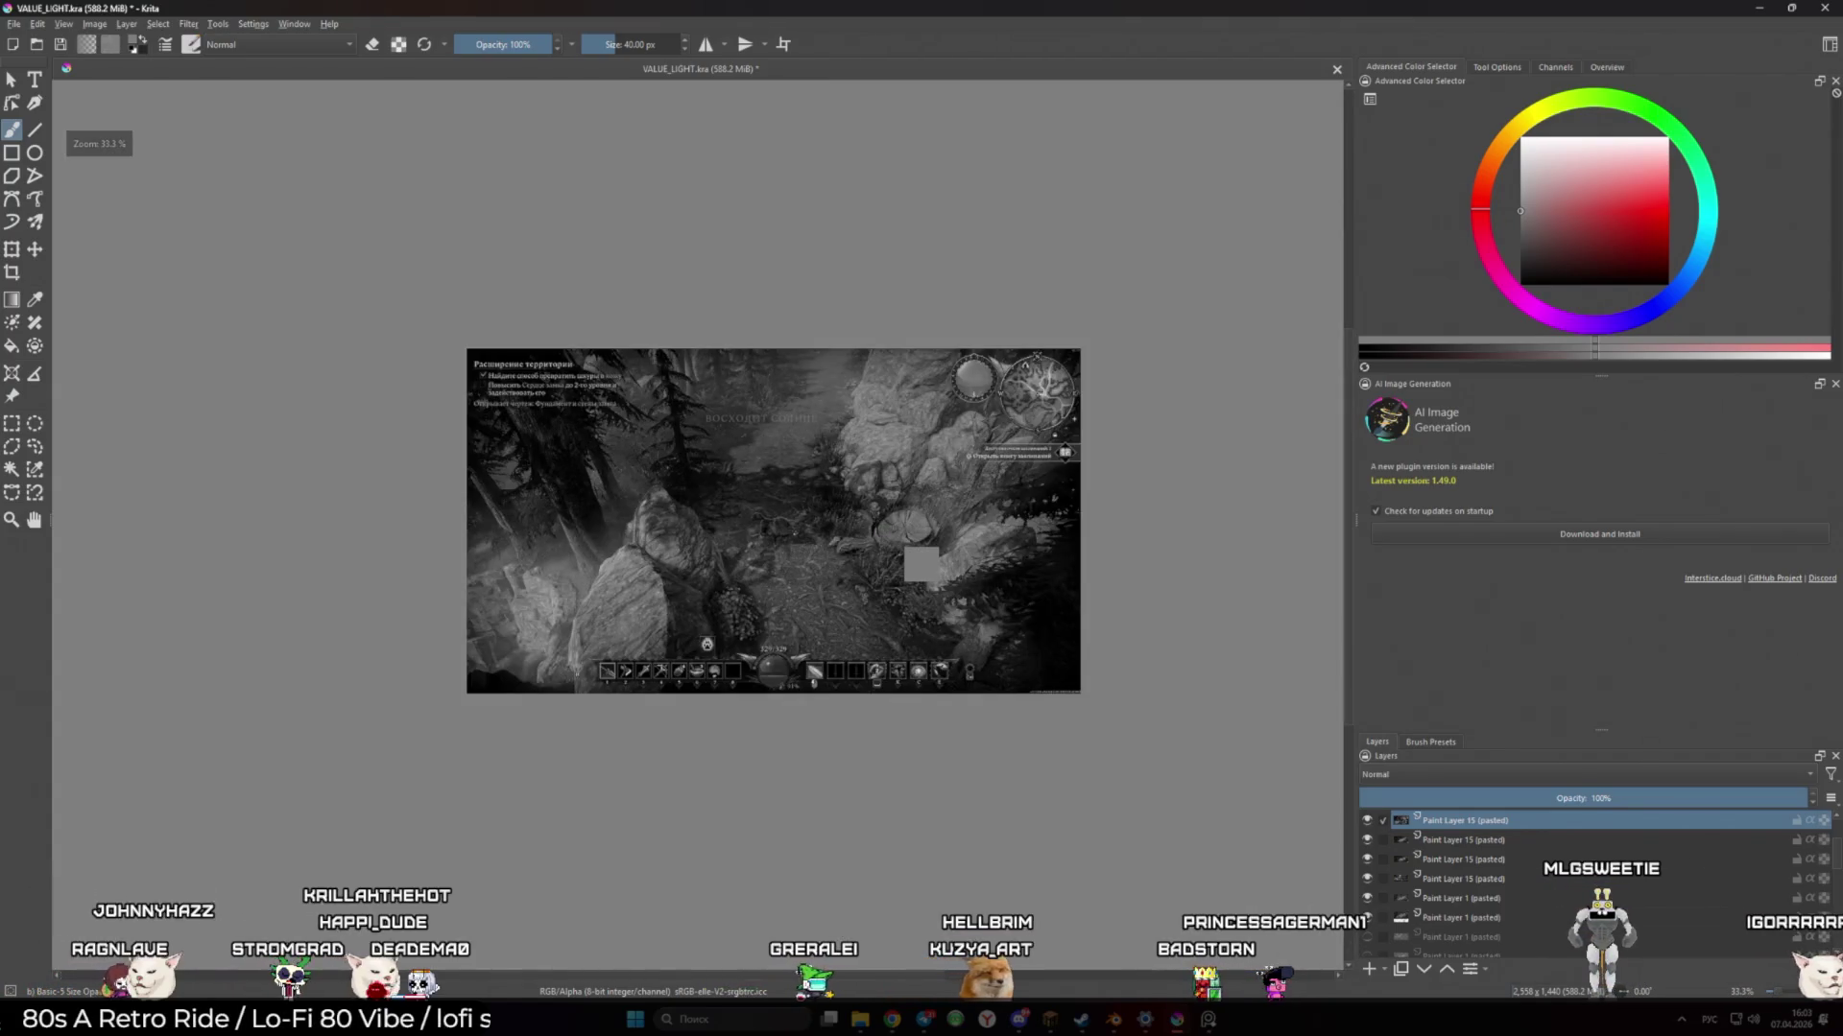
{"action": "key", "text": "ctrl+v"}
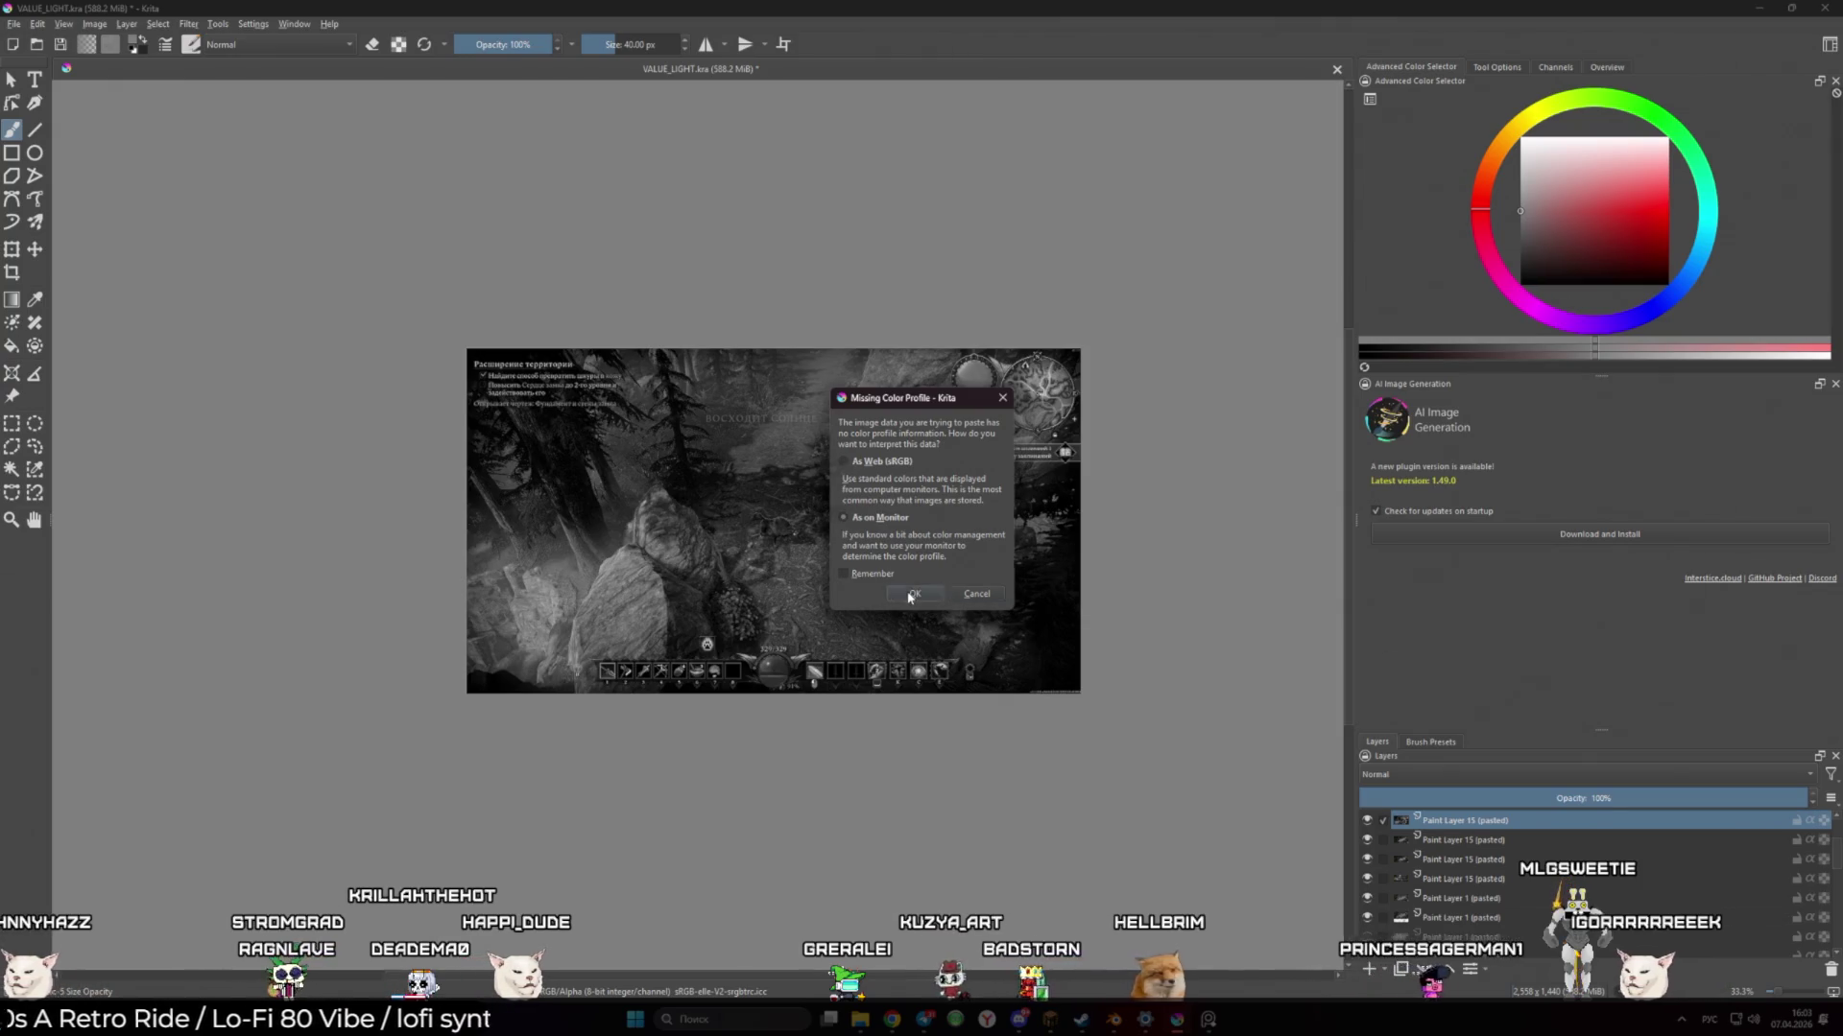
{"action": "left_click", "coordinate": [915, 593]}
{"action": "scroll", "coordinate": [968, 499], "scroll_direction": "up", "scroll_amount": 6}
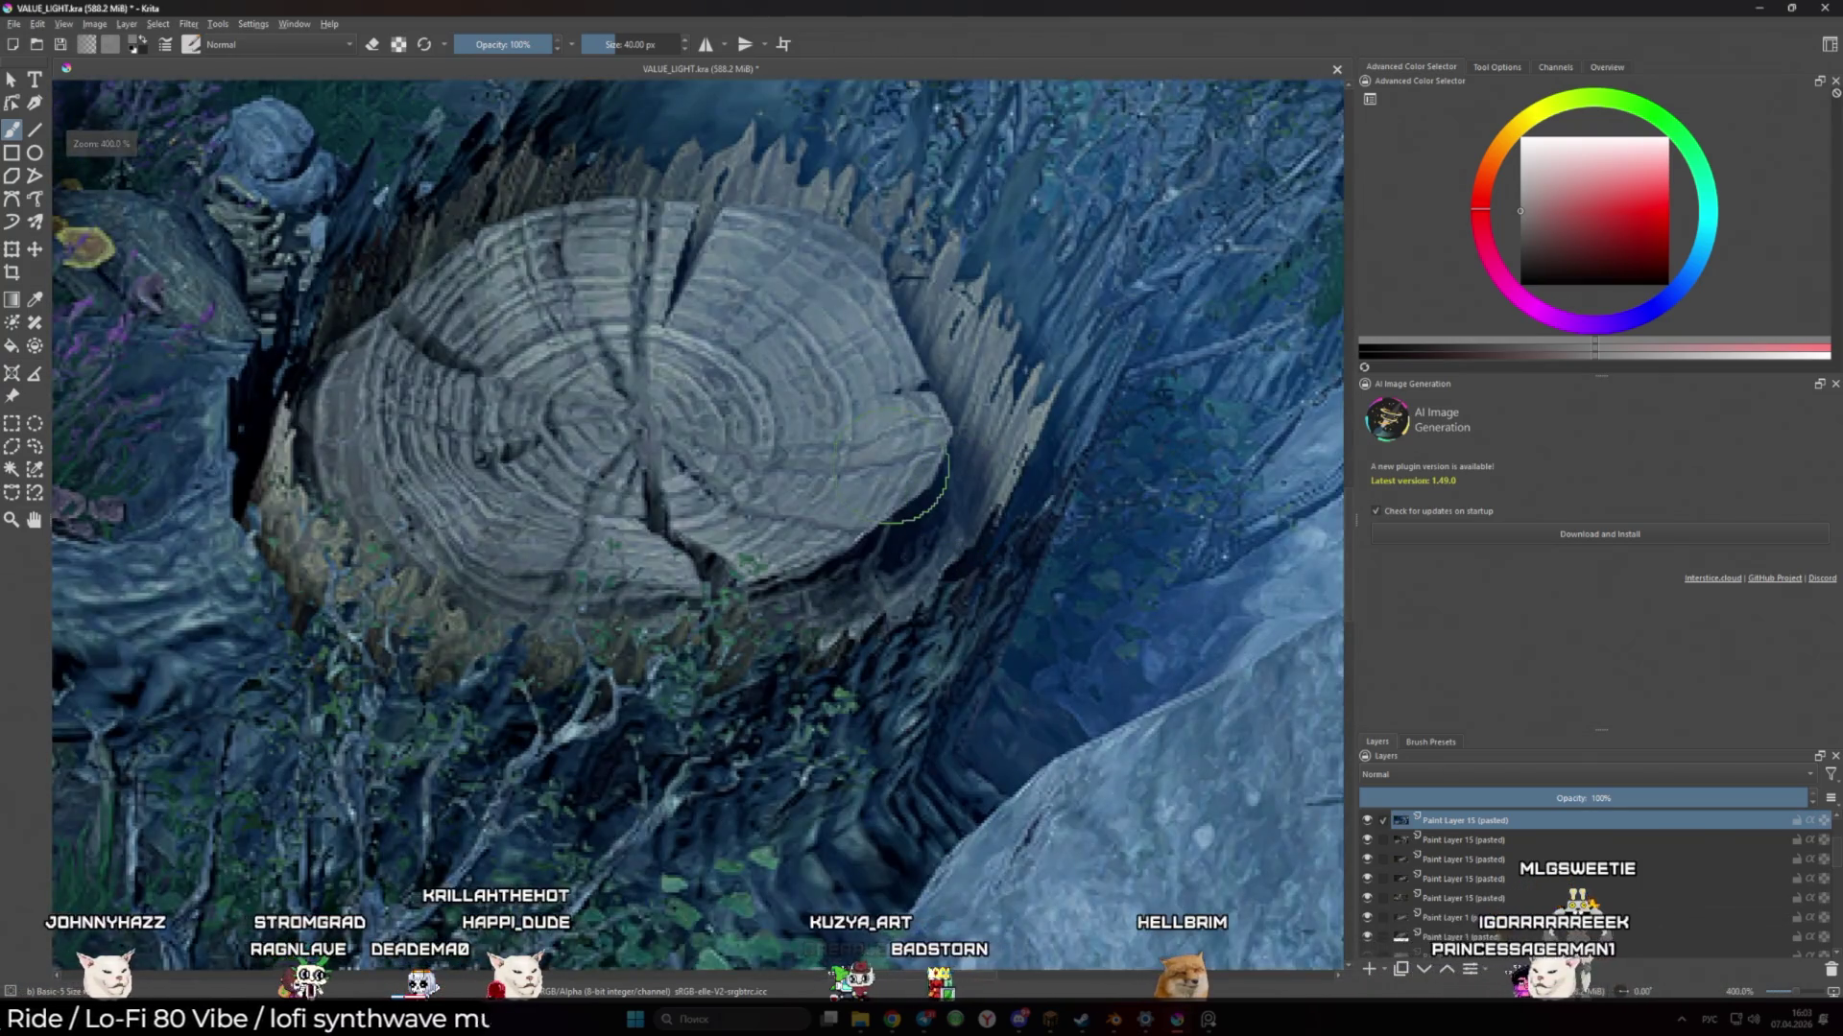
{"action": "scroll", "coordinate": [967, 499], "scroll_direction": "up", "scroll_amount": 2}
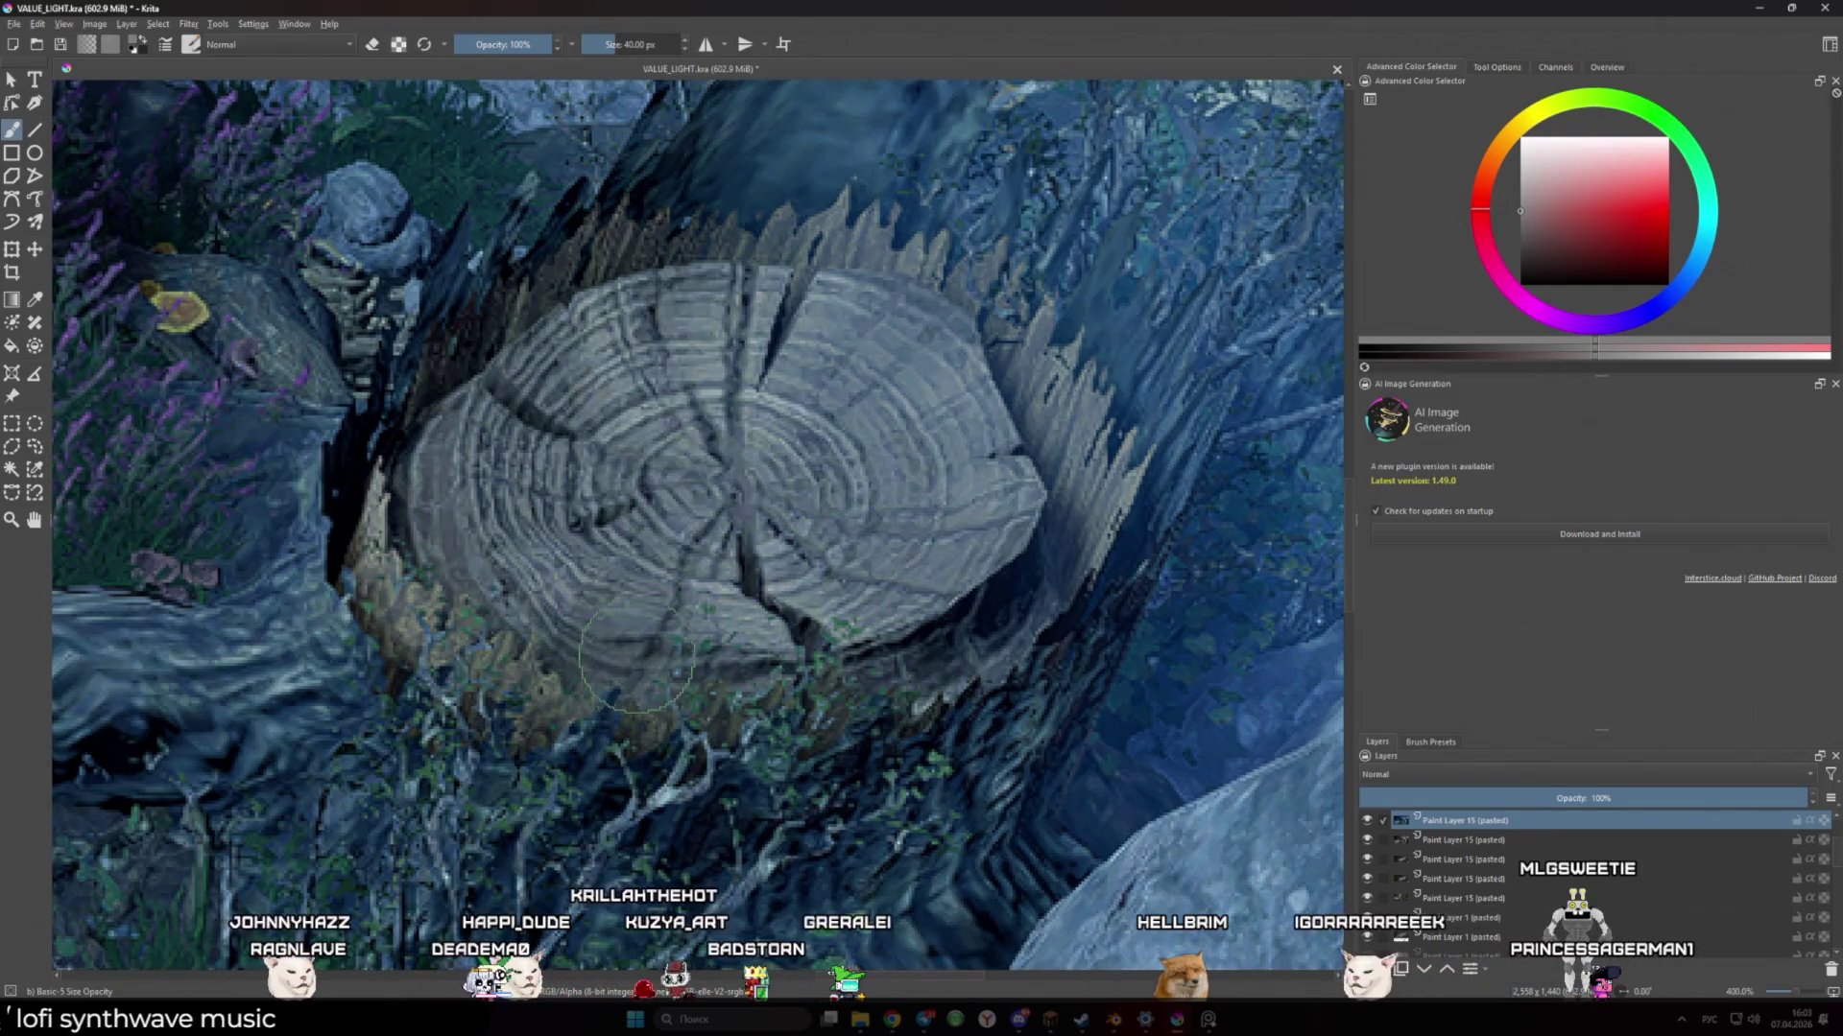
{"action": "scroll", "coordinate": [641, 657], "scroll_direction": "down", "scroll_amount": 4}
{"action": "scroll", "coordinate": [640, 657], "scroll_direction": "down", "scroll_amount": 4}
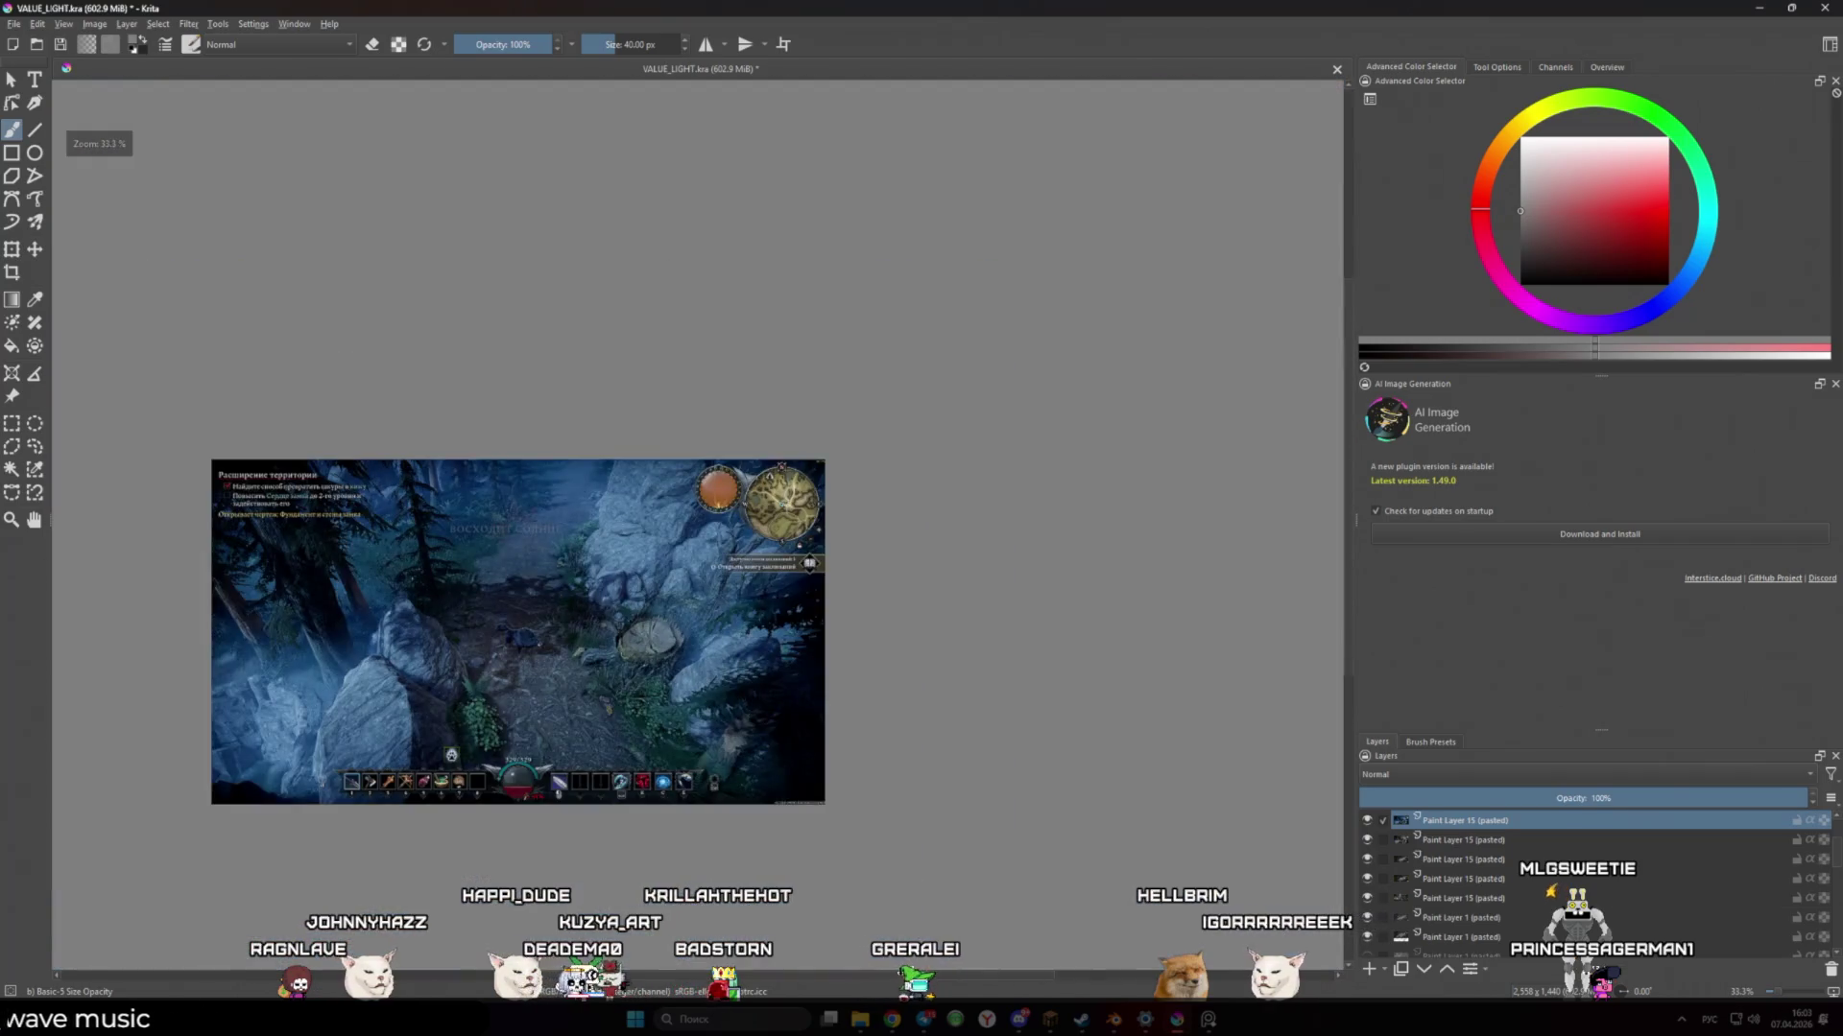
{"action": "scroll", "coordinate": [751, 586], "scroll_direction": "up", "scroll_amount": 2}
{"action": "scroll", "coordinate": [874, 471], "scroll_direction": "up", "scroll_amount": 2}
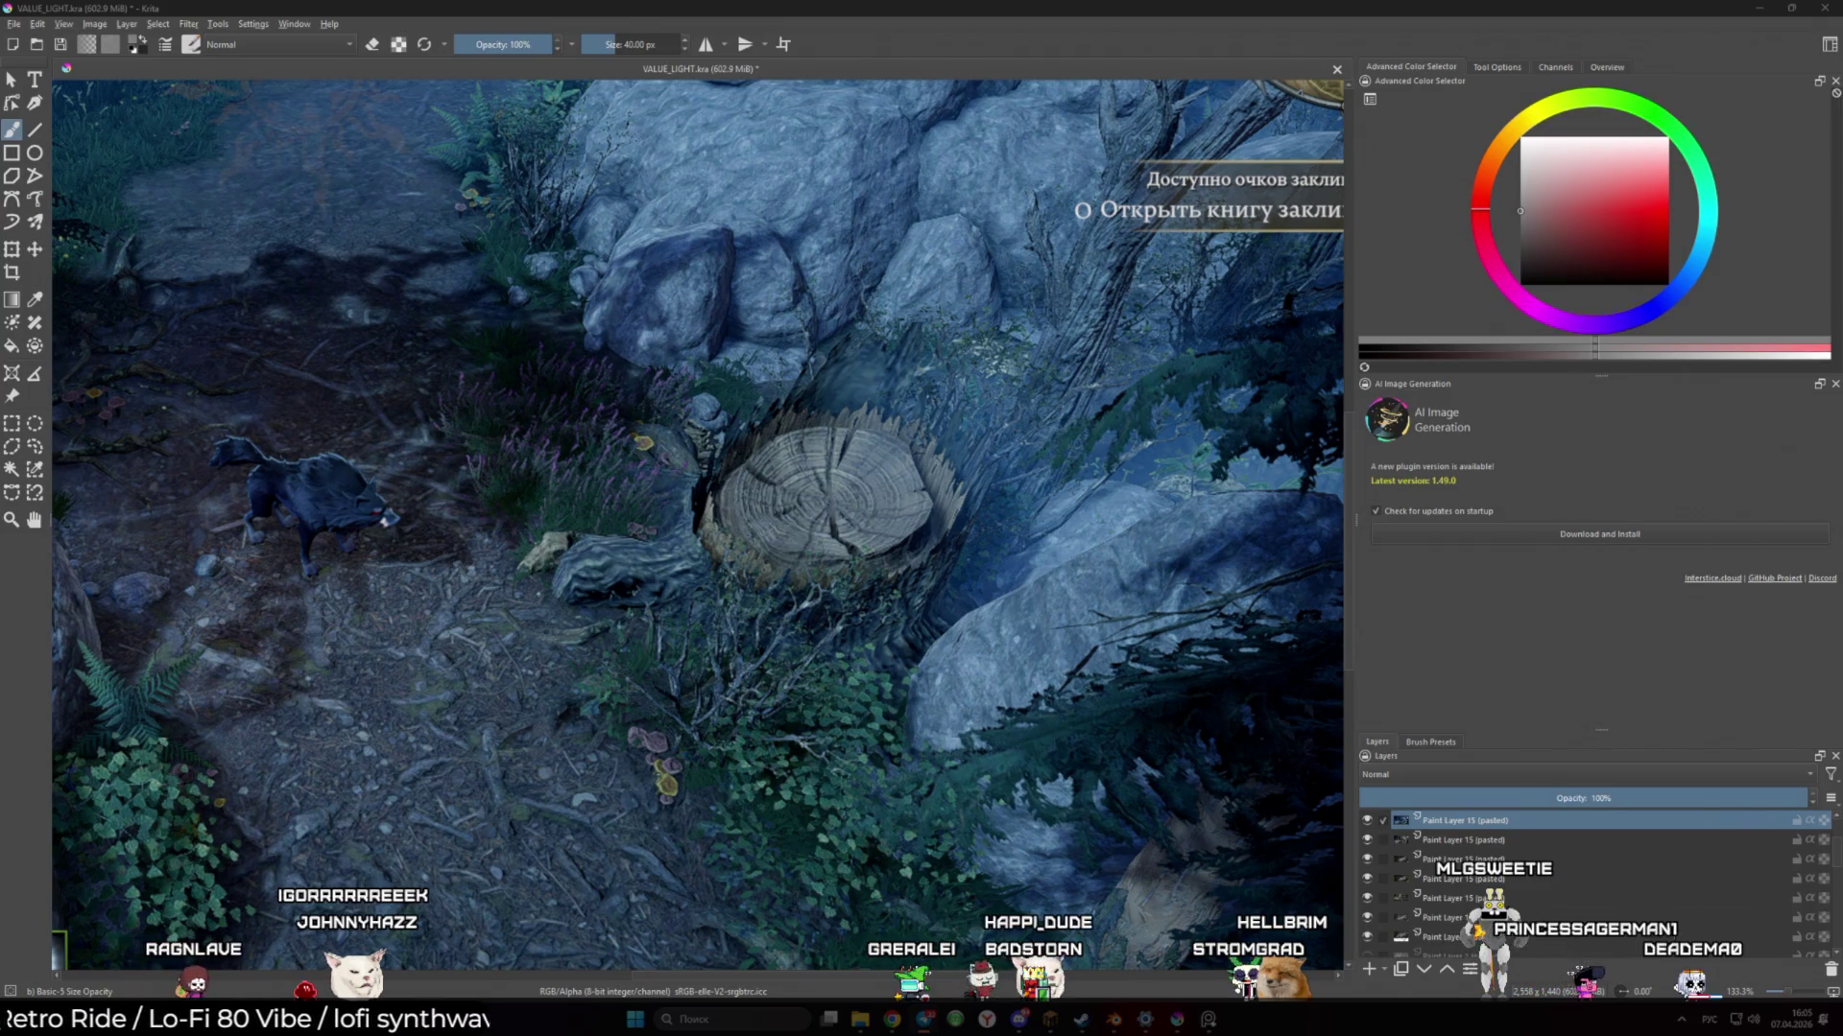
{"action": "scroll", "coordinate": [809, 662], "scroll_direction": "down", "scroll_amount": 5}
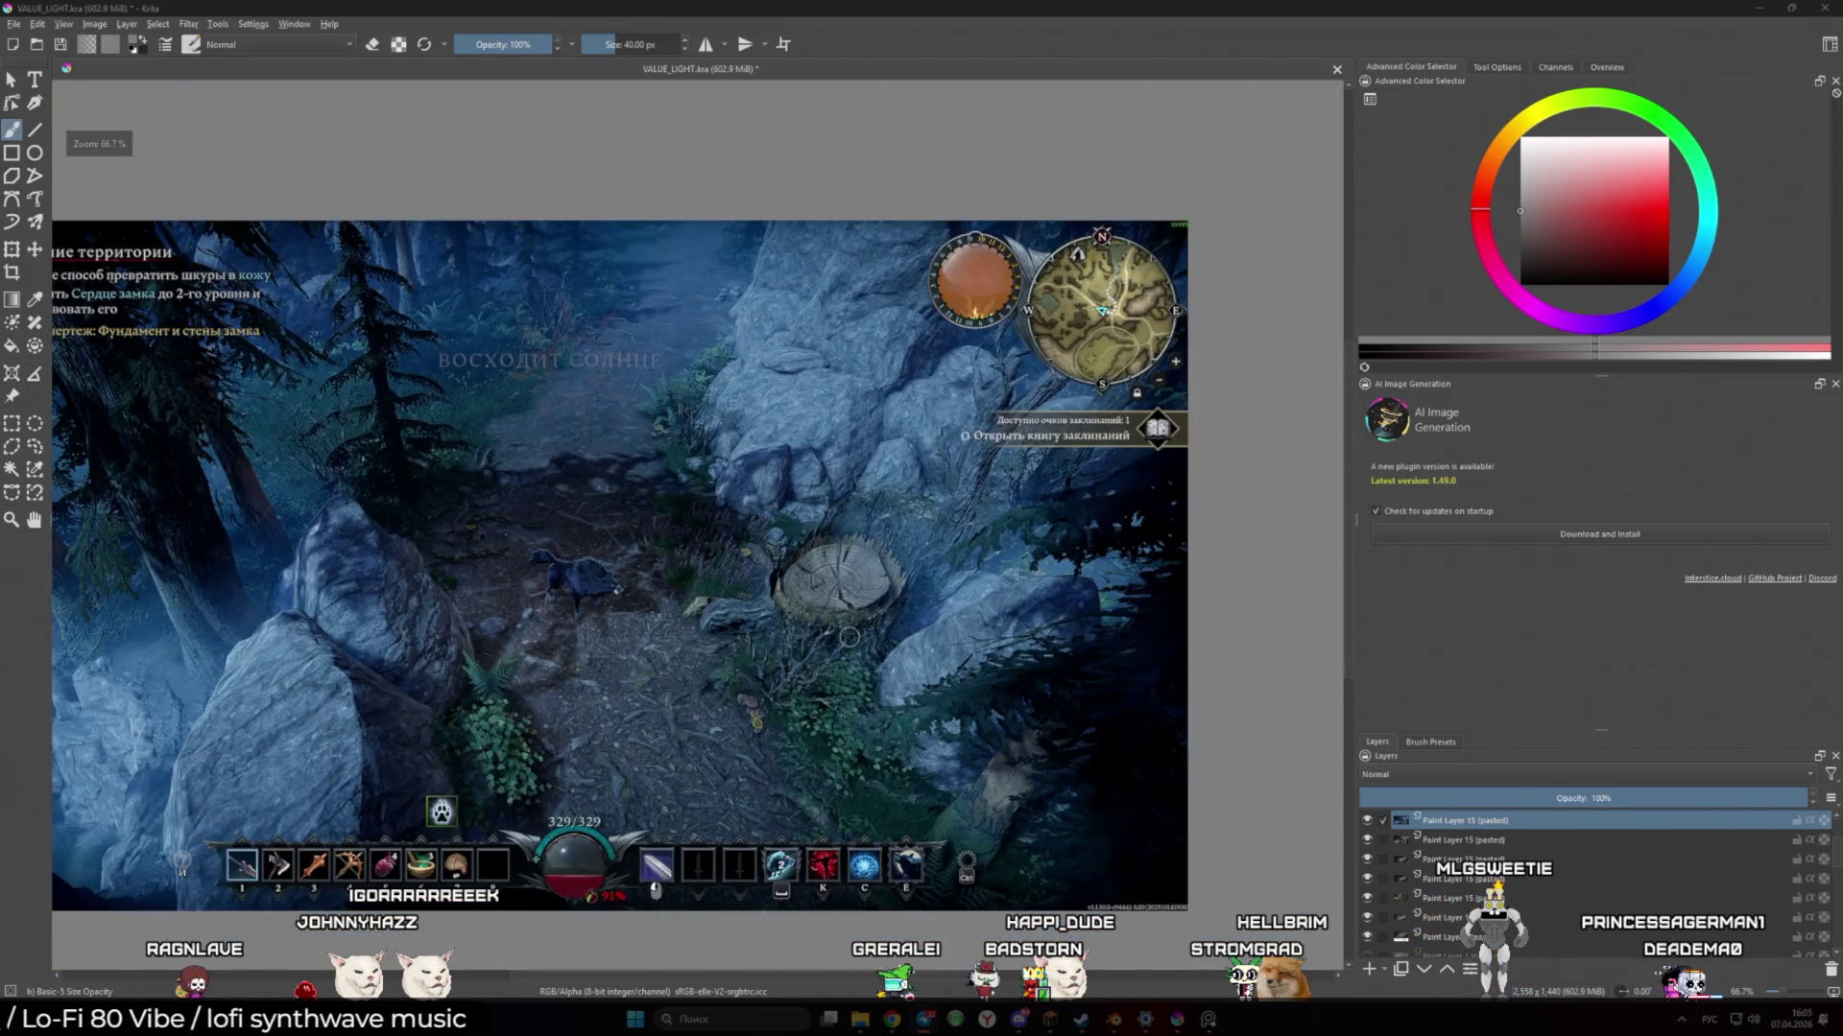
{"action": "scroll", "coordinate": [809, 662], "scroll_direction": "up", "scroll_amount": 3}
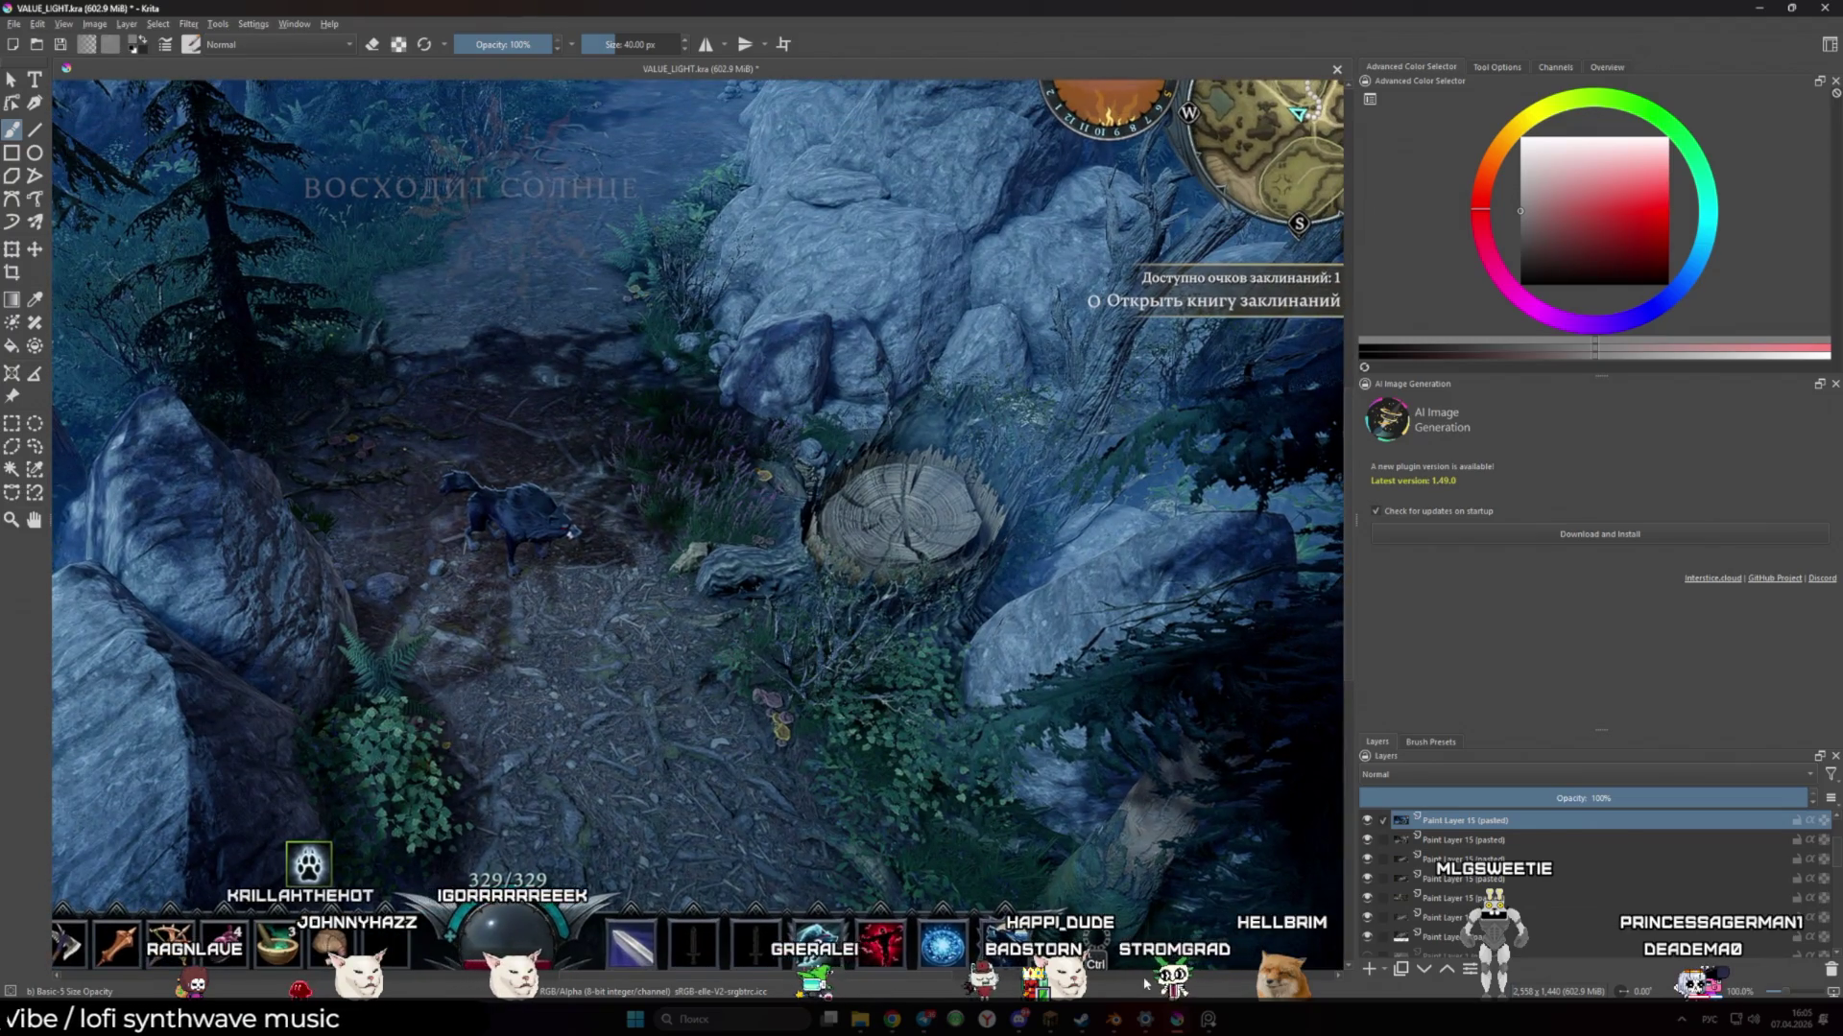
{"action": "scroll", "coordinate": [1012, 707], "scroll_direction": "down", "scroll_amount": 1}
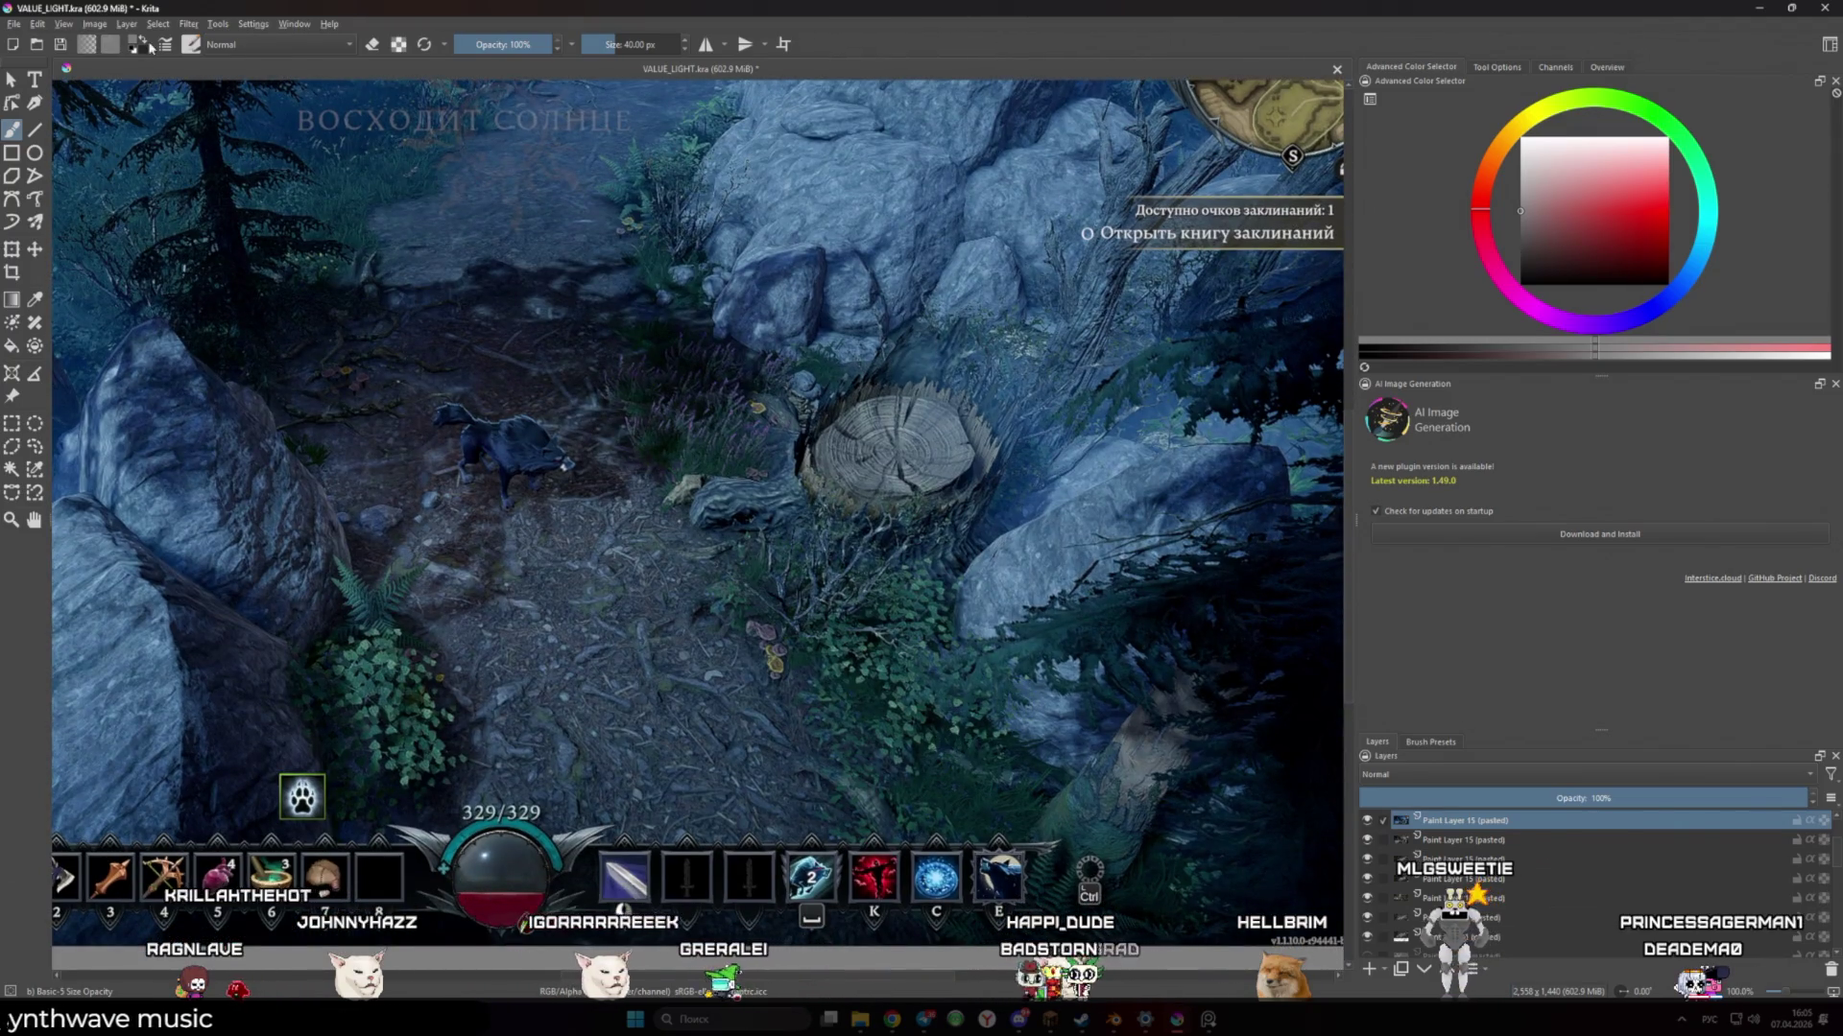
{"action": "left_click", "coordinate": [13, 23]}
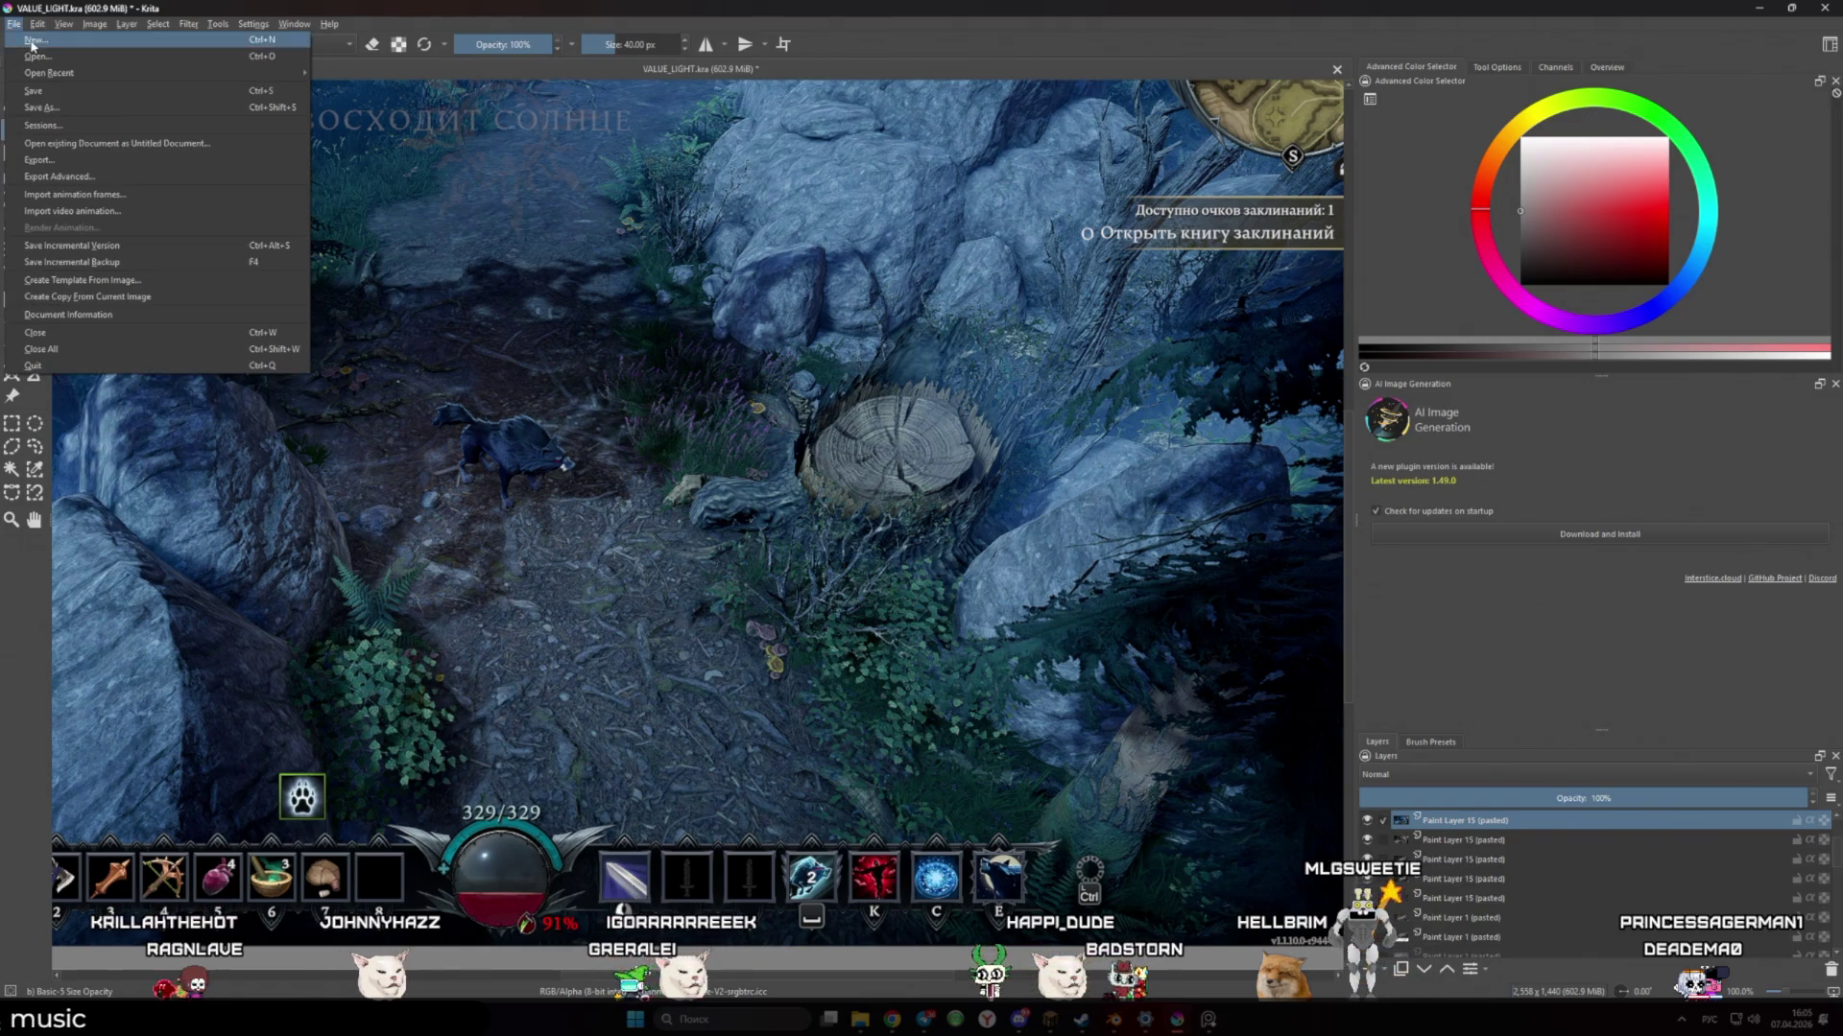
Open the recent P_GRASS_KRITA.kra grass sheet and pan it into view
{"action": "mouse_move", "coordinate": [79, 72]}
{"action": "left_click", "coordinate": [432, 74]}
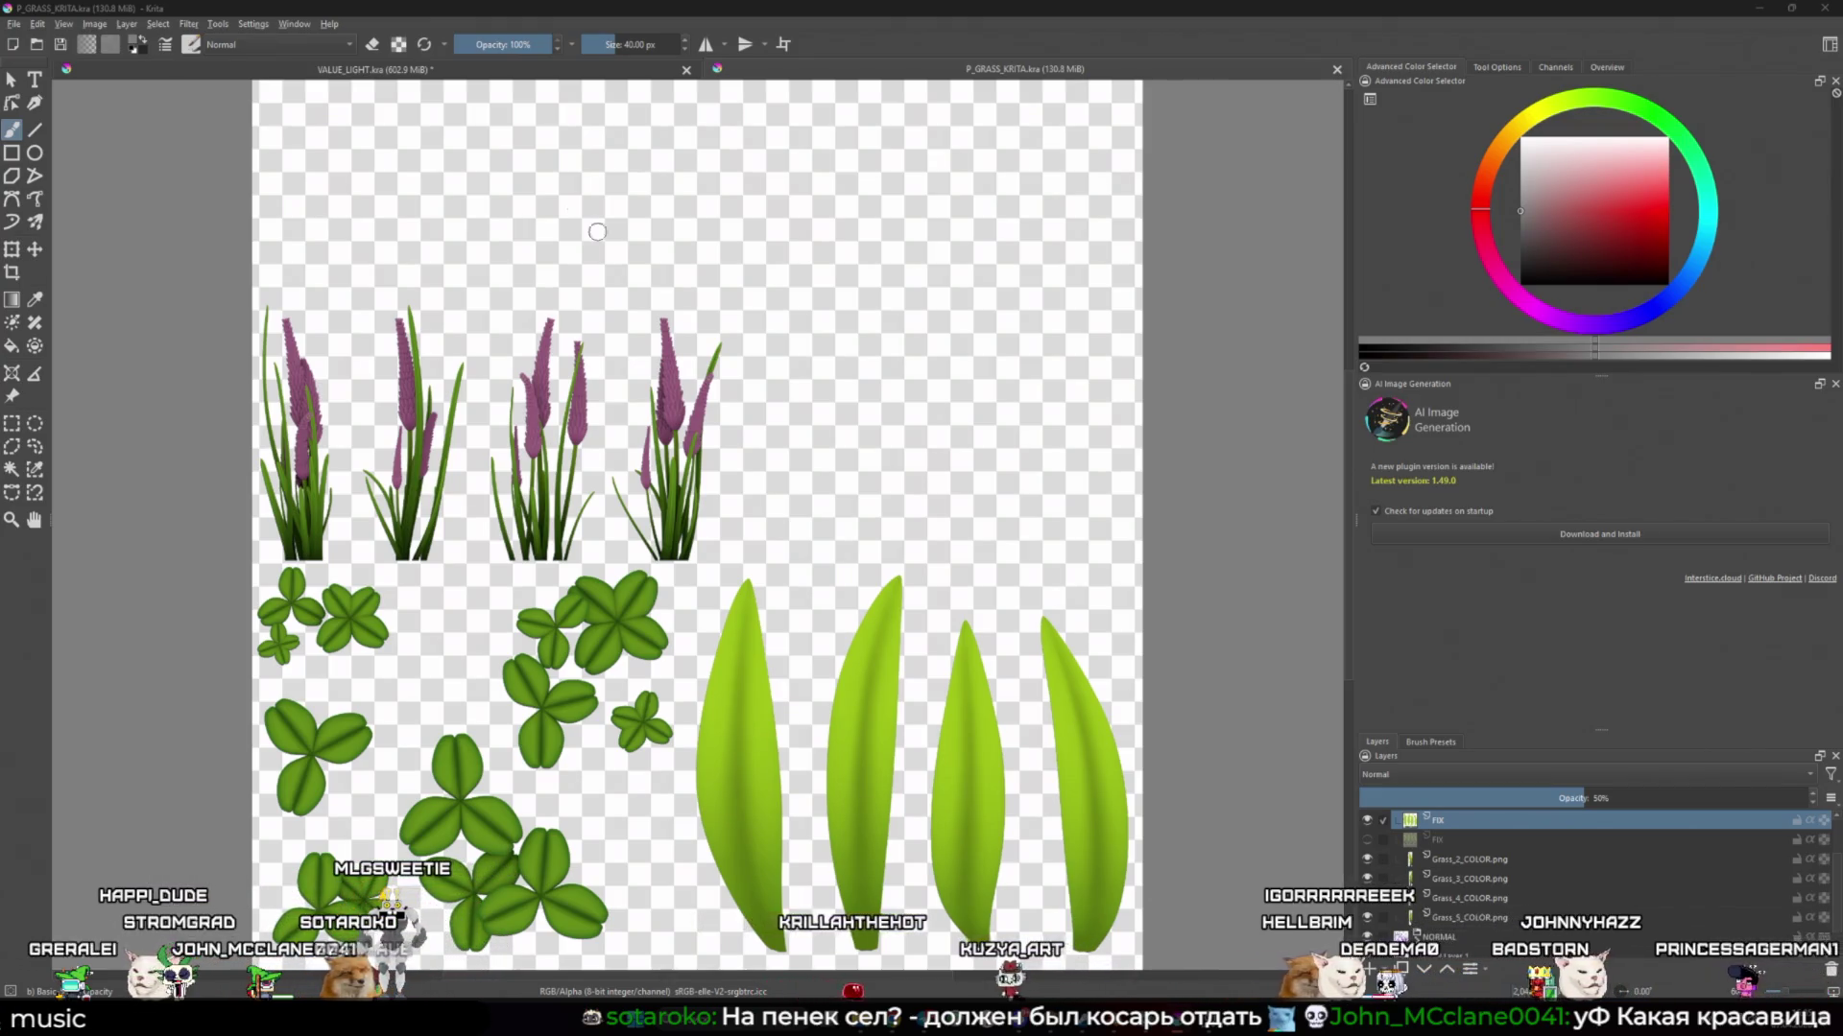
{"action": "scroll", "coordinate": [880, 616], "scroll_direction": "down", "scroll_amount": 2}
{"action": "scroll", "coordinate": [880, 616], "scroll_direction": "up", "scroll_amount": 4}
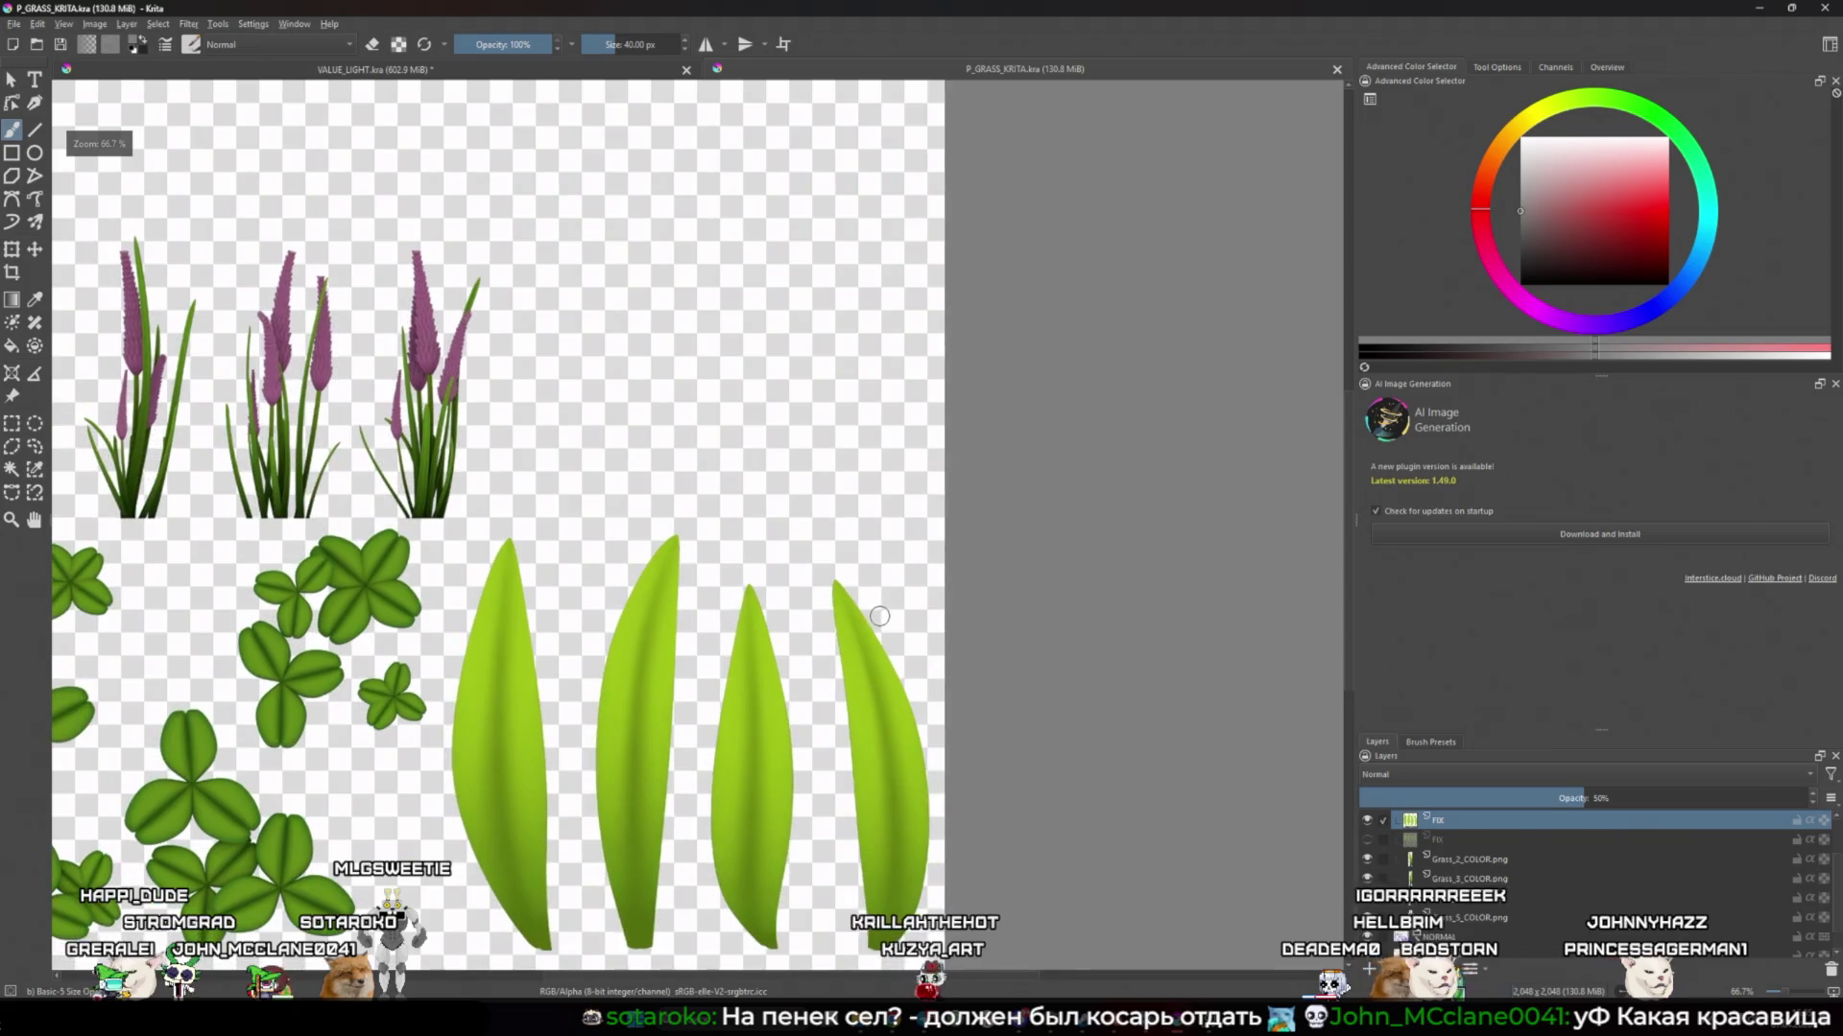
{"action": "scroll", "coordinate": [877, 618], "scroll_direction": "down", "scroll_amount": 2}
{"action": "scroll", "coordinate": [856, 558], "scroll_direction": "up", "scroll_amount": 1}
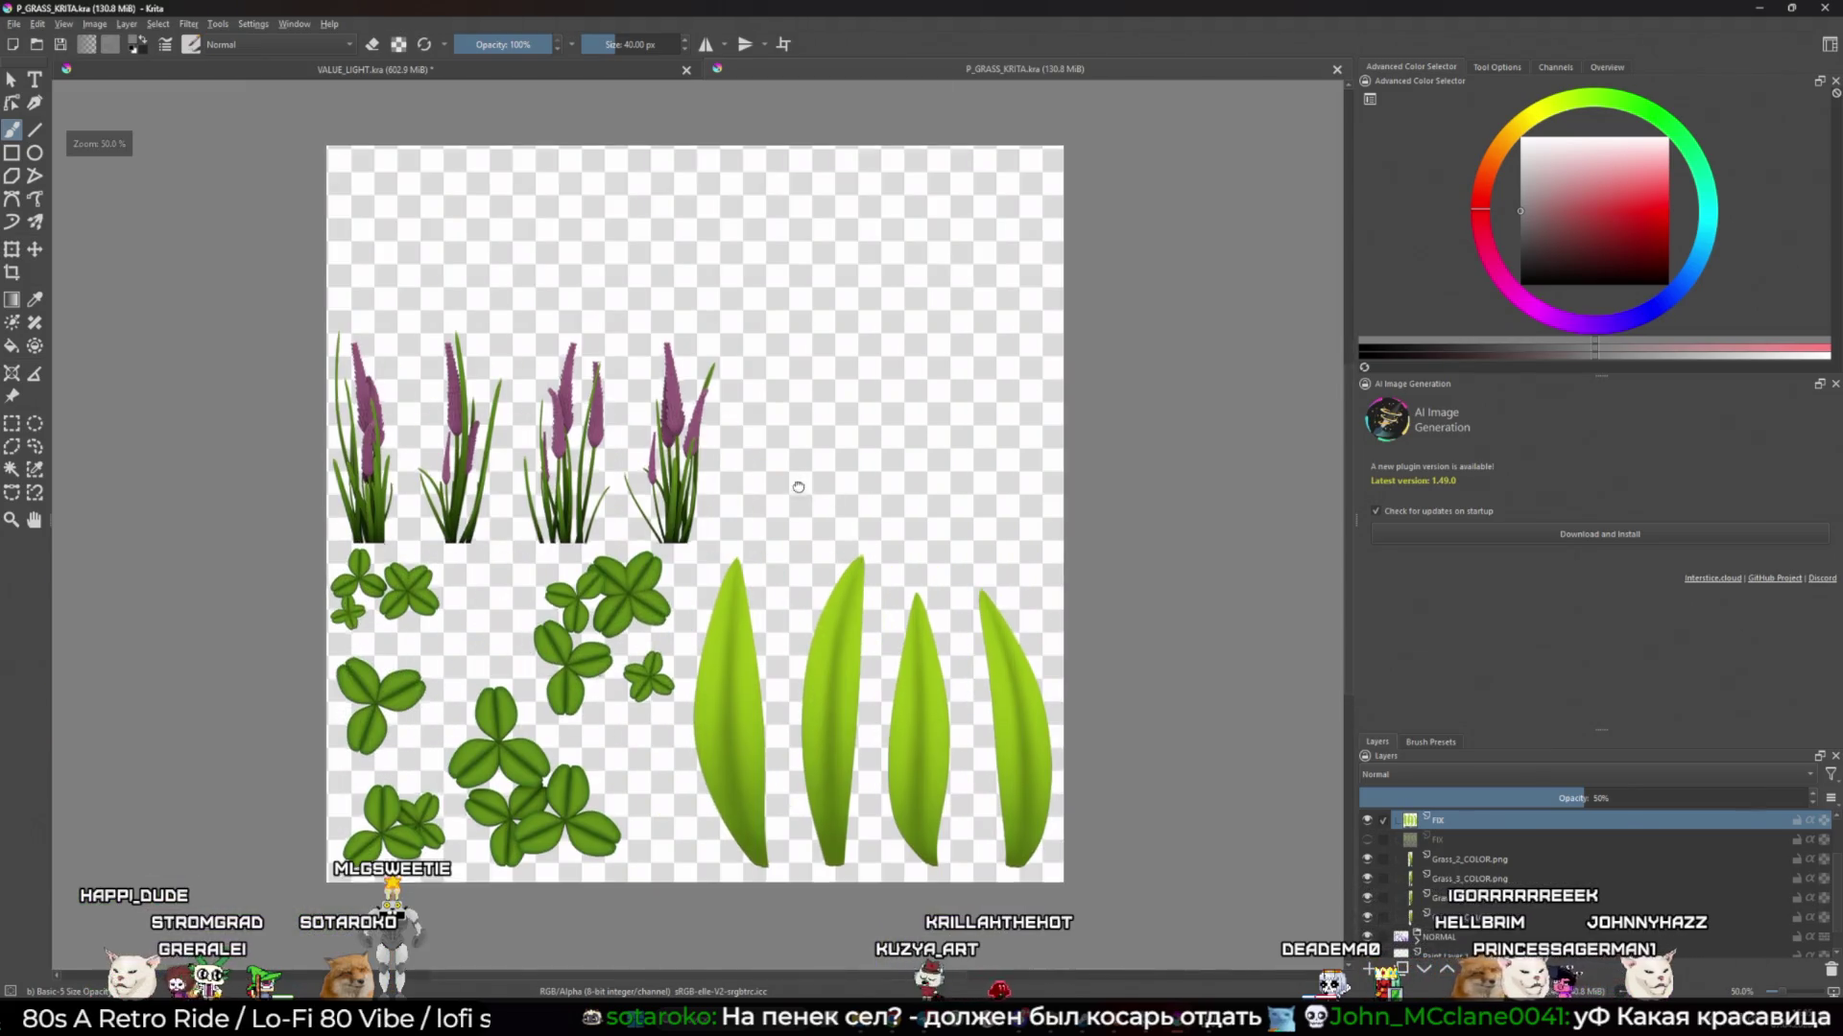
{"action": "left_click_drag", "start_coordinate": [798, 485], "coordinate": [810, 592]}
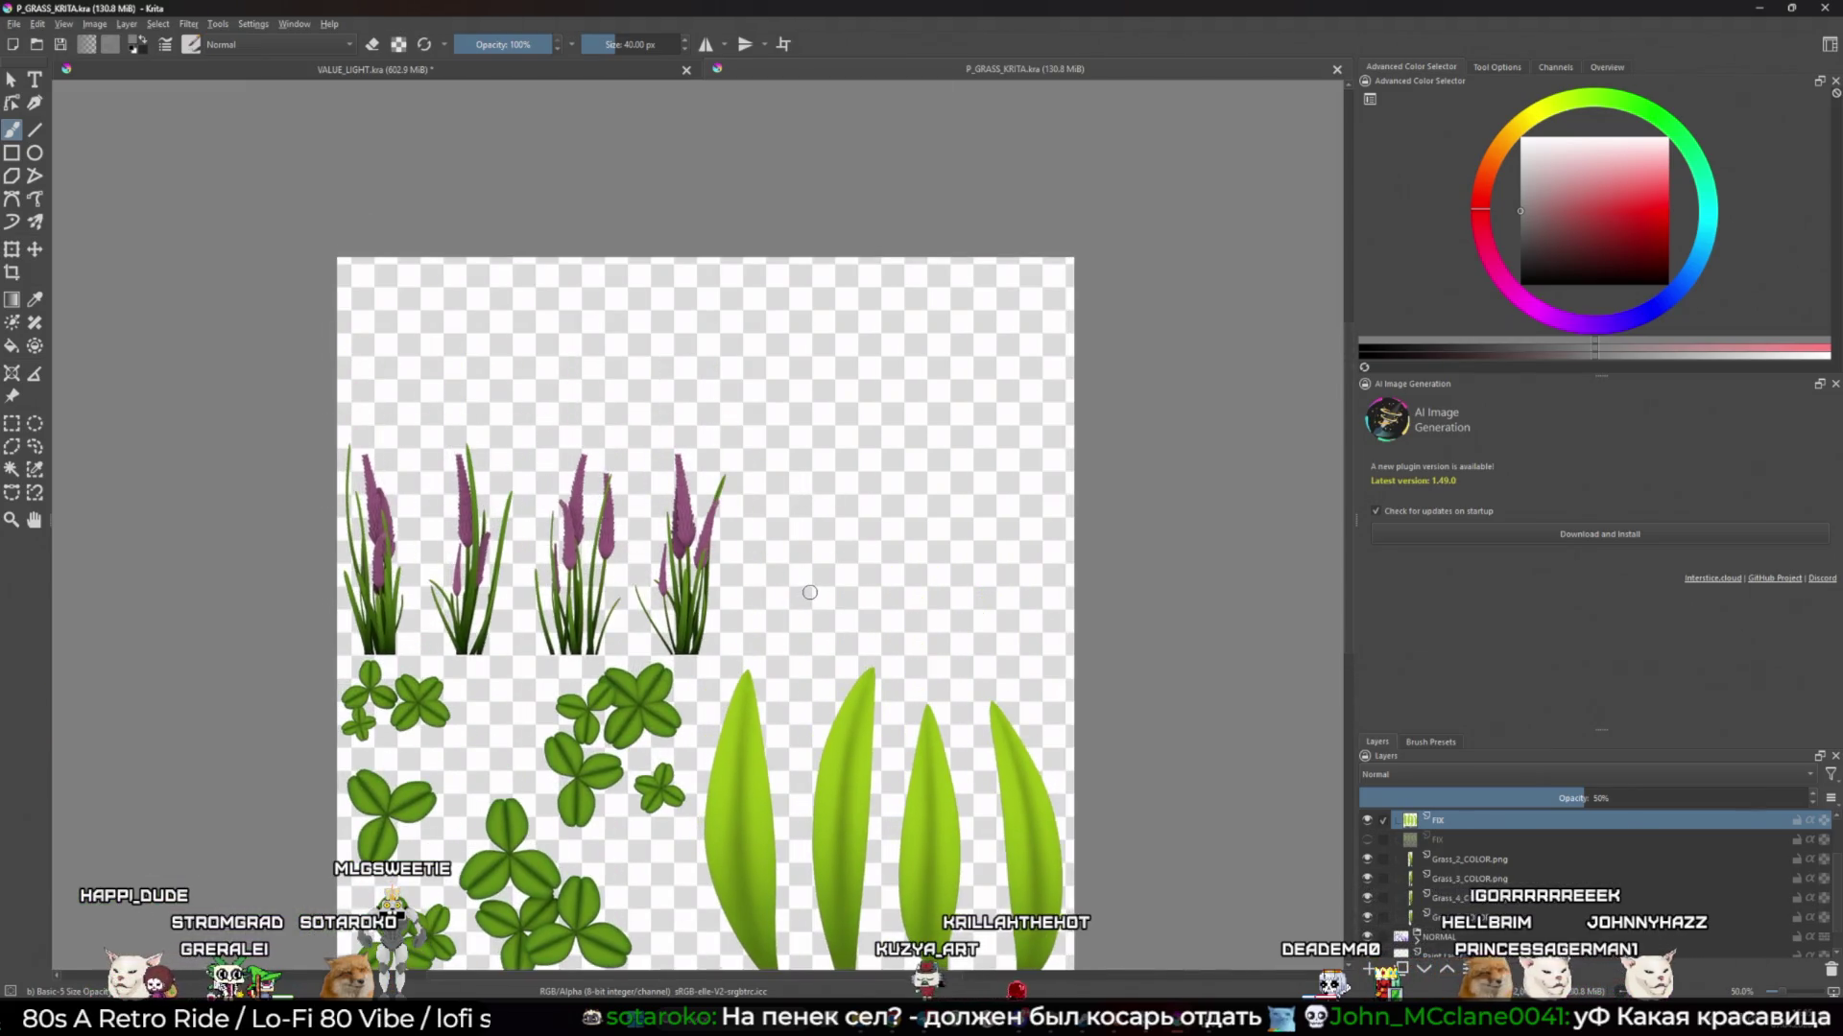
Add Paint Layer 2 above FIX and apply the Desaturate filter to it
{"action": "left_click", "coordinate": [1369, 969]}
{"action": "scroll", "coordinate": [980, 684], "scroll_direction": "down", "scroll_amount": 1}
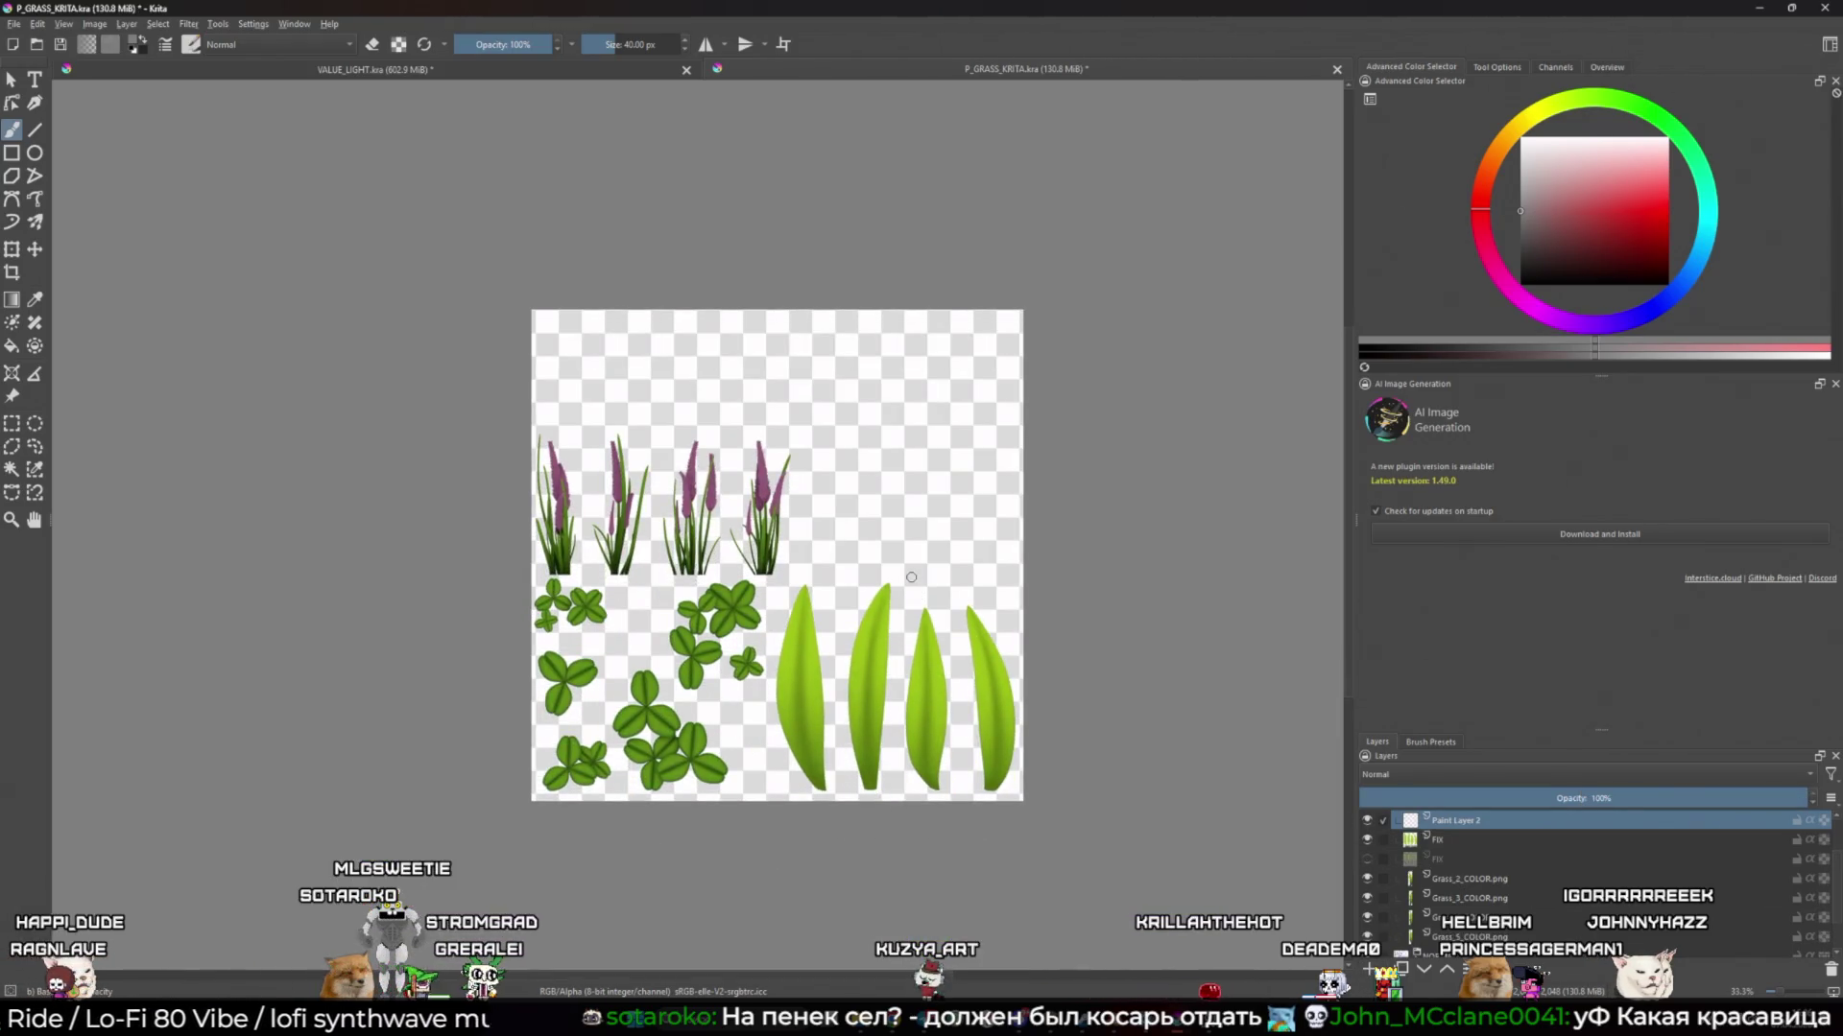
{"action": "key", "text": "ctrl+shift+u"}
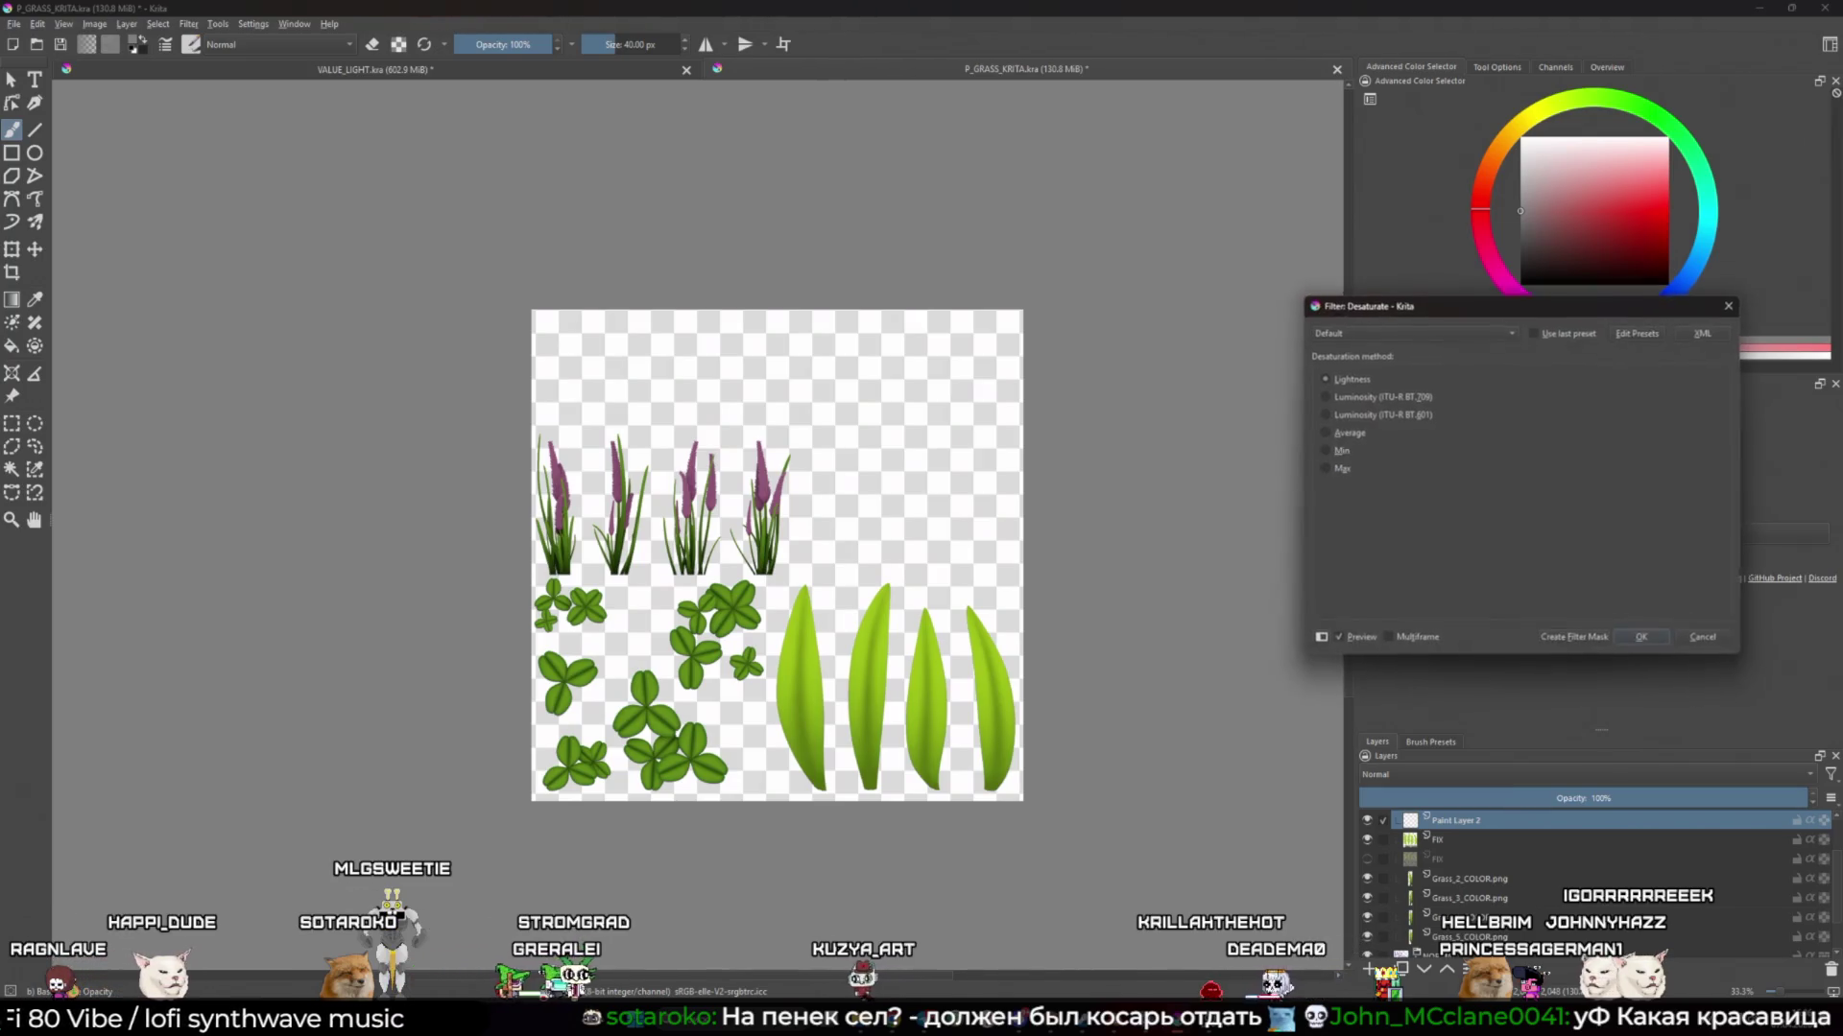
{"action": "left_click", "coordinate": [1642, 638]}
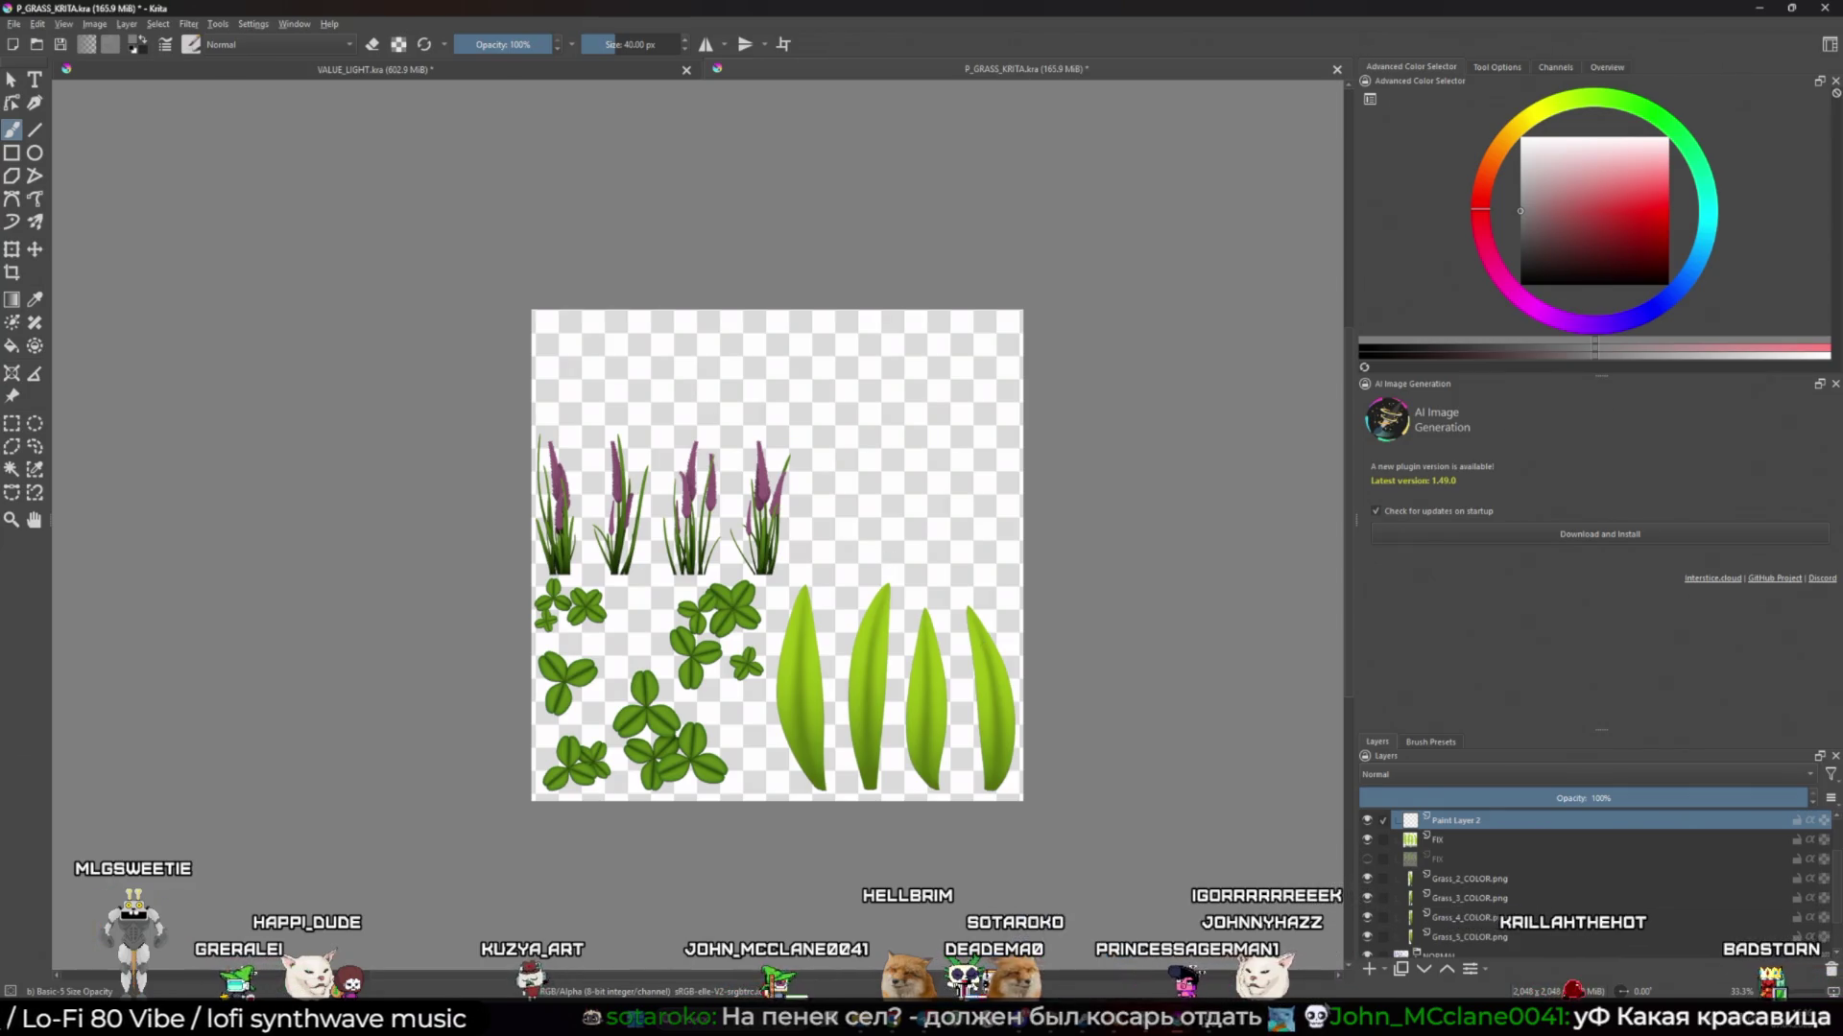
Pin the reference board always-on-top at lower left and pan through its screenshots
{"action": "mouse_move", "coordinate": [1438, 707]}
{"action": "left_mouse_down"}
{"action": "mouse_move", "coordinate": [338, 798]}
{"action": "mouse_move", "coordinate": [280, 839]}
{"action": "mouse_move", "coordinate": [286, 811]}
{"action": "left_mouse_up"}
{"action": "key", "text": "ctrl+shift+a"}
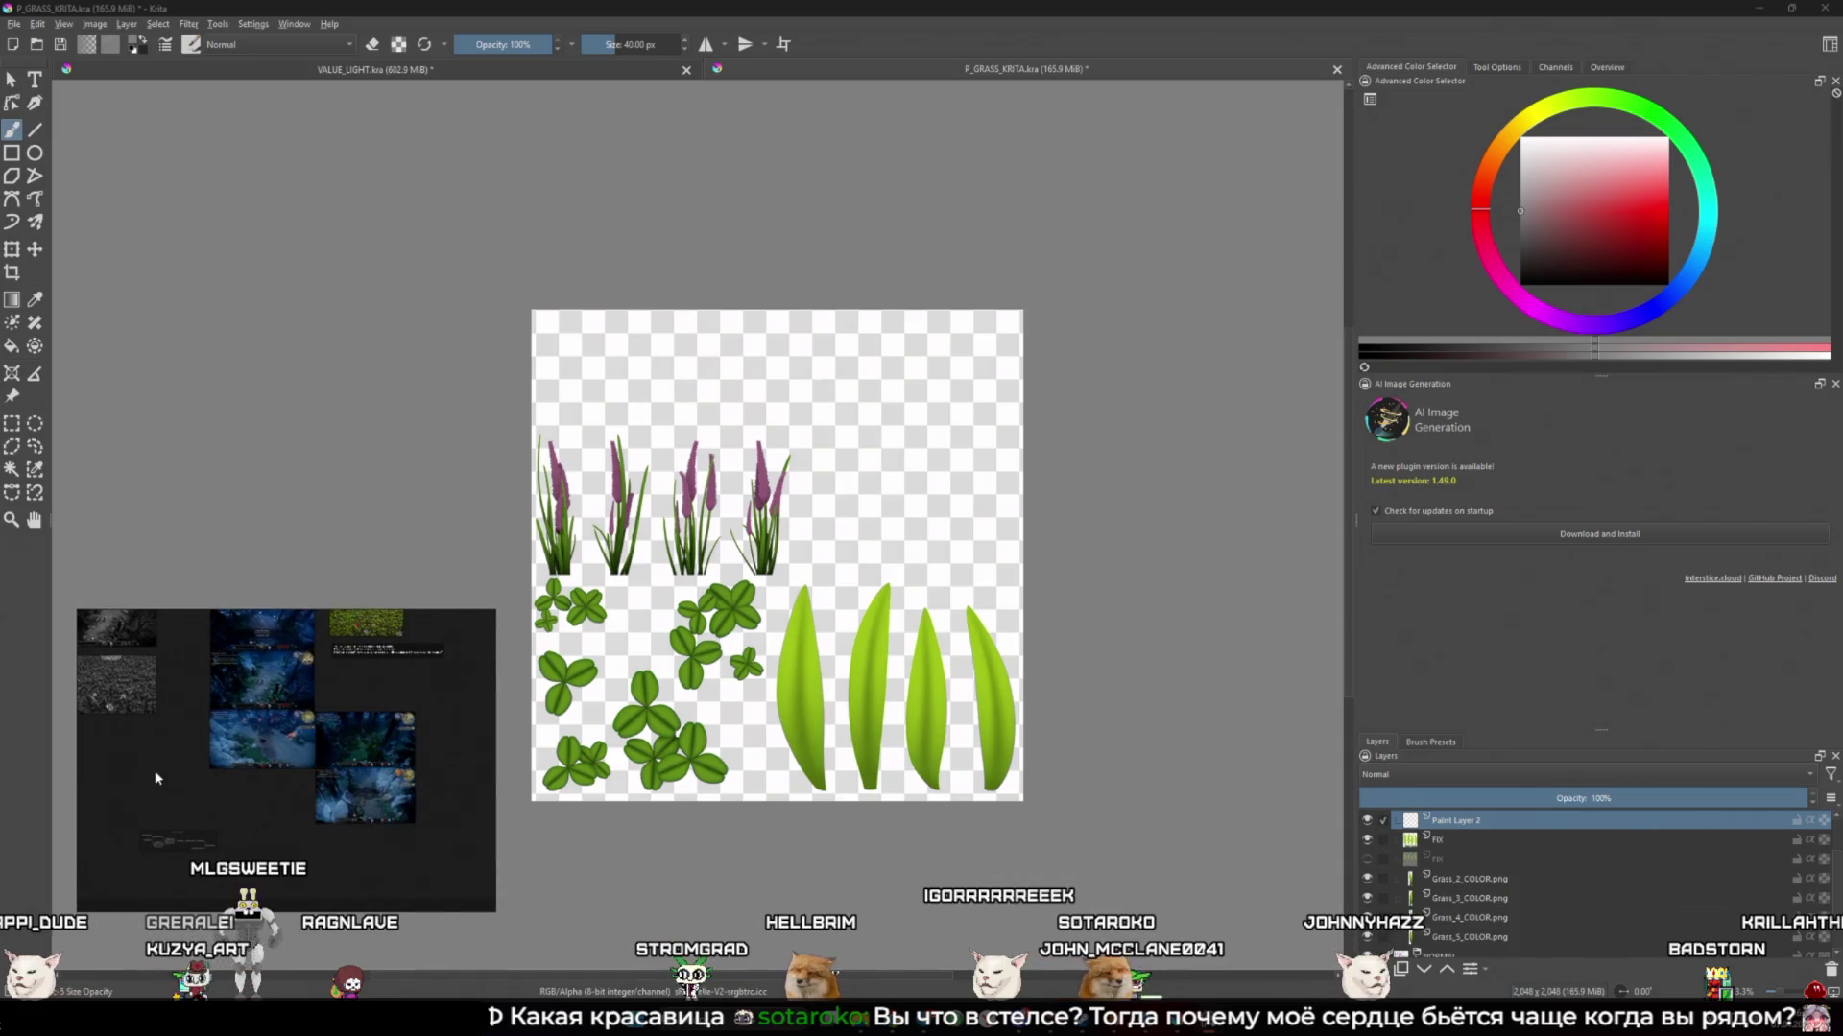
{"action": "left_click_drag", "start_coordinate": [166, 776], "coordinate": [307, 791]}
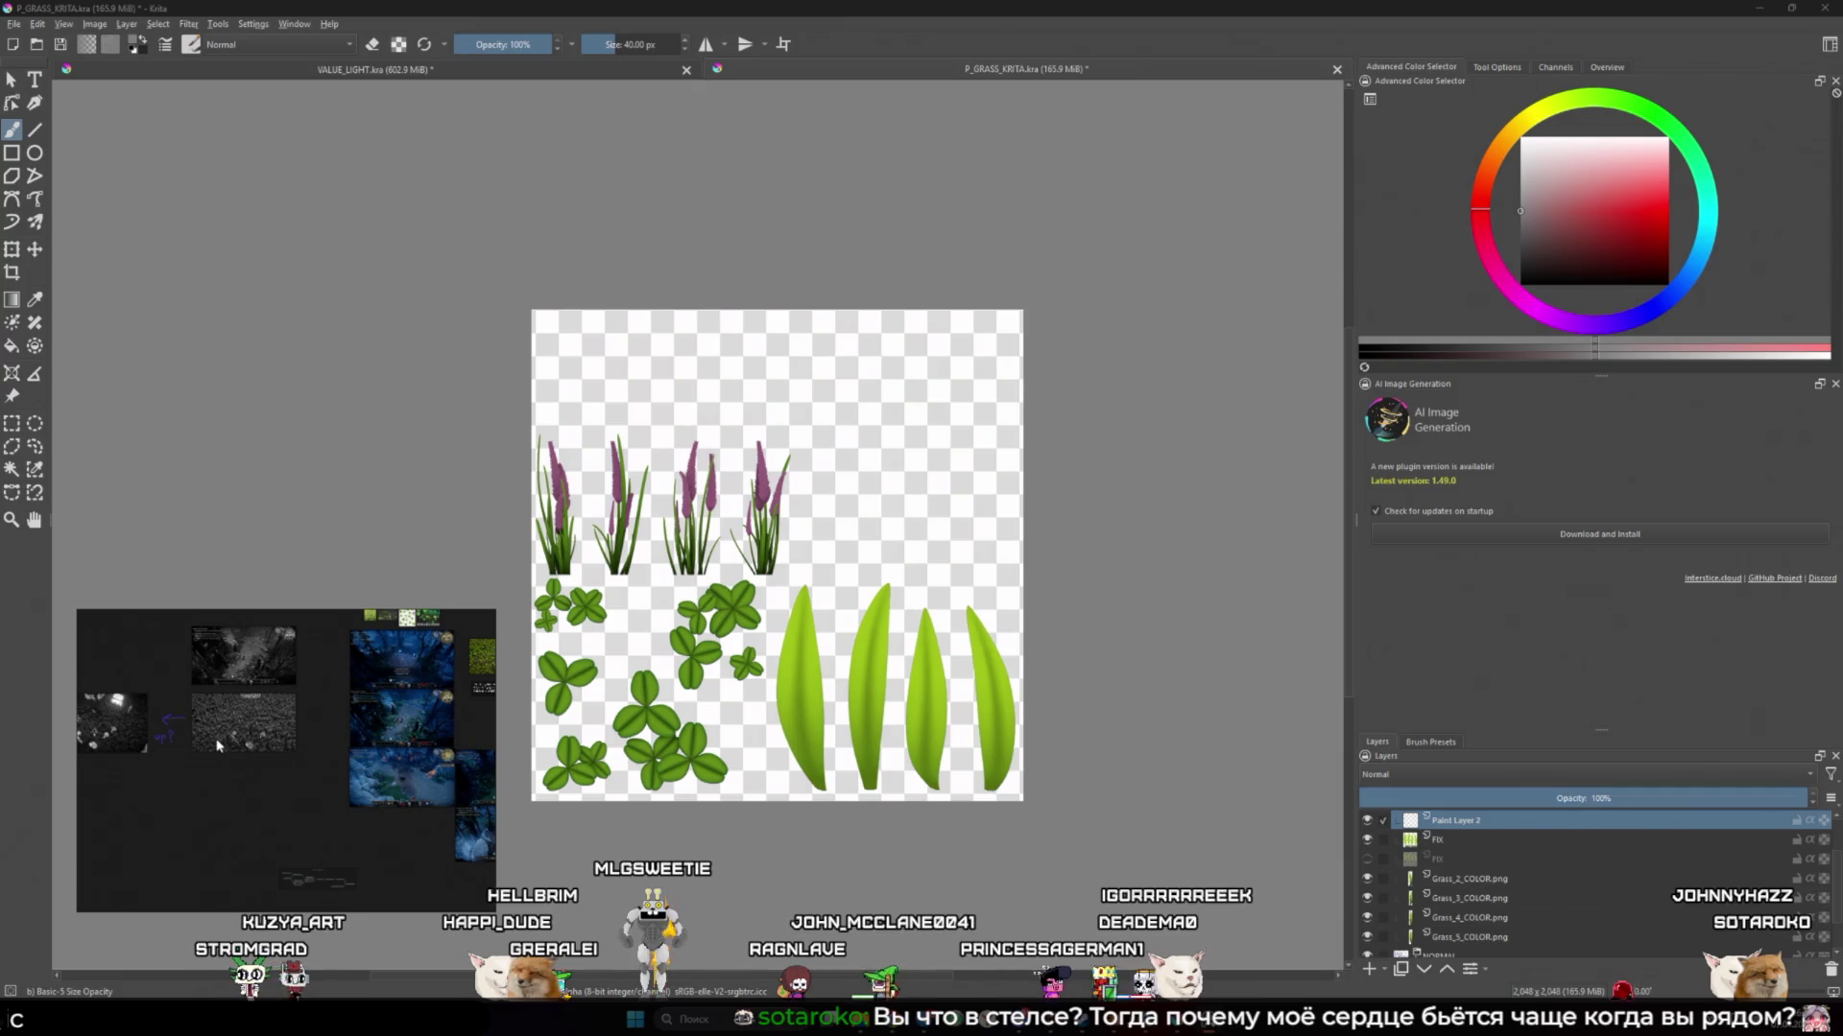
{"action": "left_click_drag", "start_coordinate": [223, 743], "coordinate": [222, 789]}
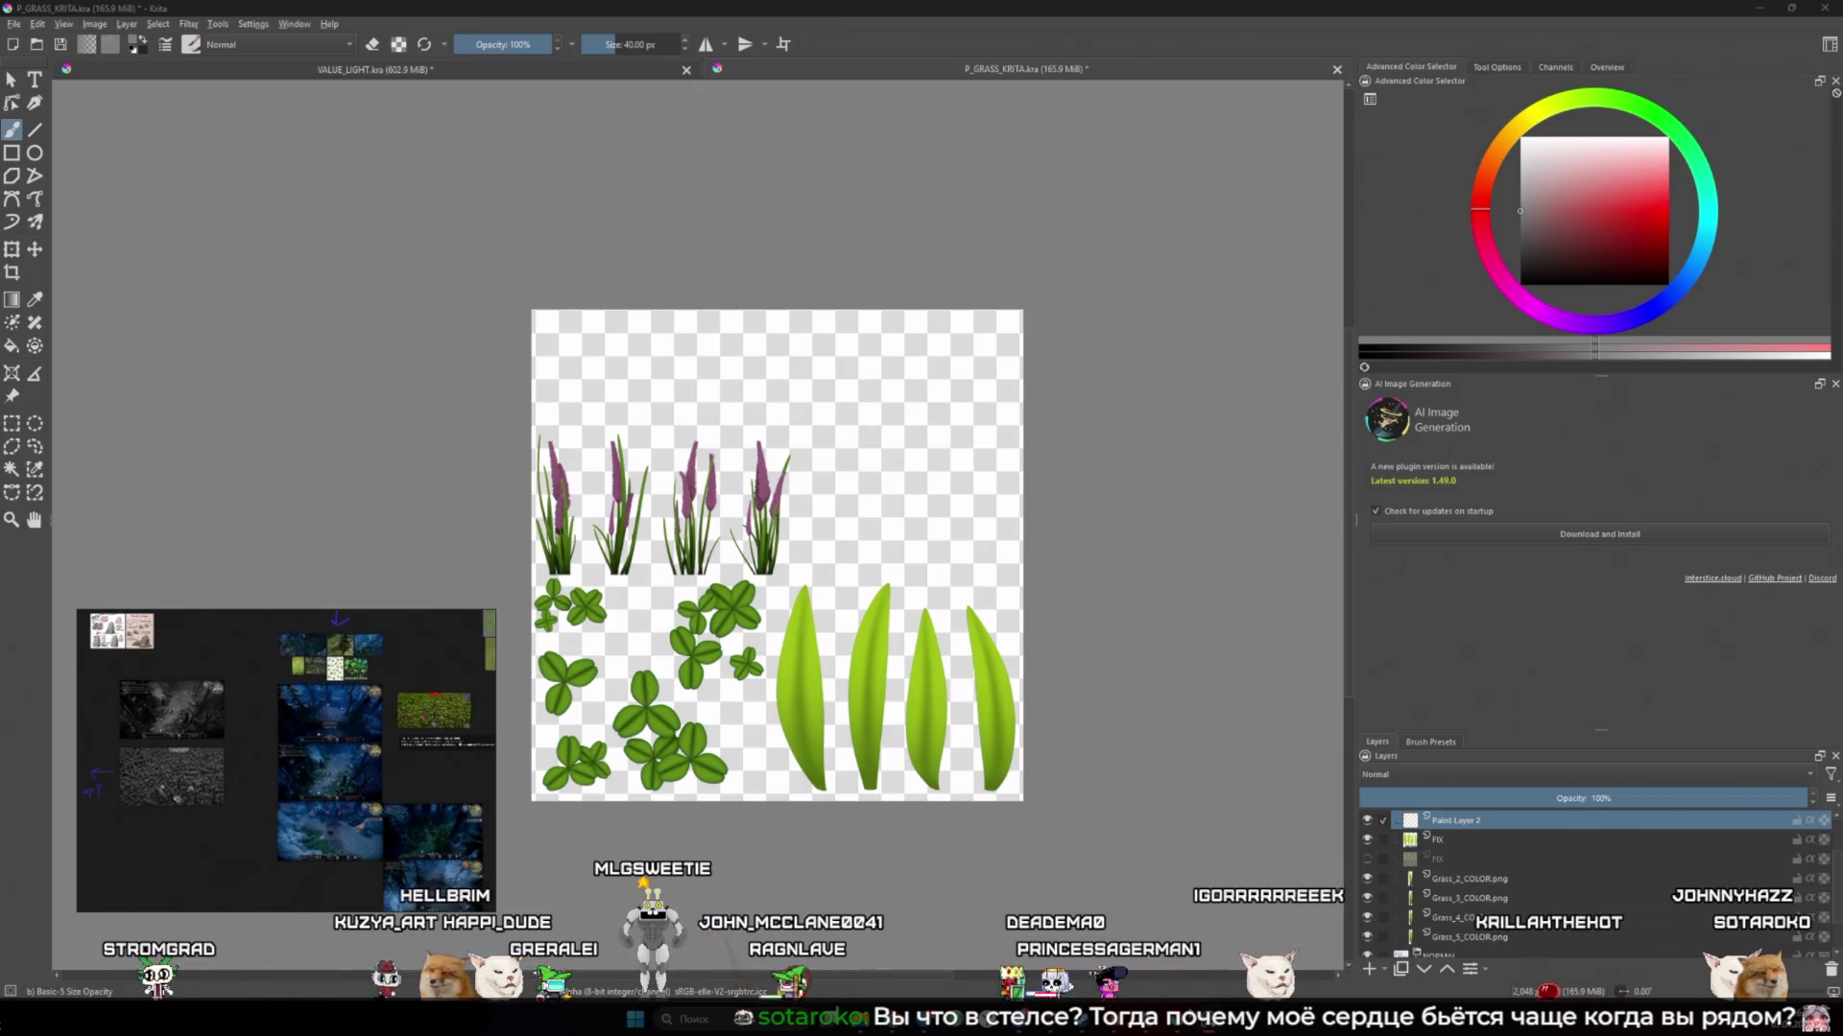
Open Unity Hub from the system tray
{"action": "left_click", "coordinate": [1653, 993]}
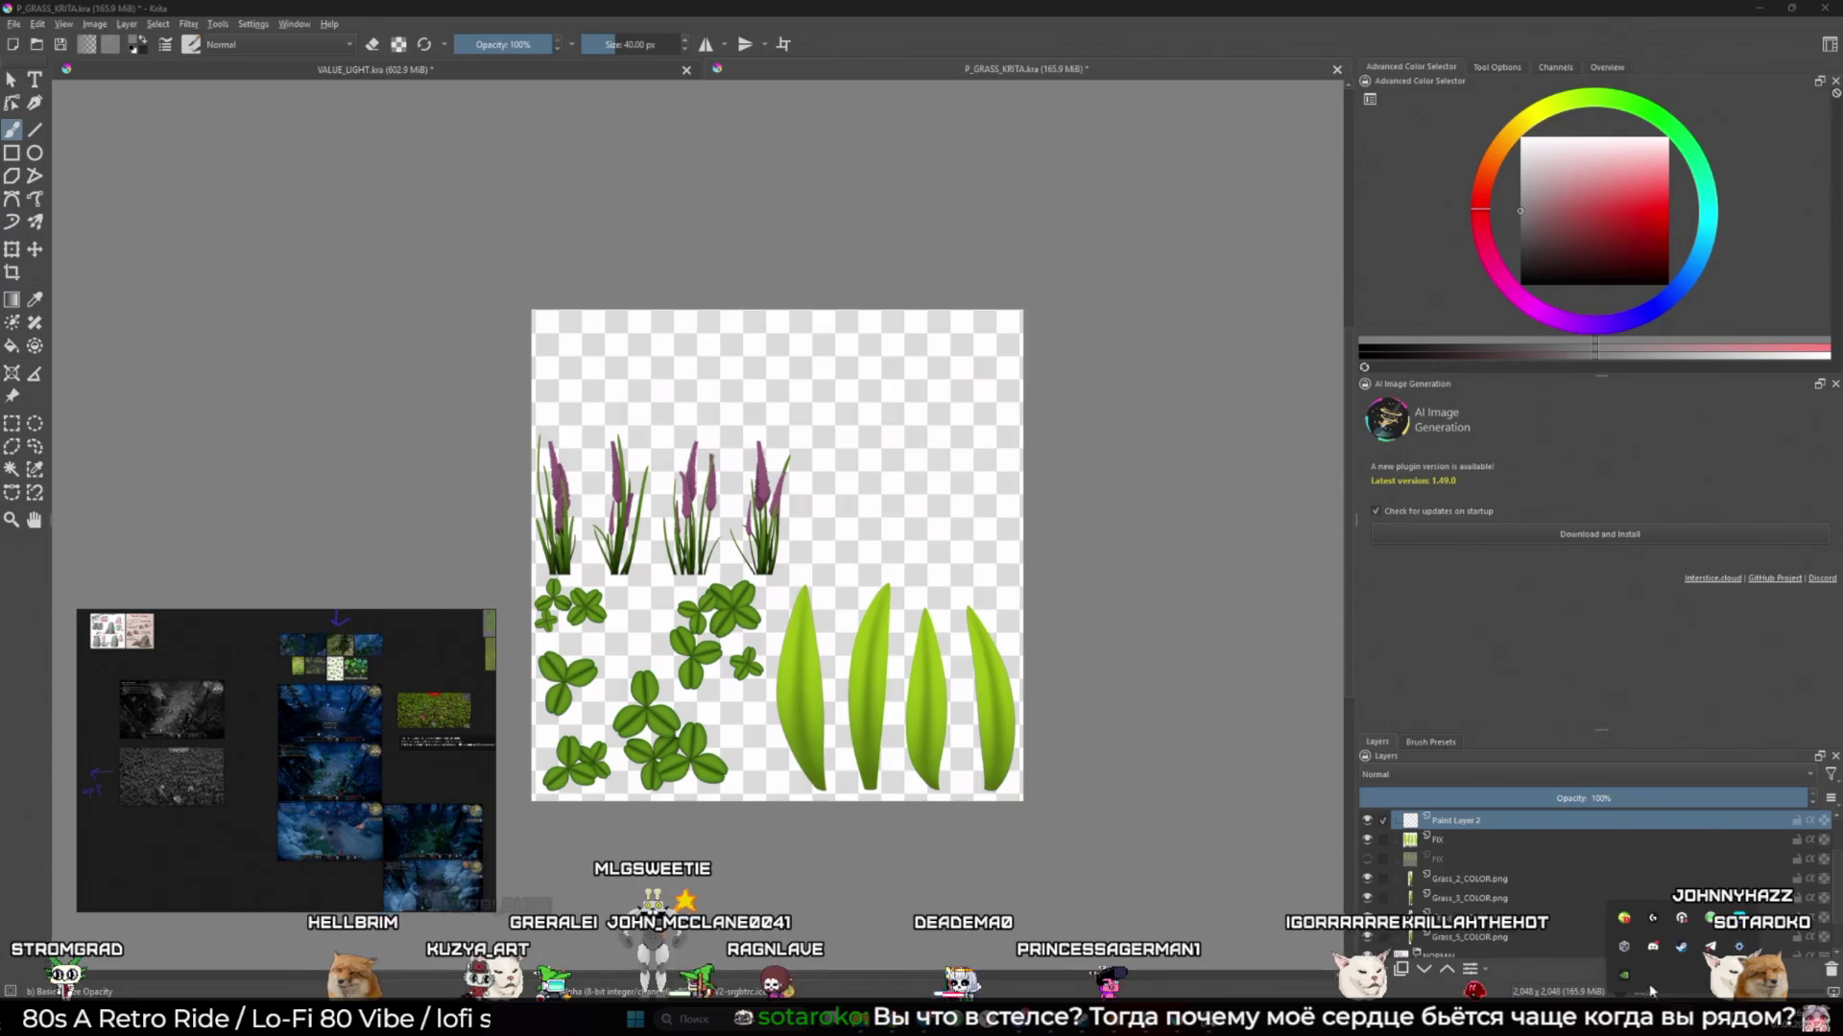
{"action": "right_click", "coordinate": [1624, 950]}
{"action": "left_click", "coordinate": [1660, 936]}
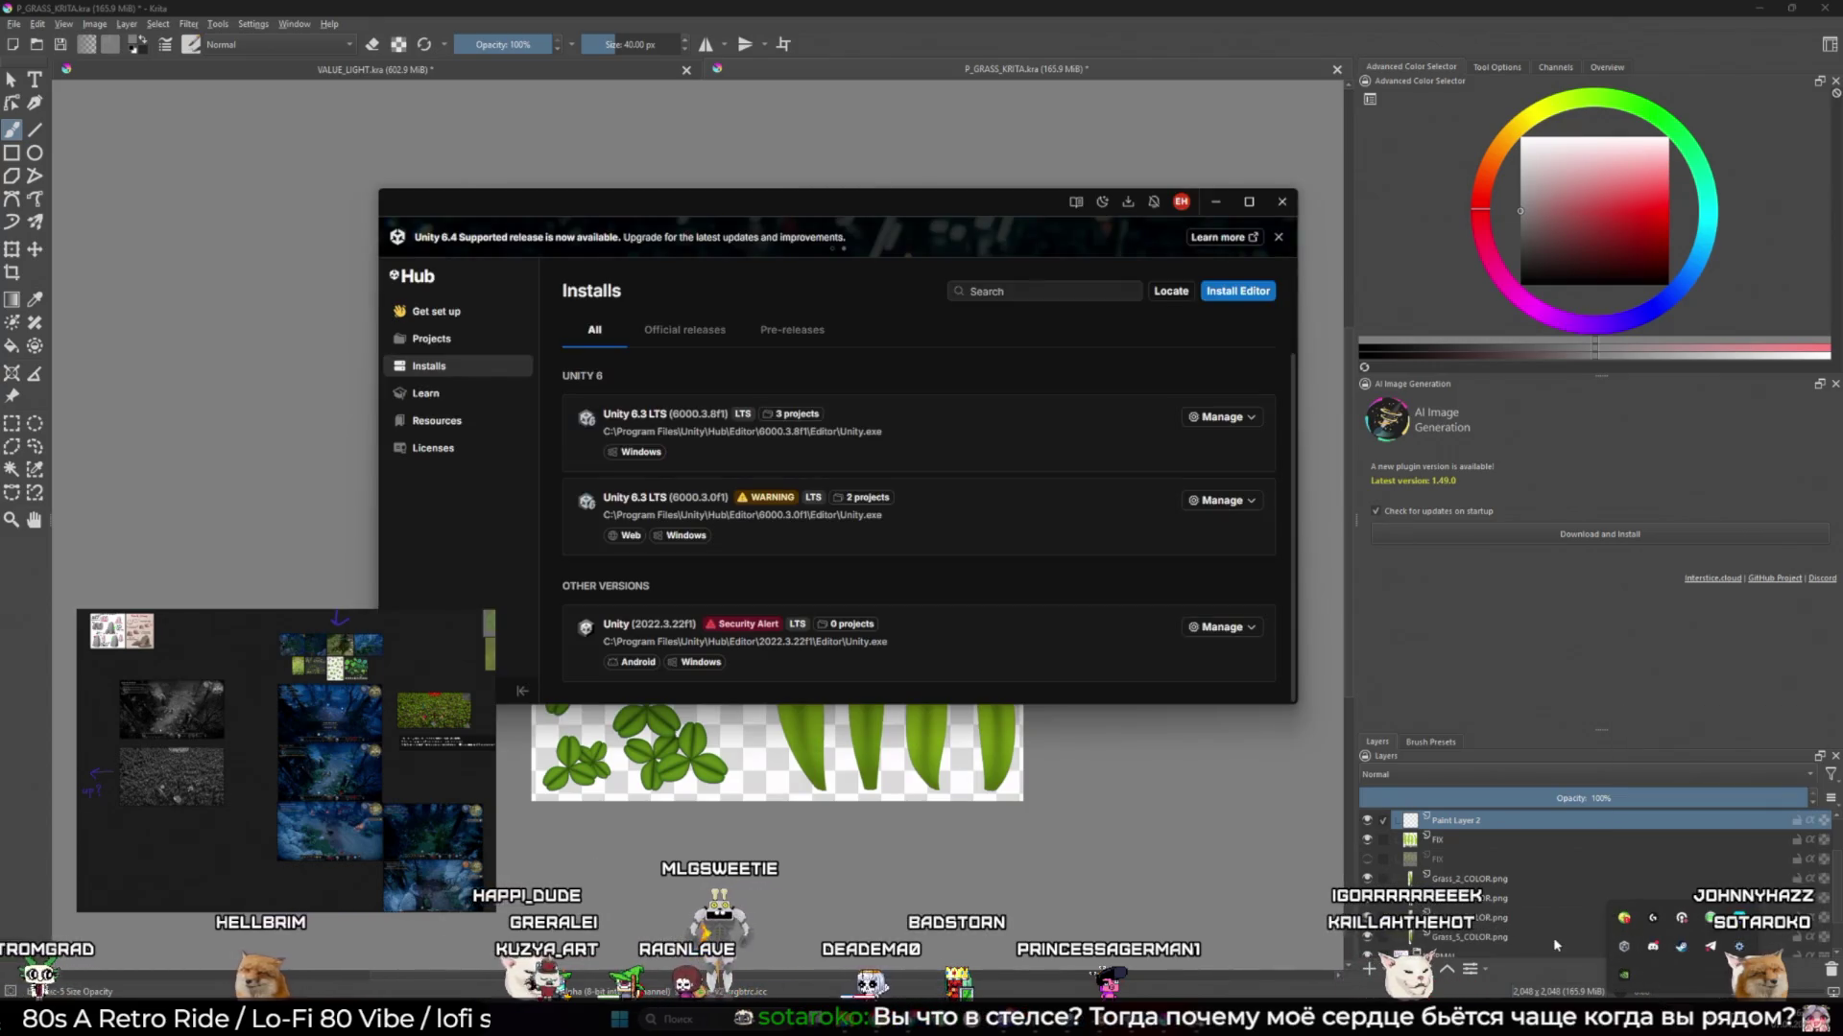
Launch the Blank project from Unity Hub's Projects list and return to Krita
{"action": "left_click", "coordinate": [451, 340]}
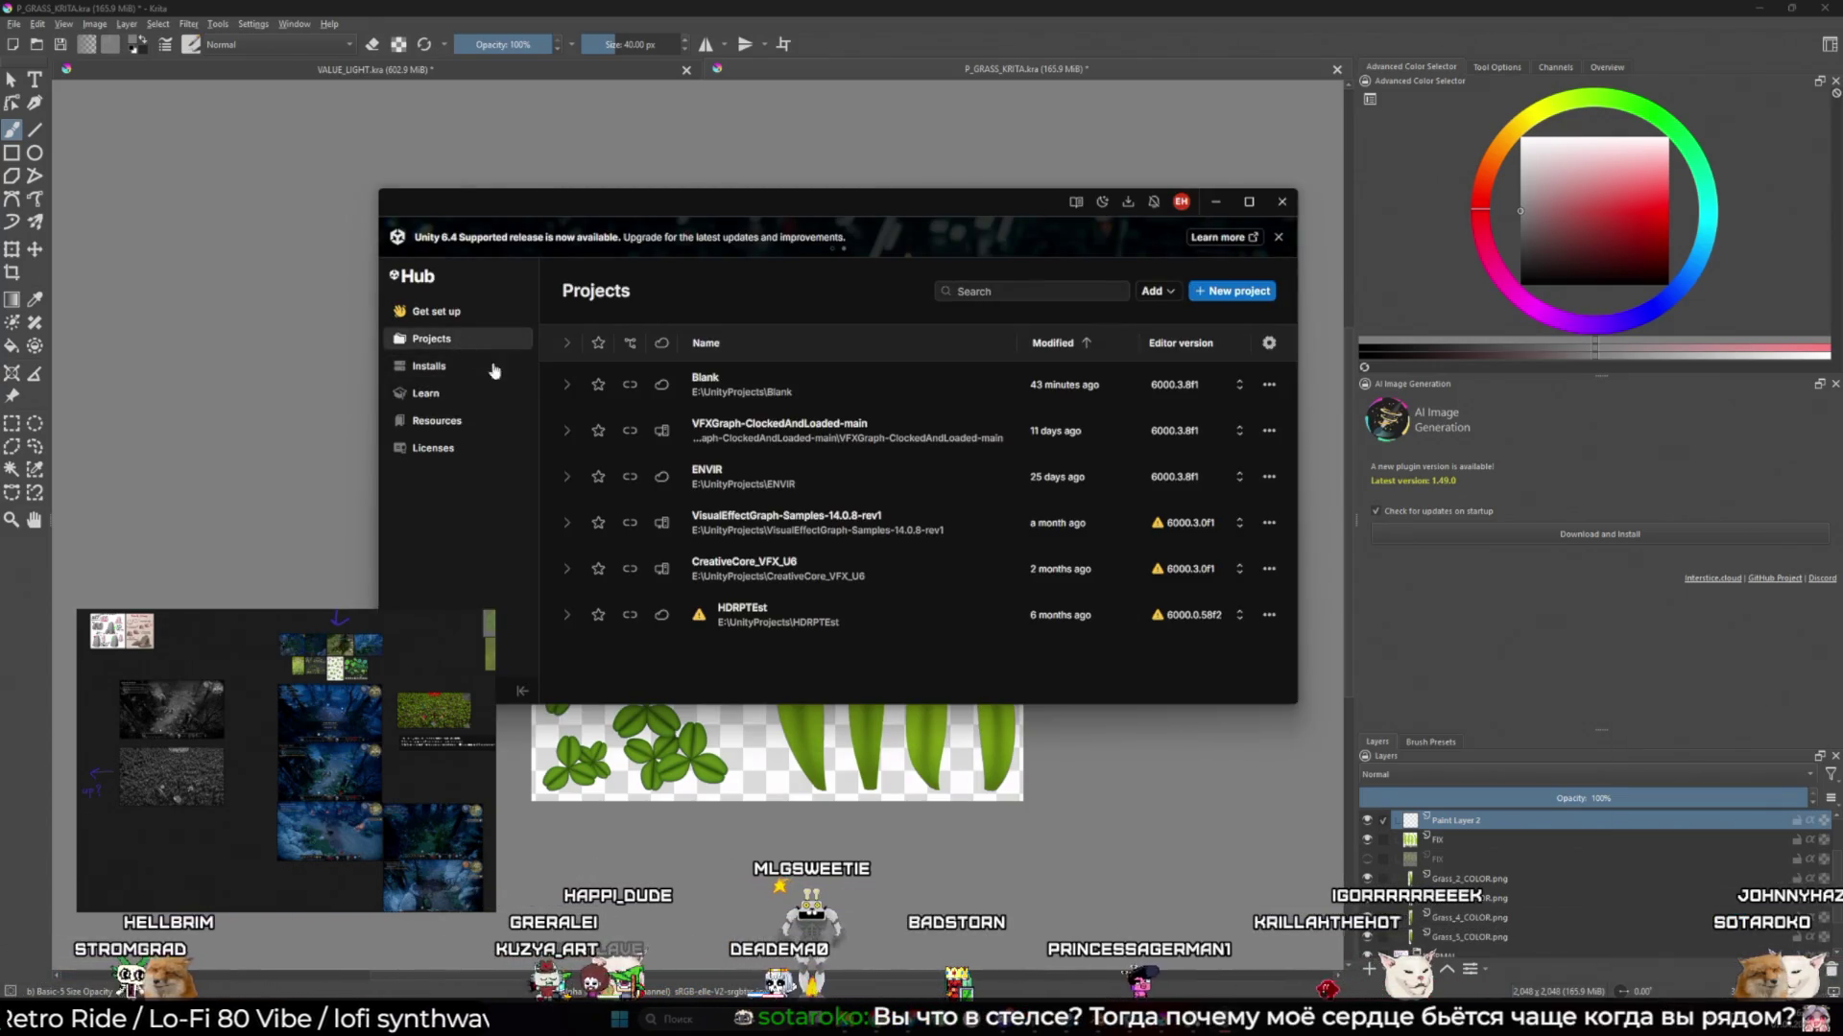
{"action": "left_click", "coordinate": [767, 390]}
{"action": "key", "text": "alt+Tab"}
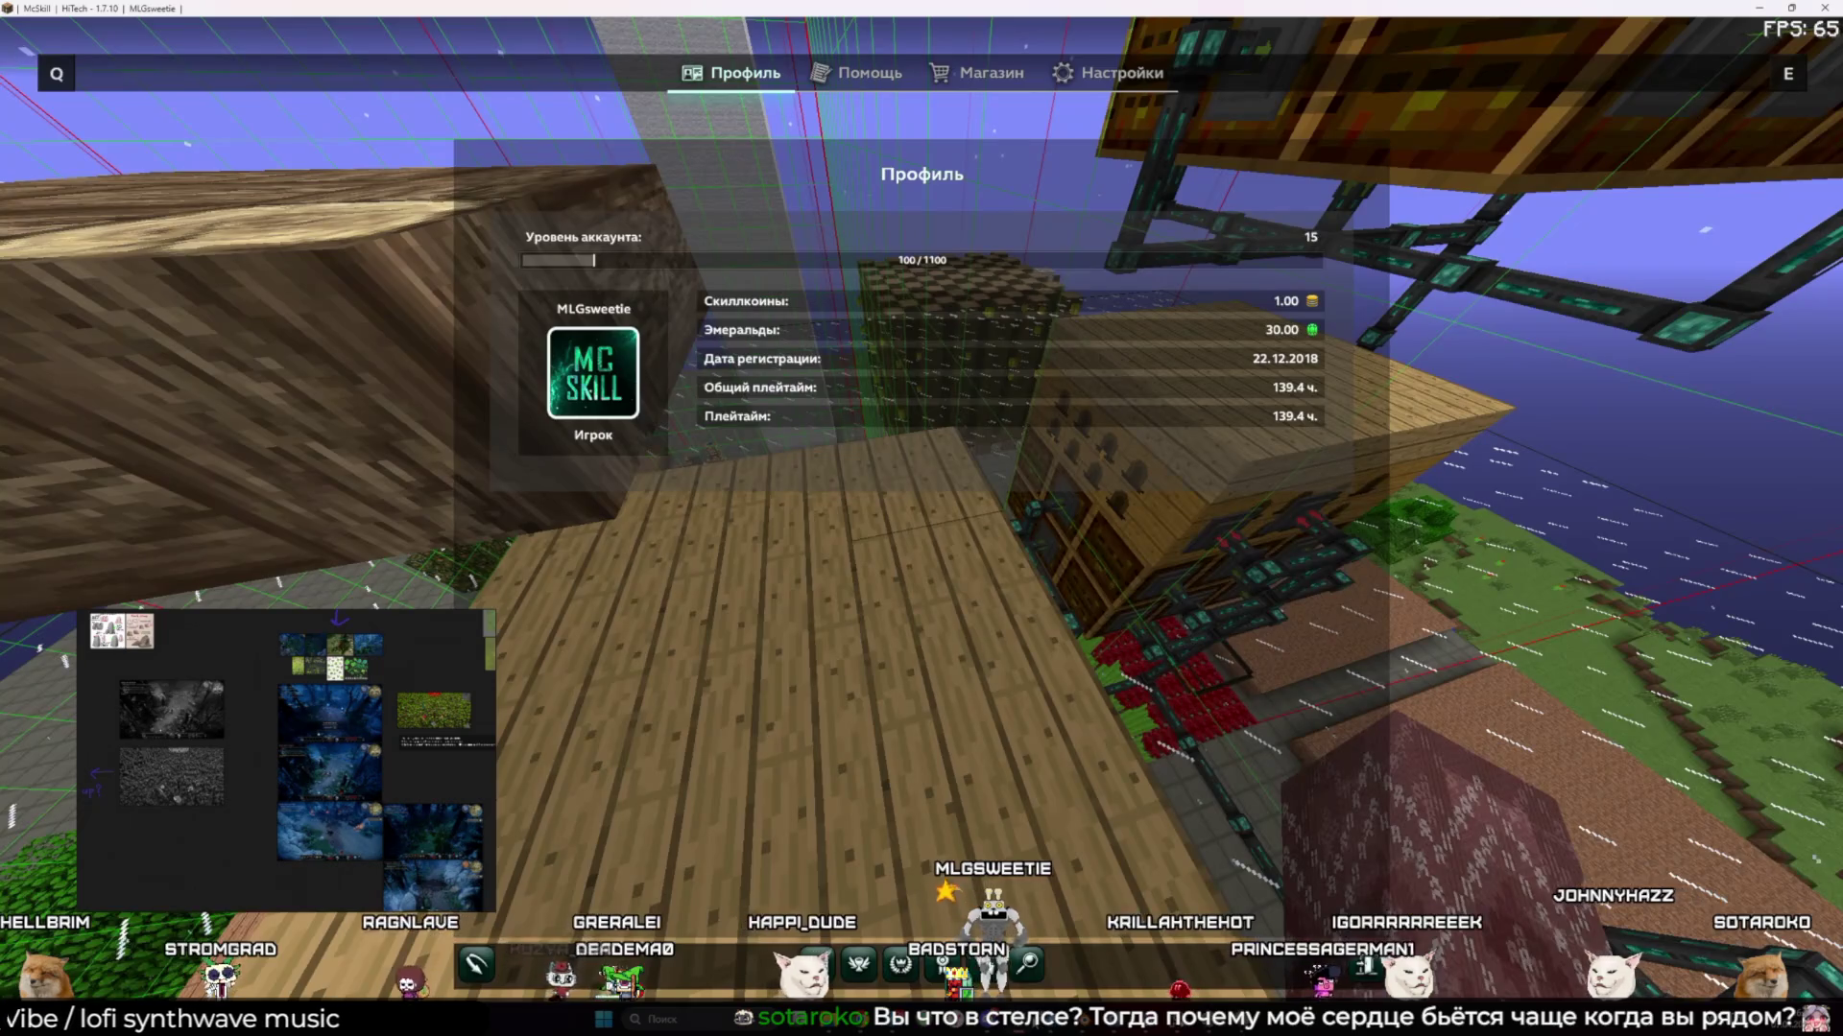
{"action": "key", "text": "alt+Tab"}
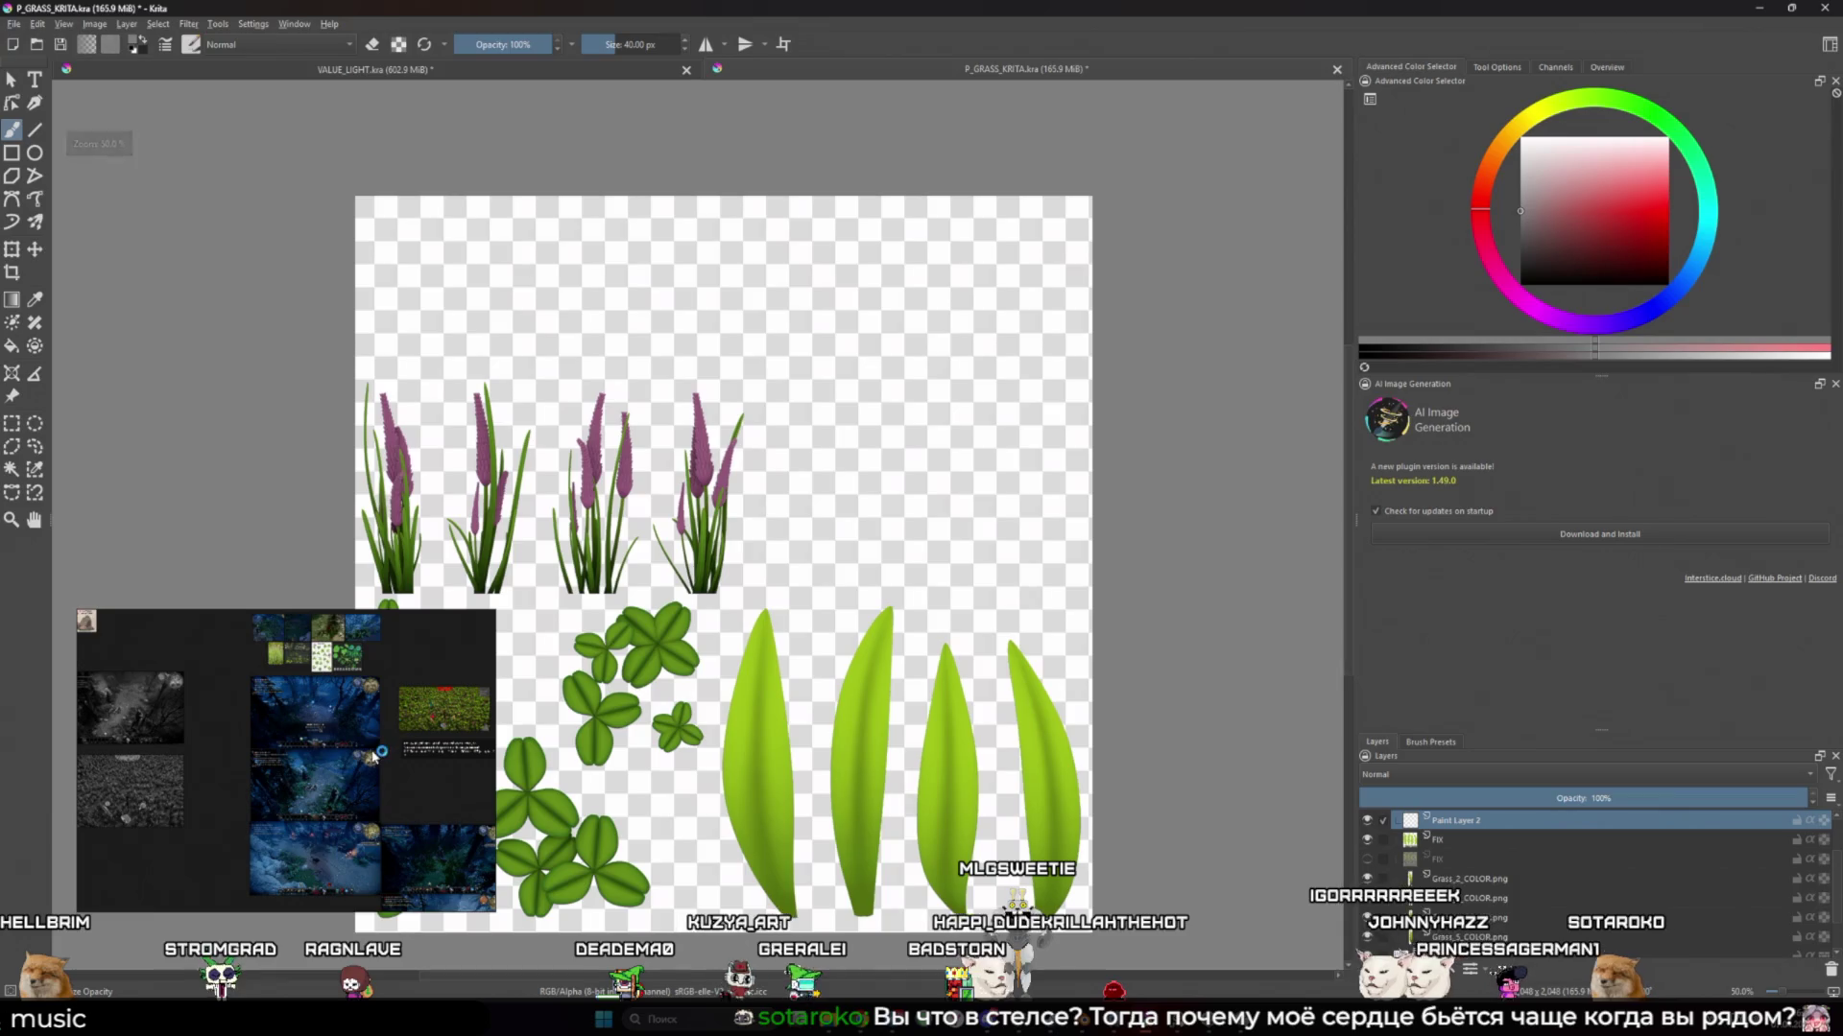
Zoom in on the reference board, then switch to the Unity editor's Game view
{"action": "scroll", "coordinate": [388, 768], "scroll_direction": "up", "scroll_amount": 4}
{"action": "scroll", "coordinate": [382, 804], "scroll_direction": "up", "scroll_amount": 8}
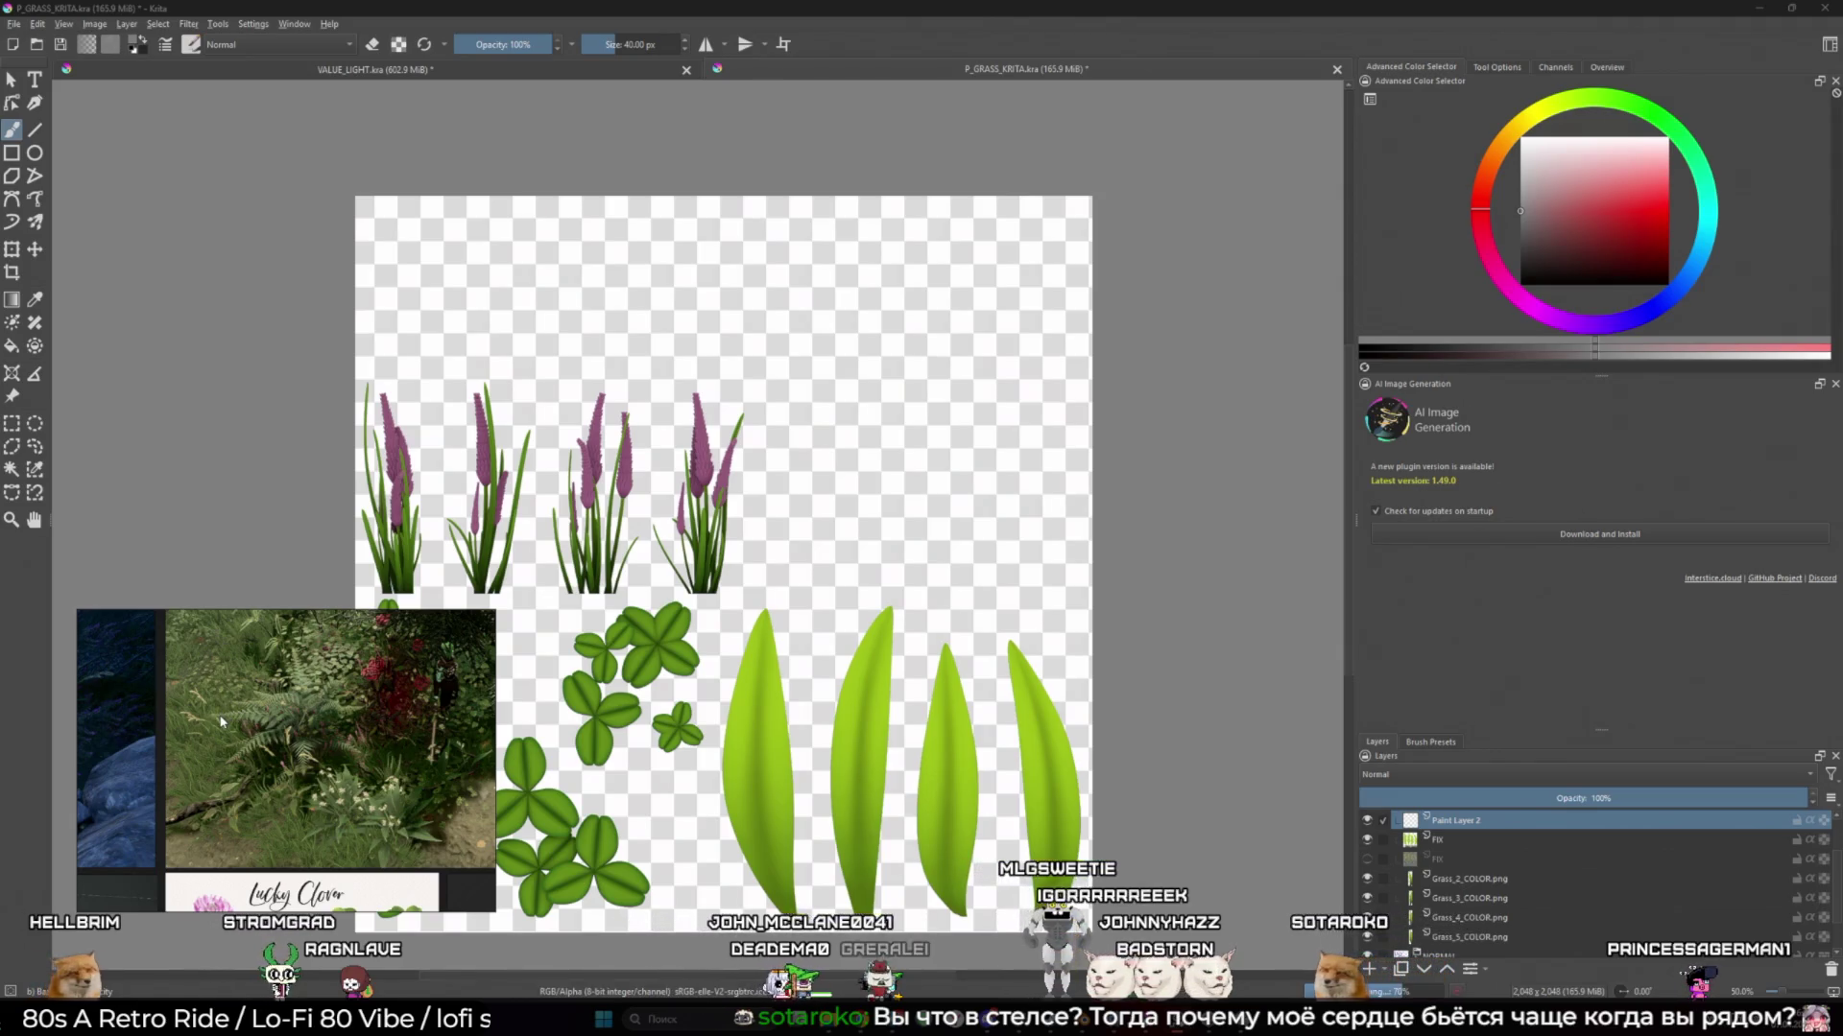
{"action": "key", "text": "alt+Tab"}
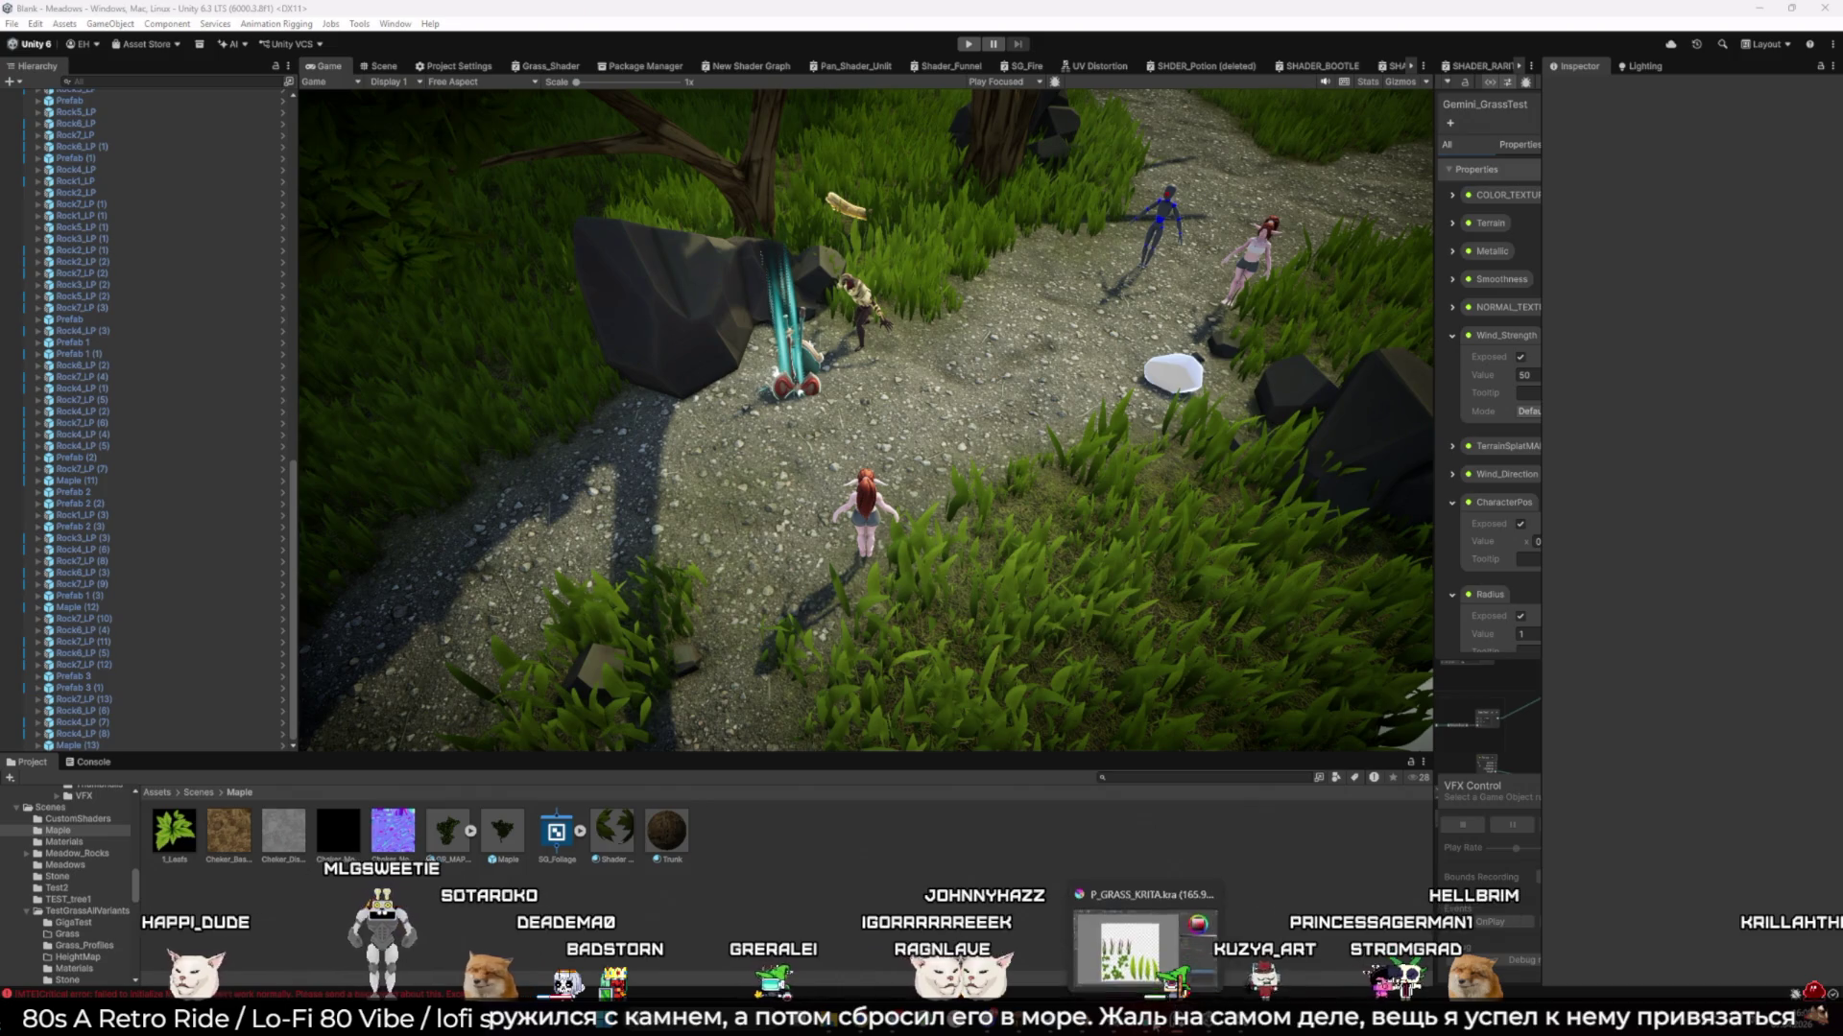
Back in Krita, show the white Background layer and restore the accidentally deleted Paint Layer 2
{"action": "key", "text": "alt+Tab"}
{"action": "scroll", "coordinate": [927, 610], "scroll_direction": "down", "scroll_amount": 1}
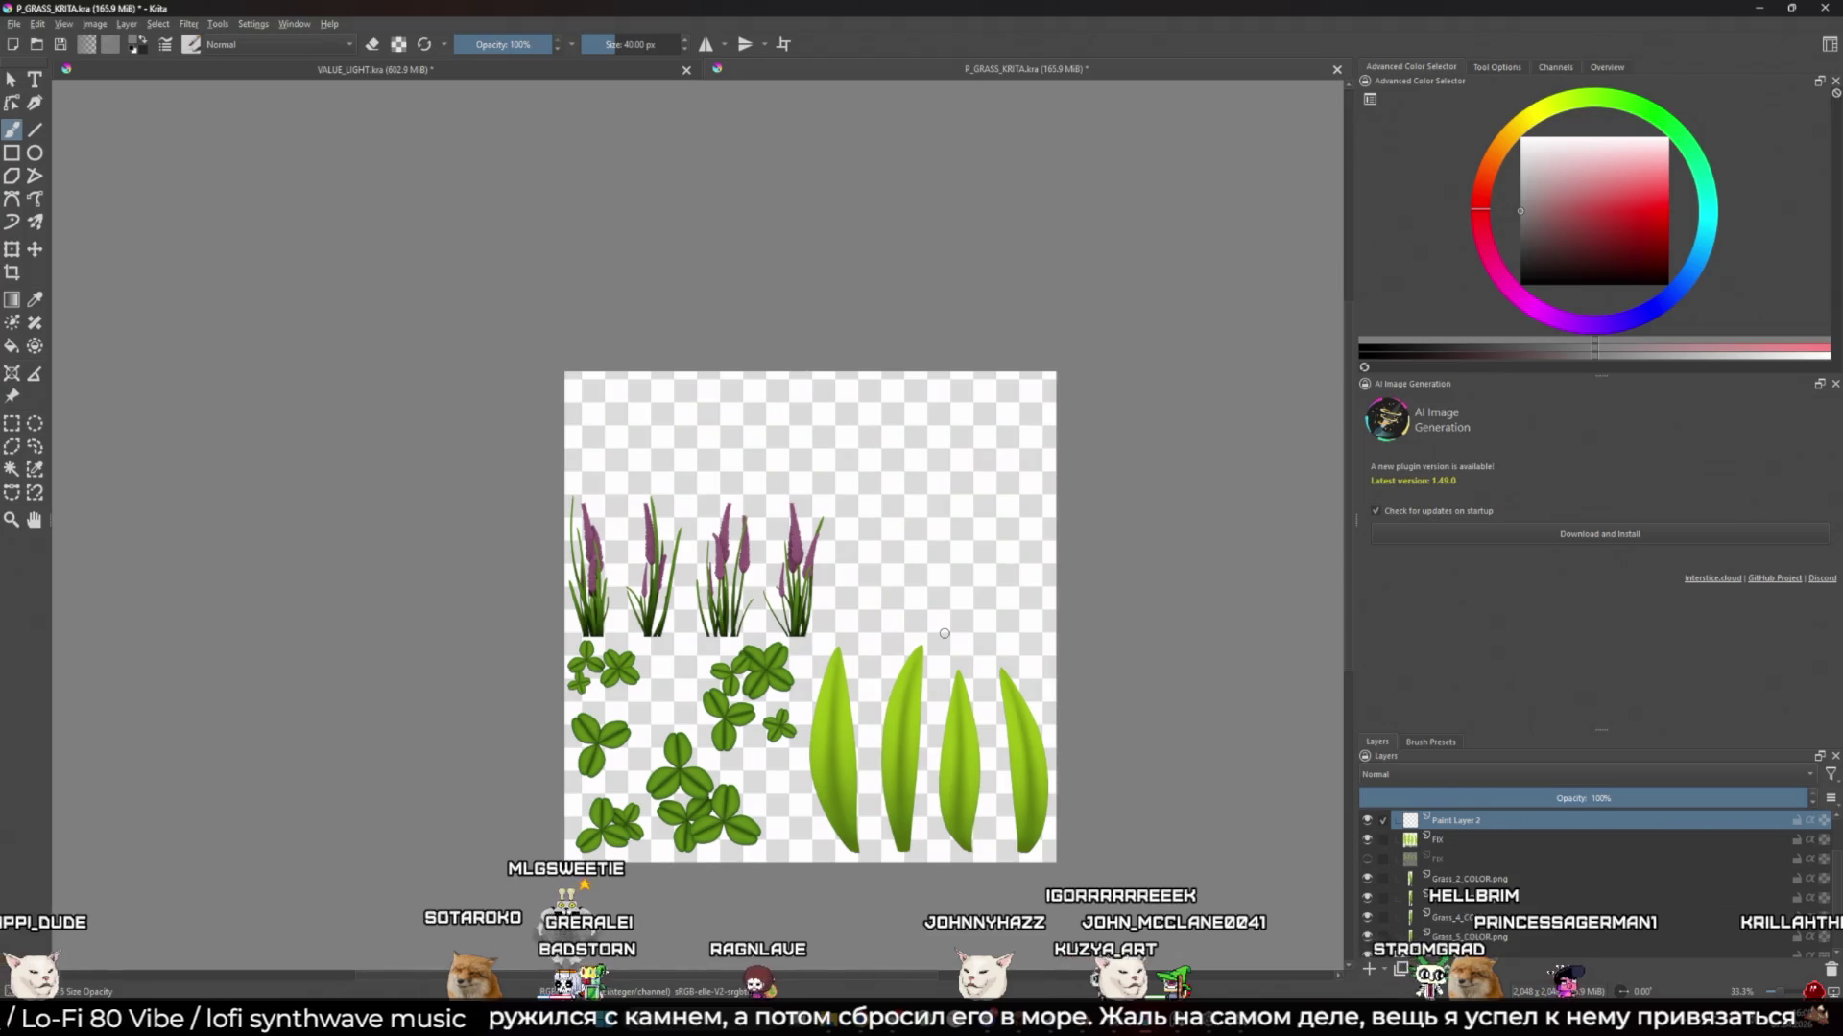
{"action": "scroll", "coordinate": [1496, 885], "scroll_direction": "down", "scroll_amount": 2}
{"action": "left_click", "coordinate": [1367, 947]}
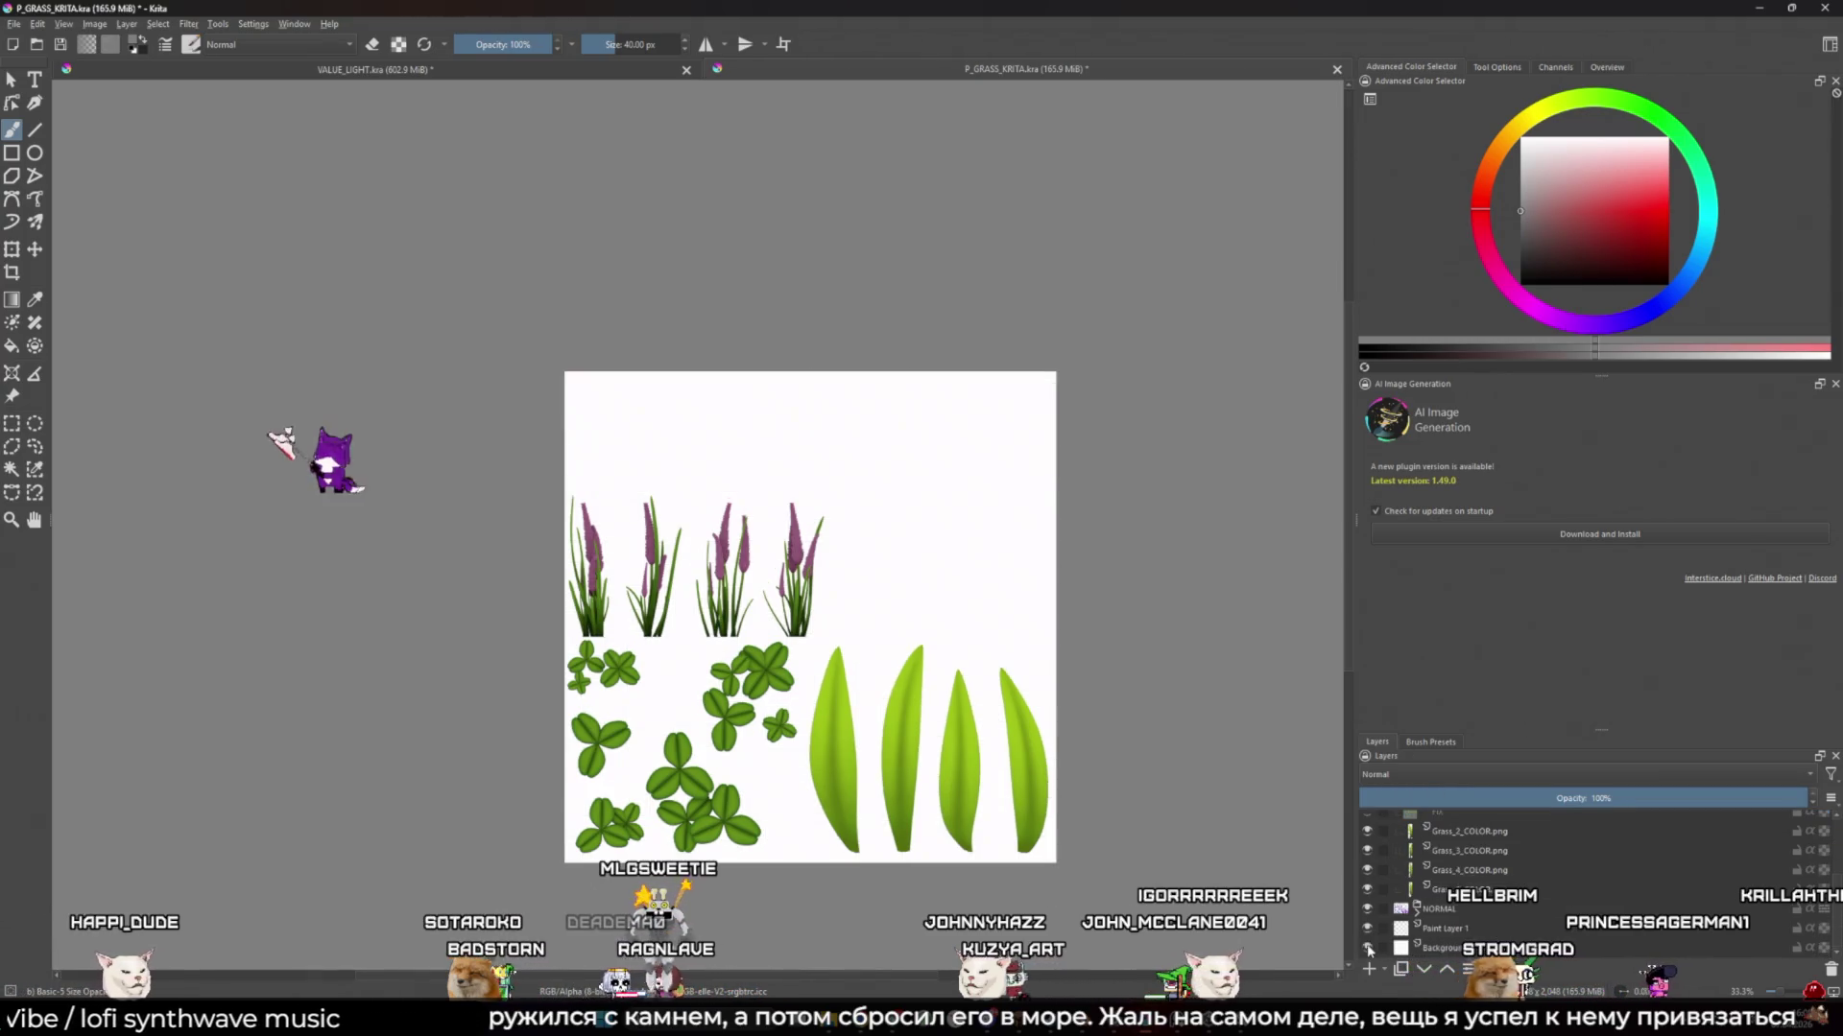
{"action": "scroll", "coordinate": [1401, 864], "scroll_direction": "up", "scroll_amount": 3}
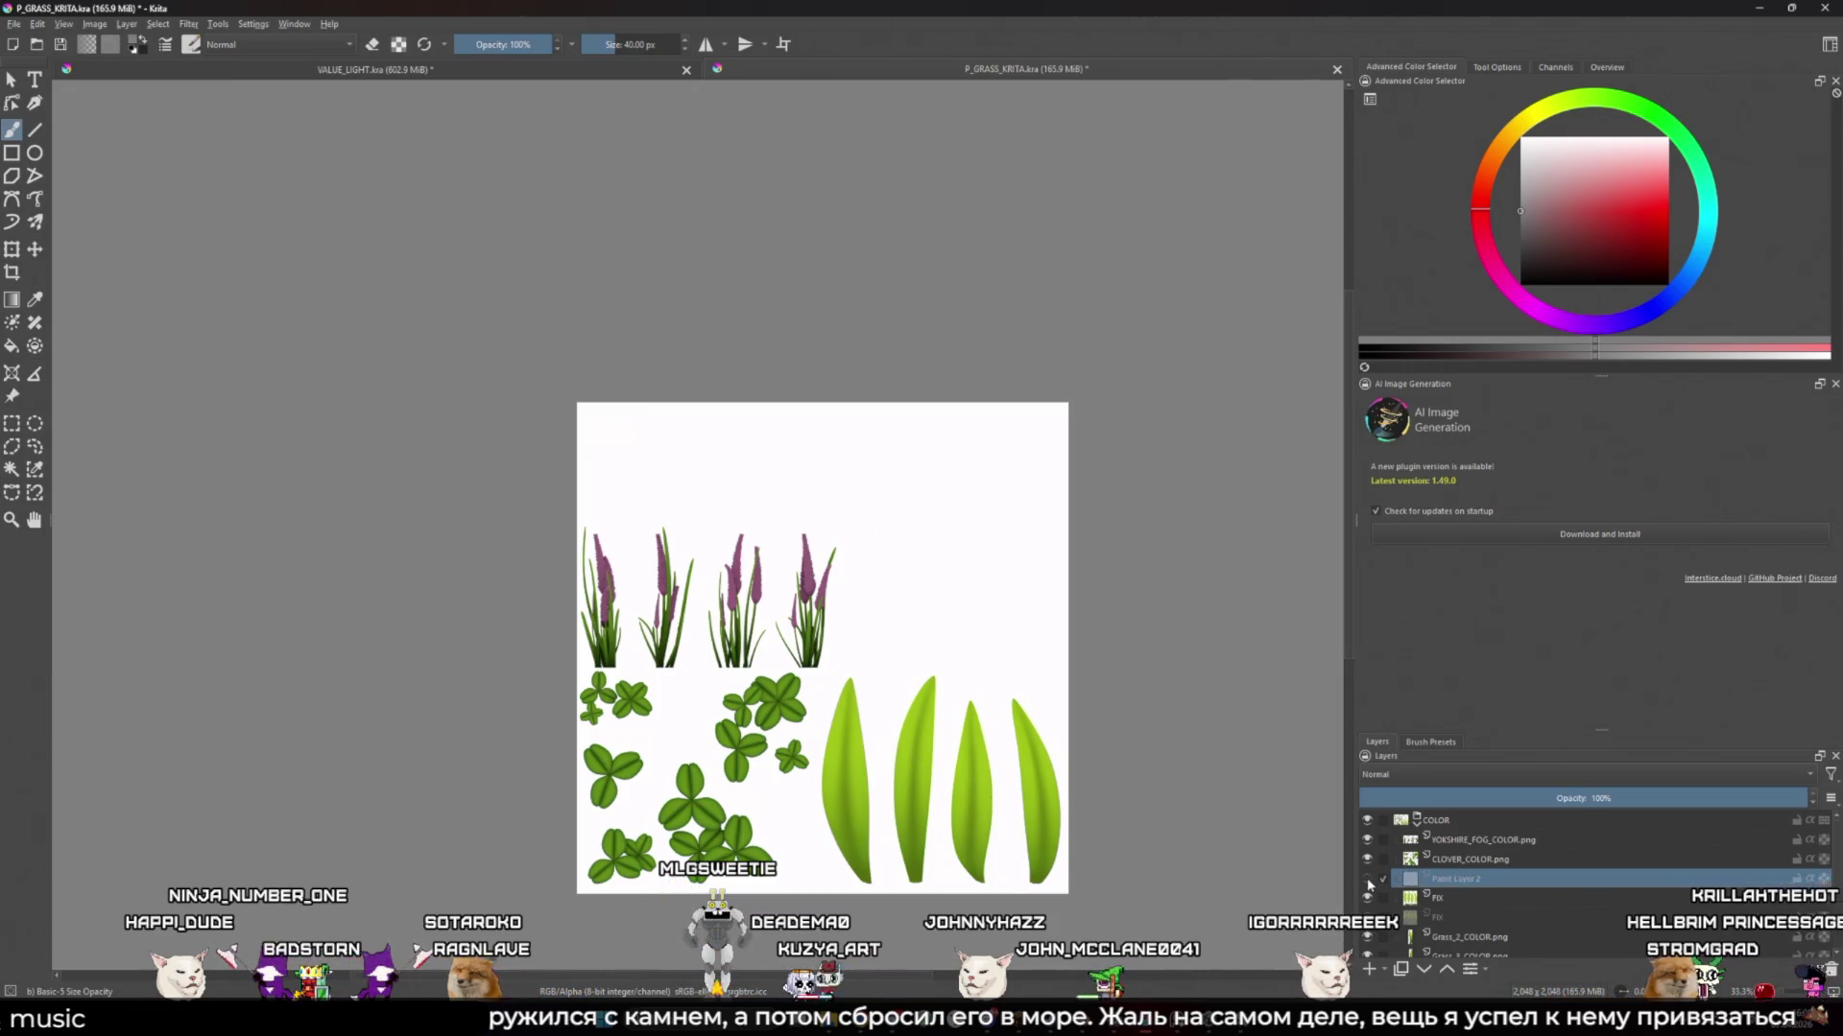
{"action": "left_click", "coordinate": [1833, 971]}
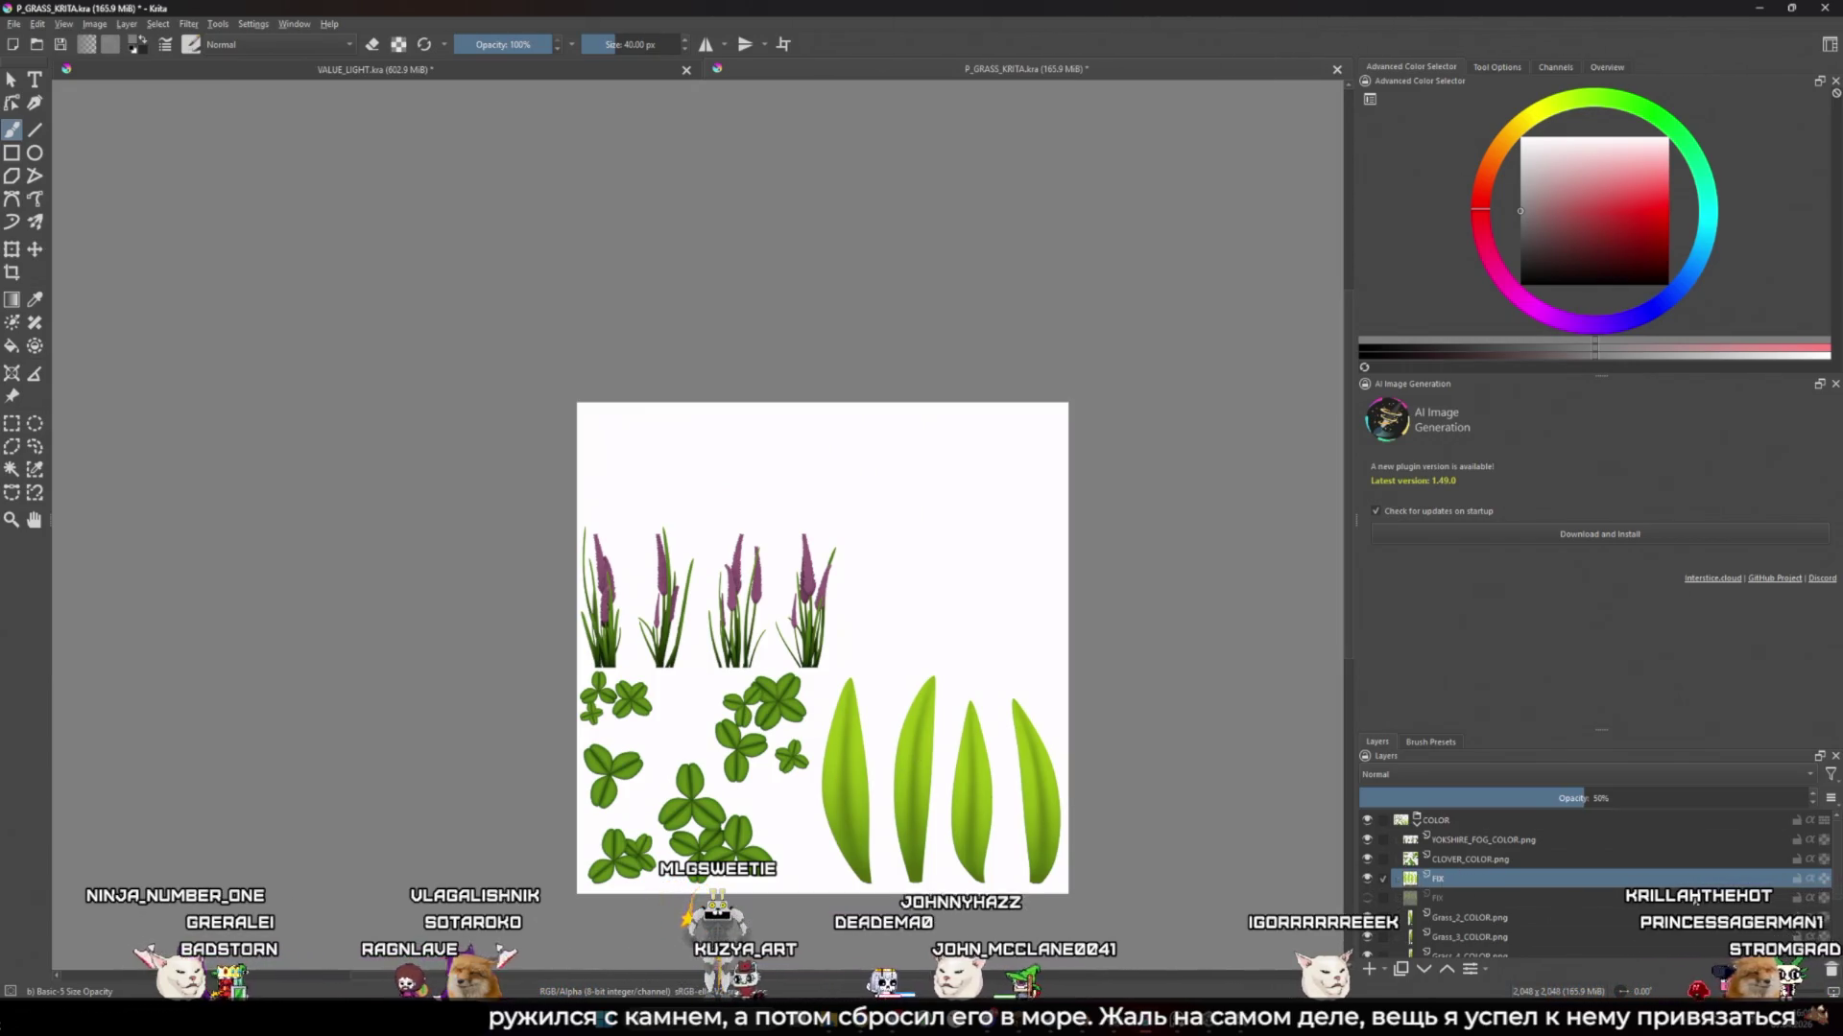
{"action": "key", "text": "ctrl+z"}
{"action": "left_click", "coordinate": [1562, 822]}
Add Paint Layer 3 at the top of the stack and fill it with white
{"action": "left_click", "coordinate": [1369, 970]}
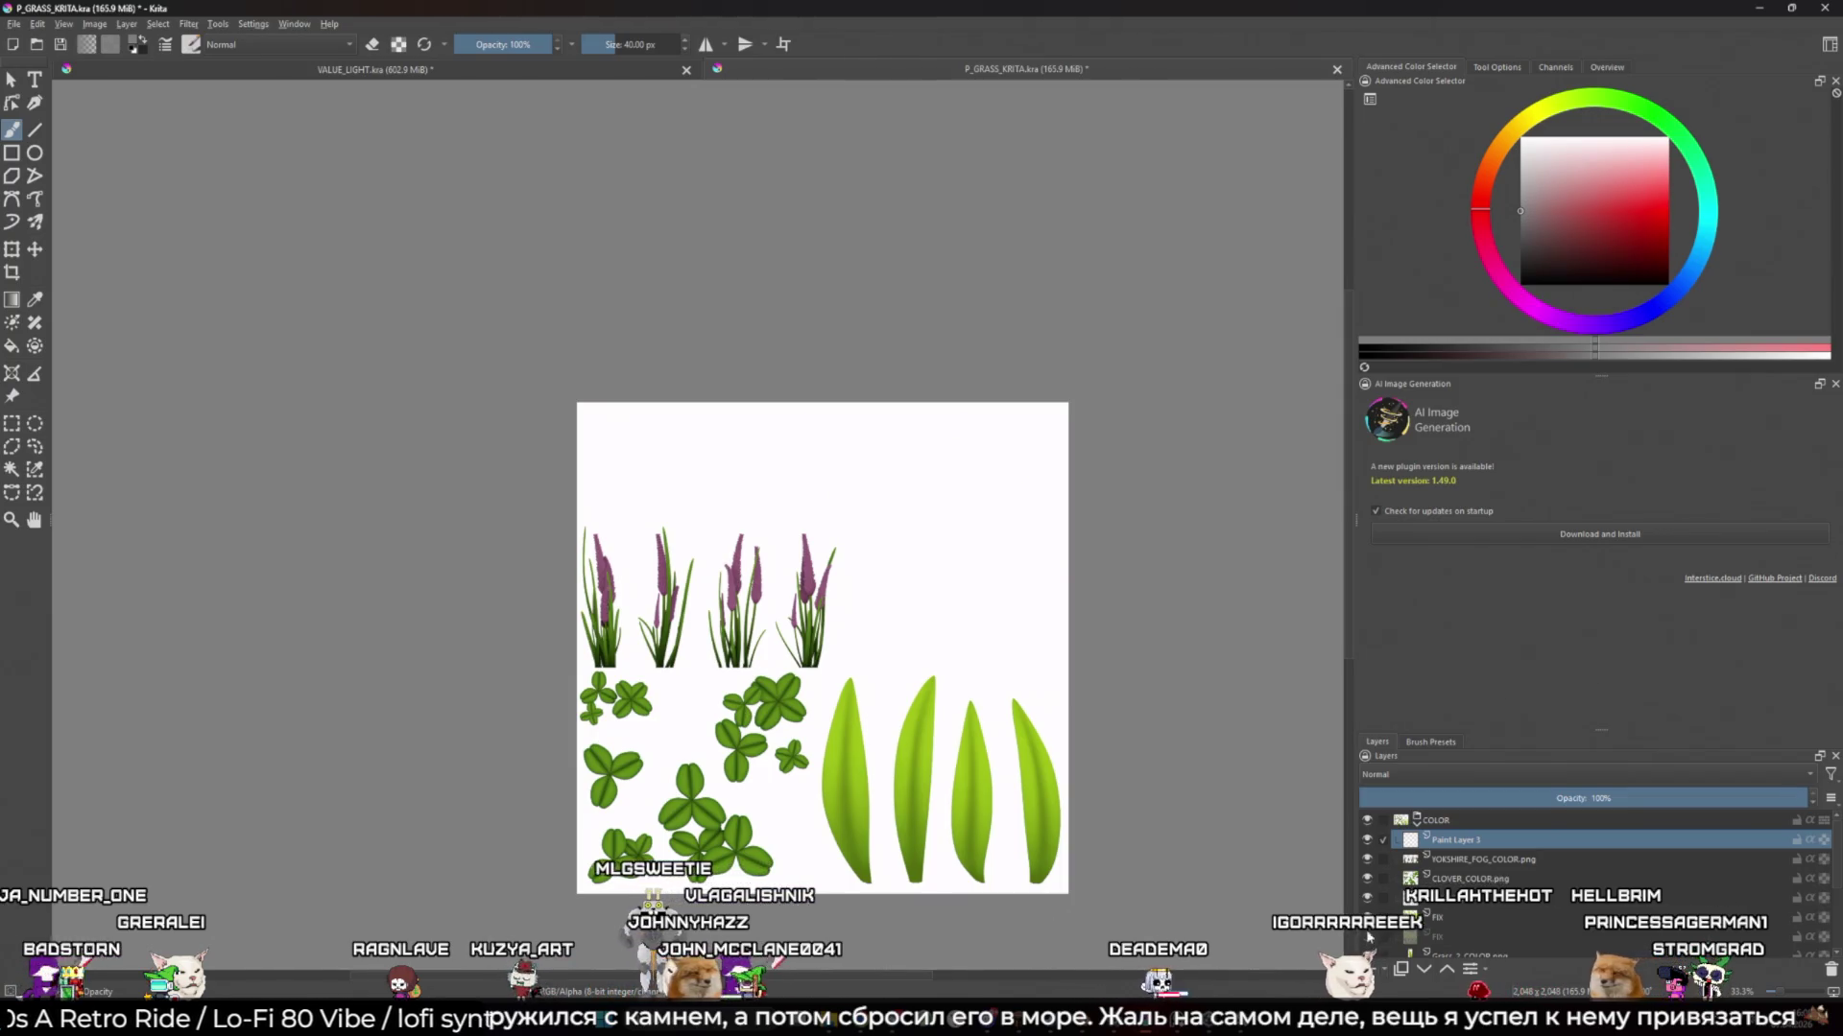
{"action": "left_click_drag", "start_coordinate": [1444, 844], "coordinate": [1444, 818]}
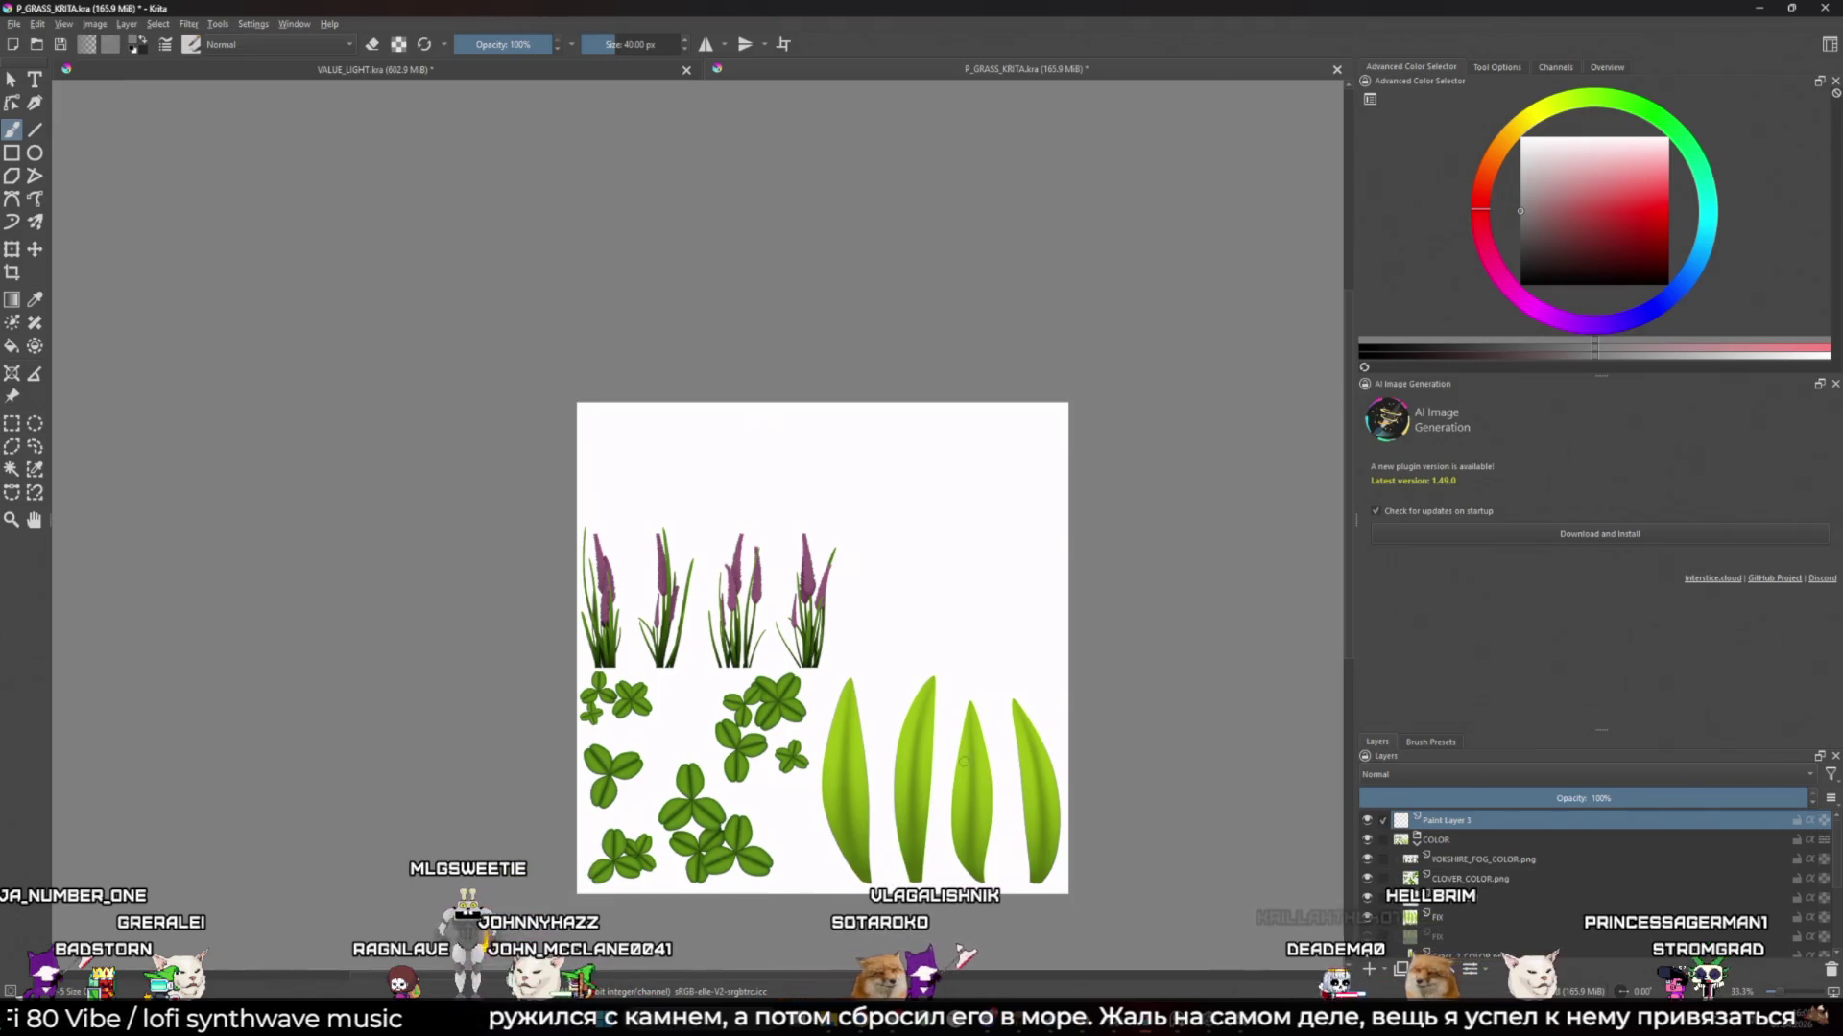
{"action": "scroll", "coordinate": [950, 624], "scroll_direction": "up", "scroll_amount": 2}
{"action": "scroll", "coordinate": [950, 642], "scroll_direction": "down", "scroll_amount": 2}
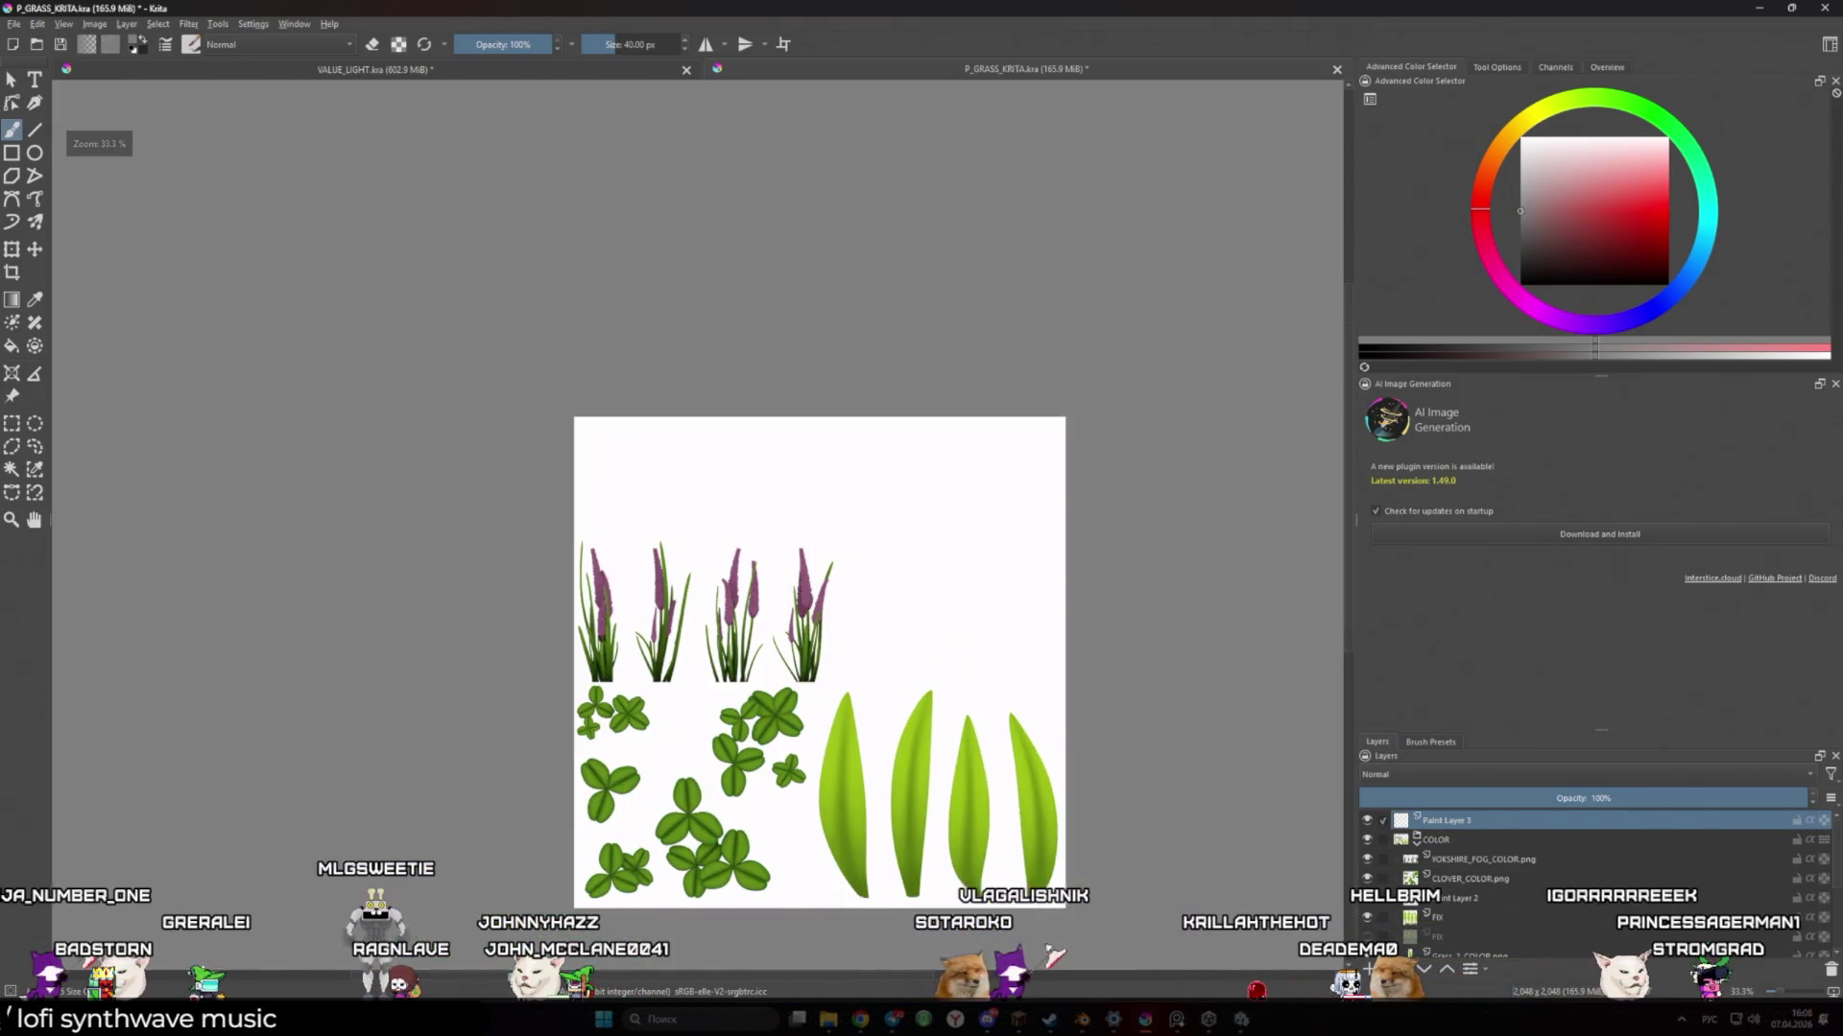
{"action": "scroll", "coordinate": [691, 606], "scroll_direction": "up", "scroll_amount": 5}
{"action": "scroll", "coordinate": [695, 606], "scroll_direction": "down", "scroll_amount": 5}
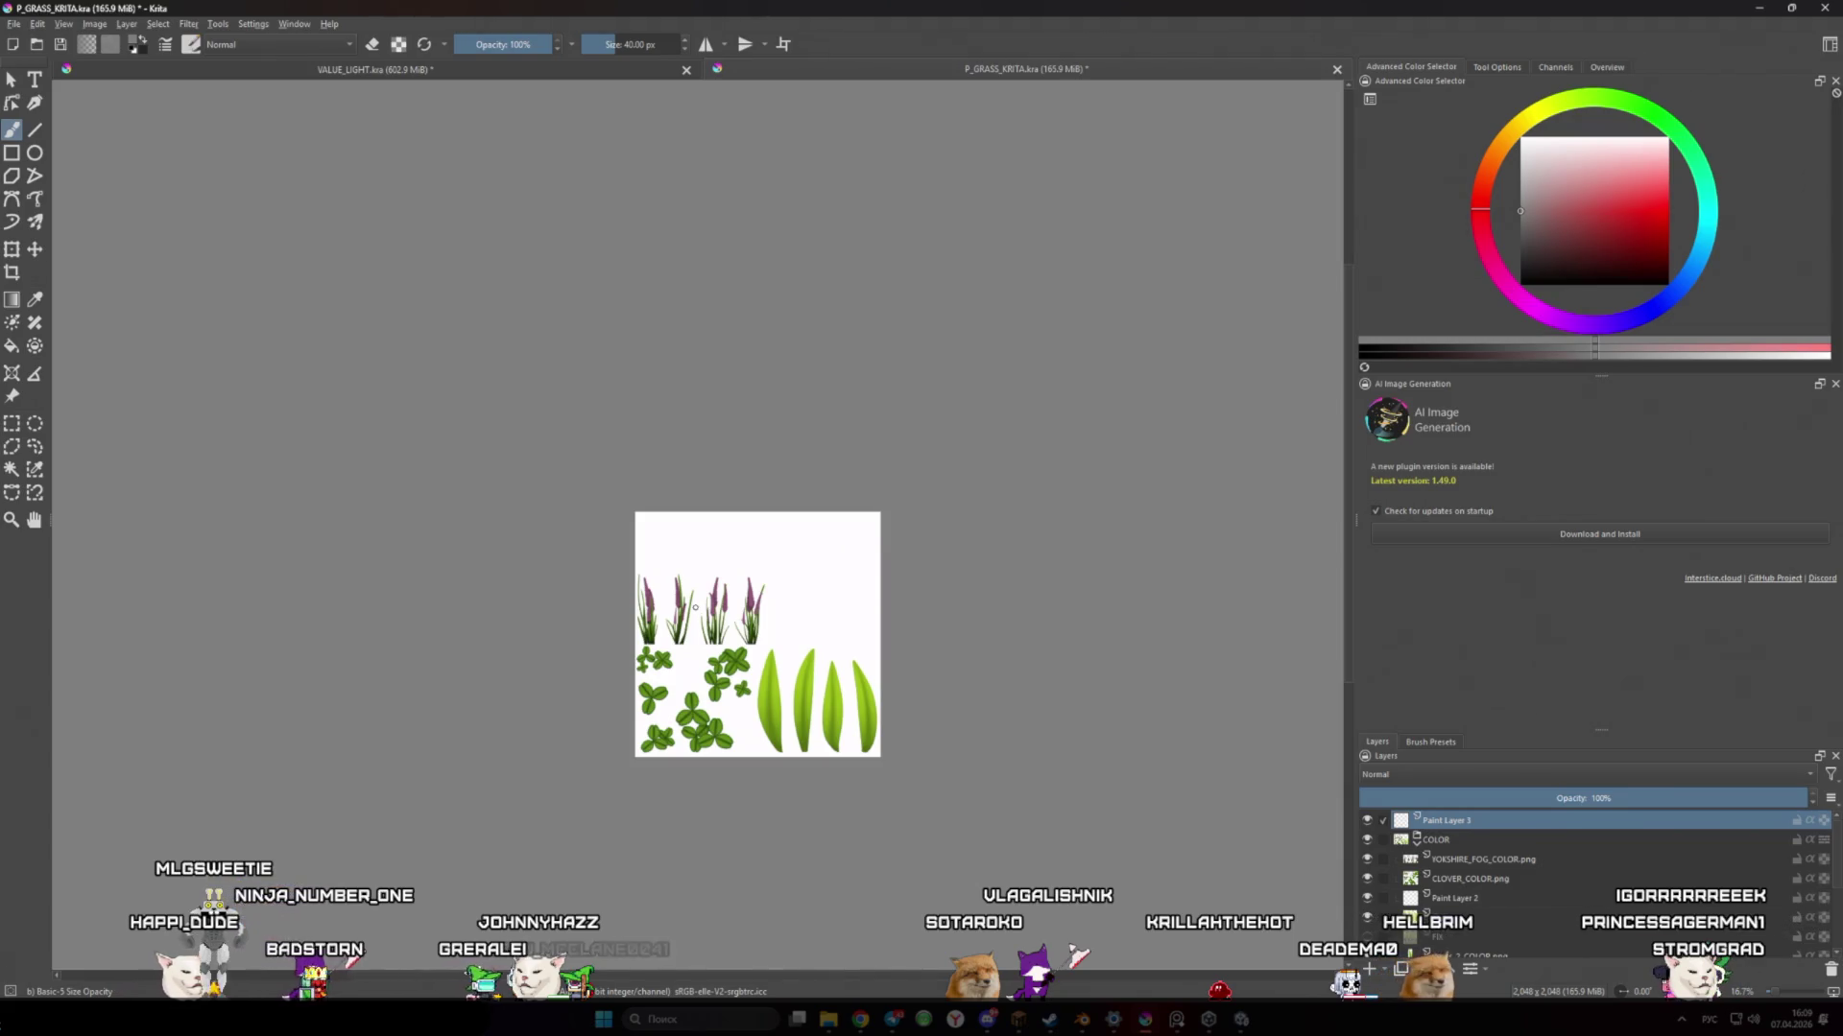
{"action": "left_click_drag", "start_coordinate": [1535, 154], "coordinate": [1459, 100]}
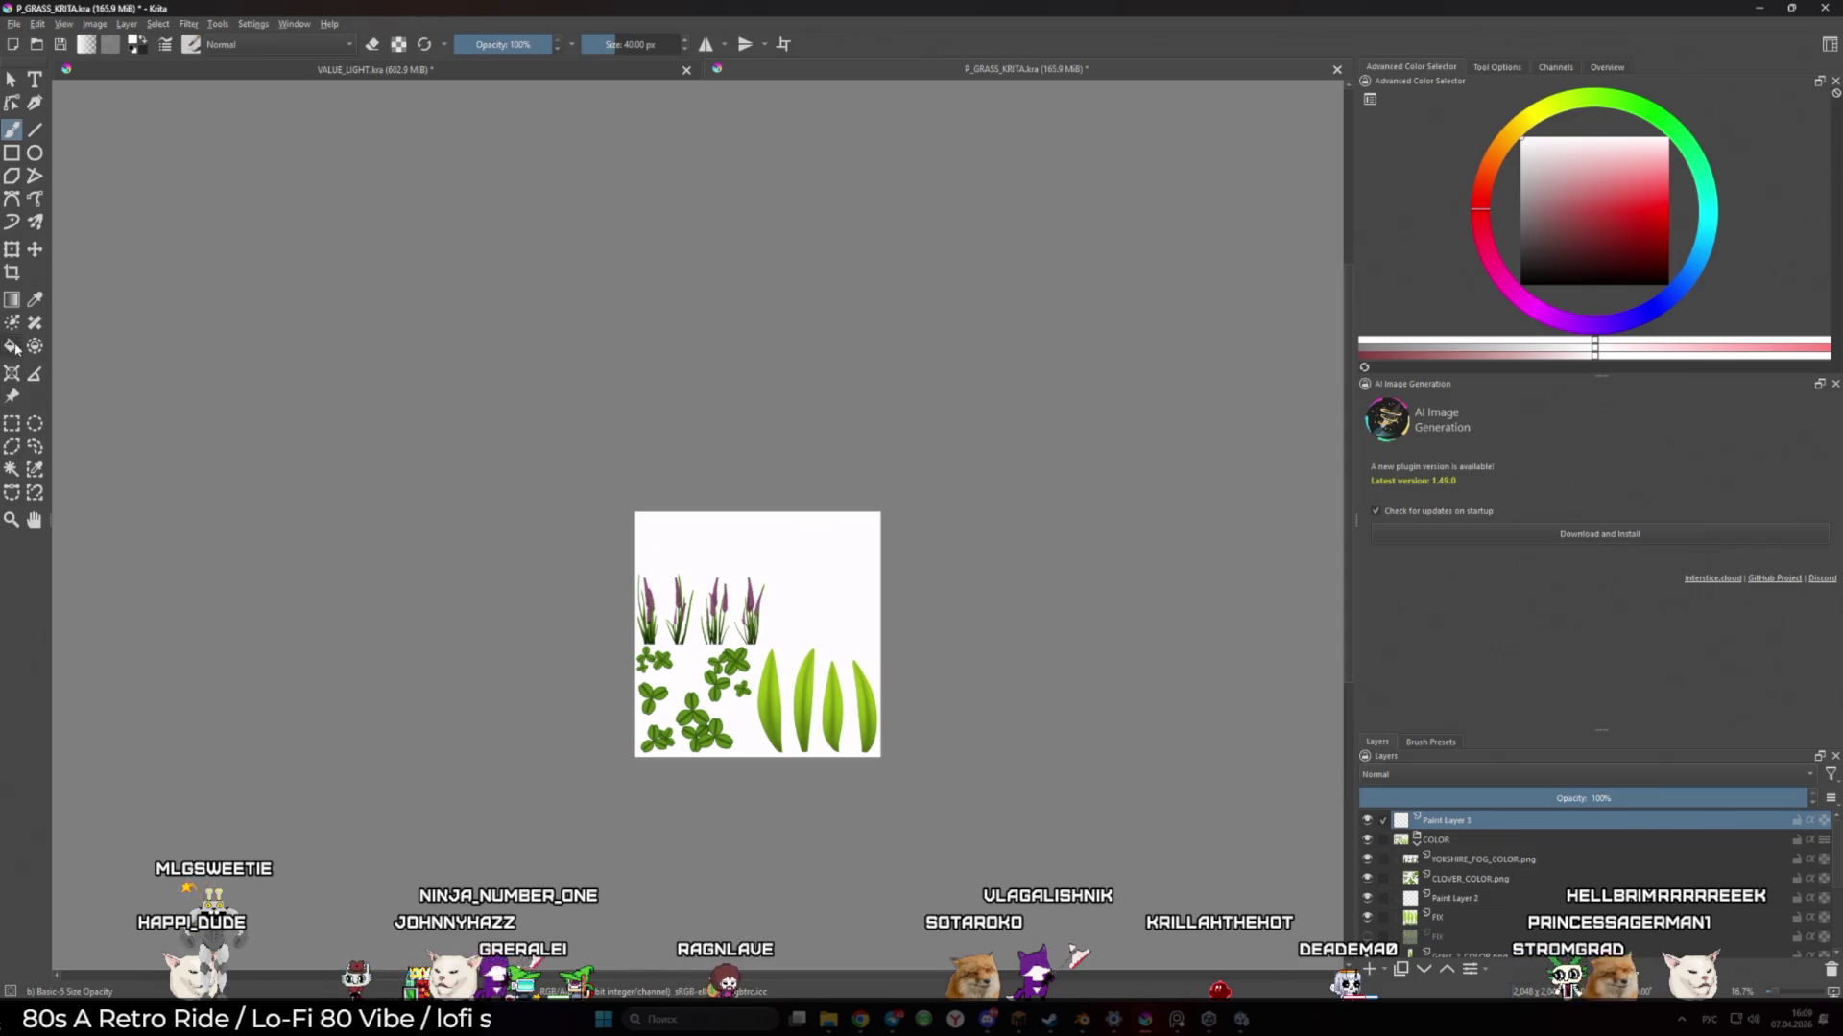
{"action": "left_click", "coordinate": [853, 588]}
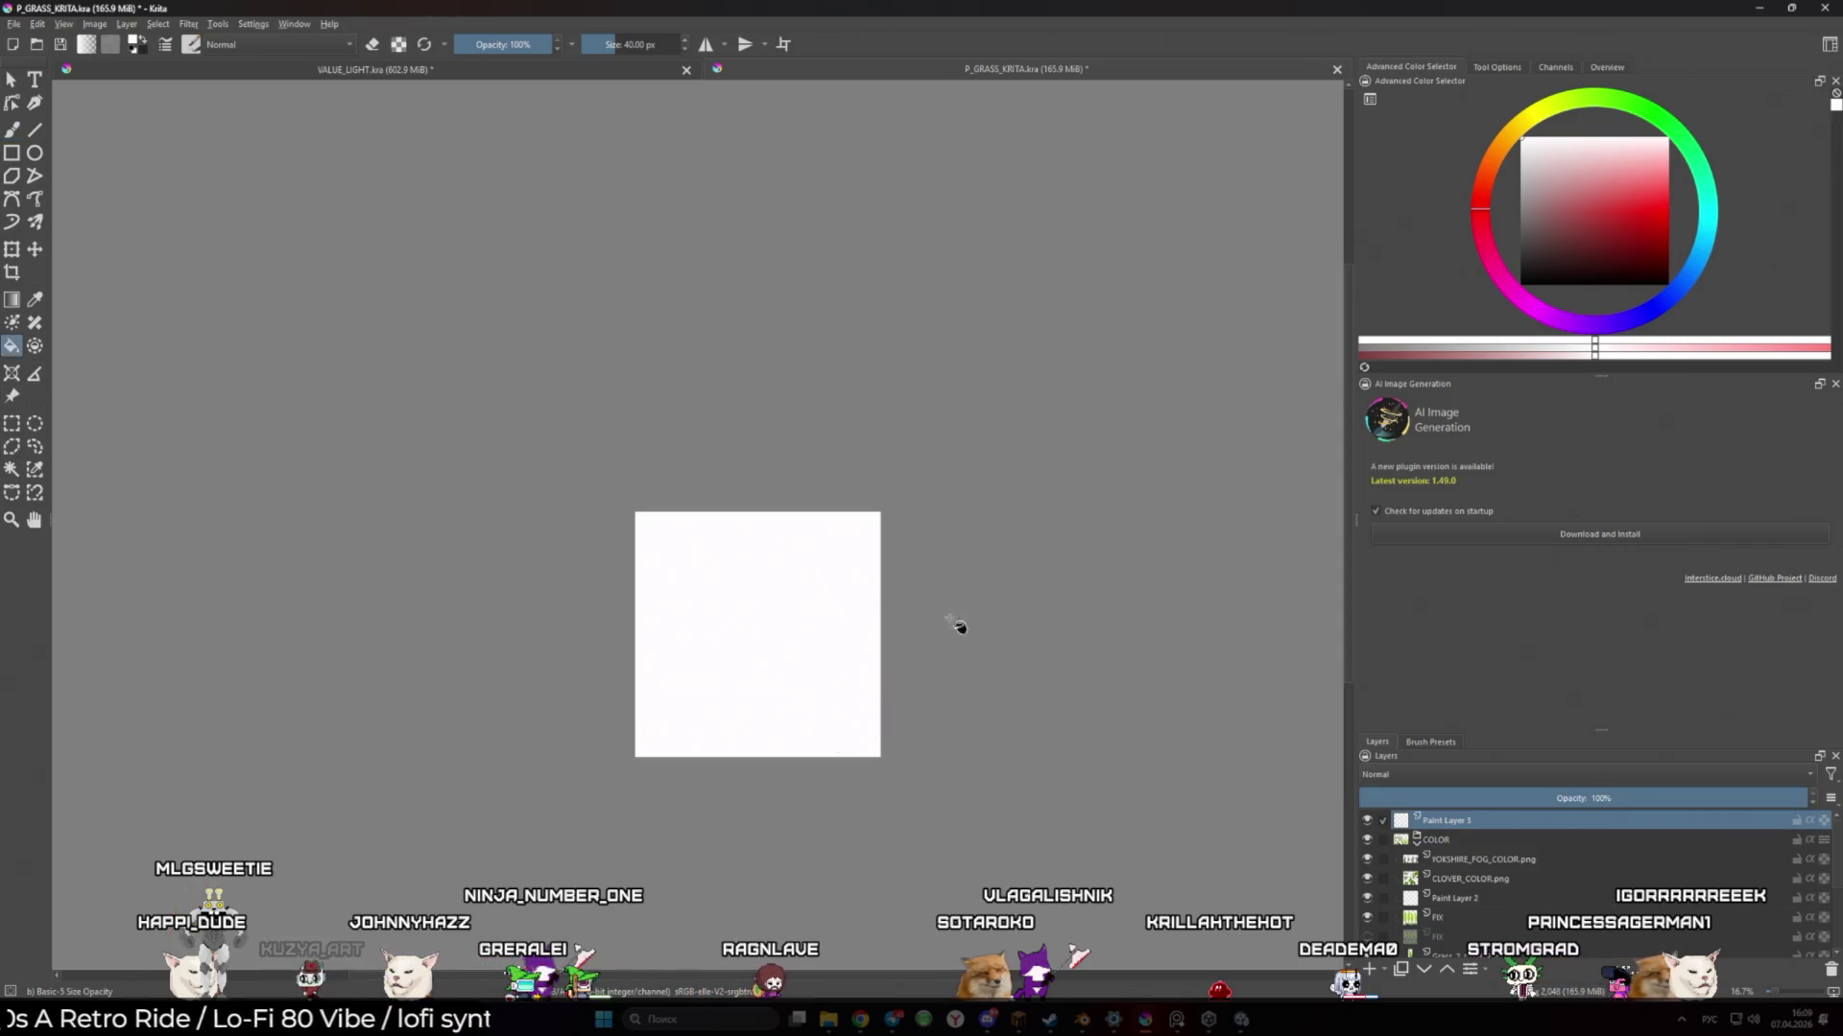
Set Paint Layer 3's blend mode to Color and toggle it to compare greyscale against colour
{"action": "left_click", "coordinate": [1390, 774]}
{"action": "left_click", "coordinate": [1390, 776]}
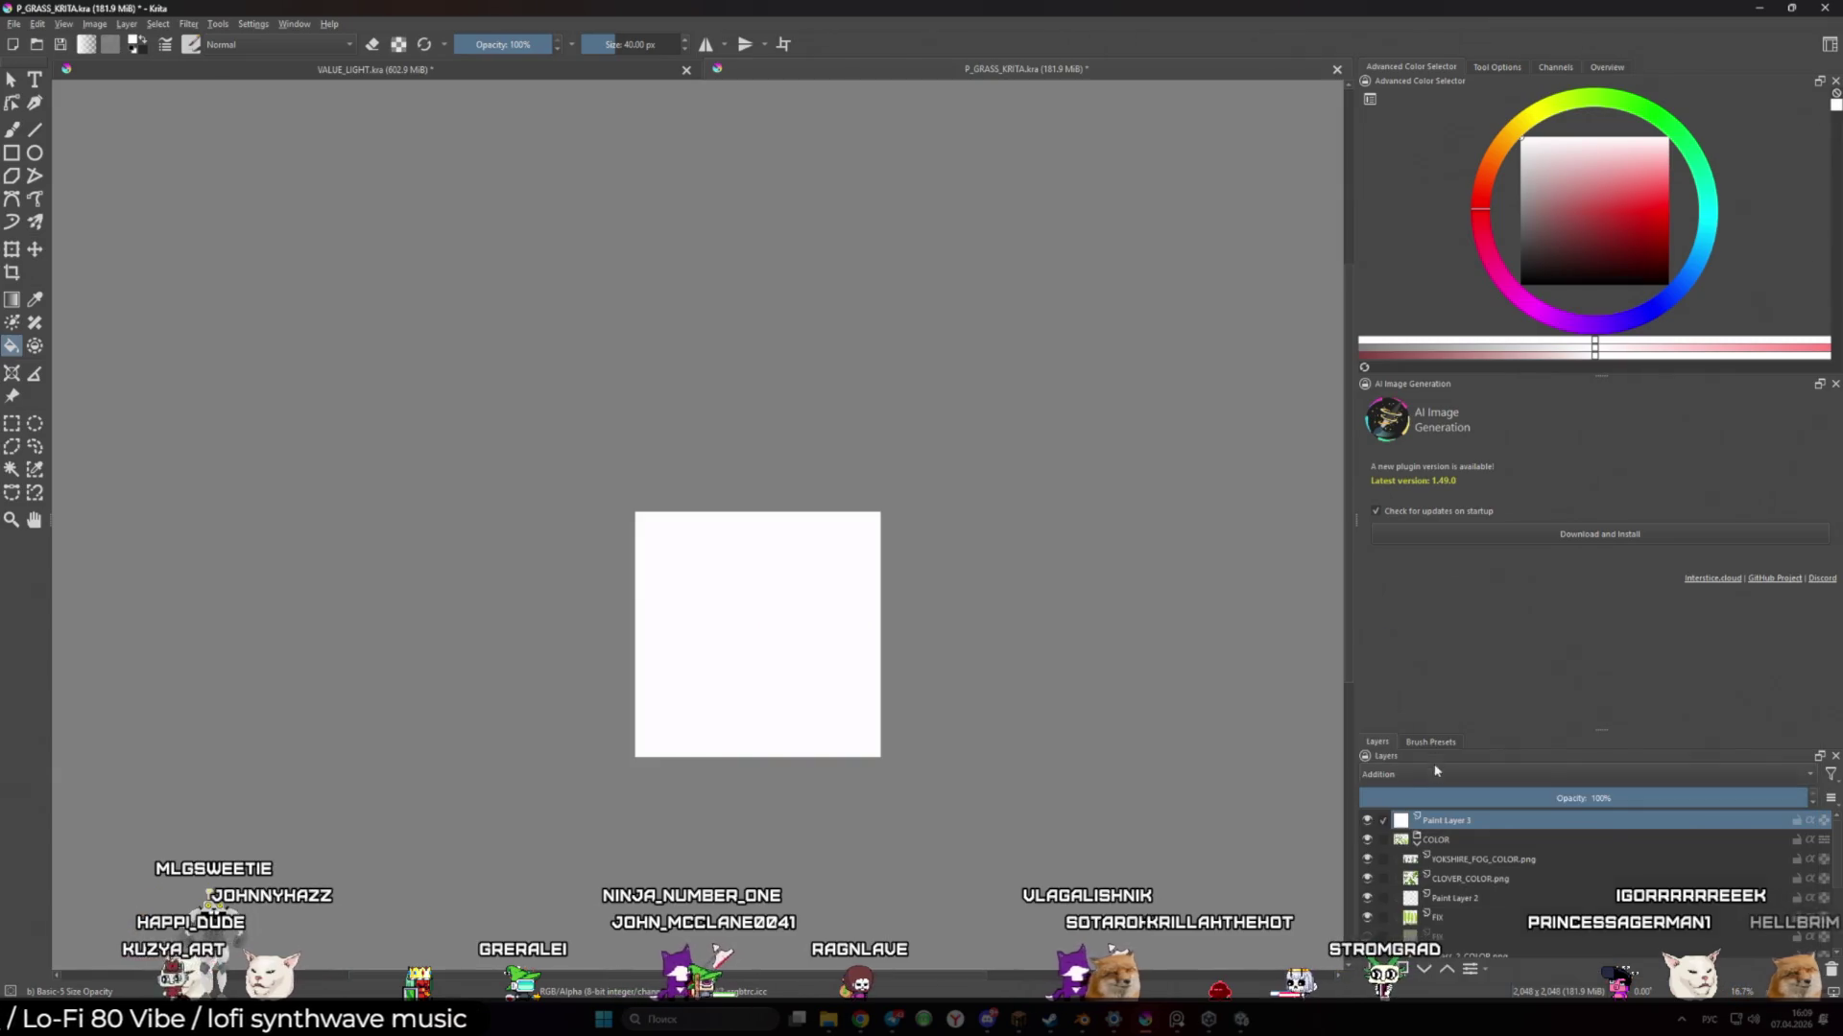
{"action": "scroll", "coordinate": [1390, 770], "scroll_direction": "down", "scroll_amount": 1}
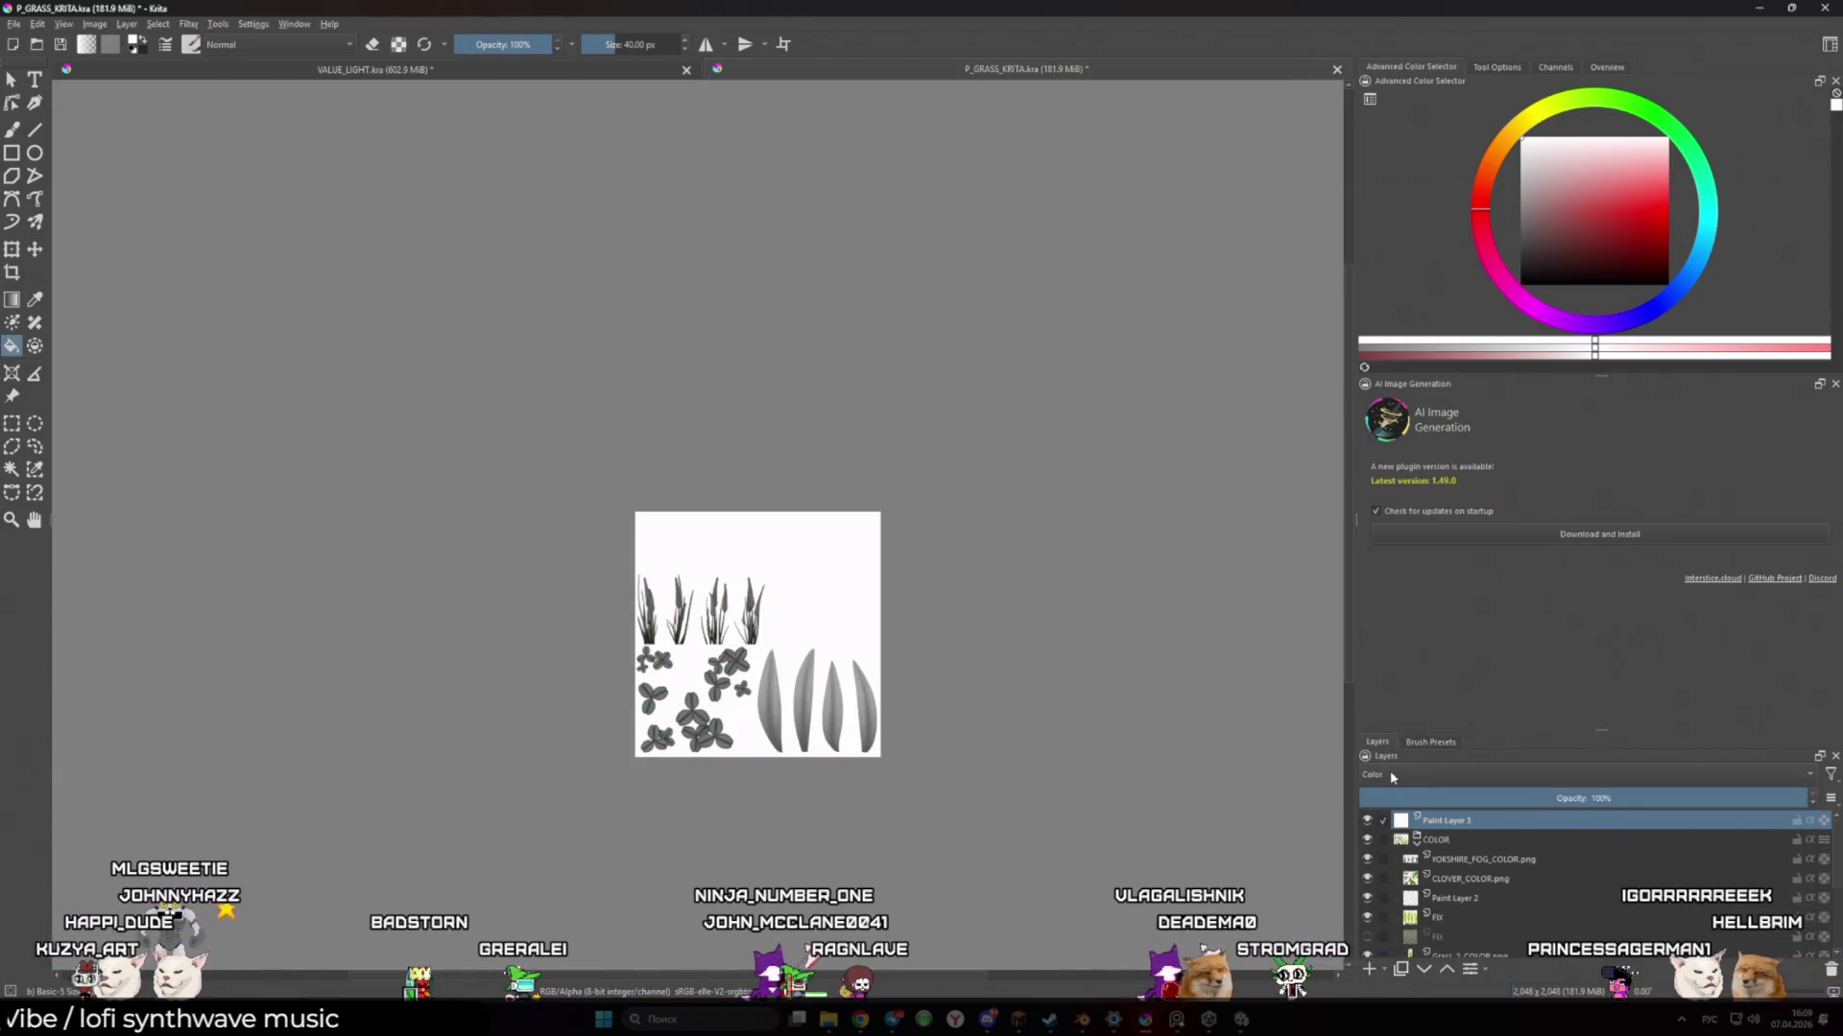
{"action": "scroll", "coordinate": [879, 768], "scroll_direction": "up", "scroll_amount": 1}
{"action": "scroll", "coordinate": [878, 768], "scroll_direction": "up", "scroll_amount": 1}
{"action": "left_click_drag", "start_coordinate": [732, 724], "coordinate": [835, 765]}
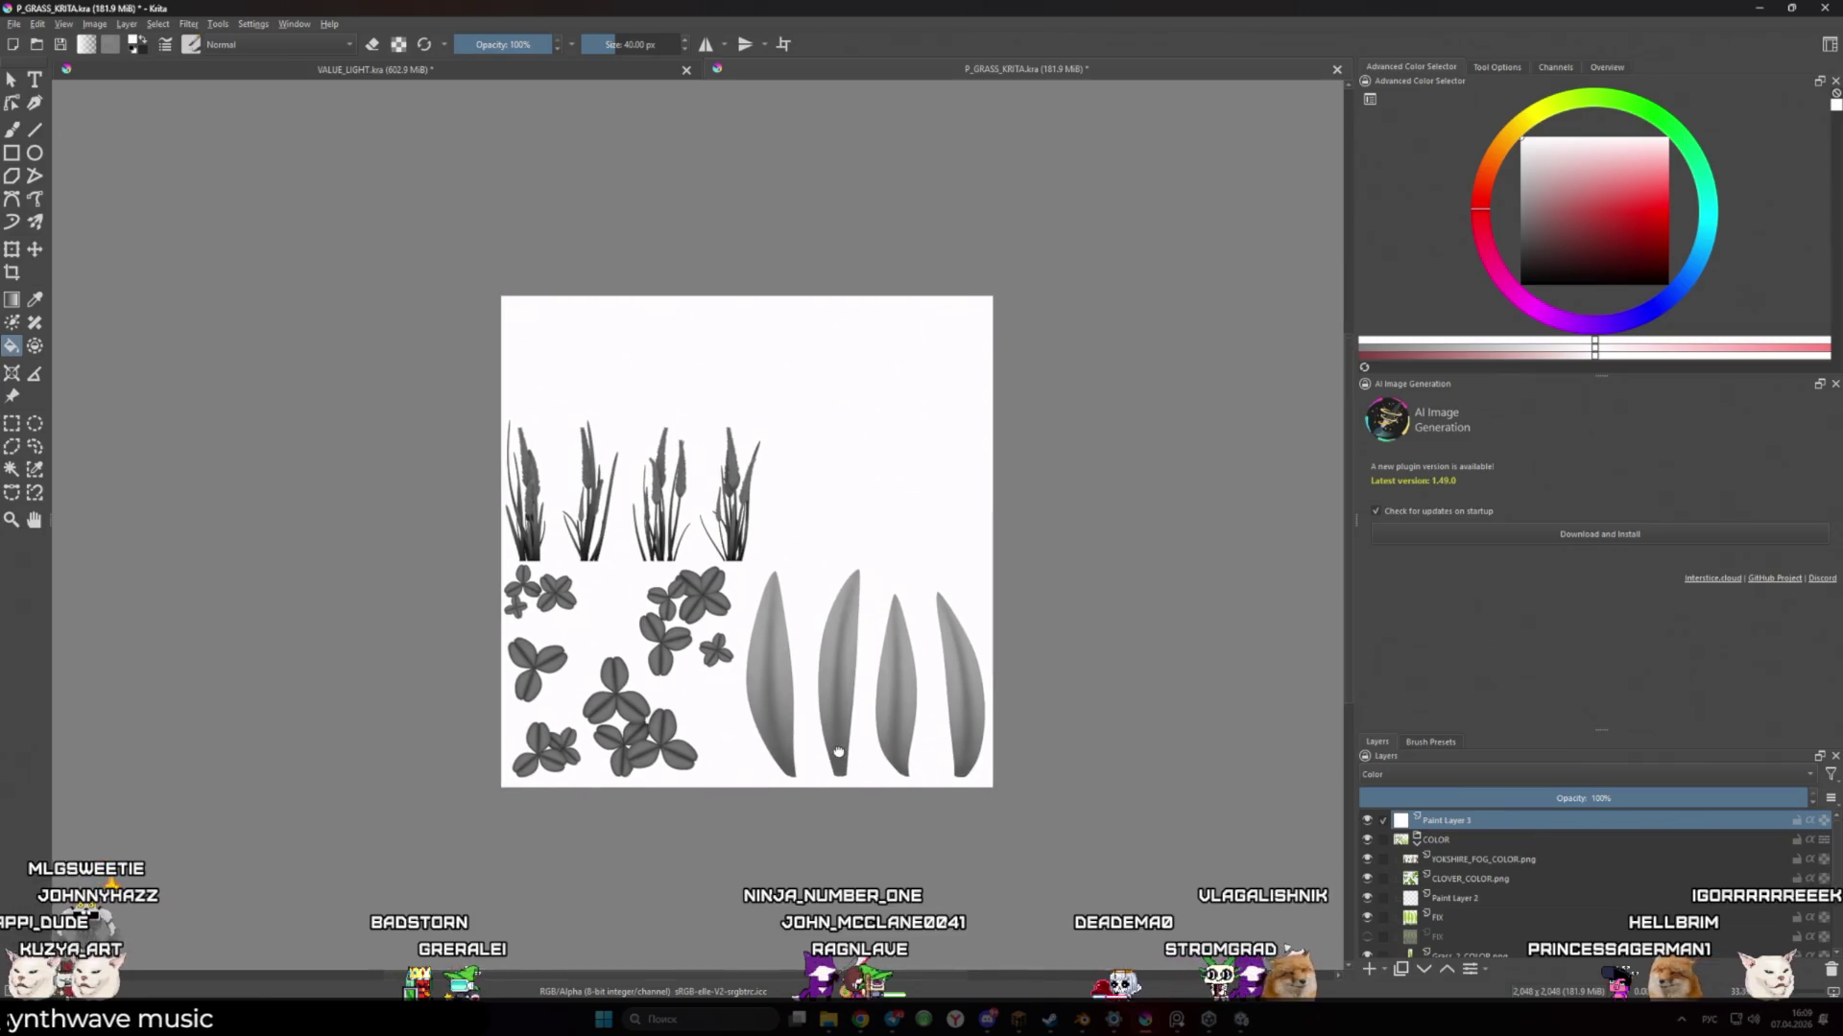
{"action": "left_click", "coordinate": [1367, 820]}
{"action": "left_click", "coordinate": [1367, 821]}
Add Paint Layer 4 below Paint Layer 3, outside the COLOR group, and switch to the freehand brush
{"action": "left_click", "coordinate": [1388, 839]}
{"action": "key", "text": "Insert"}
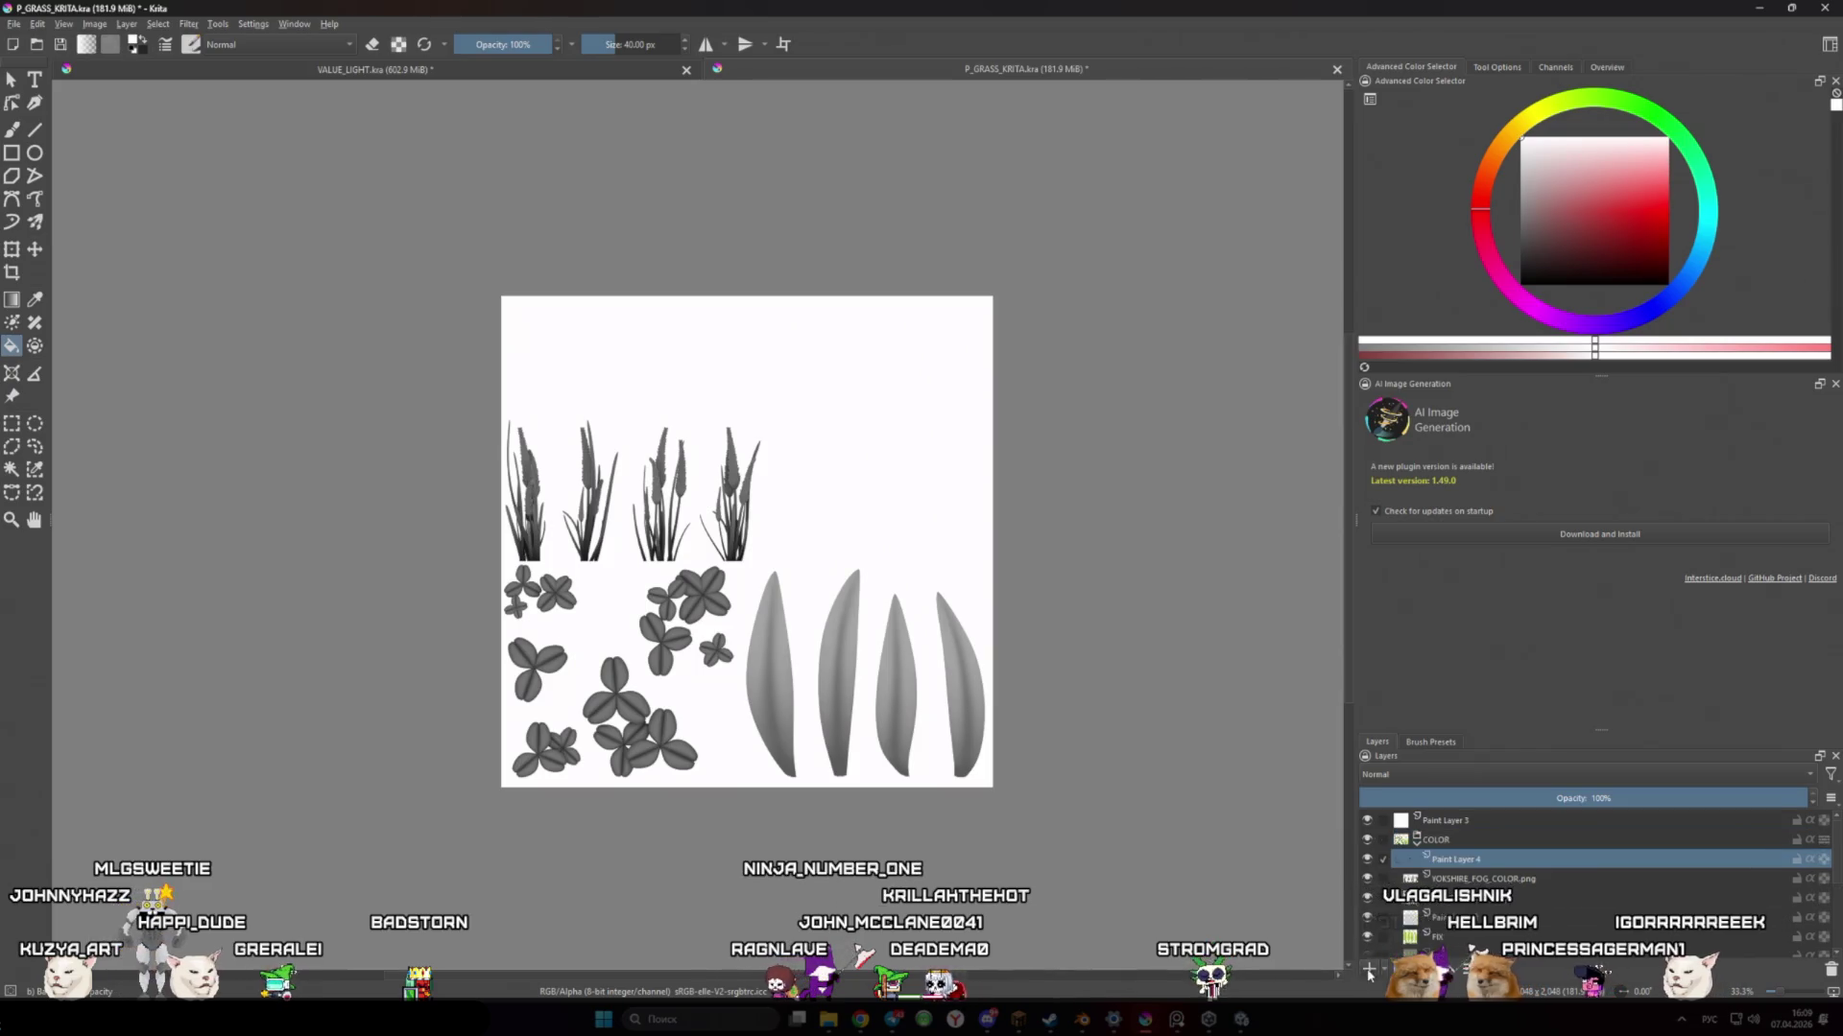
{"action": "left_click_drag", "start_coordinate": [1447, 863], "coordinate": [1446, 828]}
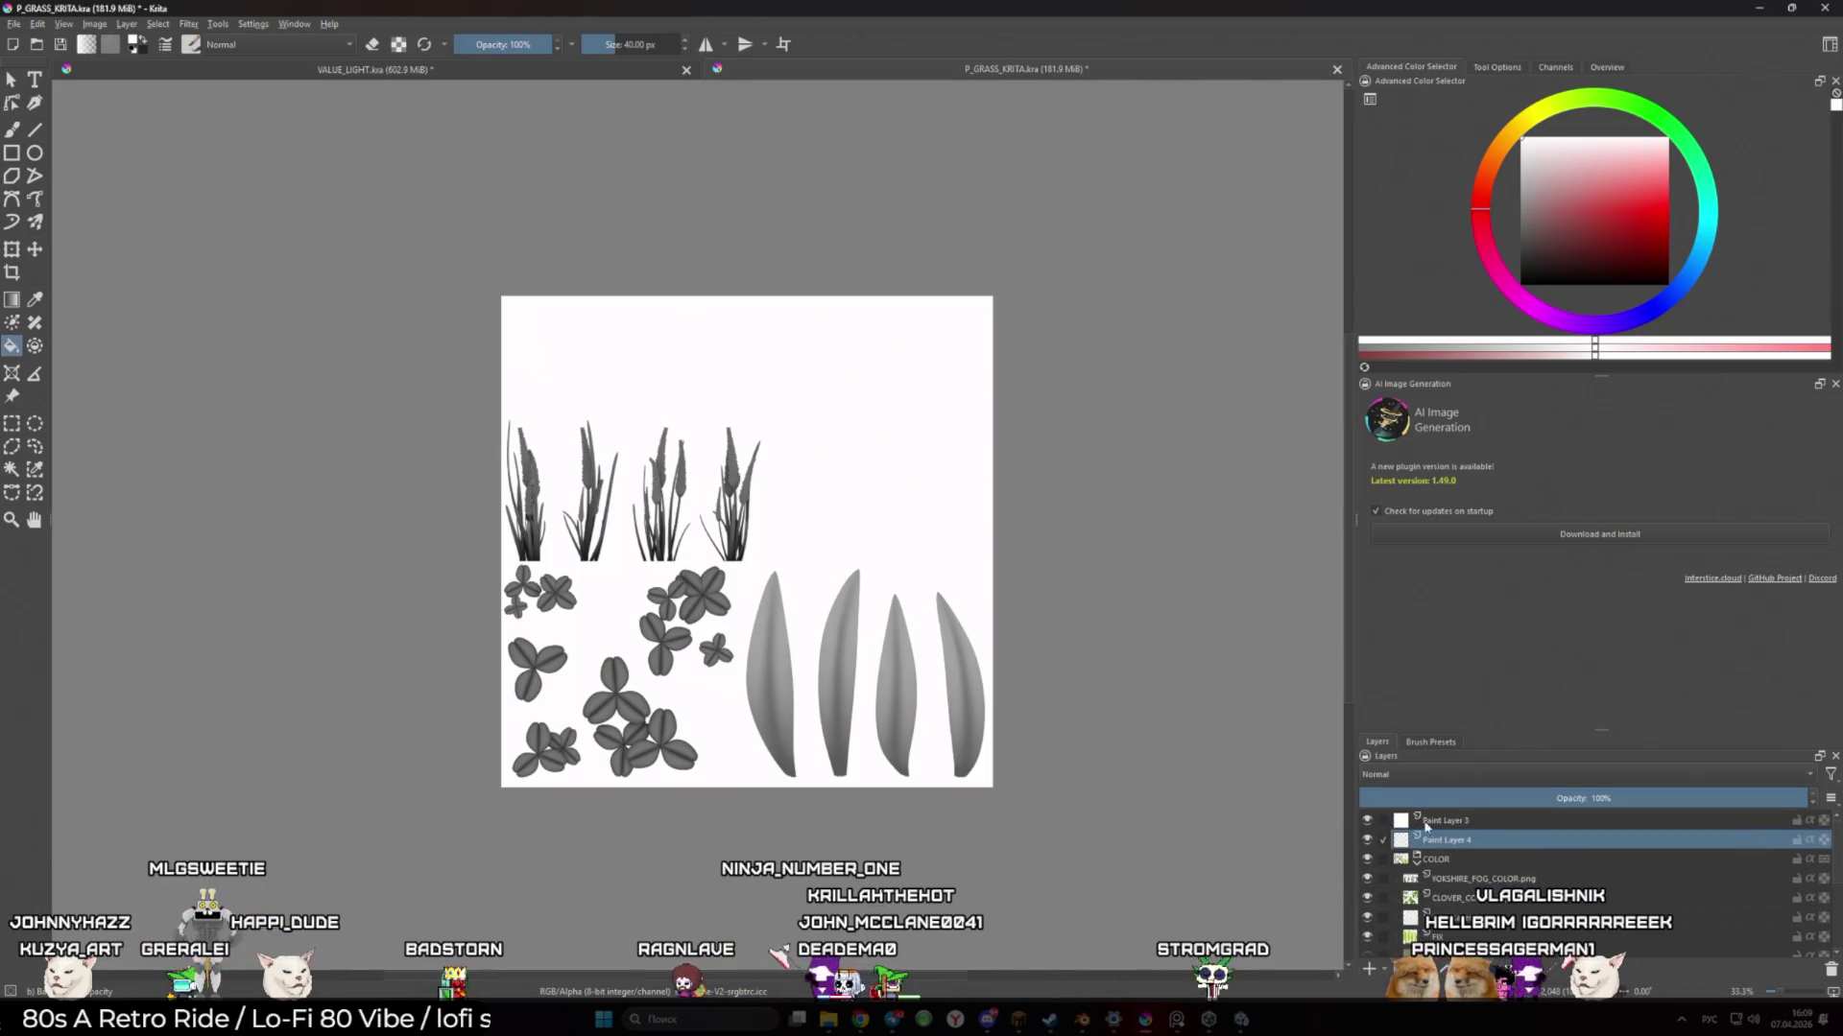
{"action": "left_click", "coordinate": [1445, 823]}
{"action": "scroll", "coordinate": [823, 612], "scroll_direction": "up", "scroll_amount": 2}
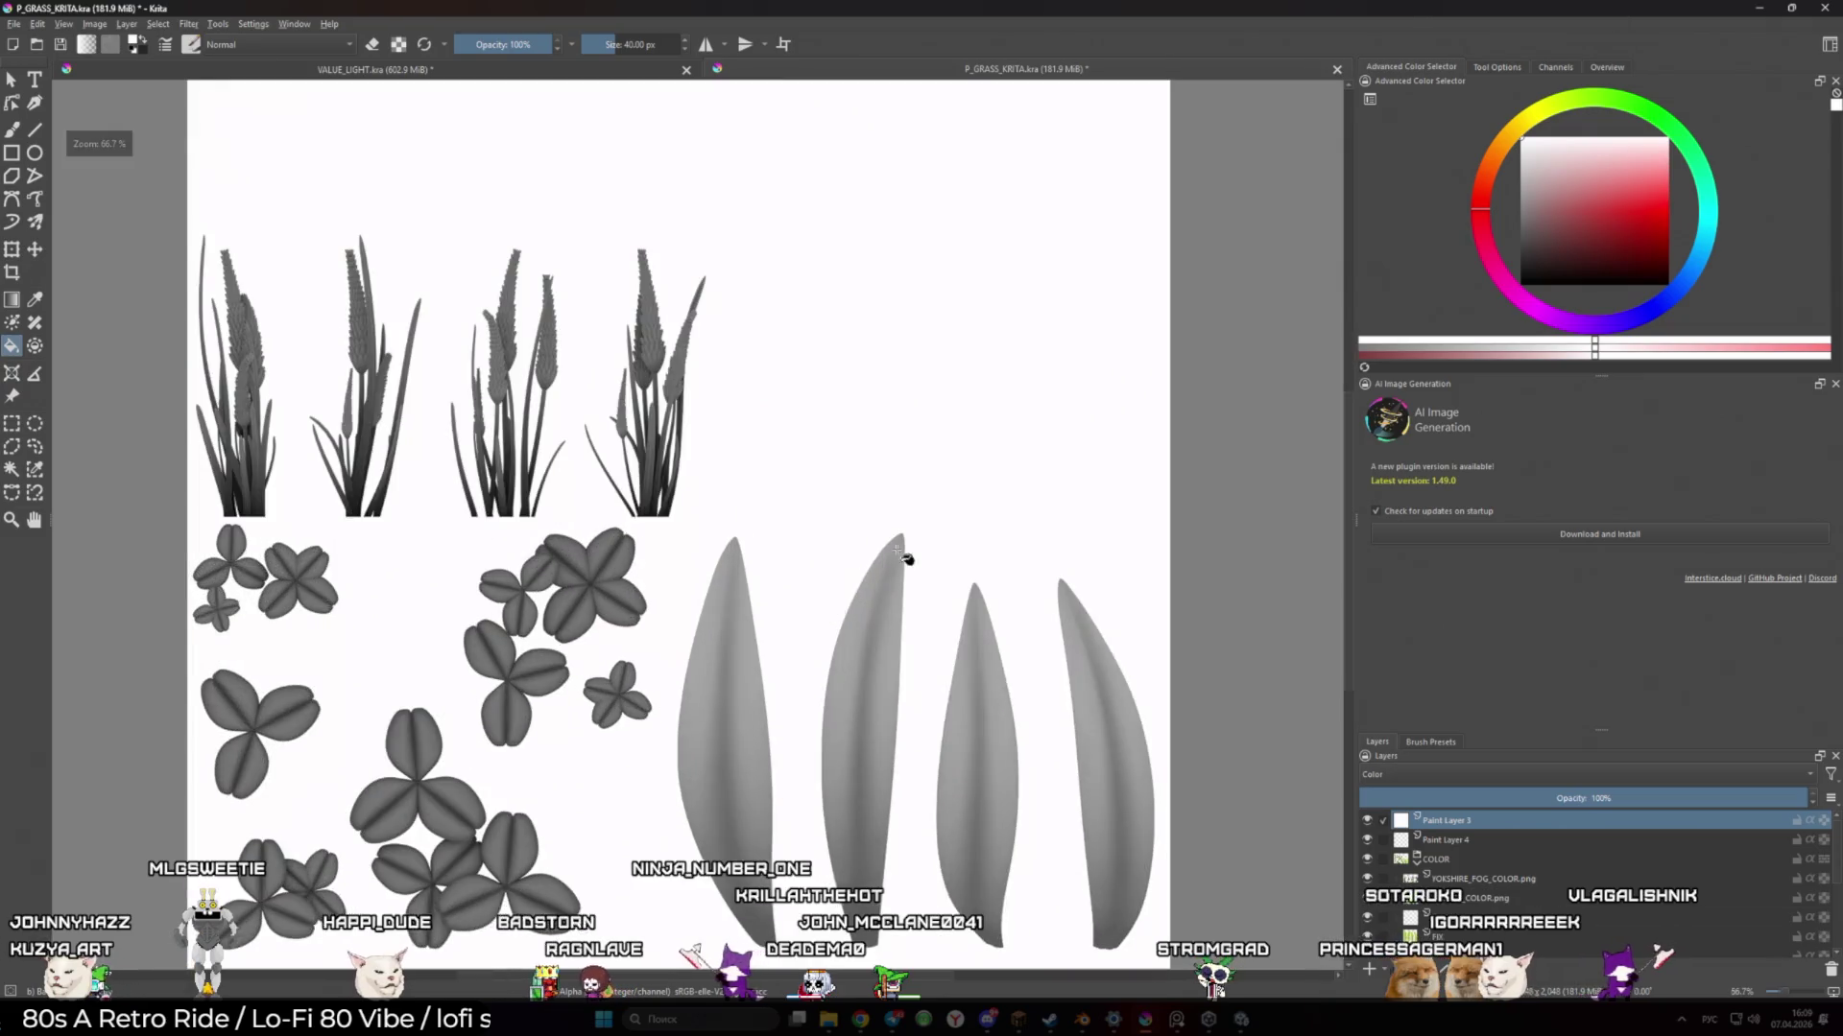
{"action": "key", "text": "b"}
{"action": "scroll", "coordinate": [857, 612], "scroll_direction": "down", "scroll_amount": 1}
Hide Paint Layer 3 and the Background, leaving full-colour sprites on transparency, with Paint Layer 4 active
{"action": "left_click", "coordinate": [1370, 821]}
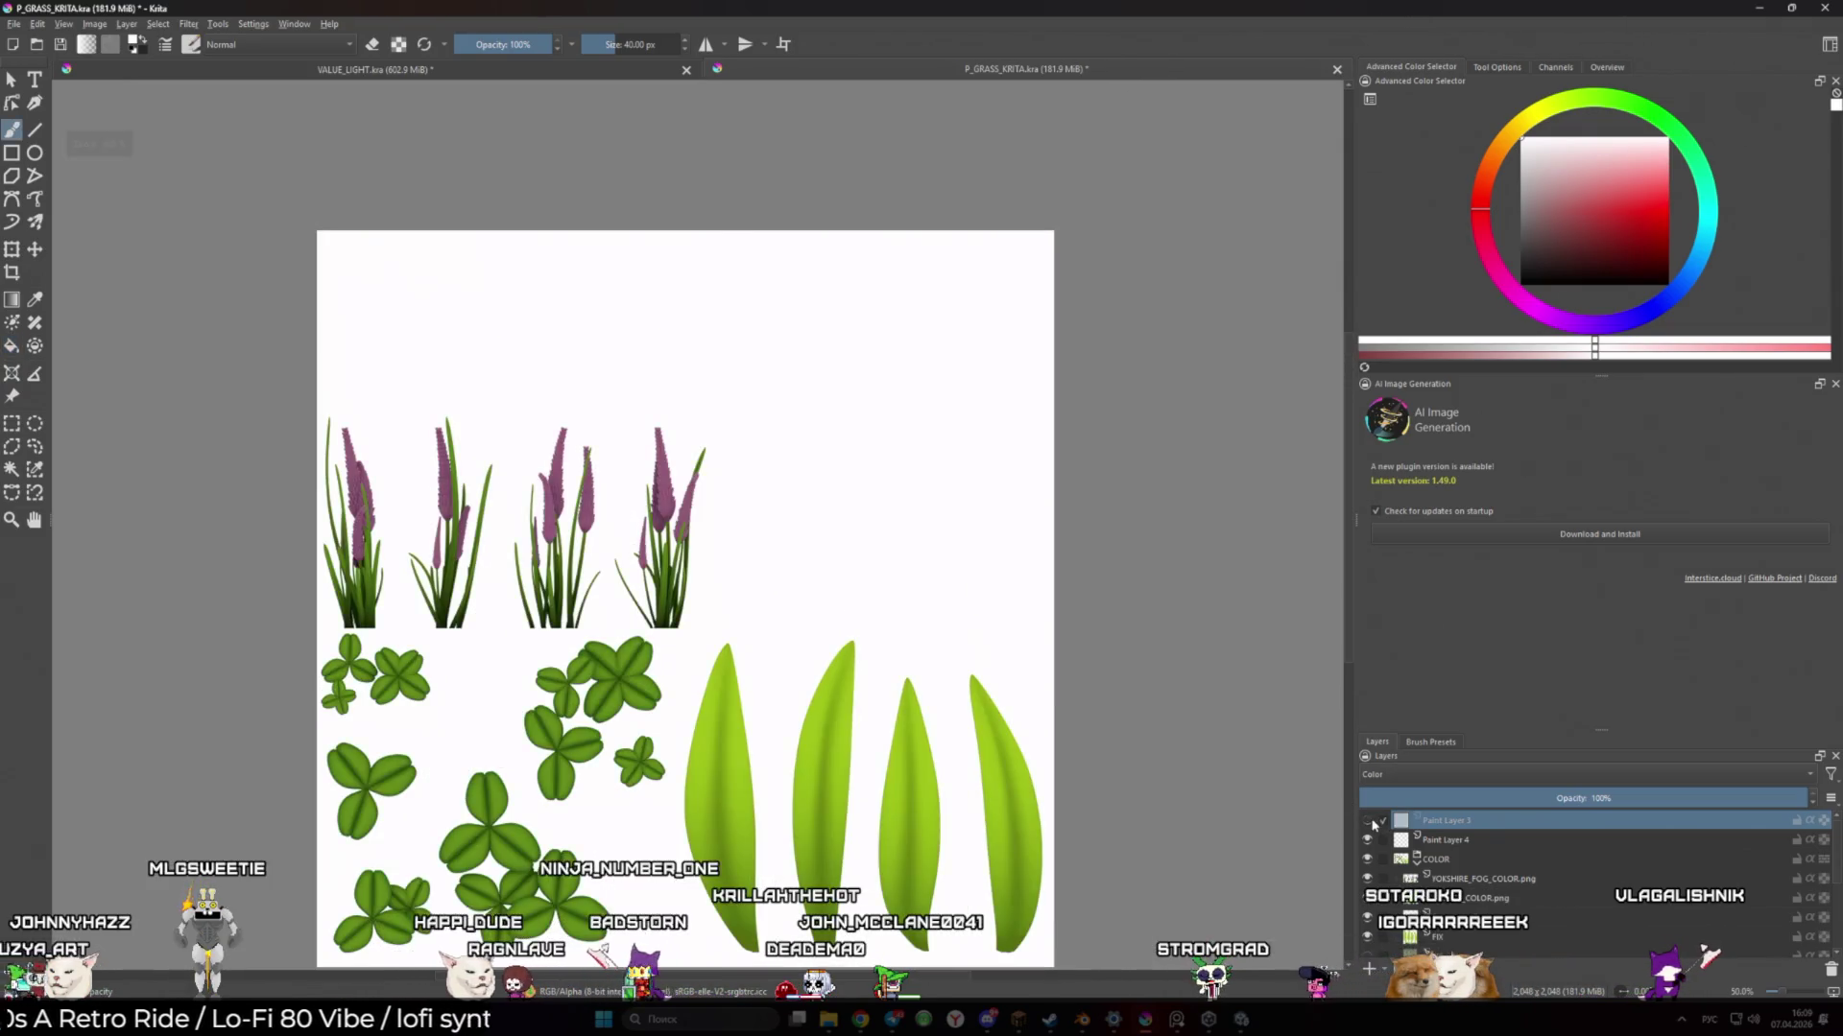
{"action": "left_click_drag", "start_coordinate": [985, 583], "coordinate": [999, 616]}
{"action": "scroll", "coordinate": [1584, 873], "scroll_direction": "down", "scroll_amount": 3}
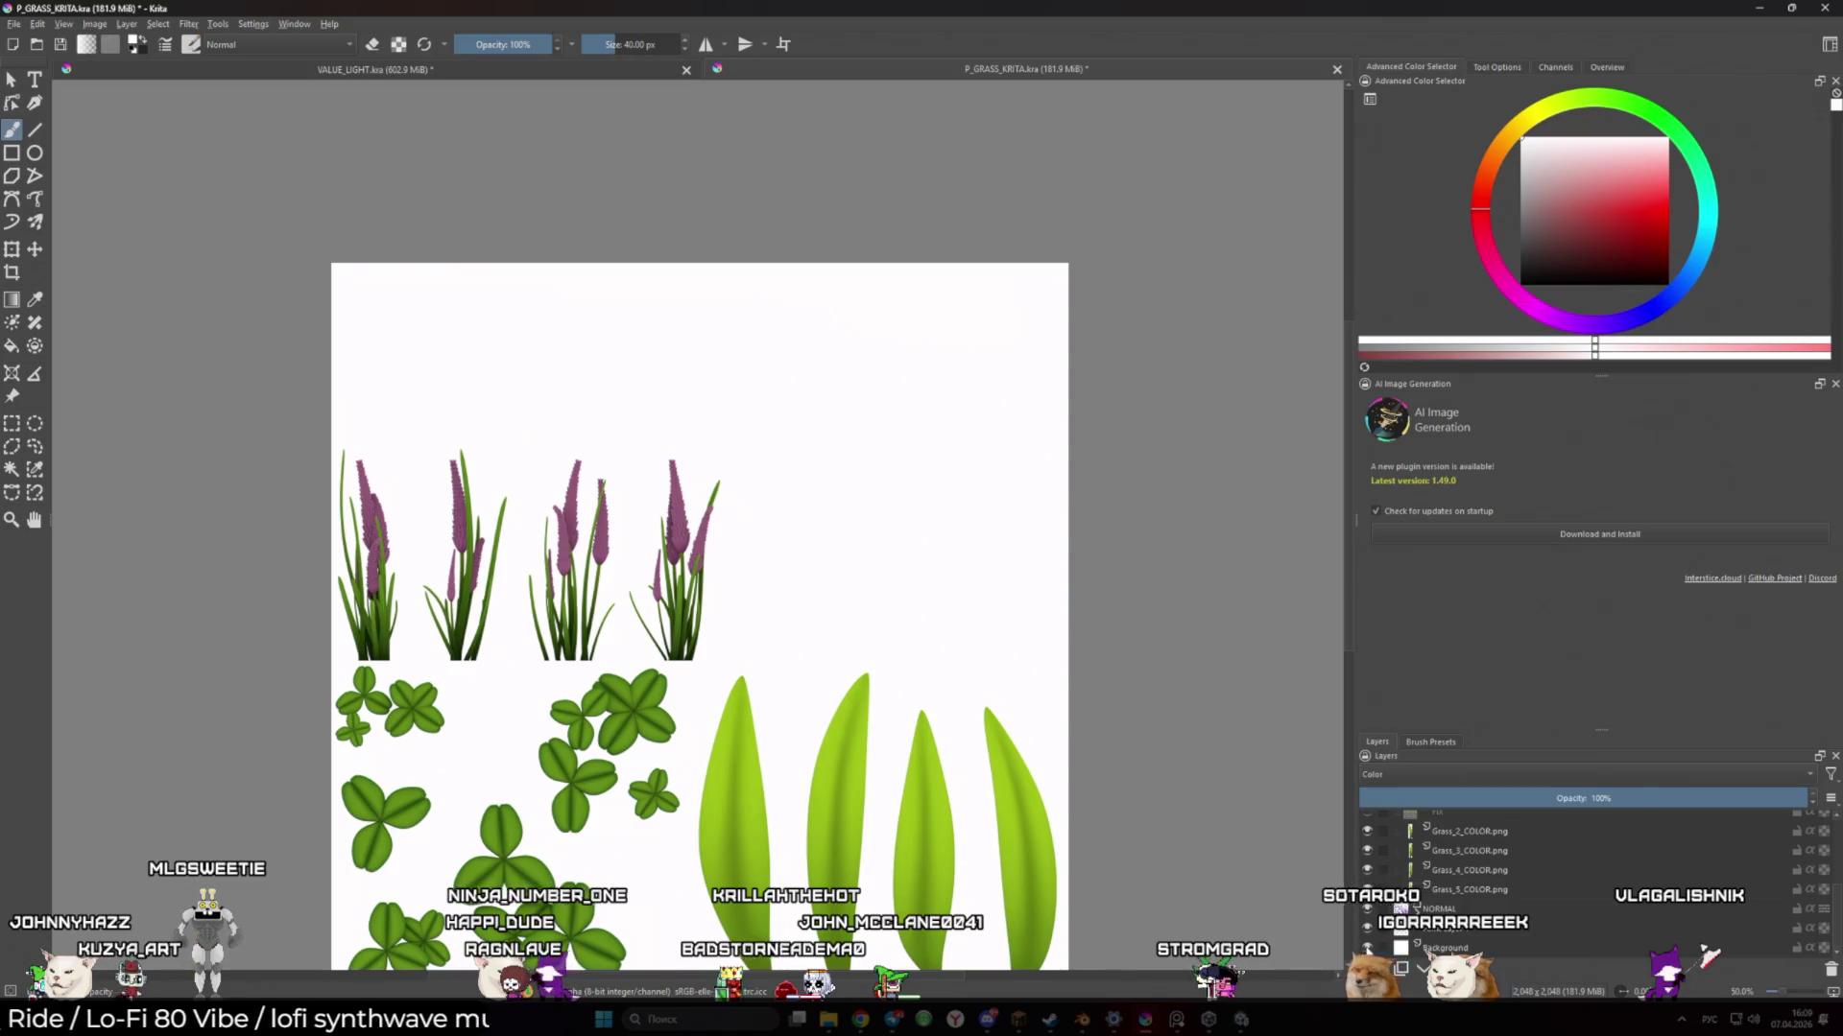
{"action": "left_click", "coordinate": [1367, 947]}
{"action": "scroll", "coordinate": [1367, 863], "scroll_direction": "up", "scroll_amount": 3}
{"action": "left_click_drag", "start_coordinate": [909, 551], "coordinate": [931, 563]}
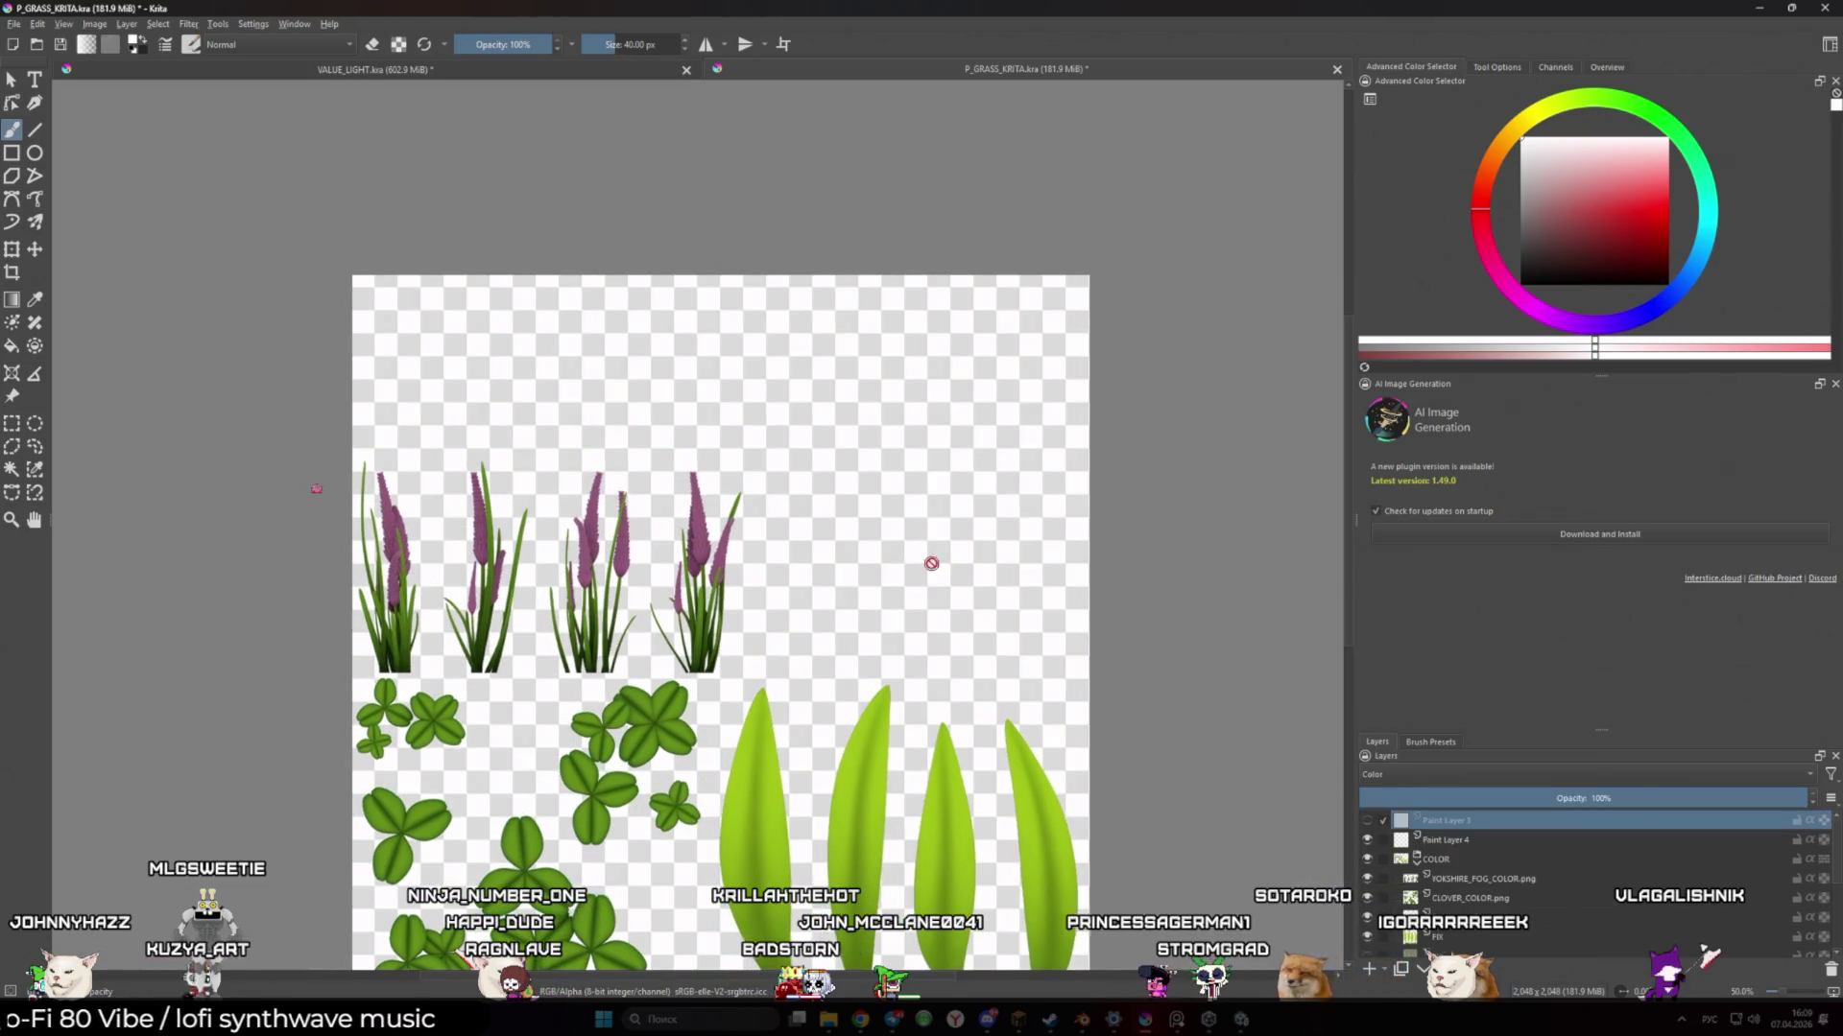
{"action": "left_click", "coordinate": [1433, 842]}
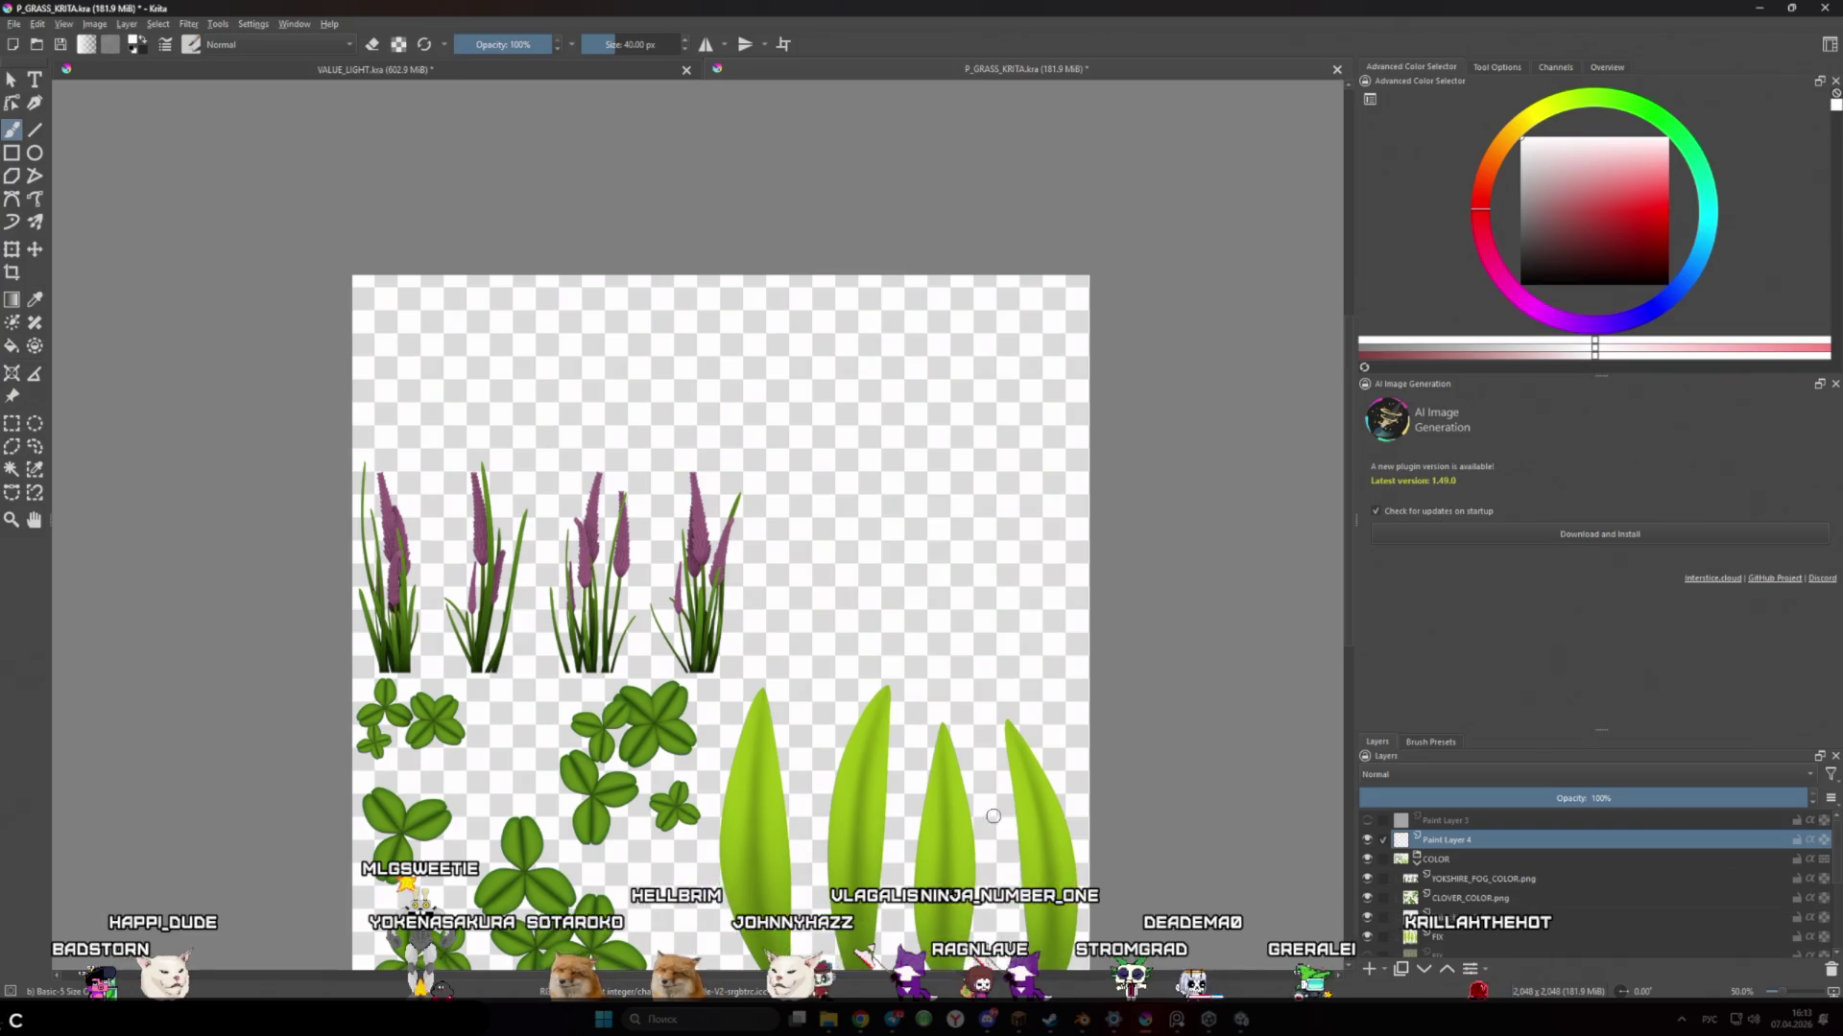
{"action": "mouse_move", "coordinate": [1070, 670]}
{"action": "left_mouse_down"}
{"action": "mouse_move", "coordinate": [1009, 622]}
{"action": "mouse_move", "coordinate": [988, 534]}
{"action": "mouse_move", "coordinate": [948, 574]}
{"action": "mouse_move", "coordinate": [974, 581]}
{"action": "mouse_move", "coordinate": [955, 594]}
{"action": "left_mouse_up"}
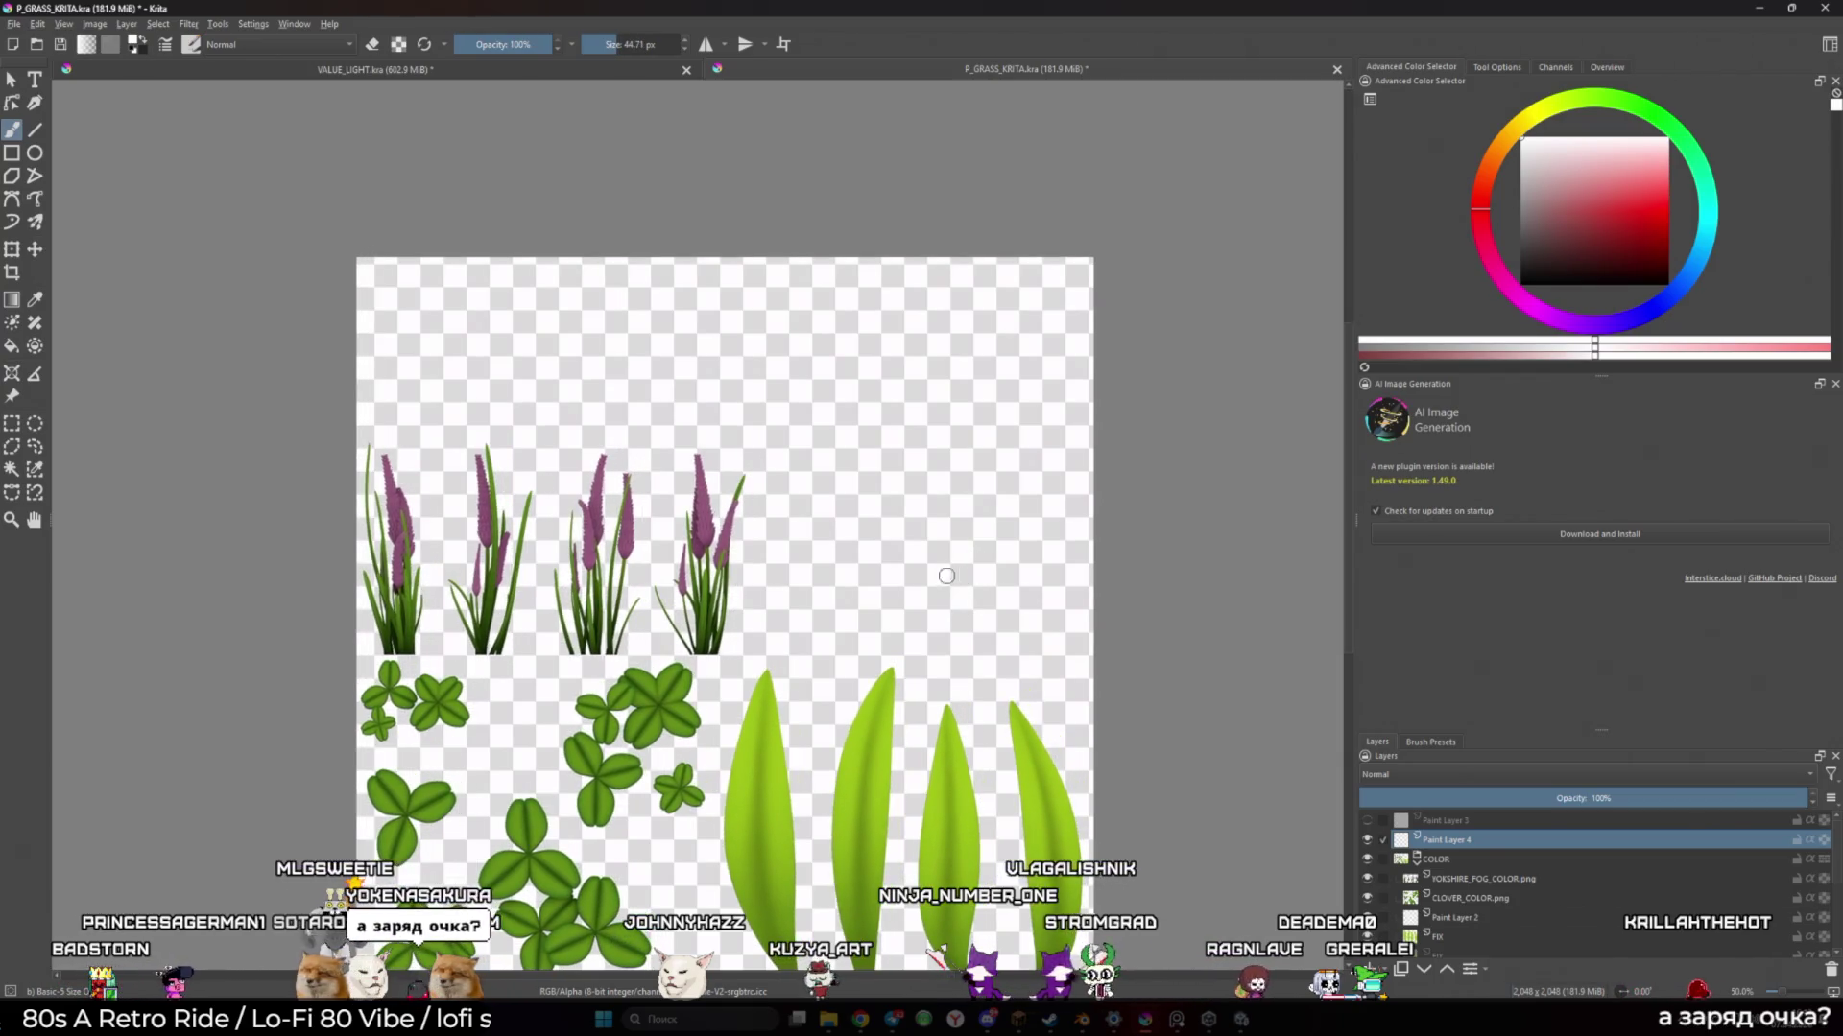